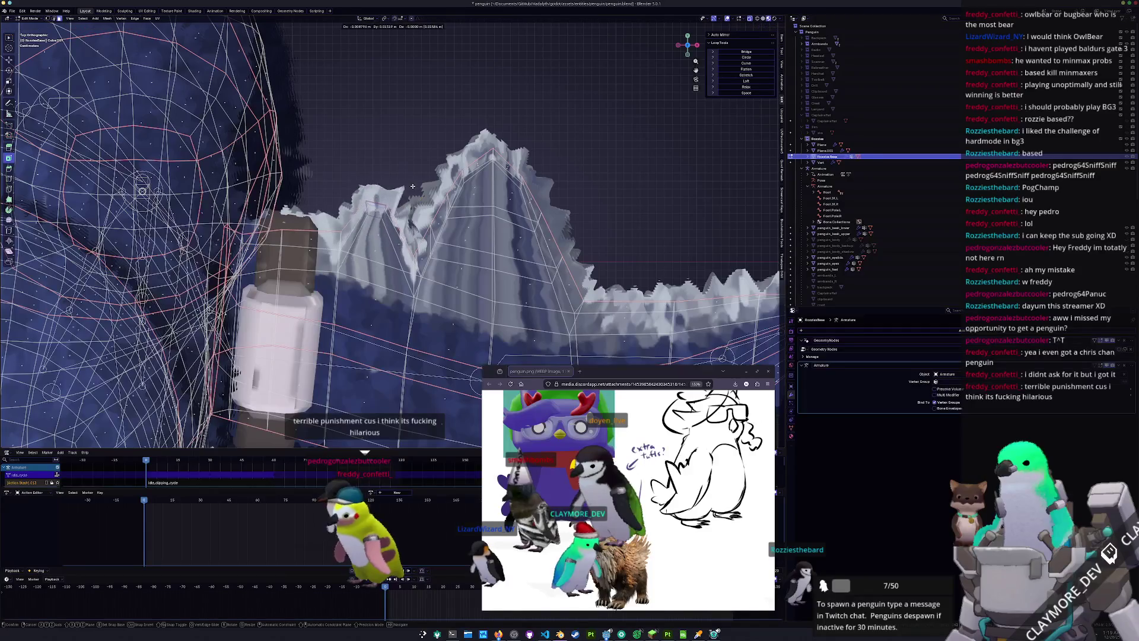
Confirm the wing vertex move and circle-select more vertices along the wing fur mesh
{"action": "left_click", "coordinate": [414, 179]}
{"action": "middle_click_drag", "start_coordinate": [414, 179], "coordinate": [380, 204]}
{"action": "key", "text": "c"}
{"action": "left_click_drag", "start_coordinate": [379, 203], "coordinate": [367, 220]}
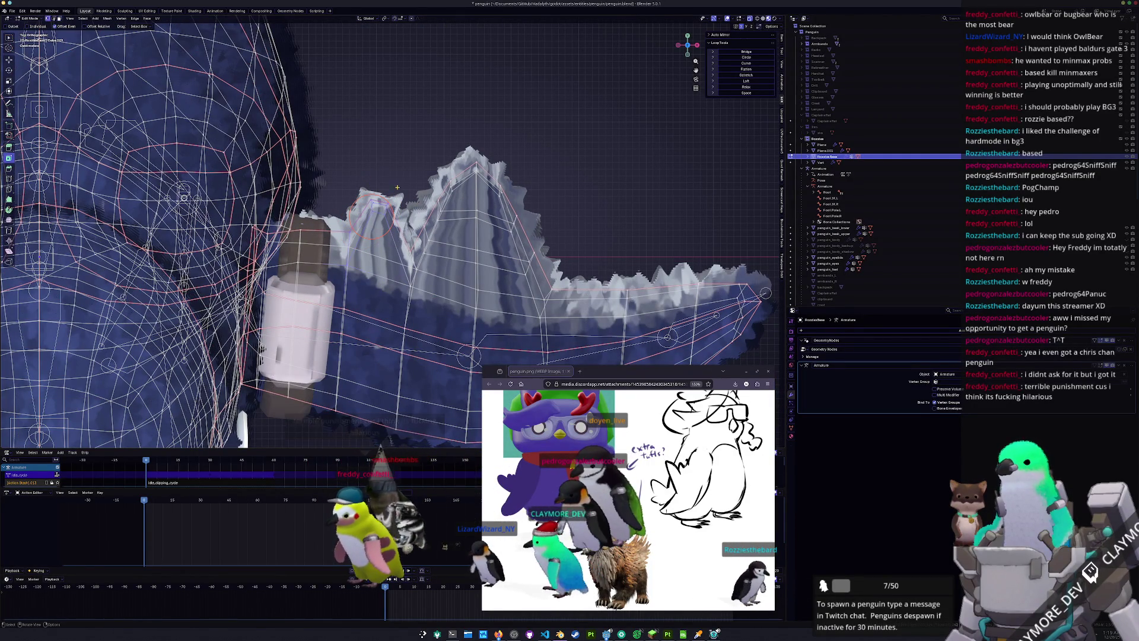
{"action": "scroll", "coordinate": [392, 202], "scroll_direction": "down", "scroll_amount": 2}
{"action": "scroll", "coordinate": [401, 270], "scroll_direction": "up", "scroll_amount": 3}
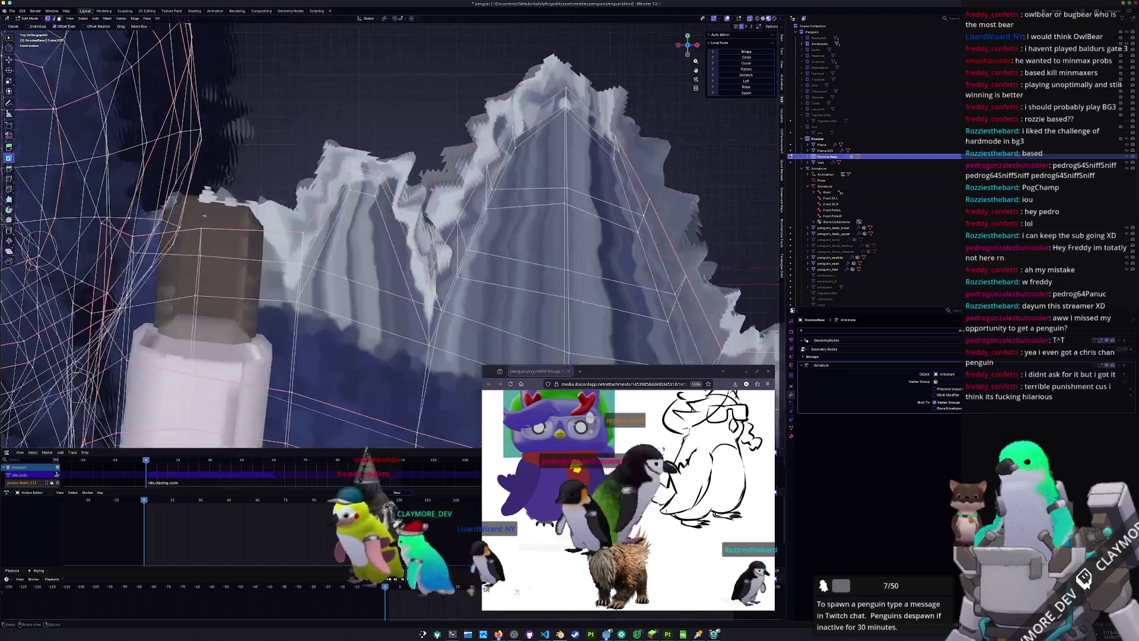
{"action": "scroll", "coordinate": [415, 269], "scroll_direction": "up", "scroll_amount": 2}
Move the selected wing vertices, then return to Object Mode for the shaded penguin
{"action": "key", "text": "c"}
{"action": "key", "text": "Escape"}
{"action": "key", "text": "g"}
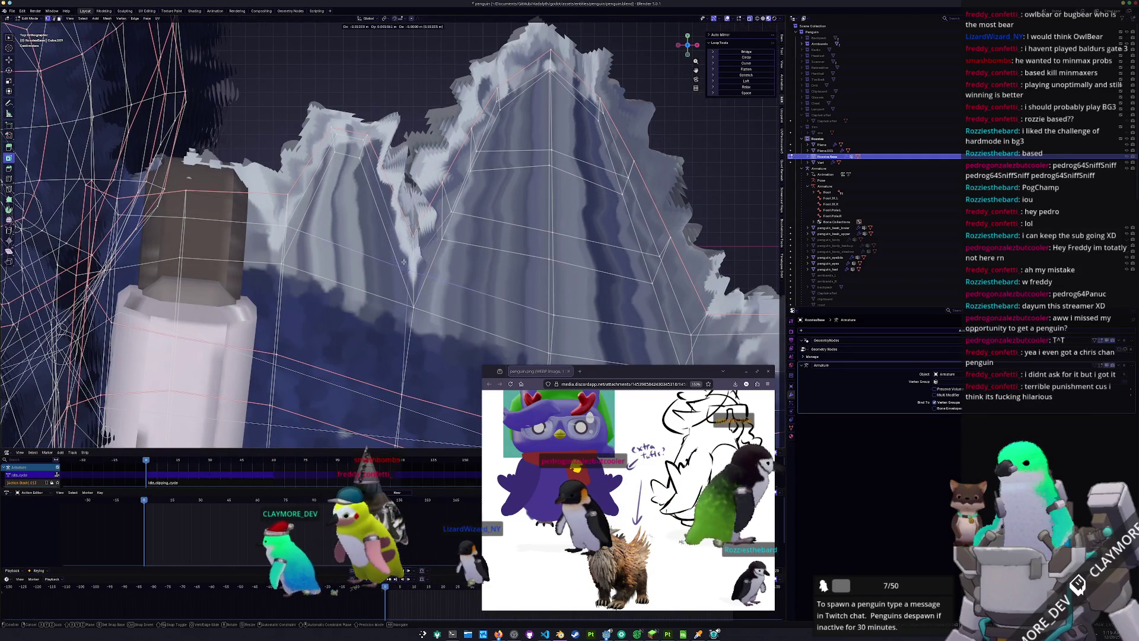
{"action": "key", "text": "Escape"}
{"action": "mouse_move", "coordinate": [390, 249]}
{"action": "middle_mouse_down"}
{"action": "mouse_move", "coordinate": [390, 209]}
{"action": "mouse_move", "coordinate": [405, 194]}
{"action": "mouse_move", "coordinate": [410, 220]}
{"action": "mouse_move", "coordinate": [391, 254]}
{"action": "mouse_move", "coordinate": [307, 230]}
{"action": "mouse_move", "coordinate": [405, 262]}
{"action": "middle_mouse_up"}
{"action": "key", "text": "Tab"}
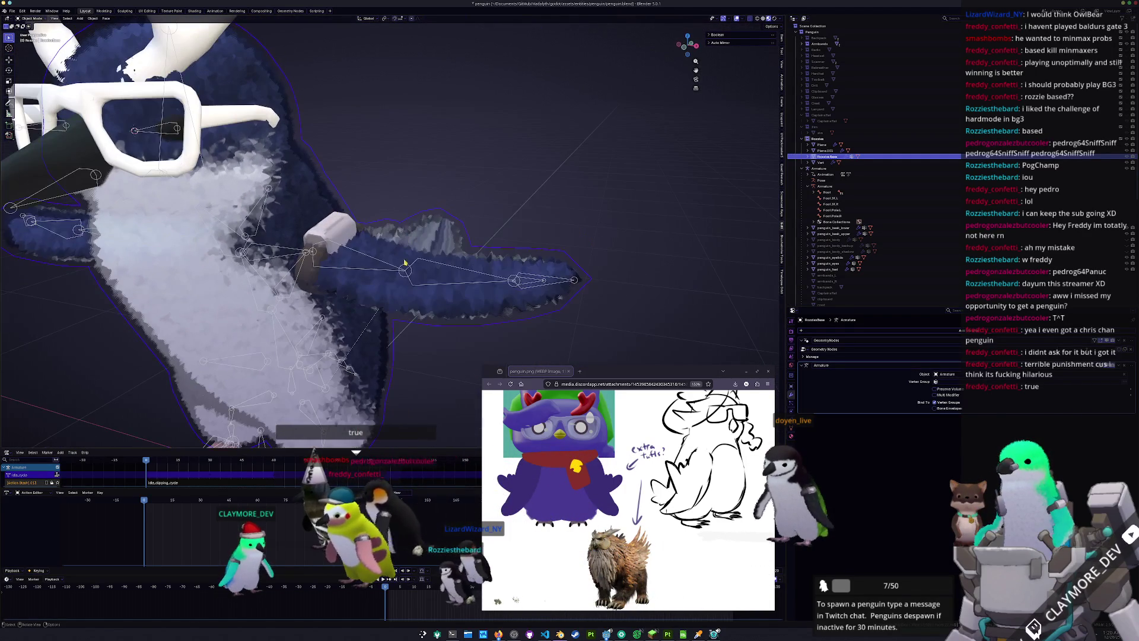
Set the penguin's armature to Pose Position in its Object Data properties
{"action": "left_click", "coordinate": [407, 269]}
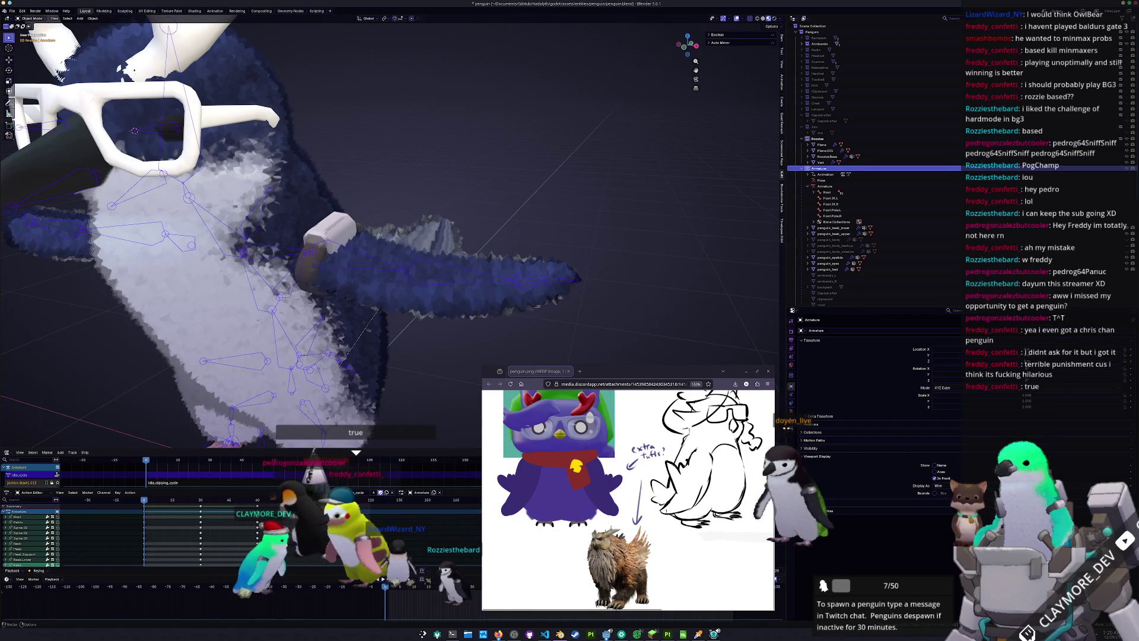
{"action": "left_click", "coordinate": [791, 426]}
{"action": "left_click", "coordinate": [791, 411]}
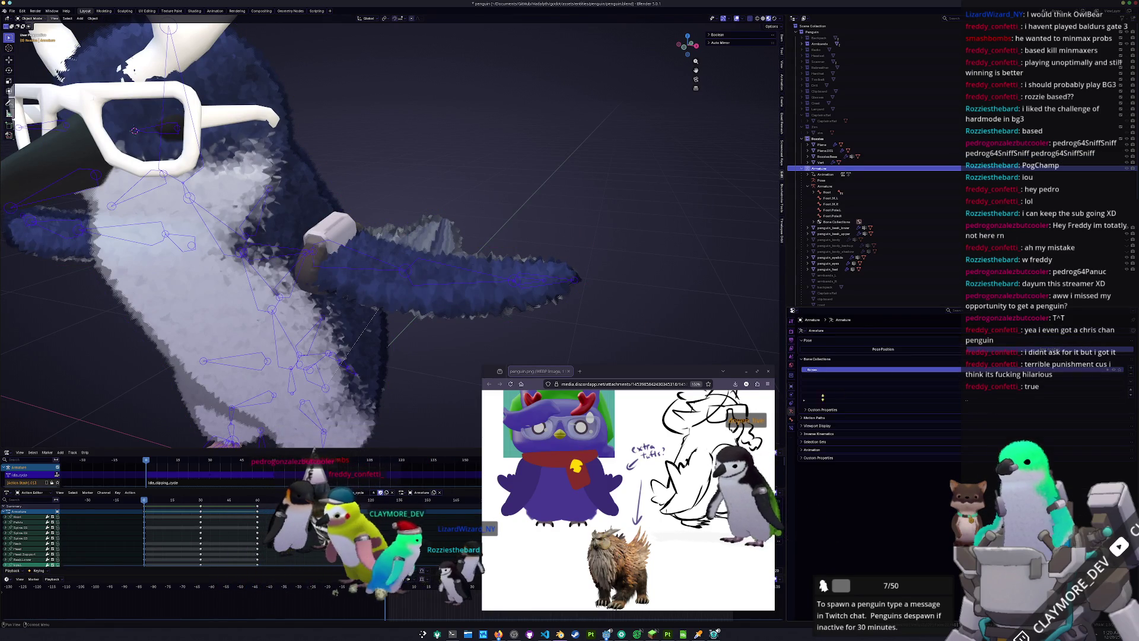
{"action": "left_click", "coordinate": [906, 352]}
{"action": "mouse_move", "coordinate": [451, 297]}
{"action": "middle_mouse_down"}
{"action": "mouse_move", "coordinate": [410, 315]}
{"action": "mouse_move", "coordinate": [523, 313]}
{"action": "mouse_move", "coordinate": [847, 351]}
{"action": "middle_mouse_up"}
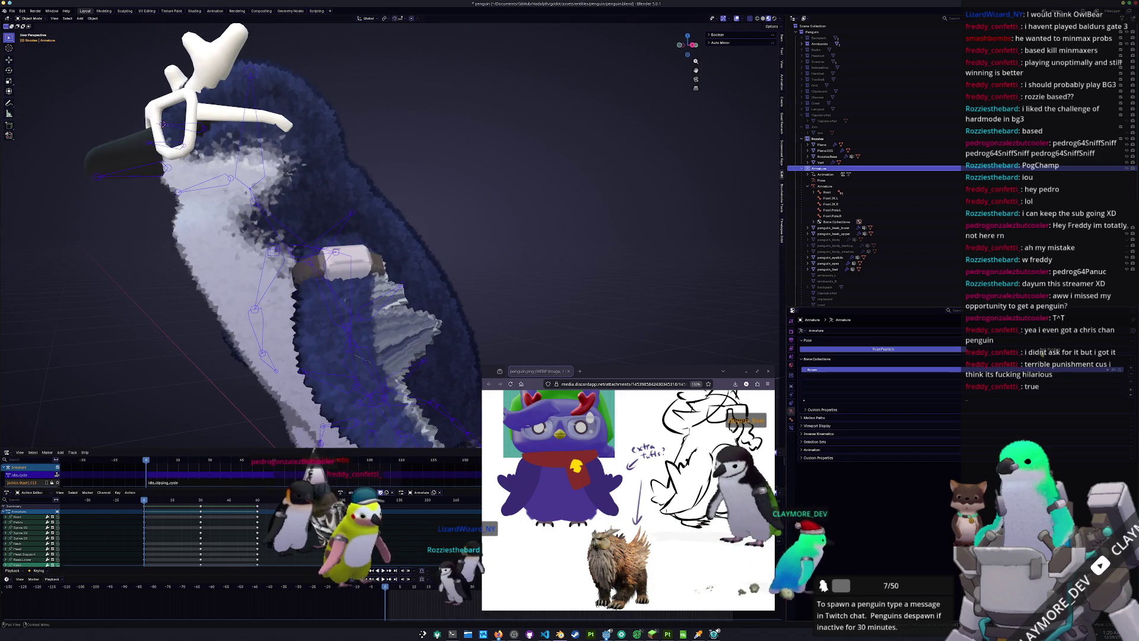
Select the Vert object and edit its mesh in a straight front view
{"action": "scroll", "coordinate": [534, 266], "scroll_direction": "down", "scroll_amount": 5}
{"action": "mouse_move", "coordinate": [534, 267]}
{"action": "middle_mouse_down"}
{"action": "mouse_move", "coordinate": [564, 258]}
{"action": "mouse_move", "coordinate": [587, 267]}
{"action": "middle_mouse_up"}
{"action": "left_click", "coordinate": [533, 244]}
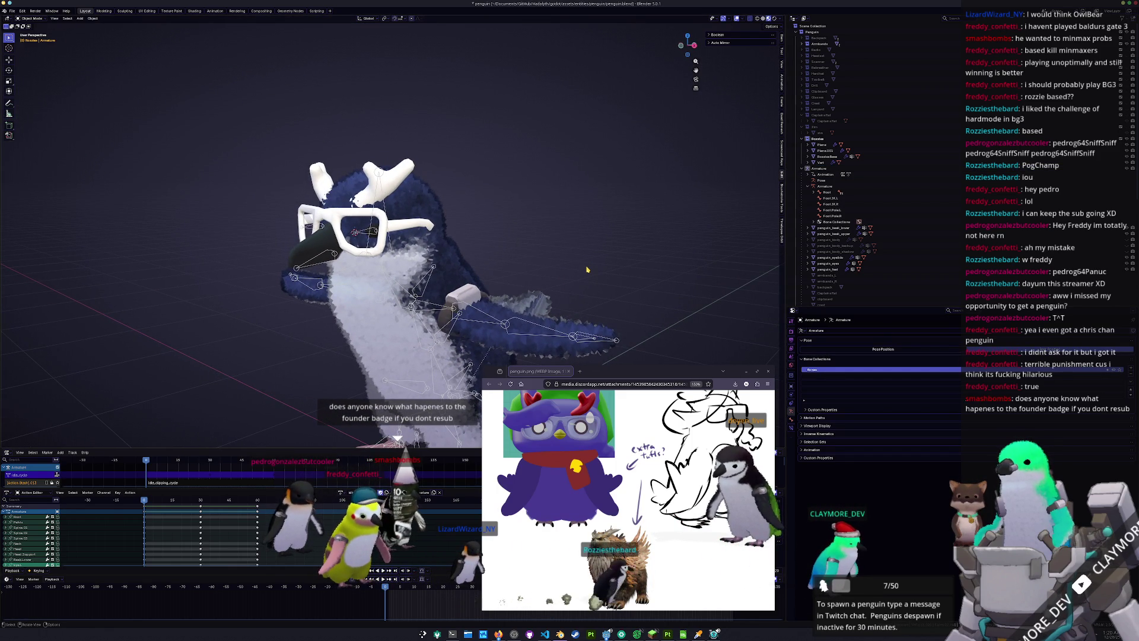
{"action": "scroll", "coordinate": [581, 259], "scroll_direction": "up", "scroll_amount": 3}
{"action": "middle_click_drag", "start_coordinate": [581, 259], "coordinate": [516, 239]}
{"action": "left_click", "coordinate": [389, 185]}
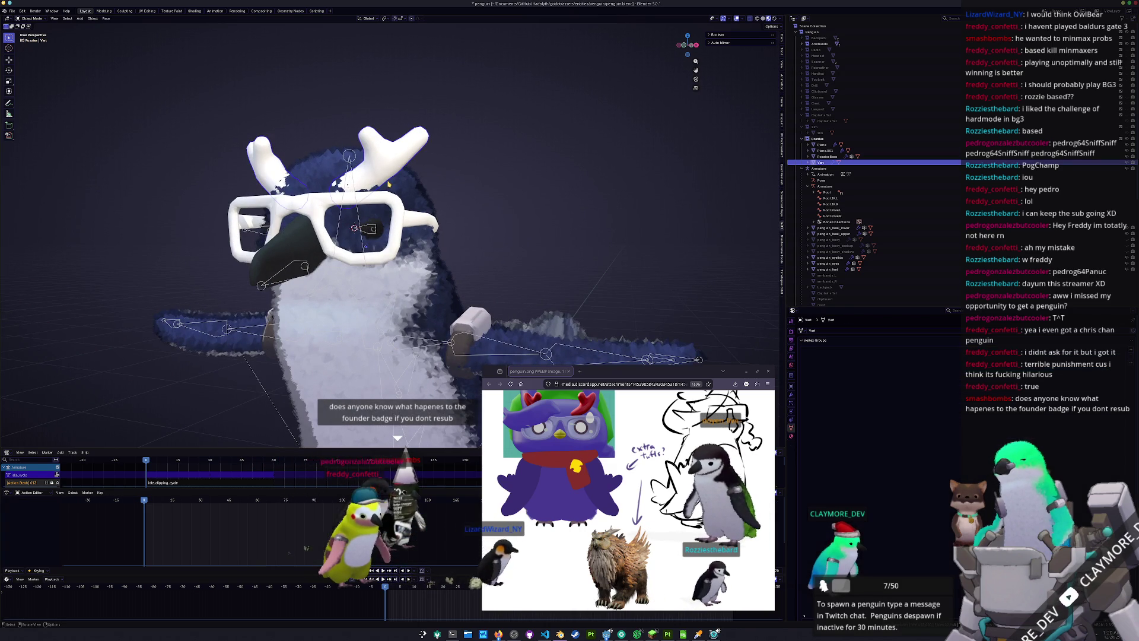
{"action": "key", "text": "Tab"}
{"action": "key", "text": "KP_1"}
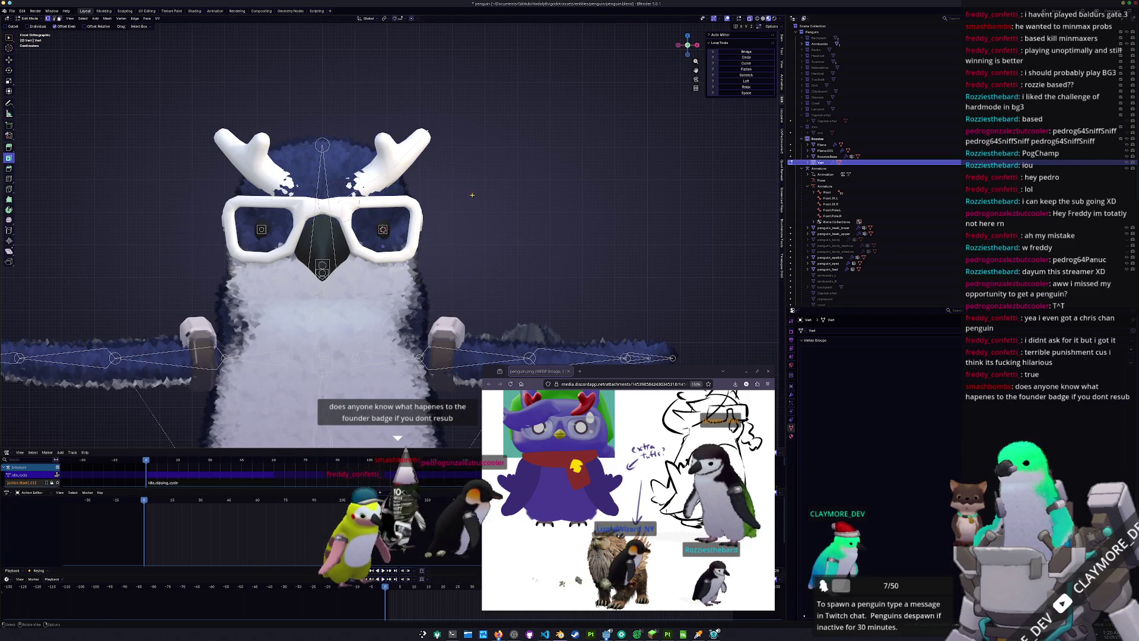
Cancel the antler vertex move, leaving the antlers unchanged, and return to Object Mode
{"action": "scroll", "coordinate": [463, 166], "scroll_direction": "up", "scroll_amount": 1}
{"action": "key", "text": "g"}
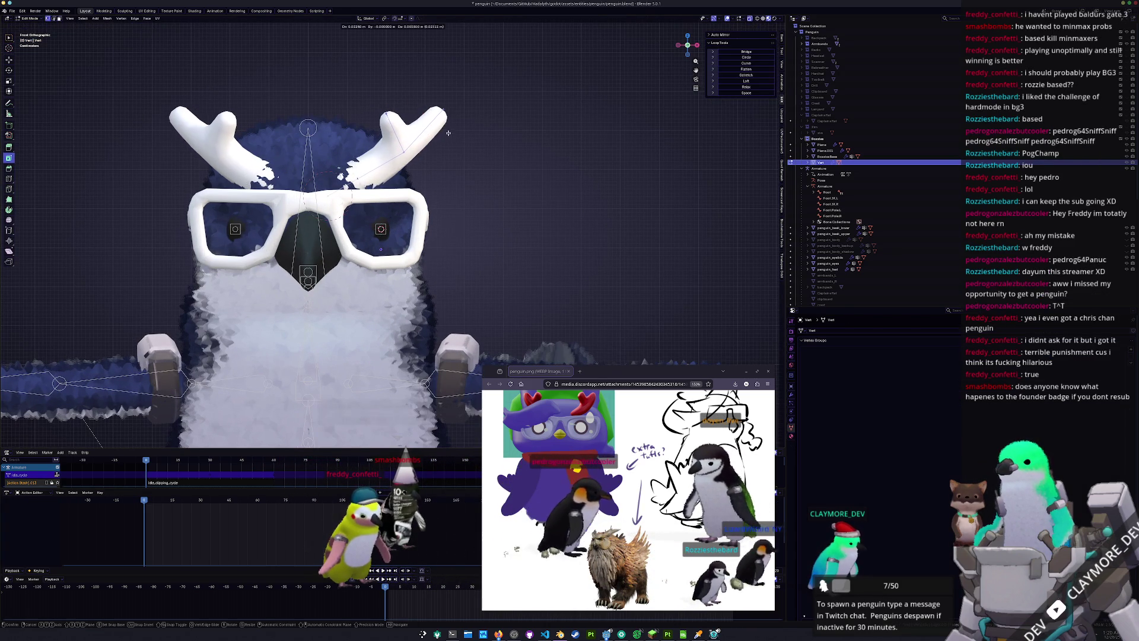
{"action": "key", "text": "Escape"}
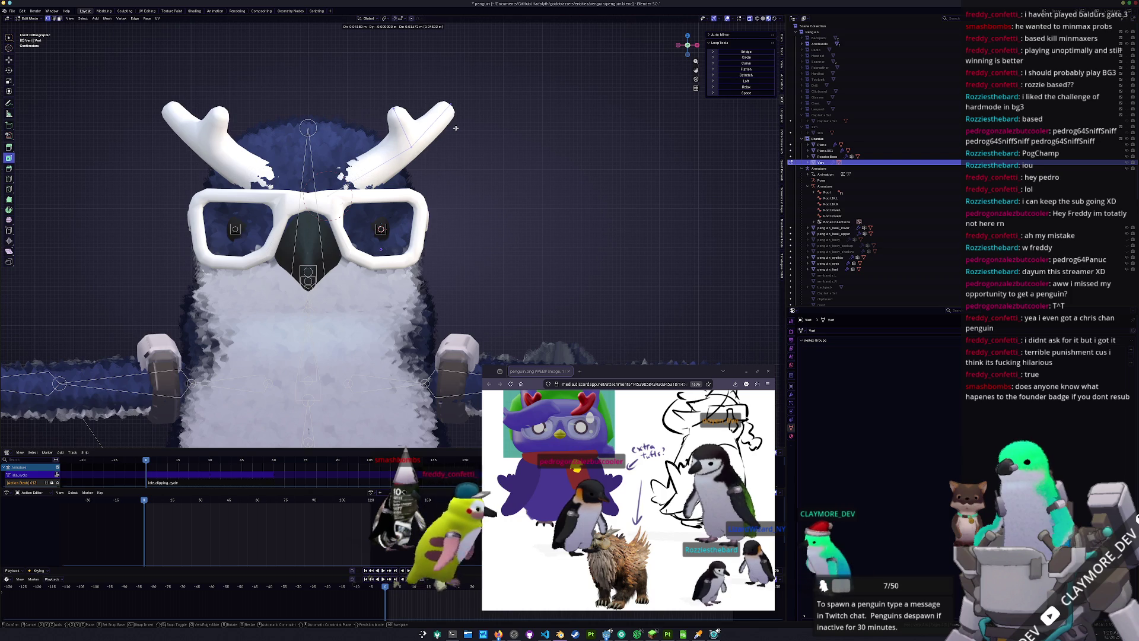
{"action": "key", "text": "Tab"}
Look down at the penguin and select the RozziesBase body mesh
{"action": "scroll", "coordinate": [464, 175], "scroll_direction": "down", "scroll_amount": 2}
{"action": "mouse_move", "coordinate": [483, 204]}
{"action": "middle_mouse_down"}
{"action": "mouse_move", "coordinate": [567, 203]}
{"action": "mouse_move", "coordinate": [488, 234]}
{"action": "mouse_move", "coordinate": [525, 314]}
{"action": "middle_mouse_up"}
{"action": "scroll", "coordinate": [525, 314], "scroll_direction": "up", "scroll_amount": 3}
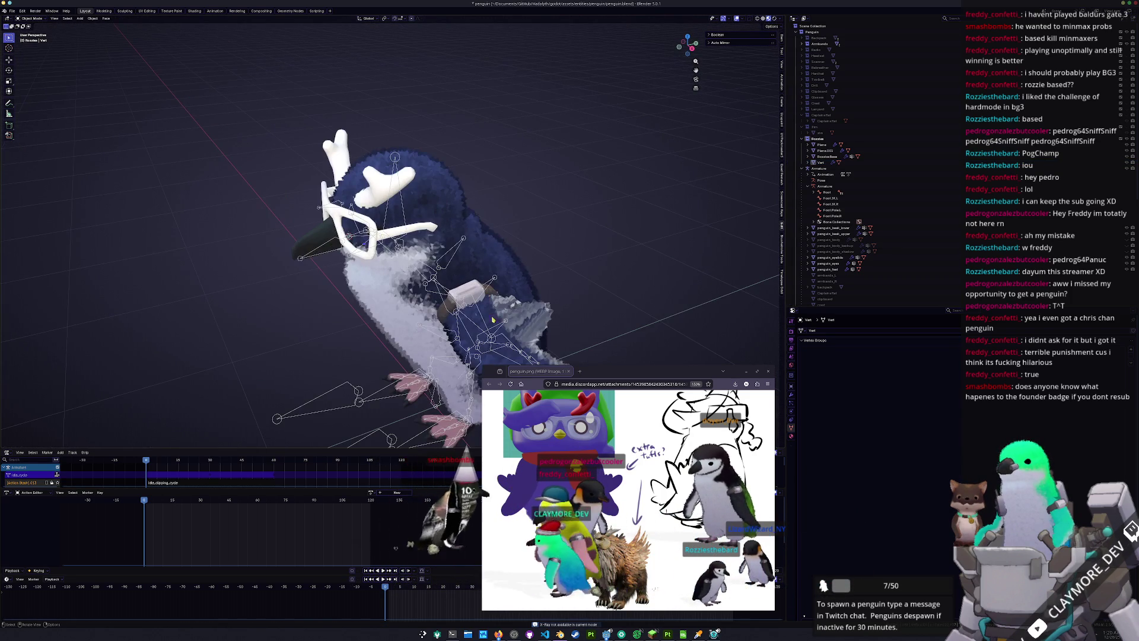
{"action": "left_click", "coordinate": [528, 319]}
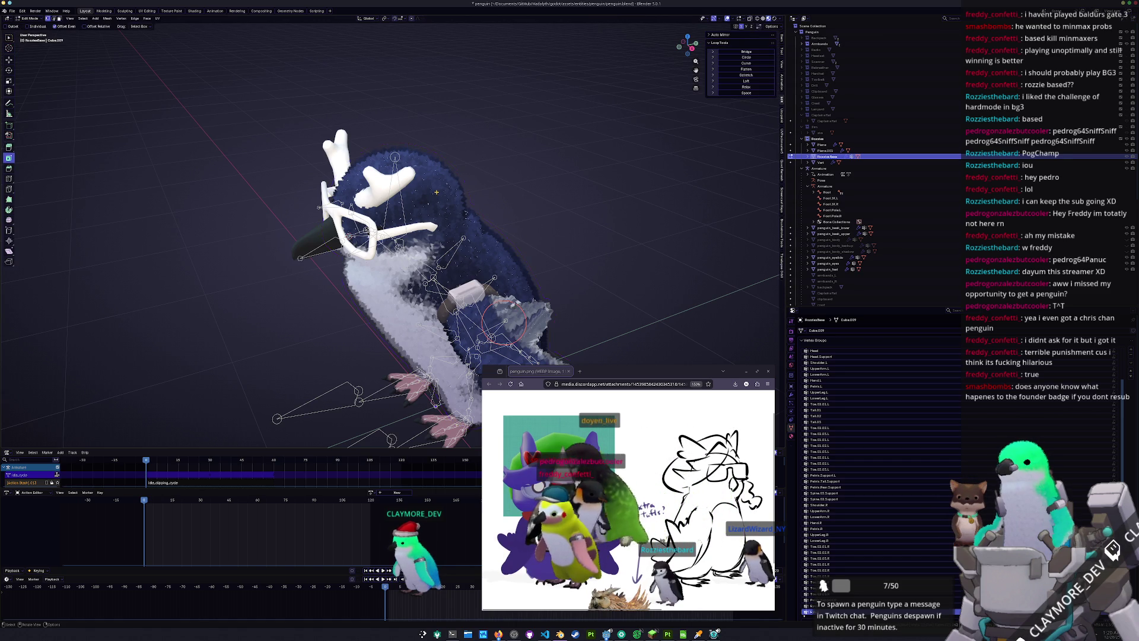
Enter Edit Mode on RozziesBase and orbit around its wireframe
{"action": "key", "text": "Tab"}
{"action": "scroll", "coordinate": [436, 194], "scroll_direction": "up", "scroll_amount": 3}
{"action": "mouse_move", "coordinate": [436, 194]}
{"action": "middle_mouse_down"}
{"action": "mouse_move", "coordinate": [428, 185]}
{"action": "mouse_move", "coordinate": [448, 213]}
{"action": "middle_mouse_up"}
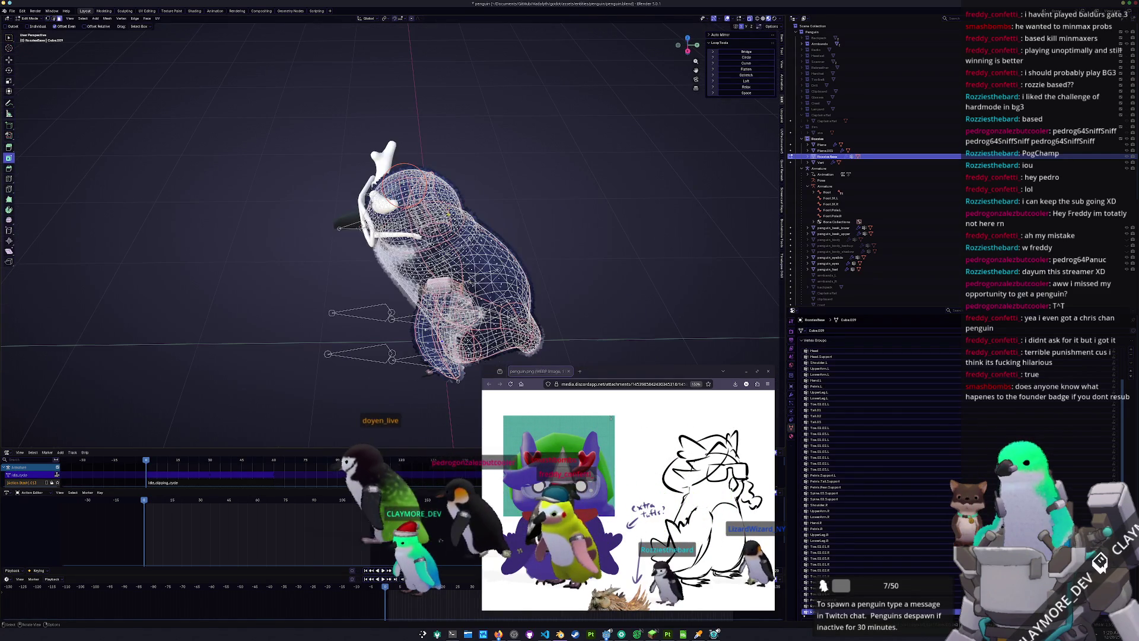
{"action": "scroll", "coordinate": [628, 498], "scroll_direction": "down", "scroll_amount": 2}
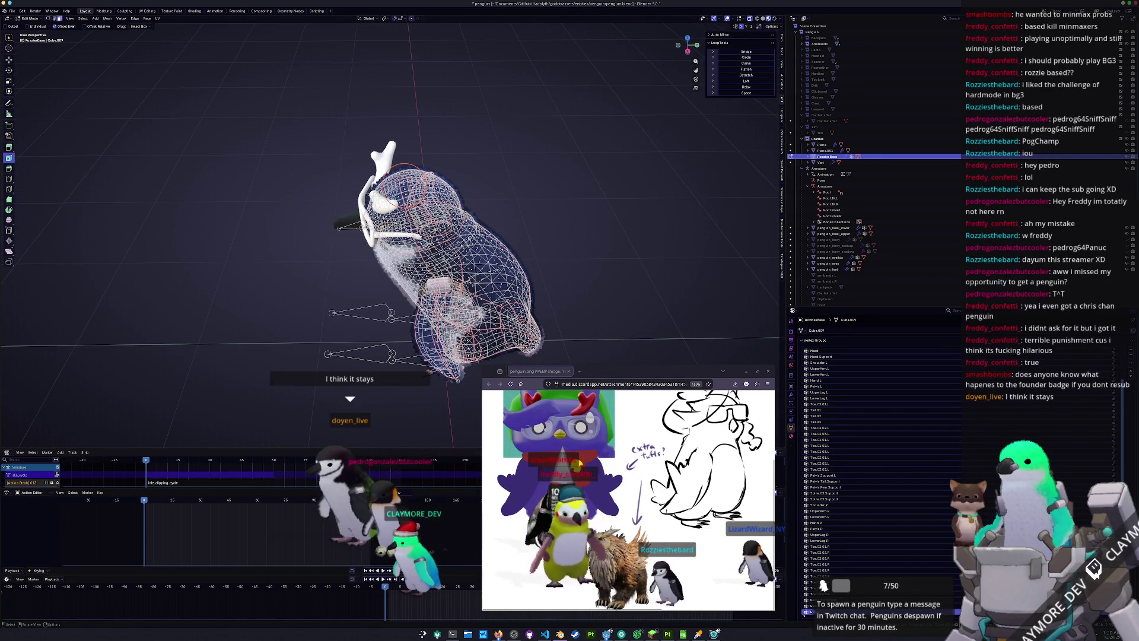
{"action": "scroll", "coordinate": [606, 546], "scroll_direction": "up", "scroll_amount": 2, "text": "ctrl"}
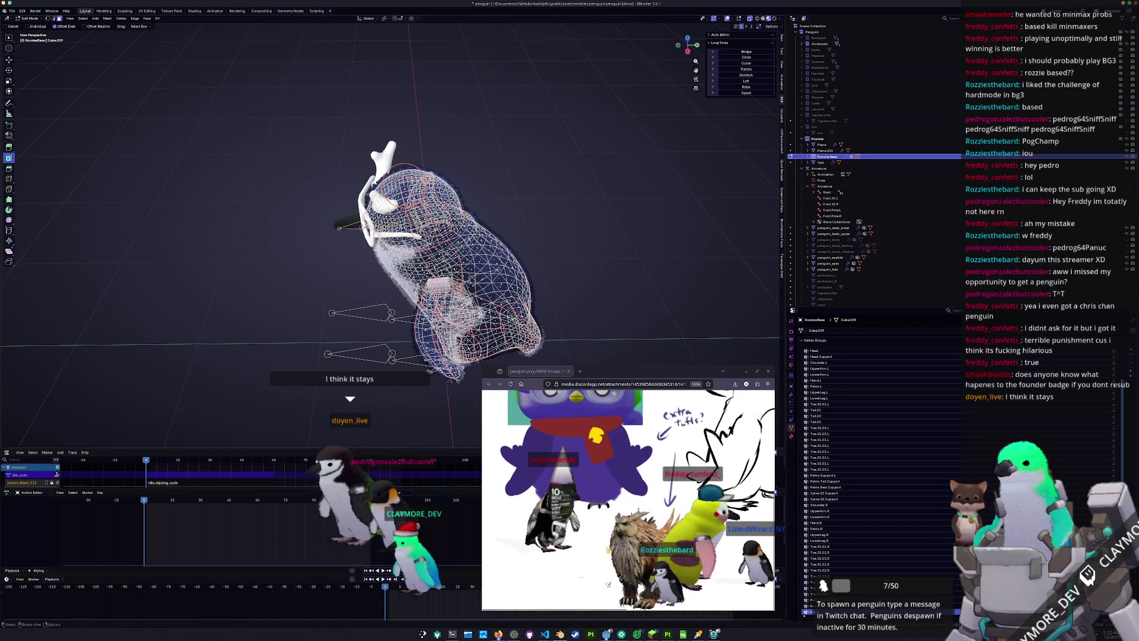
{"action": "scroll", "coordinate": [606, 546], "scroll_direction": "right", "scroll_amount": 1}
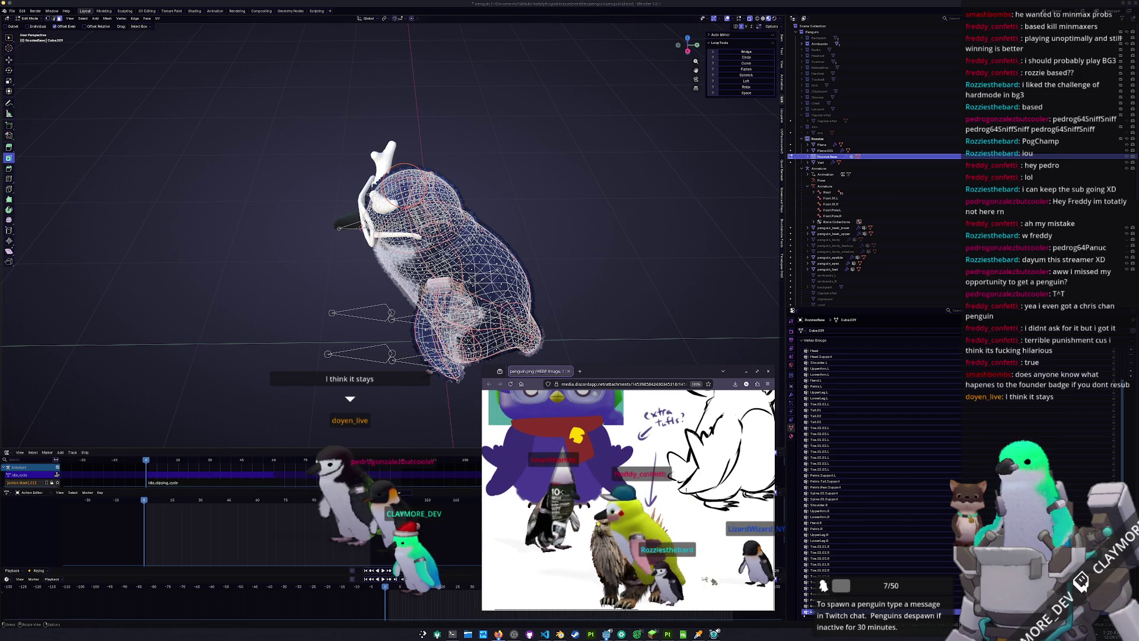
{"action": "scroll", "coordinate": [628, 499], "scroll_direction": "up", "scroll_amount": 2}
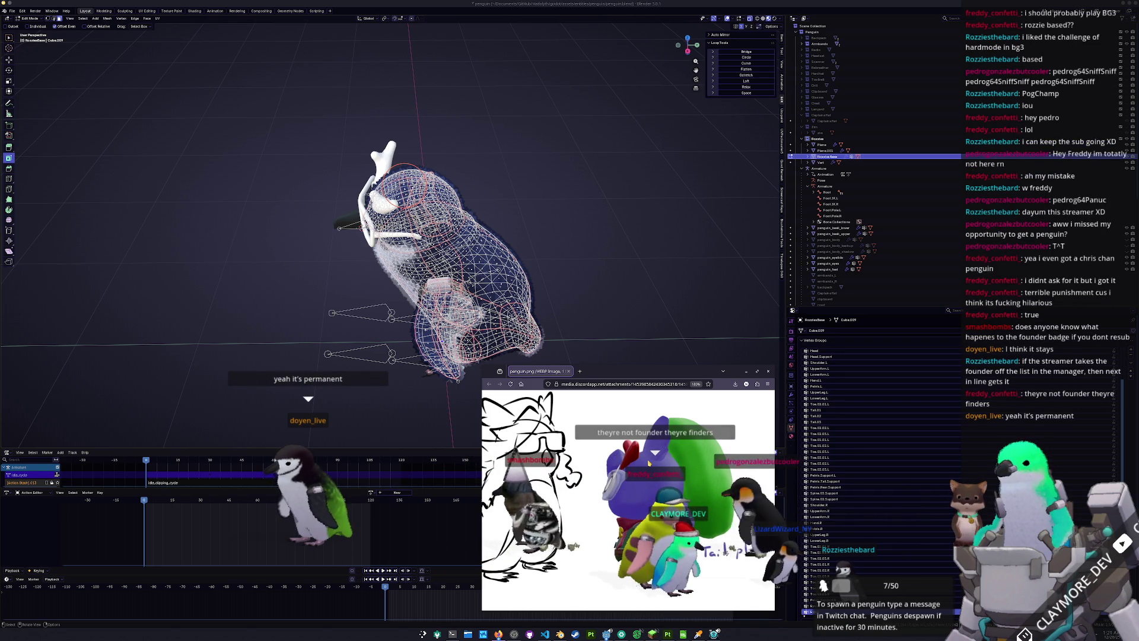
Pan and orbit closer around the penguin body mesh to inspect it
{"action": "scroll", "coordinate": [632, 464], "scroll_direction": "left", "scroll_amount": 5}
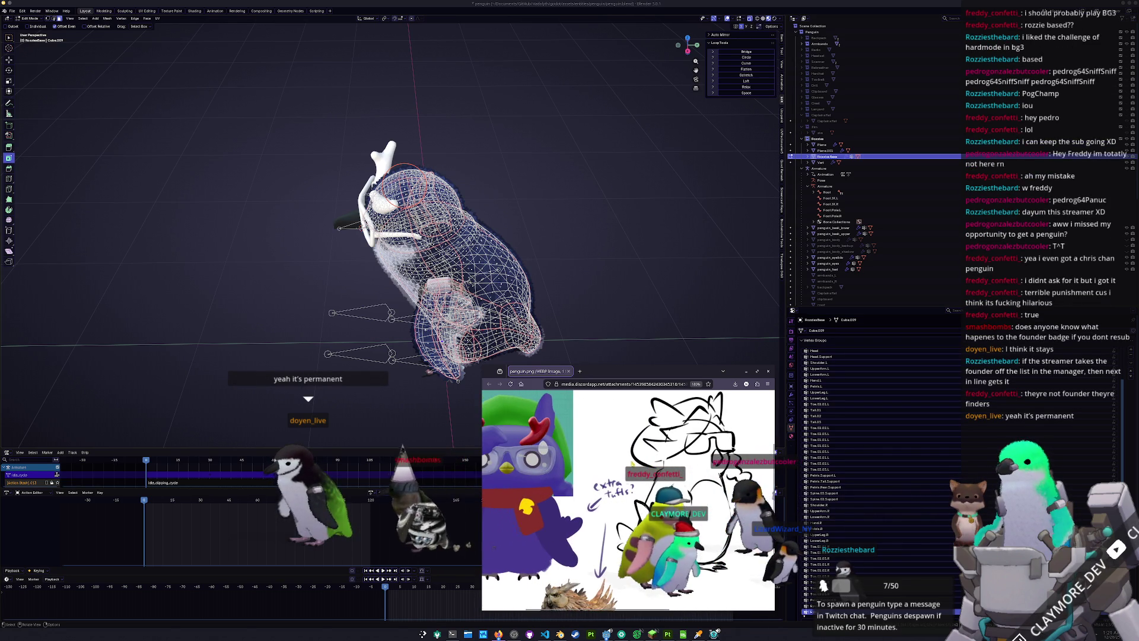
{"action": "middle_click_drag", "start_coordinate": [623, 463], "coordinate": [681, 432]}
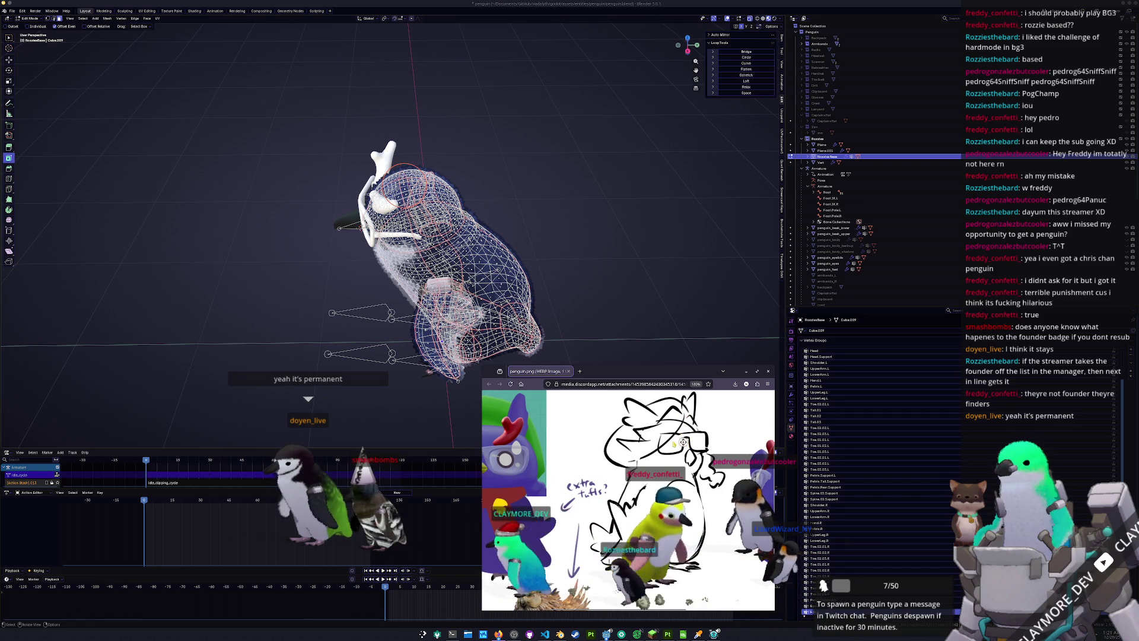
{"action": "scroll", "coordinate": [629, 500], "scroll_direction": "left", "scroll_amount": 3}
{"action": "scroll", "coordinate": [629, 500], "scroll_direction": "down", "scroll_amount": 2}
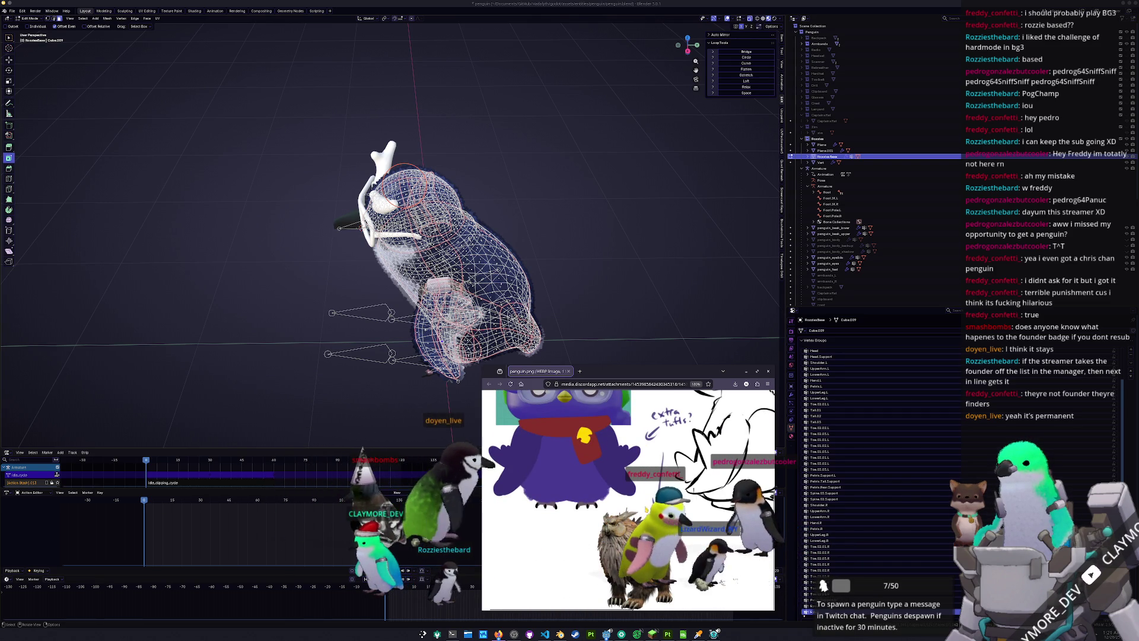
{"action": "scroll", "coordinate": [629, 500], "scroll_direction": "up", "scroll_amount": 3}
{"action": "scroll", "coordinate": [629, 500], "scroll_direction": "right", "scroll_amount": 2}
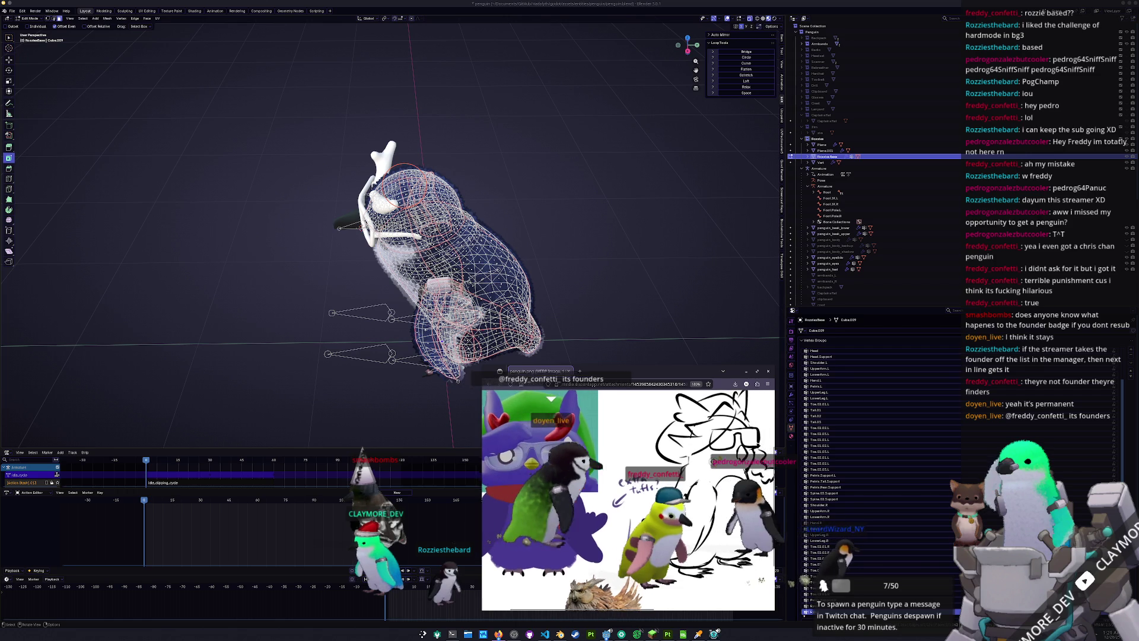
{"action": "scroll", "coordinate": [629, 500], "scroll_direction": "down", "scroll_amount": 2}
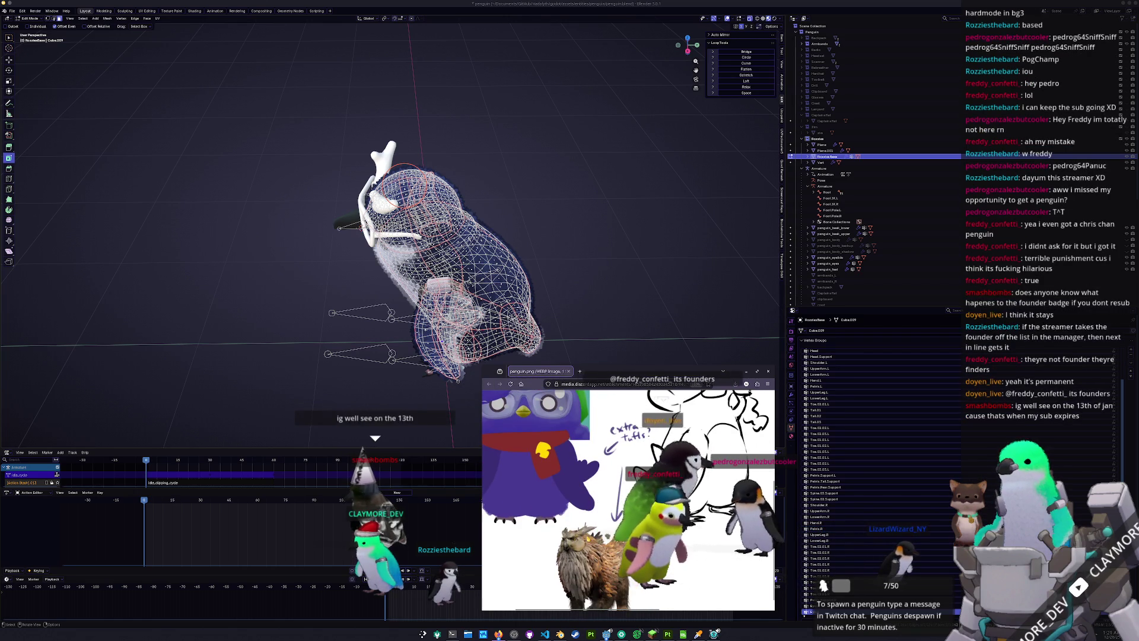
{"action": "scroll", "coordinate": [629, 500], "scroll_direction": "up", "scroll_amount": 2}
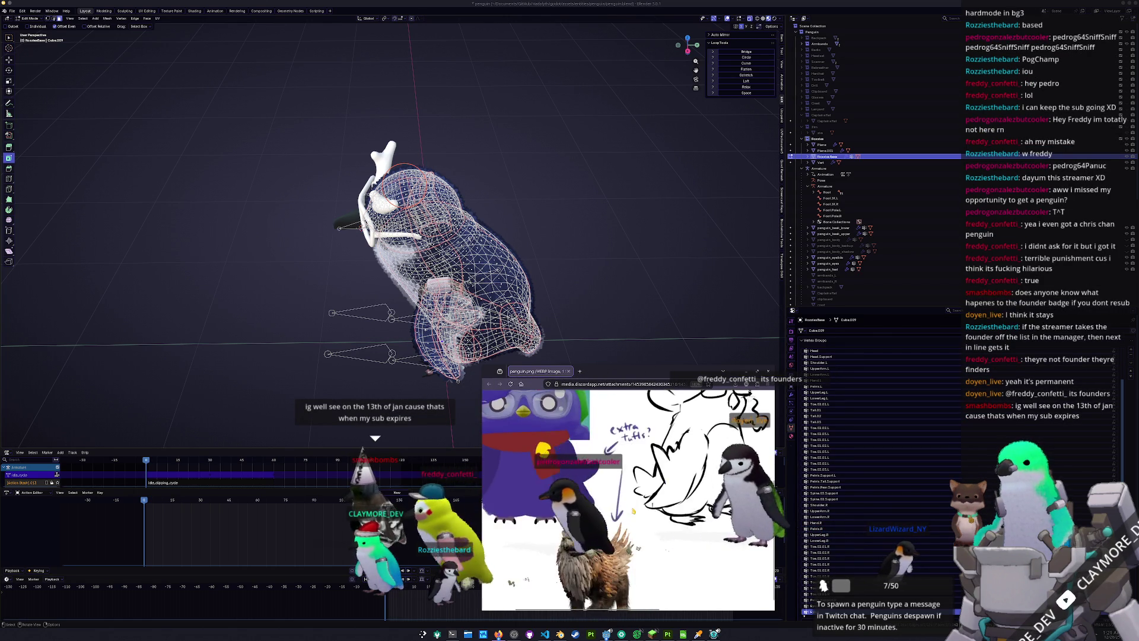
{"action": "mouse_move", "coordinate": [591, 250]}
{"action": "middle_mouse_down"}
{"action": "mouse_move", "coordinate": [468, 270]}
{"action": "mouse_move", "coordinate": [502, 254]}
{"action": "mouse_move", "coordinate": [487, 261]}
{"action": "middle_mouse_up"}
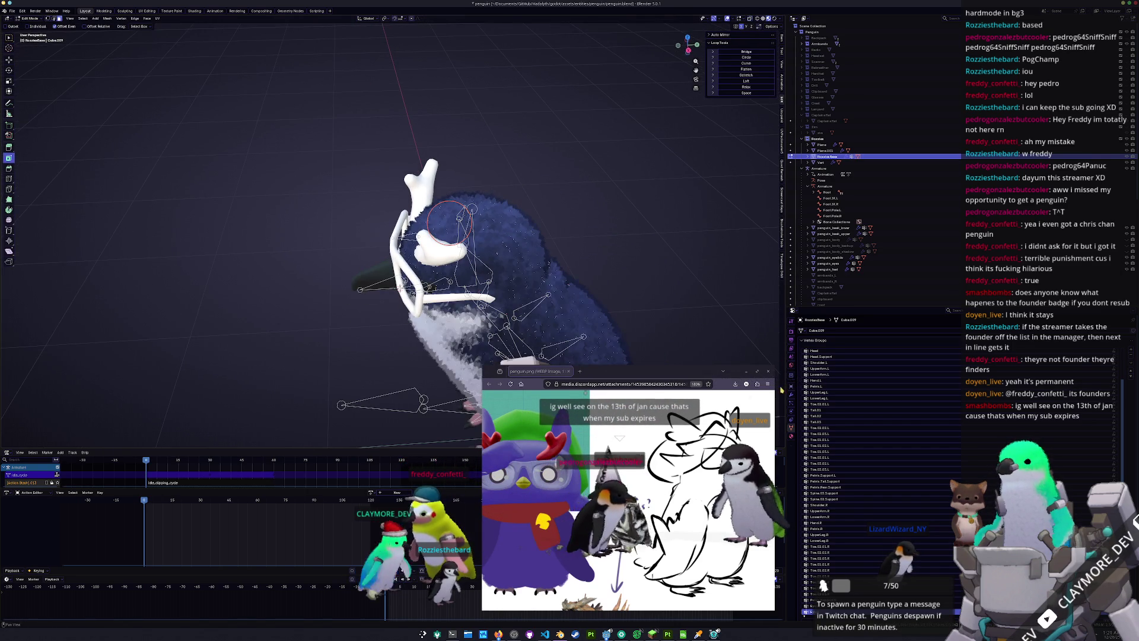
{"action": "left_click", "coordinate": [791, 394]}
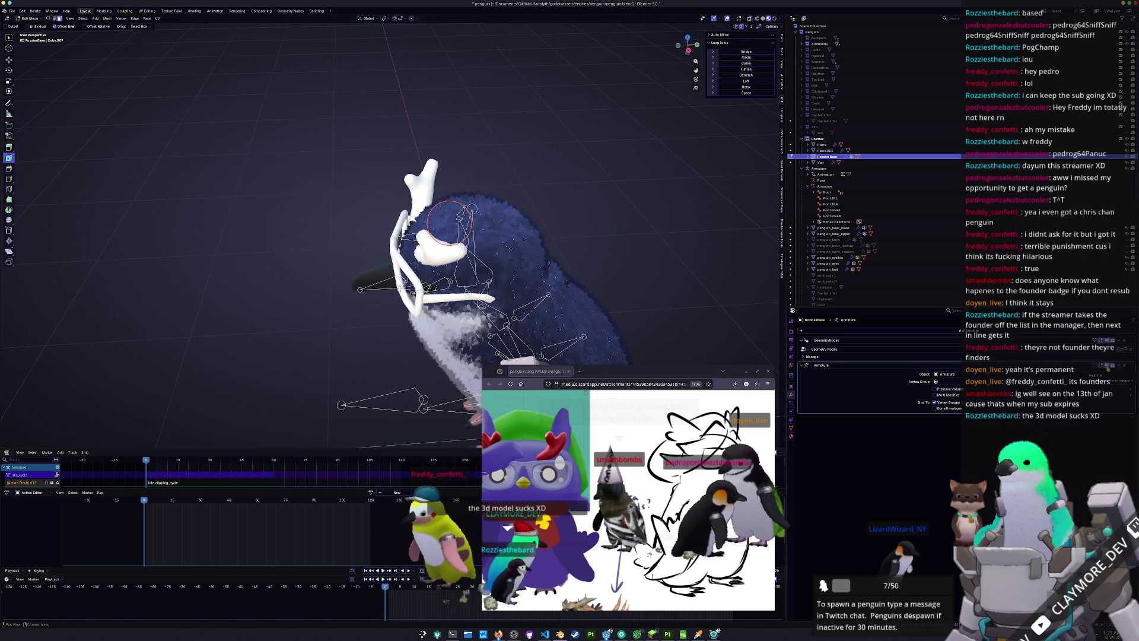
{"action": "key", "text": "alt+z"}
{"action": "middle_click_drag", "start_coordinate": [469, 264], "coordinate": [452, 264]}
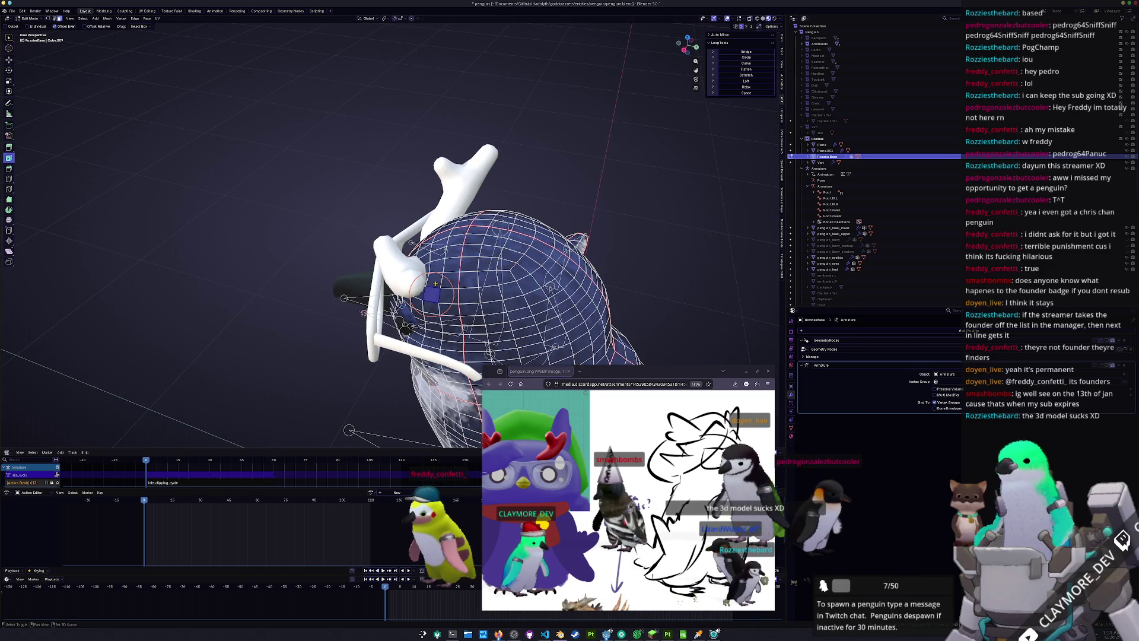
{"action": "middle_click_drag", "start_coordinate": [443, 306], "coordinate": [443, 293]}
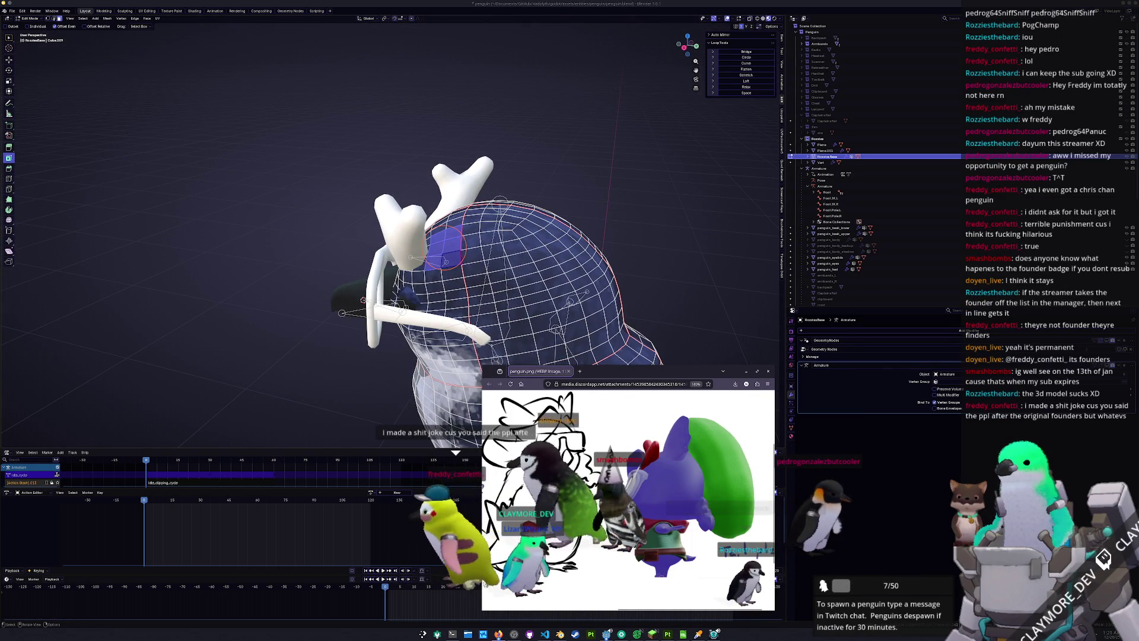
{"action": "scroll", "coordinate": [586, 518], "scroll_direction": "left", "scroll_amount": 3}
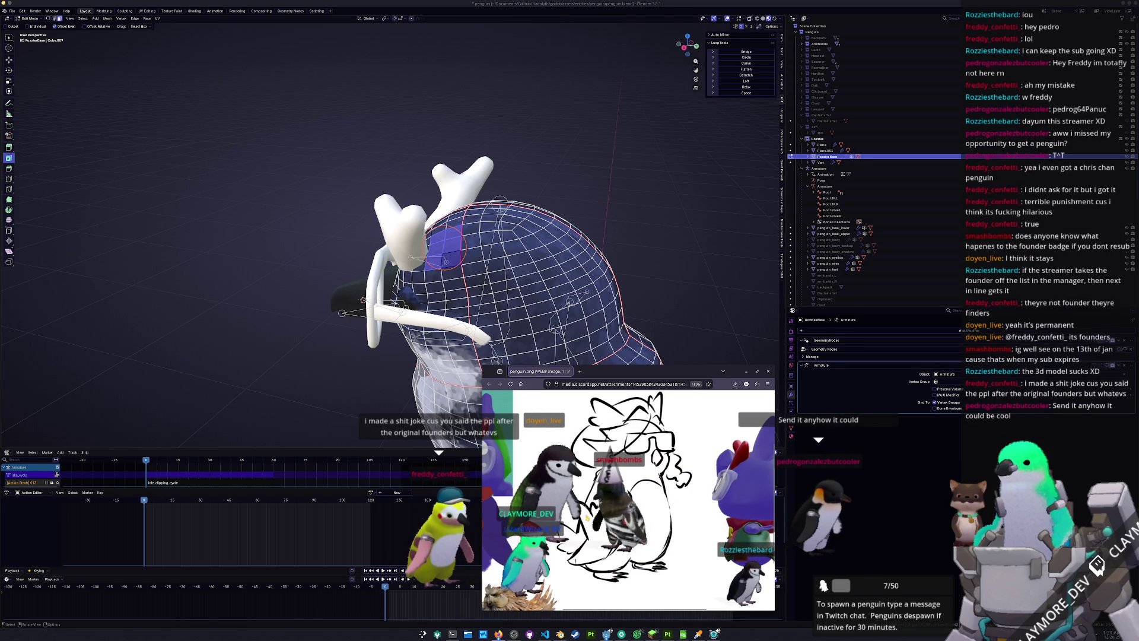
{"action": "scroll", "coordinate": [582, 515], "scroll_direction": "left", "scroll_amount": 2}
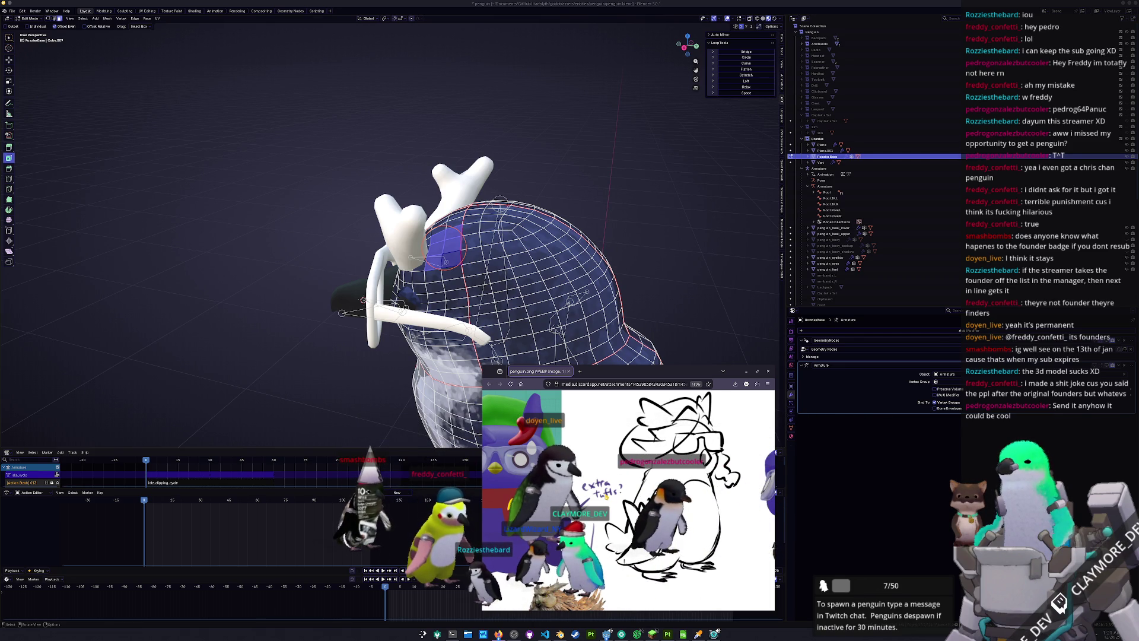
{"action": "middle_click_drag", "start_coordinate": [565, 304], "coordinate": [583, 315]}
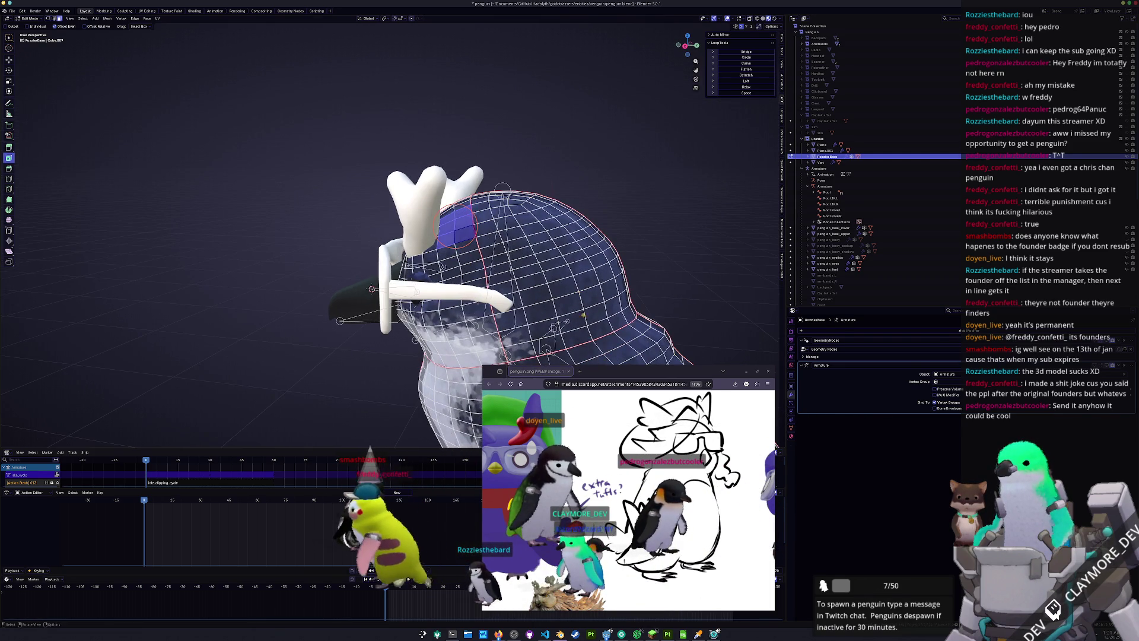
{"action": "scroll", "coordinate": [770, 446], "scroll_direction": "down", "scroll_amount": 2}
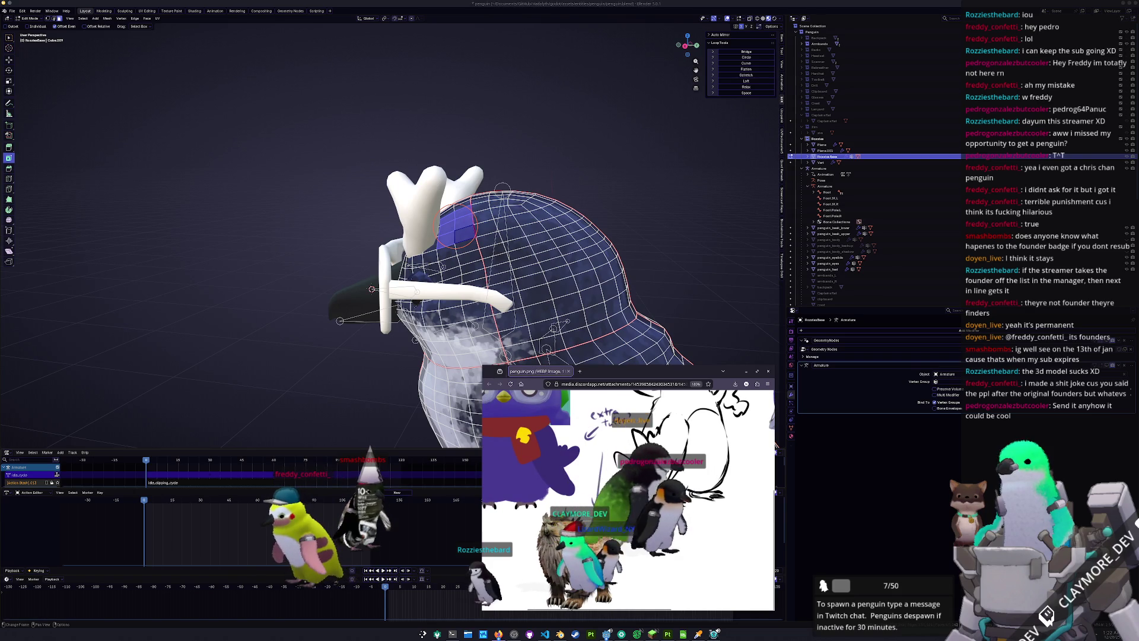
{"action": "scroll", "coordinate": [770, 446], "scroll_direction": "up", "scroll_amount": 2}
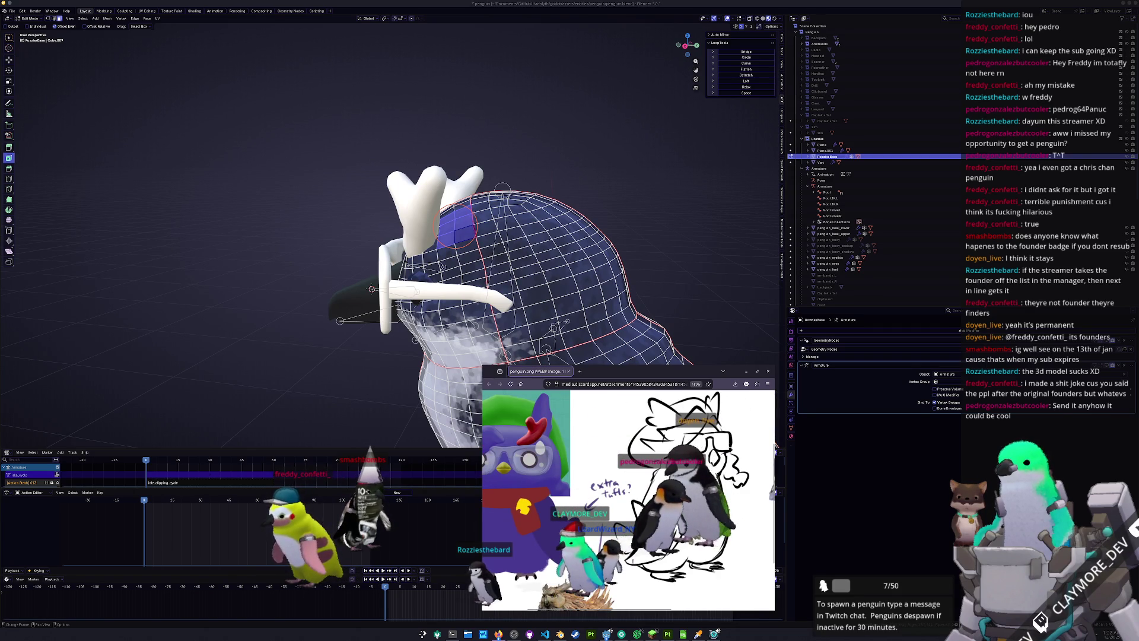
{"action": "scroll", "coordinate": [775, 446], "scroll_direction": "down", "scroll_amount": 2}
{"action": "middle_click_drag", "start_coordinate": [775, 446], "coordinate": [718, 439]}
In Object Mode, shift the Vert object slightly along the Y axis
{"action": "key", "text": "Tab"}
{"action": "left_click", "coordinate": [820, 162]}
{"action": "key", "text": "g"}
{"action": "key", "text": "y"}
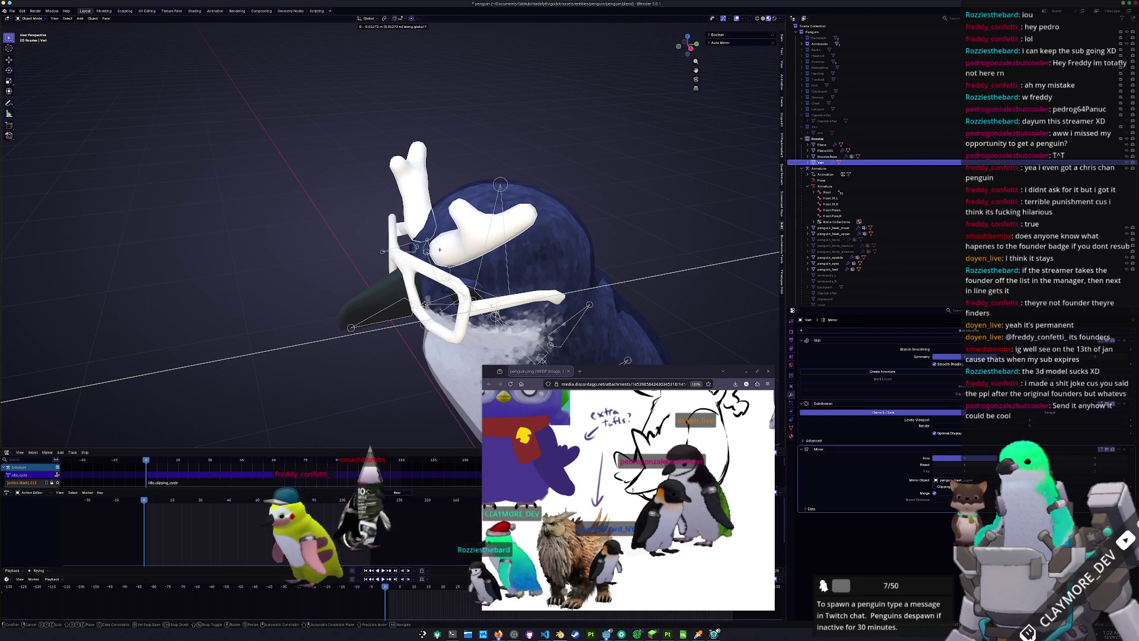
{"action": "left_click", "coordinate": [439, 249]}
{"action": "mouse_move", "coordinate": [440, 249]}
{"action": "middle_mouse_down"}
{"action": "mouse_move", "coordinate": [440, 224]}
{"action": "mouse_move", "coordinate": [464, 256]}
{"action": "mouse_move", "coordinate": [408, 291]}
{"action": "mouse_move", "coordinate": [479, 297]}
{"action": "mouse_move", "coordinate": [514, 246]}
{"action": "middle_mouse_up"}
Edit the RozziesBase body and select a patch of faces on top of the head
{"action": "left_click", "coordinate": [441, 224]}
{"action": "key", "text": "Tab"}
{"action": "scroll", "coordinate": [441, 224], "scroll_direction": "up", "scroll_amount": 3}
{"action": "left_click", "coordinate": [464, 257]}
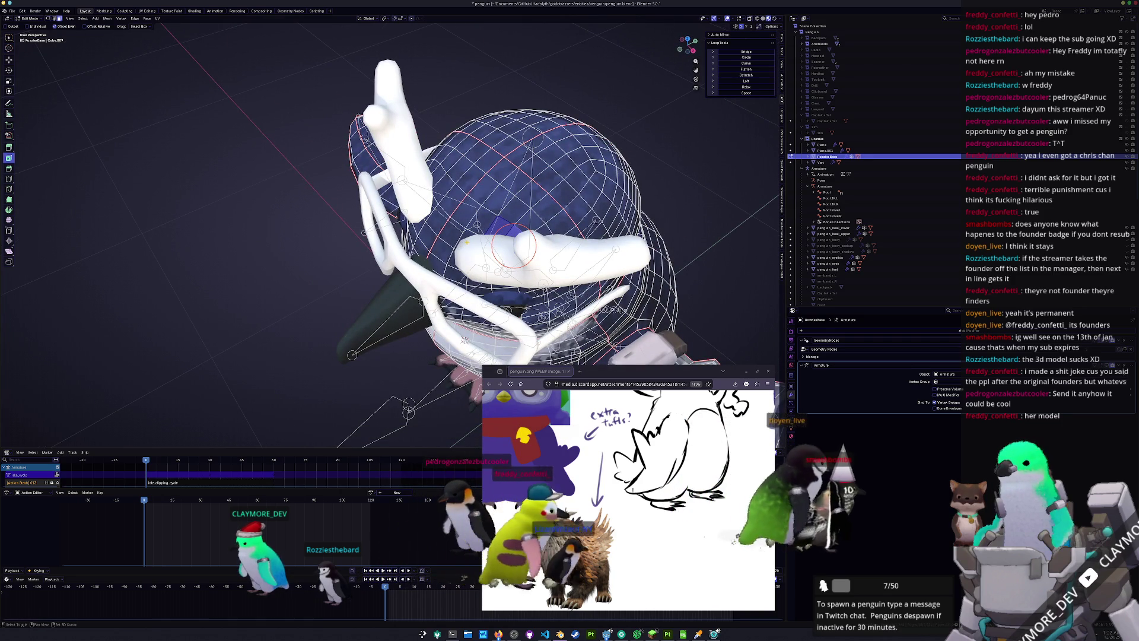
{"action": "mouse_move", "coordinate": [476, 224]}
{"action": "middle_mouse_down"}
{"action": "mouse_move", "coordinate": [465, 280]}
{"action": "mouse_move", "coordinate": [476, 269]}
{"action": "mouse_move", "coordinate": [472, 278]}
{"action": "mouse_move", "coordinate": [519, 279]}
{"action": "middle_mouse_up"}
Extrude the head-top faces, then rotate, scale and move them along the normal in side view
{"action": "key", "text": "e"}
{"action": "left_click", "coordinate": [513, 276]}
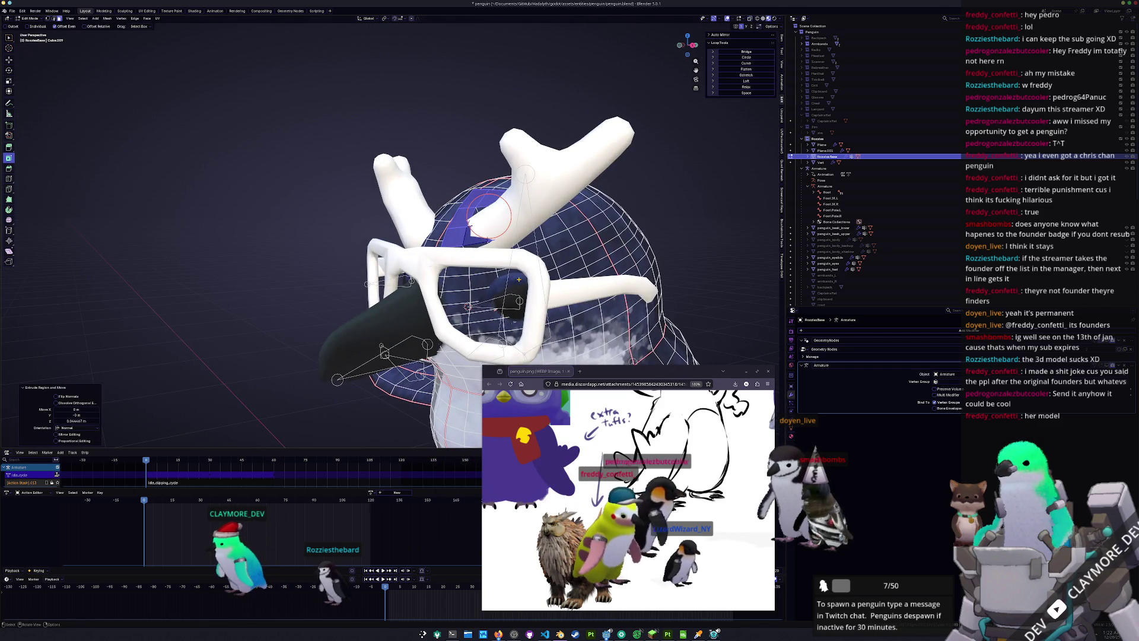
{"action": "key", "text": "KP_3"}
{"action": "key", "text": "r"}
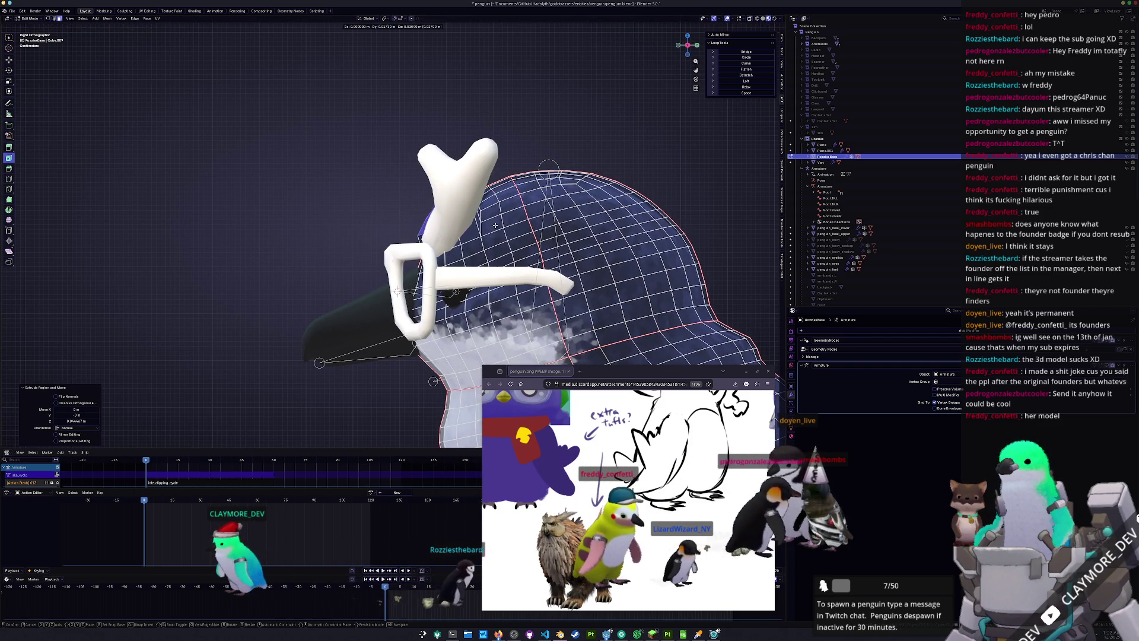
{"action": "left_click", "coordinate": [510, 220]}
{"action": "key", "text": "s"}
{"action": "key", "text": "g"}
{"action": "left_click", "coordinate": [512, 216]}
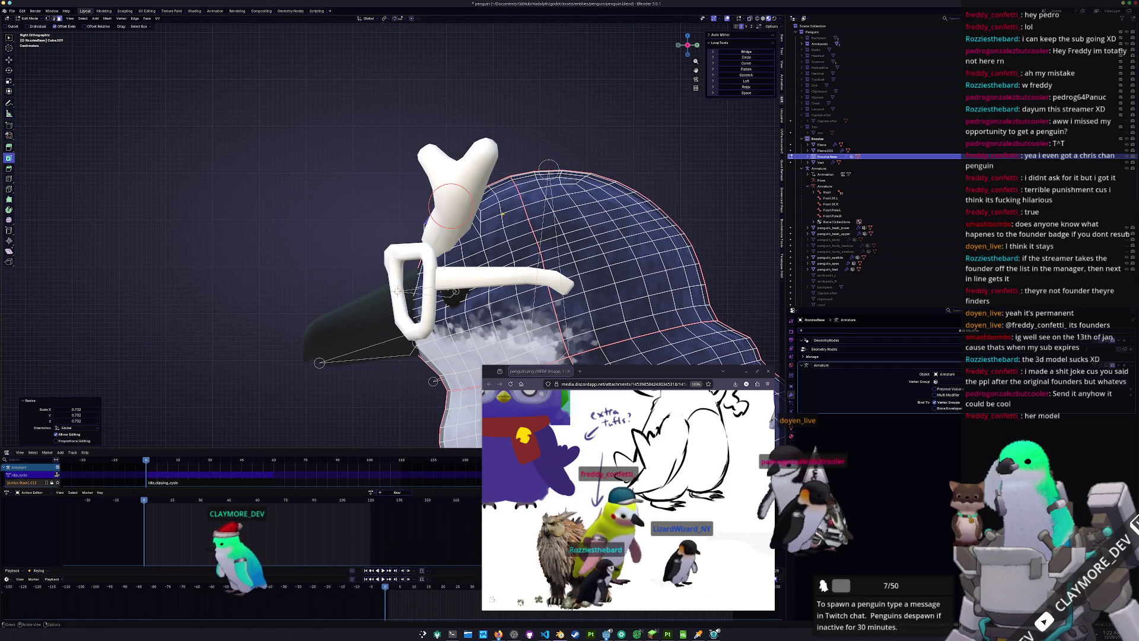
{"action": "key", "text": "g"}
{"action": "key", "text": "z"}
{"action": "key", "text": "z"}
{"action": "left_click", "coordinate": [482, 175]}
Rotate the extruded piece 23.6°, rescale it and reposition it
{"action": "key", "text": "r"}
{"action": "left_click", "coordinate": [489, 175]}
{"action": "key", "text": "g"}
{"action": "key", "text": "r"}
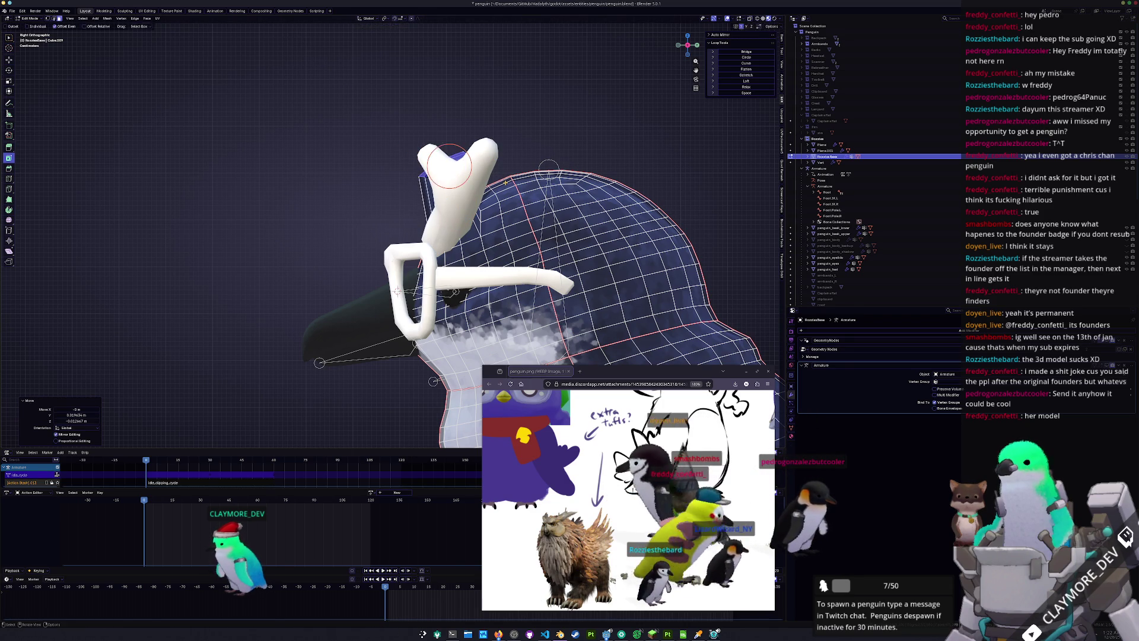
{"action": "left_click", "coordinate": [500, 175]}
{"action": "scroll", "coordinate": [500, 175], "scroll_direction": "up", "scroll_amount": 1}
{"action": "key", "text": "s"}
{"action": "key", "text": "g"}
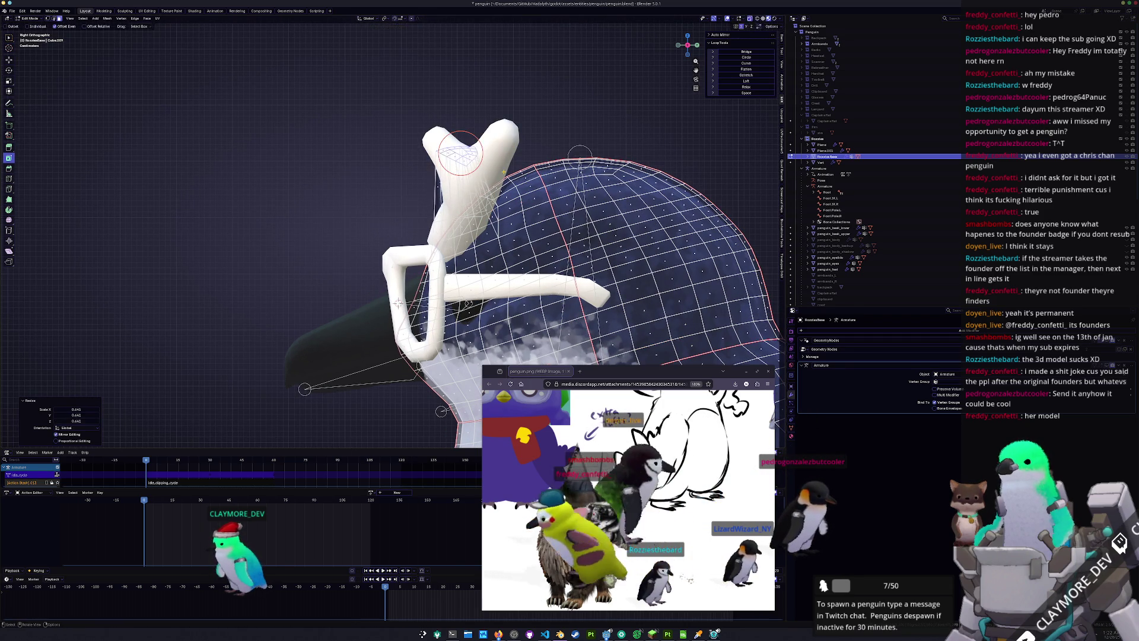
{"action": "left_click", "coordinate": [469, 303]}
Raise the top piece, rotate it 16.8°, and move it back down onto the head
{"action": "key", "text": "r"}
{"action": "key", "text": "Escape"}
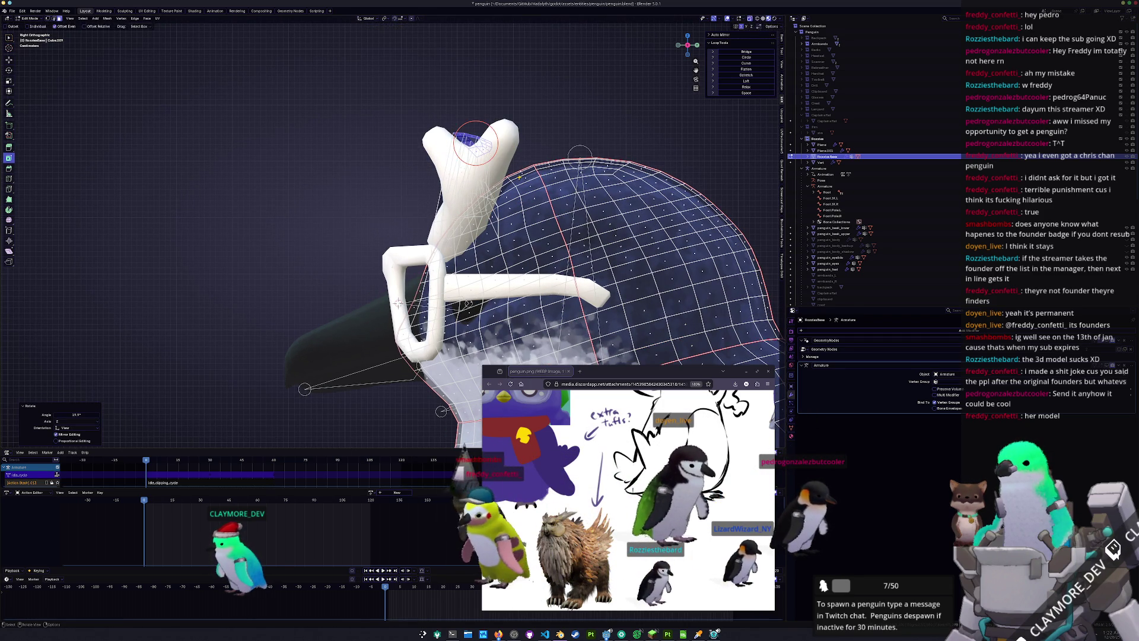
{"action": "key", "text": "g"}
{"action": "left_click", "coordinate": [555, 134]}
{"action": "key", "text": "r"}
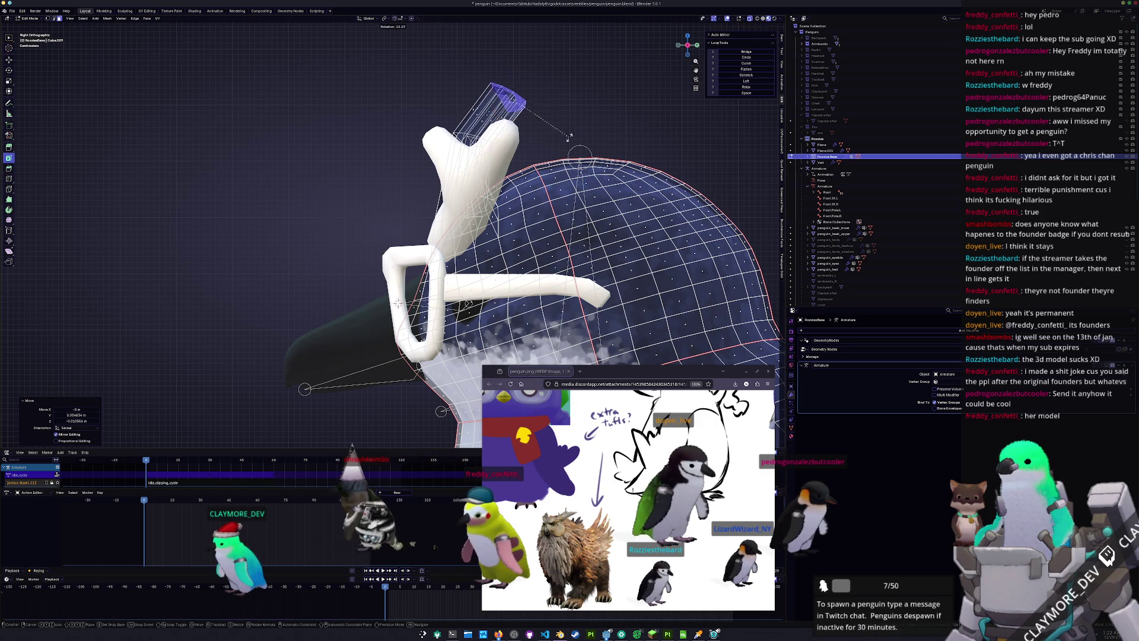
{"action": "left_click", "coordinate": [534, 149]}
{"action": "middle_click_drag", "start_coordinate": [534, 149], "coordinate": [455, 191]}
{"action": "key", "text": "g"}
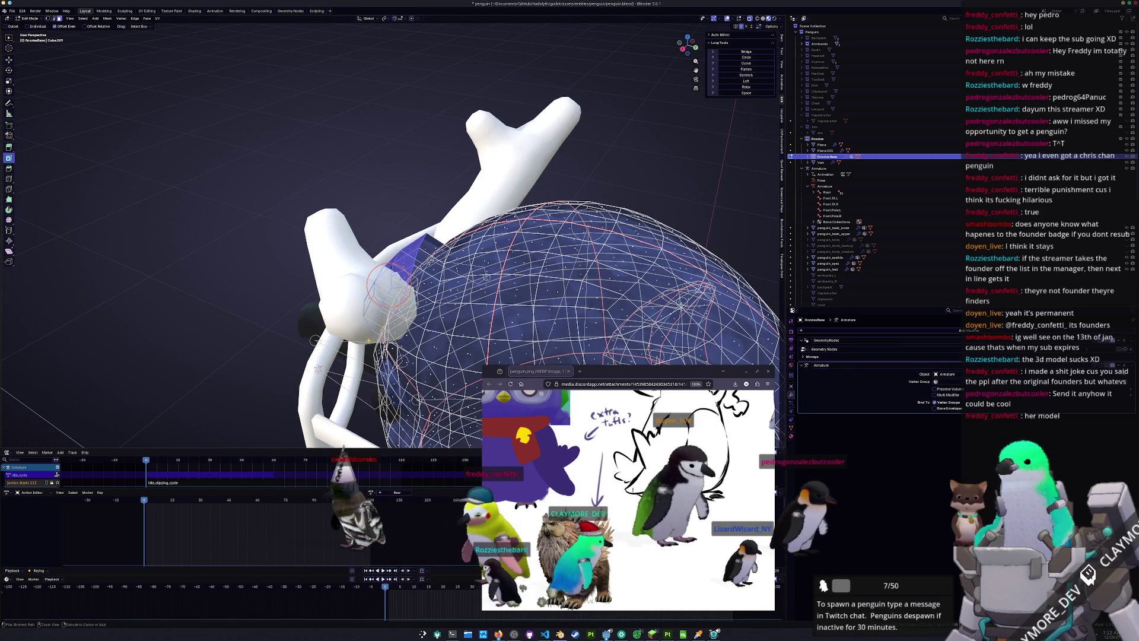
Check hidden vertices in X-ray, then return to Object Mode with X-ray off
{"action": "mouse_move", "coordinate": [451, 238]}
{"action": "middle_mouse_down"}
{"action": "mouse_move", "coordinate": [493, 285]}
{"action": "mouse_move", "coordinate": [498, 273]}
{"action": "middle_mouse_up"}
{"action": "key", "text": "alt+z"}
{"action": "key", "text": "Tab"}
{"action": "key", "text": "alt+z"}
{"action": "mouse_move", "coordinate": [385, 249]}
{"action": "middle_mouse_down"}
{"action": "mouse_move", "coordinate": [395, 321]}
{"action": "mouse_move", "coordinate": [370, 330]}
{"action": "mouse_move", "coordinate": [416, 328]}
{"action": "middle_mouse_up"}
{"action": "mouse_move", "coordinate": [427, 332]}
{"action": "middle_mouse_down"}
{"action": "mouse_move", "coordinate": [400, 370]}
{"action": "mouse_move", "coordinate": [392, 331]}
{"action": "middle_mouse_up"}
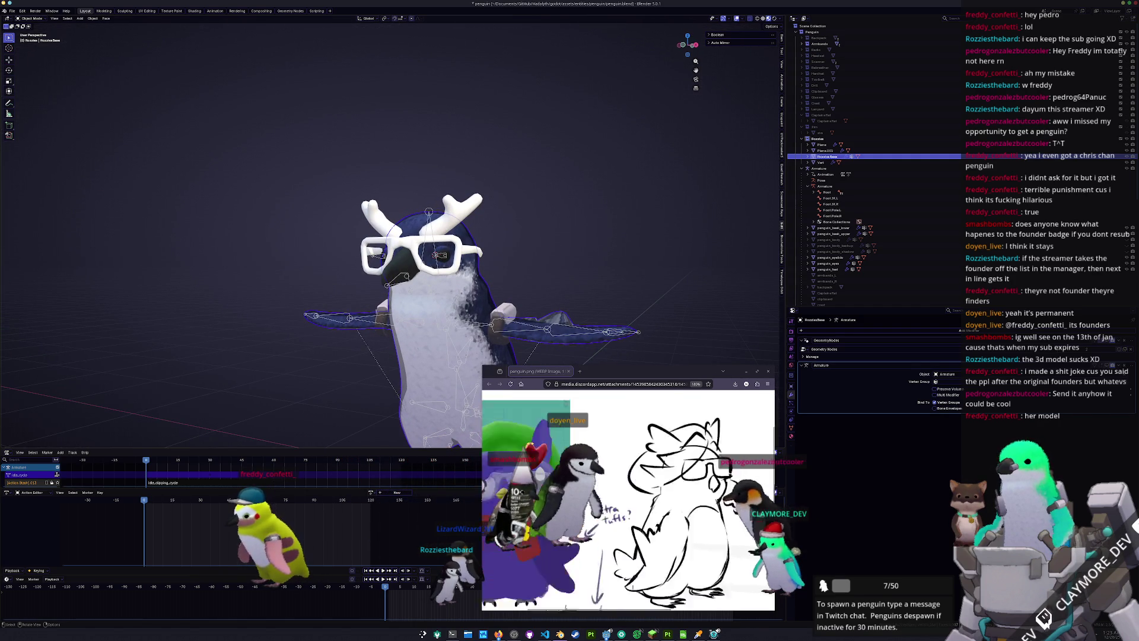
Scale the Vert object and reposition it along the Y and Z axes
{"action": "left_click", "coordinate": [455, 225]}
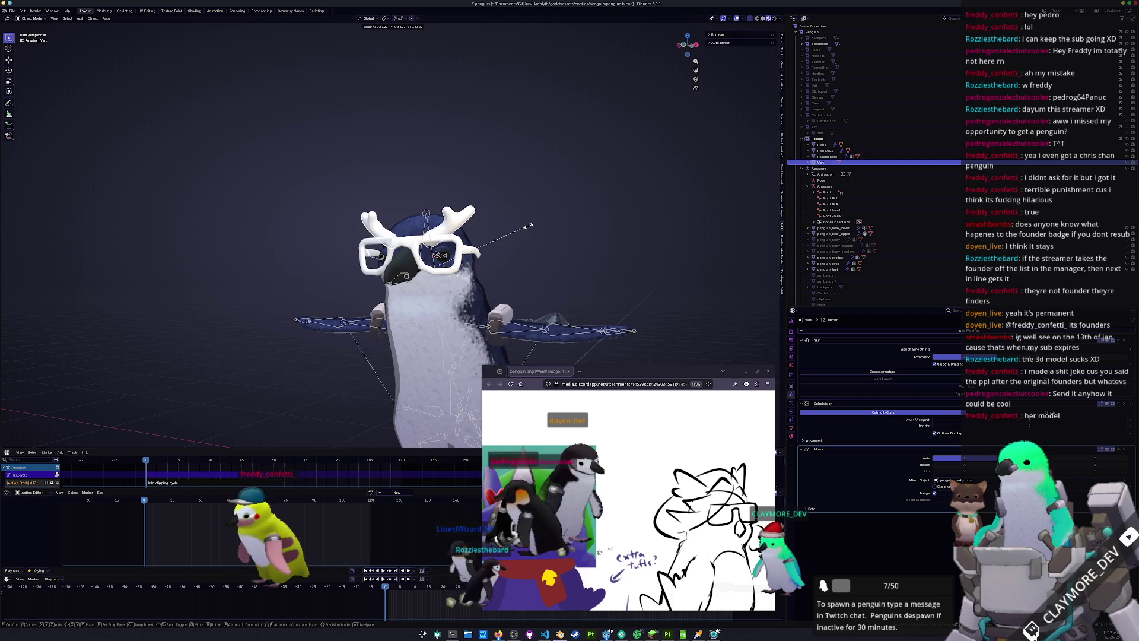
{"action": "left_click", "coordinate": [531, 225]}
{"action": "key", "text": "g"}
{"action": "key", "text": "x"}
{"action": "key", "text": "y"}
{"action": "left_click", "coordinate": [527, 240]}
{"action": "middle_click_drag", "start_coordinate": [527, 240], "coordinate": [528, 237]}
{"action": "key", "text": "g"}
{"action": "key", "text": "z"}
{"action": "left_click", "coordinate": [525, 239]}
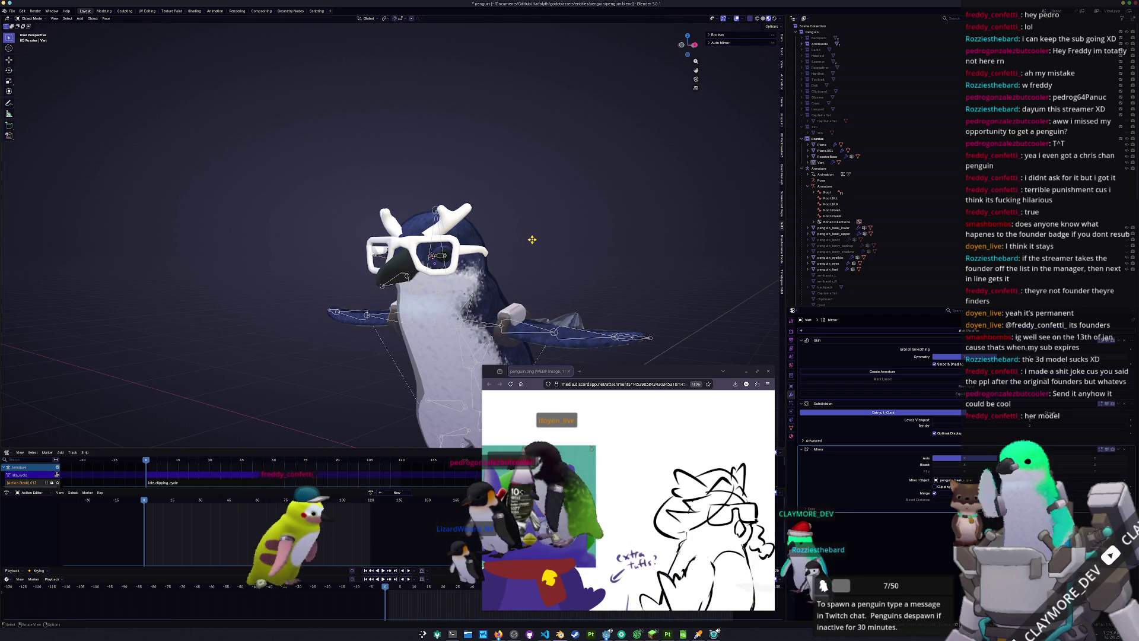
{"action": "scroll", "coordinate": [532, 239], "scroll_direction": "up", "scroll_amount": 3}
Select the penguin body and enter Edit Mode without adding anything
{"action": "left_click", "coordinate": [434, 229]}
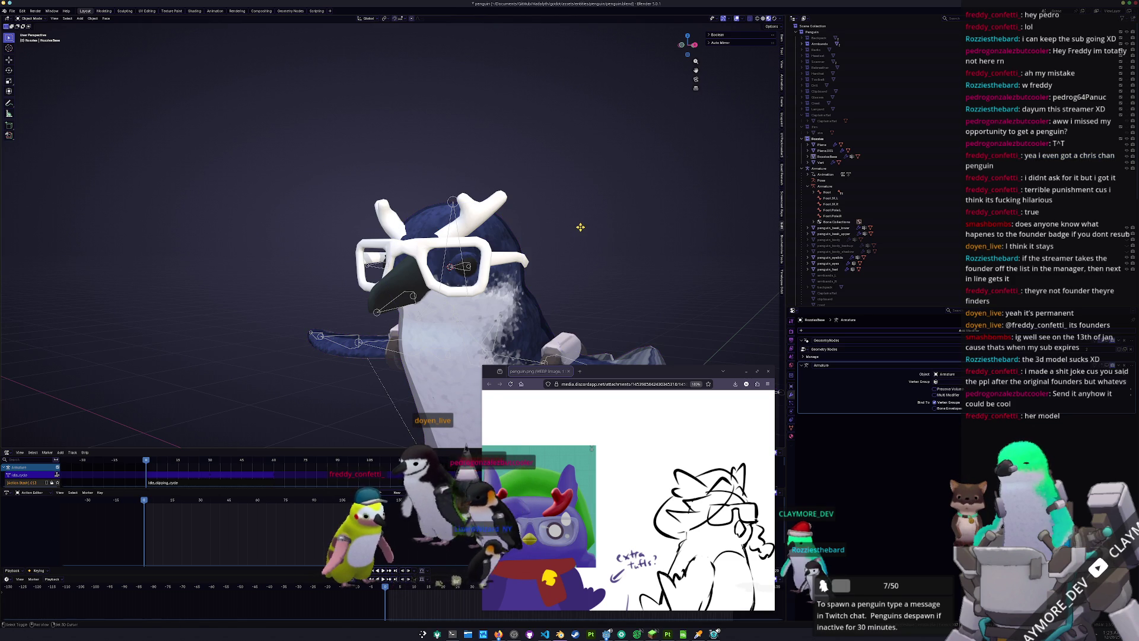
{"action": "key", "text": "shift+a"}
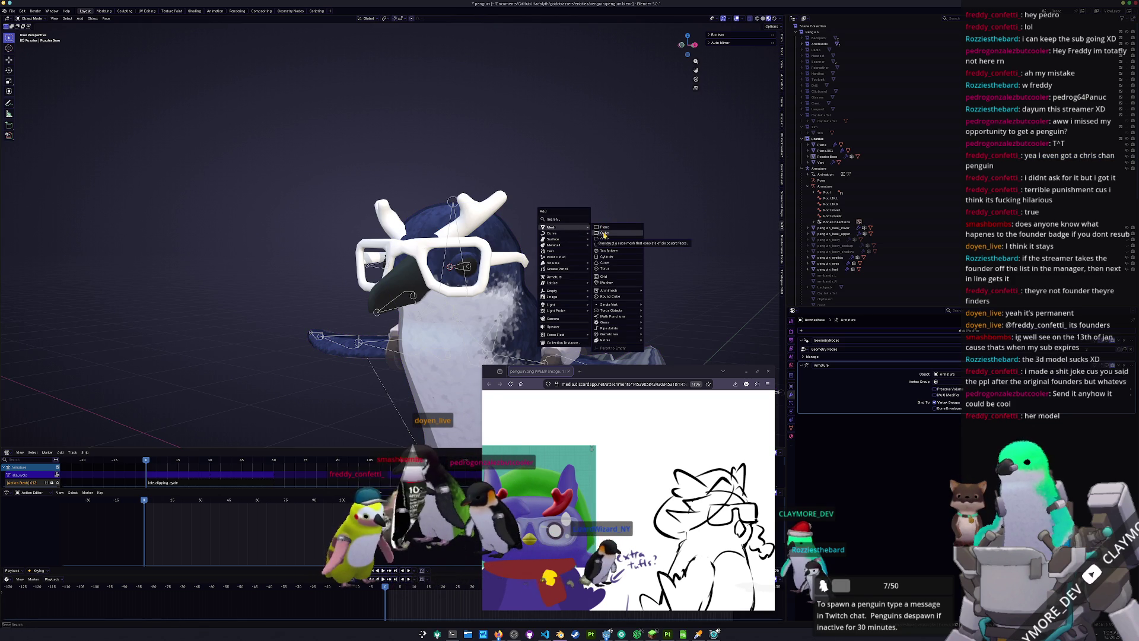
{"action": "key", "text": "Escape"}
{"action": "key", "text": "Tab"}
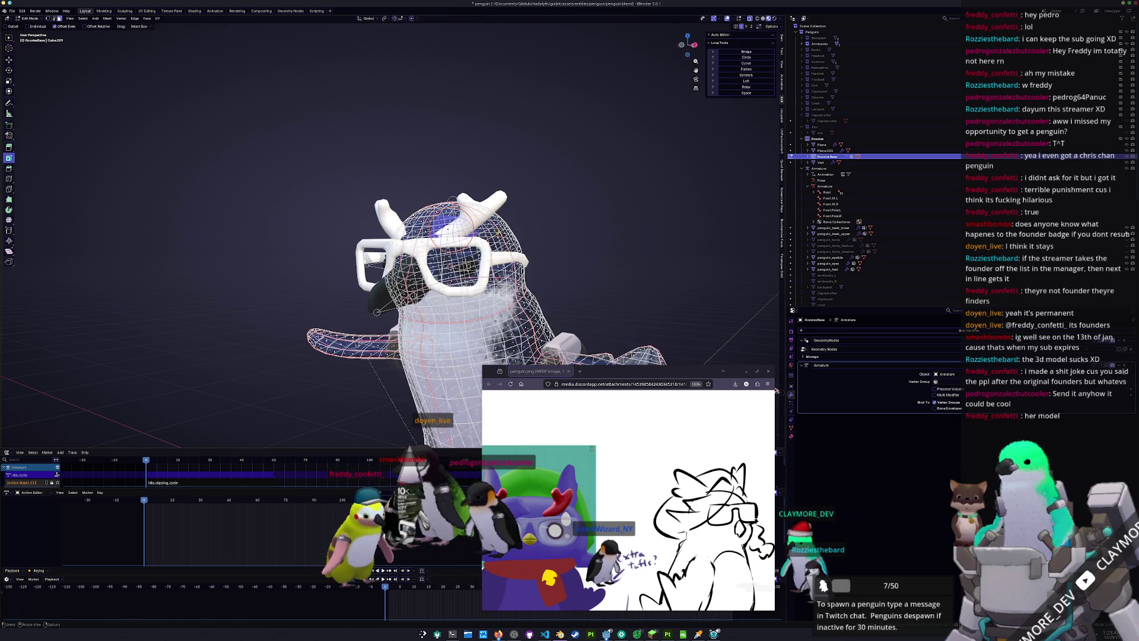
In right side view, extrude the head-top faces, then select another face nearby
{"action": "middle_click_drag", "start_coordinate": [415, 267], "coordinate": [499, 253]}
{"action": "key", "text": "KP_3"}
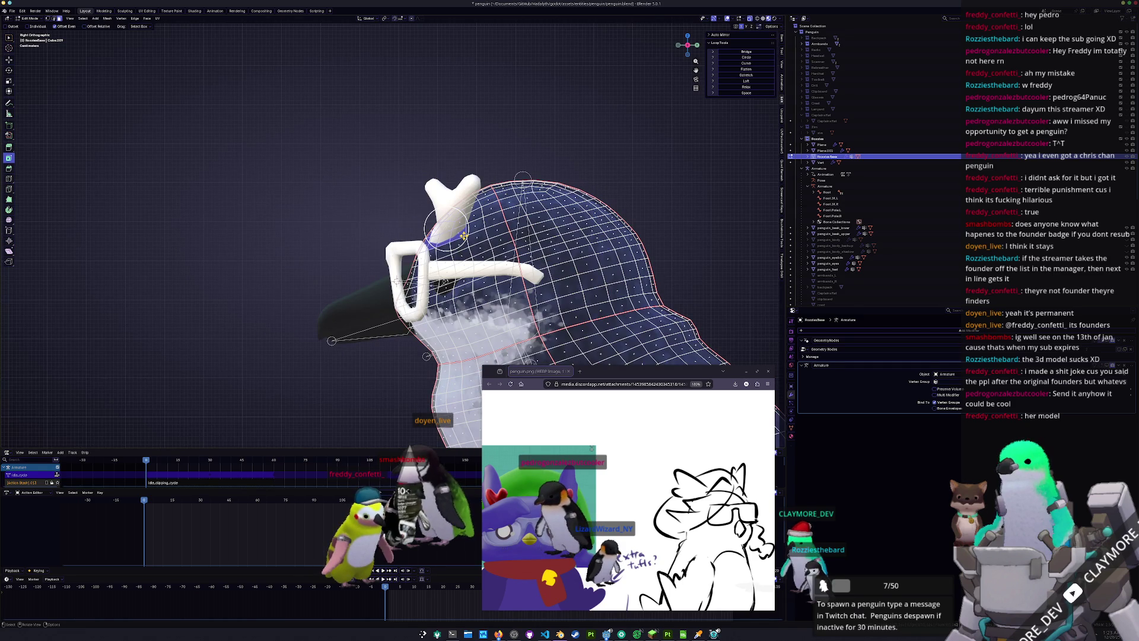
{"action": "key", "text": "e"}
{"action": "left_click", "coordinate": [521, 261]}
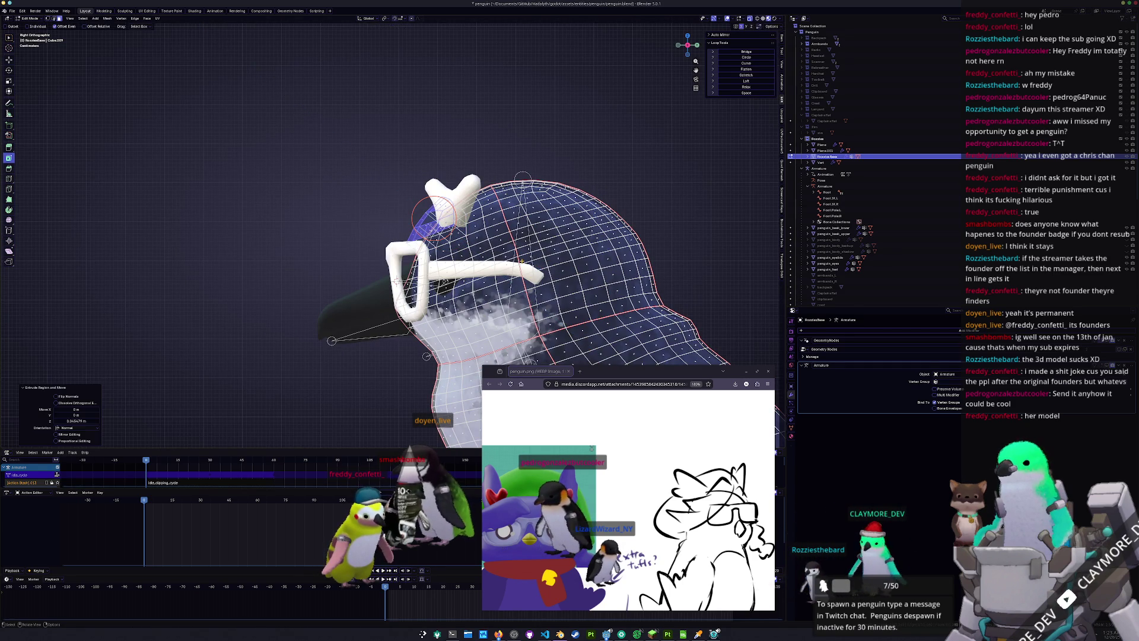
{"action": "left_click", "coordinate": [435, 217], "text": "ctrl"}
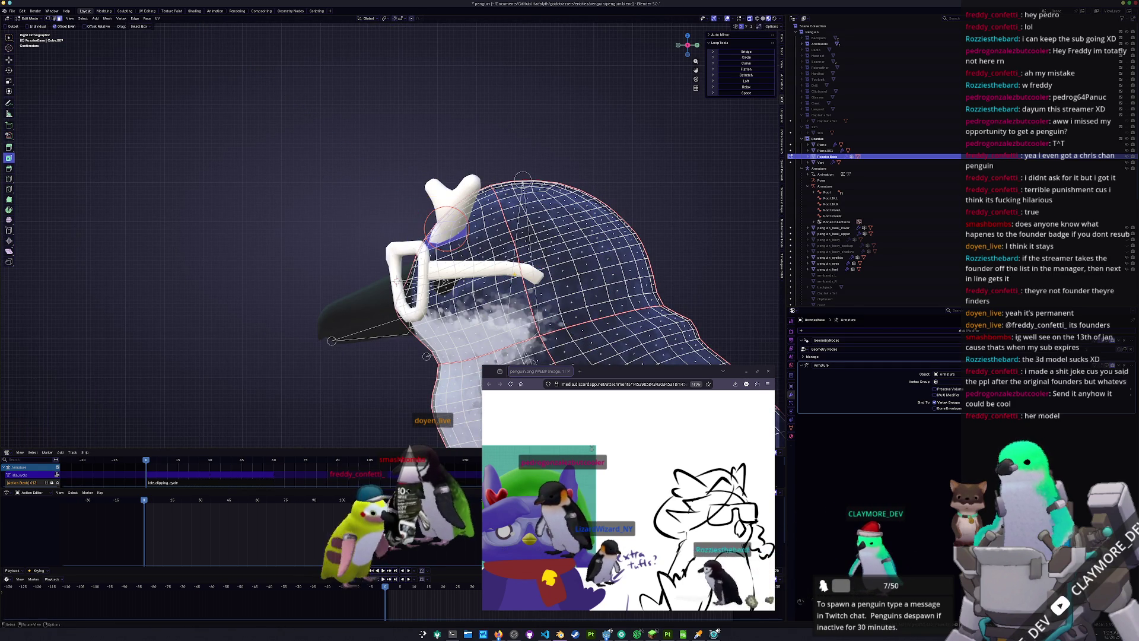
{"action": "scroll", "coordinate": [469, 236], "scroll_direction": "up", "scroll_amount": 2}
{"action": "mouse_move", "coordinate": [475, 224]}
{"action": "middle_mouse_down"}
{"action": "mouse_move", "coordinate": [508, 240]}
{"action": "mouse_move", "coordinate": [467, 261]}
{"action": "mouse_move", "coordinate": [522, 176]}
{"action": "middle_mouse_up"}
Extrude that face, shrink it to 0.612 and move it into place
{"action": "key", "text": "e"}
{"action": "left_click", "coordinate": [466, 256]}
{"action": "key", "text": "s"}
{"action": "left_click", "coordinate": [522, 176]}
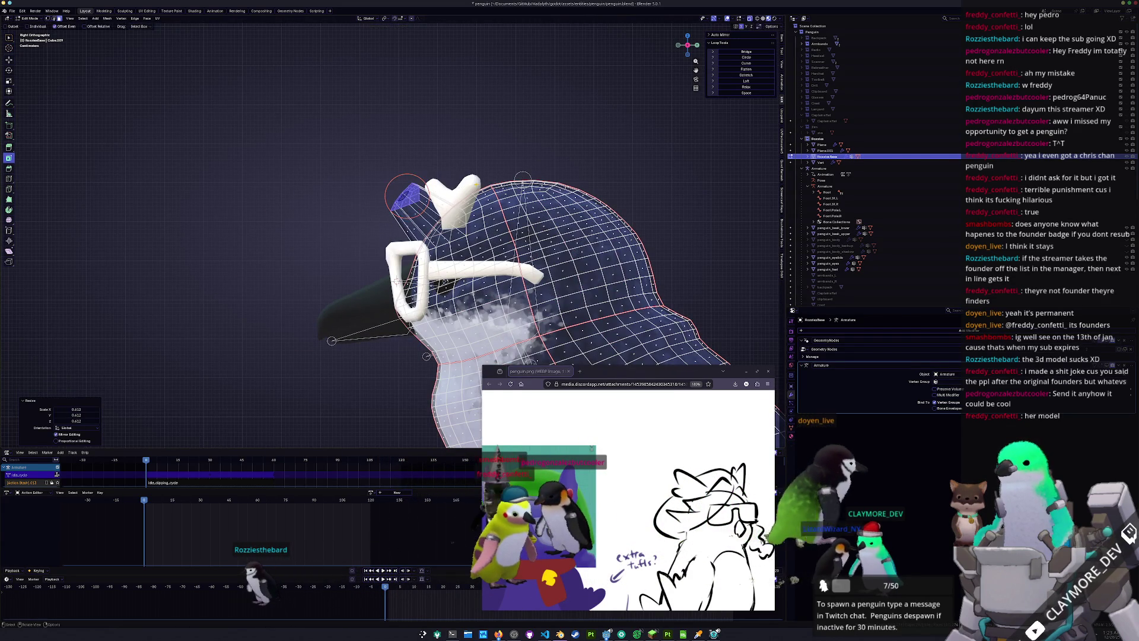
{"action": "middle_click_drag", "start_coordinate": [498, 205], "coordinate": [474, 211]}
{"action": "key", "text": "g"}
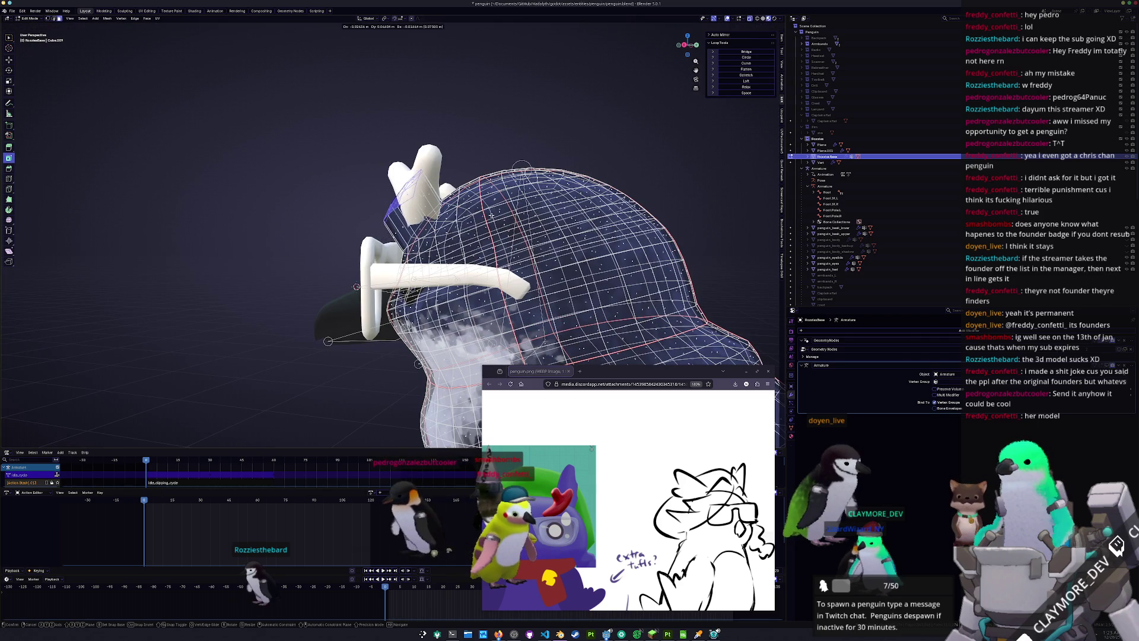
{"action": "left_click", "coordinate": [475, 204]}
Extrude the tuft upward, move its end and tilt the tip 30.7°
{"action": "left_click", "coordinate": [415, 172]}
{"action": "key", "text": "e"}
{"action": "left_click", "coordinate": [451, 170]}
{"action": "key", "text": "g"}
{"action": "left_click", "coordinate": [450, 170]}
{"action": "key", "text": "r"}
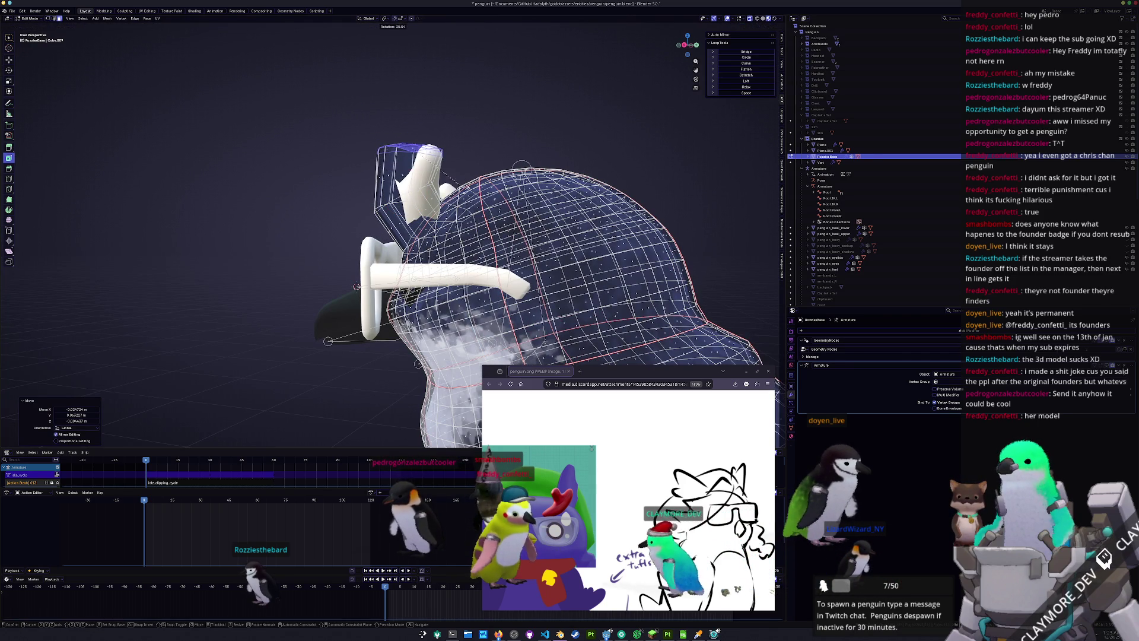
{"action": "left_click", "coordinate": [448, 175]}
Taper the tuft tip, shift it down-left and clear the face selection
{"action": "key", "text": "s"}
{"action": "left_click", "coordinate": [446, 178]}
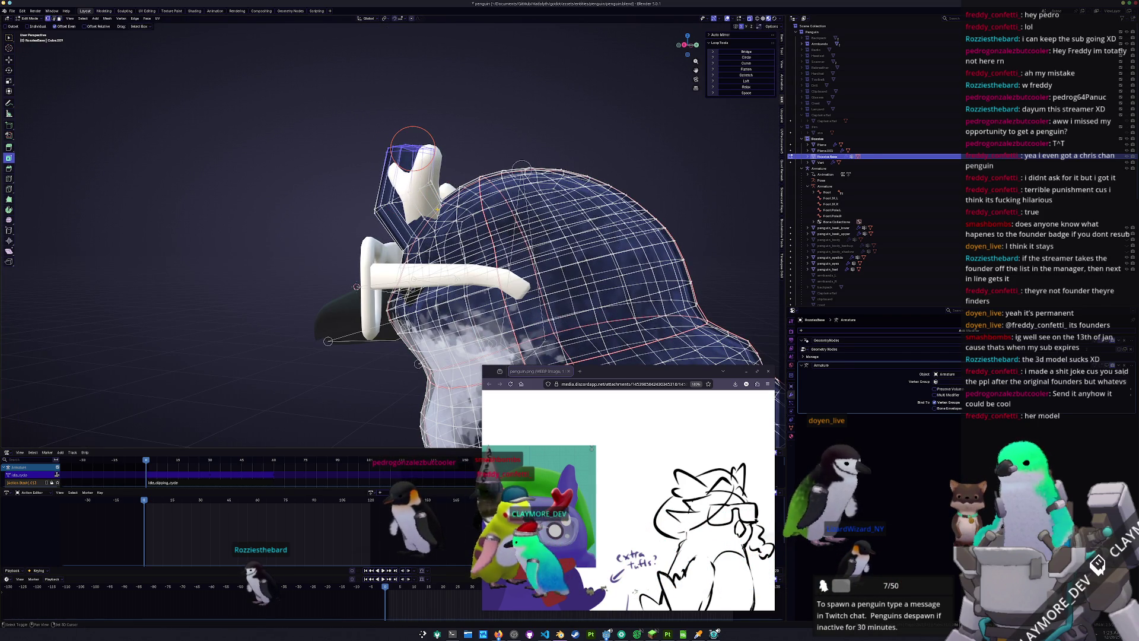
{"action": "key", "text": "g"}
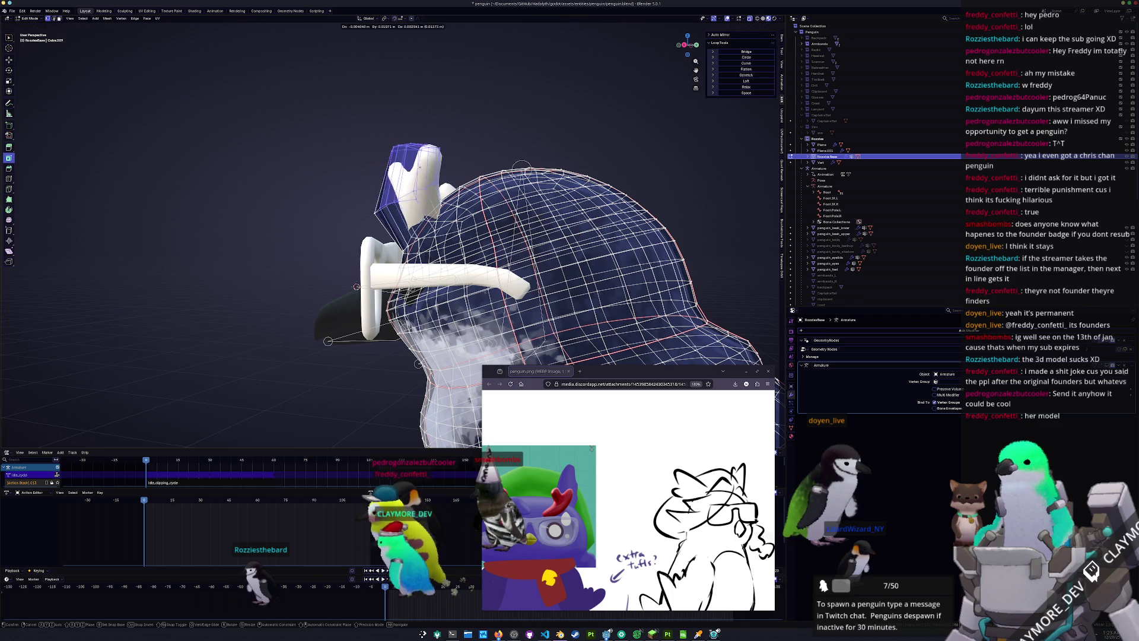
{"action": "left_click", "coordinate": [411, 181]}
{"action": "left_click_drag", "start_coordinate": [378, 205], "coordinate": [380, 201]}
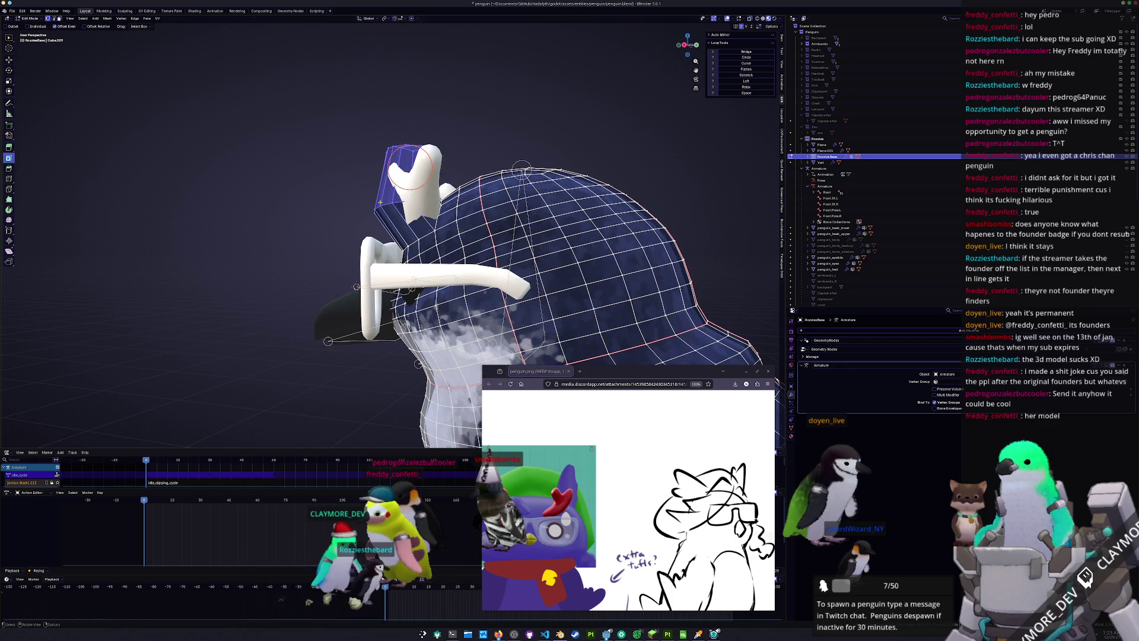
{"action": "middle_click_drag", "start_coordinate": [415, 208], "coordinate": [451, 201]}
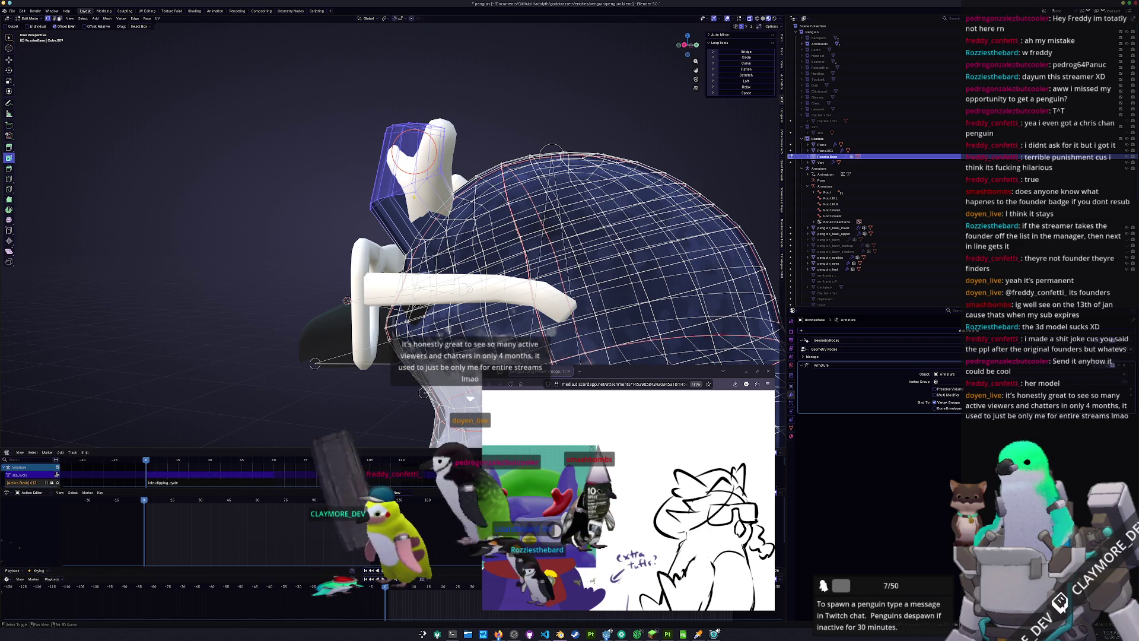
Shrink the tuft slightly, tilt it 17.5° and move it onto the head
{"action": "key", "text": "s"}
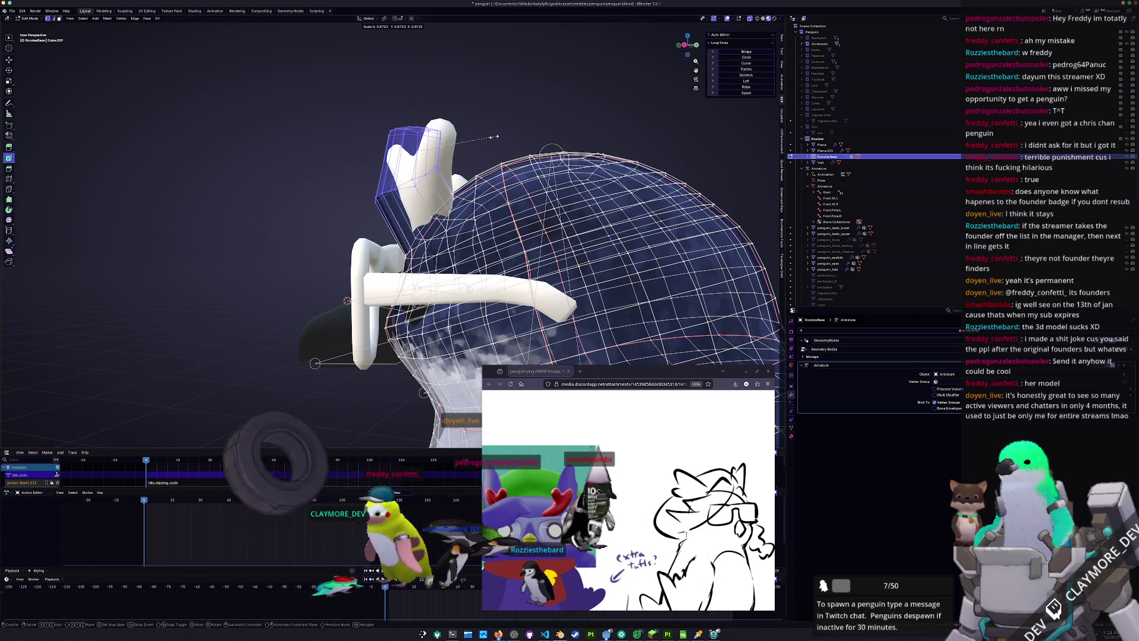
{"action": "left_click", "coordinate": [492, 138]}
{"action": "key", "text": "g"}
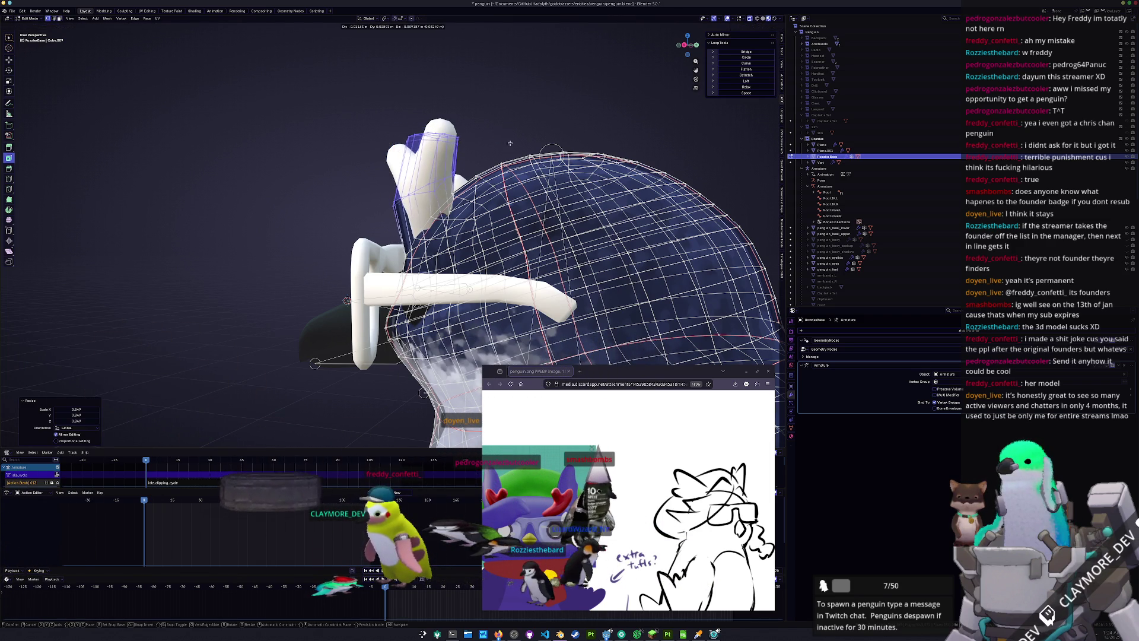
{"action": "left_click", "coordinate": [499, 159]}
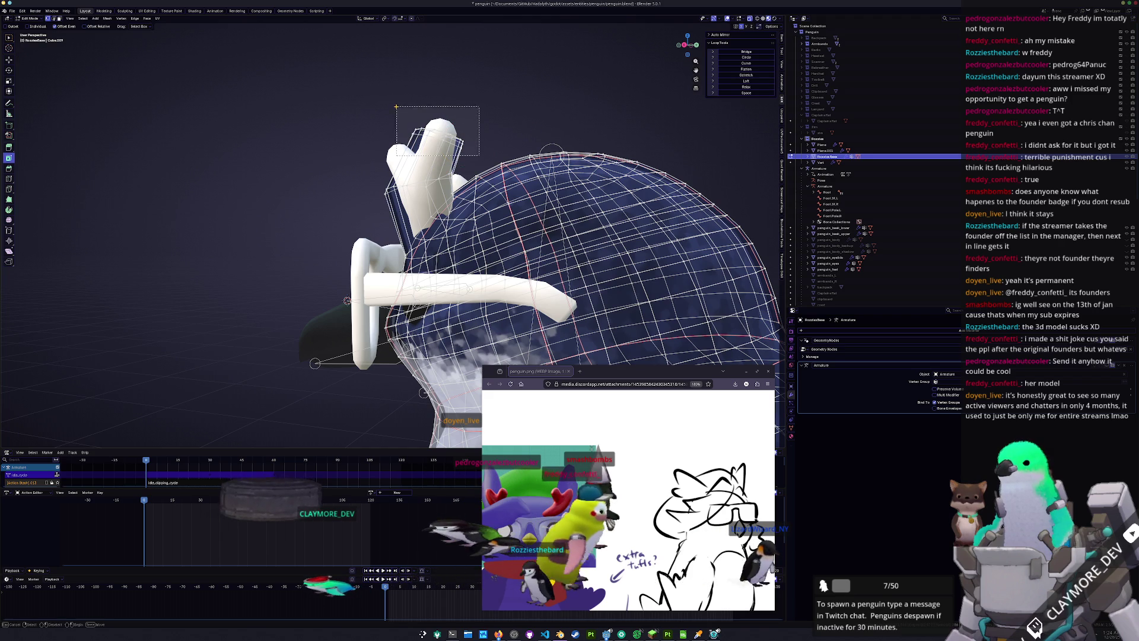
{"action": "left_click", "coordinate": [501, 114]}
{"action": "left_click", "coordinate": [510, 116]}
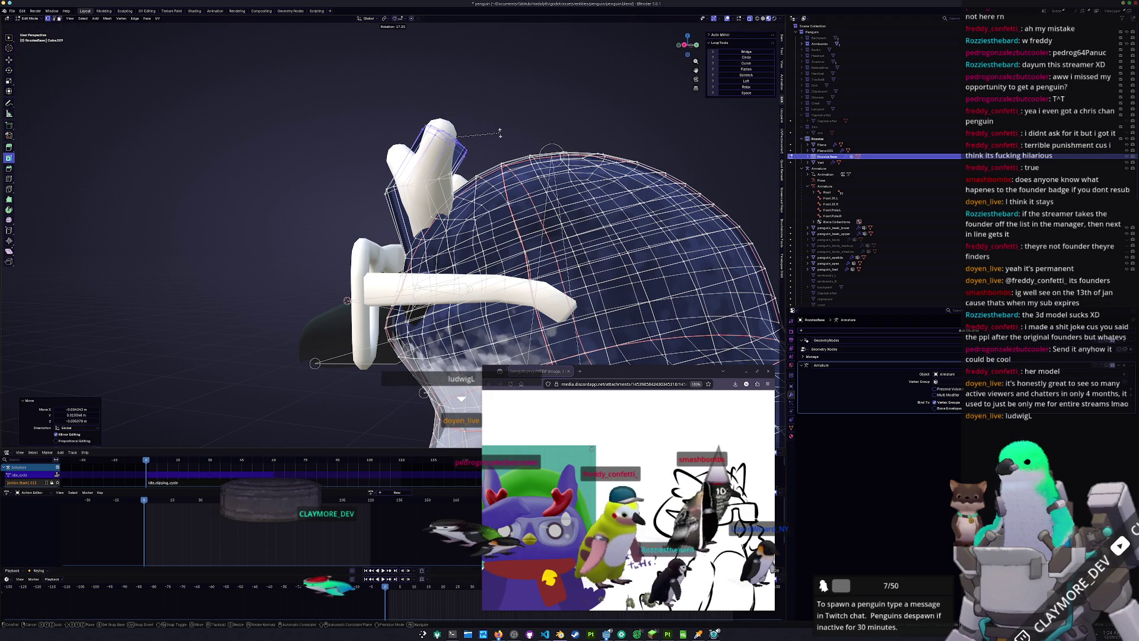
Push the tuft along its normal with a Z-constrained move
{"action": "middle_click_drag", "start_coordinate": [516, 116], "coordinate": [534, 114]}
{"action": "key", "text": "g"}
{"action": "key", "text": "z"}
{"action": "key", "text": "z"}
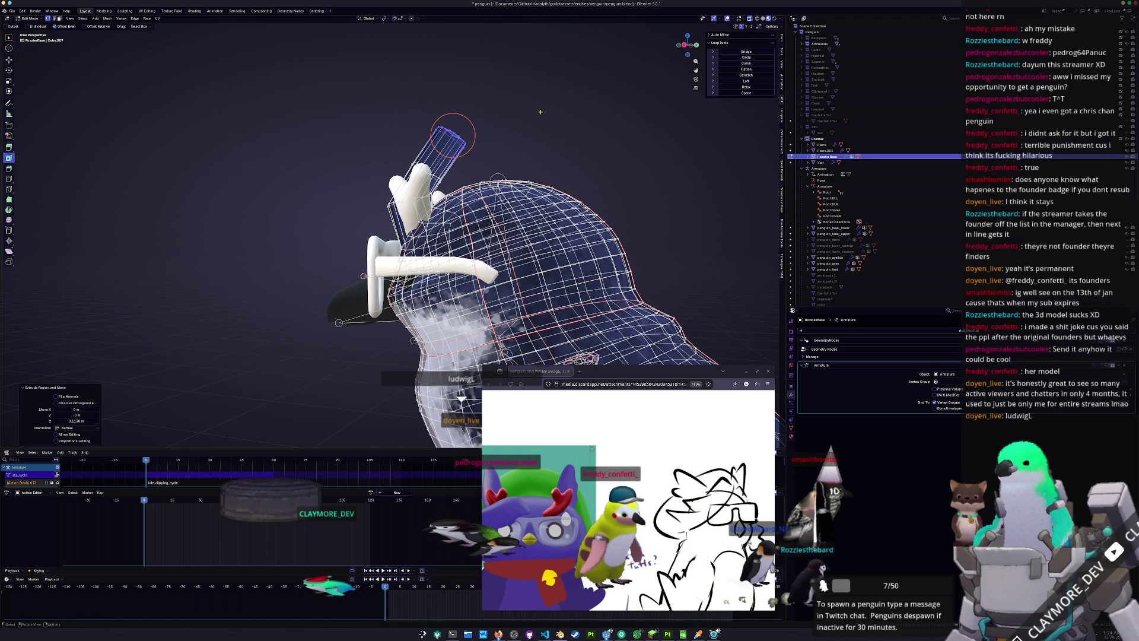
{"action": "left_click", "coordinate": [558, 138]}
Rotate the selected top part and shrink it to 0.684
{"action": "key", "text": "r"}
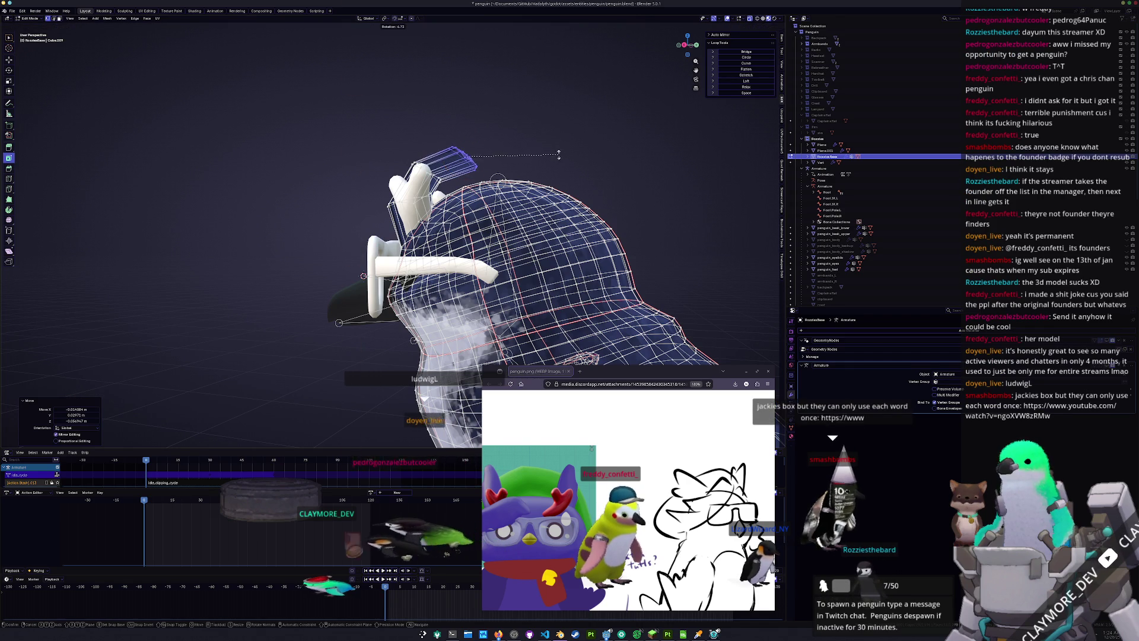
{"action": "mouse_move", "coordinate": [528, 177]}
{"action": "middle_mouse_down"}
{"action": "mouse_move", "coordinate": [587, 178]}
{"action": "mouse_move", "coordinate": [491, 203]}
{"action": "mouse_move", "coordinate": [558, 204]}
{"action": "mouse_move", "coordinate": [503, 154]}
{"action": "middle_mouse_up"}
{"action": "key", "text": "s"}
{"action": "left_click", "coordinate": [557, 172]}
Shift the top part and then the top spike sideways along X
{"action": "key", "text": "g"}
{"action": "key", "text": "x"}
{"action": "left_click", "coordinate": [556, 222]}
{"action": "scroll", "coordinate": [504, 154], "scroll_direction": "up", "scroll_amount": 2}
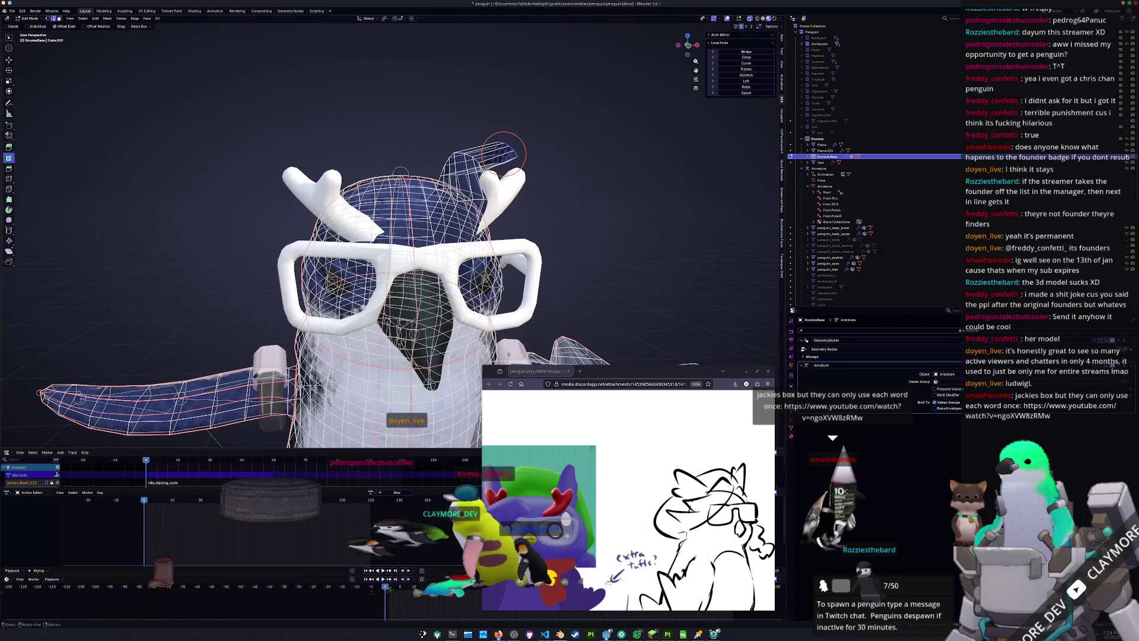
{"action": "key", "text": "g"}
{"action": "key", "text": "x"}
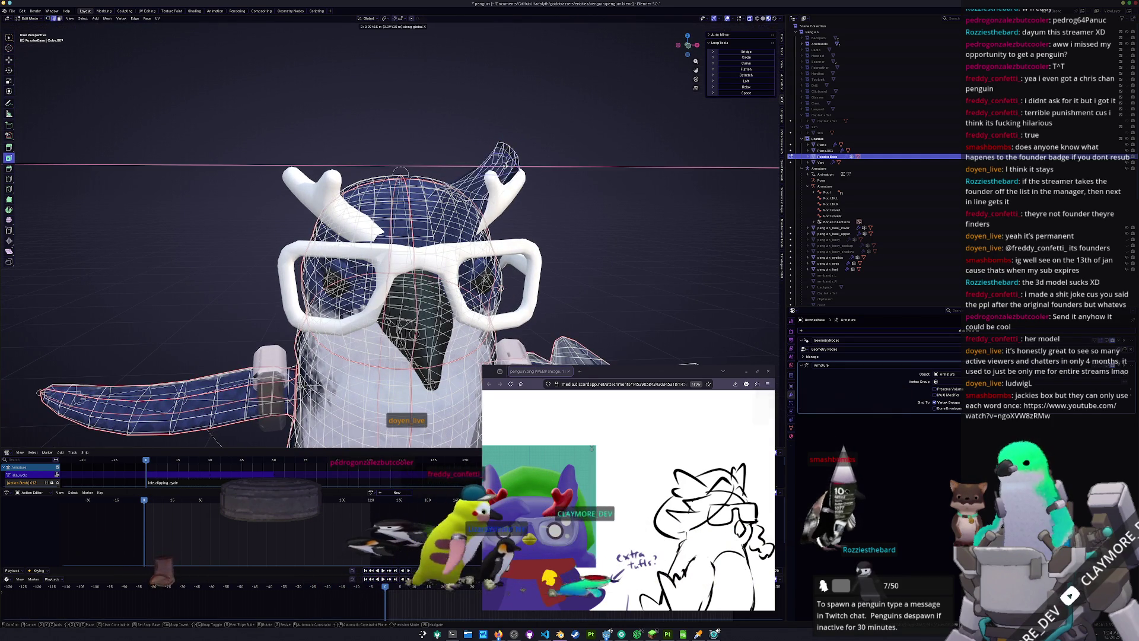
{"action": "left_click", "coordinate": [503, 161]}
Shift the spike another 0.026 m along X, checking from a higher view
{"action": "mouse_move", "coordinate": [503, 162]}
{"action": "middle_mouse_down"}
{"action": "mouse_move", "coordinate": [436, 210]}
{"action": "mouse_move", "coordinate": [417, 201]}
{"action": "mouse_move", "coordinate": [428, 207]}
{"action": "mouse_move", "coordinate": [429, 183]}
{"action": "middle_mouse_up"}
{"action": "key", "text": "g"}
{"action": "key", "text": "x"}
{"action": "left_click", "coordinate": [417, 202]}
{"action": "key", "text": "KP_1"}
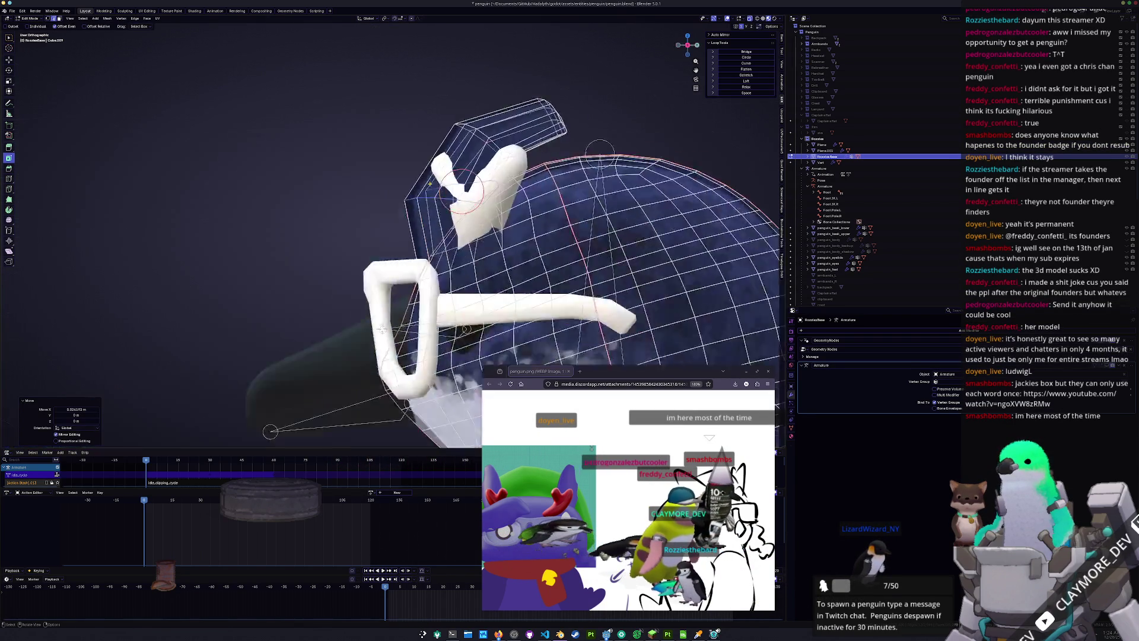
Edge-slide the tuft's loops to -0.591 and -0.228
{"action": "scroll", "coordinate": [429, 184], "scroll_direction": "up", "scroll_amount": 4}
{"action": "scroll", "coordinate": [430, 184], "scroll_direction": "down", "scroll_amount": 5}
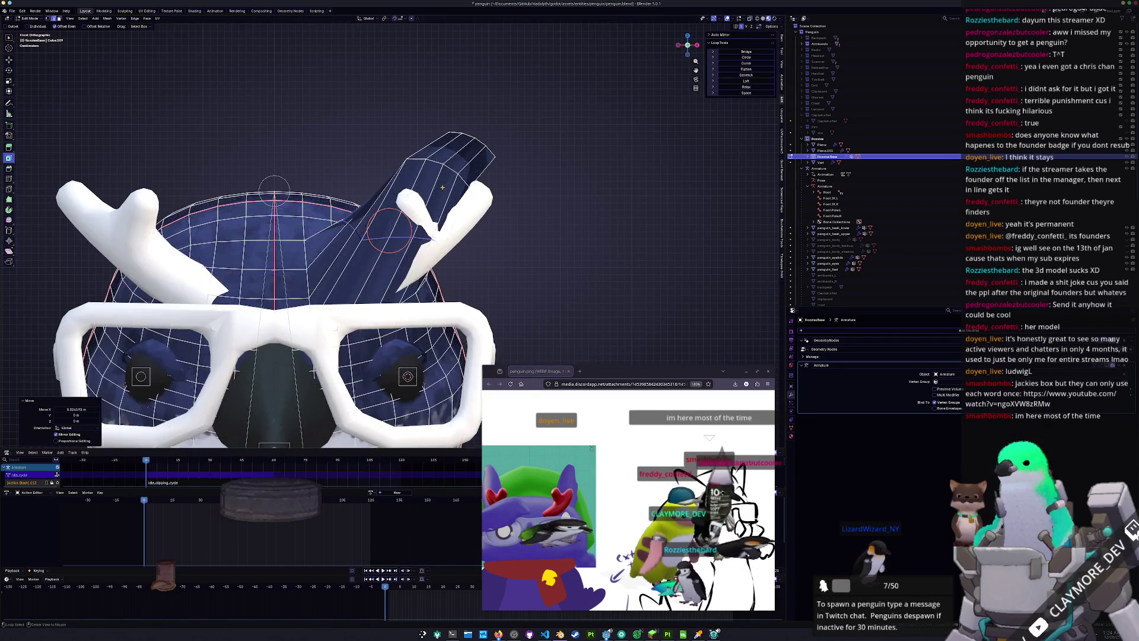
{"action": "key", "text": "g"}
{"action": "key", "text": "g"}
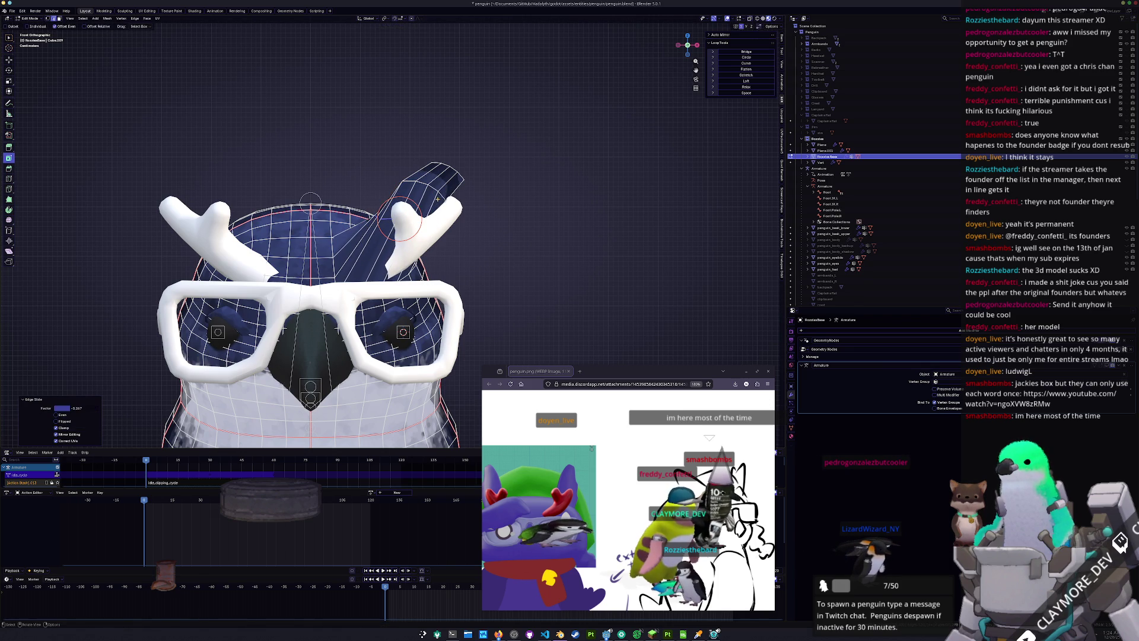
{"action": "key", "text": "g"}
{"action": "key", "text": "g"}
{"action": "left_click", "coordinate": [410, 201]}
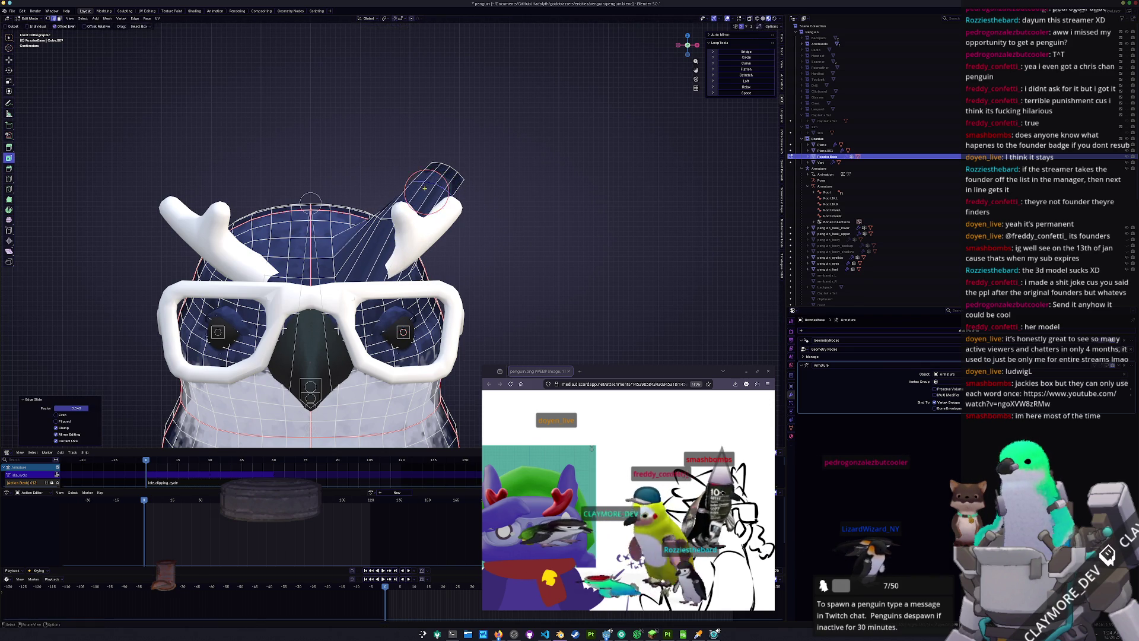
{"action": "left_click", "coordinate": [421, 197]}
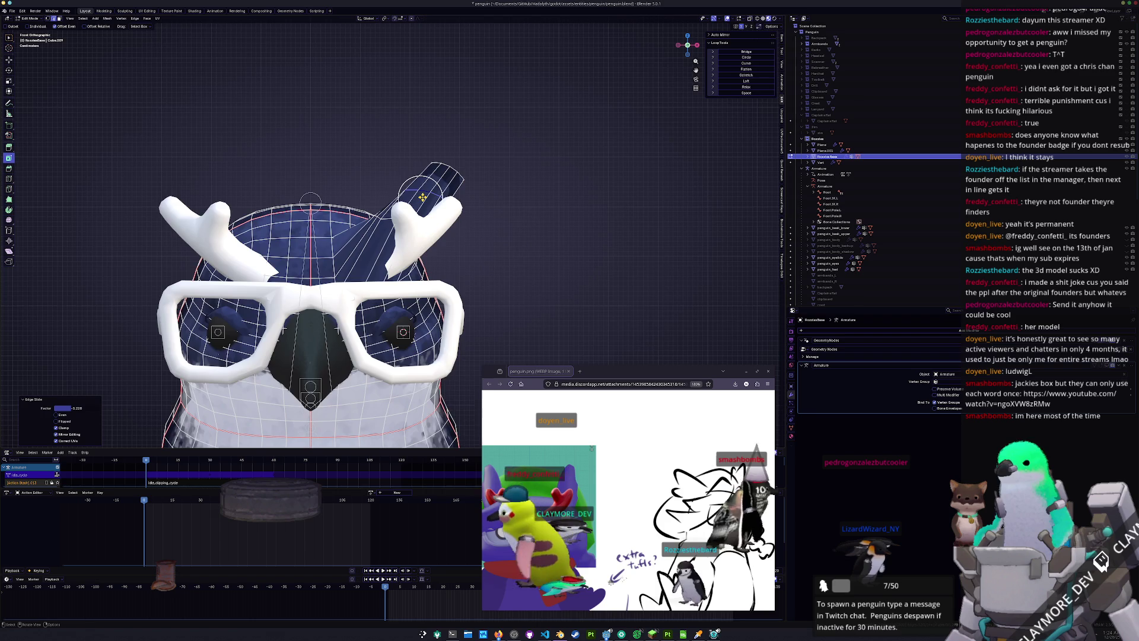
In side view, move the tip vertices, scale them to 0.911 and reposition them
{"action": "key", "text": "KP_3"}
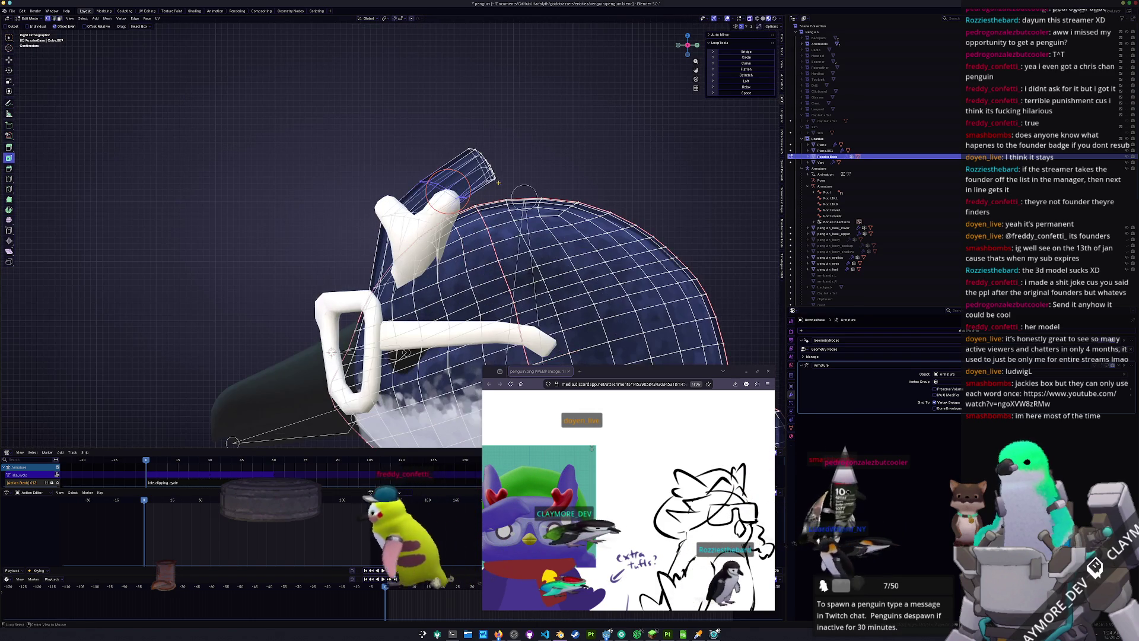
{"action": "key", "text": "g"}
{"action": "left_click", "coordinate": [543, 141]}
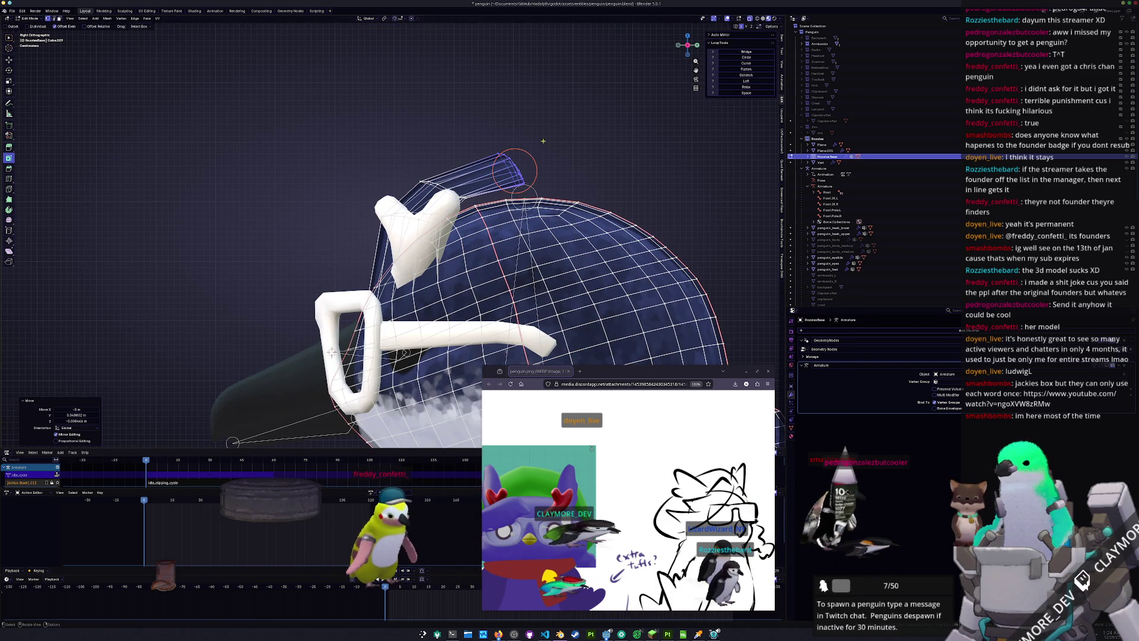
{"action": "left_click", "coordinate": [554, 154]}
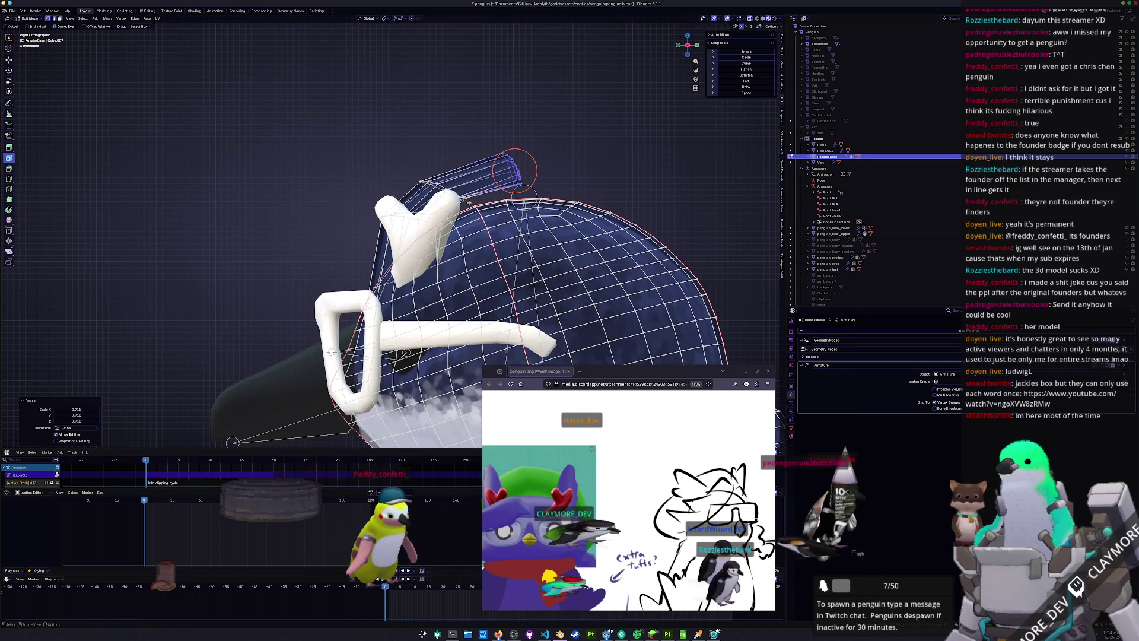
{"action": "key", "text": "g"}
{"action": "left_click", "coordinate": [433, 171]}
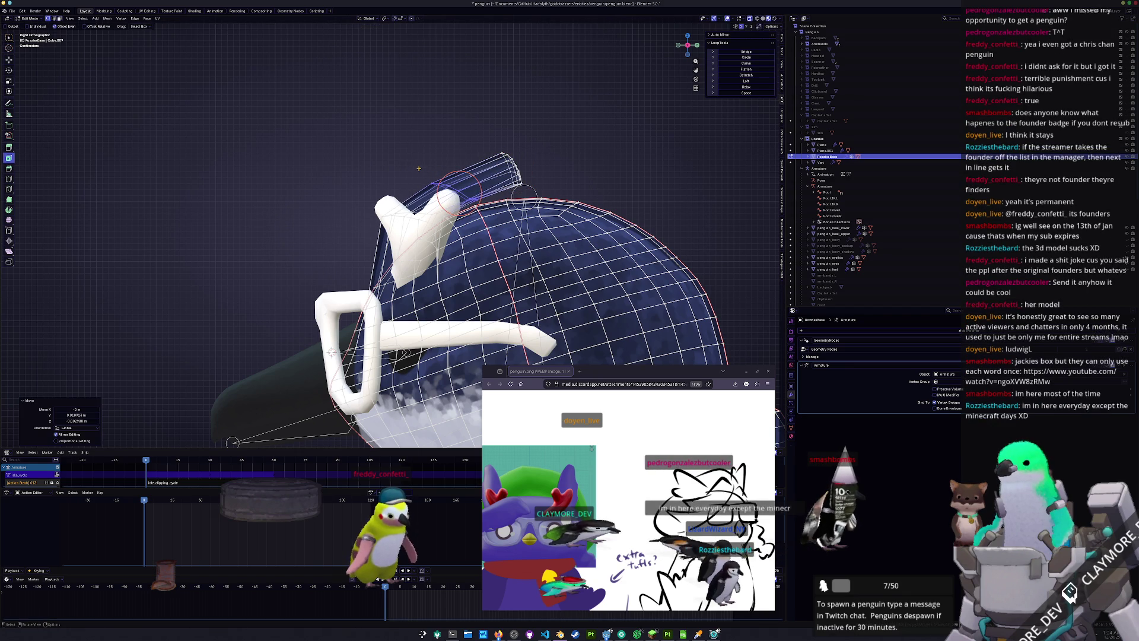
Tilt the tip by 12.8° and then 9.74°, and settle its position
{"action": "scroll", "coordinate": [432, 171], "scroll_direction": "down", "scroll_amount": 1}
{"action": "scroll", "coordinate": [572, 160], "scroll_direction": "up", "scroll_amount": 1}
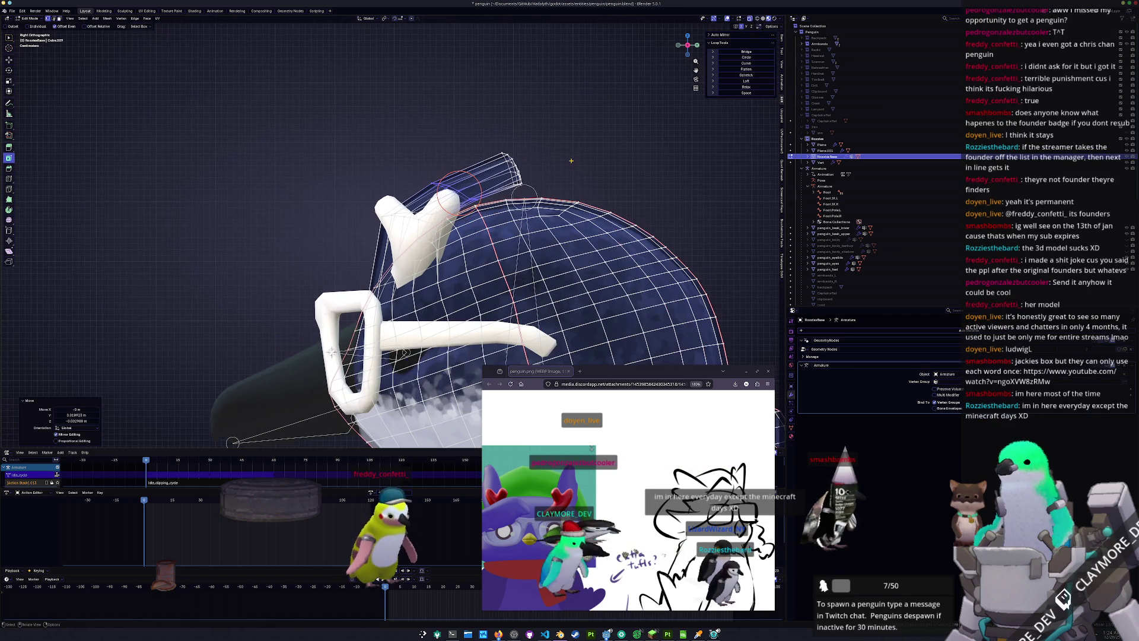
{"action": "key", "text": "r"}
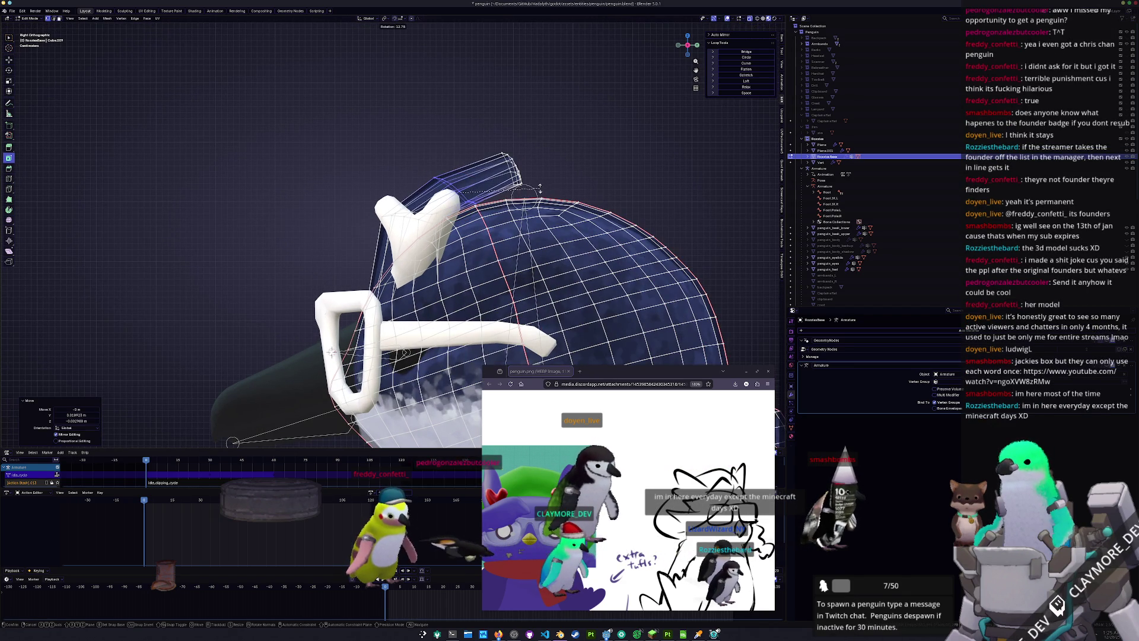
{"action": "left_click", "coordinate": [539, 187]}
{"action": "key", "text": "g"}
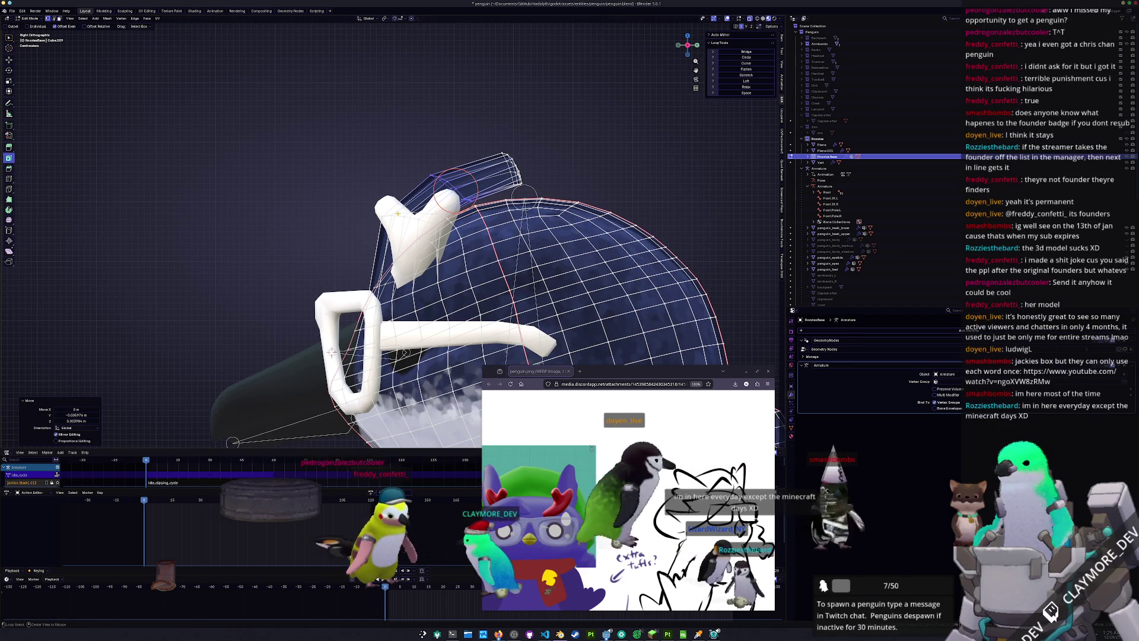
{"action": "key", "text": "Escape"}
{"action": "key", "text": "r"}
{"action": "left_click", "coordinate": [499, 203]}
{"action": "left_click", "coordinate": [331, 352]}
In object mode, nudge the Vert object 0.011 m along Y
{"action": "mouse_move", "coordinate": [331, 352]}
{"action": "middle_mouse_down"}
{"action": "mouse_move", "coordinate": [439, 242]}
{"action": "mouse_move", "coordinate": [366, 215]}
{"action": "middle_mouse_up"}
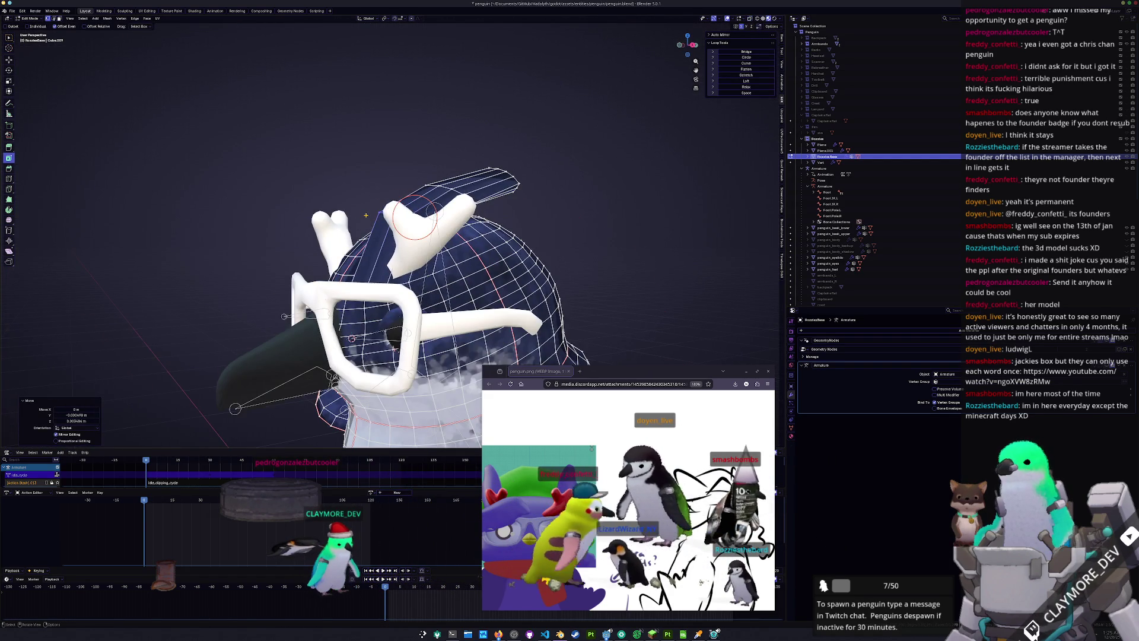
{"action": "key", "text": "KP_3"}
{"action": "key", "text": "Tab"}
{"action": "left_click", "coordinate": [356, 308]}
{"action": "middle_click_drag", "start_coordinate": [356, 308], "coordinate": [416, 258]}
{"action": "key", "text": "g"}
{"action": "key", "text": "x"}
{"action": "key", "text": "y"}
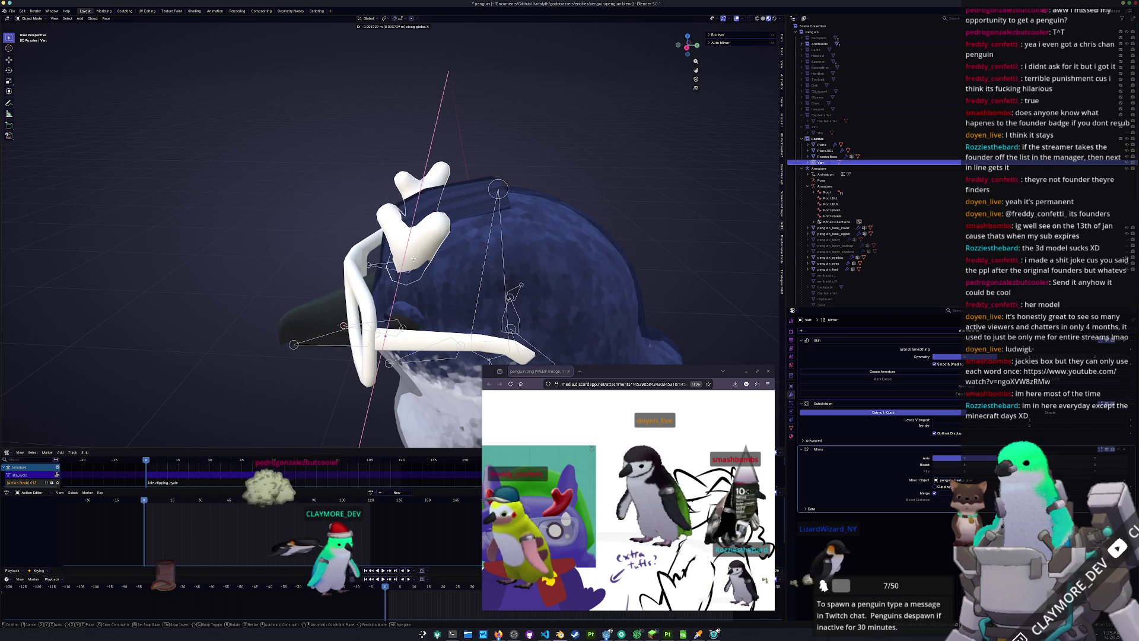
{"action": "left_click", "coordinate": [414, 265]}
Check Vert from the front and side views in edit mode, cancelling a trial rotation
{"action": "key", "text": "KP_1"}
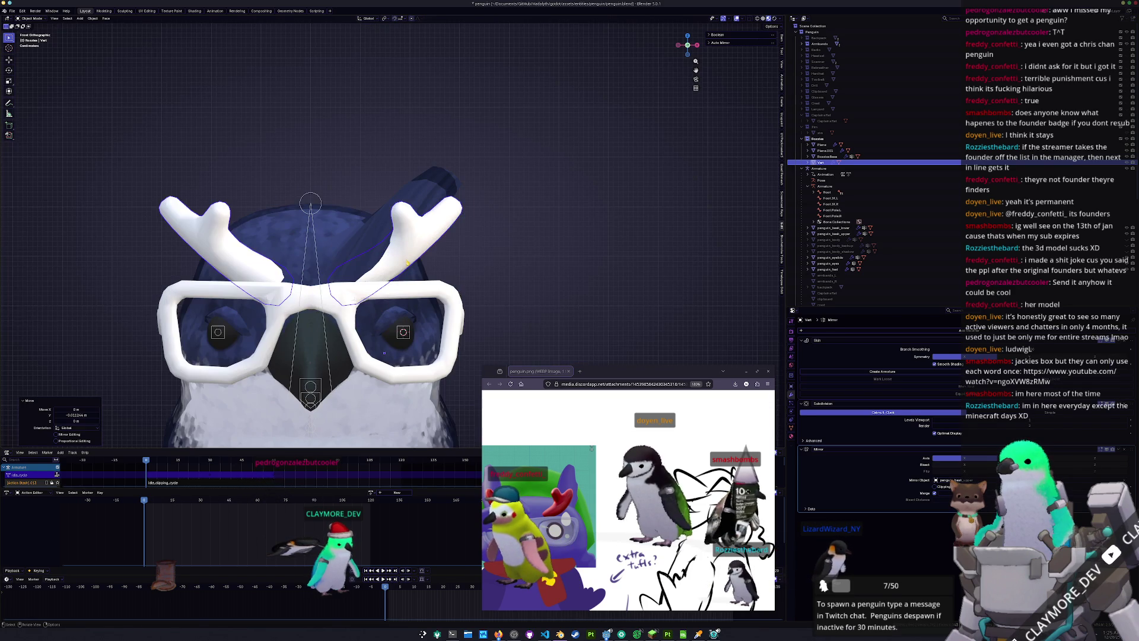
{"action": "key", "text": "KP_3"}
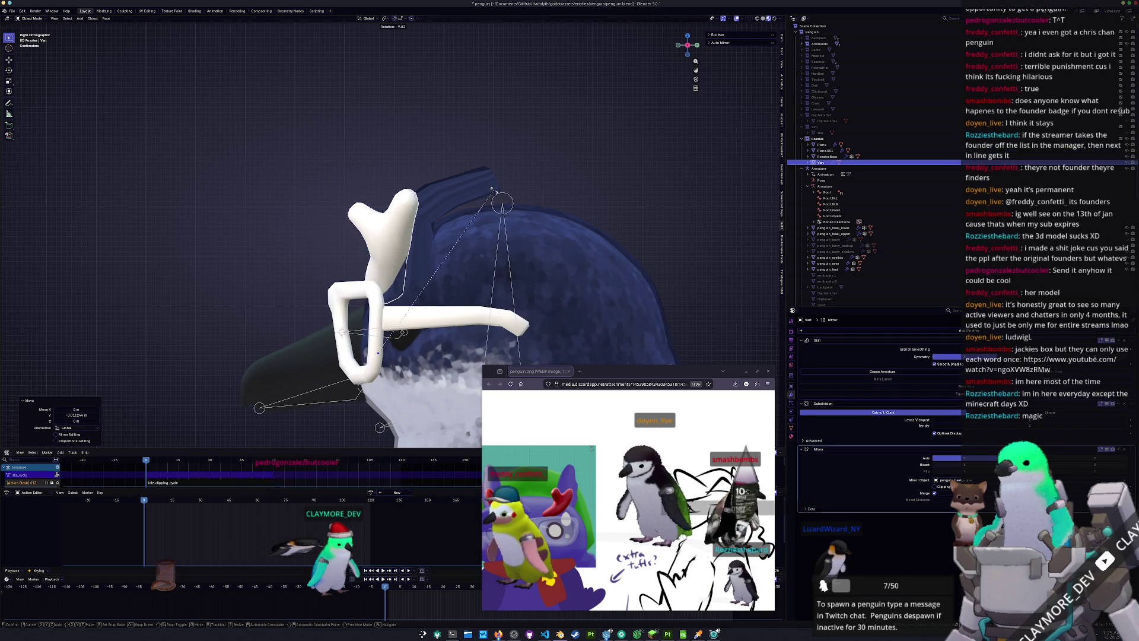
{"action": "key", "text": "Tab"}
{"action": "key", "text": "r"}
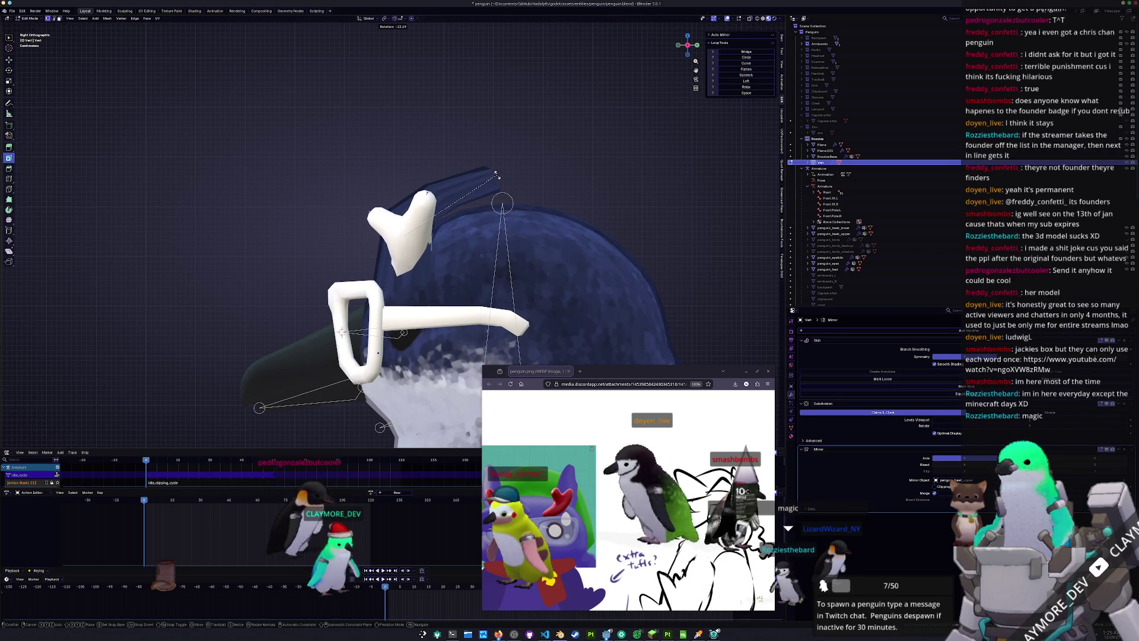
{"action": "right_click", "coordinate": [496, 173]}
{"action": "middle_click_drag", "start_coordinate": [496, 174], "coordinate": [433, 181]}
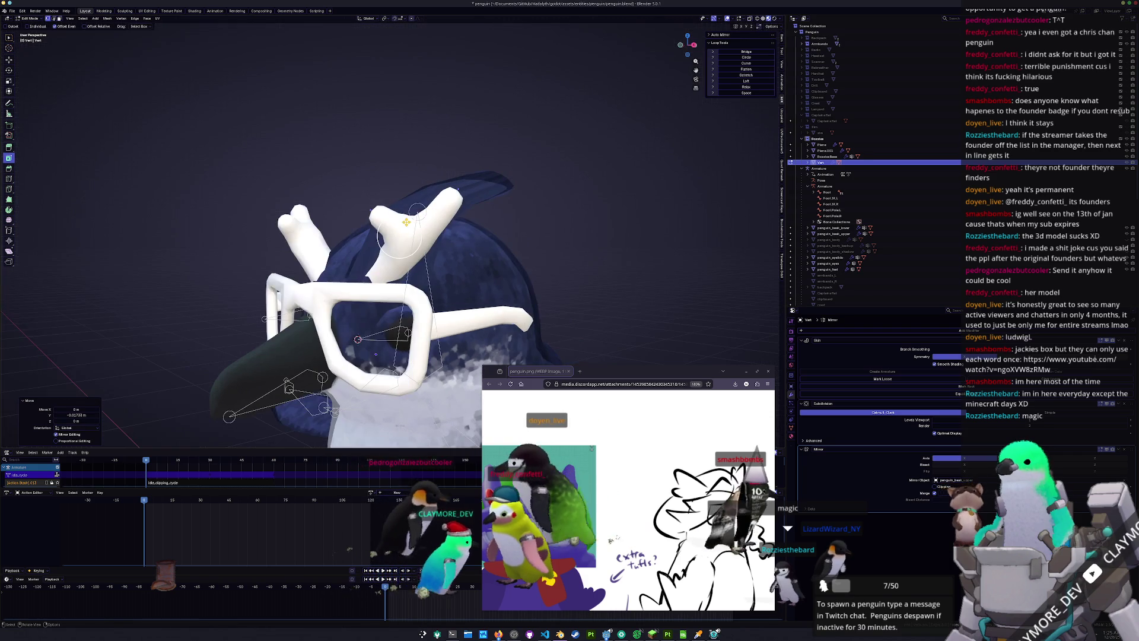
{"action": "key", "text": "KP_1"}
Cancel a trial X move, then open the RozziesBase penguin body in edit mode, side view
{"action": "key", "text": "g"}
{"action": "key", "text": "x"}
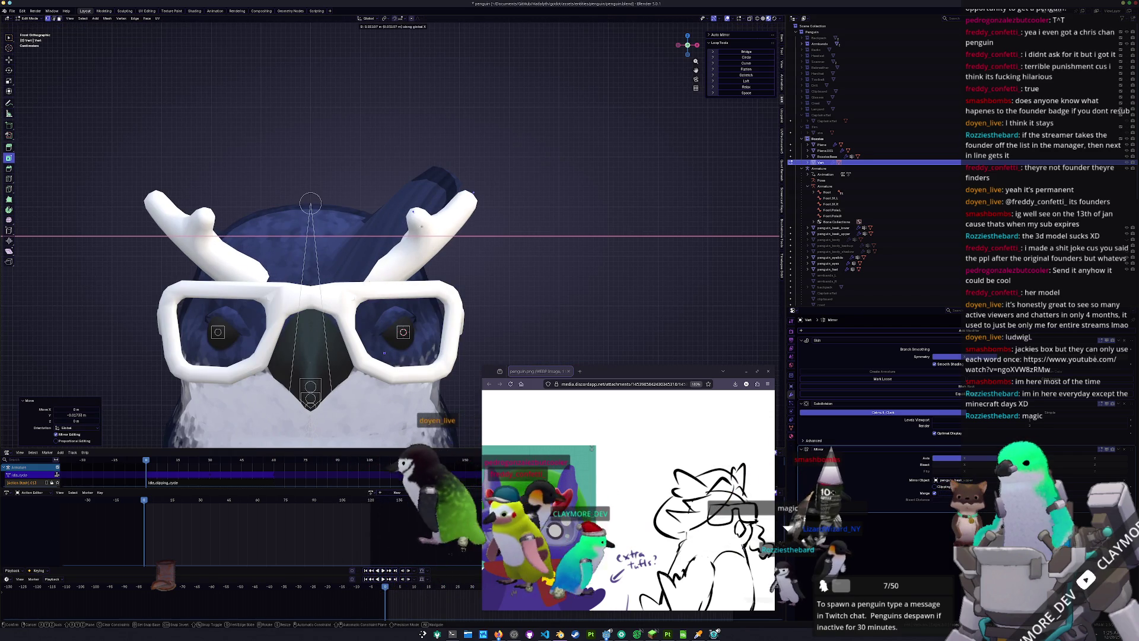
{"action": "right_click", "coordinate": [474, 189]}
{"action": "middle_click_drag", "start_coordinate": [474, 190], "coordinate": [484, 189]}
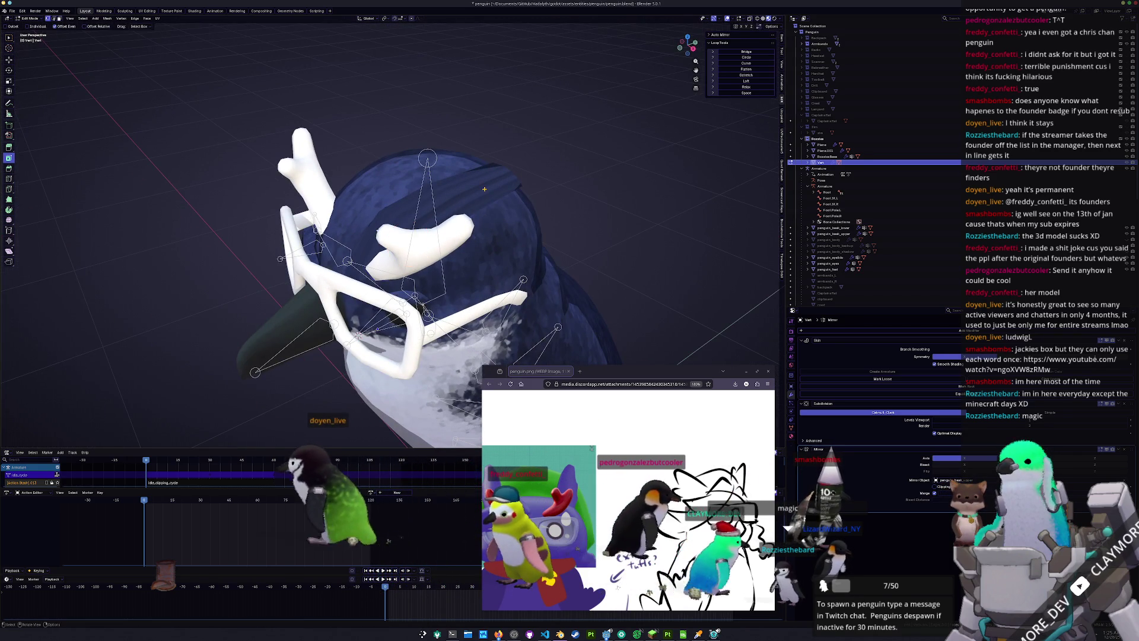
{"action": "key", "text": "Tab"}
{"action": "left_click", "coordinate": [485, 190]}
{"action": "key", "text": "Tab"}
{"action": "key", "text": "KP_3"}
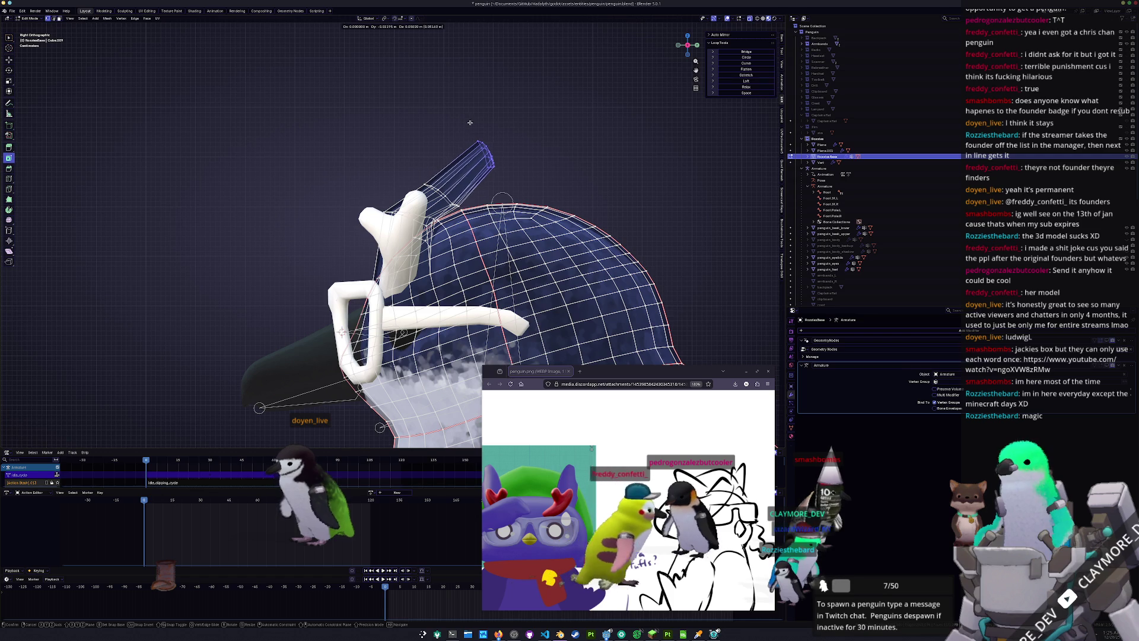
Place the tip vertices, then select the tuft's base ring and slide it up the crest
{"action": "left_click", "coordinate": [491, 157]}
{"action": "left_click", "coordinate": [439, 186], "text": "alt"}
{"action": "key", "text": "g"}
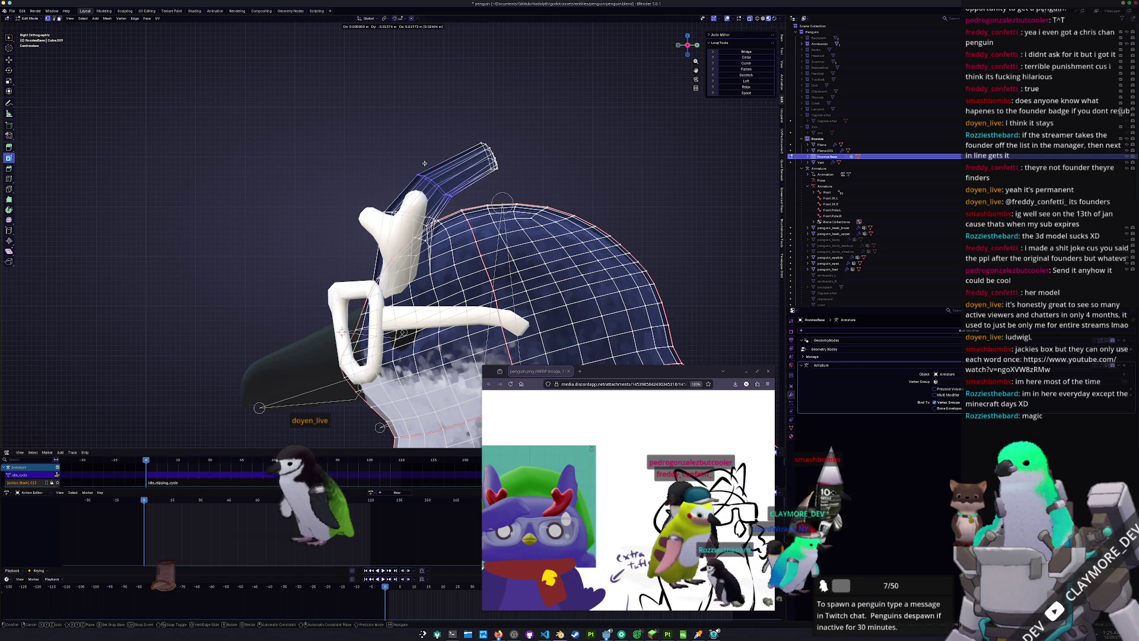
{"action": "left_click", "coordinate": [425, 164]}
{"action": "scroll", "coordinate": [428, 217], "scroll_direction": "up", "scroll_amount": 2}
{"action": "key", "text": "g"}
{"action": "left_click", "coordinate": [458, 192]}
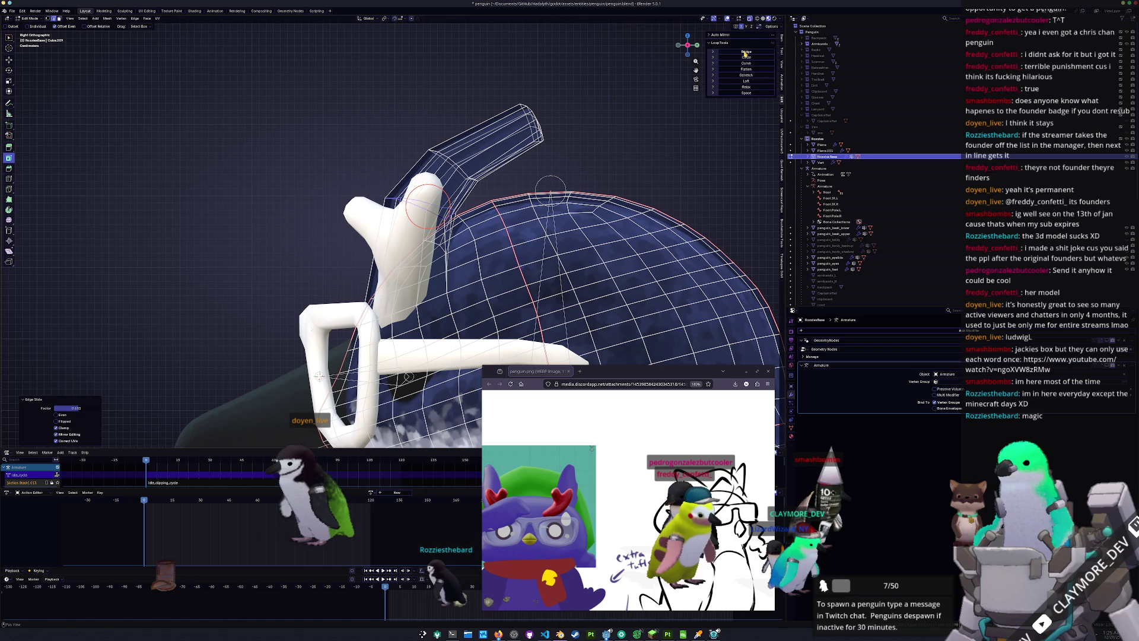
Relax the selected edge loop three times to smooth it
{"action": "left_click", "coordinate": [744, 88]}
{"action": "left_click", "coordinate": [446, 161], "text": "alt"}
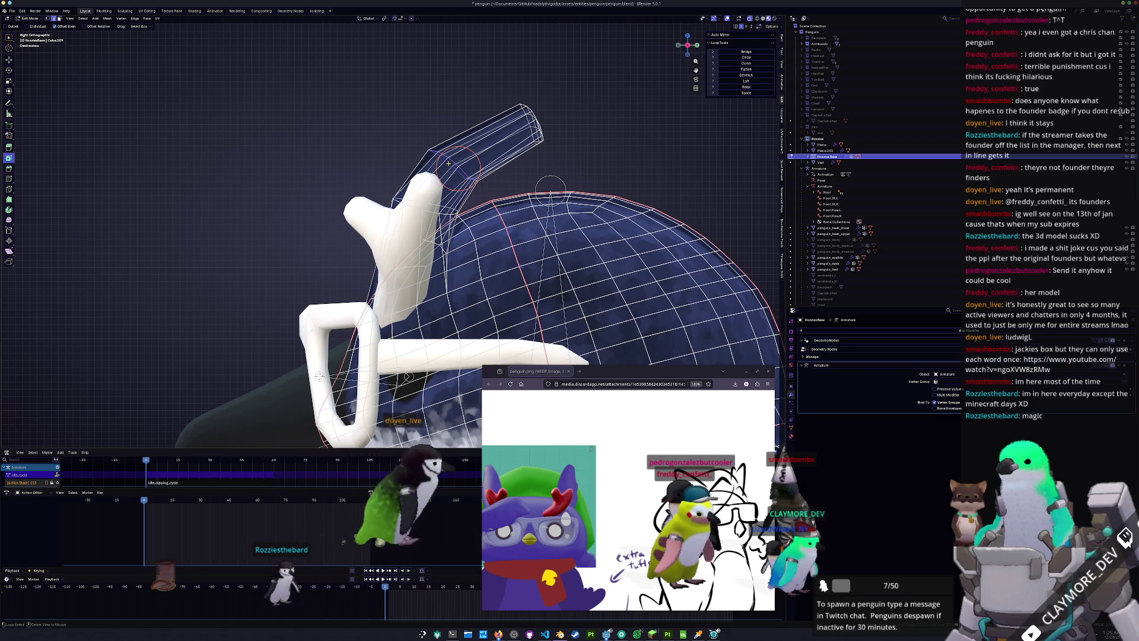
{"action": "left_click", "coordinate": [746, 87]}
{"action": "mouse_move", "coordinate": [469, 155]}
{"action": "middle_mouse_down"}
{"action": "mouse_move", "coordinate": [446, 144]}
{"action": "mouse_move", "coordinate": [430, 172]}
{"action": "mouse_move", "coordinate": [388, 157]}
{"action": "middle_mouse_up"}
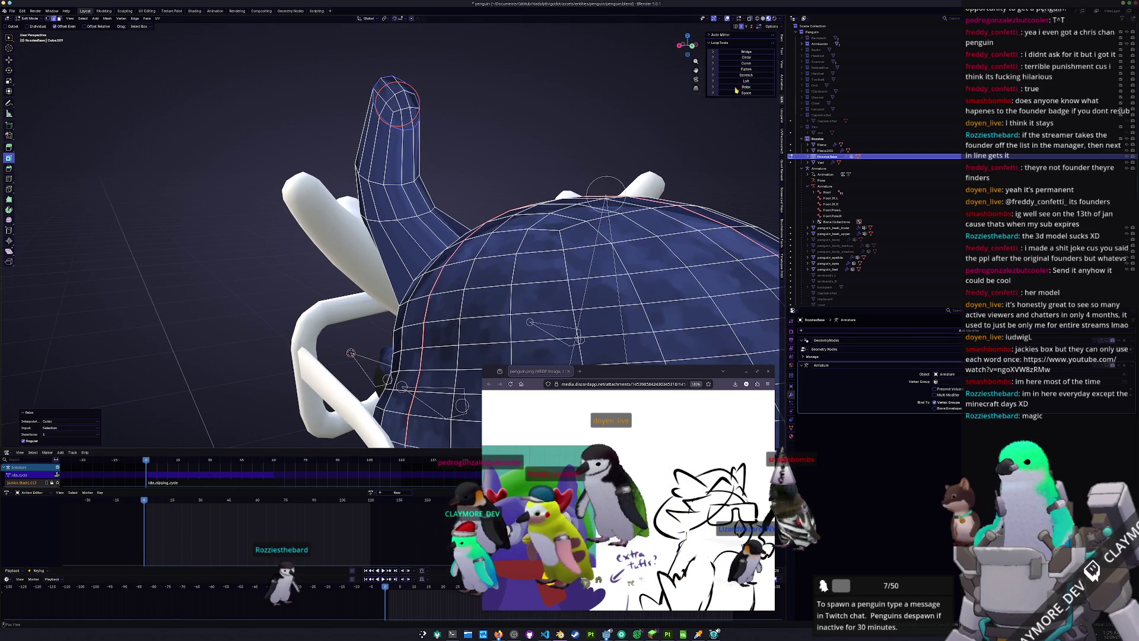
{"action": "middle_click_drag", "start_coordinate": [395, 105], "coordinate": [527, 106]}
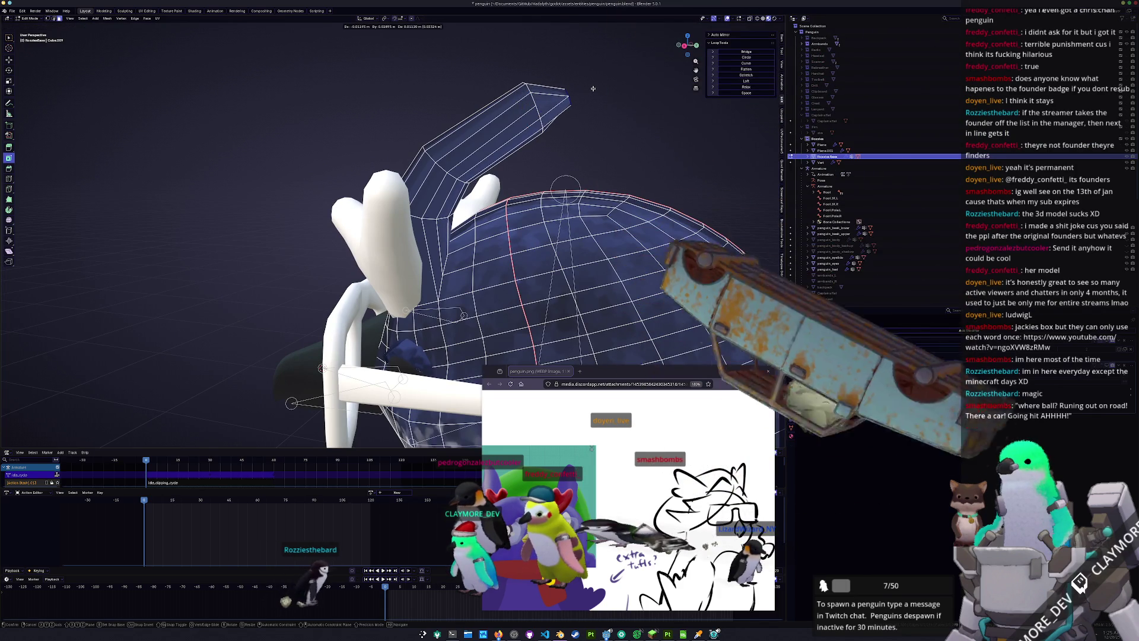
Move the crest's tip vertices, edge-slide them, and nudge them slightly along Y
{"action": "left_click", "coordinate": [593, 88]}
{"action": "mouse_move", "coordinate": [570, 107]}
{"action": "middle_mouse_down"}
{"action": "mouse_move", "coordinate": [465, 194]}
{"action": "mouse_move", "coordinate": [431, 156]}
{"action": "mouse_move", "coordinate": [474, 159]}
{"action": "mouse_move", "coordinate": [372, 211]}
{"action": "mouse_move", "coordinate": [350, 256]}
{"action": "mouse_move", "coordinate": [386, 237]}
{"action": "mouse_move", "coordinate": [444, 116]}
{"action": "middle_mouse_up"}
{"action": "key", "text": "g"}
{"action": "key", "text": "g"}
{"action": "left_click", "coordinate": [473, 159]}
{"action": "key", "text": "g"}
{"action": "key", "text": "y"}
{"action": "left_click", "coordinate": [351, 258]}
{"action": "left_click", "coordinate": [443, 126]}
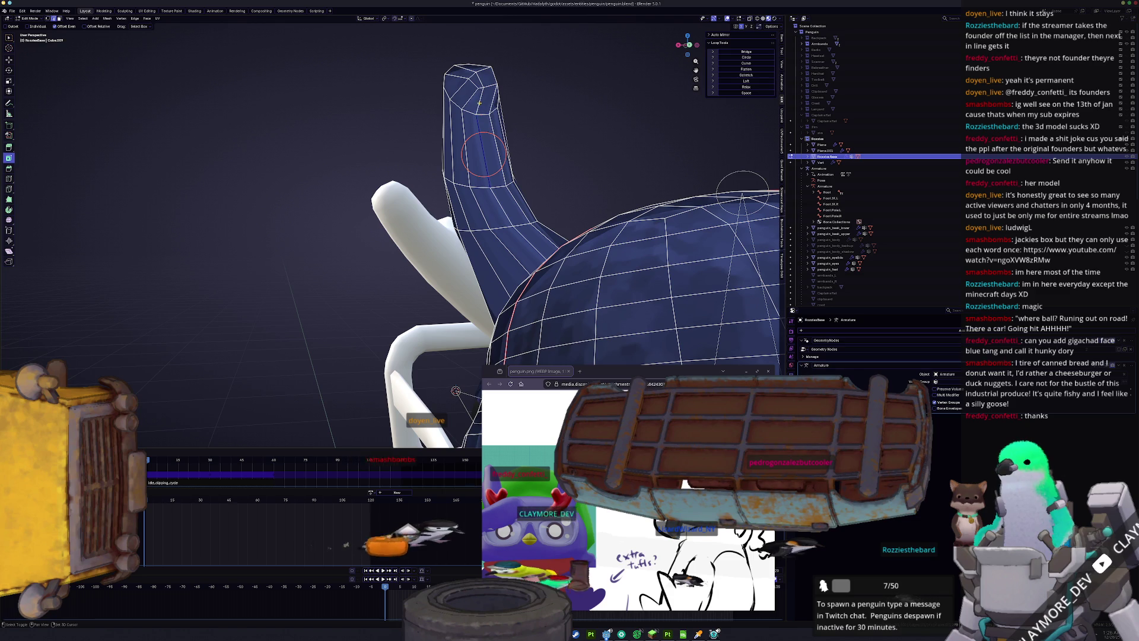
Inspect the upright crest from several angles, select the head-outline loop, and return to object mode
{"action": "mouse_move", "coordinate": [480, 83]}
{"action": "middle_mouse_down"}
{"action": "mouse_move", "coordinate": [506, 113]}
{"action": "mouse_move", "coordinate": [499, 136]}
{"action": "mouse_move", "coordinate": [500, 106]}
{"action": "mouse_move", "coordinate": [474, 112]}
{"action": "middle_mouse_up"}
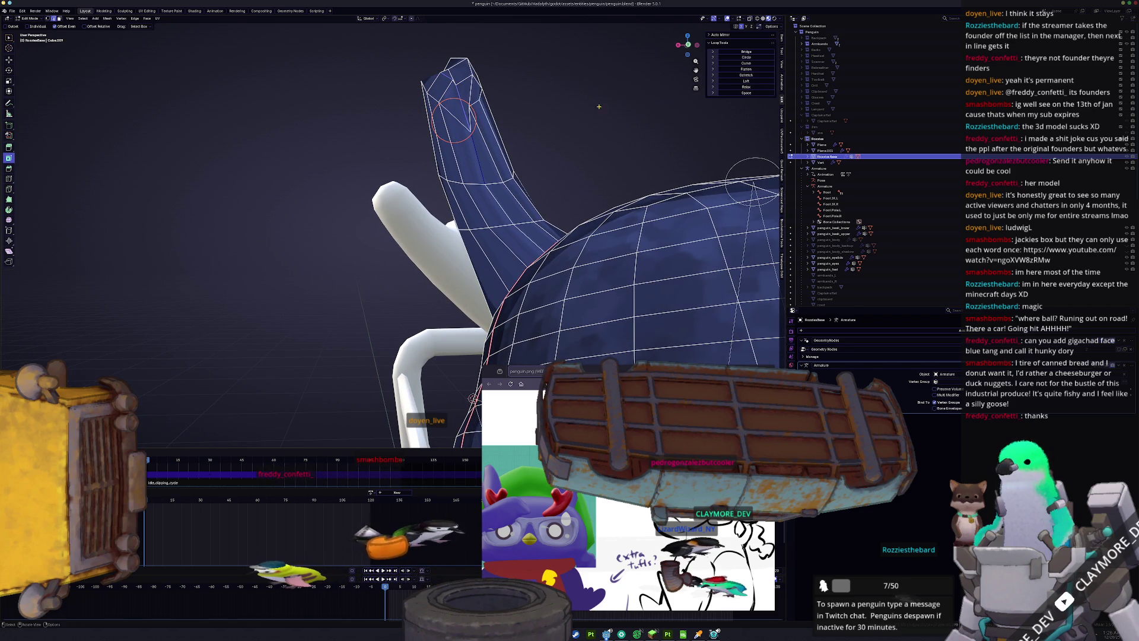
{"action": "middle_click_drag", "start_coordinate": [510, 140], "coordinate": [411, 177]}
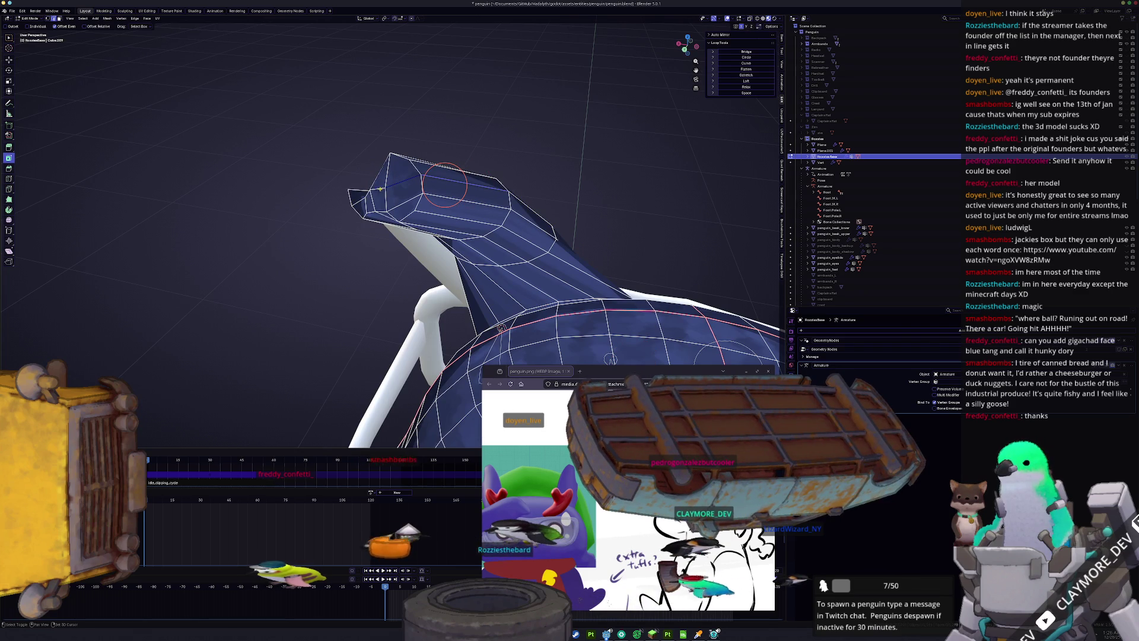
{"action": "middle_click_drag", "start_coordinate": [377, 191], "coordinate": [611, 123]}
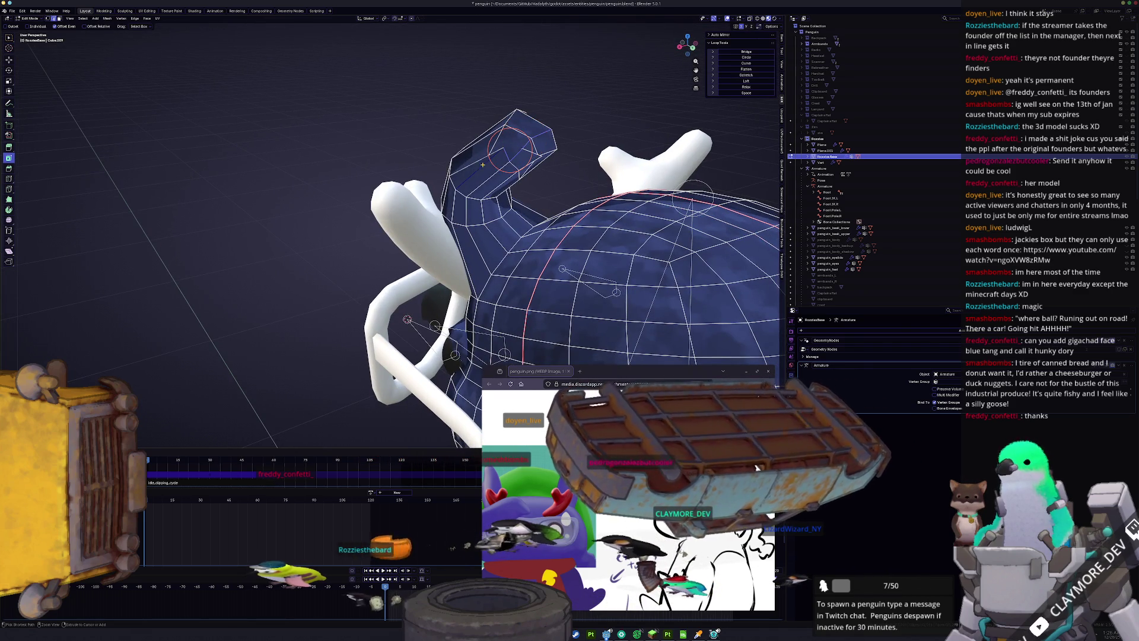
{"action": "mouse_move", "coordinate": [611, 122]}
{"action": "middle_mouse_down"}
{"action": "mouse_move", "coordinate": [470, 157]}
{"action": "mouse_move", "coordinate": [478, 151]}
{"action": "mouse_move", "coordinate": [441, 195]}
{"action": "middle_mouse_up"}
{"action": "left_click", "coordinate": [462, 135], "text": "alt"}
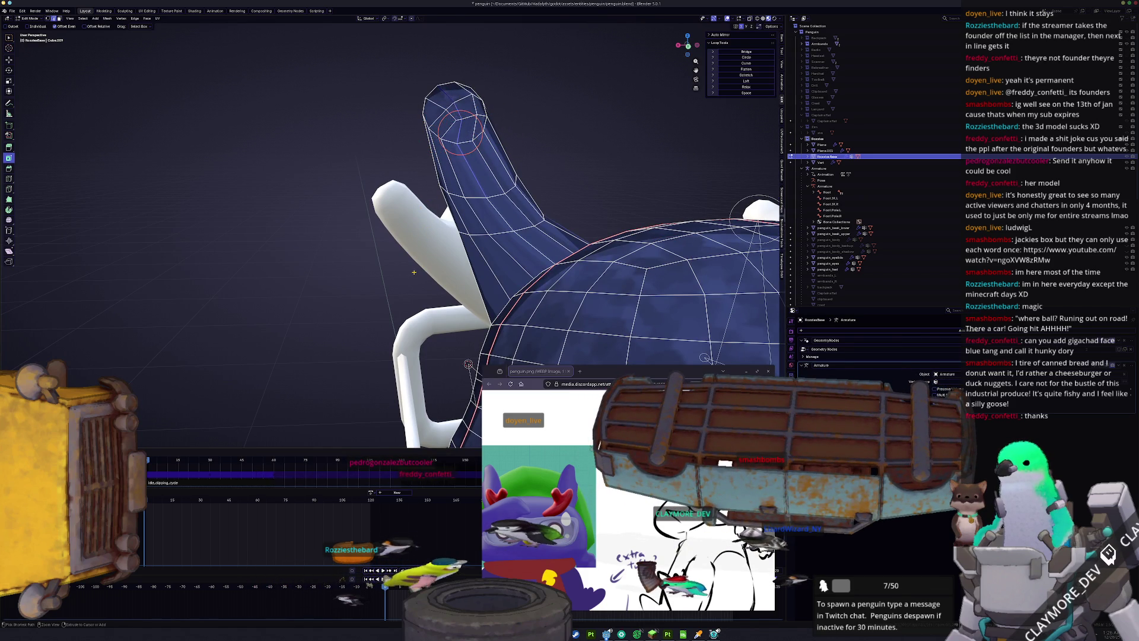
{"action": "middle_click_drag", "start_coordinate": [404, 276], "coordinate": [465, 259]}
{"action": "key", "text": "Tab"}
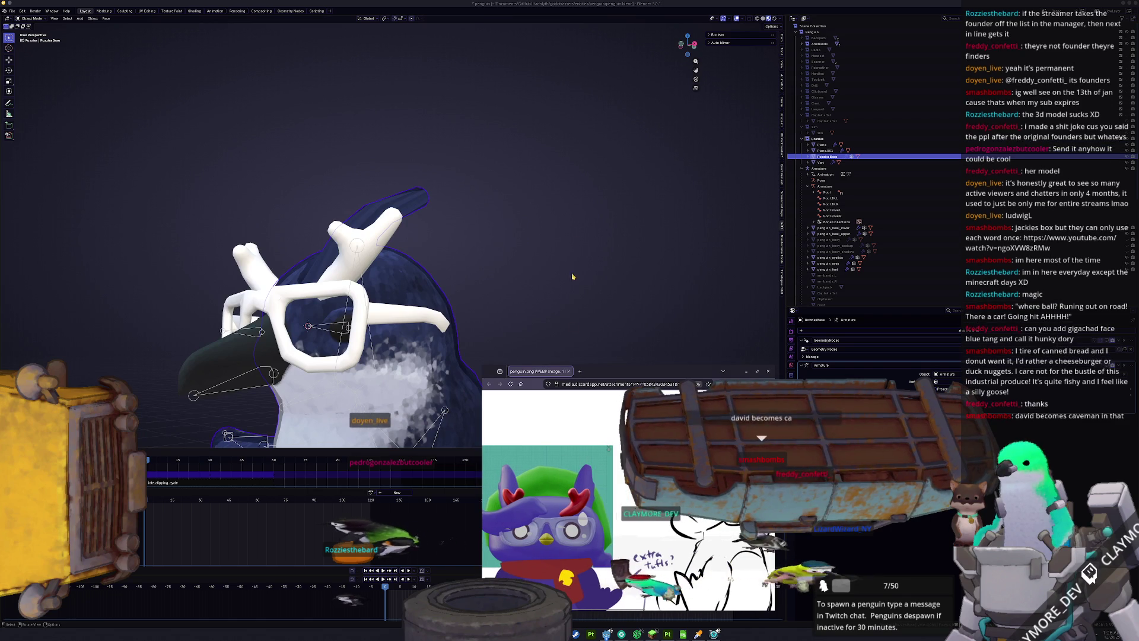
Re-enter edit mode on RozziesBase and cancel pulling the crest faces upward
{"action": "key", "text": "Tab"}
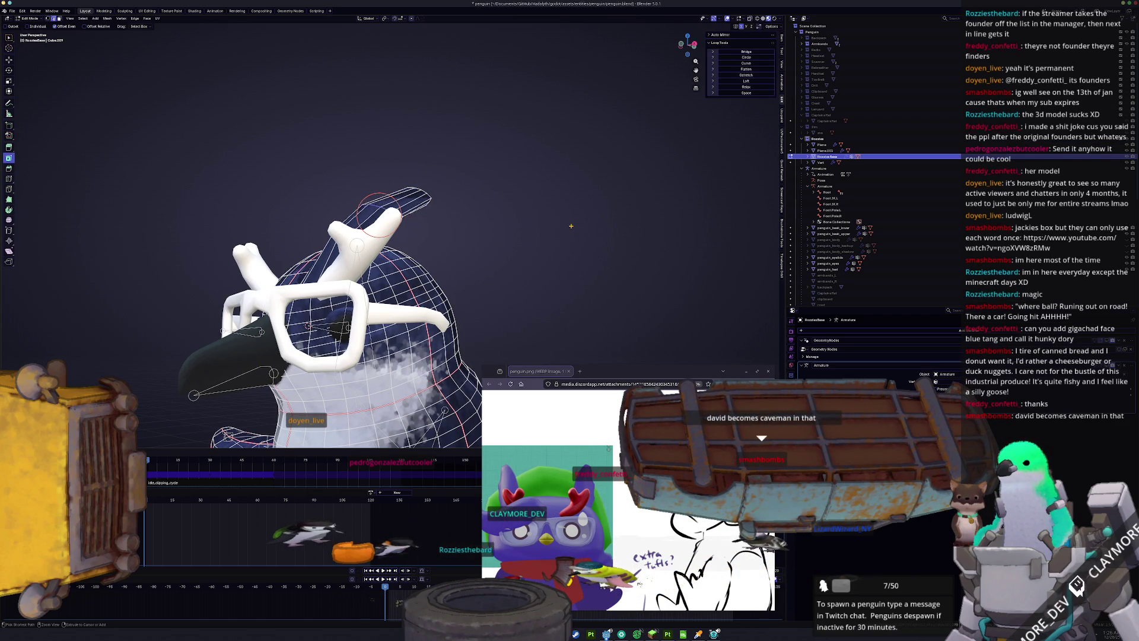
{"action": "key", "text": "alt+q"}
{"action": "key", "text": "ctrl+z"}
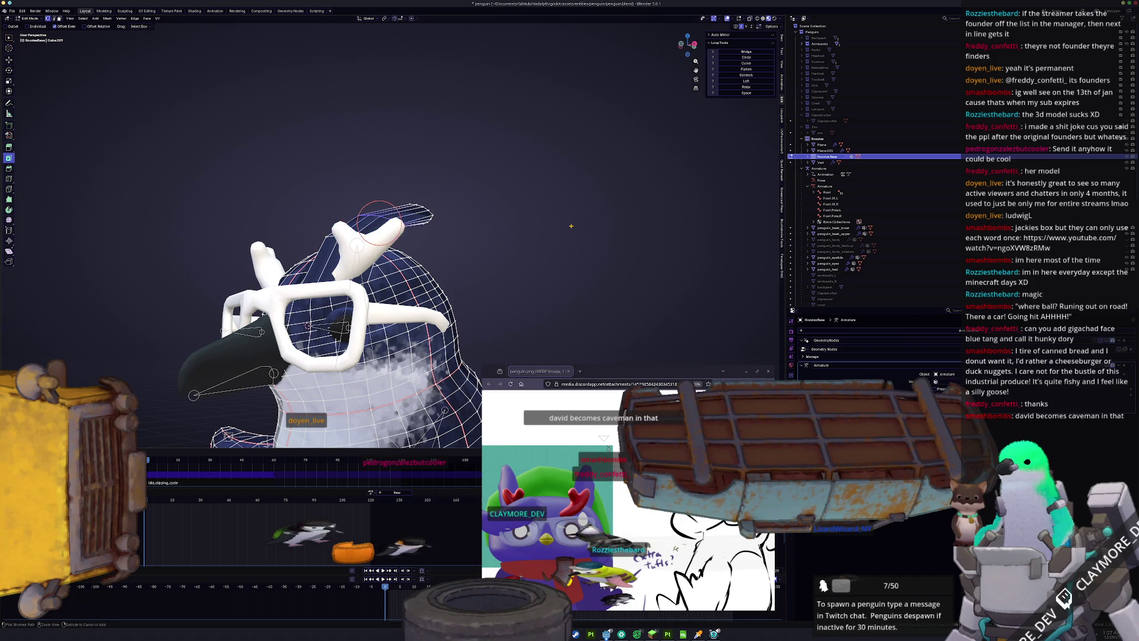
{"action": "right_click", "coordinate": [342, 231]}
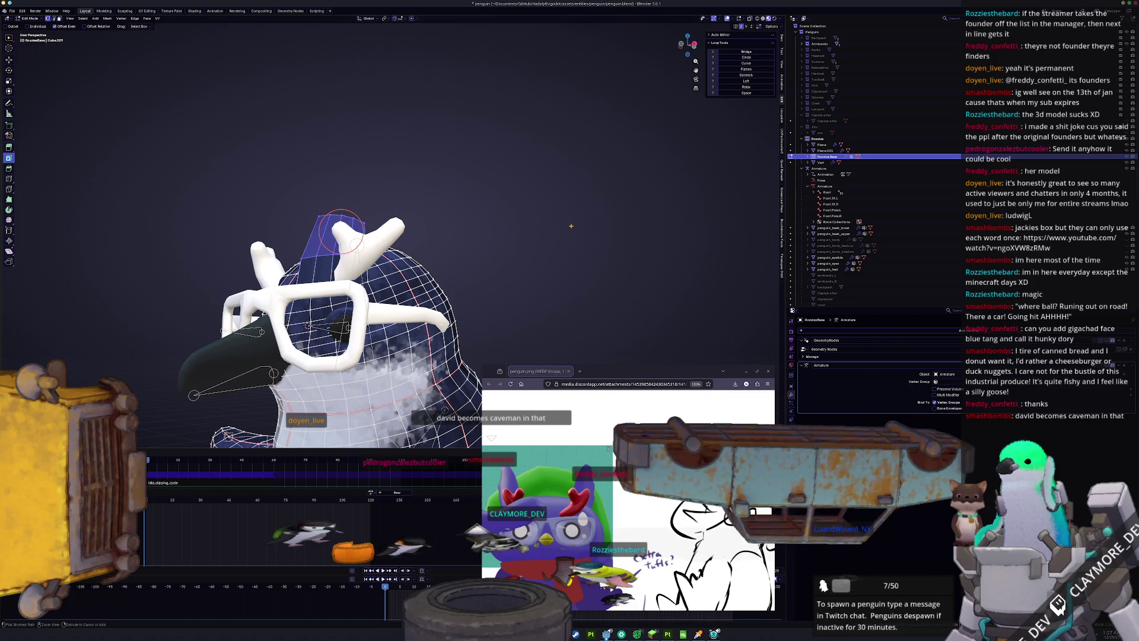
Push a single crest face down into the head and return to object mode
{"action": "left_click", "coordinate": [316, 231]}
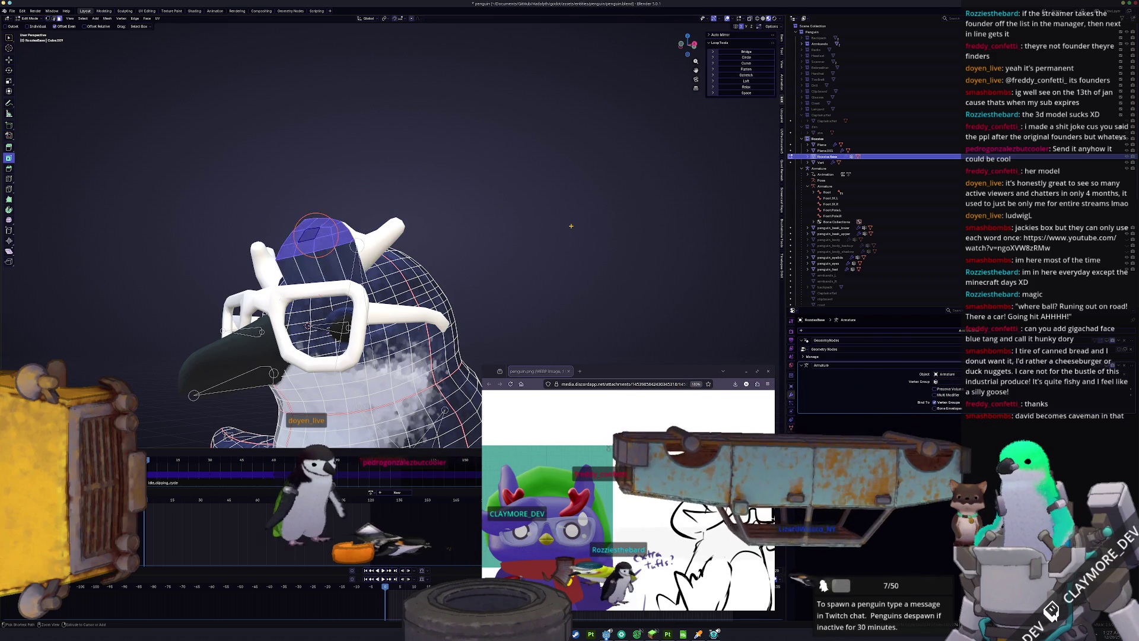
{"action": "key", "text": "g"}
{"action": "key", "text": "Tab"}
{"action": "key", "text": "shift+a"}
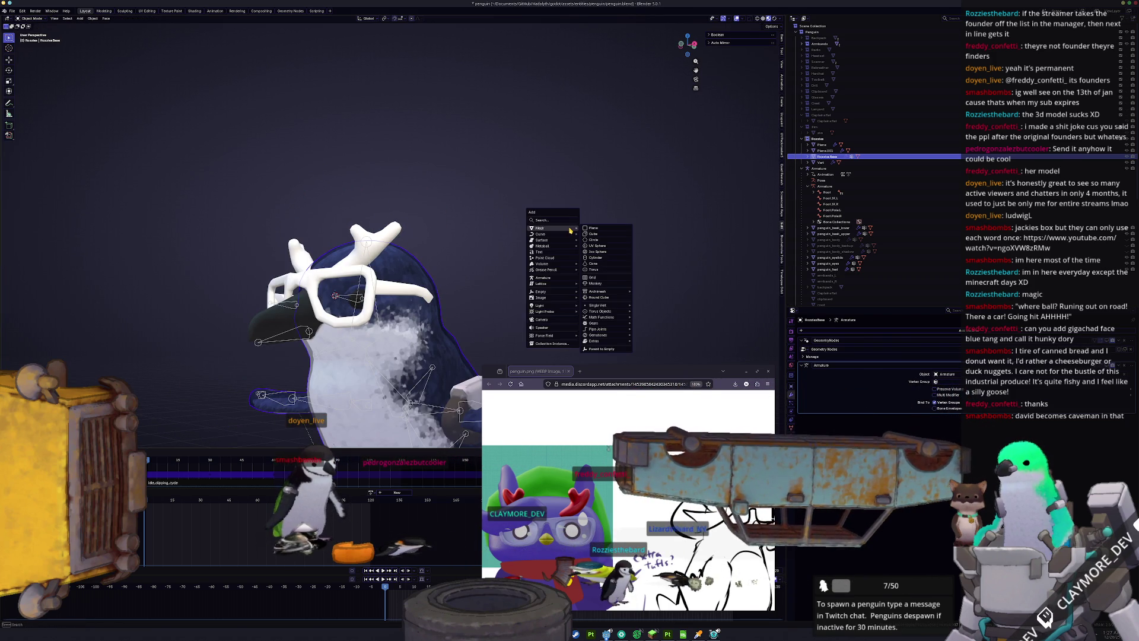
Add a cube, shrink it to a small block and lift it onto the head
{"action": "mouse_move", "coordinate": [560, 228]}
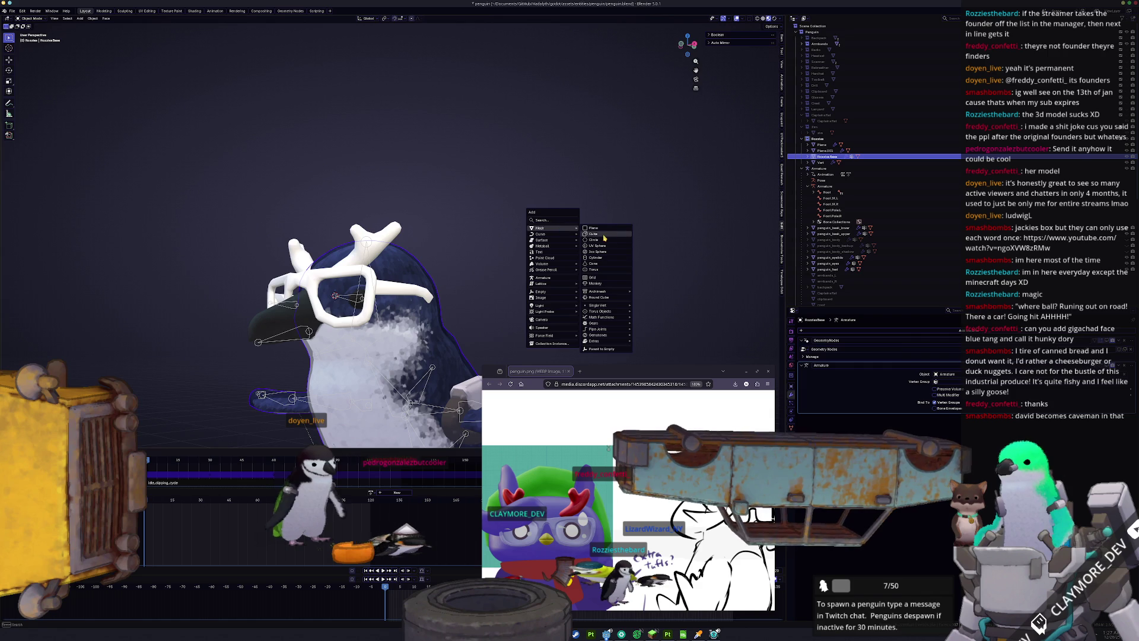
{"action": "left_click", "coordinate": [599, 236]}
{"action": "key", "text": "s"}
{"action": "left_click", "coordinate": [370, 270]}
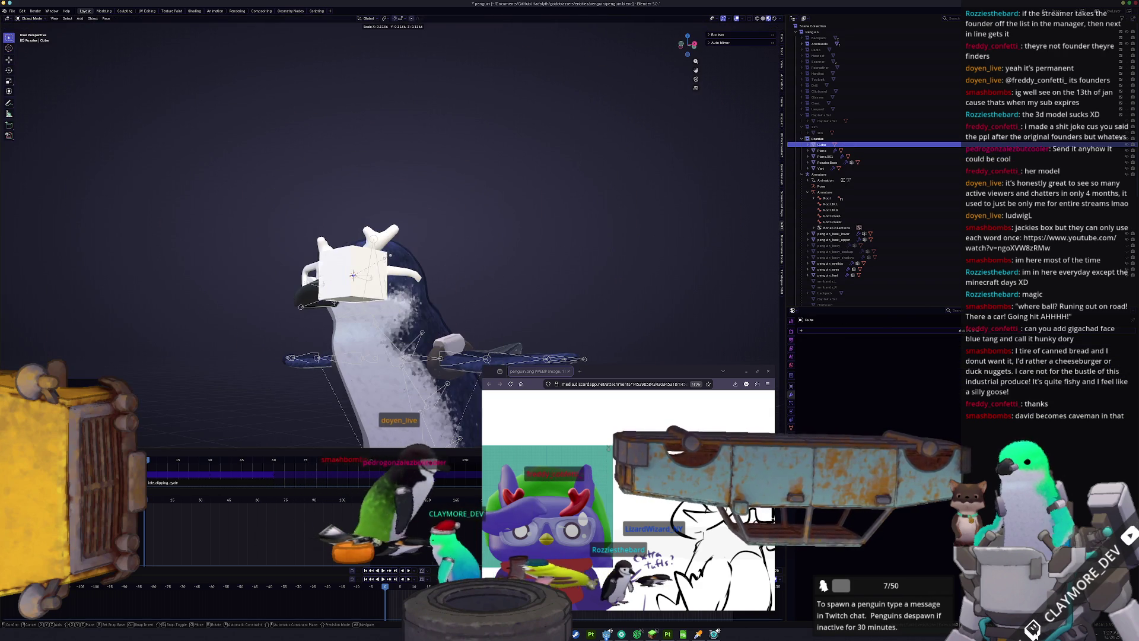
{"action": "key", "text": "g"}
{"action": "key", "text": "z"}
{"action": "left_click", "coordinate": [369, 228]}
Position the cube along Y and tilt it about 27.7° in front view
{"action": "key", "text": "g"}
{"action": "key", "text": "y"}
{"action": "left_click", "coordinate": [385, 228]}
{"action": "key", "text": "KP_1"}
{"action": "scroll", "coordinate": [402, 232], "scroll_direction": "up", "scroll_amount": 2}
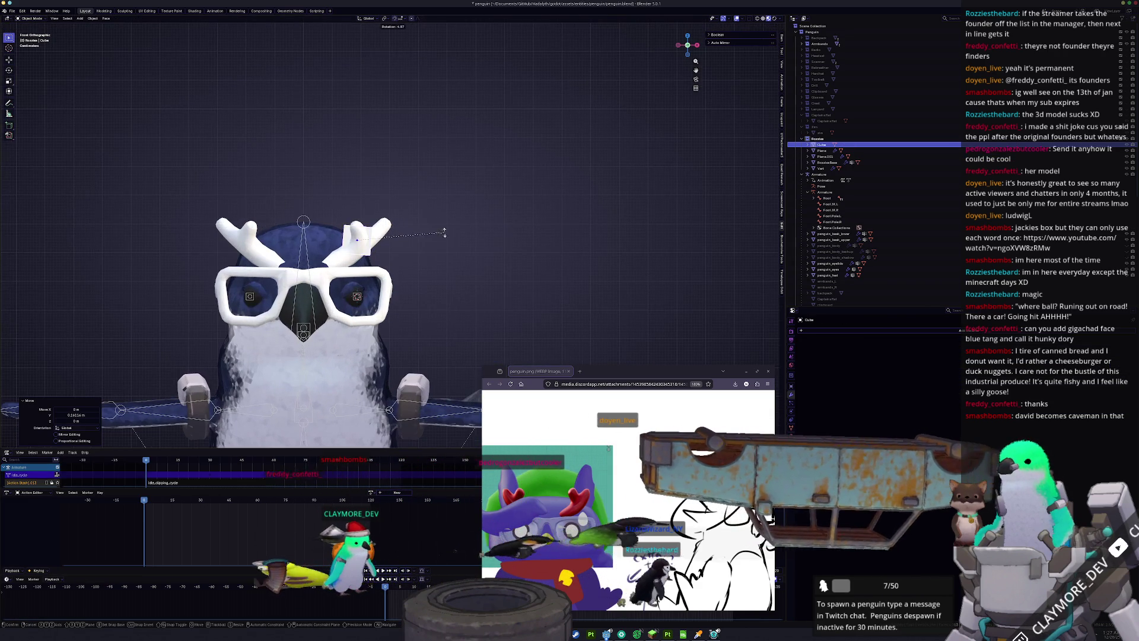
{"action": "key", "text": "r"}
{"action": "left_click", "coordinate": [415, 255]}
{"action": "key", "text": "g"}
{"action": "left_click", "coordinate": [425, 276]}
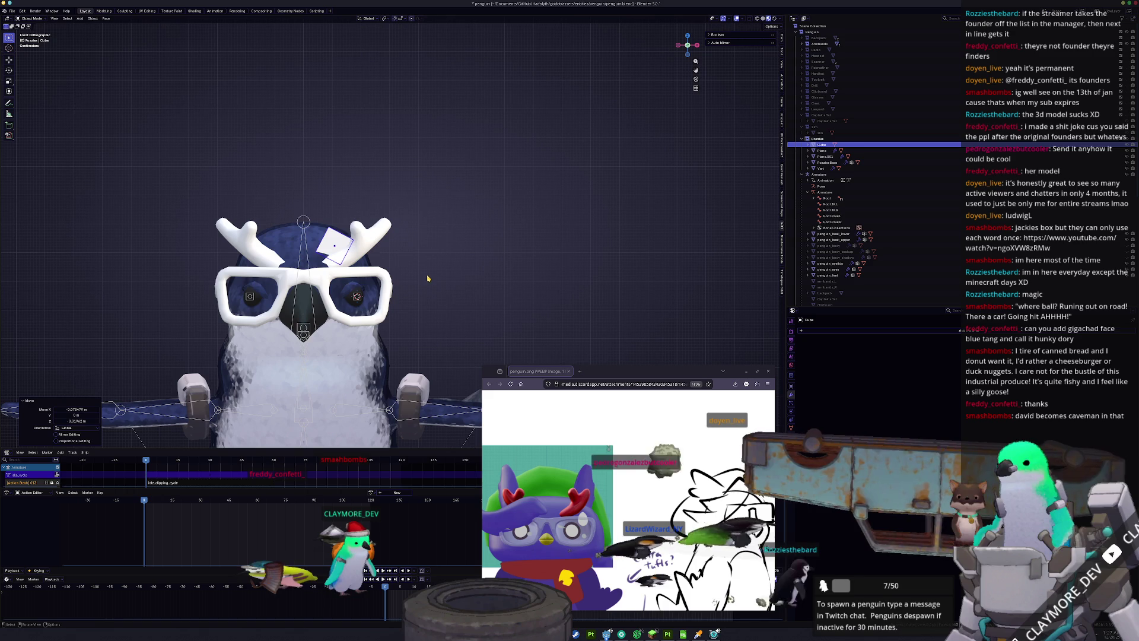
Tilt the cube about 22.3° in side view and nudge it into place
{"action": "key", "text": "KP_3"}
{"action": "key", "text": "r"}
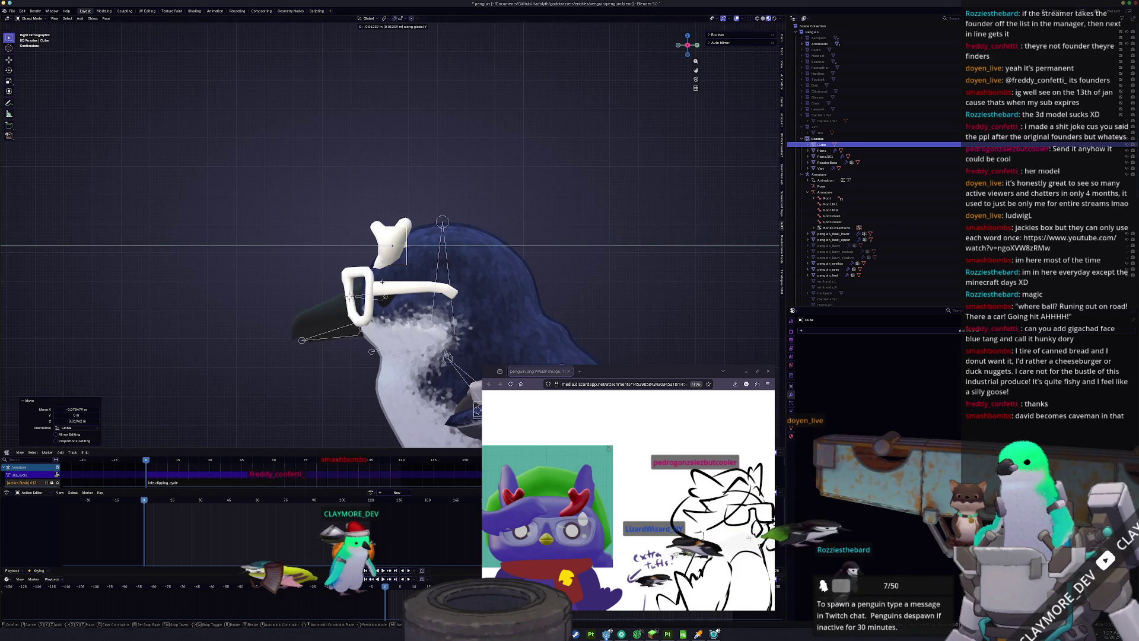
{"action": "left_click", "coordinate": [491, 259]}
{"action": "key", "text": "g"}
{"action": "key", "text": "x"}
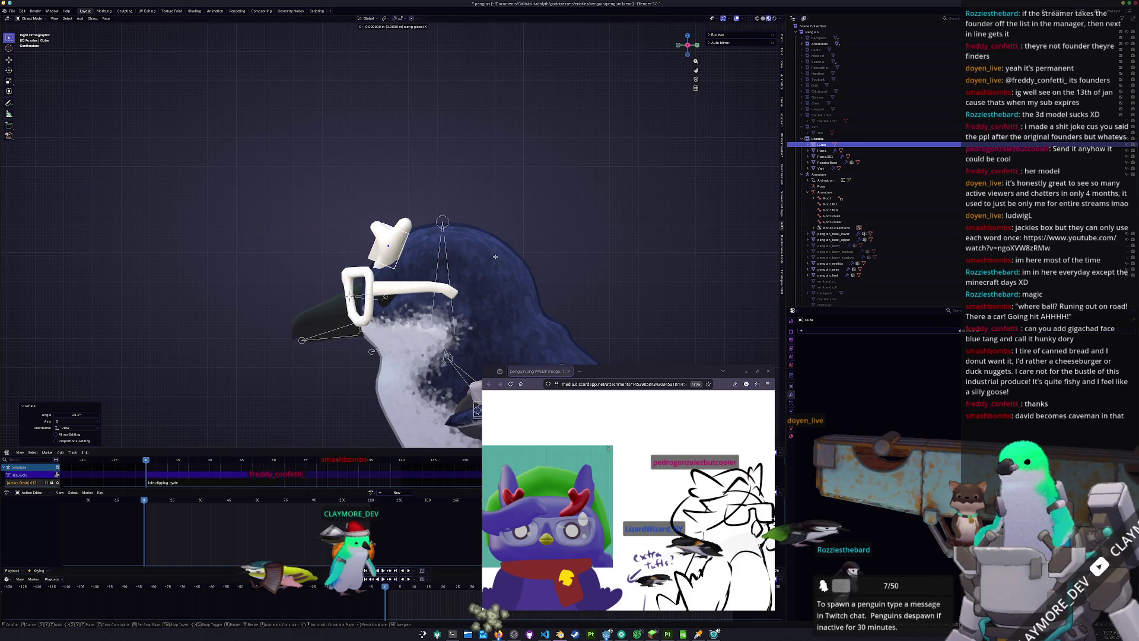
{"action": "left_click", "coordinate": [497, 262]}
{"action": "key", "text": "KP_1"}
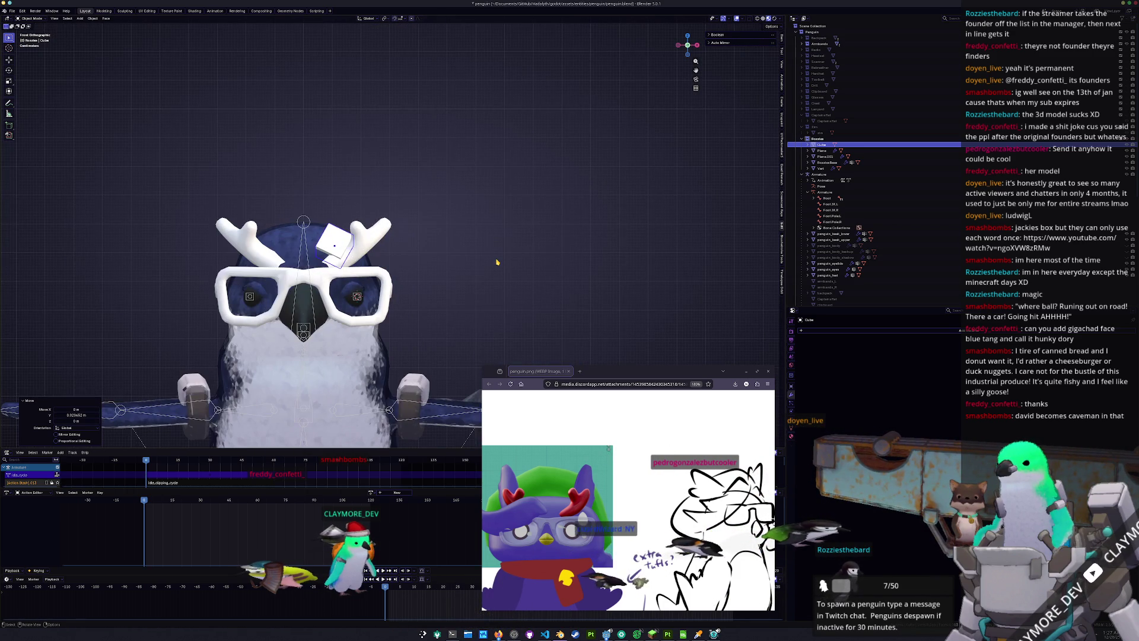
In edit mode, edge-slide, scale and shift the cube's selection along Y and X
{"action": "key", "text": "Tab"}
{"action": "scroll", "coordinate": [325, 255], "scroll_direction": "up", "scroll_amount": 2}
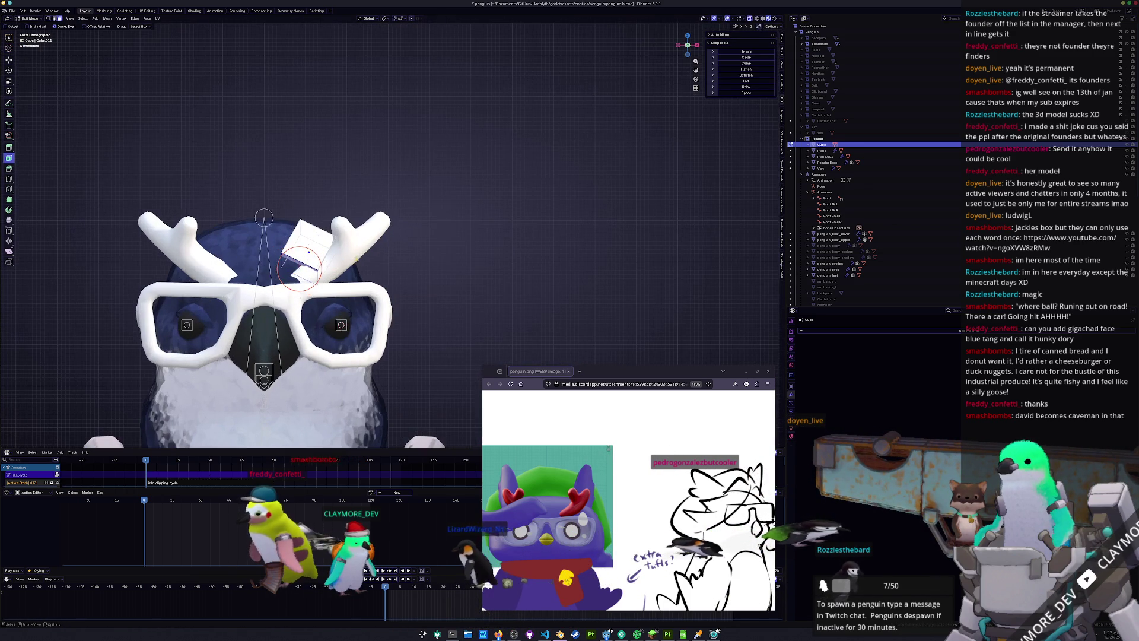
{"action": "left_click", "coordinate": [342, 282]}
{"action": "mouse_move", "coordinate": [343, 283]}
{"action": "middle_mouse_down"}
{"action": "mouse_move", "coordinate": [387, 280]}
{"action": "mouse_move", "coordinate": [336, 292]}
{"action": "mouse_move", "coordinate": [415, 255]}
{"action": "mouse_move", "coordinate": [389, 243]}
{"action": "middle_mouse_up"}
{"action": "key", "text": "s"}
{"action": "key", "text": "g"}
{"action": "left_click", "coordinate": [336, 289]}
{"action": "key", "text": "g"}
{"action": "key", "text": "x"}
{"action": "left_click", "coordinate": [417, 254]}
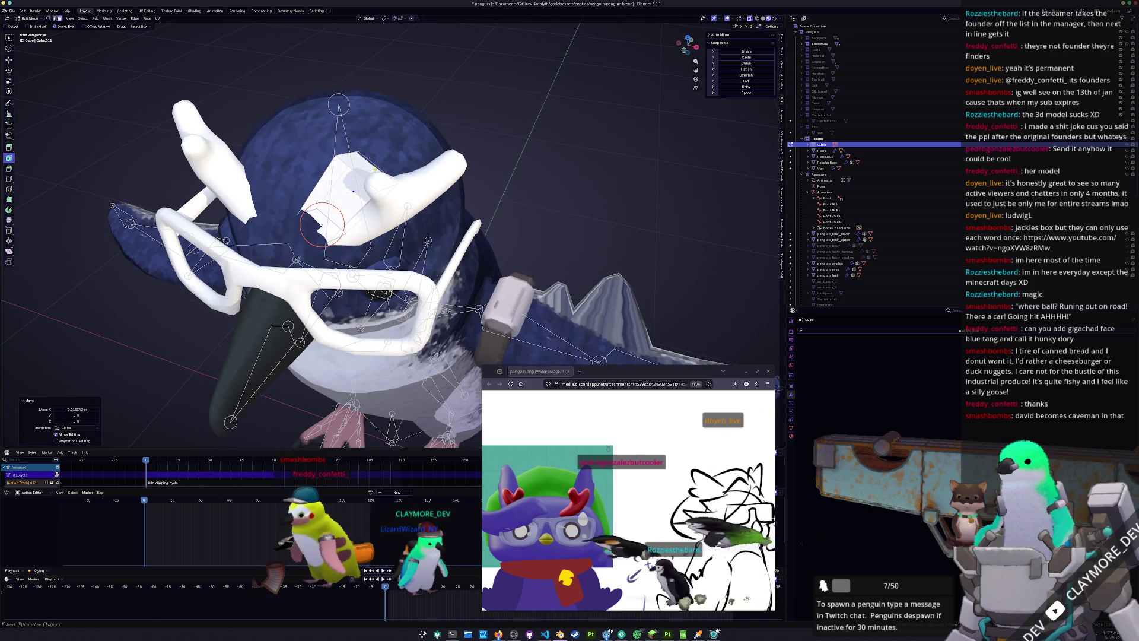
Extrude the white face on the penguin's head outward into a box
{"action": "scroll", "coordinate": [389, 243], "scroll_direction": "down", "scroll_amount": 3}
{"action": "scroll", "coordinate": [658, 478], "scroll_direction": "down", "scroll_amount": 1}
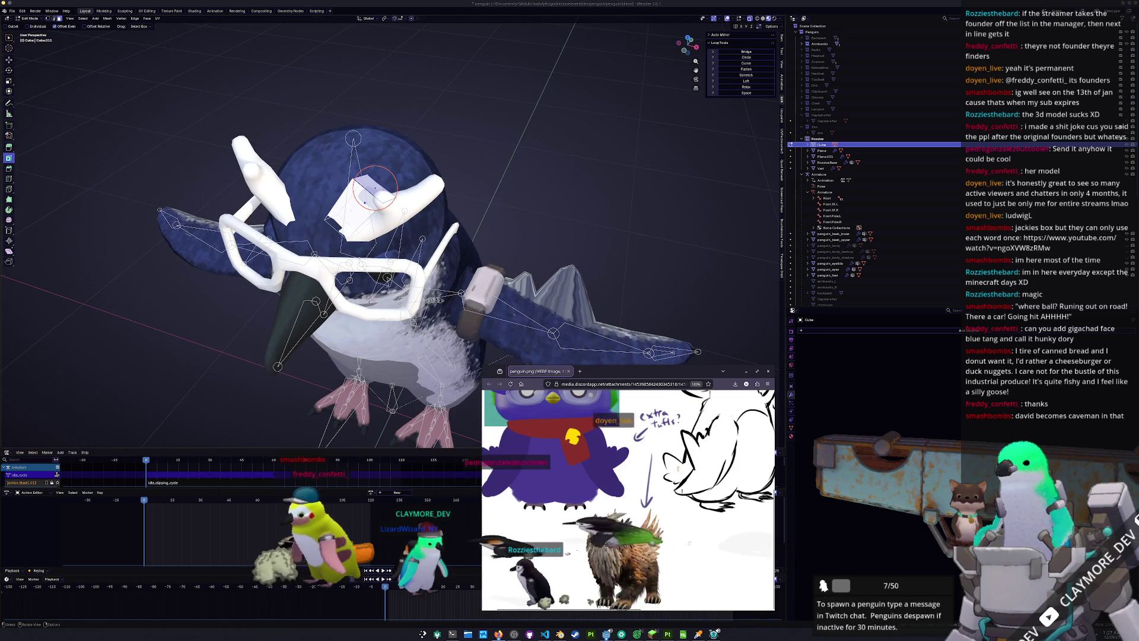
{"action": "scroll", "coordinate": [688, 466], "scroll_direction": "down", "scroll_amount": 1}
{"action": "scroll", "coordinate": [672, 466], "scroll_direction": "down", "scroll_amount": 1}
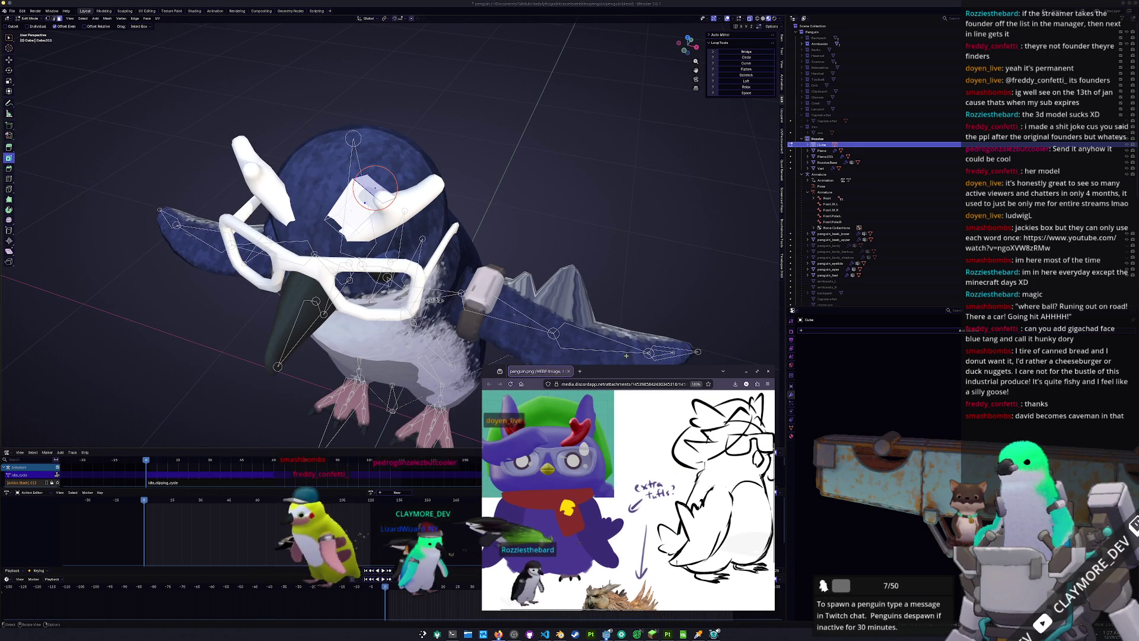
{"action": "middle_click_drag", "start_coordinate": [578, 180], "coordinate": [600, 148]}
{"action": "key", "text": "e"}
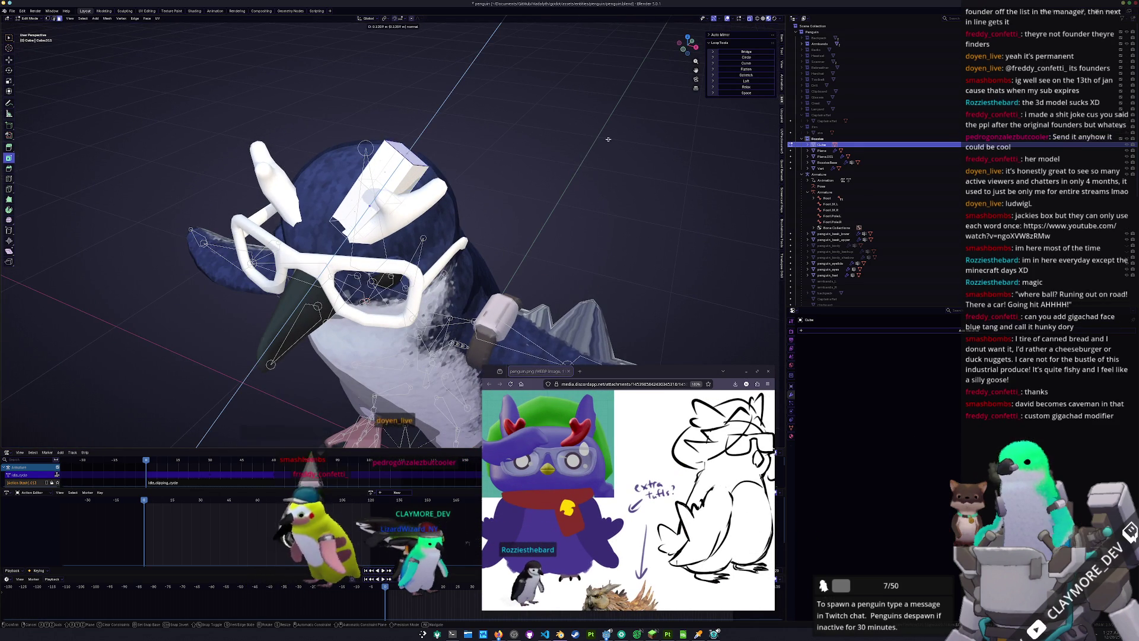
{"action": "left_click", "coordinate": [618, 129]}
Select the box's end face, rotate it and edge-slide a loop along the piece
{"action": "middle_click_drag", "start_coordinate": [619, 129], "coordinate": [498, 175]}
{"action": "middle_click_drag", "start_coordinate": [430, 155], "coordinate": [450, 131]}
{"action": "left_click", "coordinate": [452, 131]}
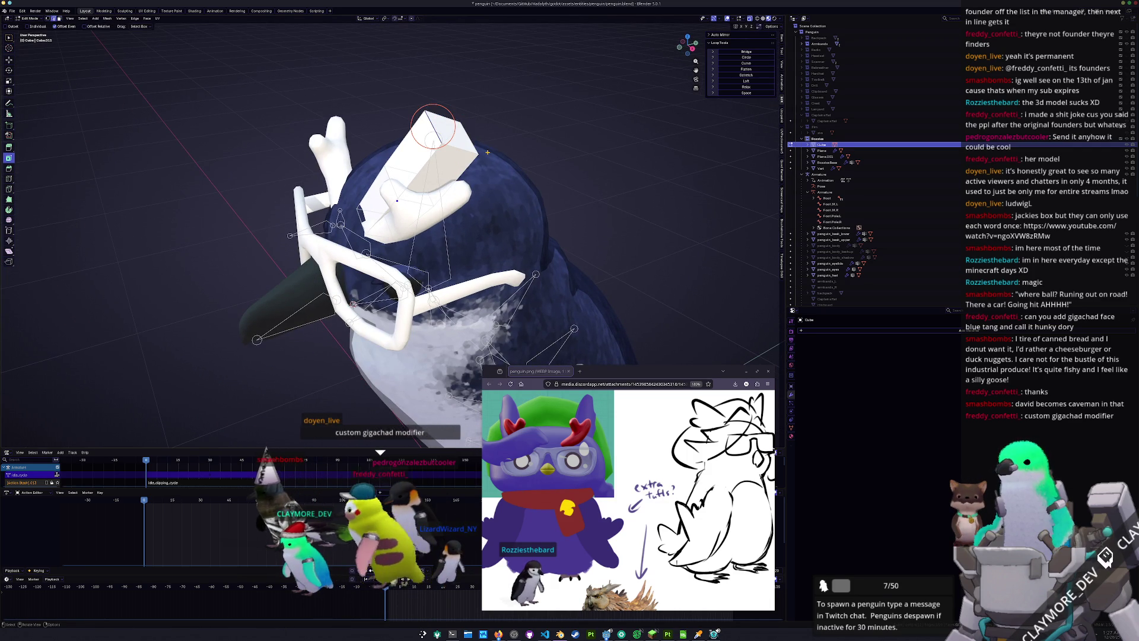
{"action": "middle_click_drag", "start_coordinate": [487, 153], "coordinate": [474, 159]}
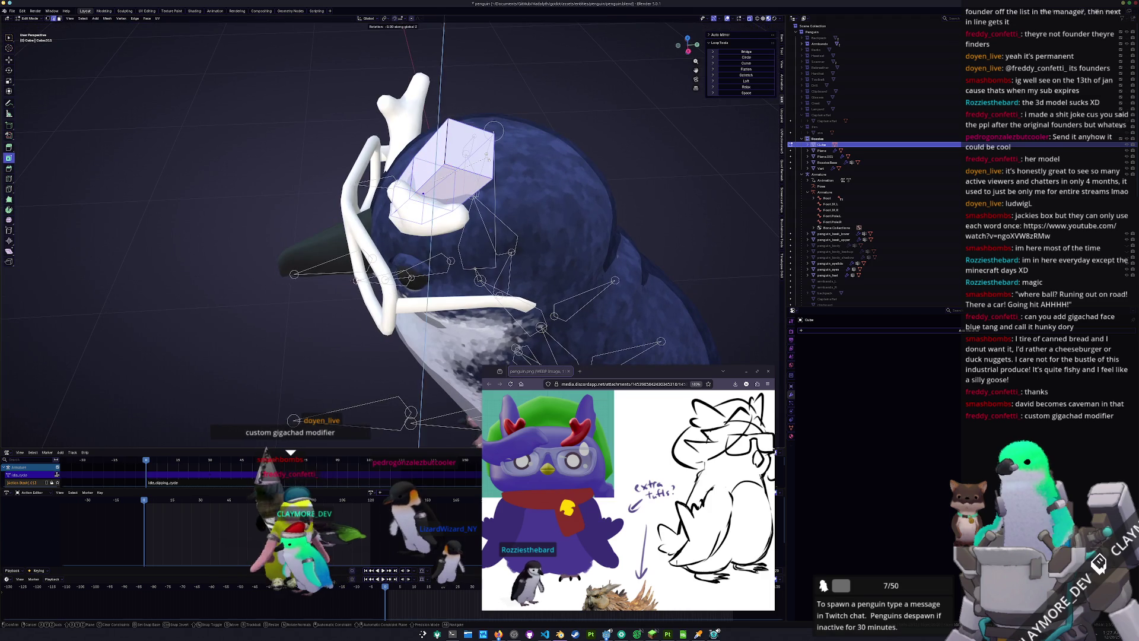
{"action": "left_click", "coordinate": [490, 188]}
{"action": "mouse_move", "coordinate": [489, 188]}
{"action": "middle_mouse_down"}
{"action": "mouse_move", "coordinate": [421, 148]}
{"action": "mouse_move", "coordinate": [493, 125]}
{"action": "mouse_move", "coordinate": [465, 118]}
{"action": "mouse_move", "coordinate": [465, 139]}
{"action": "mouse_move", "coordinate": [481, 105]}
{"action": "middle_mouse_up"}
{"action": "key", "text": "g"}
{"action": "left_click", "coordinate": [466, 108]}
Extrude the top face upward and tilt the tuft, checking it from front and side views
{"action": "key", "text": "e"}
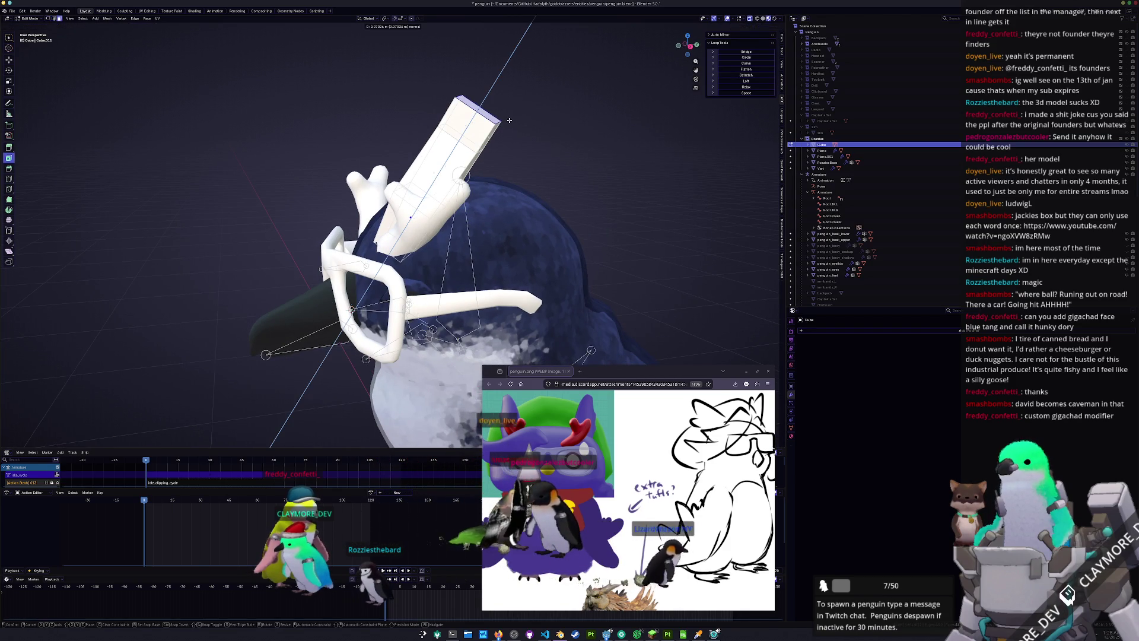
{"action": "left_click", "coordinate": [480, 105]}
{"action": "key", "text": "KP_1"}
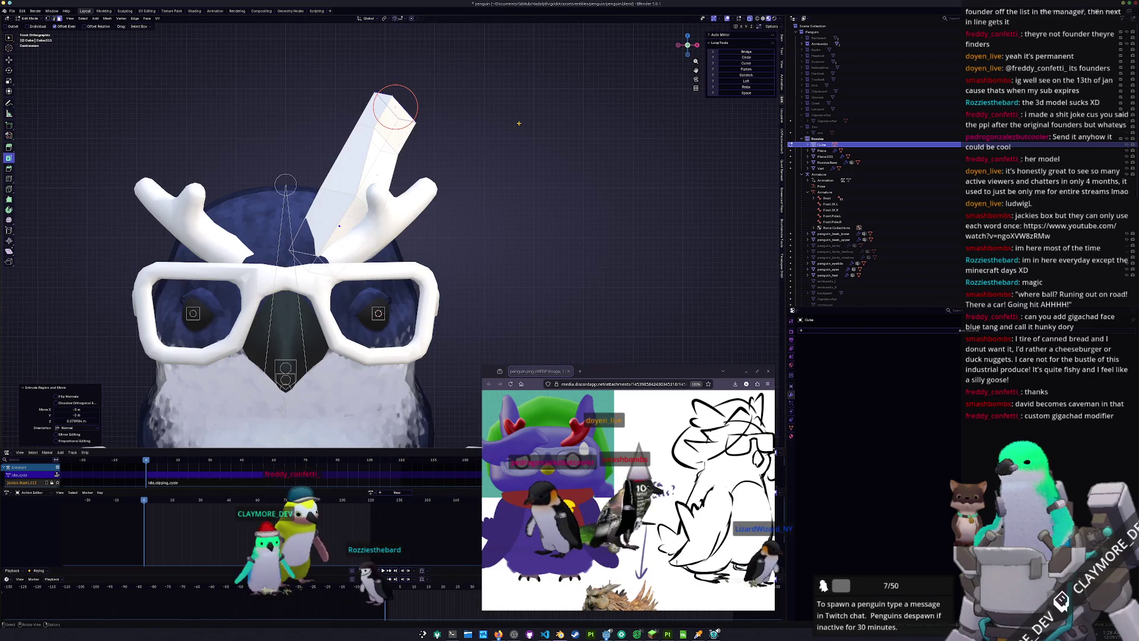
{"action": "key", "text": "Tab"}
{"action": "key", "text": "KP_3"}
{"action": "mouse_move", "coordinate": [525, 122]}
{"action": "middle_mouse_down"}
{"action": "mouse_move", "coordinate": [611, 125]}
{"action": "mouse_move", "coordinate": [525, 122]}
{"action": "mouse_move", "coordinate": [520, 149]}
{"action": "mouse_move", "coordinate": [537, 142]}
{"action": "middle_mouse_up"}
{"action": "key", "text": "KP_3"}
{"action": "left_click", "coordinate": [524, 164]}
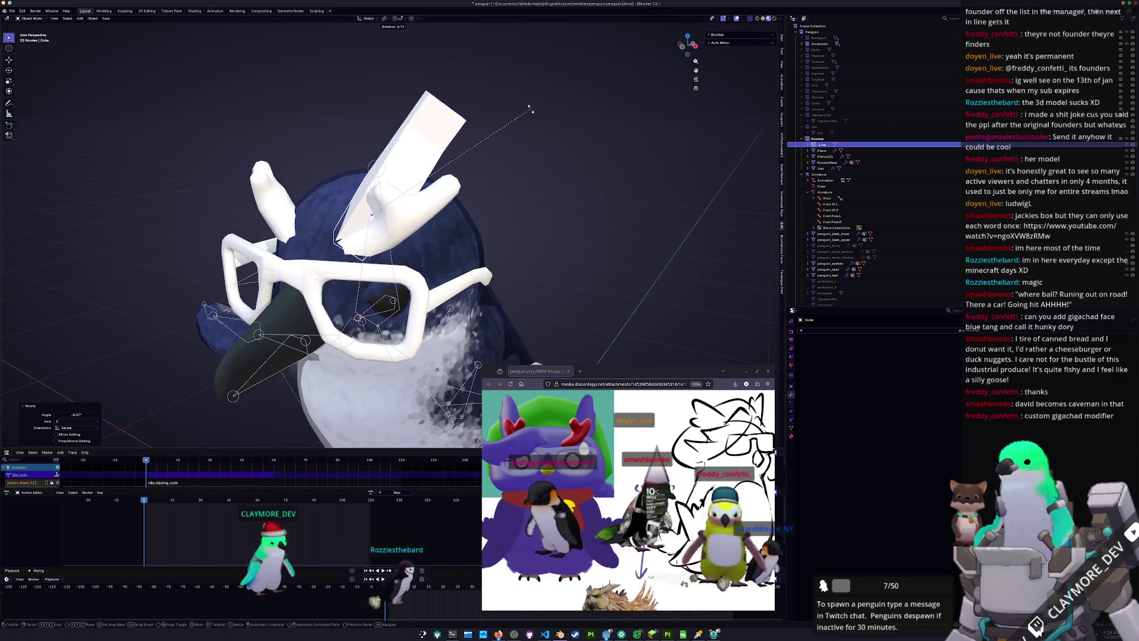
Tilt the tuft again and nudge it along the Y axis
{"action": "key", "text": "r"}
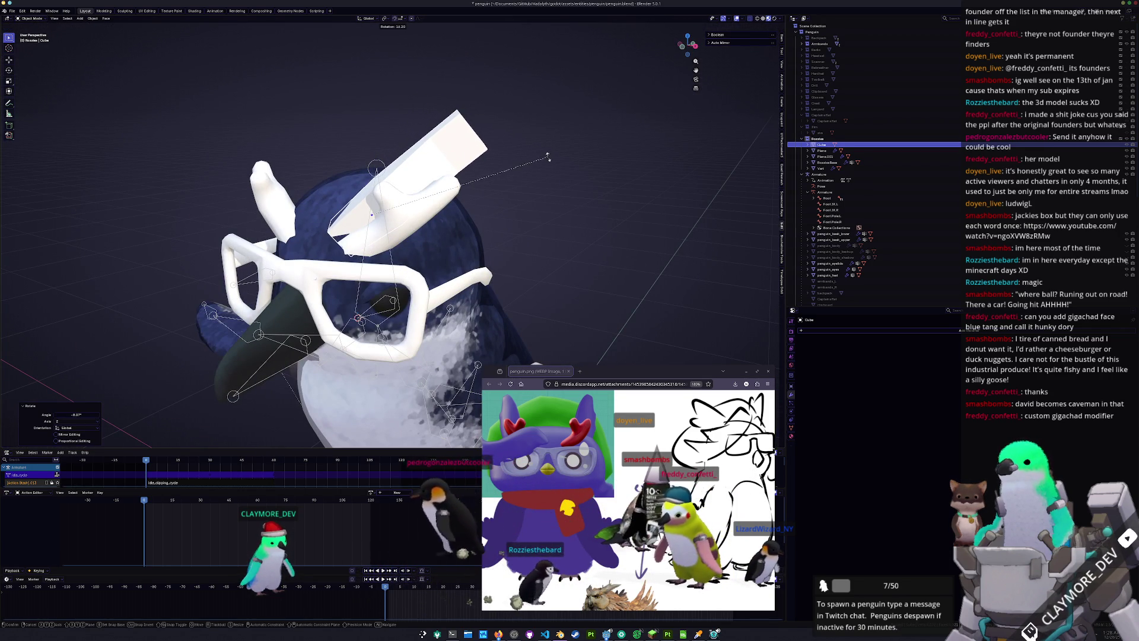
{"action": "middle_click_drag", "start_coordinate": [546, 164], "coordinate": [508, 206]}
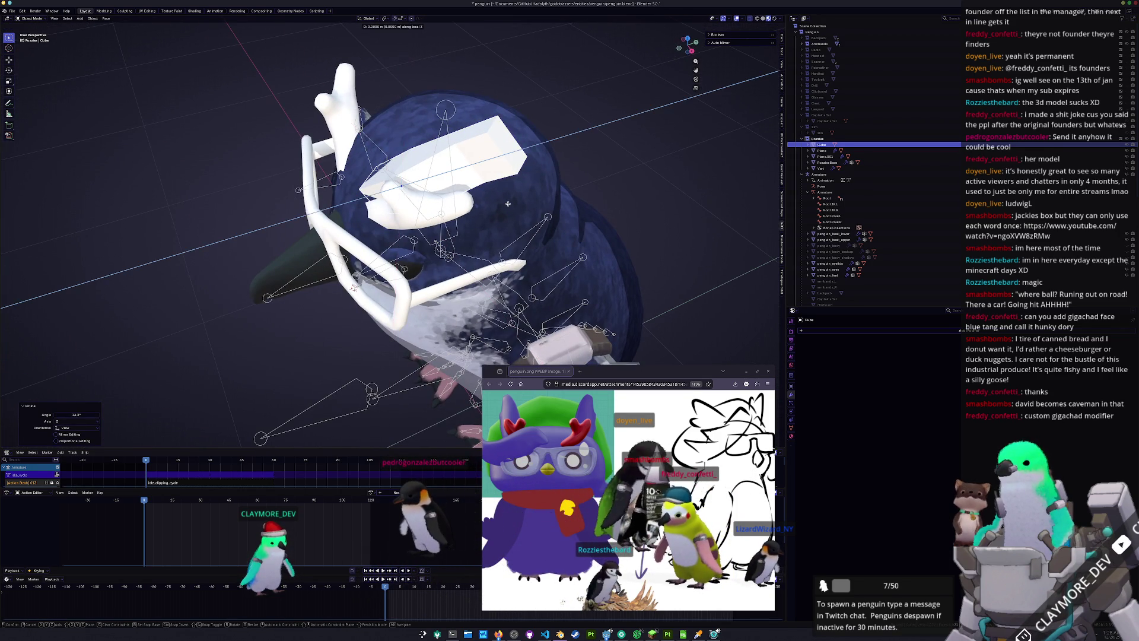
{"action": "left_click", "coordinate": [511, 200]}
{"action": "mouse_move", "coordinate": [512, 200]}
{"action": "middle_mouse_down"}
{"action": "mouse_move", "coordinate": [547, 177]}
{"action": "mouse_move", "coordinate": [416, 197]}
{"action": "middle_mouse_up"}
In edit mode, move the tuft's vertices and slide an edge loop along it
{"action": "key", "text": "Tab"}
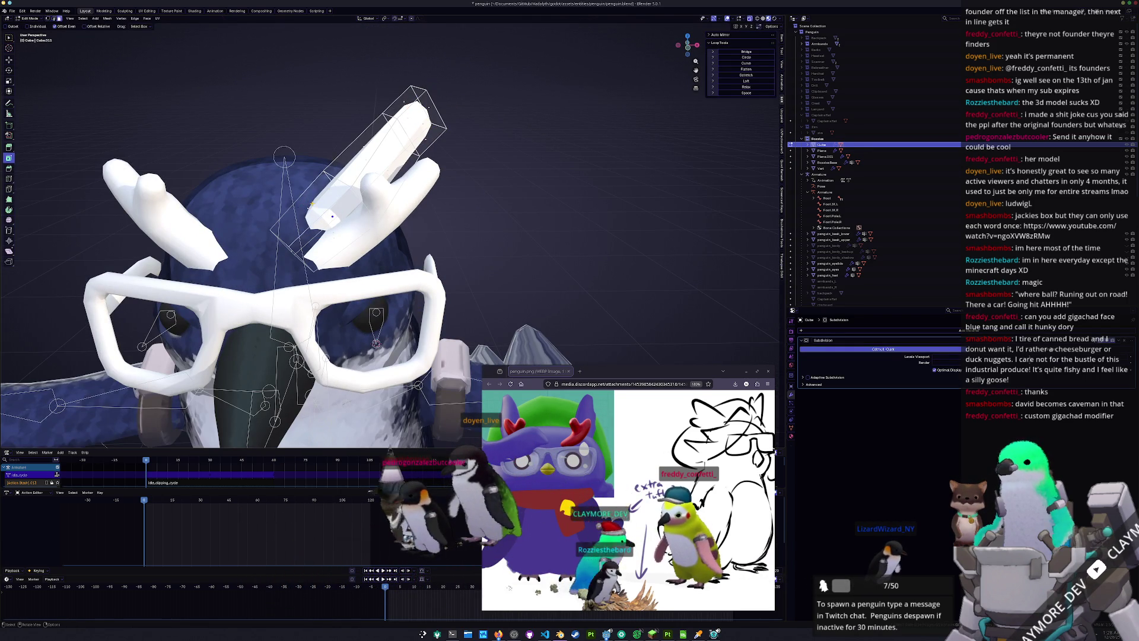
{"action": "middle_click_drag", "start_coordinate": [352, 159], "coordinate": [295, 187]}
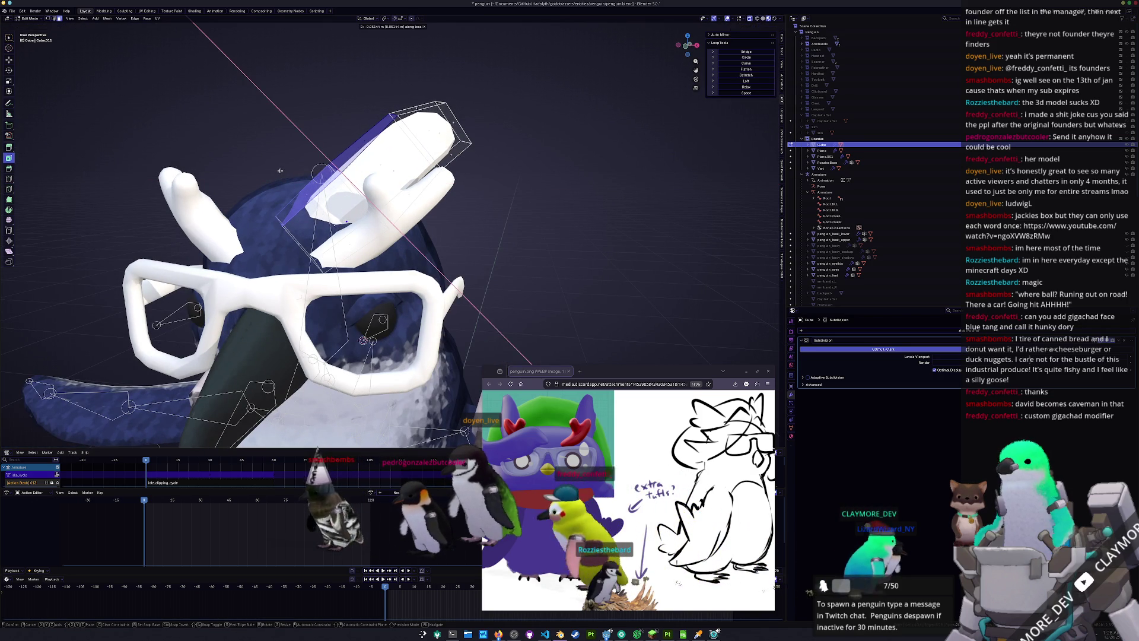
{"action": "left_click", "coordinate": [284, 176]}
{"action": "mouse_move", "coordinate": [284, 177]}
{"action": "middle_mouse_down"}
{"action": "mouse_move", "coordinate": [293, 166]}
{"action": "mouse_move", "coordinate": [245, 224]}
{"action": "mouse_move", "coordinate": [303, 273]}
{"action": "middle_mouse_up"}
{"action": "key", "text": "g"}
{"action": "key", "text": "g"}
{"action": "left_click", "coordinate": [254, 235]}
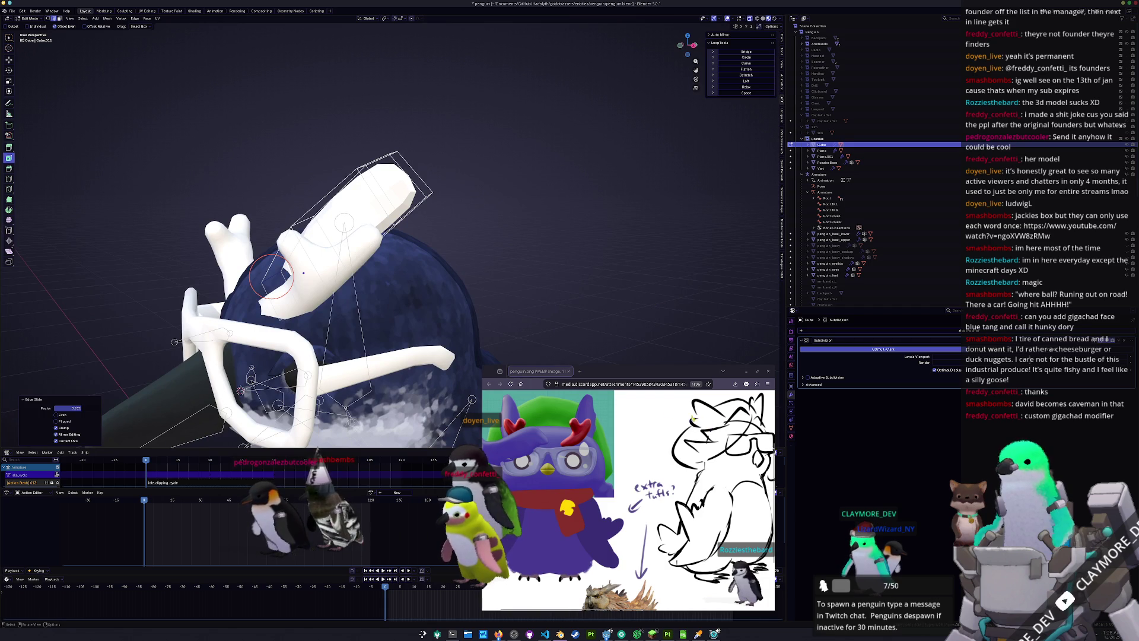
Move the selected part of the tuft twice along the Y axis
{"action": "mouse_move", "coordinate": [410, 267]}
{"action": "middle_mouse_down"}
{"action": "mouse_move", "coordinate": [448, 242]}
{"action": "mouse_move", "coordinate": [418, 192]}
{"action": "mouse_move", "coordinate": [342, 256]}
{"action": "mouse_move", "coordinate": [334, 299]}
{"action": "middle_mouse_up"}
{"action": "key", "text": "g"}
{"action": "key", "text": "y"}
{"action": "left_click", "coordinate": [442, 171]}
{"action": "key", "text": "g"}
{"action": "key", "text": "y"}
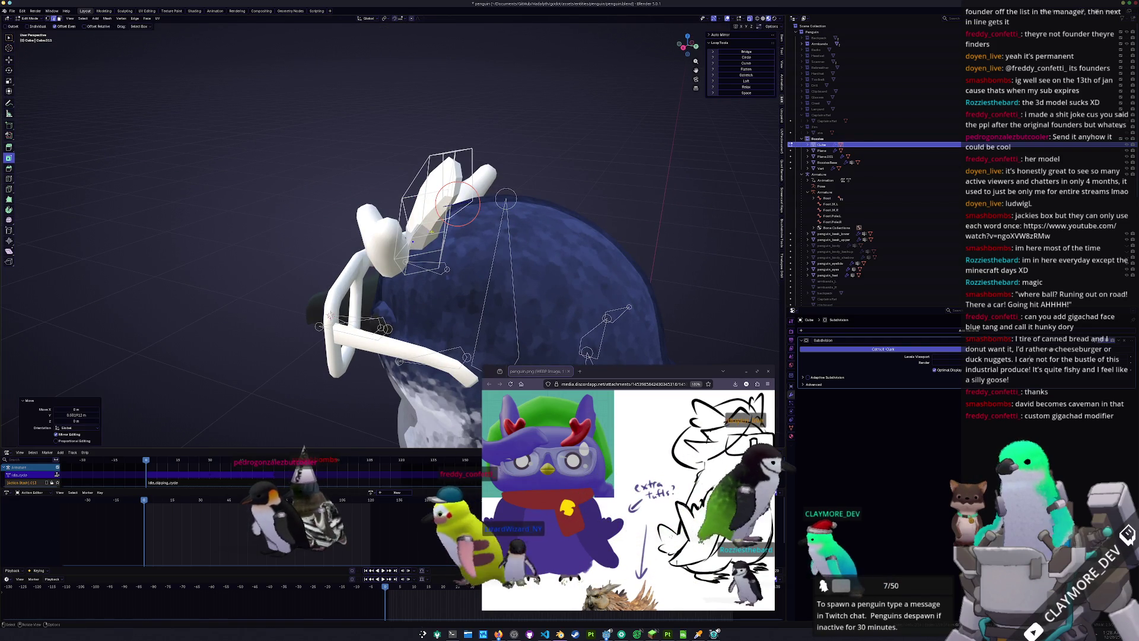
{"action": "left_click", "coordinate": [440, 234]}
Make two more Y-axis moves of 0.005337 m and 0.031366 m
{"action": "mouse_move", "coordinate": [441, 234]}
{"action": "middle_mouse_down"}
{"action": "mouse_move", "coordinate": [451, 267]}
{"action": "mouse_move", "coordinate": [462, 249]}
{"action": "middle_mouse_up"}
{"action": "key", "text": "g"}
{"action": "key", "text": "y"}
{"action": "key", "text": "Return"}
{"action": "key", "text": "g"}
{"action": "key", "text": "y"}
{"action": "mouse_move", "coordinate": [466, 201]}
{"action": "middle_mouse_down"}
{"action": "mouse_move", "coordinate": [473, 232]}
{"action": "mouse_move", "coordinate": [495, 246]}
{"action": "mouse_move", "coordinate": [525, 242]}
{"action": "mouse_move", "coordinate": [560, 202]}
{"action": "mouse_move", "coordinate": [451, 249]}
{"action": "middle_mouse_up"}
{"action": "key", "text": "Return"}
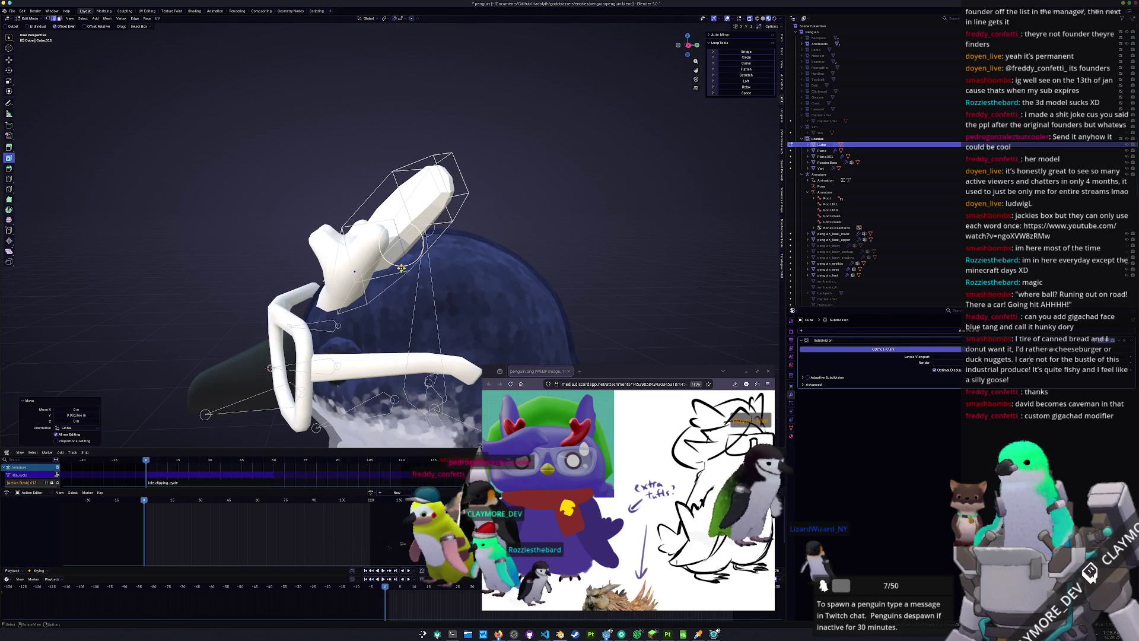
Move the selection vertically, then edge-slide it along the tuft
{"action": "key", "text": "g"}
{"action": "key", "text": "z"}
{"action": "key", "text": "Return"}
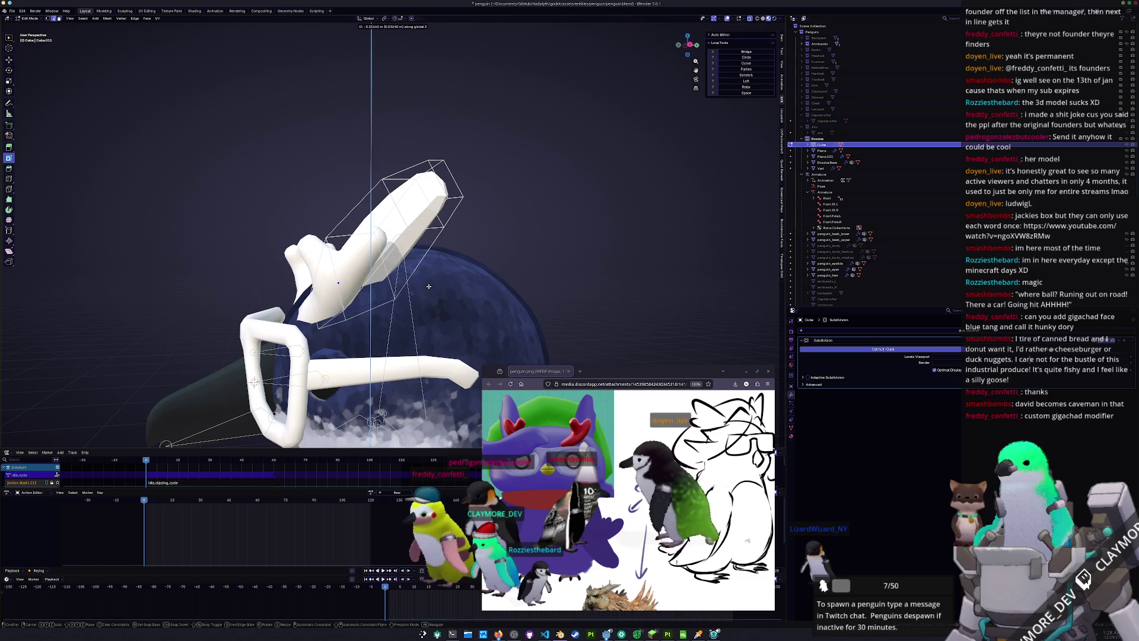
{"action": "mouse_move", "coordinate": [422, 285]}
{"action": "middle_mouse_down"}
{"action": "mouse_move", "coordinate": [427, 242]}
{"action": "mouse_move", "coordinate": [457, 195]}
{"action": "mouse_move", "coordinate": [468, 207]}
{"action": "middle_mouse_up"}
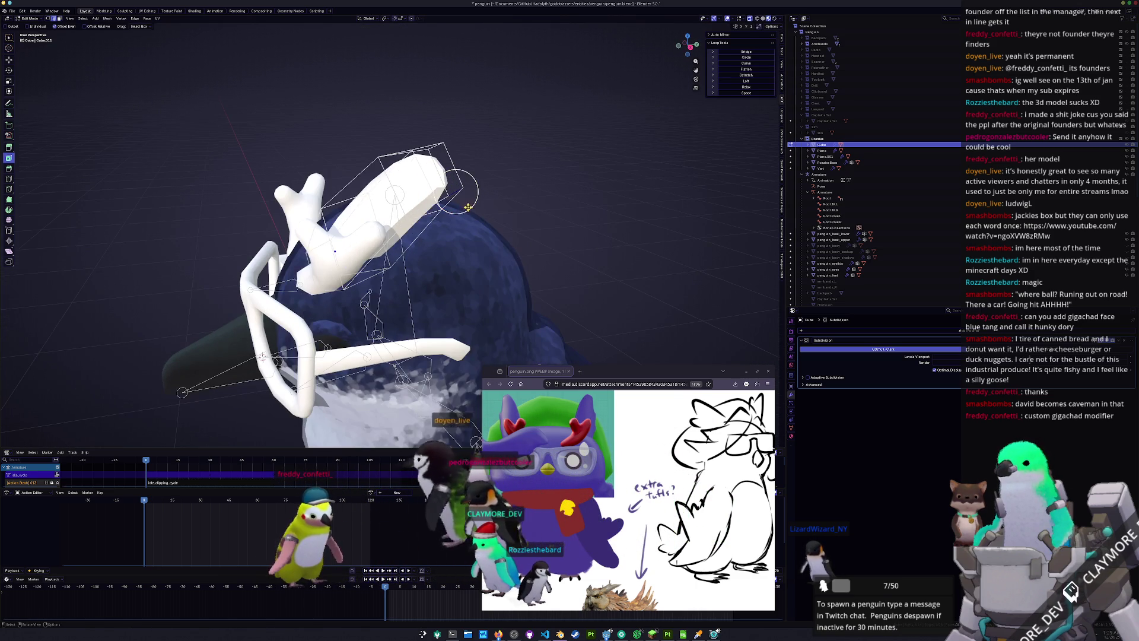
{"action": "key", "text": "g"}
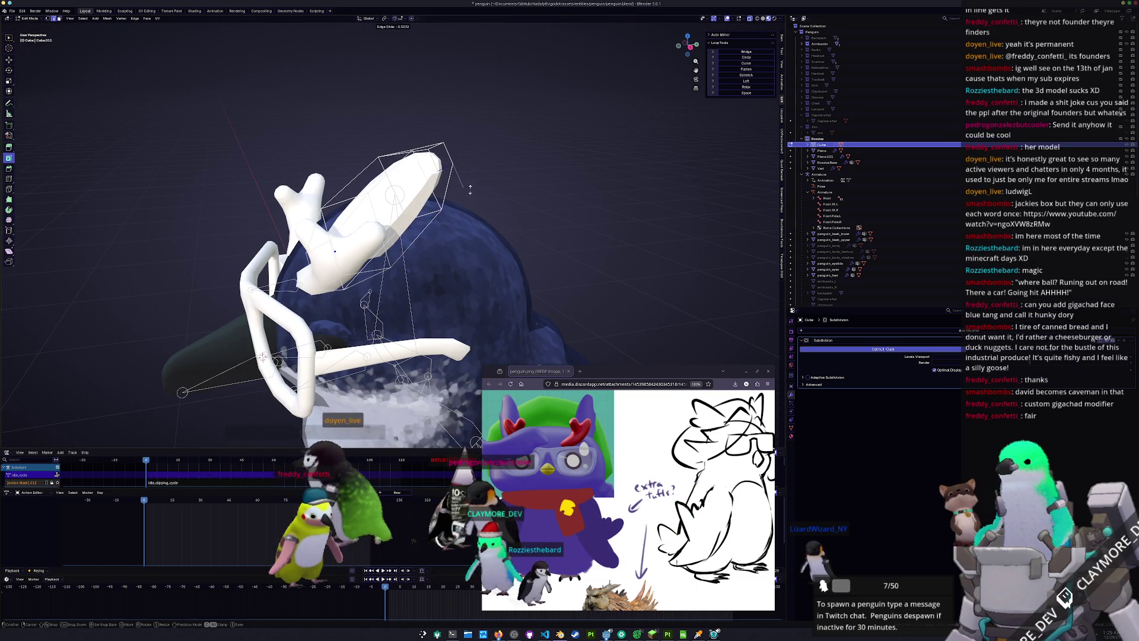
{"action": "left_click", "coordinate": [469, 186]}
{"action": "mouse_move", "coordinate": [470, 187]}
{"action": "middle_mouse_down"}
{"action": "mouse_move", "coordinate": [449, 160]}
{"action": "mouse_move", "coordinate": [469, 161]}
{"action": "middle_mouse_up"}
Extrude the tuft's tip face, narrow it to 0.764 and reposition it
{"action": "left_click", "coordinate": [444, 172]}
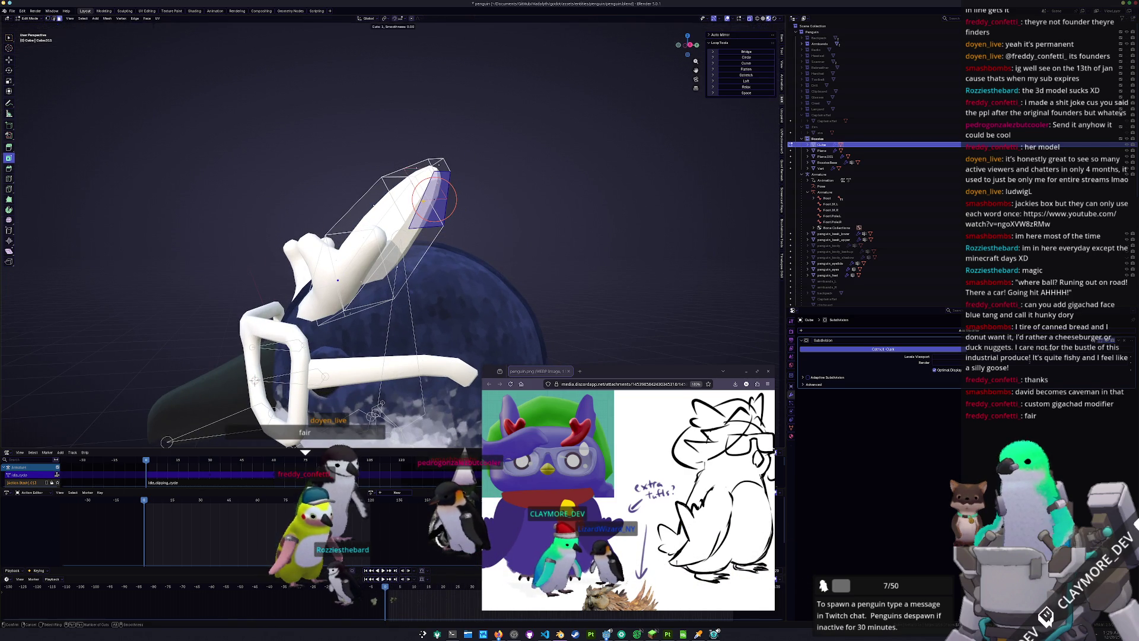
{"action": "left_click", "coordinate": [423, 198]}
{"action": "left_click", "coordinate": [434, 214]}
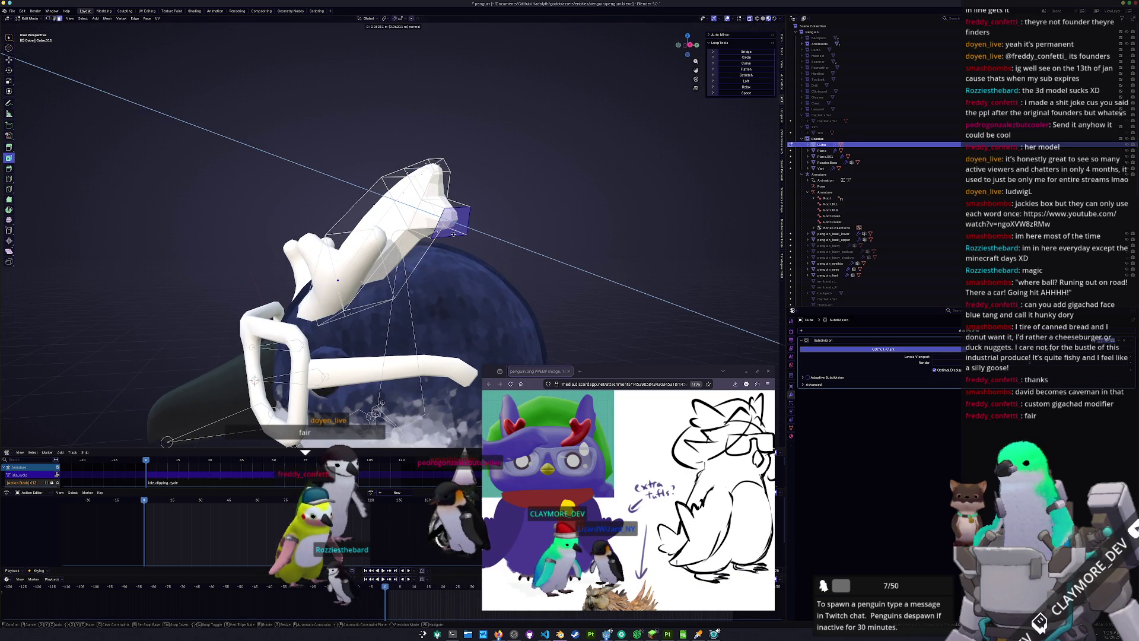
{"action": "left_click", "coordinate": [453, 235]}
{"action": "middle_click_drag", "start_coordinate": [453, 234], "coordinate": [525, 233]}
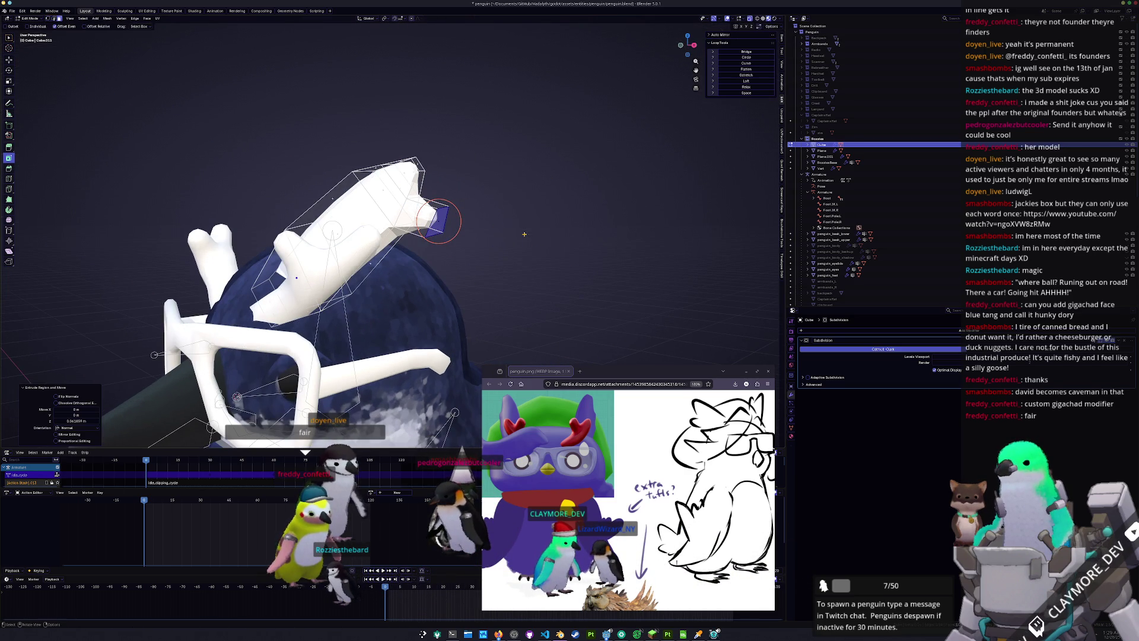
{"action": "left_click", "coordinate": [485, 222]}
{"action": "key", "text": "g"}
{"action": "mouse_move", "coordinate": [480, 203]}
{"action": "middle_mouse_down"}
{"action": "mouse_move", "coordinate": [514, 213]}
{"action": "mouse_move", "coordinate": [502, 210]}
{"action": "mouse_move", "coordinate": [547, 200]}
{"action": "mouse_move", "coordinate": [497, 184]}
{"action": "mouse_move", "coordinate": [512, 165]}
{"action": "middle_mouse_up"}
{"action": "key", "text": "s"}
{"action": "left_click", "coordinate": [500, 209]}
{"action": "key", "text": "g"}
{"action": "left_click", "coordinate": [497, 184]}
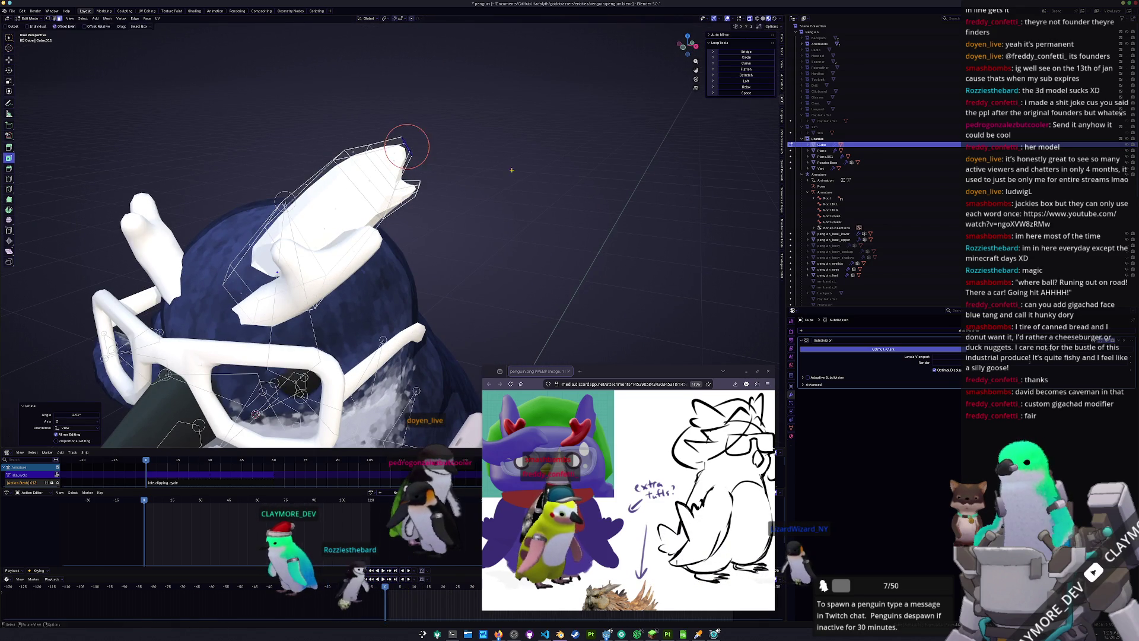
Move two groups of the tuft's vertices along the Y axis
{"action": "middle_click_drag", "start_coordinate": [510, 175], "coordinate": [511, 149]}
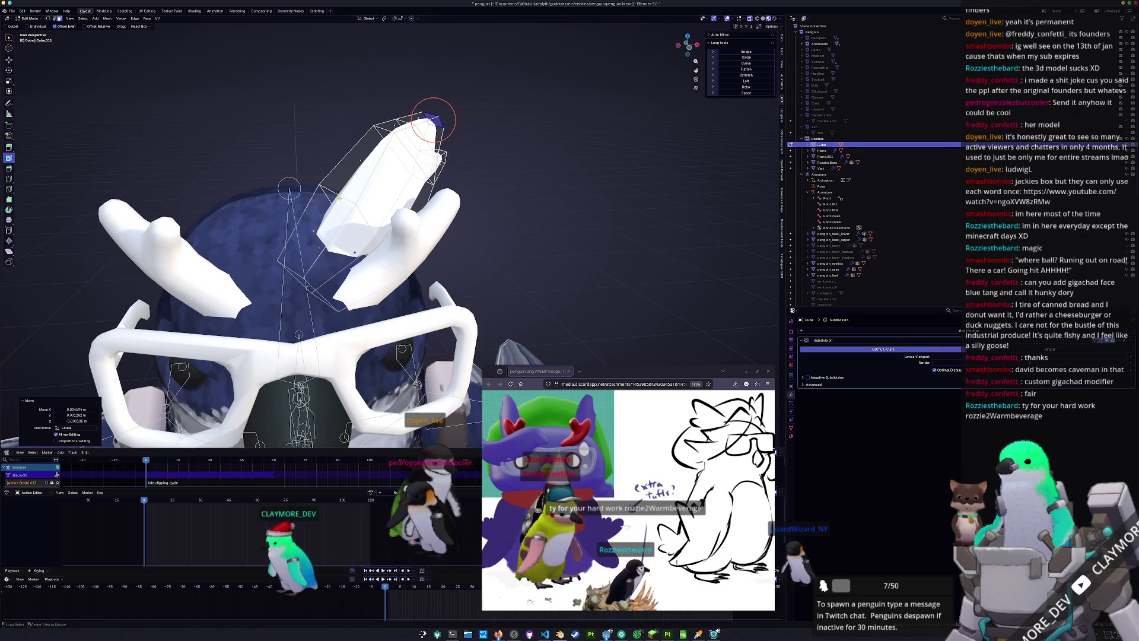
{"action": "mouse_move", "coordinate": [460, 284]}
{"action": "middle_mouse_down"}
{"action": "mouse_move", "coordinate": [461, 364]}
{"action": "mouse_move", "coordinate": [266, 231]}
{"action": "middle_mouse_up"}
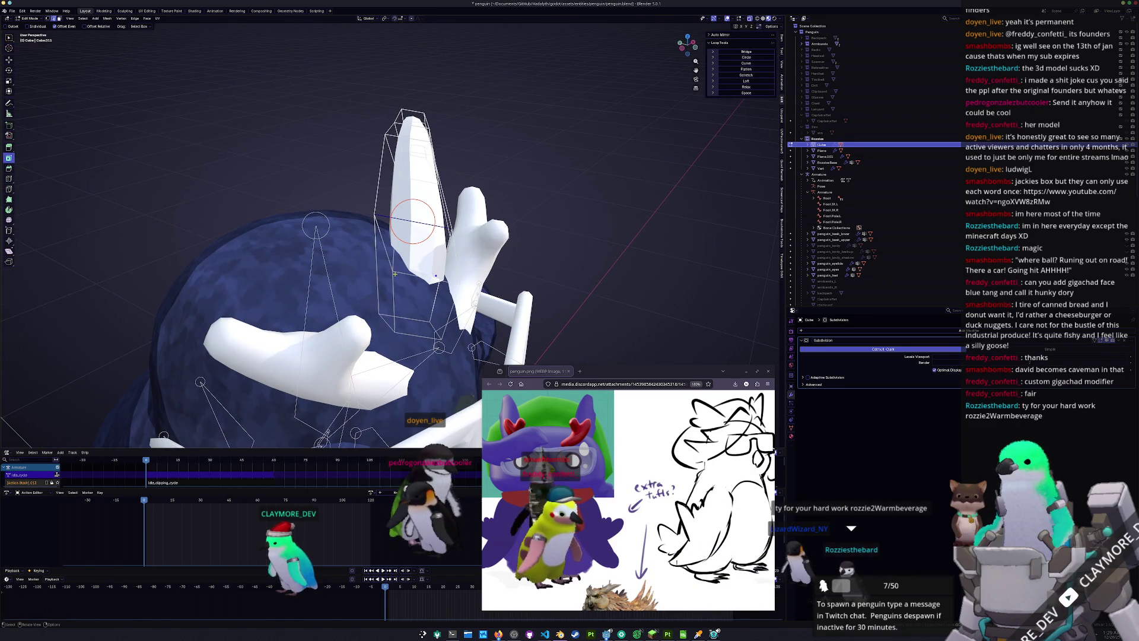
{"action": "left_click_drag", "start_coordinate": [356, 195], "coordinate": [355, 195]}
{"action": "key", "text": "g"}
{"action": "key", "text": "x"}
{"action": "key", "text": "y"}
{"action": "left_click", "coordinate": [345, 249]}
{"action": "left_click", "coordinate": [381, 321]}
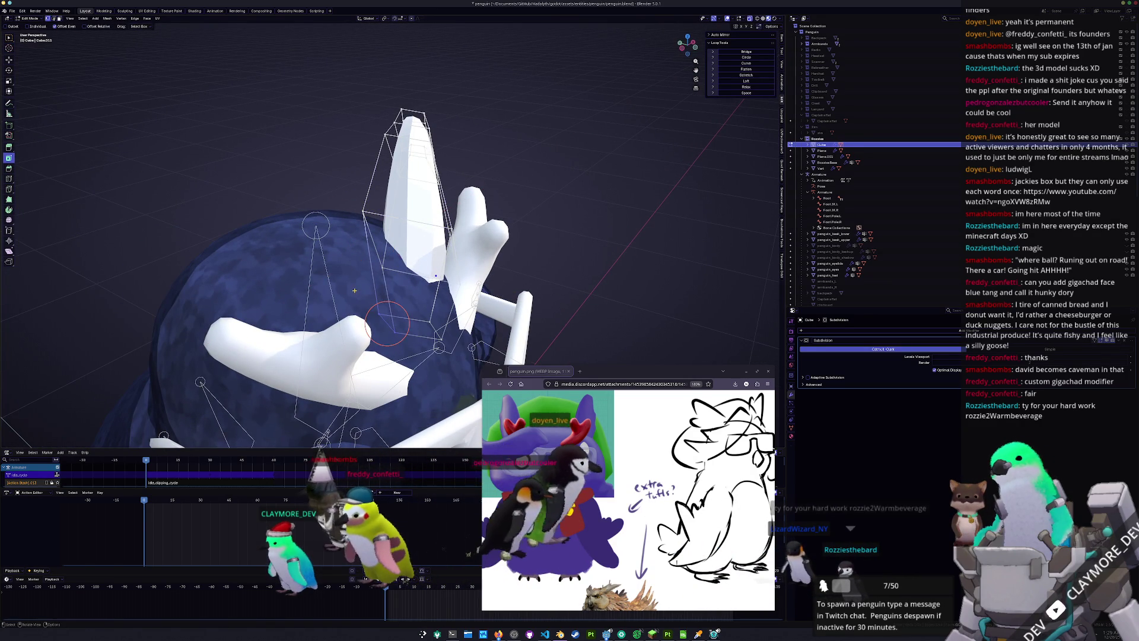
{"action": "key", "text": "g"}
{"action": "key", "text": "y"}
{"action": "left_click", "coordinate": [348, 288]}
Check the tuft in object mode with an orthographic view, then return to edit mode
{"action": "mouse_move", "coordinate": [363, 303]}
{"action": "middle_mouse_down"}
{"action": "mouse_move", "coordinate": [346, 278]}
{"action": "mouse_move", "coordinate": [296, 278]}
{"action": "mouse_move", "coordinate": [347, 278]}
{"action": "middle_mouse_up"}
{"action": "key", "text": "Tab"}
{"action": "key", "text": "KP_5"}
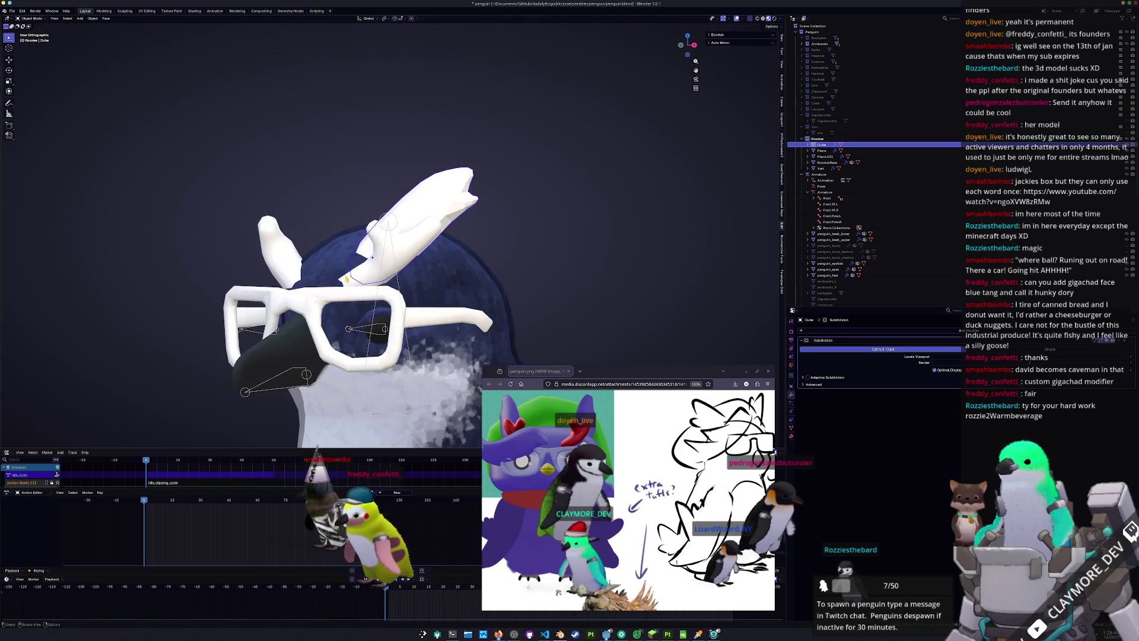
{"action": "key", "text": "Tab"}
Reposition and extrude the tuft's tip vertex, then reselect it
{"action": "scroll", "coordinate": [334, 296], "scroll_direction": "up", "scroll_amount": 2}
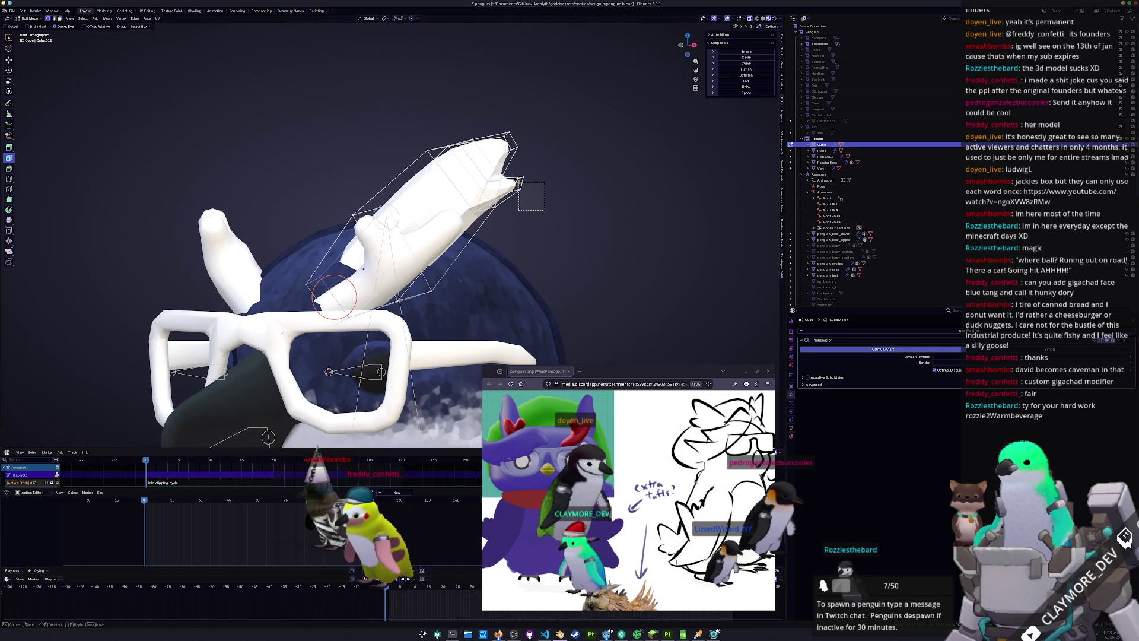
{"action": "key", "text": "g"}
{"action": "left_click", "coordinate": [518, 183]}
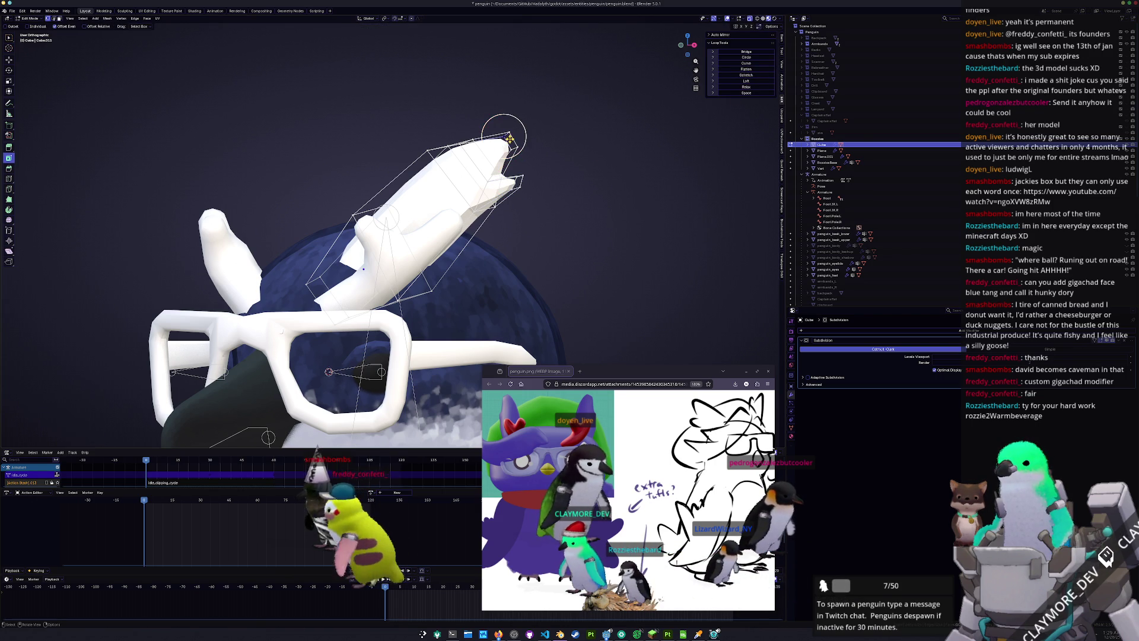
{"action": "left_click", "coordinate": [509, 138]}
{"action": "right_click", "coordinate": [511, 140]}
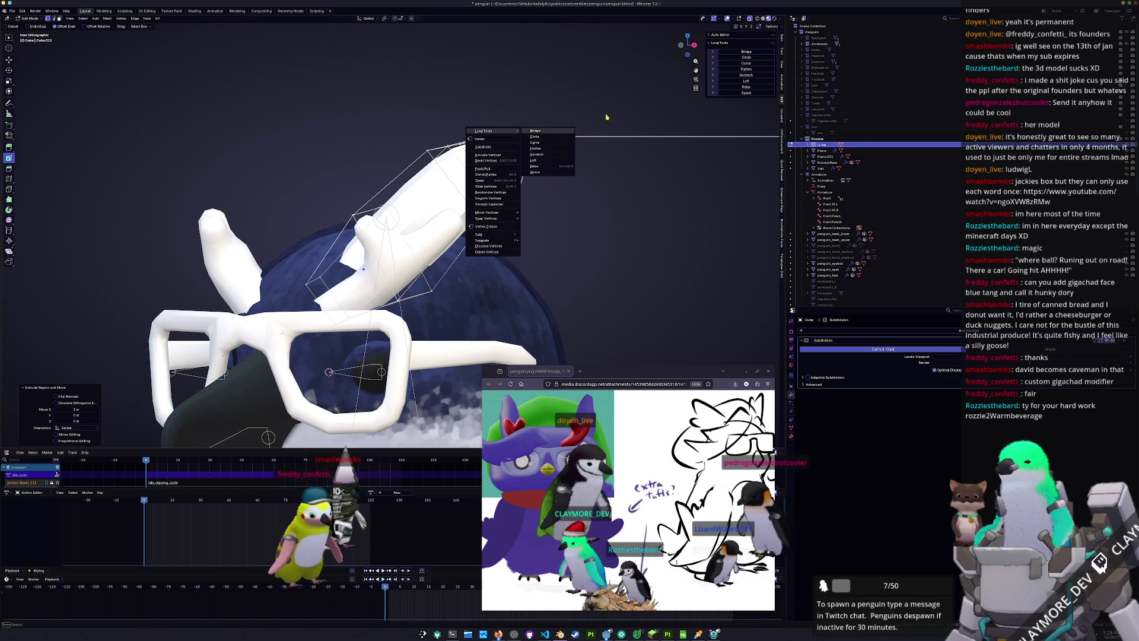
{"action": "key", "text": "Escape"}
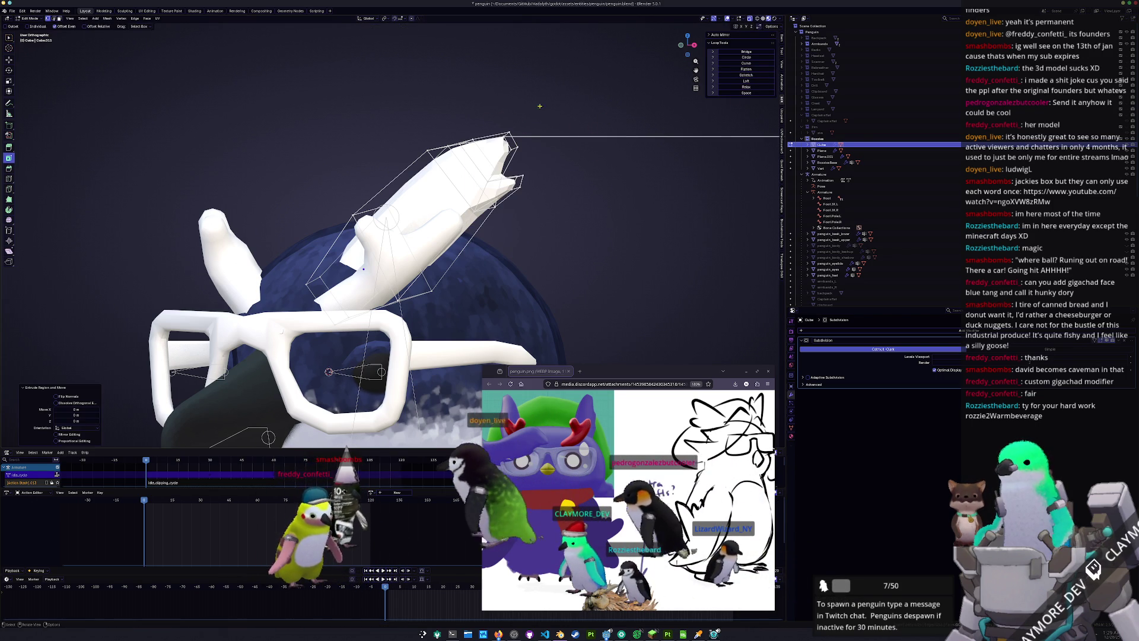
{"action": "left_click", "coordinate": [510, 140]}
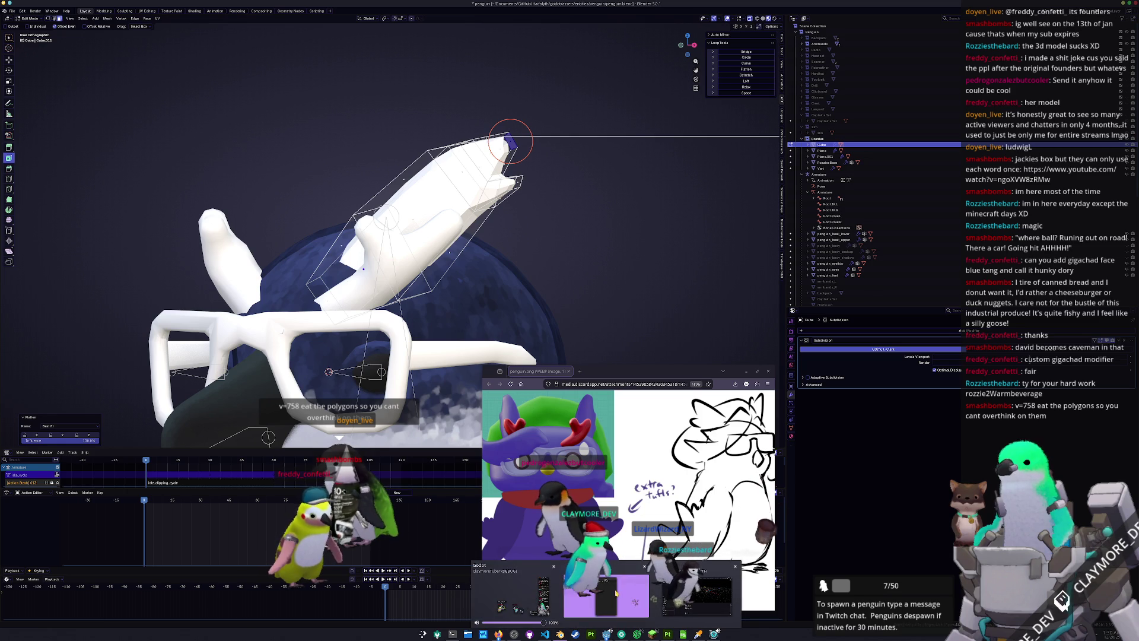
{"action": "left_click", "coordinate": [616, 592]}
{"action": "left_click", "coordinate": [264, 188]}
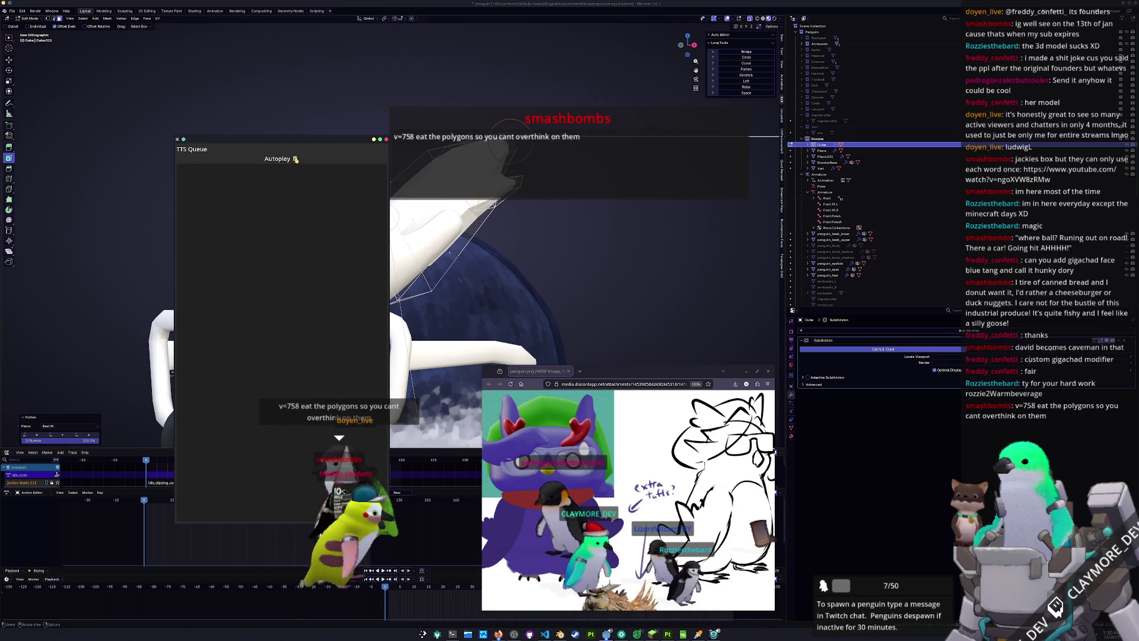
Resize the tip face and select the feather tip, zooming in to inspect the stray edge
{"action": "scroll", "coordinate": [575, 175], "scroll_direction": "up", "scroll_amount": 3}
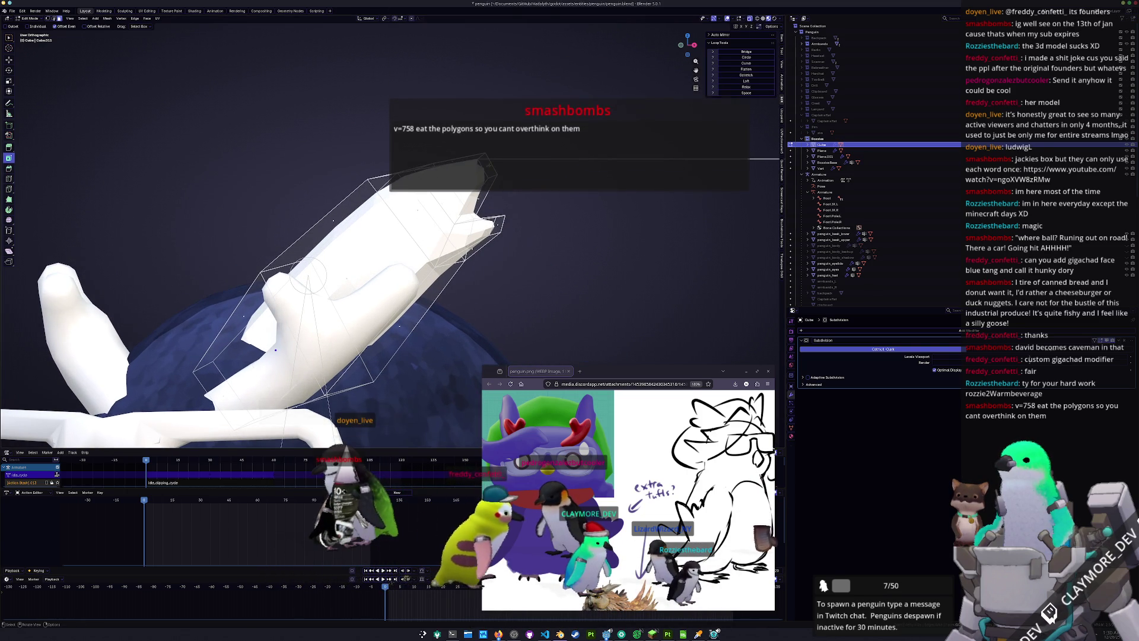
{"action": "scroll", "coordinate": [576, 174], "scroll_direction": "up", "scroll_amount": 2}
{"action": "key", "text": "s"}
{"action": "left_click", "coordinate": [584, 177]}
{"action": "middle_click_drag", "start_coordinate": [584, 177], "coordinate": [522, 178]}
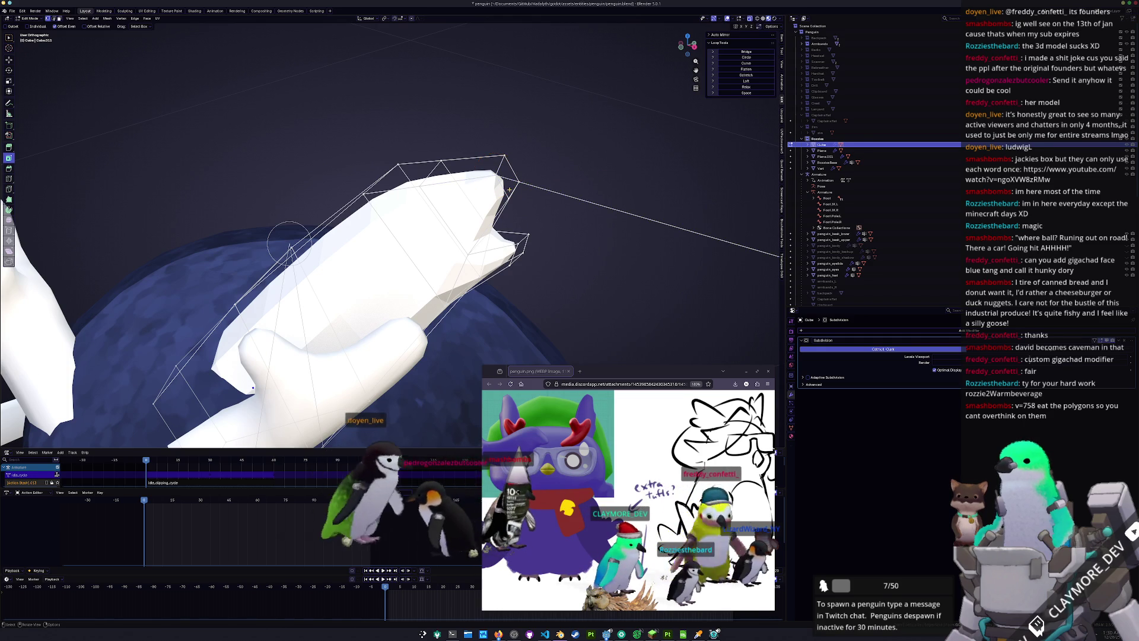
{"action": "left_click", "coordinate": [504, 178]}
{"action": "left_click", "coordinate": [504, 178]}
{"action": "mouse_move", "coordinate": [508, 173]}
{"action": "middle_mouse_down"}
{"action": "mouse_move", "coordinate": [522, 133]}
{"action": "mouse_move", "coordinate": [490, 132]}
{"action": "mouse_move", "coordinate": [495, 179]}
{"action": "mouse_move", "coordinate": [521, 178]}
{"action": "mouse_move", "coordinate": [500, 107]}
{"action": "mouse_move", "coordinate": [526, 149]}
{"action": "middle_mouse_up"}
{"action": "scroll", "coordinate": [527, 143], "scroll_direction": "down", "scroll_amount": 8}
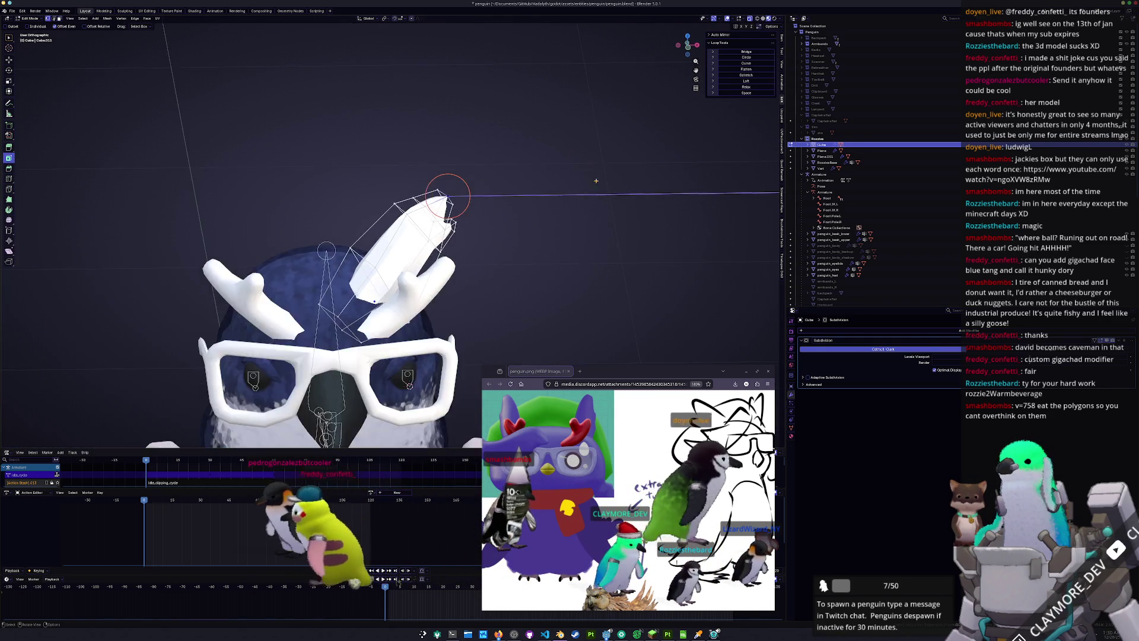
{"action": "scroll", "coordinate": [574, 172], "scroll_direction": "up", "scroll_amount": 3}
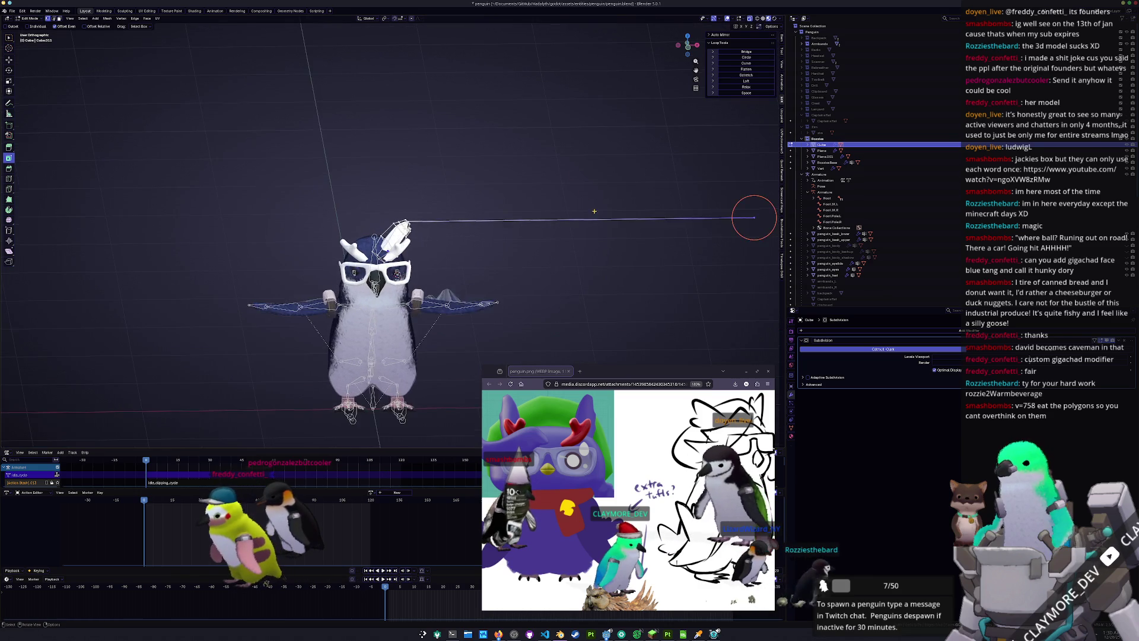
{"action": "scroll", "coordinate": [645, 219], "scroll_direction": "up", "scroll_amount": 1}
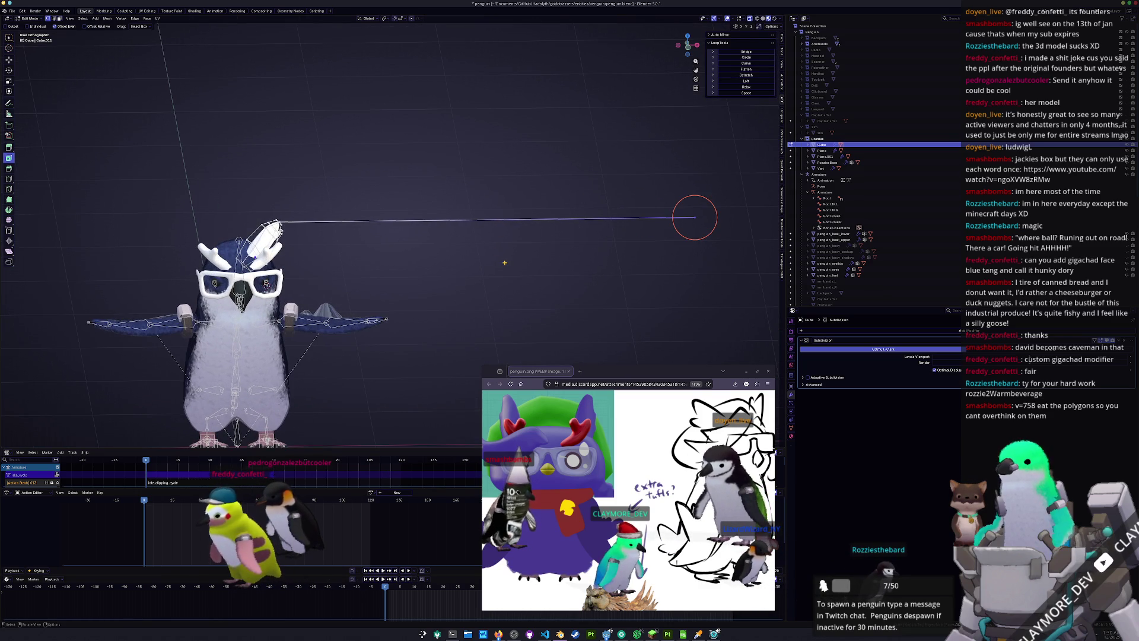
Delete the stray stretched vertex from the tuft
{"action": "key", "text": "x"}
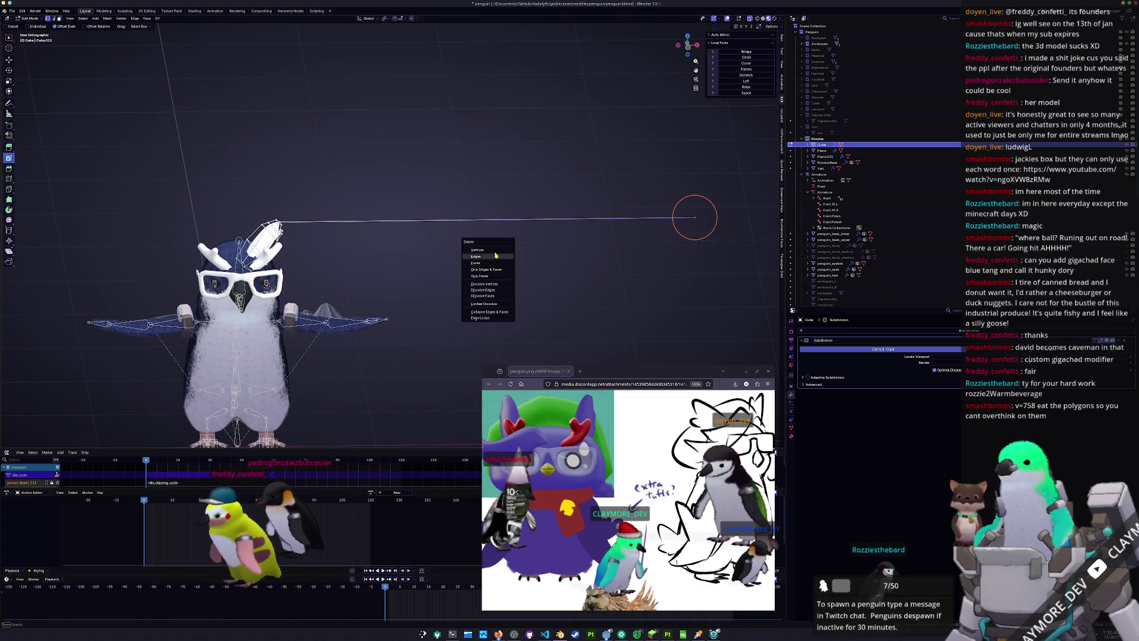
{"action": "left_click", "coordinate": [494, 251]}
{"action": "middle_click_drag", "start_coordinate": [494, 251], "coordinate": [451, 267]}
{"action": "scroll", "coordinate": [373, 218], "scroll_direction": "up", "scroll_amount": 2}
{"action": "scroll", "coordinate": [404, 228], "scroll_direction": "down", "scroll_amount": 3}
{"action": "scroll", "coordinate": [433, 238], "scroll_direction": "up", "scroll_amount": 3}
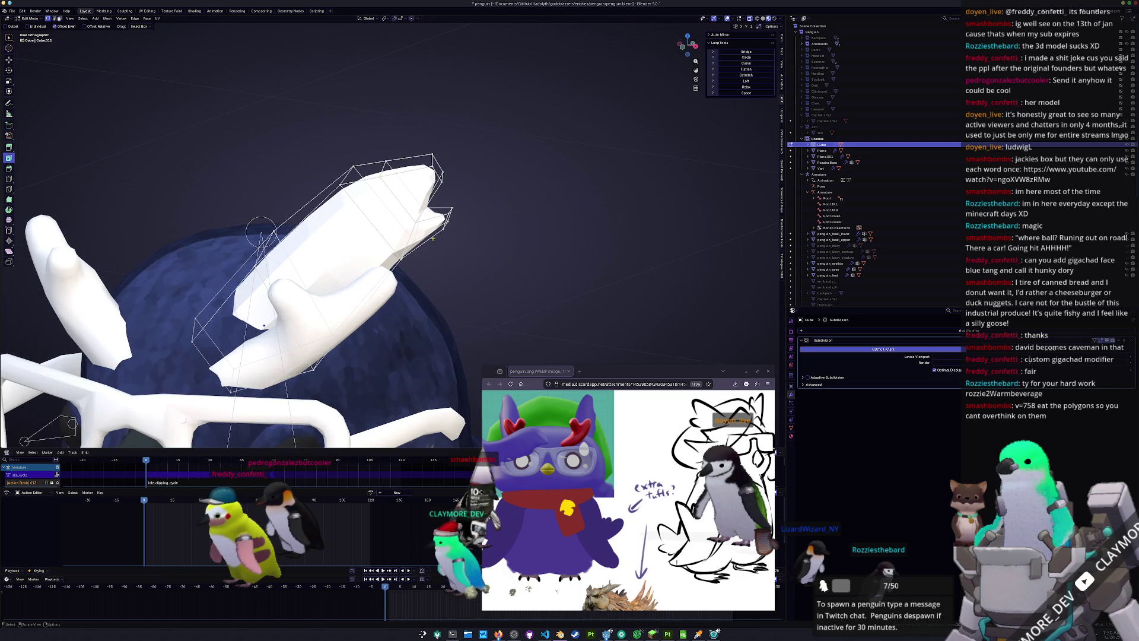
{"action": "mouse_move", "coordinate": [439, 221]}
{"action": "middle_mouse_down"}
{"action": "mouse_move", "coordinate": [461, 226]}
{"action": "mouse_move", "coordinate": [428, 256]}
{"action": "mouse_move", "coordinate": [481, 252]}
{"action": "middle_mouse_up"}
Nudge a small tuft face slightly down along the Z axis
{"action": "left_click", "coordinate": [468, 225]}
{"action": "key", "text": "g"}
{"action": "key", "text": "z"}
{"action": "left_click", "coordinate": [451, 237]}
{"action": "key", "text": "Tab"}
{"action": "key", "text": "Tab"}
Reposition the tuft's tip vertex and adjust nearby vertices
{"action": "mouse_move", "coordinate": [505, 178]}
{"action": "middle_mouse_down"}
{"action": "mouse_move", "coordinate": [521, 176]}
{"action": "mouse_move", "coordinate": [524, 151]}
{"action": "mouse_move", "coordinate": [394, 180]}
{"action": "middle_mouse_up"}
{"action": "key", "text": "g"}
{"action": "left_click", "coordinate": [526, 149]}
{"action": "key", "text": "g"}
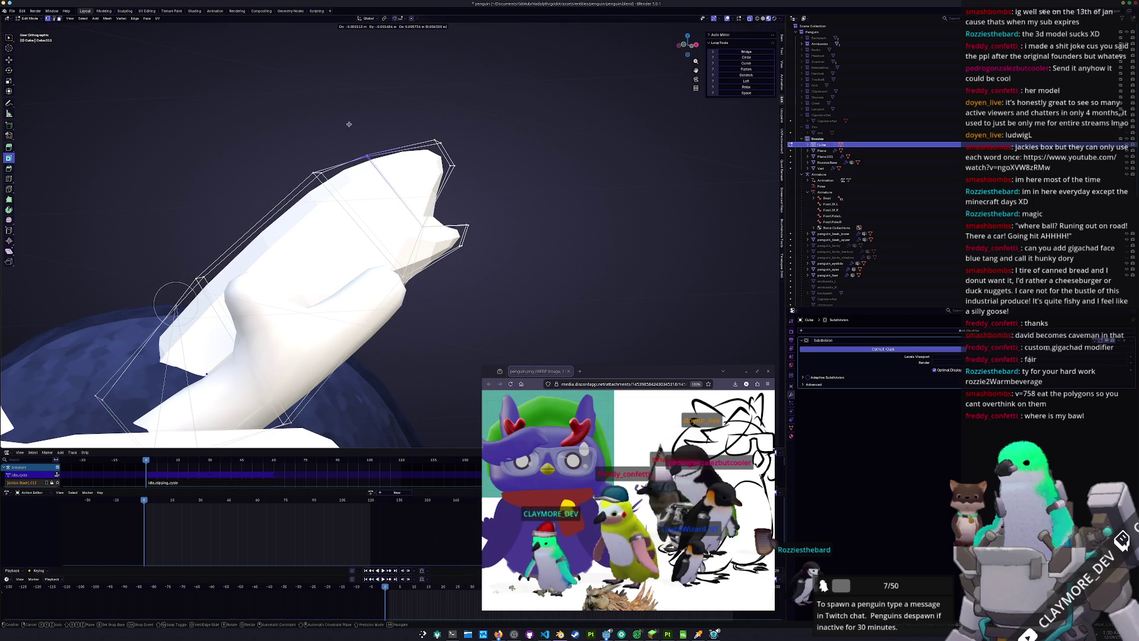
{"action": "left_click", "coordinate": [352, 131]}
{"action": "mouse_move", "coordinate": [353, 131]}
{"action": "middle_mouse_down"}
{"action": "mouse_move", "coordinate": [396, 183]}
{"action": "mouse_move", "coordinate": [389, 168]}
{"action": "middle_mouse_up"}
{"action": "key", "text": "g"}
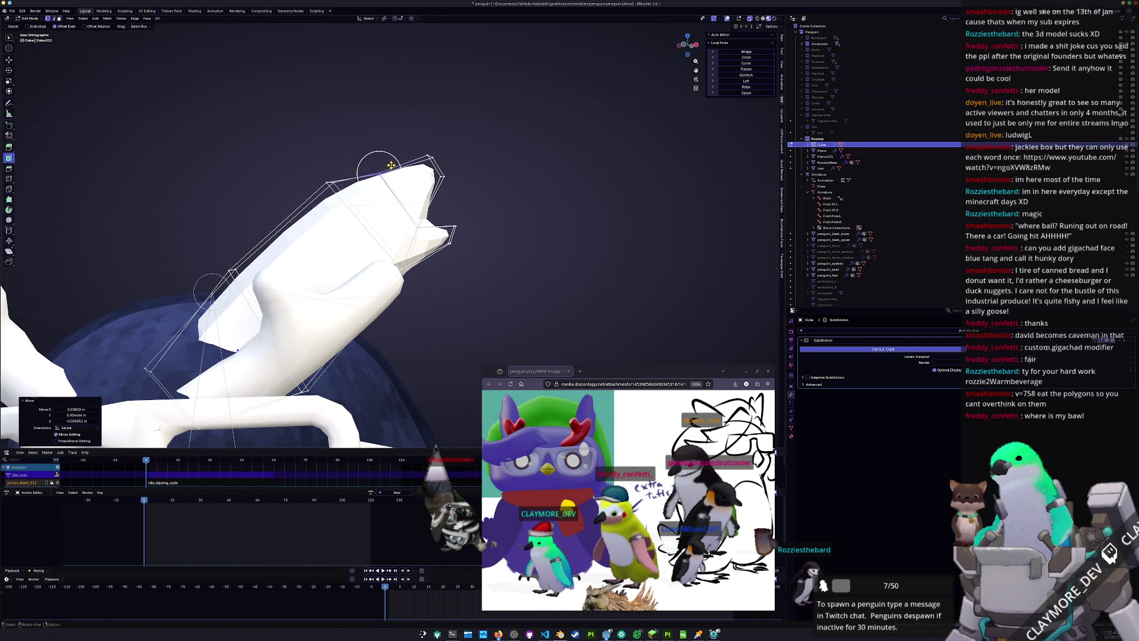
{"action": "left_click", "coordinate": [303, 163]}
Move another nearby vertex and select the vertex at the tuft's tip
{"action": "middle_click_drag", "start_coordinate": [189, 312], "coordinate": [243, 245], "text": "shift"}
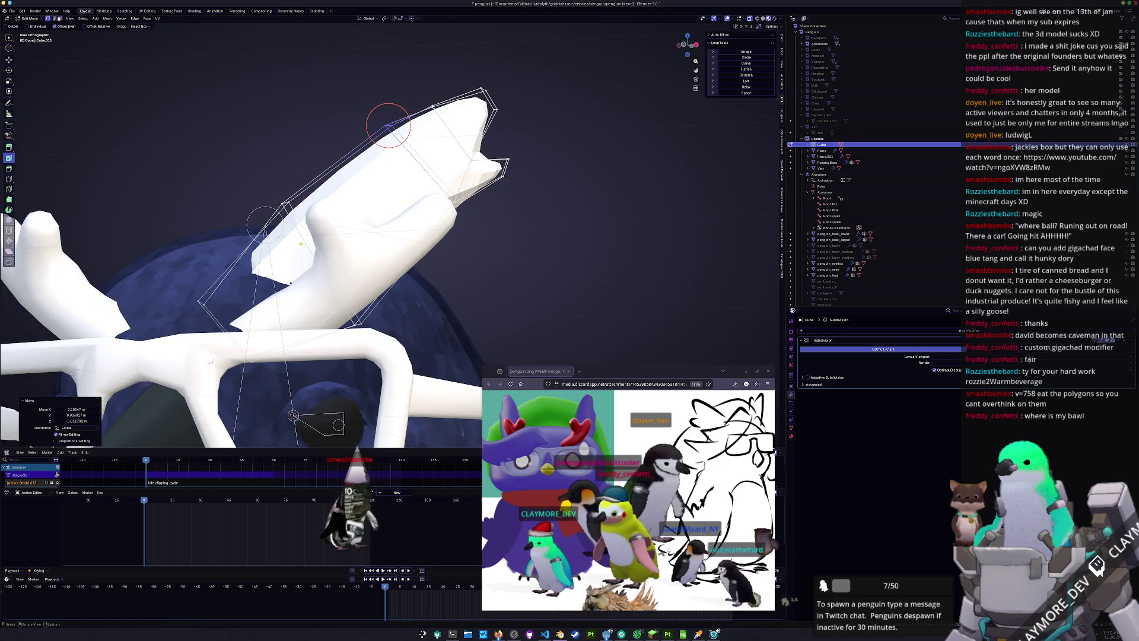
{"action": "left_click_drag", "start_coordinate": [271, 188], "coordinate": [246, 256]}
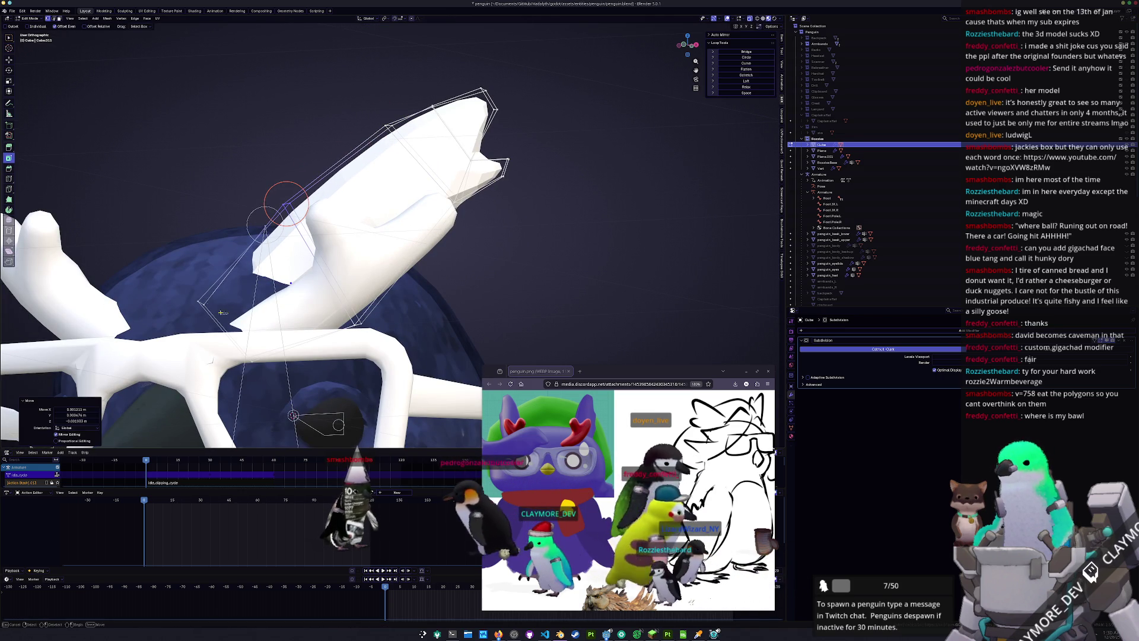
{"action": "key", "text": "g"}
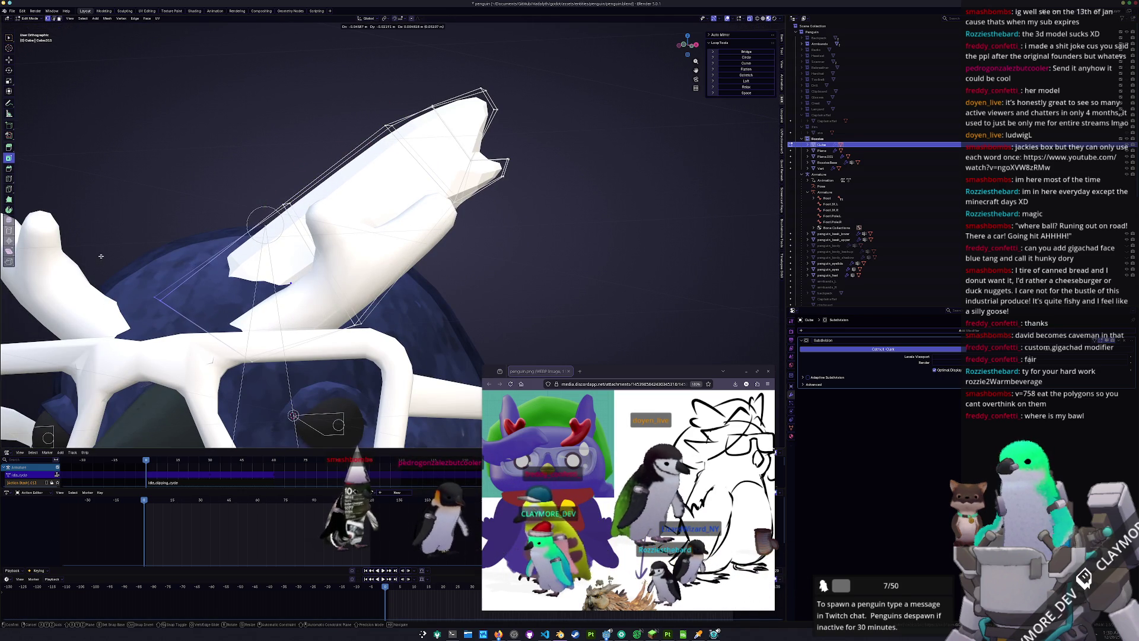
{"action": "left_click", "coordinate": [101, 256]}
{"action": "mouse_move", "coordinate": [383, 127]}
{"action": "left_mouse_down"}
{"action": "mouse_move", "coordinate": [484, 92]}
{"action": "mouse_move", "coordinate": [493, 99]}
{"action": "left_mouse_up"}
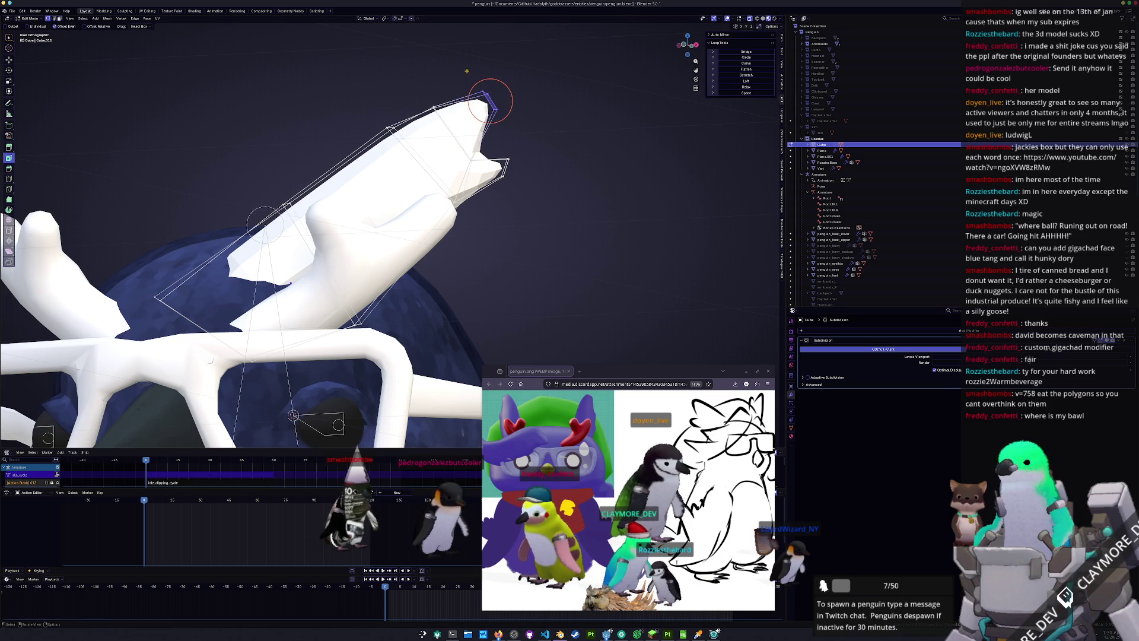
{"action": "mouse_move", "coordinate": [531, 225]}
{"action": "middle_mouse_down"}
{"action": "mouse_move", "coordinate": [556, 217]}
{"action": "mouse_move", "coordinate": [483, 263]}
{"action": "mouse_move", "coordinate": [566, 199]}
{"action": "mouse_move", "coordinate": [553, 258]}
{"action": "mouse_move", "coordinate": [479, 261]}
{"action": "mouse_move", "coordinate": [479, 135]}
{"action": "mouse_move", "coordinate": [446, 283]}
{"action": "mouse_move", "coordinate": [344, 293]}
{"action": "mouse_move", "coordinate": [724, 294]}
{"action": "middle_mouse_up"}
Shift the selection vertically along Z, toggling between object and edit mode
{"action": "key", "text": "Tab"}
{"action": "key", "text": "Tab"}
{"action": "key", "text": "g"}
{"action": "key", "text": "z"}
{"action": "left_click", "coordinate": [359, 308]}
{"action": "key", "text": "Tab"}
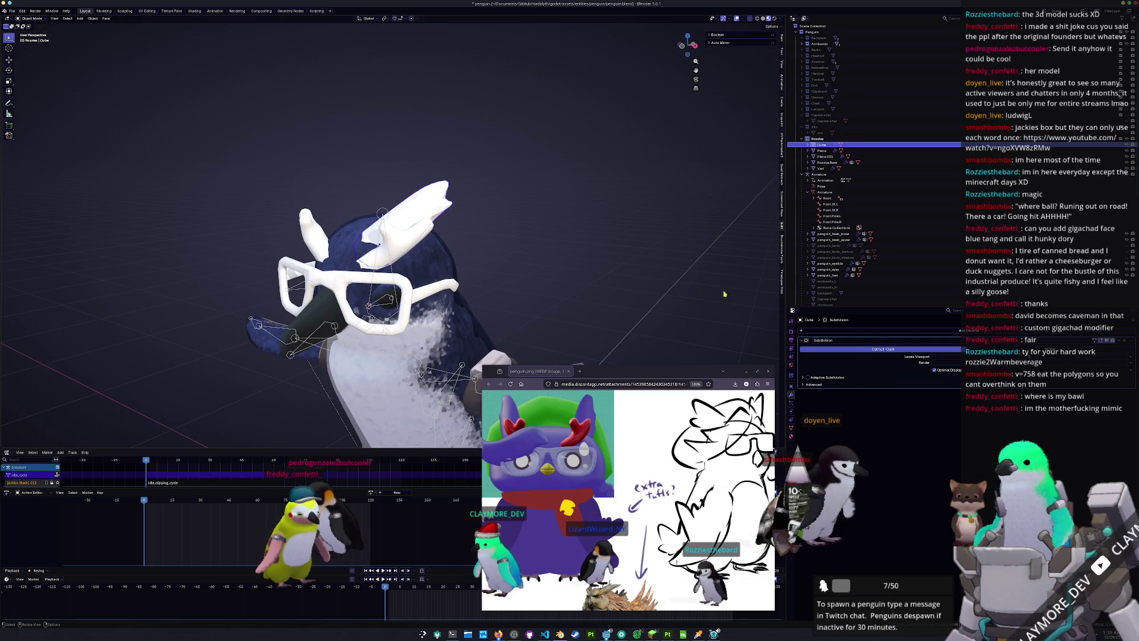
Add a Mirror modifier to the tuft with RozziesBase as the mirror object
{"action": "left_click", "coordinate": [882, 331]}
{"action": "left_click", "coordinate": [909, 341]}
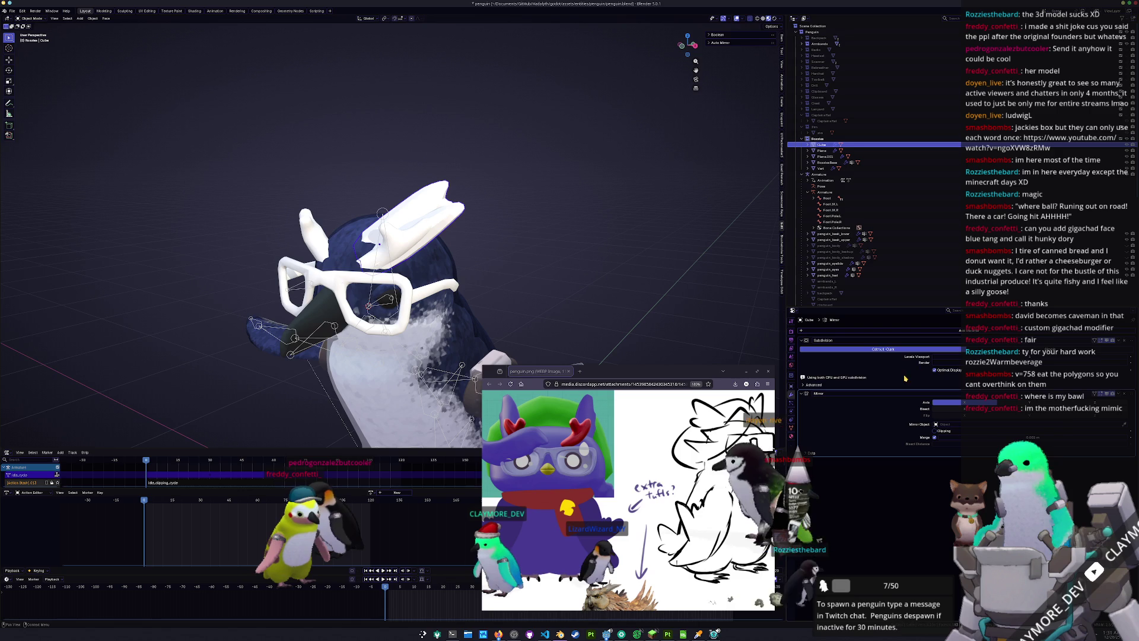
{"action": "left_click", "coordinate": [440, 259]}
{"action": "middle_click_drag", "start_coordinate": [535, 283], "coordinate": [432, 226]}
{"action": "left_click", "coordinate": [432, 225]}
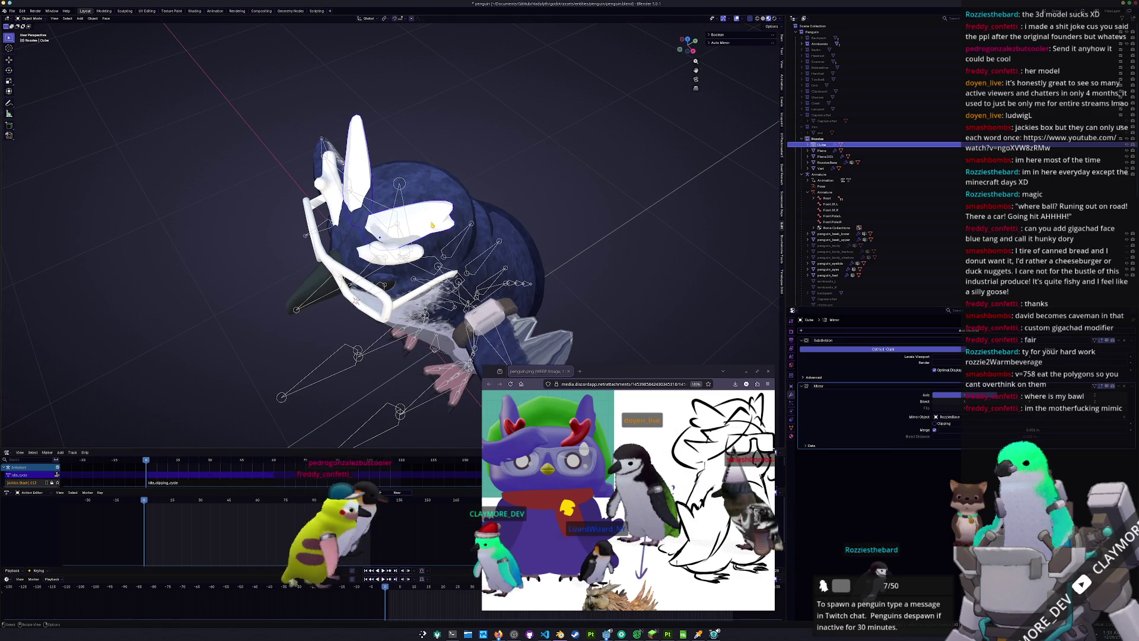
{"action": "key", "text": "KP_1"}
Move the tuft onto the head and tilt it 12.4°
{"action": "key", "text": "g"}
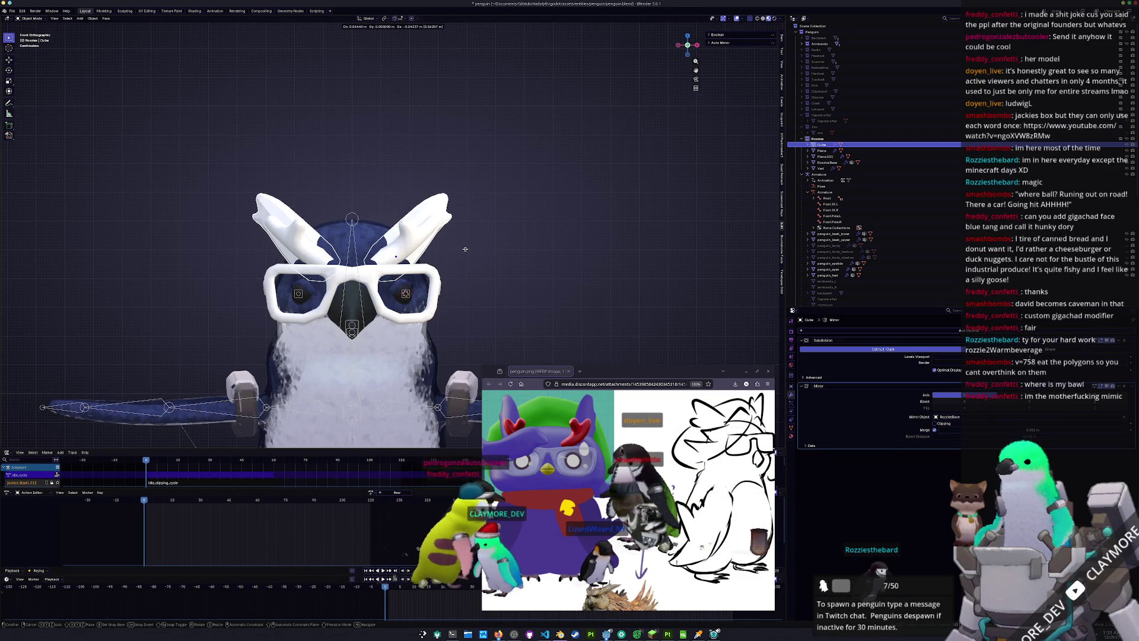
{"action": "left_click", "coordinate": [467, 251]}
{"action": "key", "text": "r"}
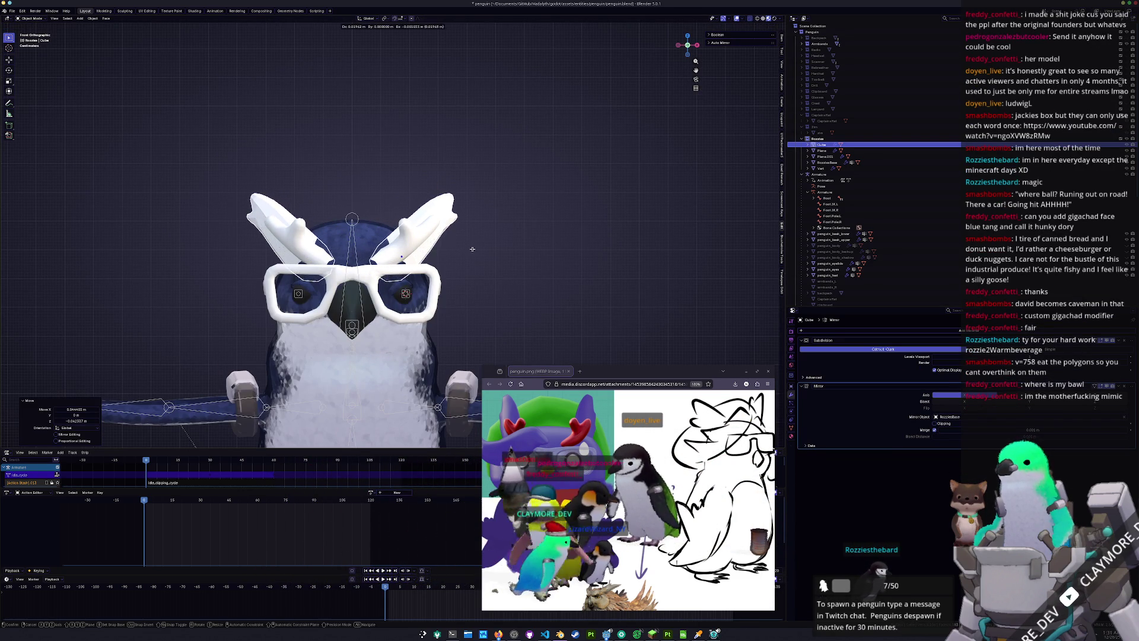
{"action": "mouse_move", "coordinate": [503, 245]}
{"action": "middle_mouse_down"}
{"action": "mouse_move", "coordinate": [528, 221]}
{"action": "mouse_move", "coordinate": [461, 178]}
{"action": "middle_mouse_up"}
{"action": "left_click", "coordinate": [514, 209]}
Nudge the tuft sideways along X, then vertically along Z
{"action": "key", "text": "g"}
{"action": "key", "text": "z"}
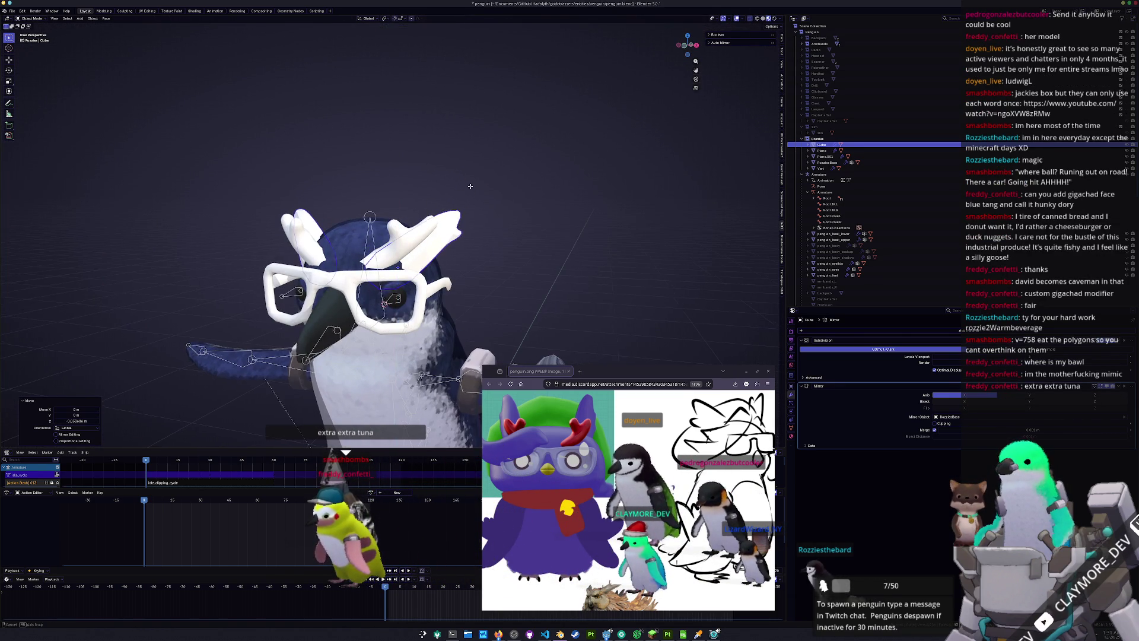
{"action": "key", "text": "x"}
{"action": "left_click", "coordinate": [469, 189]}
{"action": "middle_click_drag", "start_coordinate": [469, 189], "coordinate": [471, 192]}
{"action": "key", "text": "g"}
{"action": "key", "text": "y"}
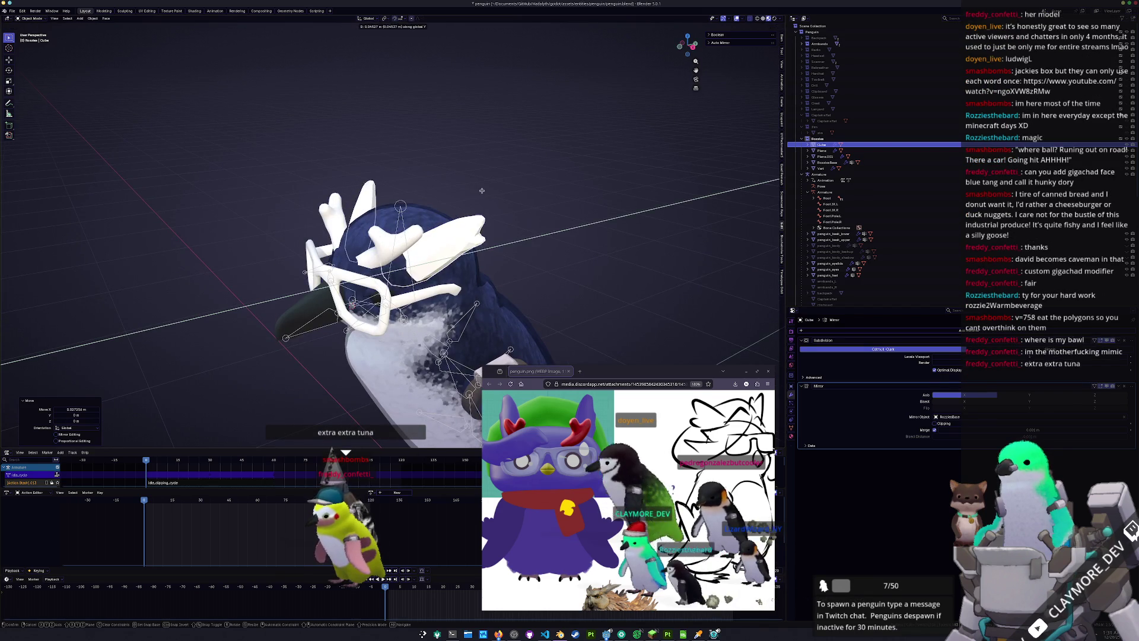
{"action": "key", "text": "z"}
{"action": "left_click", "coordinate": [470, 180]}
Shift the tuft front-to-back along Y twice and rotate it 5.55°
{"action": "mouse_move", "coordinate": [470, 180]}
{"action": "middle_mouse_down"}
{"action": "mouse_move", "coordinate": [492, 157]}
{"action": "mouse_move", "coordinate": [439, 176]}
{"action": "mouse_move", "coordinate": [487, 169]}
{"action": "mouse_move", "coordinate": [493, 151]}
{"action": "middle_mouse_up"}
{"action": "key", "text": "g"}
{"action": "key", "text": "y"}
{"action": "left_click", "coordinate": [495, 155]}
{"action": "key", "text": "g"}
{"action": "key", "text": "y"}
{"action": "left_click", "coordinate": [487, 169]}
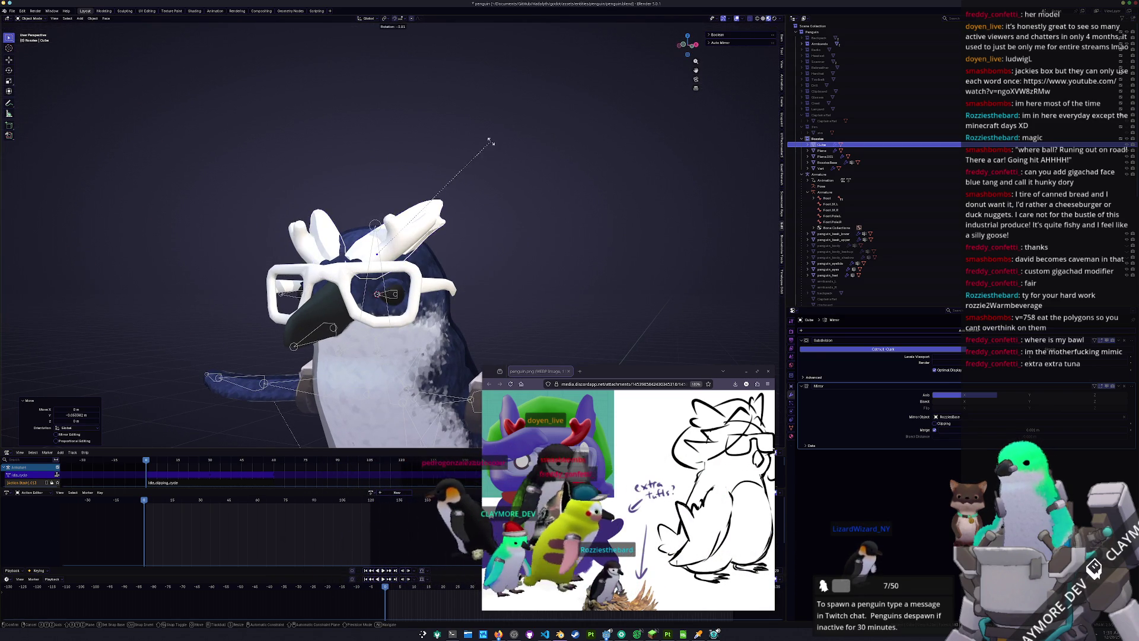
{"action": "left_click", "coordinate": [495, 173]}
Move the tuft slightly along Y, turn it 2.52° about Z, then select RozziesBase
{"action": "mouse_move", "coordinate": [548, 266]}
{"action": "middle_mouse_down"}
{"action": "mouse_move", "coordinate": [464, 239]}
{"action": "mouse_move", "coordinate": [477, 208]}
{"action": "middle_mouse_up"}
{"action": "key", "text": "g"}
{"action": "key", "text": "y"}
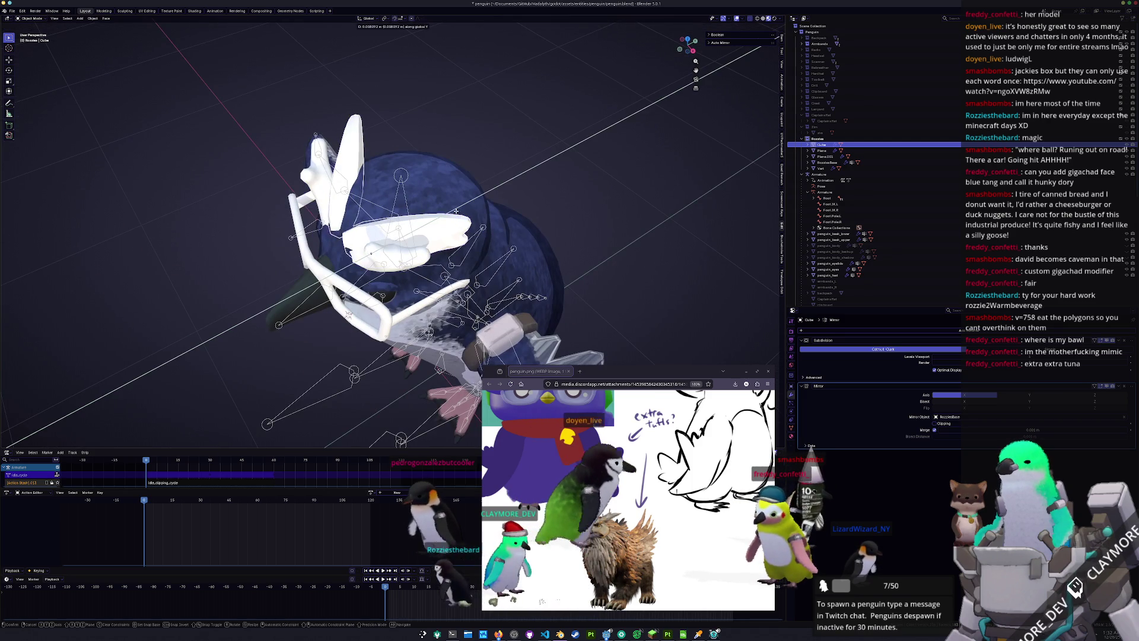
{"action": "left_click", "coordinate": [477, 209]}
{"action": "key", "text": "r"}
{"action": "key", "text": "z"}
{"action": "left_click", "coordinate": [500, 210]}
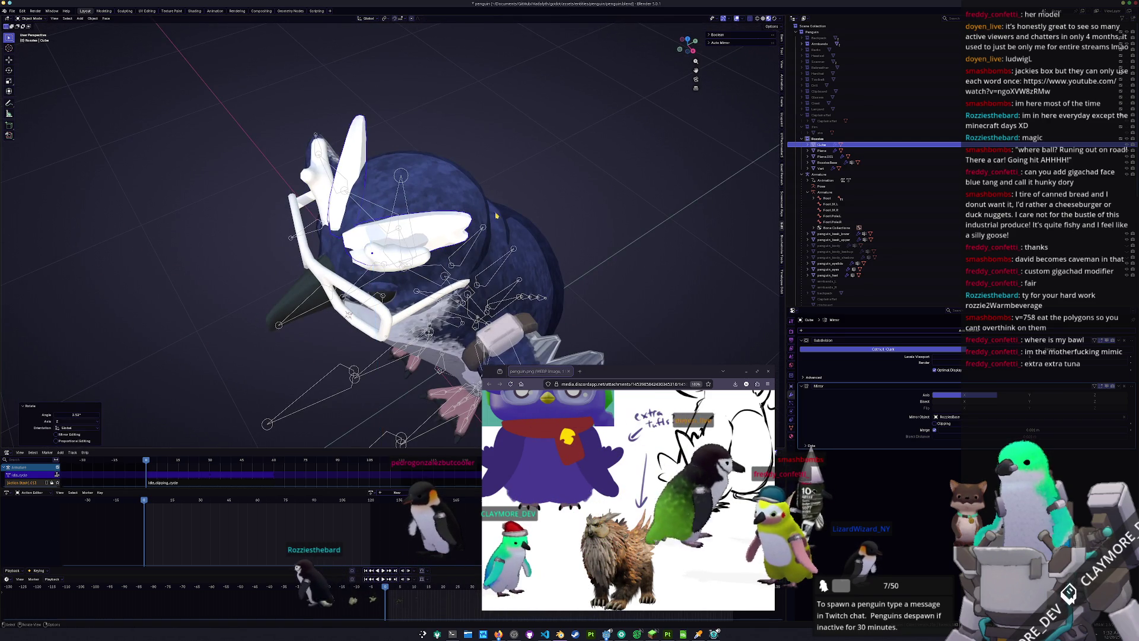
{"action": "middle_click_drag", "start_coordinate": [500, 210], "coordinate": [500, 211]}
{"action": "left_click", "coordinate": [475, 255]}
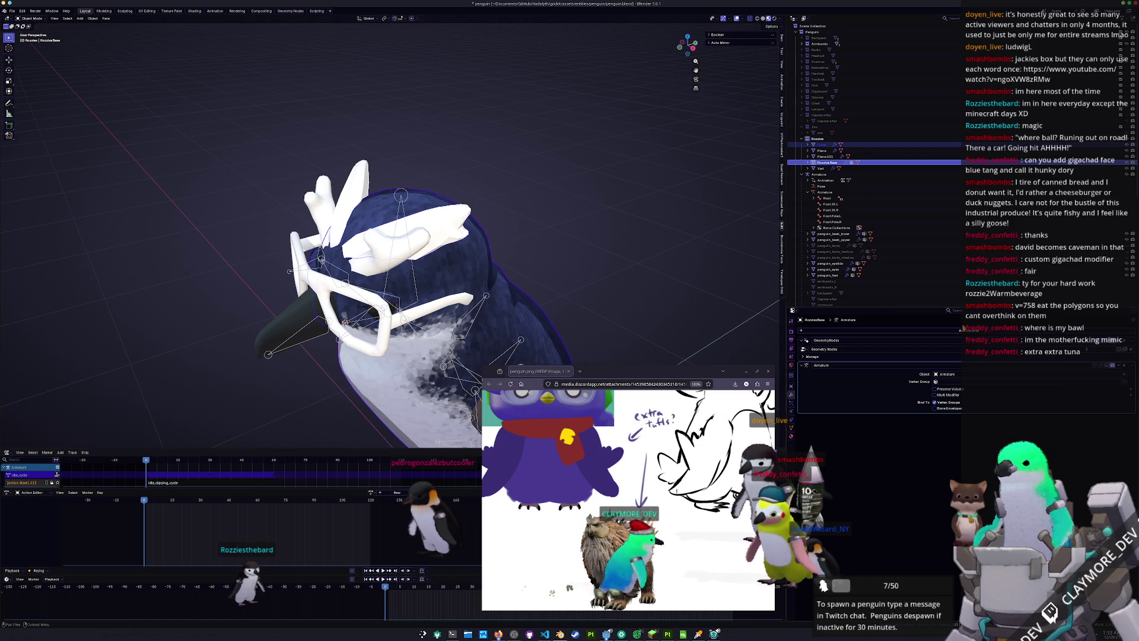
Apply the scale of the tuft piece with Ctrl+A
{"action": "left_click", "coordinate": [454, 231]}
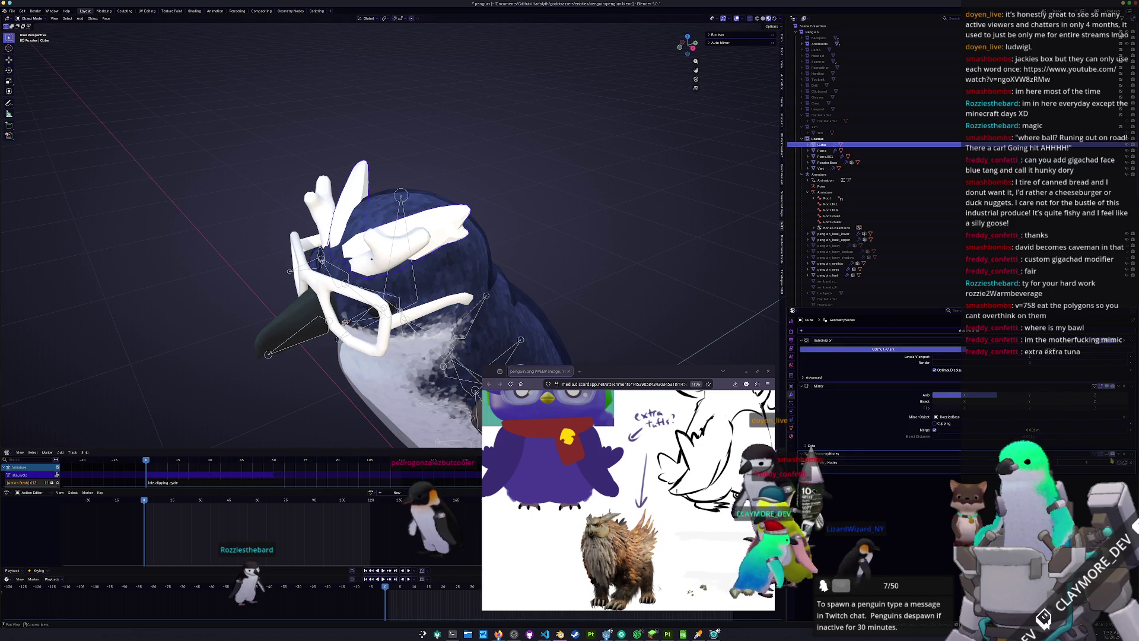
{"action": "mouse_move", "coordinate": [539, 271]}
{"action": "middle_mouse_down"}
{"action": "mouse_move", "coordinate": [430, 236]}
{"action": "mouse_move", "coordinate": [522, 234]}
{"action": "middle_mouse_up"}
{"action": "key", "text": "ctrl+a"}
{"action": "left_click", "coordinate": [430, 235]}
Apply the scale of RozziesBase, then clear the selection and reselect the tuft
{"action": "left_click", "coordinate": [827, 162]}
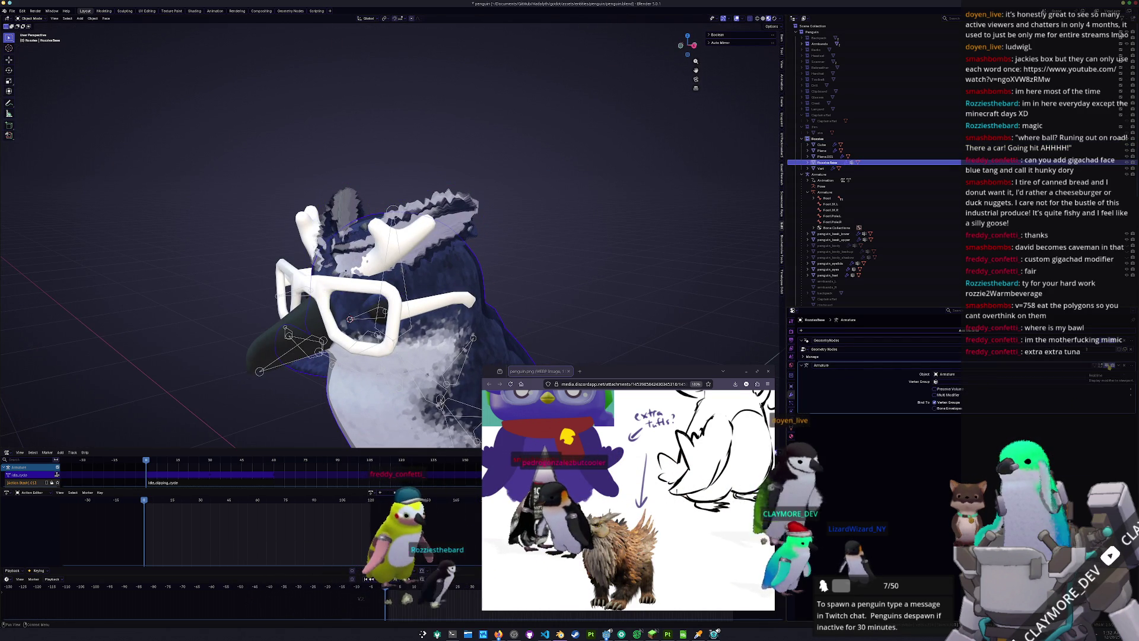
{"action": "key", "text": "ctrl+a"}
{"action": "left_click", "coordinate": [468, 289]}
{"action": "middle_click_drag", "start_coordinate": [468, 289], "coordinate": [526, 250]}
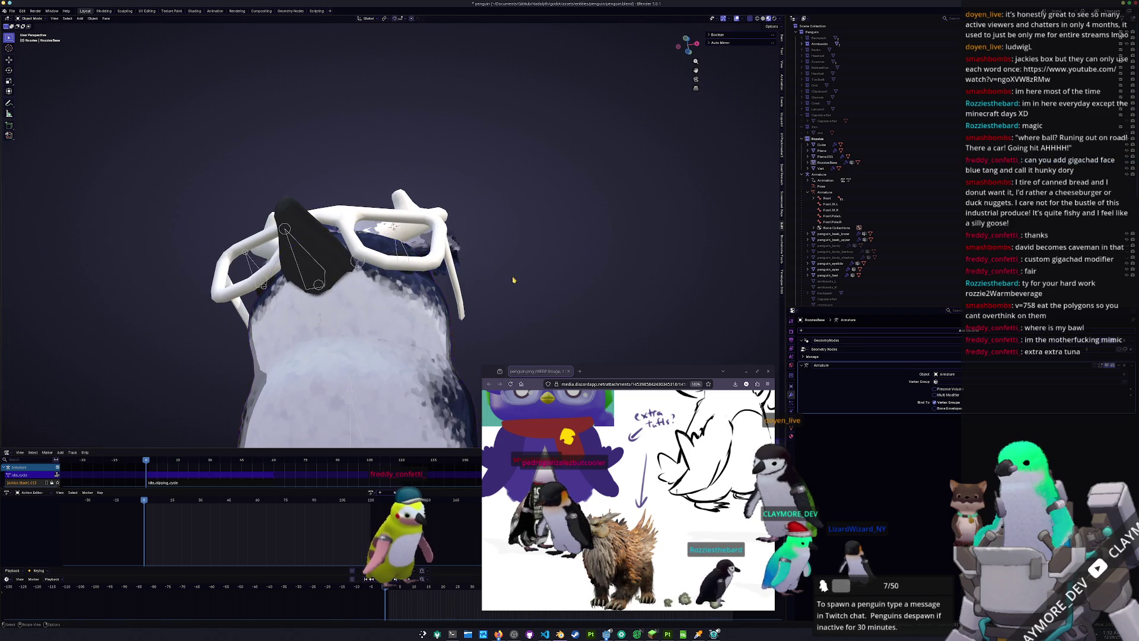
{"action": "left_click", "coordinate": [521, 287]}
{"action": "scroll", "coordinate": [505, 303], "scroll_direction": "up", "scroll_amount": 5}
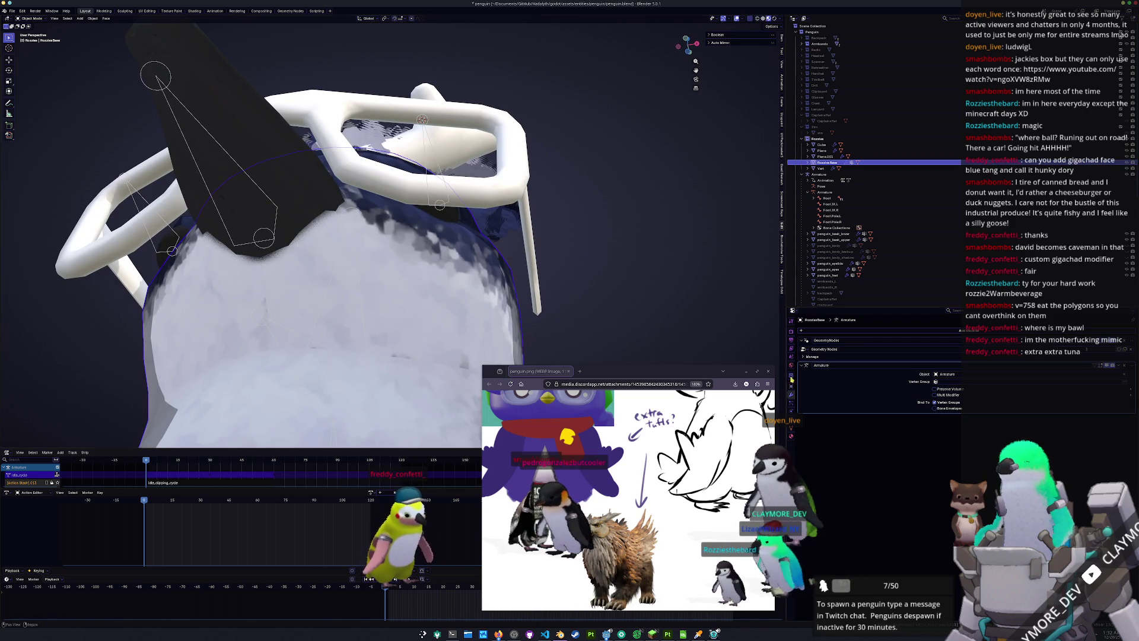
{"action": "scroll", "coordinate": [682, 223], "scroll_direction": "down", "scroll_amount": 5}
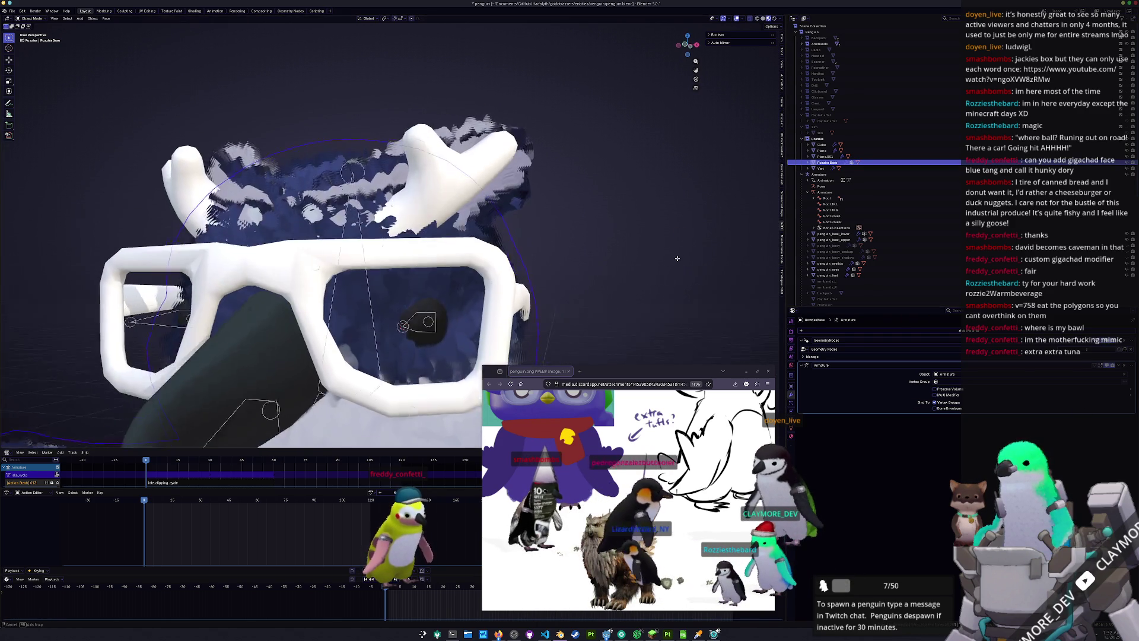
{"action": "mouse_move", "coordinate": [682, 224]}
{"action": "middle_mouse_down"}
{"action": "mouse_move", "coordinate": [588, 270]}
{"action": "mouse_move", "coordinate": [606, 267]}
{"action": "middle_mouse_up"}
{"action": "left_click", "coordinate": [457, 224]}
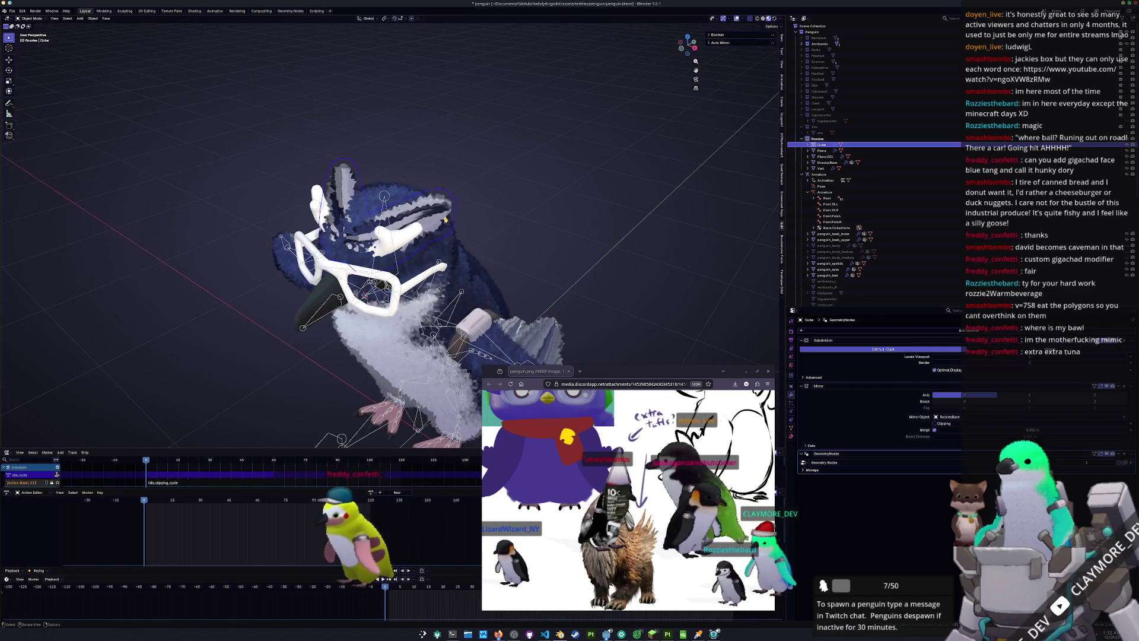
Apply the tuft's scale once more and deselect everything
{"action": "scroll", "coordinate": [504, 232], "scroll_direction": "up", "scroll_amount": 2}
{"action": "key", "text": "ctrl+a"}
{"action": "left_click", "coordinate": [553, 237]}
{"action": "middle_click_drag", "start_coordinate": [553, 239], "coordinate": [559, 227]}
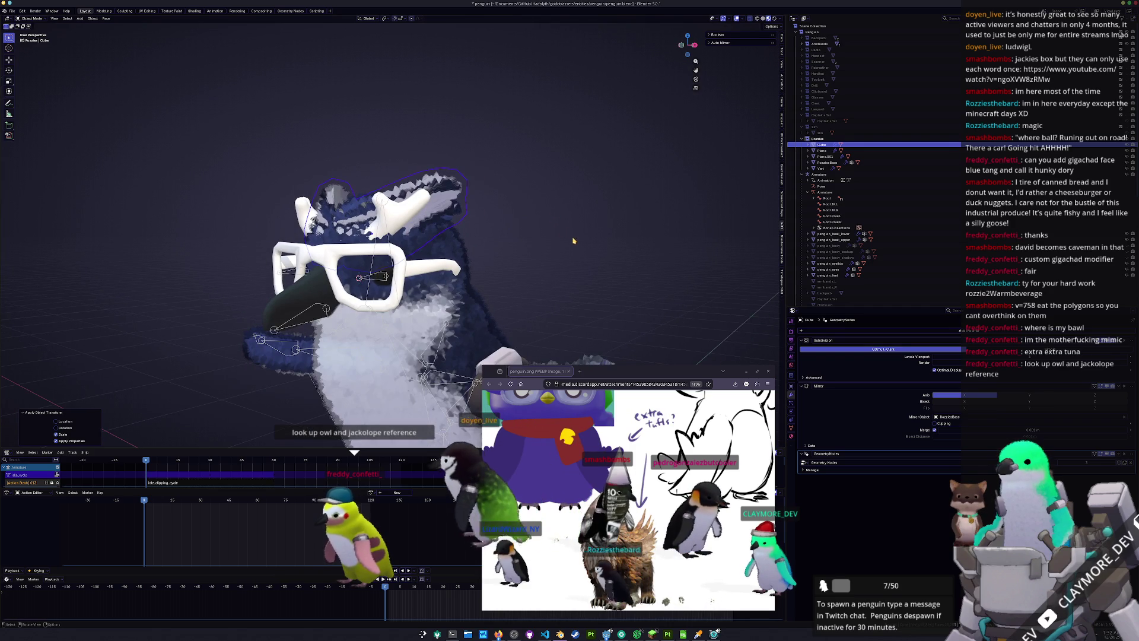
{"action": "scroll", "coordinate": [666, 476], "scroll_direction": "up", "scroll_amount": 2}
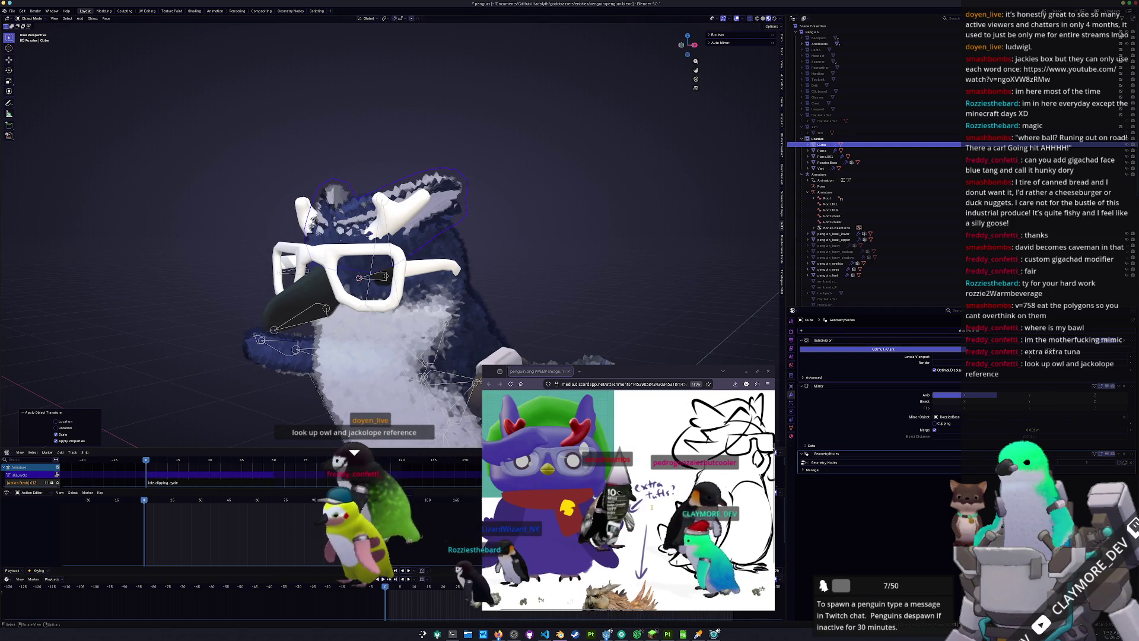
{"action": "mouse_move", "coordinate": [563, 293]}
{"action": "middle_mouse_down"}
{"action": "mouse_move", "coordinate": [529, 236]}
{"action": "mouse_move", "coordinate": [546, 320]}
{"action": "mouse_move", "coordinate": [522, 225]}
{"action": "mouse_move", "coordinate": [516, 249]}
{"action": "mouse_move", "coordinate": [529, 256]}
{"action": "middle_mouse_up"}
{"action": "left_click", "coordinate": [529, 236]}
Lower the tuft piece slightly along Z on the head
{"action": "scroll", "coordinate": [627, 498], "scroll_direction": "down", "scroll_amount": 2}
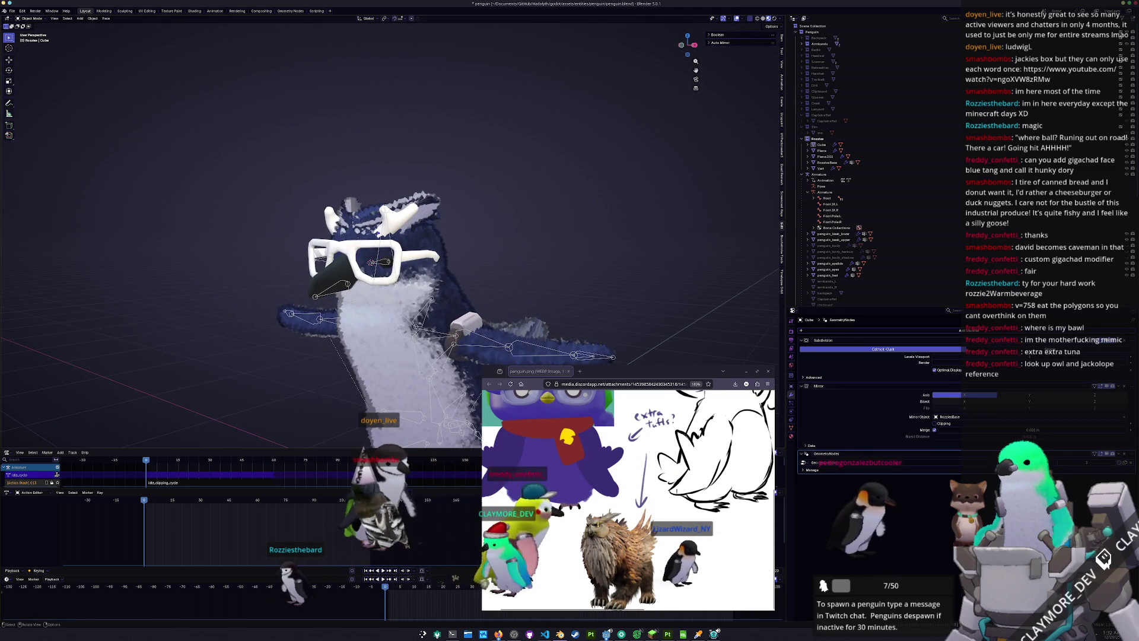
{"action": "scroll", "coordinate": [627, 498], "scroll_direction": "up", "scroll_amount": 2}
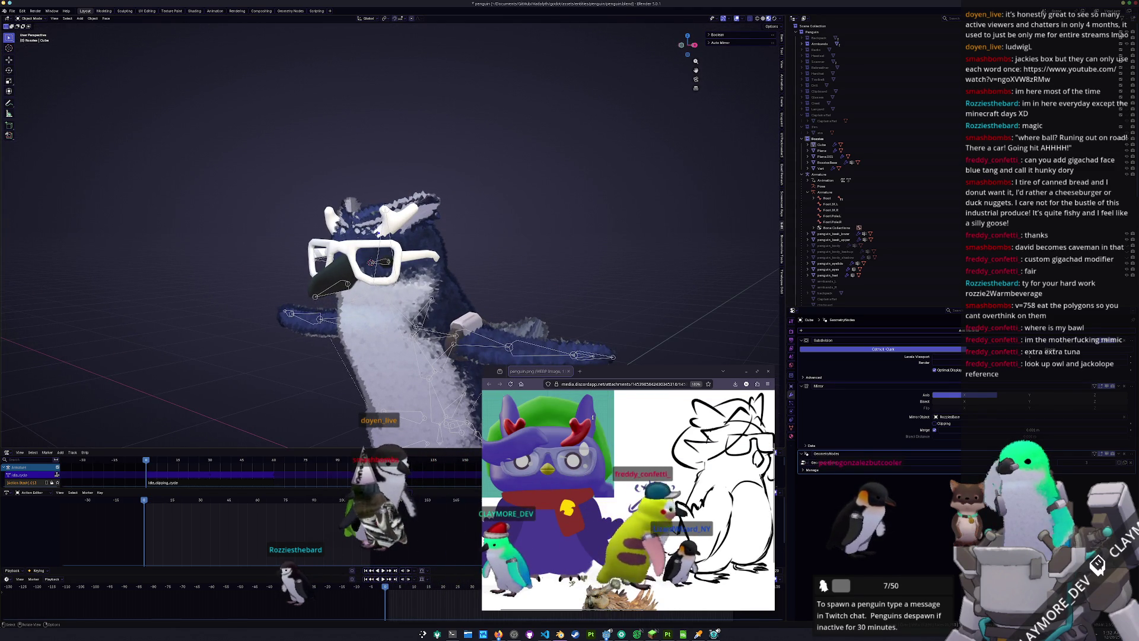
{"action": "middle_click_drag", "start_coordinate": [591, 219], "coordinate": [593, 222]}
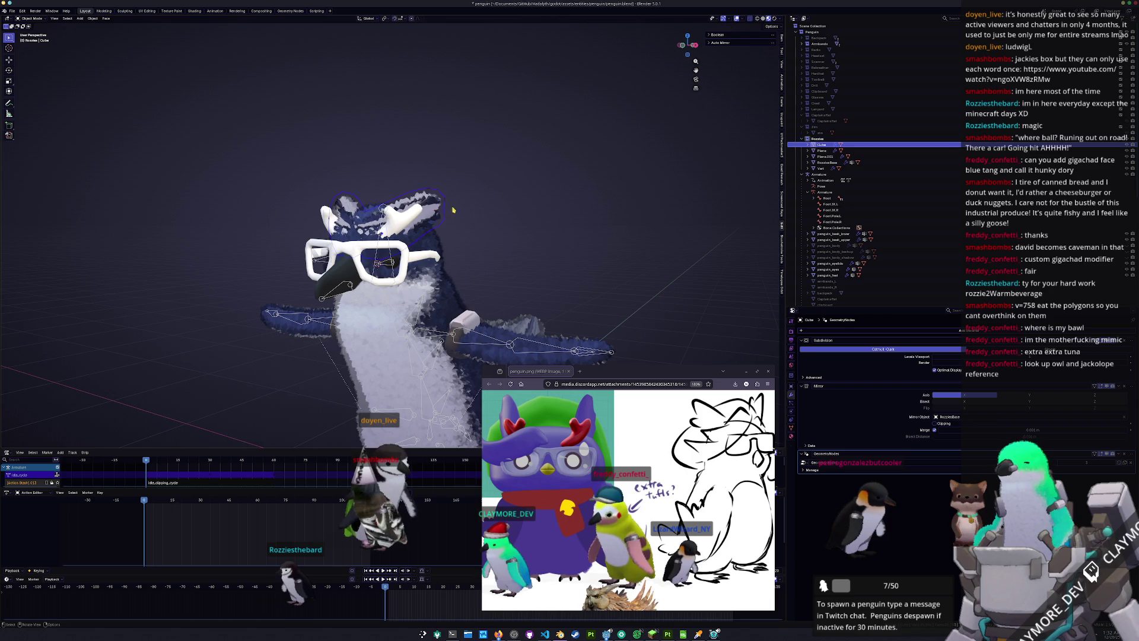
{"action": "key", "text": "g"}
{"action": "key", "text": "z"}
{"action": "left_click", "coordinate": [469, 222]}
{"action": "middle_click_drag", "start_coordinate": [469, 222], "coordinate": [478, 230]}
Shift the tuft slightly along Y and then sideways along X
{"action": "key", "text": "g"}
{"action": "key", "text": "y"}
{"action": "left_click", "coordinate": [484, 234]}
{"action": "key", "text": "g"}
{"action": "key", "text": "x"}
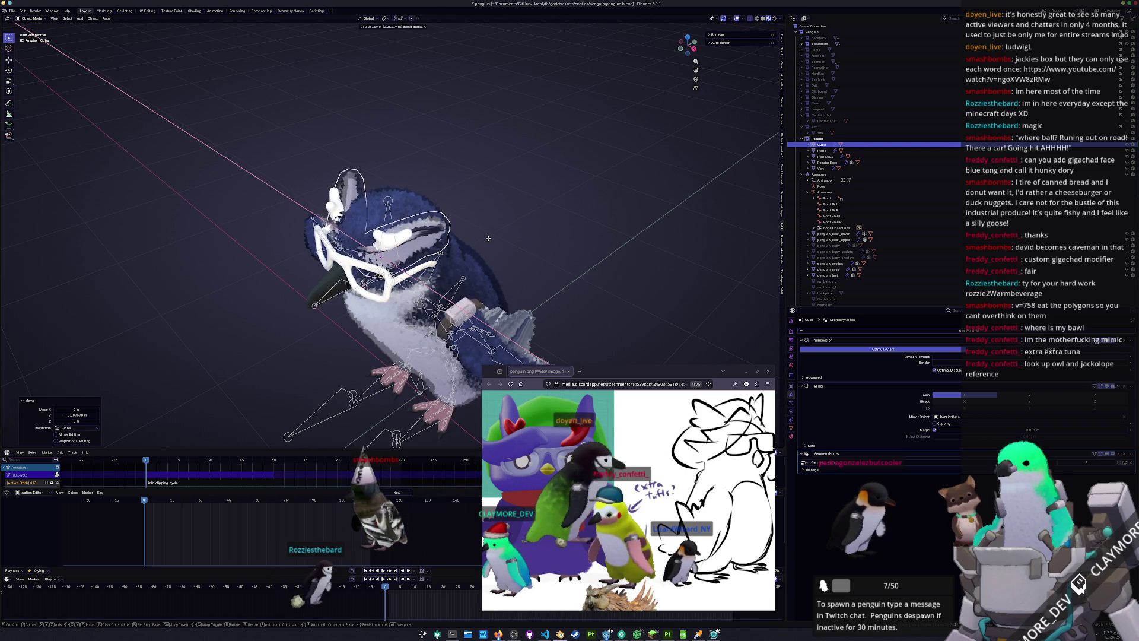
{"action": "left_click", "coordinate": [483, 238]}
{"action": "middle_click_drag", "start_coordinate": [483, 238], "coordinate": [466, 201]}
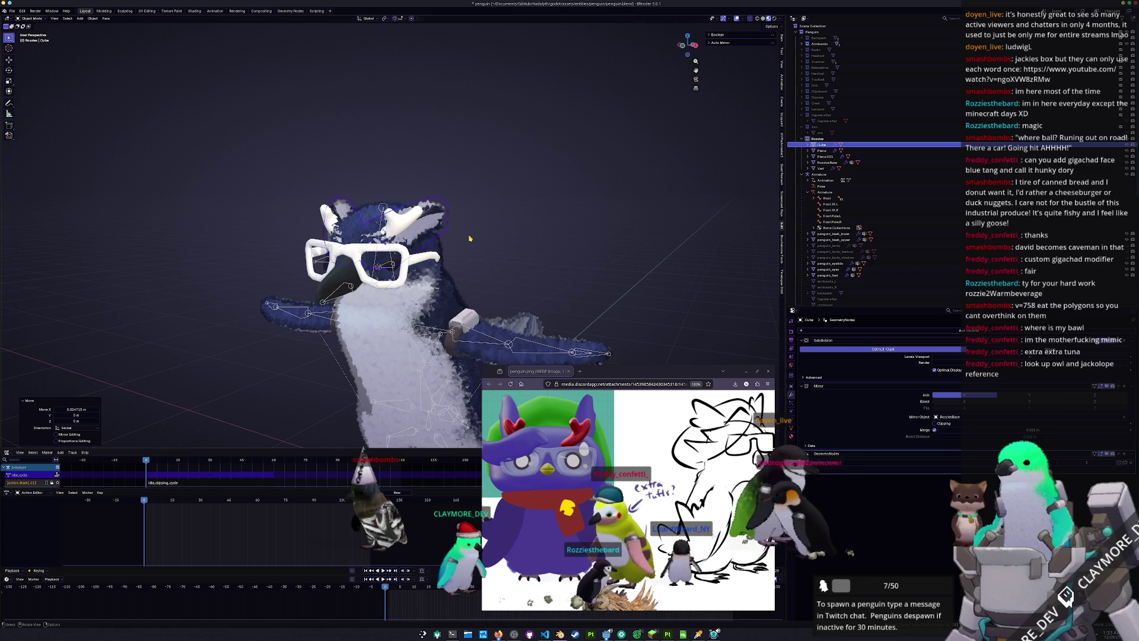
Tilt the tuft 6° about its local Y axis
{"action": "key", "text": "r"}
{"action": "key", "text": "x"}
{"action": "key", "text": "x"}
{"action": "type", "text": "yy"}
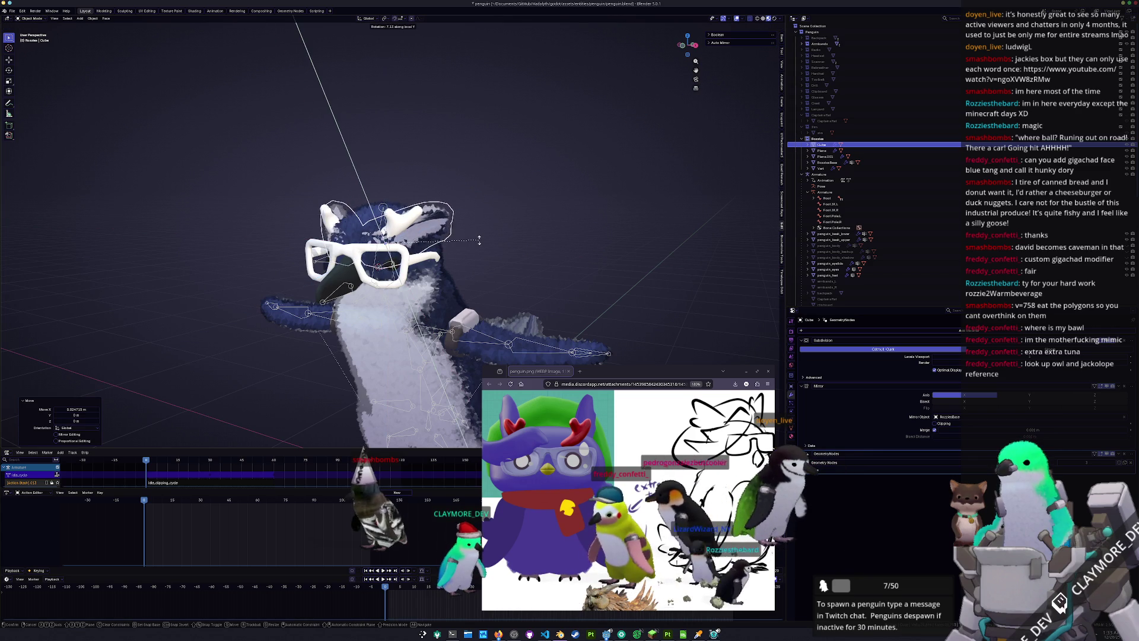
{"action": "type", "text": "6"}
{"action": "key", "text": "Return"}
{"action": "middle_click_drag", "start_coordinate": [479, 240], "coordinate": [463, 238]}
Enter Edit Mode and box-select the tuft vertices over the head
{"action": "key", "text": "Tab"}
{"action": "left_click_drag", "start_coordinate": [484, 268], "coordinate": [434, 192]}
{"action": "left_click_drag", "start_coordinate": [488, 272], "coordinate": [407, 169]}
{"action": "middle_click_drag", "start_coordinate": [407, 169], "coordinate": [463, 161]}
{"action": "key", "text": "g"}
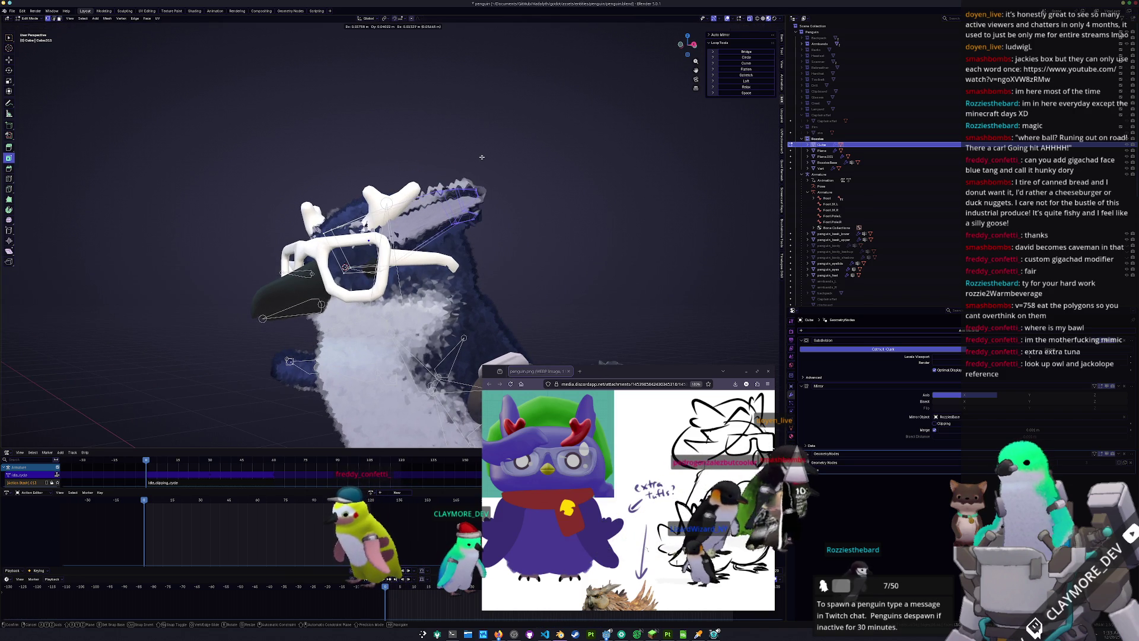
Move the selected tuft vertices, then raise them along Z
{"action": "left_click", "coordinate": [486, 153]}
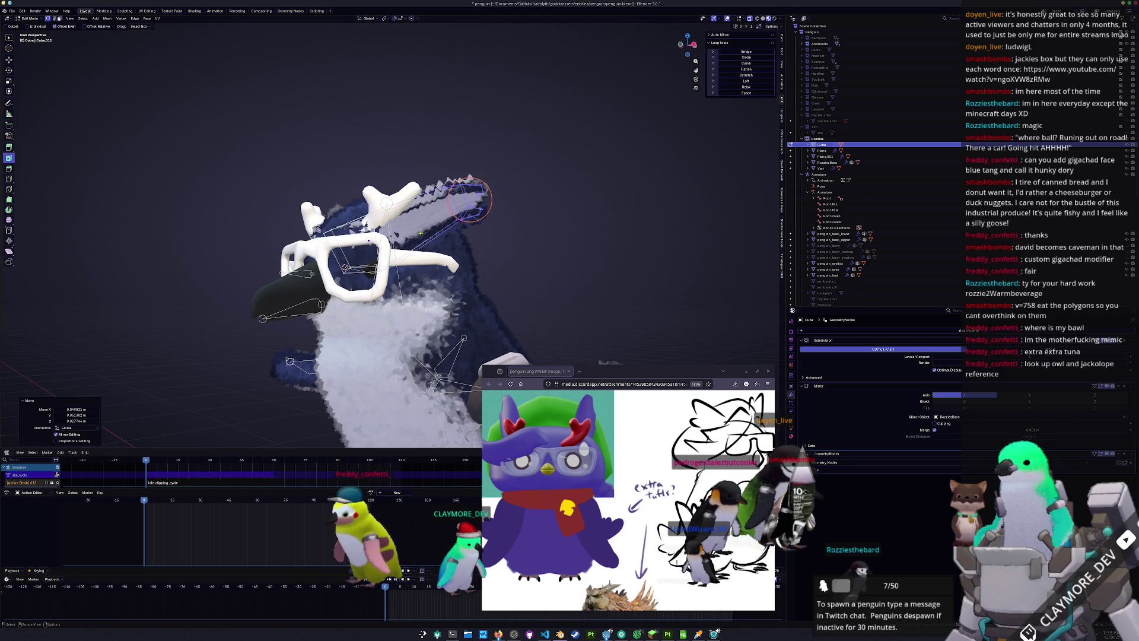
{"action": "key", "text": "g"}
{"action": "key", "text": "z"}
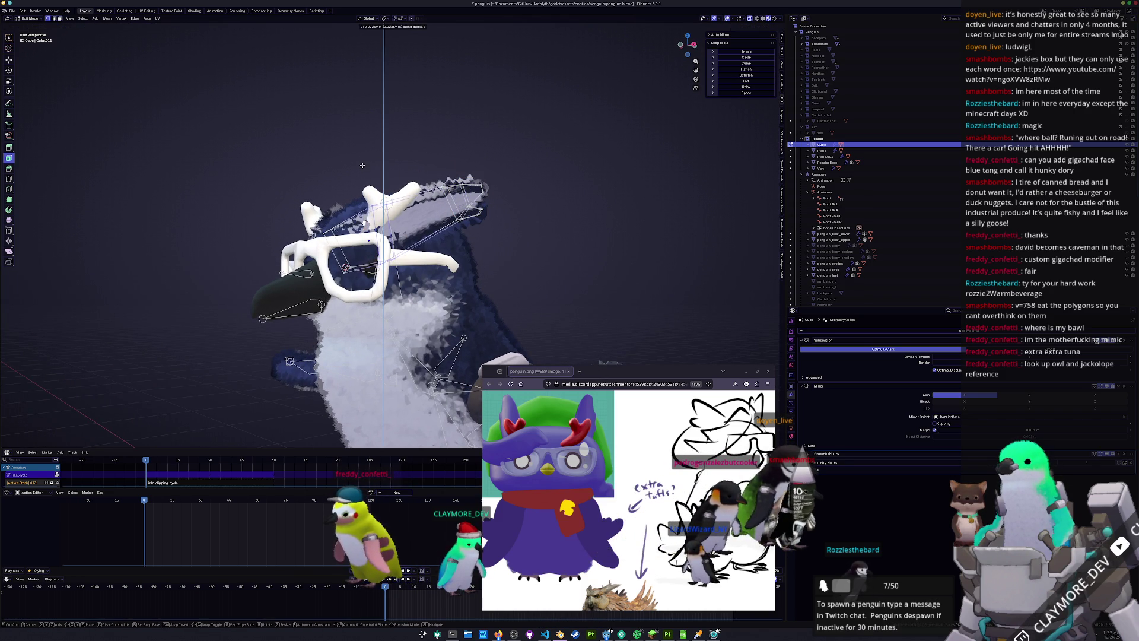
{"action": "left_click", "coordinate": [362, 163]}
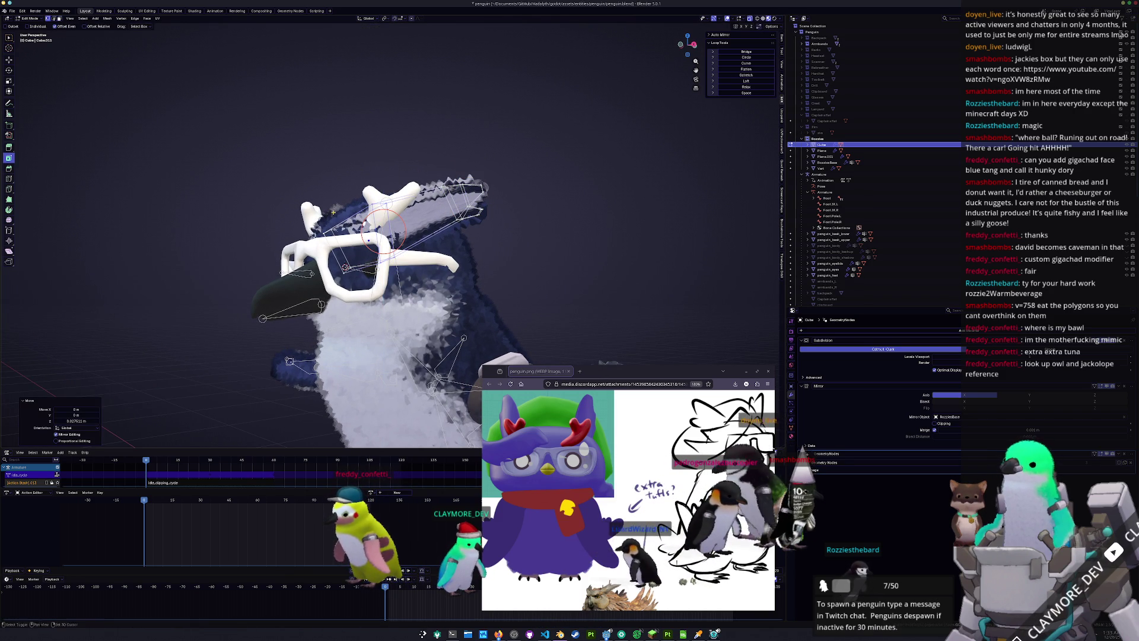
{"action": "middle_click_drag", "start_coordinate": [333, 212], "coordinate": [367, 219]}
Select another part of the tuft mesh and lower it slightly along Z
{"action": "left_click", "coordinate": [373, 243]}
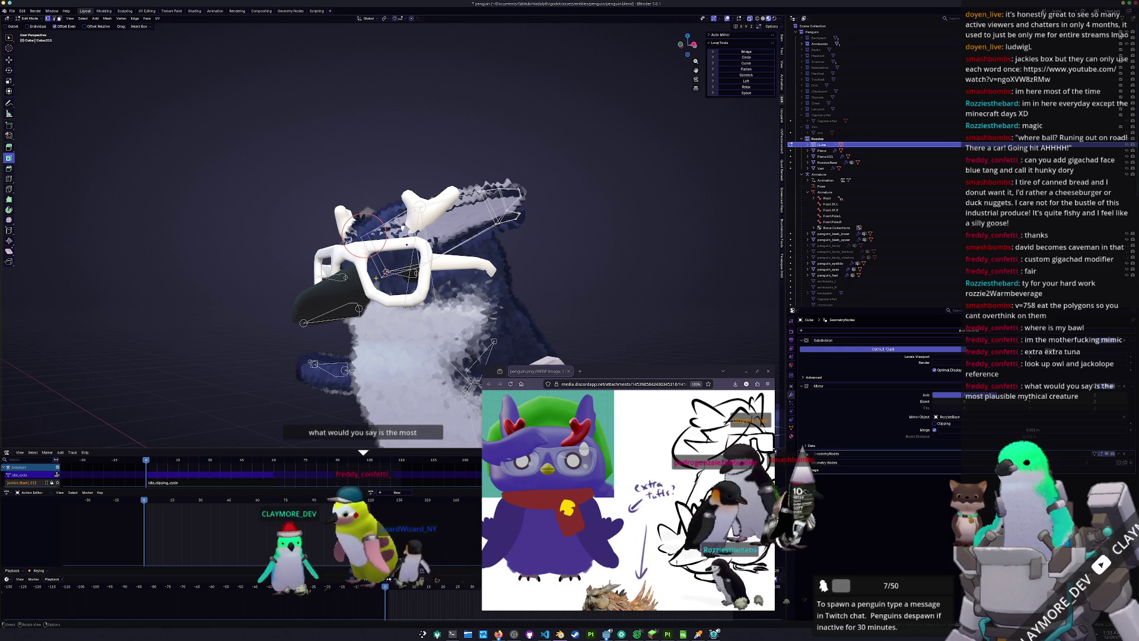
{"action": "key", "text": "g"}
{"action": "key", "text": "z"}
{"action": "left_click", "coordinate": [365, 237]}
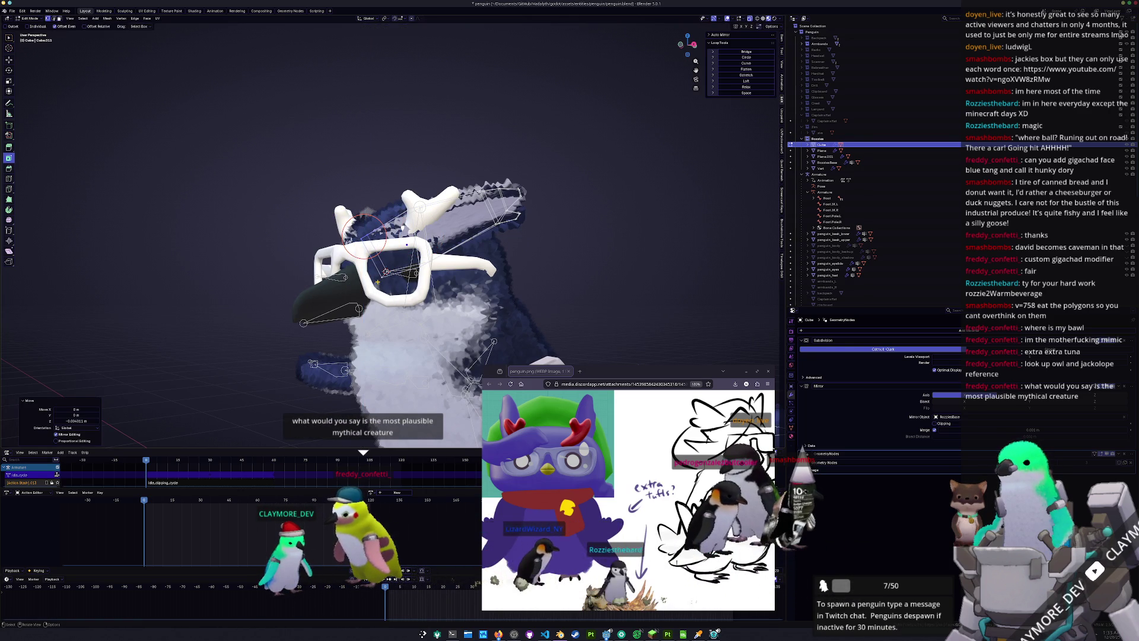
{"action": "scroll", "coordinate": [395, 228], "scroll_direction": "up", "scroll_amount": 2}
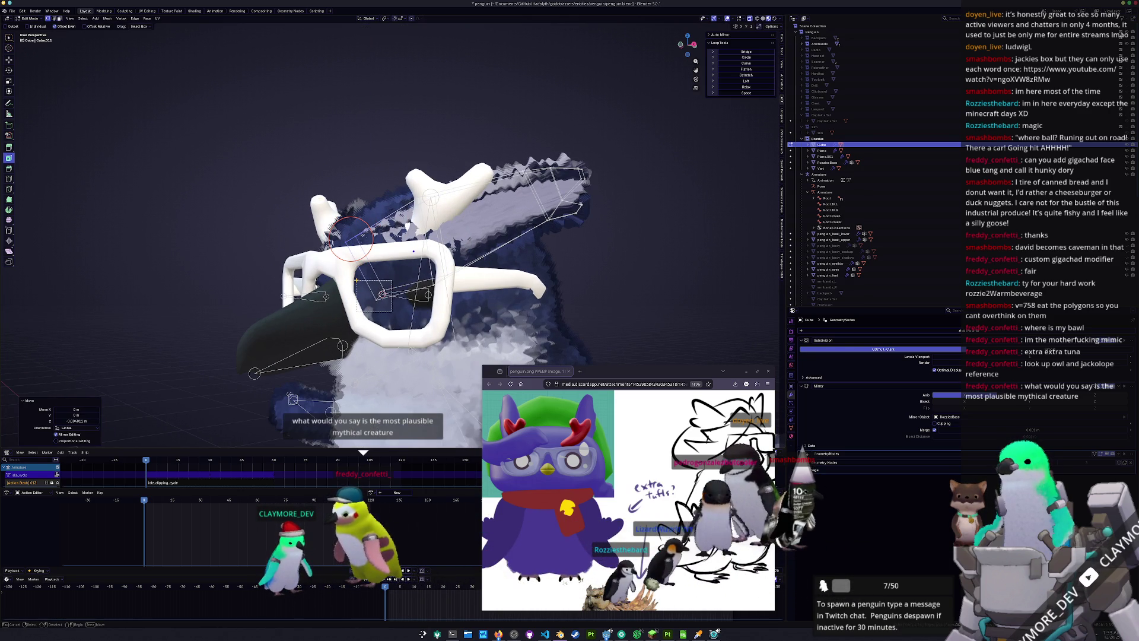
Edge-slide the tuft vertices, toggling Edit Mode to check the fit on the head
{"action": "key", "text": "g"}
{"action": "key", "text": "z"}
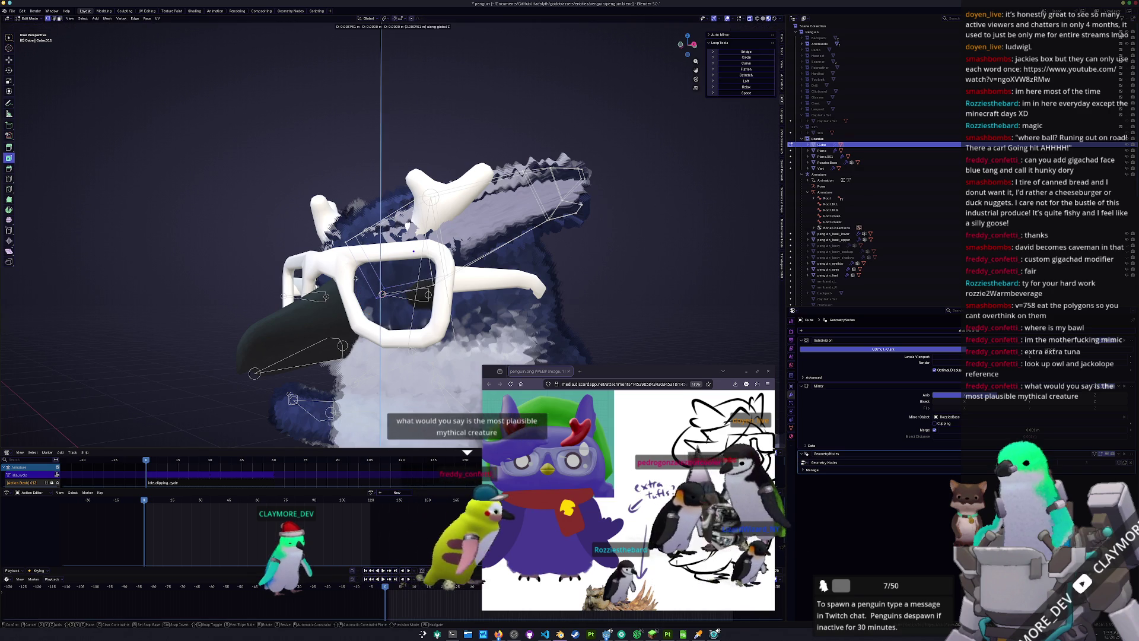
{"action": "key", "text": "g"}
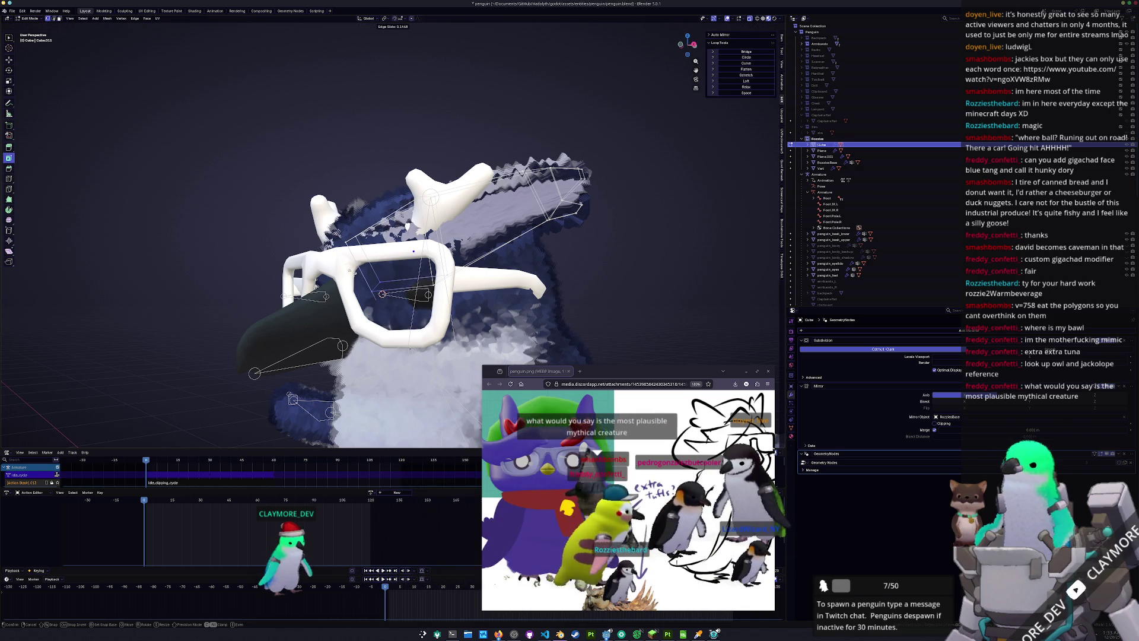
{"action": "key", "text": "Escape"}
{"action": "key", "text": "Tab"}
{"action": "mouse_move", "coordinate": [350, 270]}
{"action": "middle_mouse_down"}
{"action": "mouse_move", "coordinate": [407, 288]}
{"action": "mouse_move", "coordinate": [391, 254]}
{"action": "mouse_move", "coordinate": [401, 306]}
{"action": "middle_mouse_up"}
{"action": "key", "text": "Tab"}
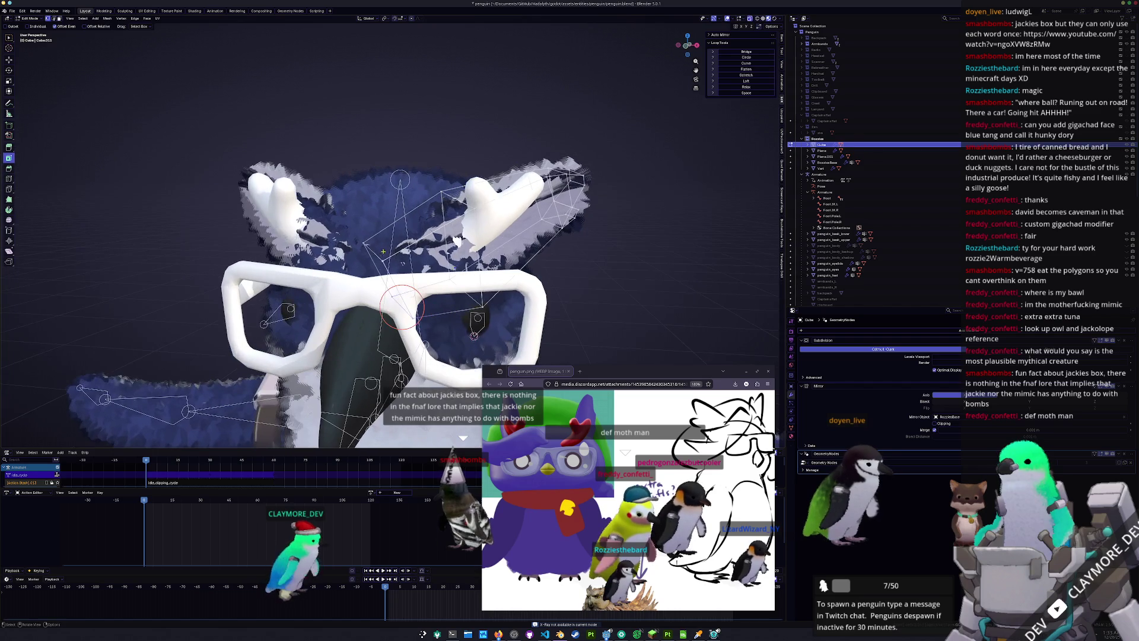
{"action": "middle_click_drag", "start_coordinate": [378, 255], "coordinate": [393, 254]}
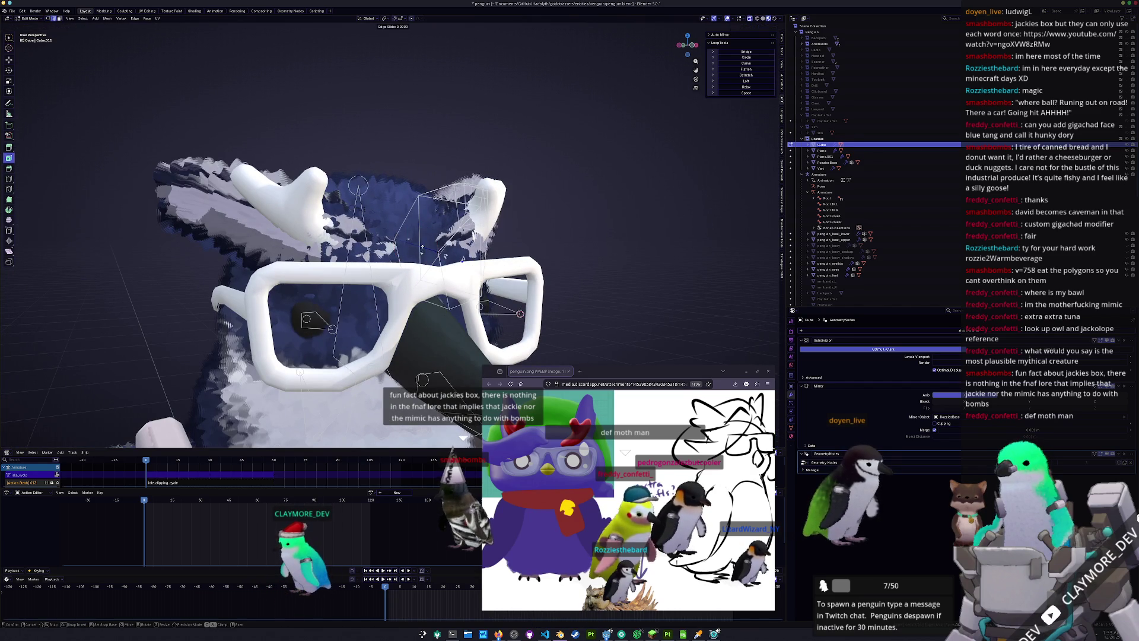
{"action": "left_click", "coordinate": [419, 254]}
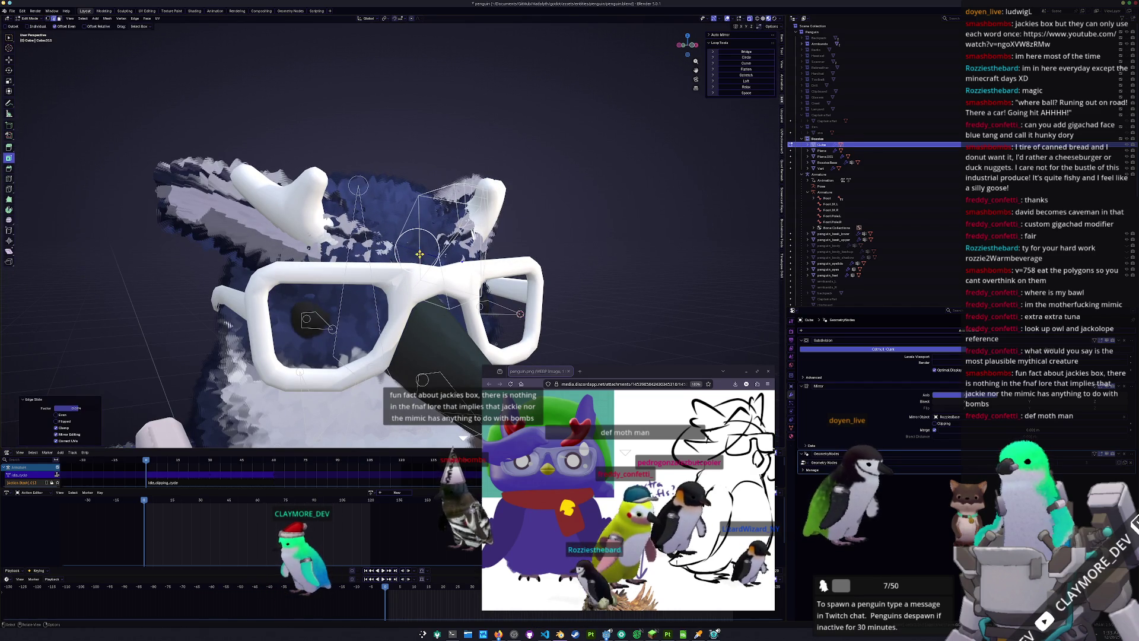
{"action": "middle_click_drag", "start_coordinate": [419, 254], "coordinate": [427, 244]}
{"action": "mouse_move", "coordinate": [462, 204]}
{"action": "middle_mouse_down"}
{"action": "mouse_move", "coordinate": [516, 202]}
{"action": "mouse_move", "coordinate": [482, 225]}
{"action": "mouse_move", "coordinate": [437, 226]}
{"action": "mouse_move", "coordinate": [503, 222]}
{"action": "middle_mouse_up"}
Raise the selected tuft vertices along Z and return to Object Mode
{"action": "key", "text": "g"}
{"action": "key", "text": "z"}
{"action": "left_click", "coordinate": [514, 192]}
{"action": "key", "text": "Tab"}
Reposition the antlers with moves along Y, Z, X and Y
{"action": "left_click", "coordinate": [462, 227]}
{"action": "key", "text": "g"}
{"action": "key", "text": "y"}
{"action": "left_click", "coordinate": [437, 226]}
{"action": "key", "text": "g"}
{"action": "key", "text": "z"}
{"action": "key", "text": "g"}
{"action": "key", "text": "x"}
{"action": "left_click", "coordinate": [483, 225]}
{"action": "key", "text": "g"}
{"action": "key", "text": "y"}
{"action": "left_click", "coordinate": [480, 231]}
{"action": "key", "text": "KP_1"}
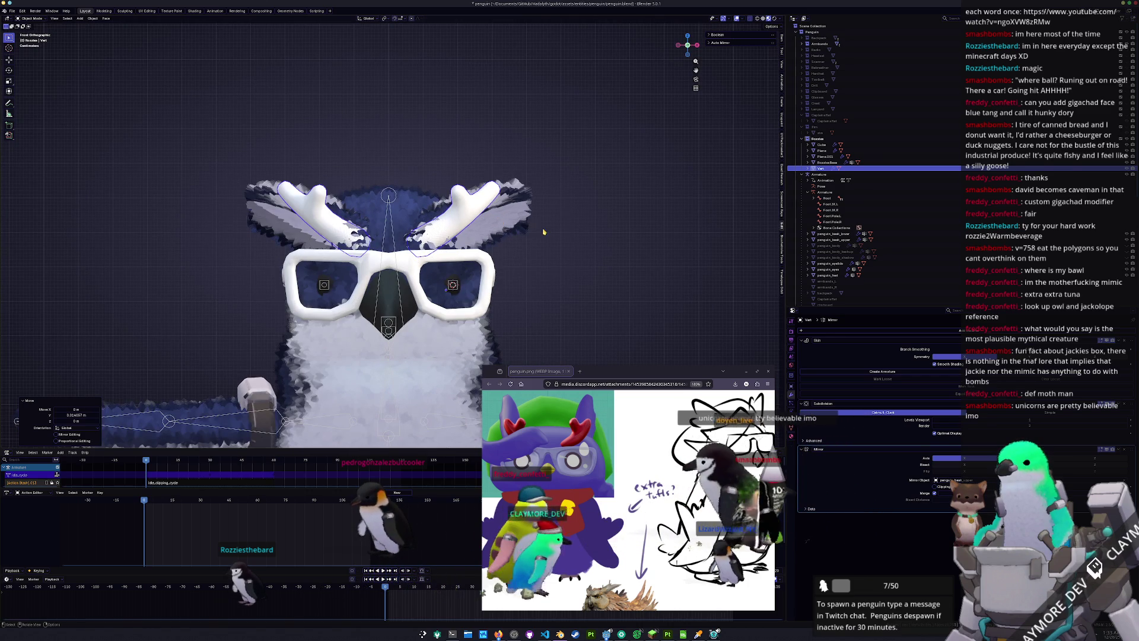
In Edit Mode, rotate the antler vertices -3.22° about Z, raise them and shift them along X
{"action": "key", "text": "Tab"}
{"action": "key", "text": "r"}
{"action": "key", "text": "z"}
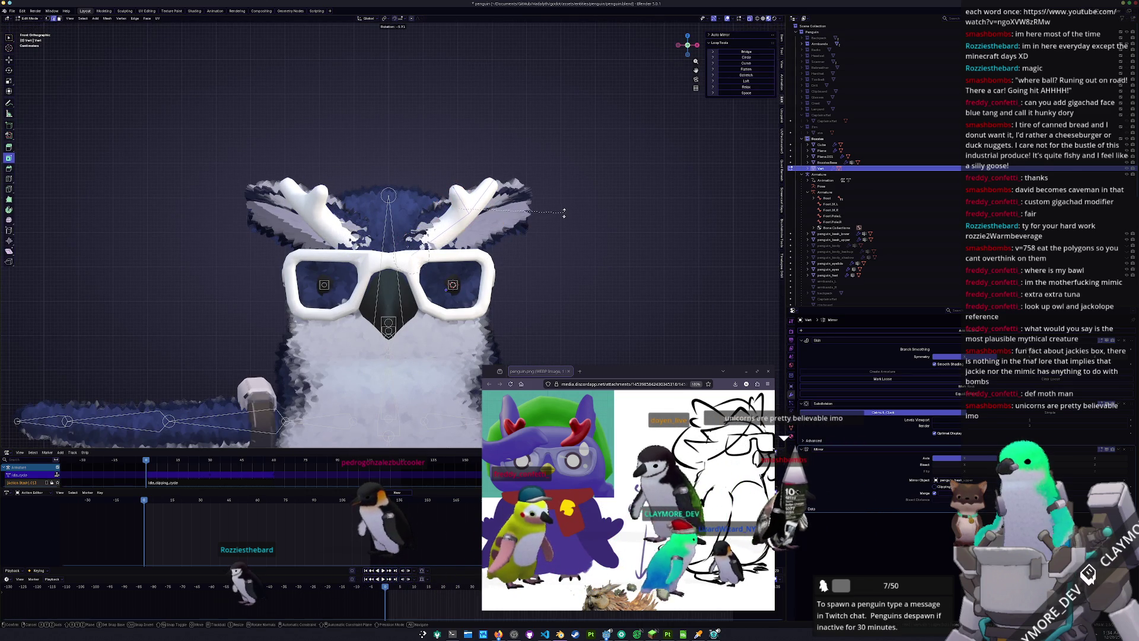
{"action": "left_click", "coordinate": [556, 207]}
{"action": "key", "text": "g"}
{"action": "key", "text": "z"}
{"action": "left_click", "coordinate": [562, 203]}
{"action": "key", "text": "g"}
{"action": "key", "text": "x"}
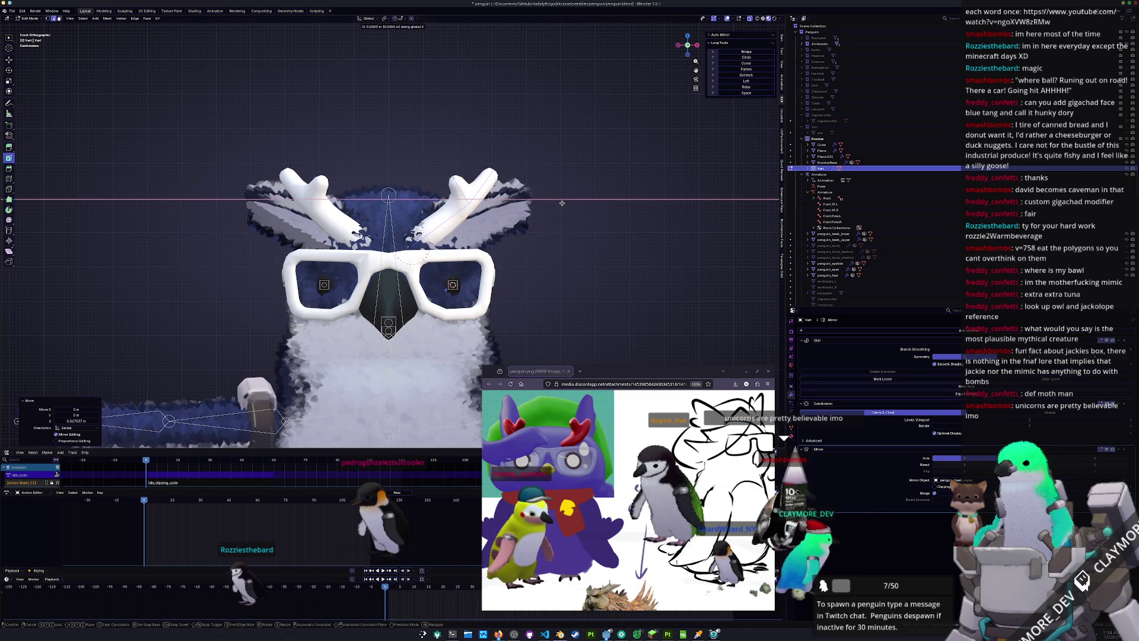
{"action": "left_click", "coordinate": [556, 203]}
{"action": "key", "text": "Tab"}
Orbit around the penguin and select its body mesh in the viewport
{"action": "middle_click_drag", "start_coordinate": [568, 254], "coordinate": [528, 261]}
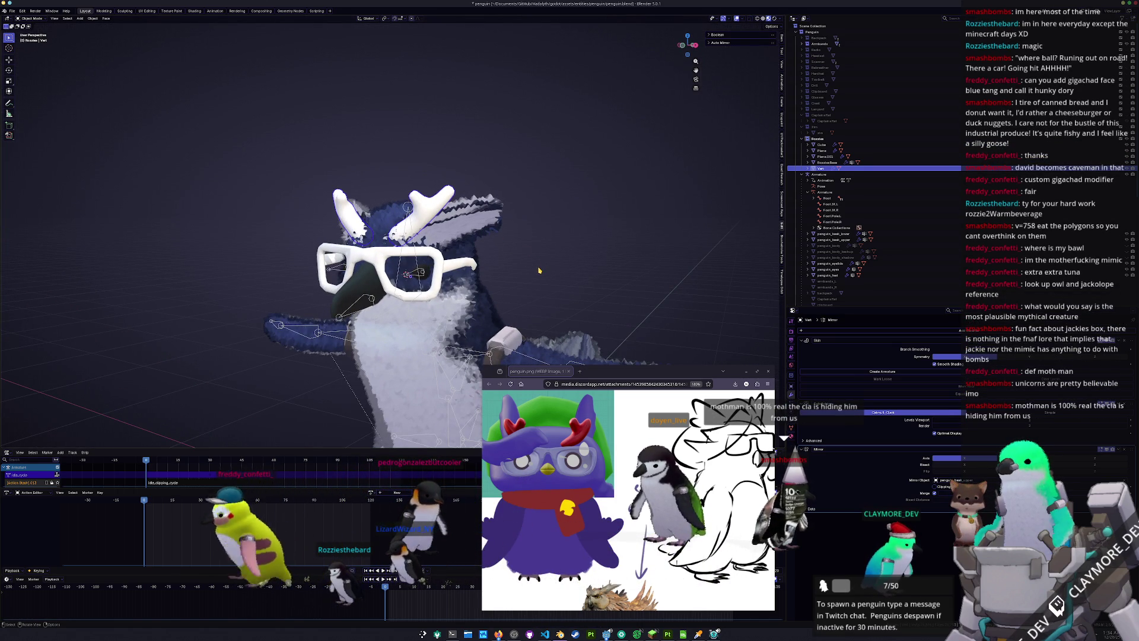
{"action": "mouse_move", "coordinate": [545, 285]}
{"action": "middle_mouse_down"}
{"action": "mouse_move", "coordinate": [558, 299]}
{"action": "mouse_move", "coordinate": [470, 292]}
{"action": "mouse_move", "coordinate": [566, 285]}
{"action": "middle_mouse_up"}
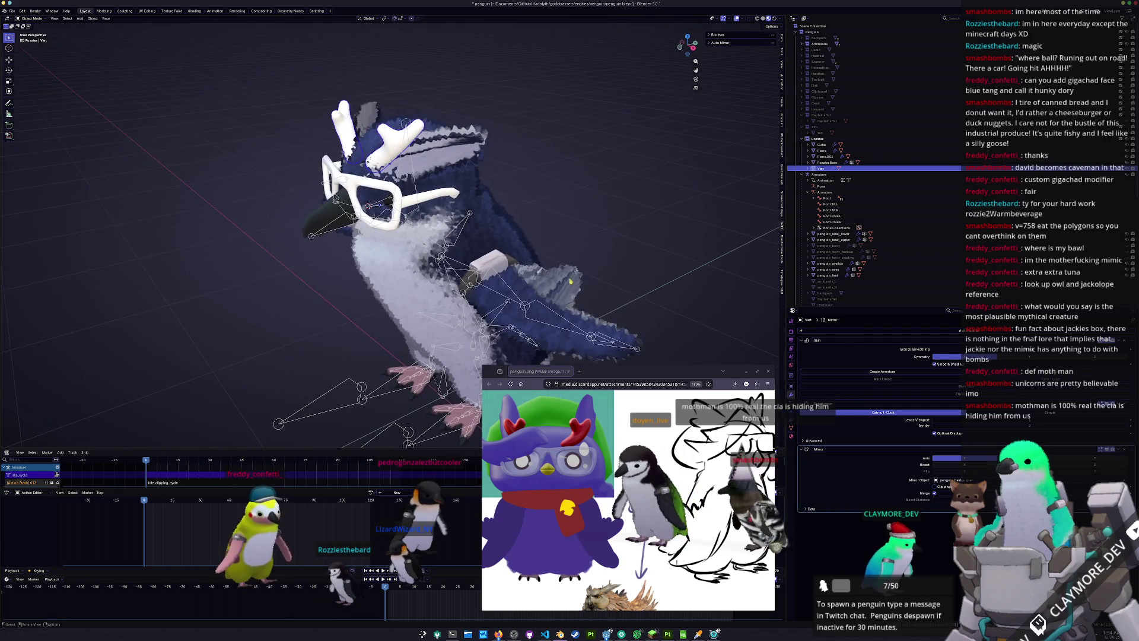
{"action": "left_click", "coordinate": [569, 284]}
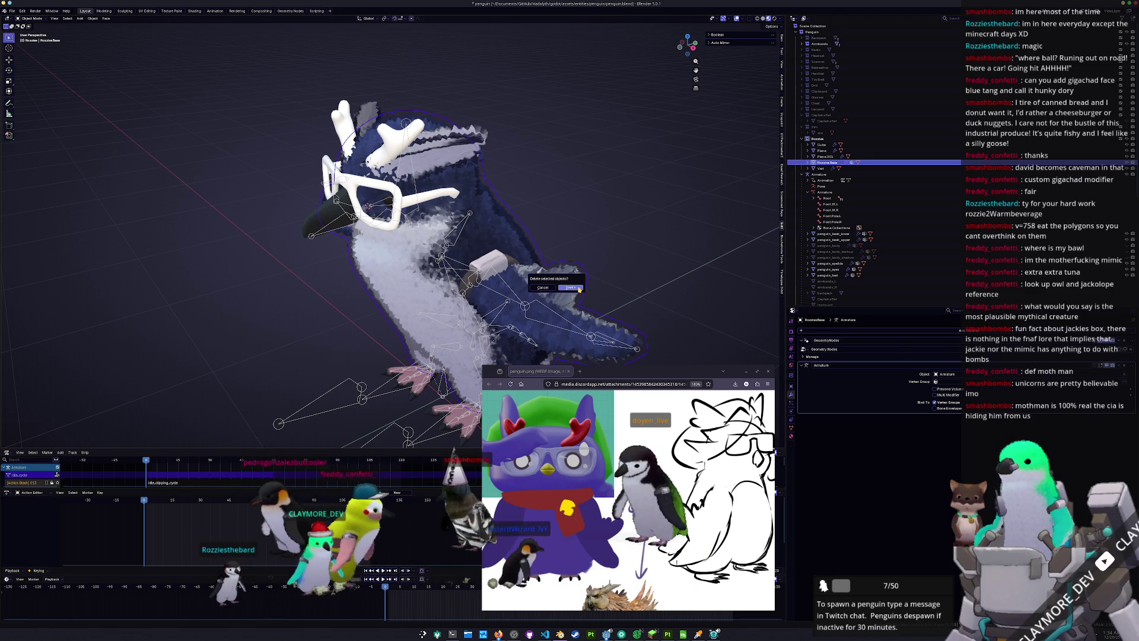
Delete the body, unhide and select penguin_body_backup, and view it from the top
{"action": "left_click", "coordinate": [578, 289]}
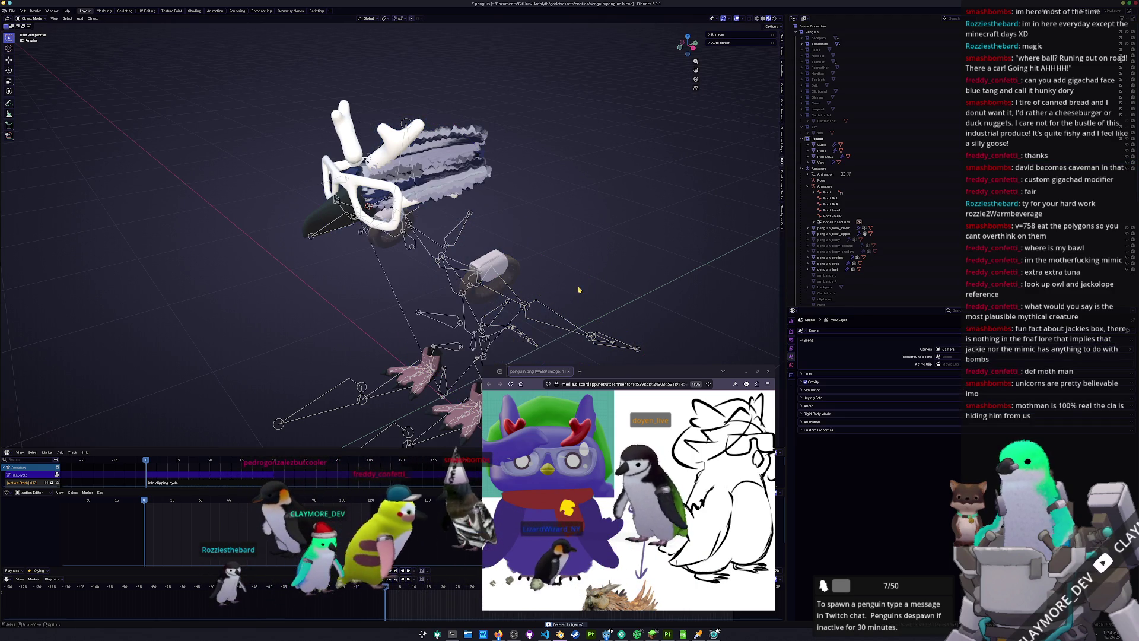
{"action": "left_click", "coordinate": [1127, 245]}
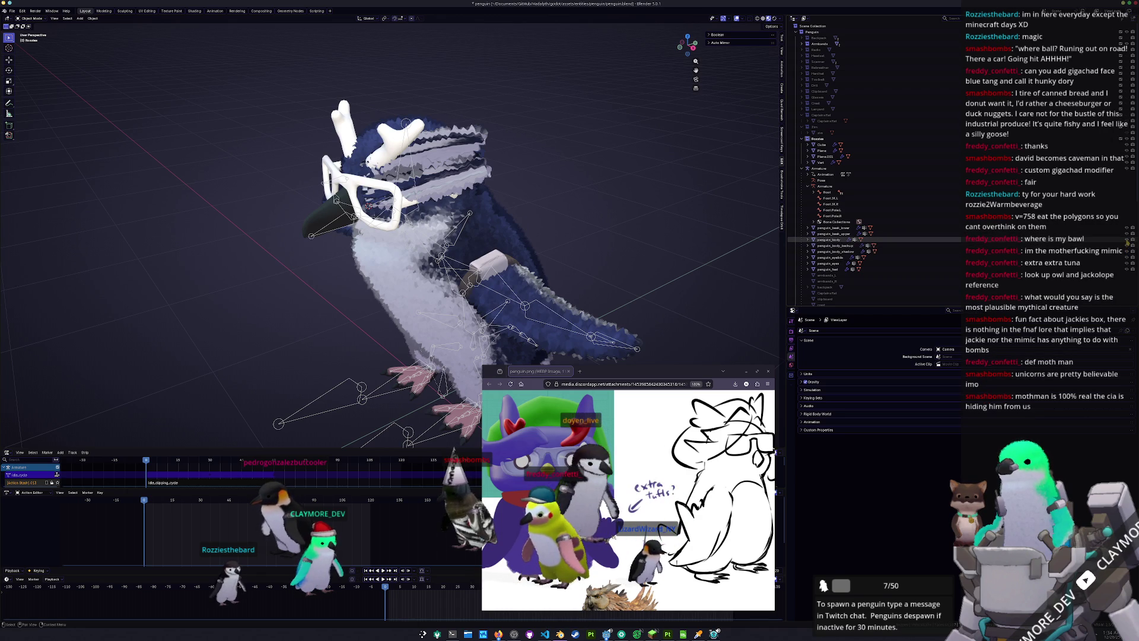
{"action": "left_click", "coordinate": [551, 300]}
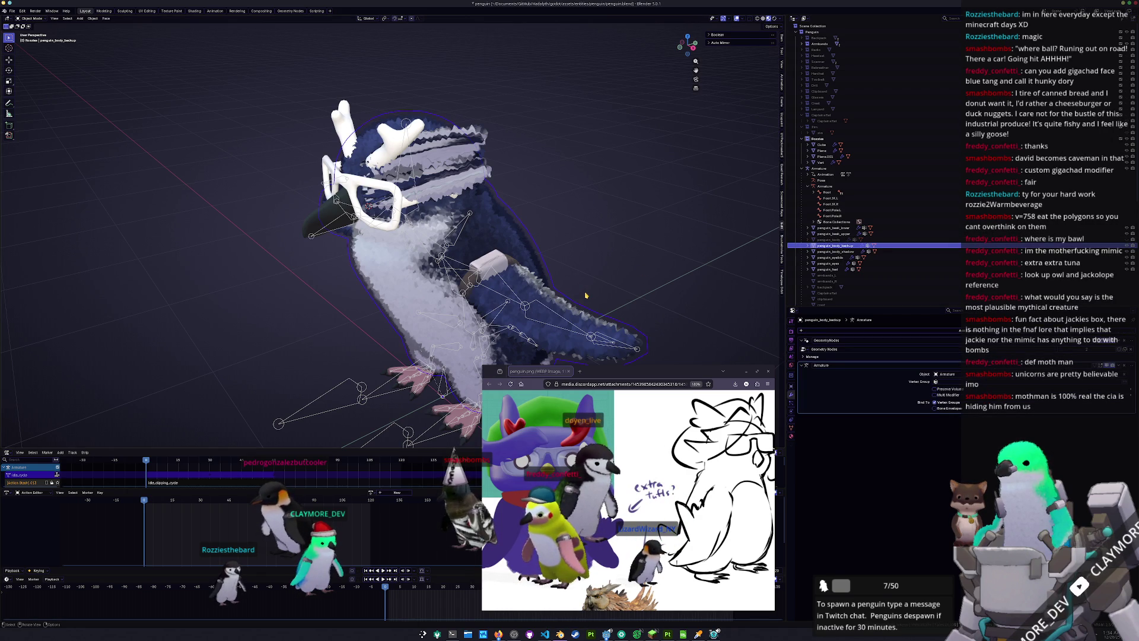
{"action": "key", "text": "KP_7"}
{"action": "middle_click_drag", "start_coordinate": [587, 162], "coordinate": [589, 201], "text": "shift"}
{"action": "left_click", "coordinate": [446, 240]}
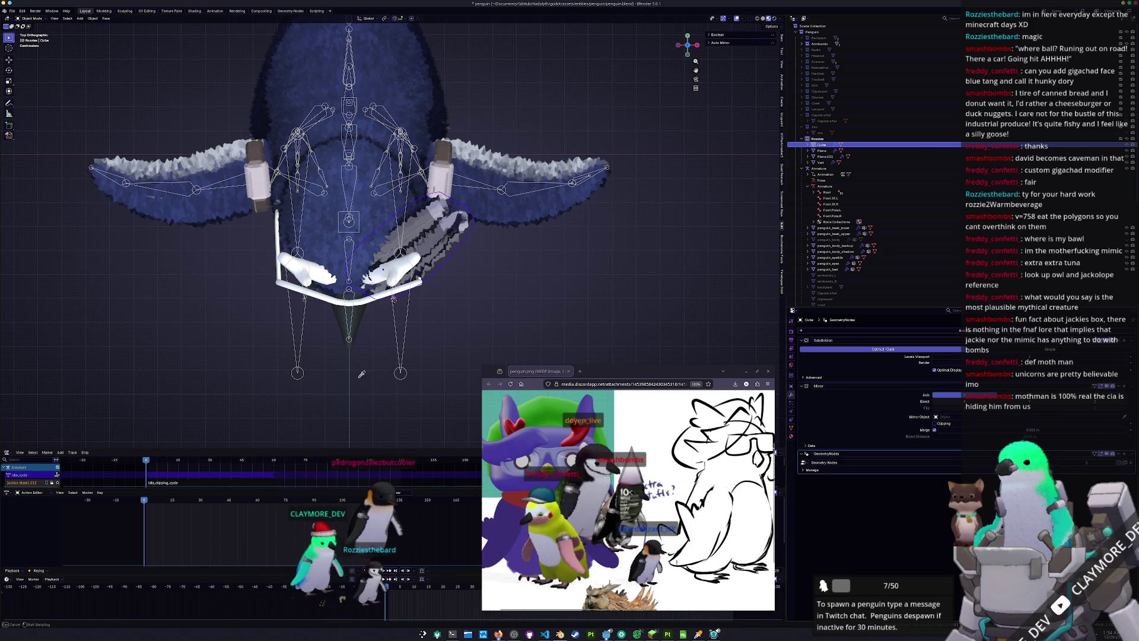
Set Armature as the Cube's Mirror Object and deselect the tuft piece
{"action": "left_click", "coordinate": [400, 359]}
{"action": "left_click", "coordinate": [496, 318]}
{"action": "scroll", "coordinate": [510, 298], "scroll_direction": "up", "scroll_amount": 3, "text": "shift"}
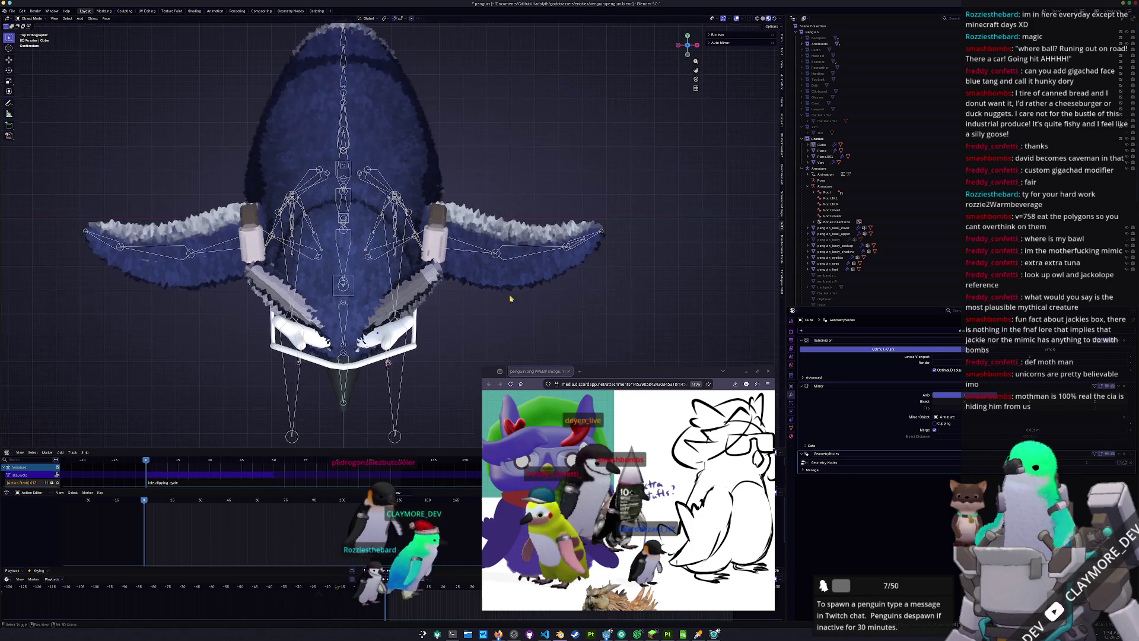
Select penguin_body_backup, enter Edit Mode with circle select, then return to Object Mode
{"action": "left_click", "coordinate": [519, 232]}
{"action": "key", "text": "Tab"}
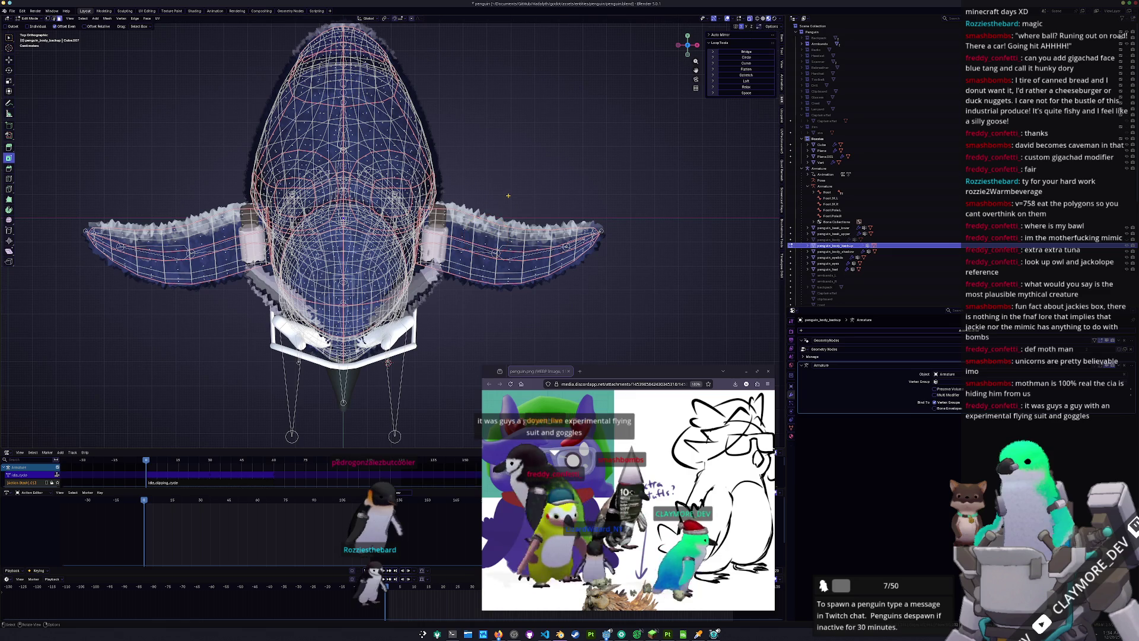
{"action": "key", "text": "c"}
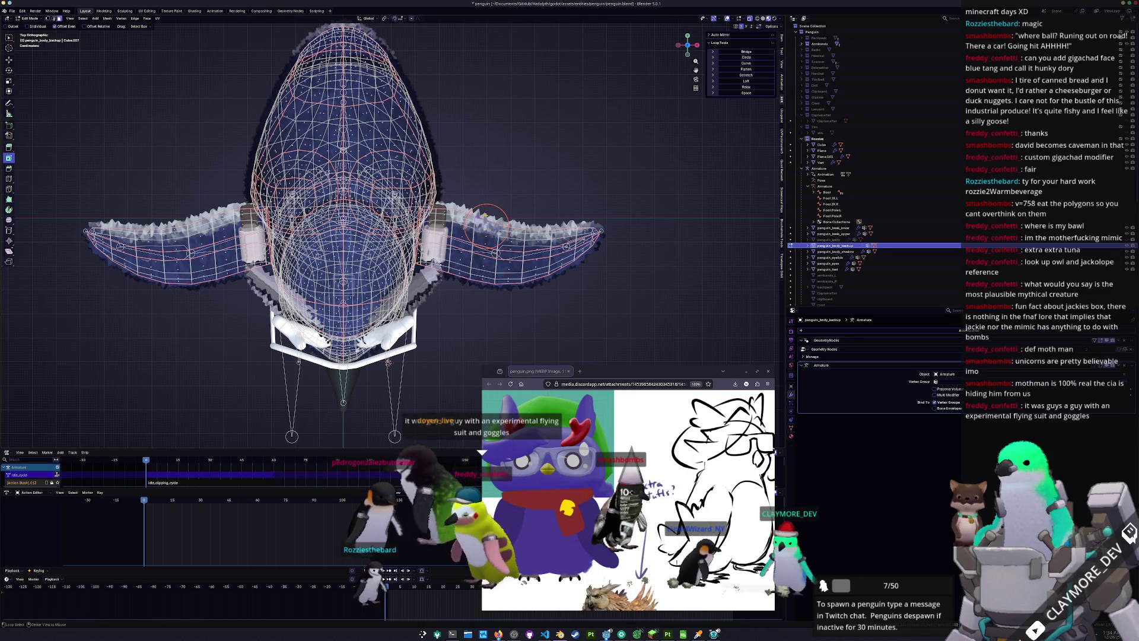
{"action": "key", "text": "Tab"}
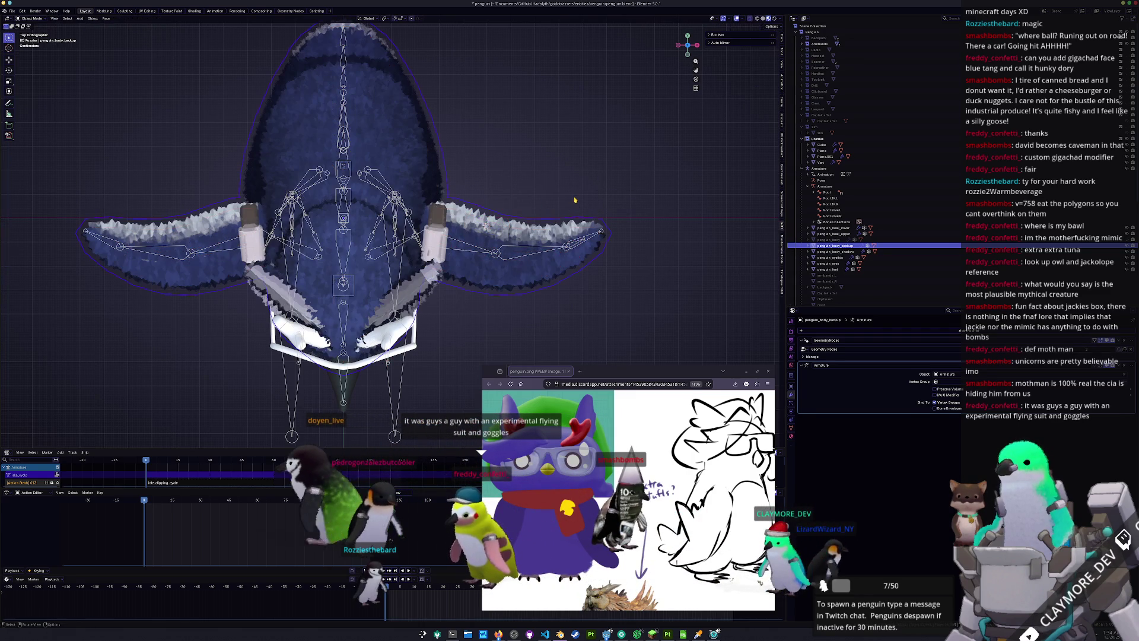
Add a small scaled-down cube on the flipper, trying then undoing a tapered top
{"action": "key", "text": "shift+a"}
{"action": "left_click", "coordinate": [594, 203]}
{"action": "key", "text": "s"}
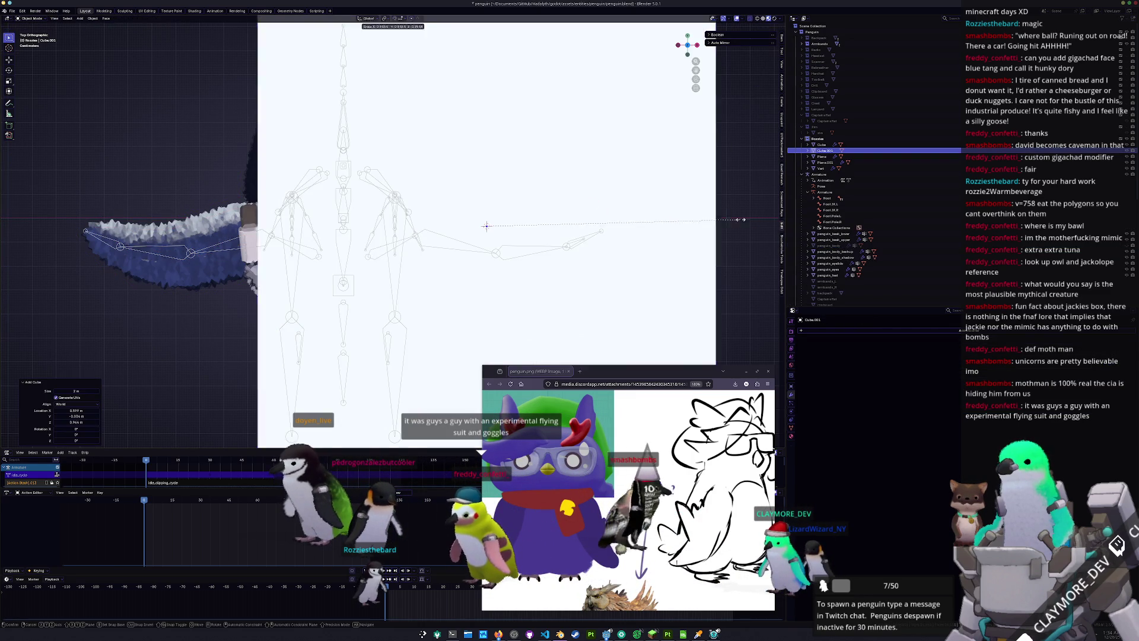
{"action": "left_click", "coordinate": [500, 225]}
{"action": "key", "text": "Tab"}
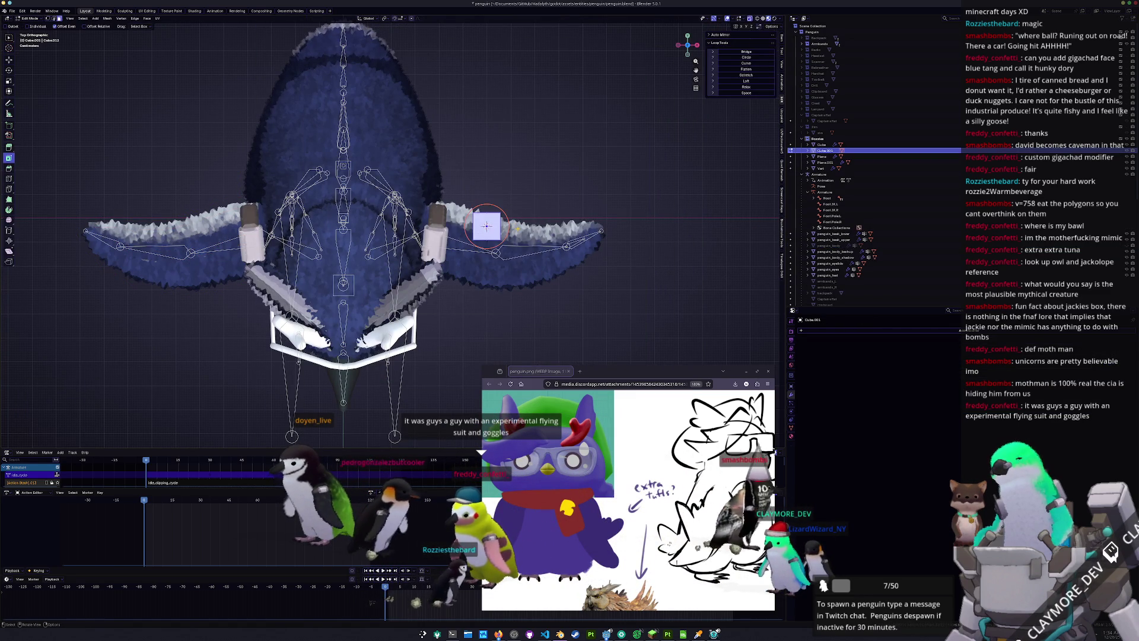
{"action": "left_click", "coordinate": [484, 175]}
{"action": "key", "text": "s"}
{"action": "left_click", "coordinate": [537, 247]}
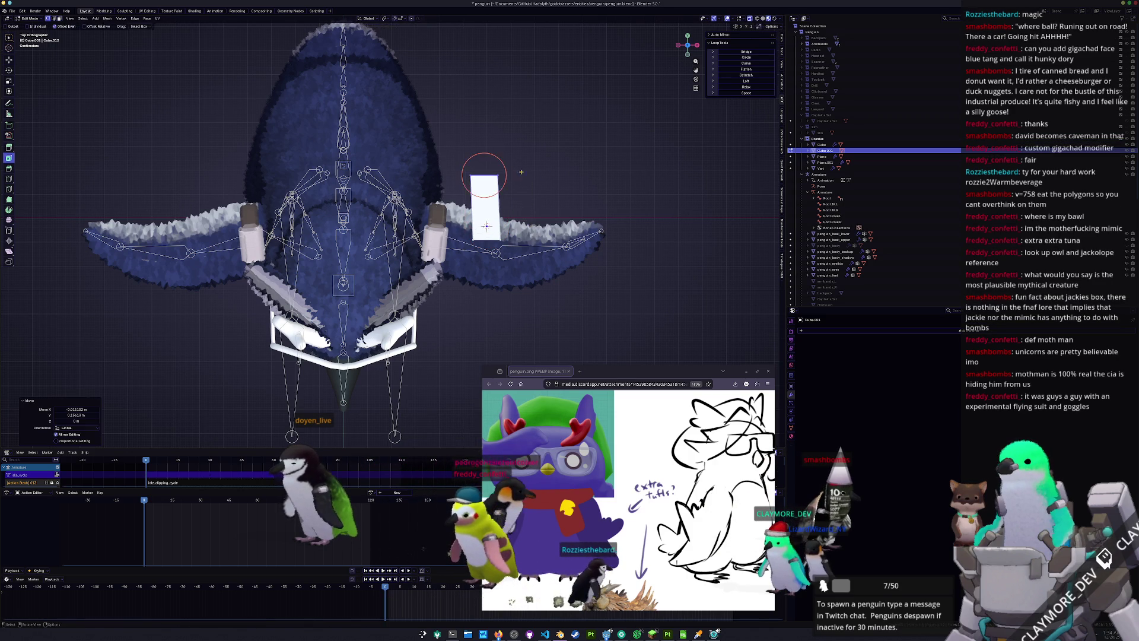
{"action": "key", "text": "ctrl+z"}
{"action": "key", "text": "ctrl+z"}
{"action": "key", "text": "ctrl+z"}
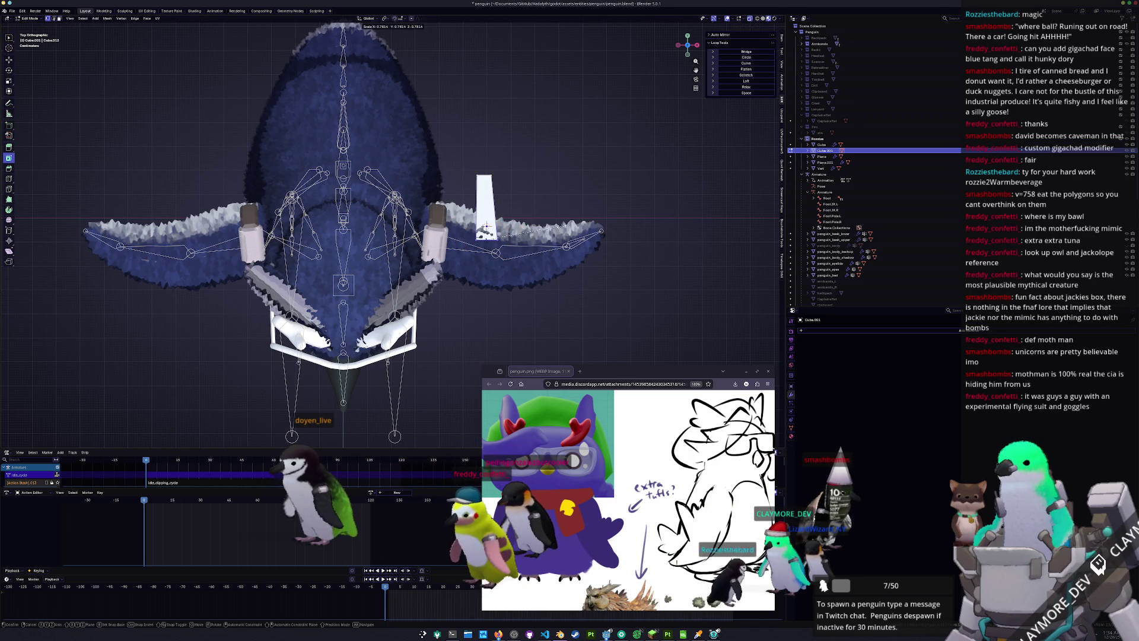
Give the cube a Subdivision Surface and delete selected vertices and faces in Edit Mode
{"action": "key", "text": "ctrl+1"}
{"action": "key", "text": "Tab"}
{"action": "mouse_move", "coordinate": [485, 225]}
{"action": "middle_mouse_down"}
{"action": "mouse_move", "coordinate": [516, 269]}
{"action": "mouse_move", "coordinate": [538, 266]}
{"action": "middle_mouse_up"}
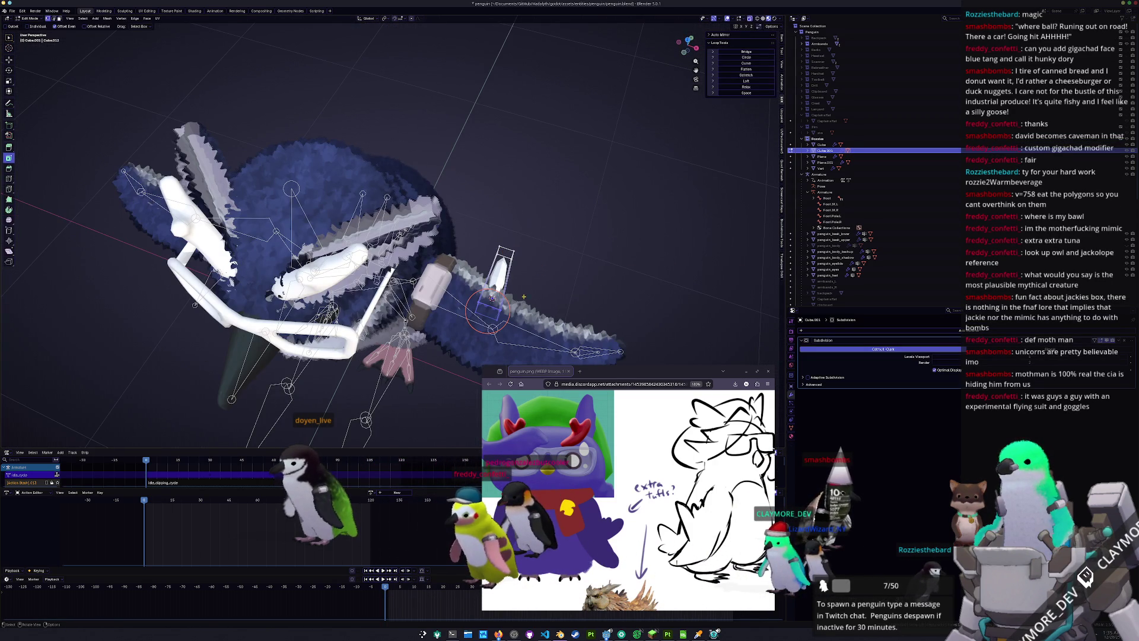
{"action": "key", "text": "x"}
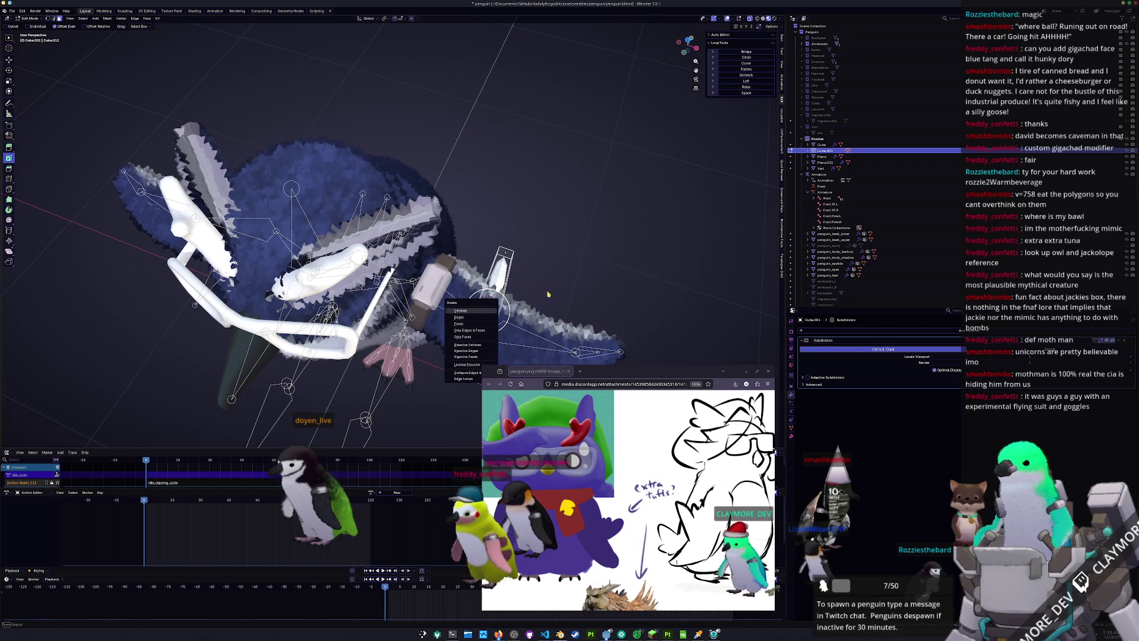
{"action": "left_click", "coordinate": [490, 311]}
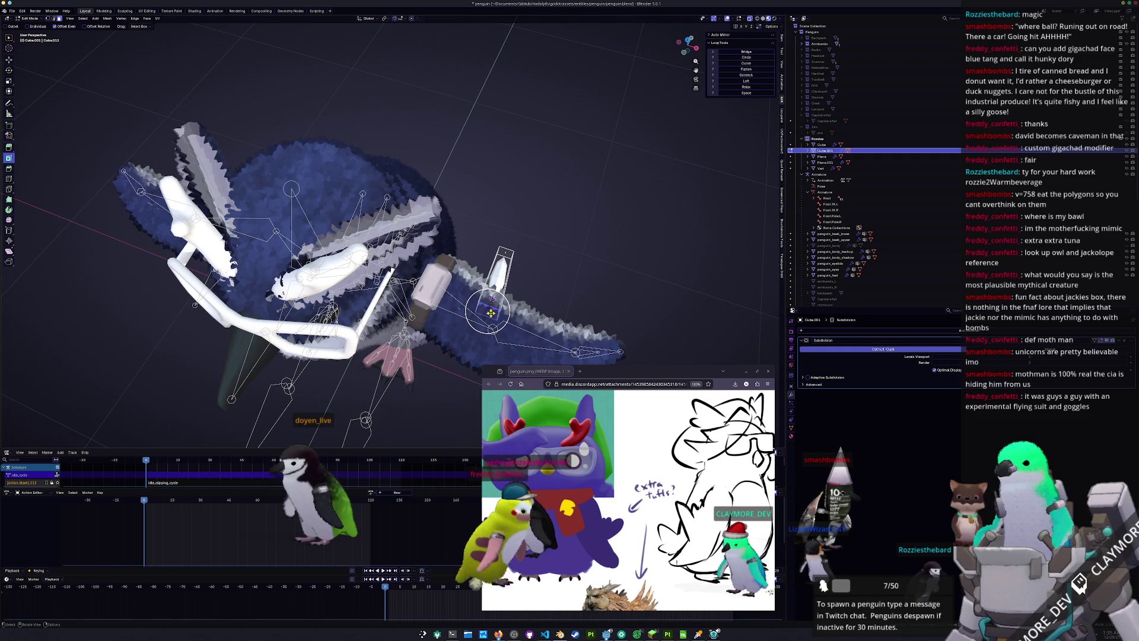
{"action": "key", "text": "x"}
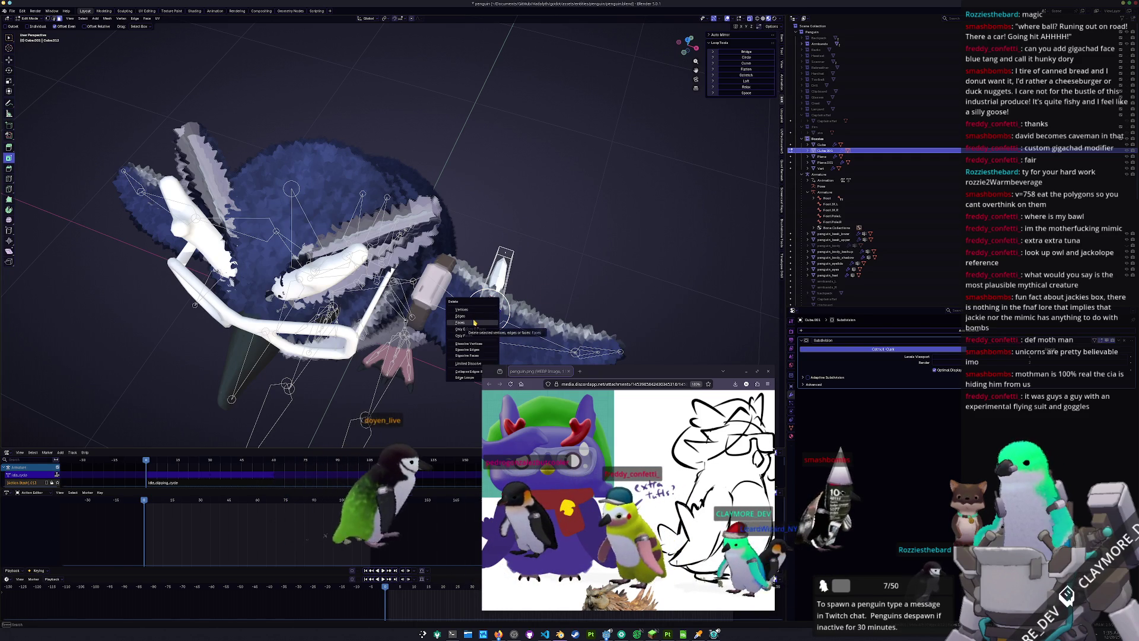
{"action": "left_click", "coordinate": [474, 323]}
{"action": "mouse_move", "coordinate": [471, 314]}
{"action": "middle_mouse_down"}
{"action": "mouse_move", "coordinate": [424, 201]}
{"action": "mouse_move", "coordinate": [444, 269]}
{"action": "mouse_move", "coordinate": [458, 263]}
{"action": "middle_mouse_up"}
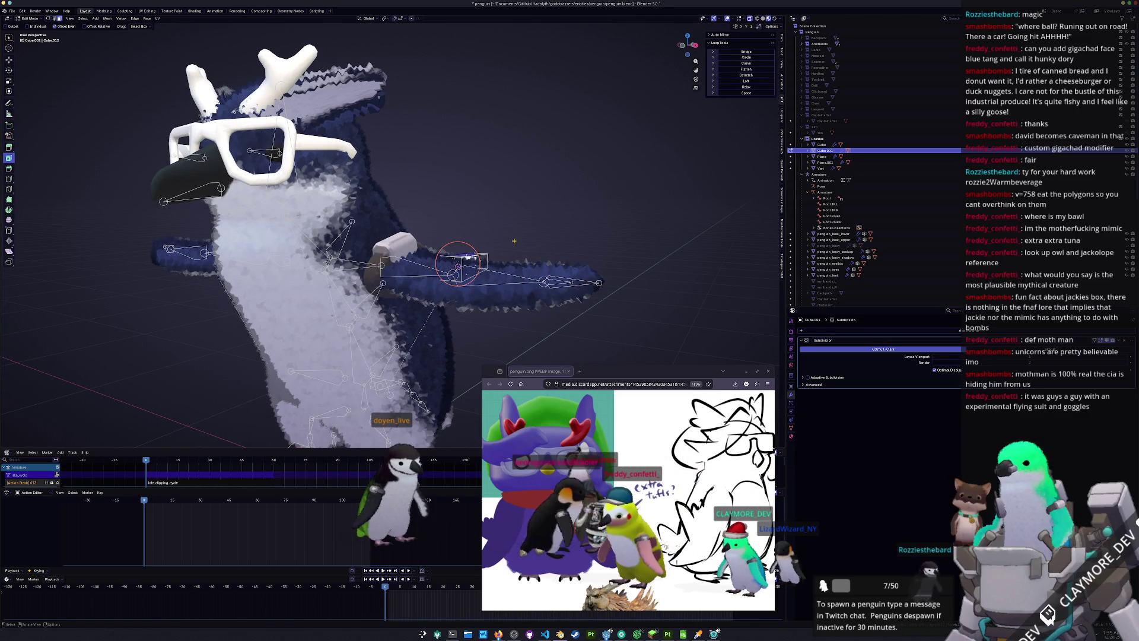
Squash the tuft piece vertically along Z twice to make it a slim blade
{"action": "key", "text": "s"}
{"action": "key", "text": "z"}
{"action": "left_click", "coordinate": [499, 250]}
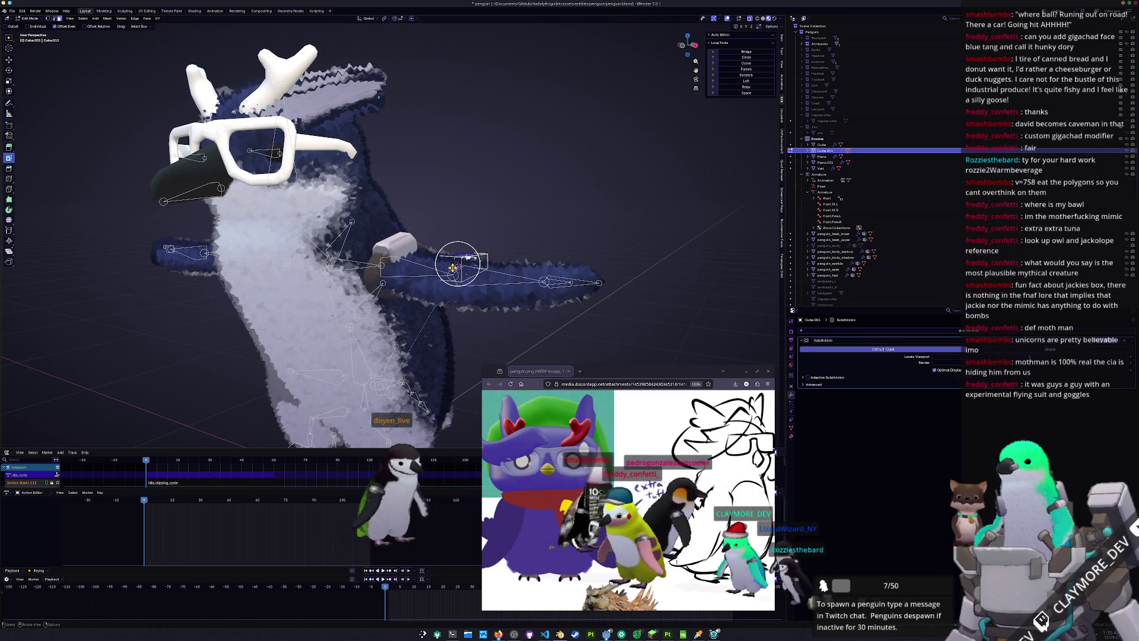
{"action": "scroll", "coordinate": [501, 276], "scroll_direction": "up", "scroll_amount": 5}
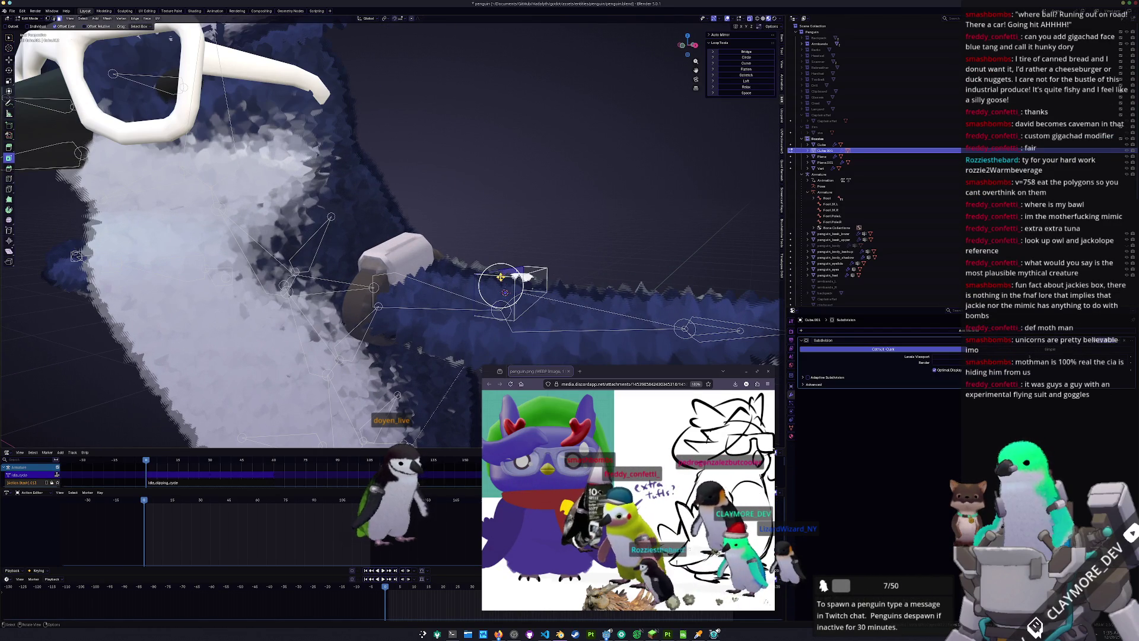
{"action": "middle_click_drag", "start_coordinate": [585, 292], "coordinate": [623, 285]}
{"action": "key", "text": "s"}
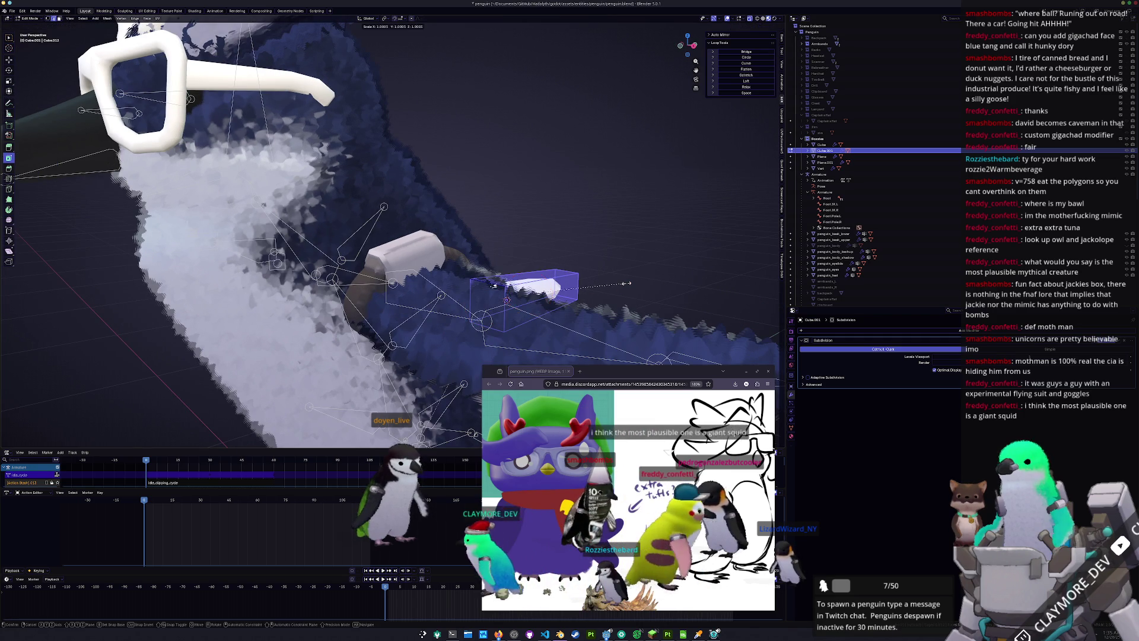
{"action": "key", "text": "z"}
{"action": "left_click", "coordinate": [639, 291]}
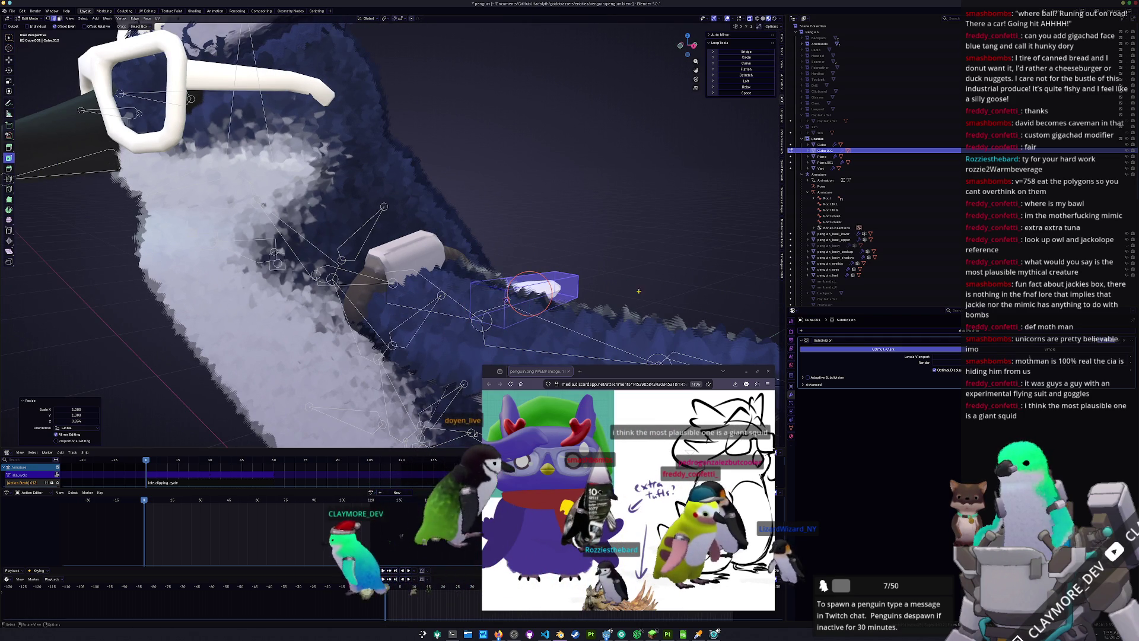
In top view, rotate the tuft a few degrees and nudge it sideways along X
{"action": "key", "text": "KP_3"}
{"action": "key", "text": "KP_7"}
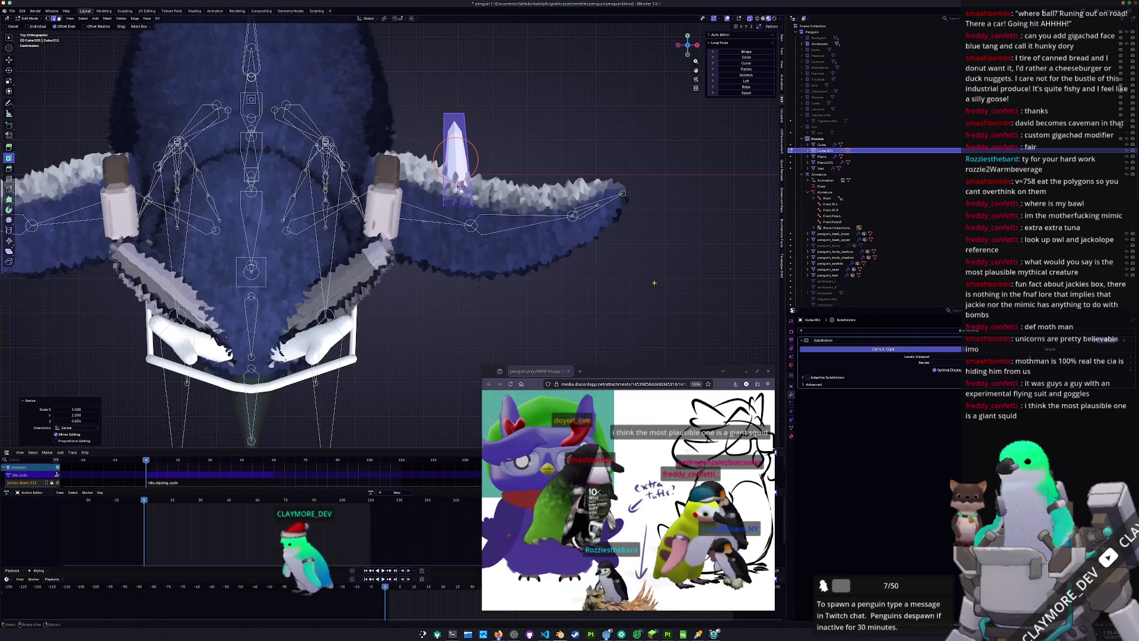
{"action": "key", "text": "r"}
{"action": "left_click", "coordinate": [525, 181]}
{"action": "key", "text": "g"}
{"action": "key", "text": "x"}
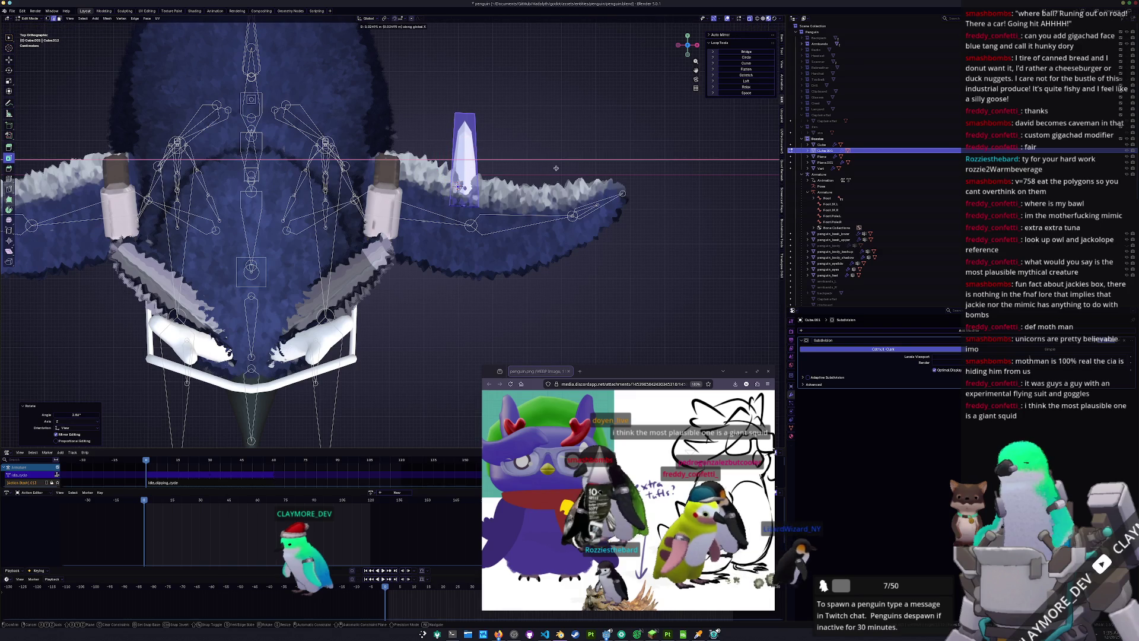
{"action": "left_click", "coordinate": [552, 170]}
{"action": "key", "text": "r"}
{"action": "right_click", "coordinate": [568, 166]}
{"action": "middle_click_drag", "start_coordinate": [568, 166], "coordinate": [504, 261]}
Shorten the tuft along Z once more and return to Object Mode
{"action": "key", "text": "s"}
{"action": "key", "text": "z"}
{"action": "left_click", "coordinate": [490, 273]}
{"action": "middle_click_drag", "start_coordinate": [586, 239], "coordinate": [649, 285]}
{"action": "right_click", "coordinate": [622, 293]}
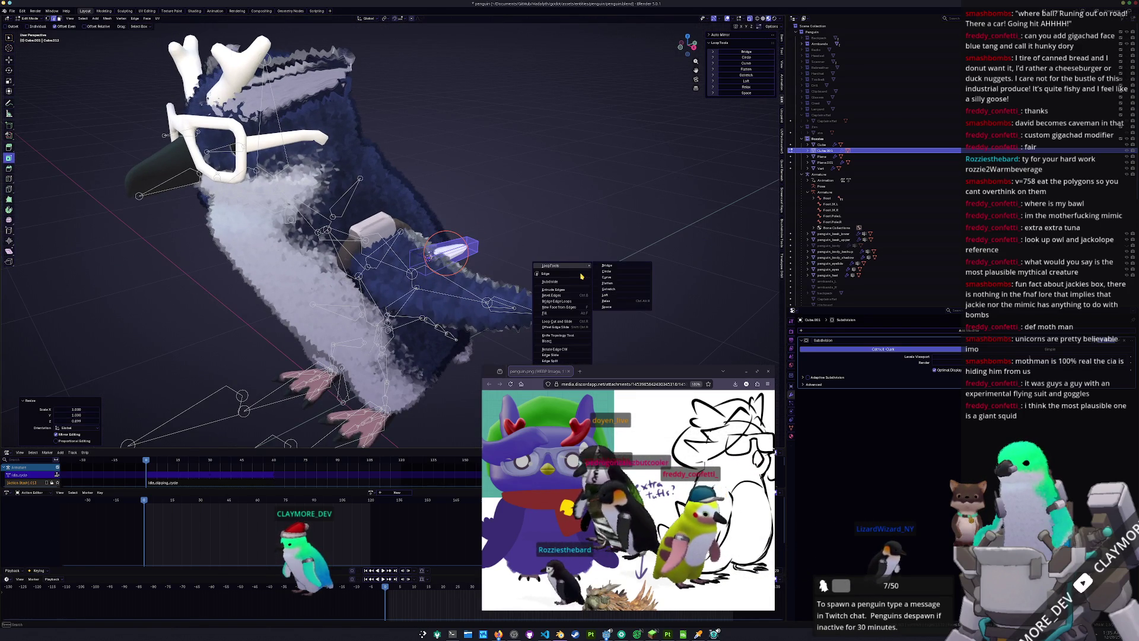
{"action": "key", "text": "Escape"}
{"action": "key", "text": "Tab"}
{"action": "right_click", "coordinate": [581, 224]}
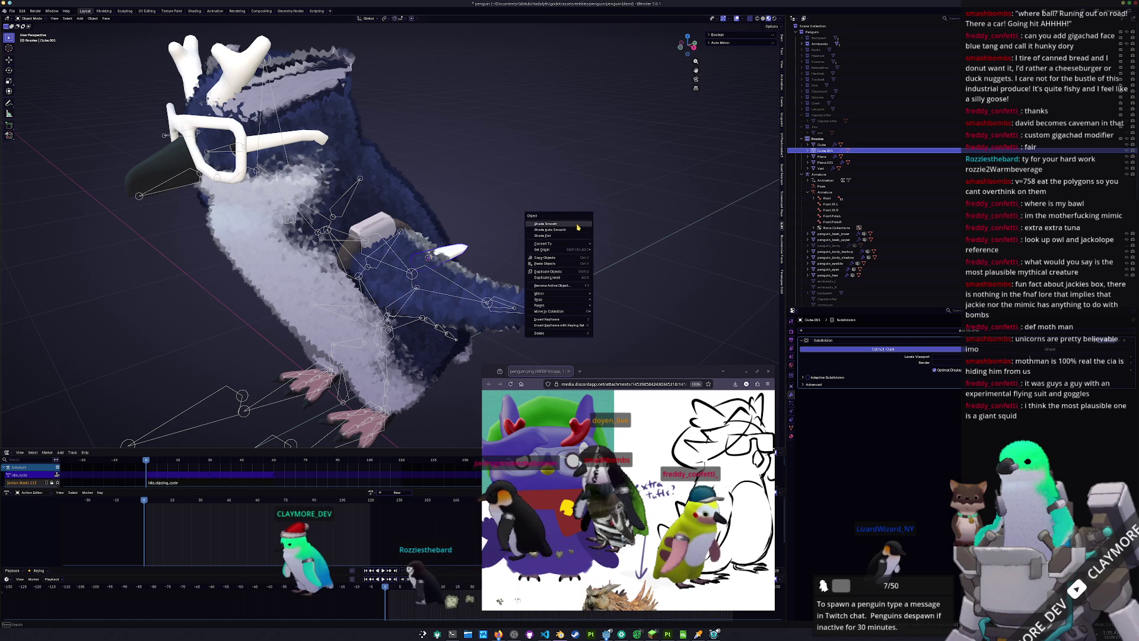
Shade the tuft smooth and reposition some of its vertices from the top view
{"action": "left_click", "coordinate": [580, 224]}
{"action": "scroll", "coordinate": [576, 237], "scroll_direction": "up", "scroll_amount": 3}
{"action": "middle_click_drag", "start_coordinate": [577, 237], "coordinate": [567, 271]}
{"action": "scroll", "coordinate": [567, 272], "scroll_direction": "down", "scroll_amount": 3}
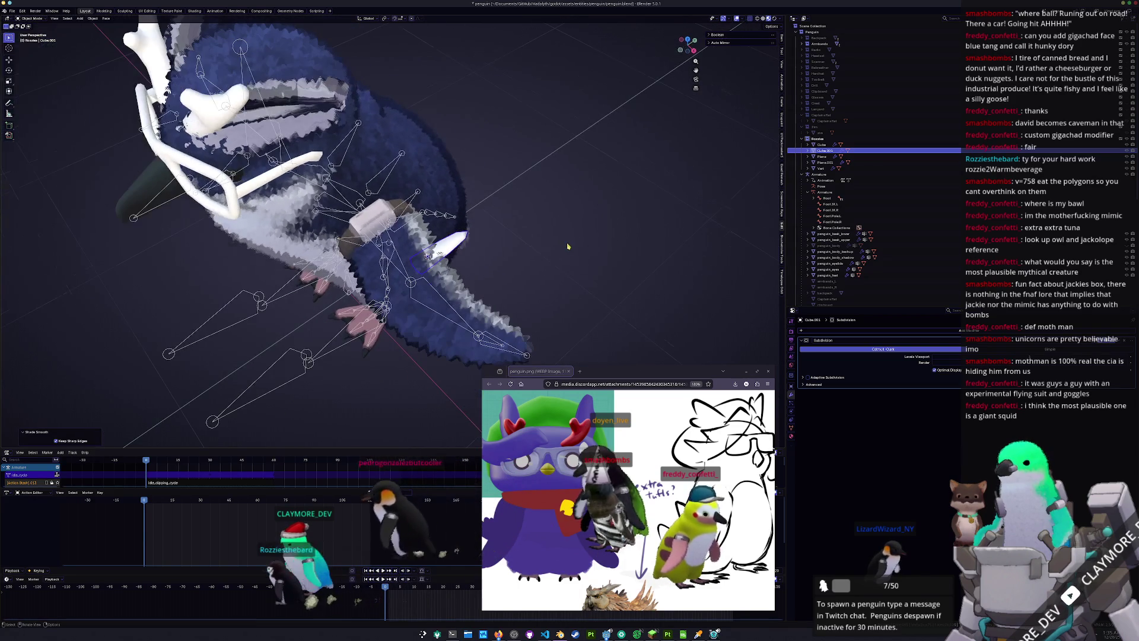
{"action": "key", "text": "KP_7"}
{"action": "scroll", "coordinate": [488, 254], "scroll_direction": "up", "scroll_amount": 2}
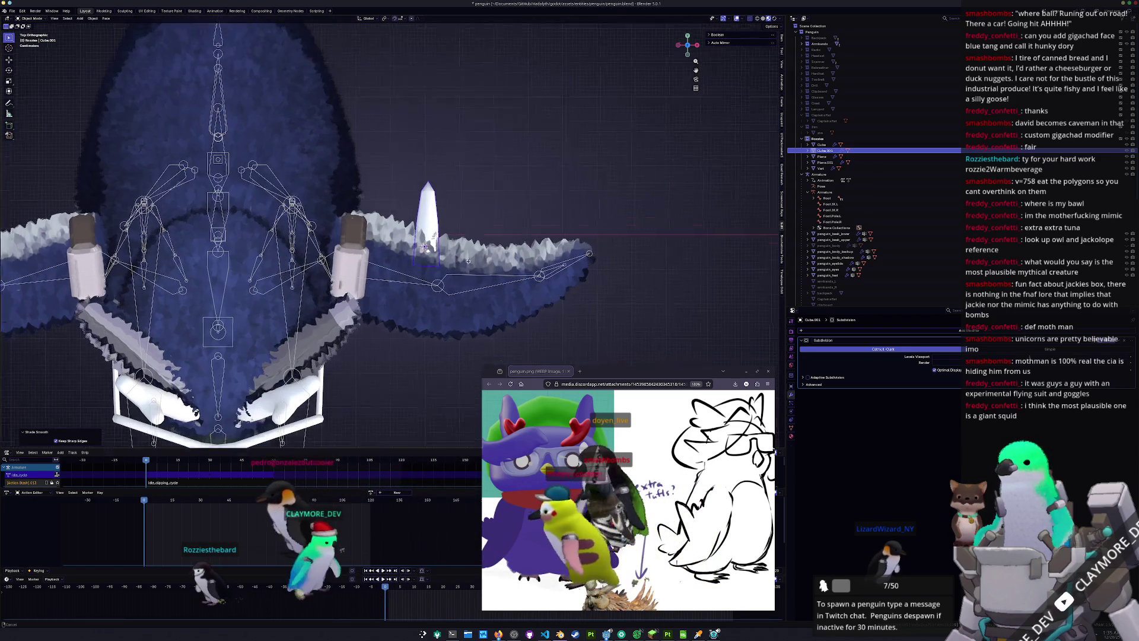
{"action": "key", "text": "Tab"}
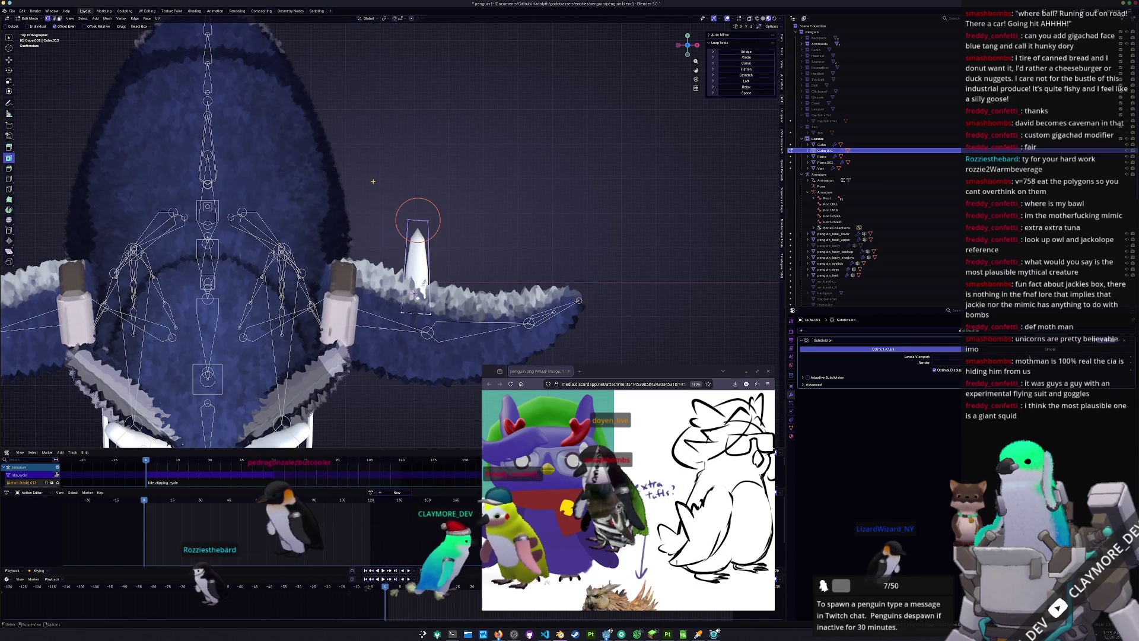
{"action": "left_click_drag", "start_coordinate": [483, 252], "coordinate": [466, 243]}
{"action": "key", "text": "g"}
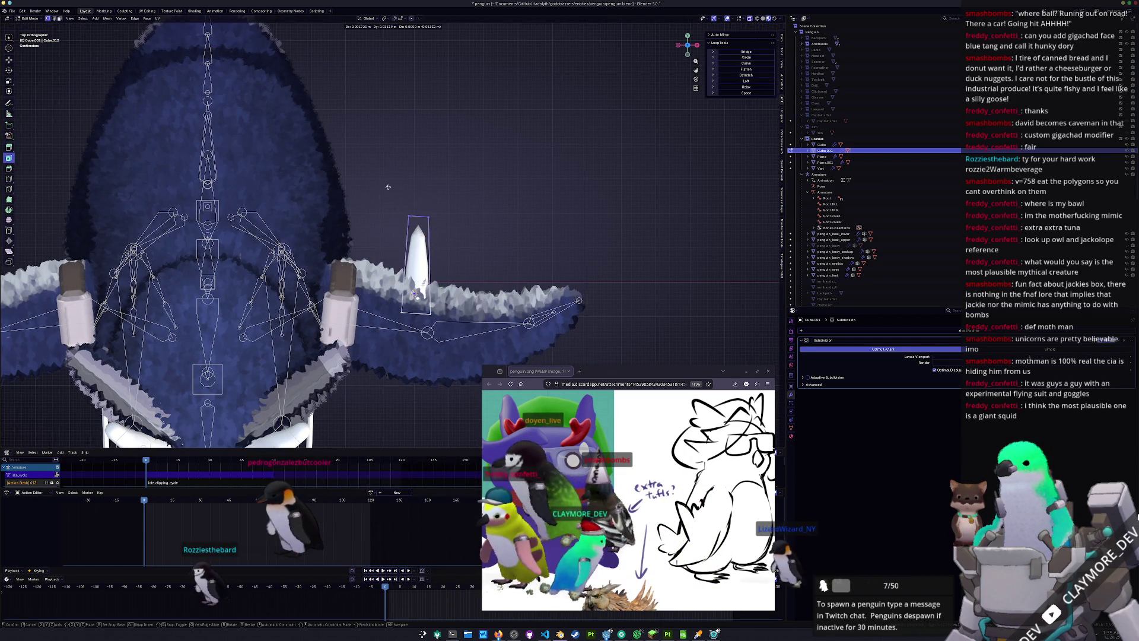
{"action": "left_click", "coordinate": [388, 168]}
{"action": "key", "text": "Tab"}
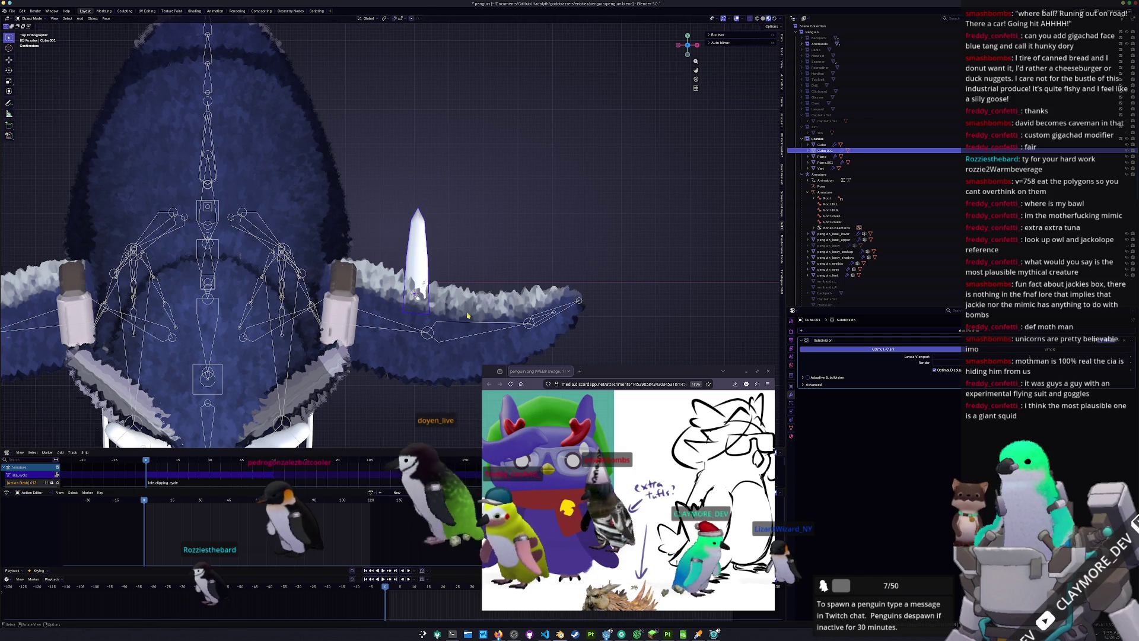
Duplicate the tuft into a smaller, tilted second spike beside the first
{"action": "key", "text": "shift+d"}
{"action": "left_click", "coordinate": [496, 294]}
{"action": "key", "text": "r"}
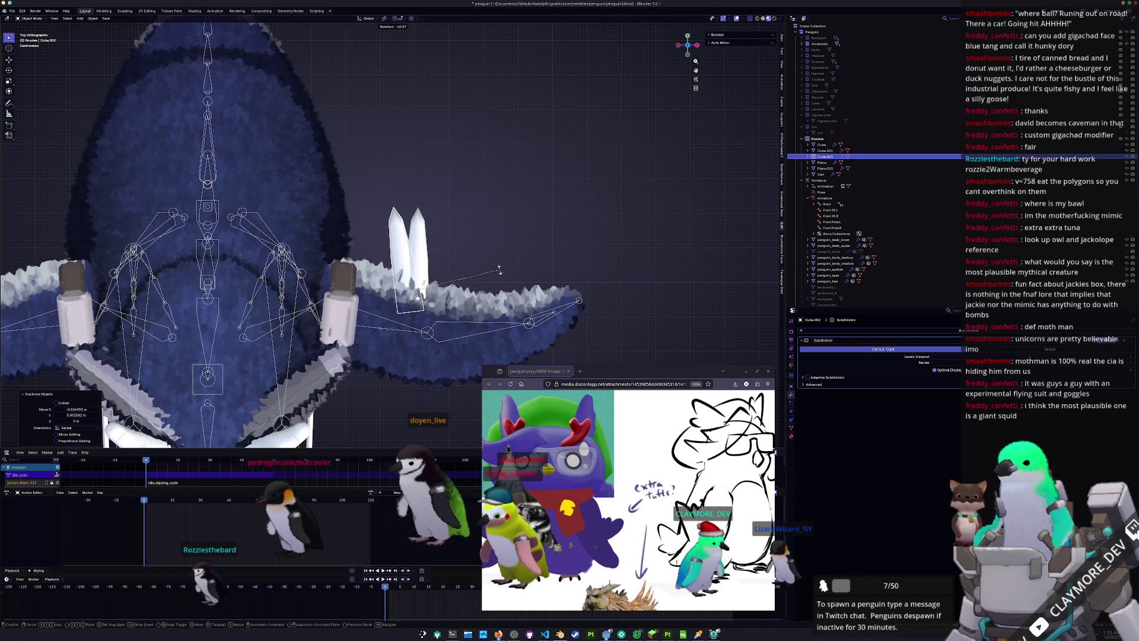
{"action": "left_click", "coordinate": [498, 270]}
{"action": "key", "text": "s"}
{"action": "left_click", "coordinate": [470, 272]}
{"action": "key", "text": "g"}
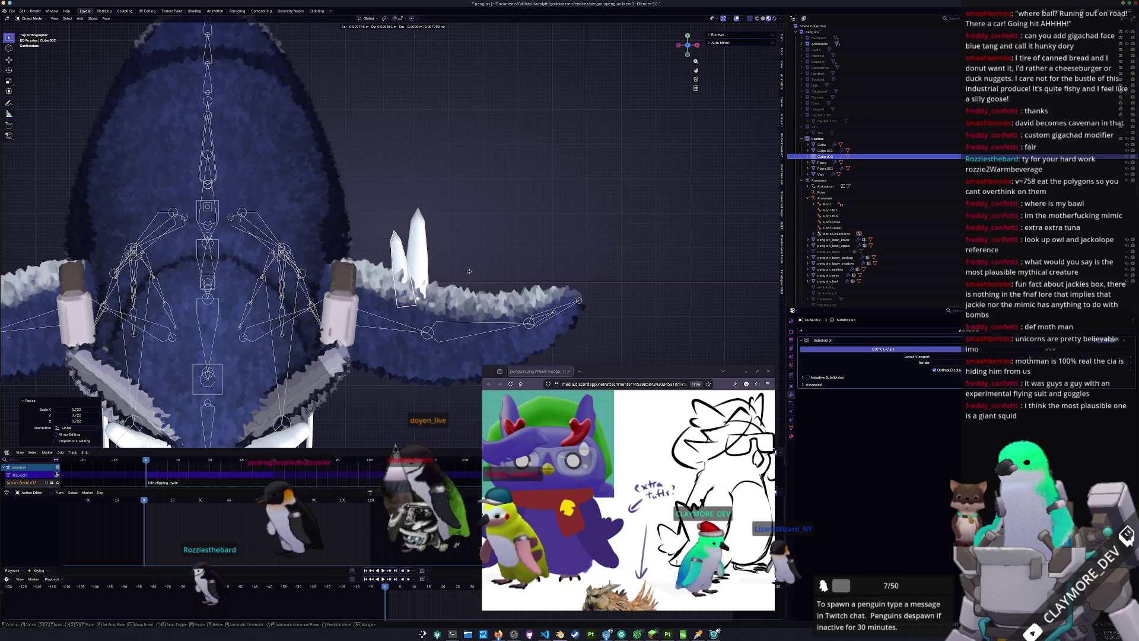
{"action": "left_click", "coordinate": [470, 271]}
Make a third tuft copy and rotate it slightly
{"action": "key", "text": "shift+d"}
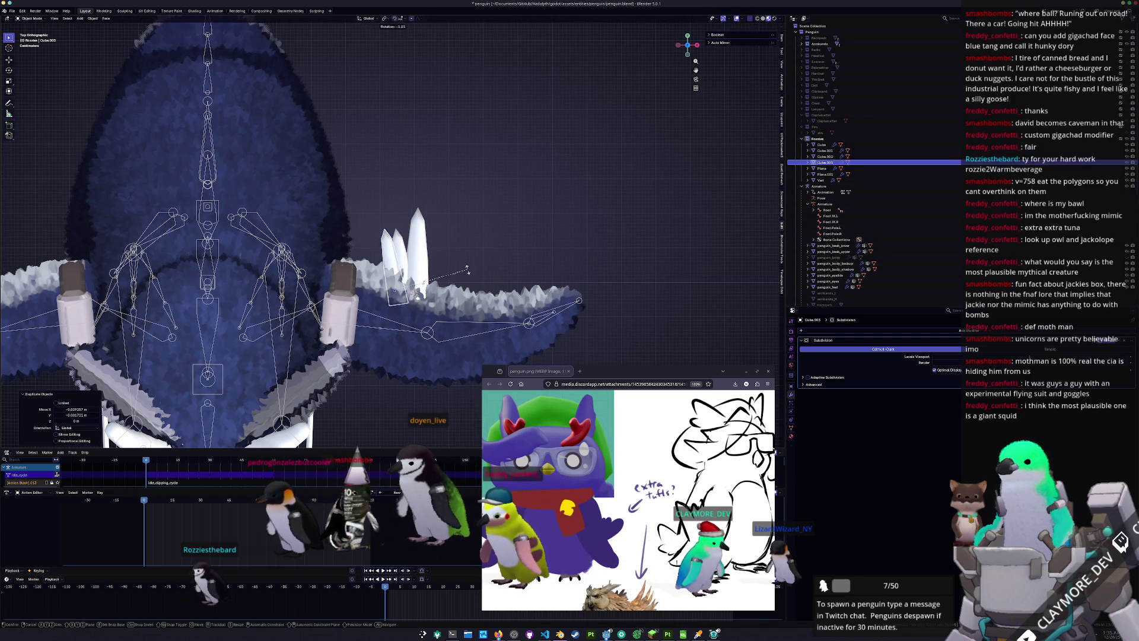
{"action": "left_click", "coordinate": [461, 260]}
{"action": "key", "text": "s"}
{"action": "key", "text": "Escape"}
{"action": "key", "text": "r"}
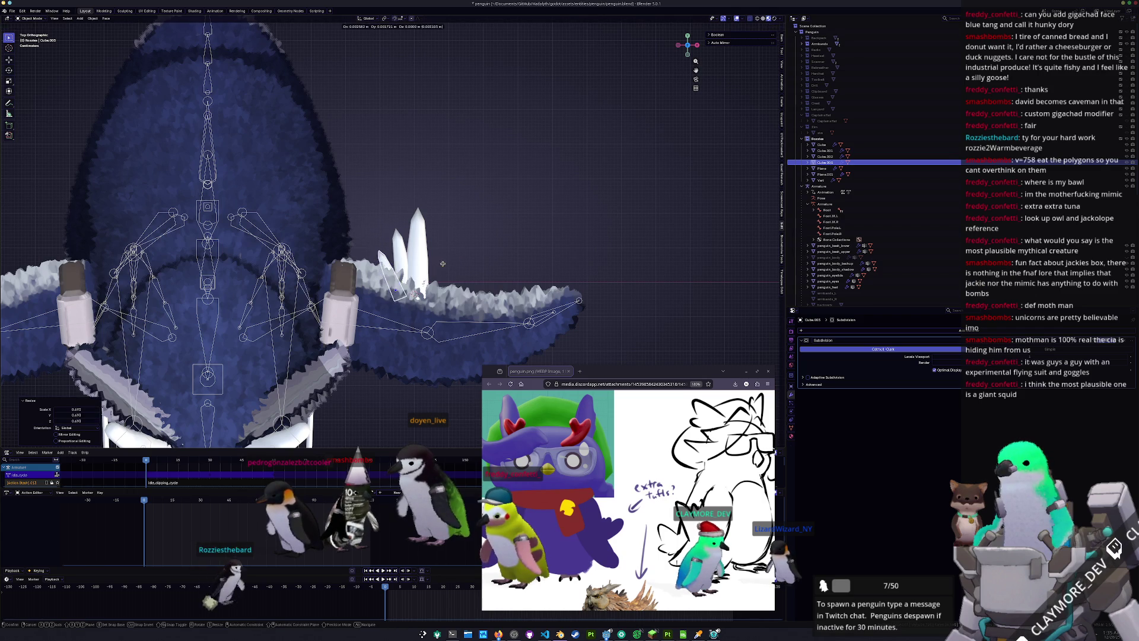
{"action": "left_click", "coordinate": [450, 270]}
Select all three tufts and apply their scale
{"action": "left_click", "coordinate": [419, 243], "text": "shift"}
{"action": "left_click", "coordinate": [400, 249], "text": "shift"}
{"action": "mouse_move", "coordinate": [399, 249]}
{"action": "middle_mouse_down"}
{"action": "mouse_move", "coordinate": [392, 255]}
{"action": "mouse_move", "coordinate": [380, 196]}
{"action": "mouse_move", "coordinate": [344, 130]}
{"action": "middle_mouse_up"}
{"action": "key", "text": "ctrl+a"}
{"action": "left_click", "coordinate": [394, 261]}
{"action": "left_click", "coordinate": [334, 111], "text": "shift"}
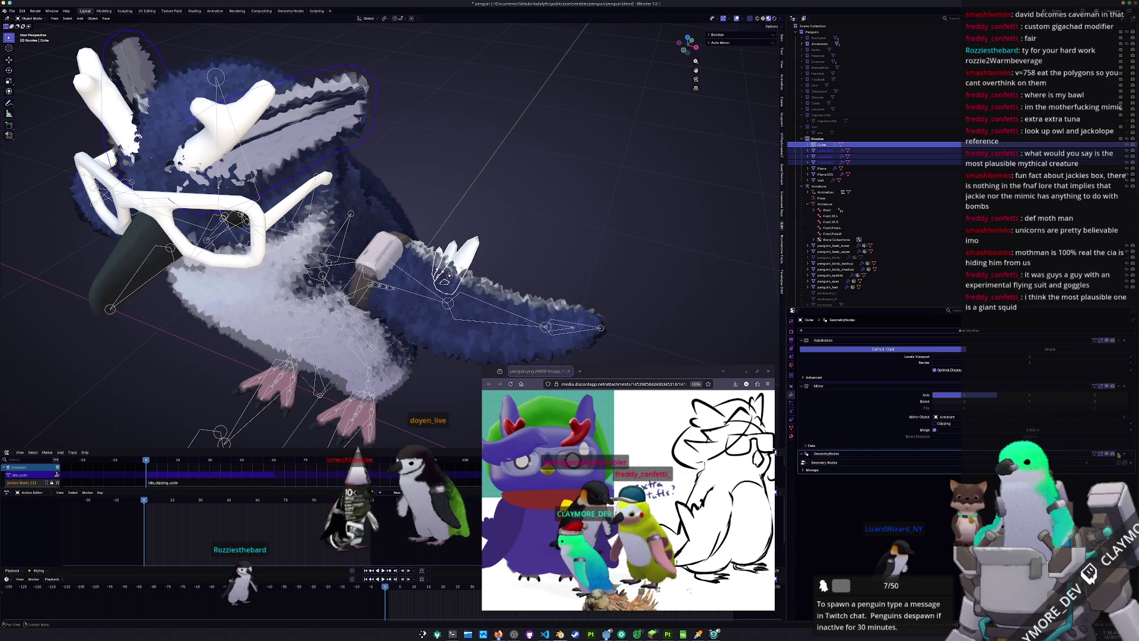
Copy the body's fur modifier onto the selected tuft pieces
{"action": "left_click", "coordinate": [1102, 473]}
{"action": "left_click", "coordinate": [657, 292]}
{"action": "middle_click_drag", "start_coordinate": [657, 292], "coordinate": [602, 270]}
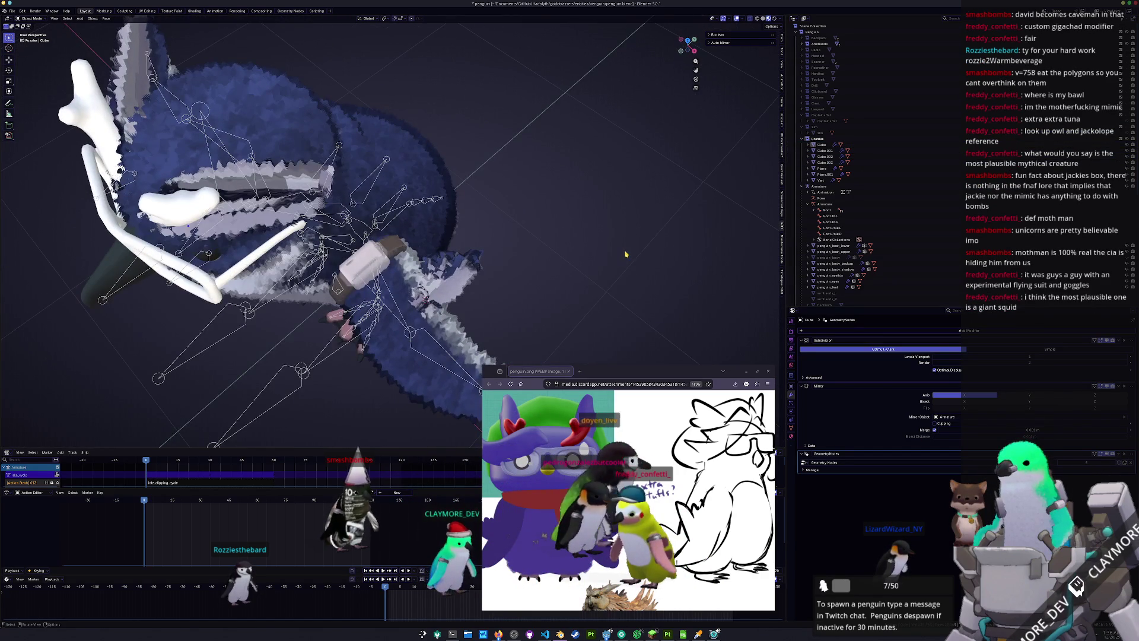
{"action": "key", "text": "KP_7"}
{"action": "scroll", "coordinate": [614, 244], "scroll_direction": "up", "scroll_amount": 1}
Select the first tuft, add the other two, and enter Edit Mode on all three
{"action": "left_click", "coordinate": [481, 229]}
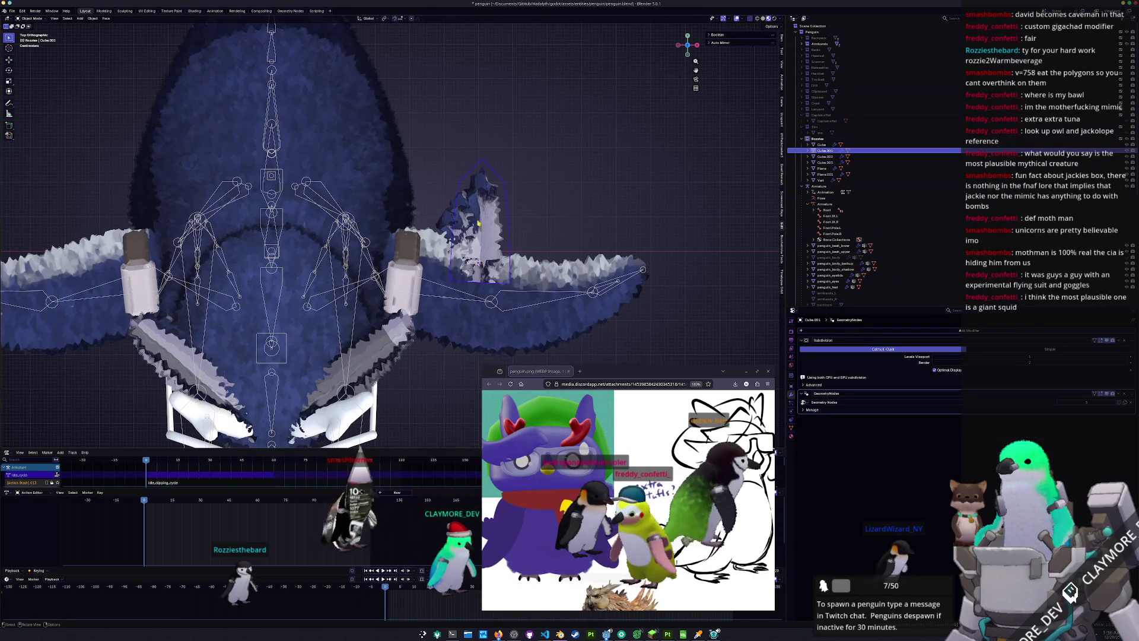
{"action": "key", "text": "s"}
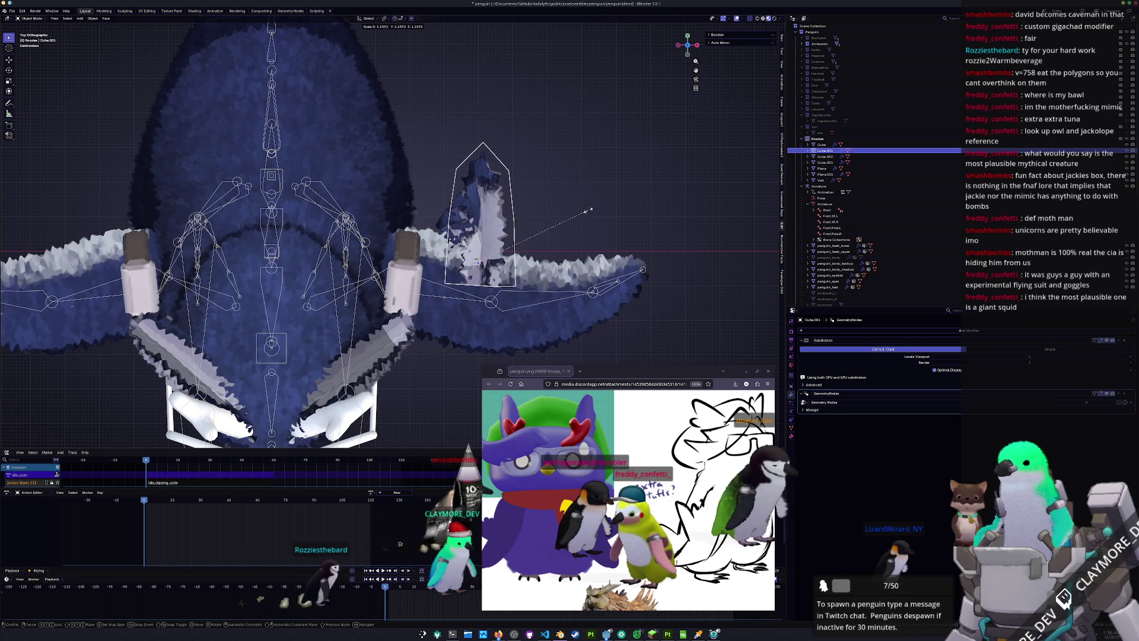
{"action": "key", "text": "Escape"}
{"action": "key", "text": "Tab"}
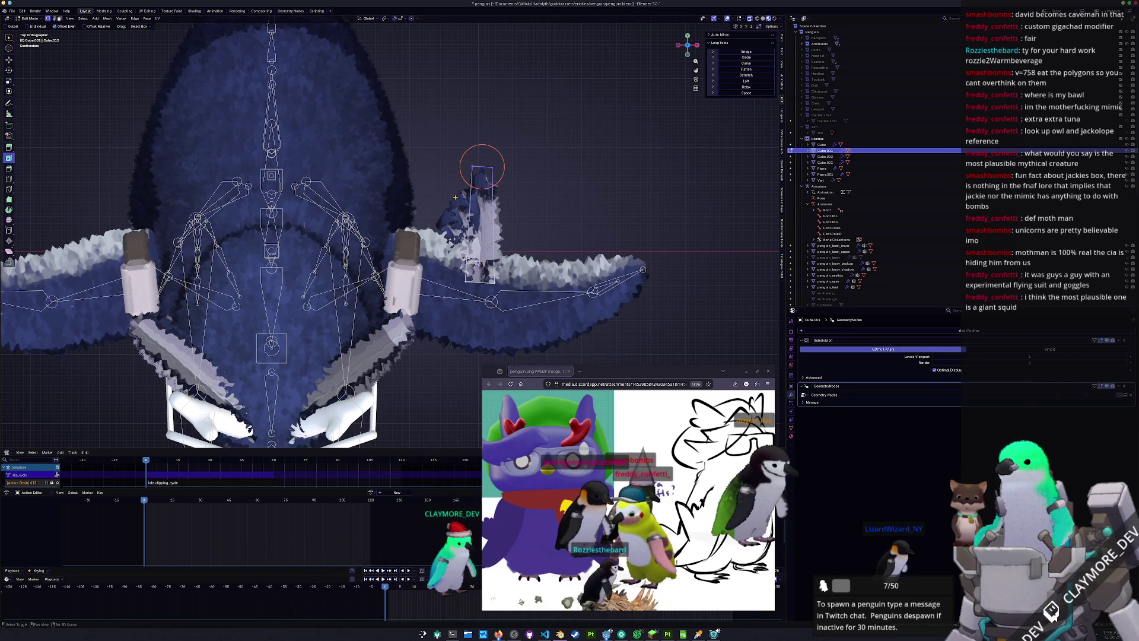
{"action": "key", "text": "Tab"}
{"action": "left_click", "coordinate": [469, 196], "text": "shift"}
{"action": "left_click", "coordinate": [462, 190], "text": "shift"}
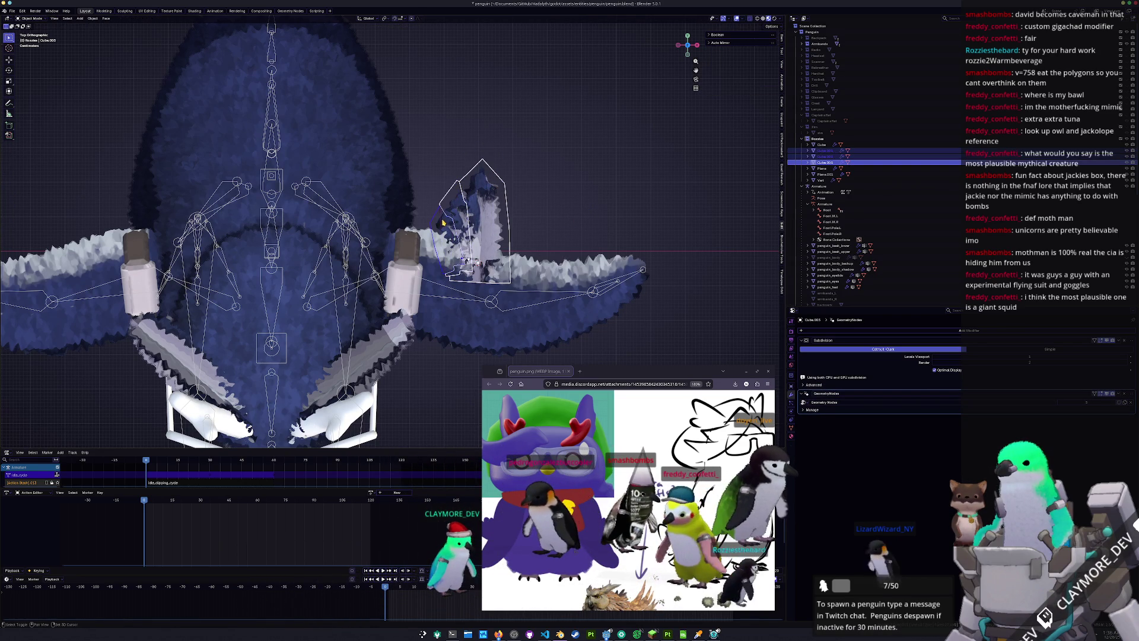
{"action": "key", "text": "Tab"}
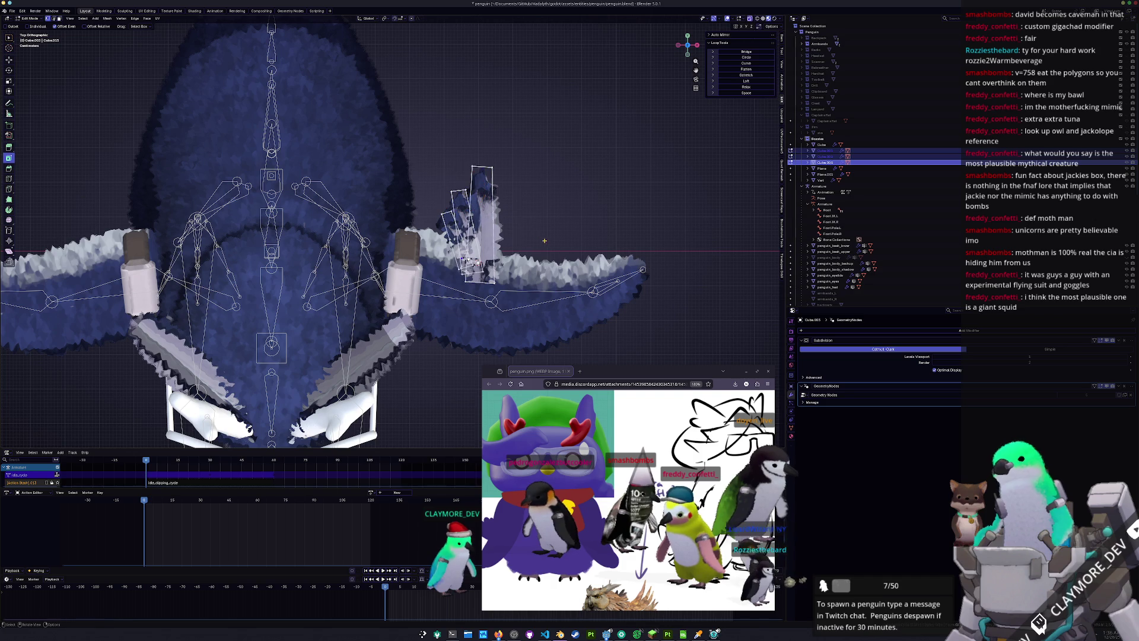
Move the tufts' raised faces up and left, then edge-slide their upper loop
{"action": "left_click_drag", "start_coordinate": [544, 241], "coordinate": [387, 130]}
{"action": "key", "text": "g"}
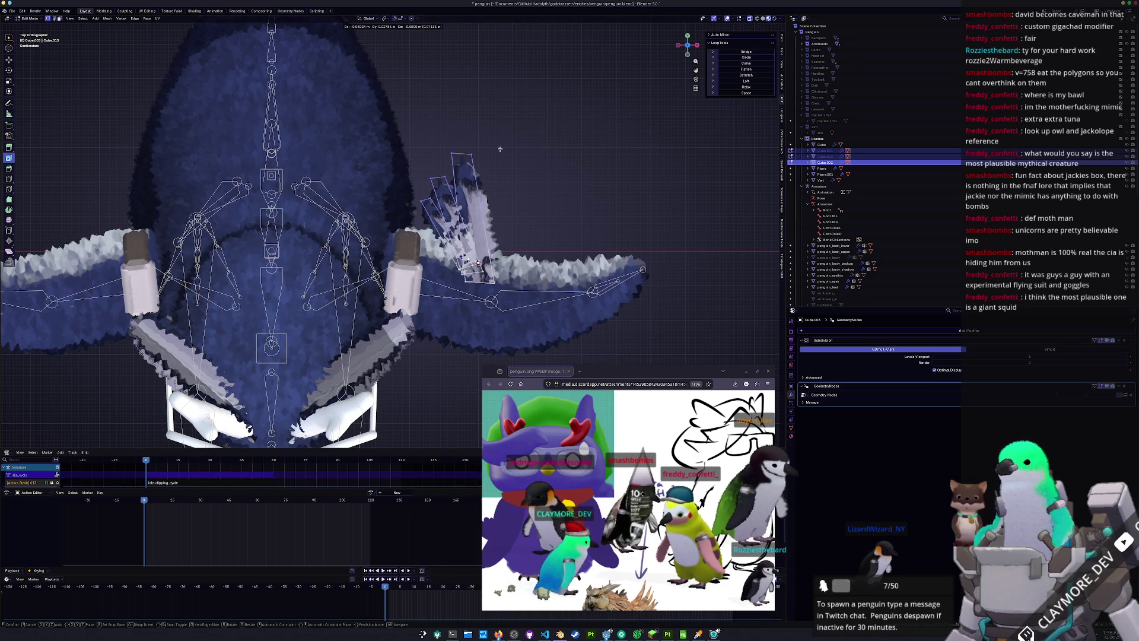
{"action": "left_click", "coordinate": [493, 149]}
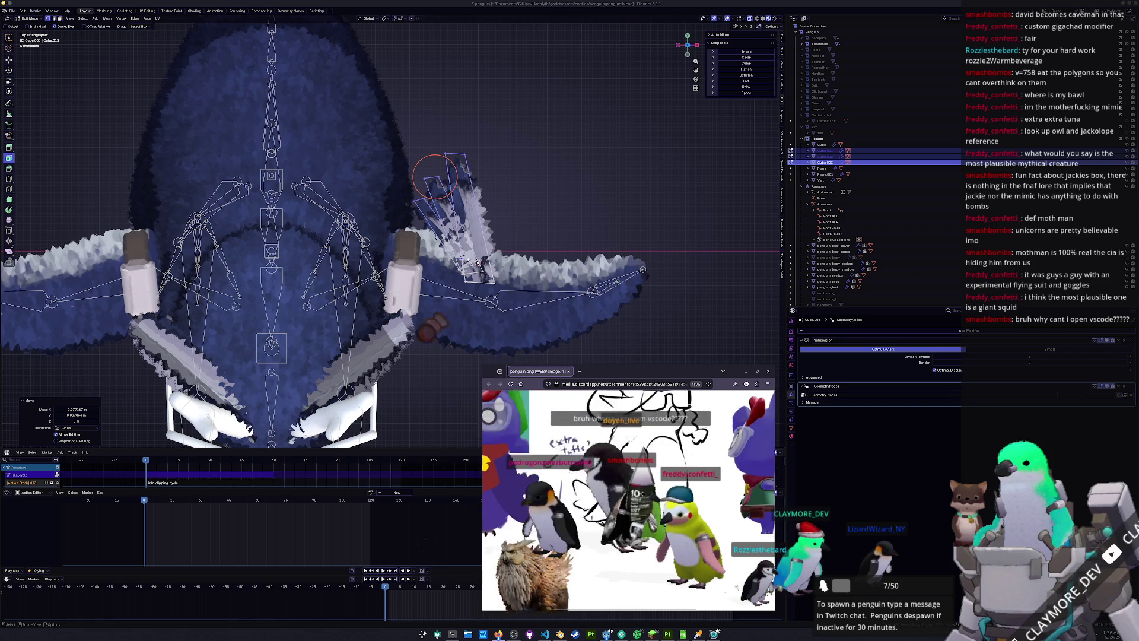
{"action": "key", "text": "Escape"}
{"action": "left_click_drag", "start_coordinate": [522, 194], "coordinate": [443, 127]}
{"action": "key", "text": "g"}
{"action": "key", "text": "g"}
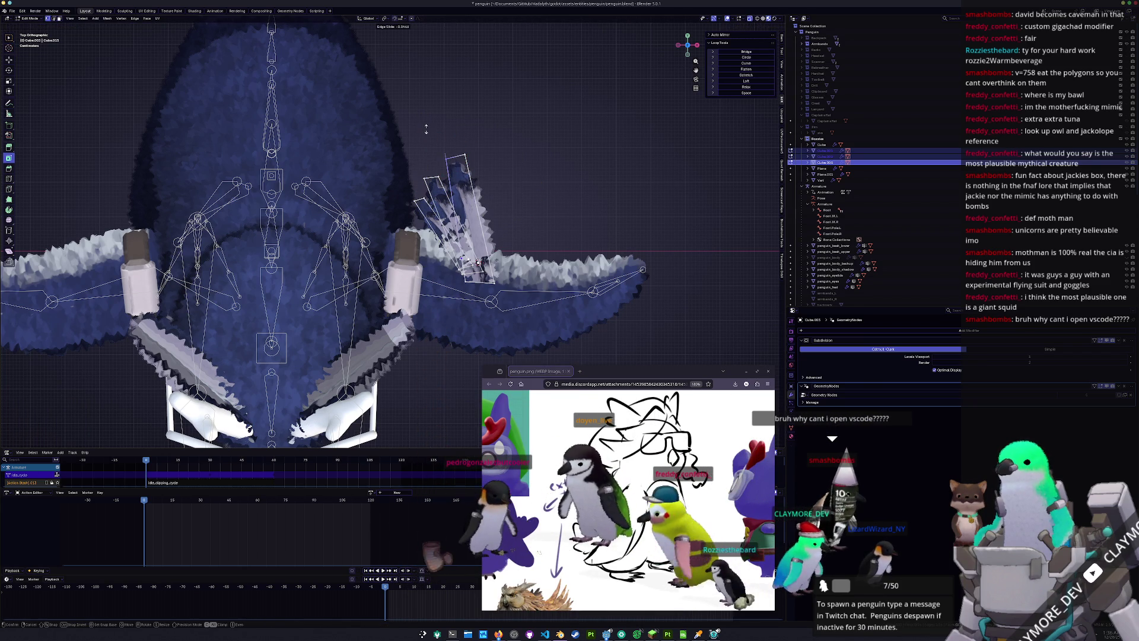
{"action": "left_click", "coordinate": [426, 129]}
Edge-slide a second set of edges, then flatten the tufts along Z in Object Mode
{"action": "scroll", "coordinate": [485, 136], "scroll_direction": "up", "scroll_amount": 2}
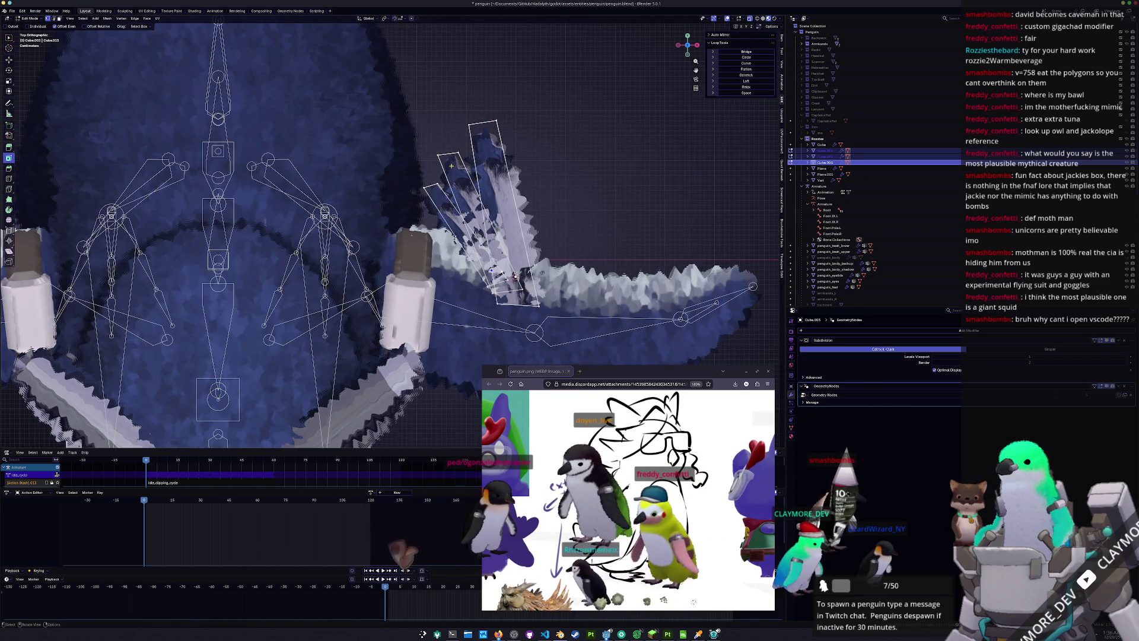
{"action": "left_click", "coordinate": [439, 159]}
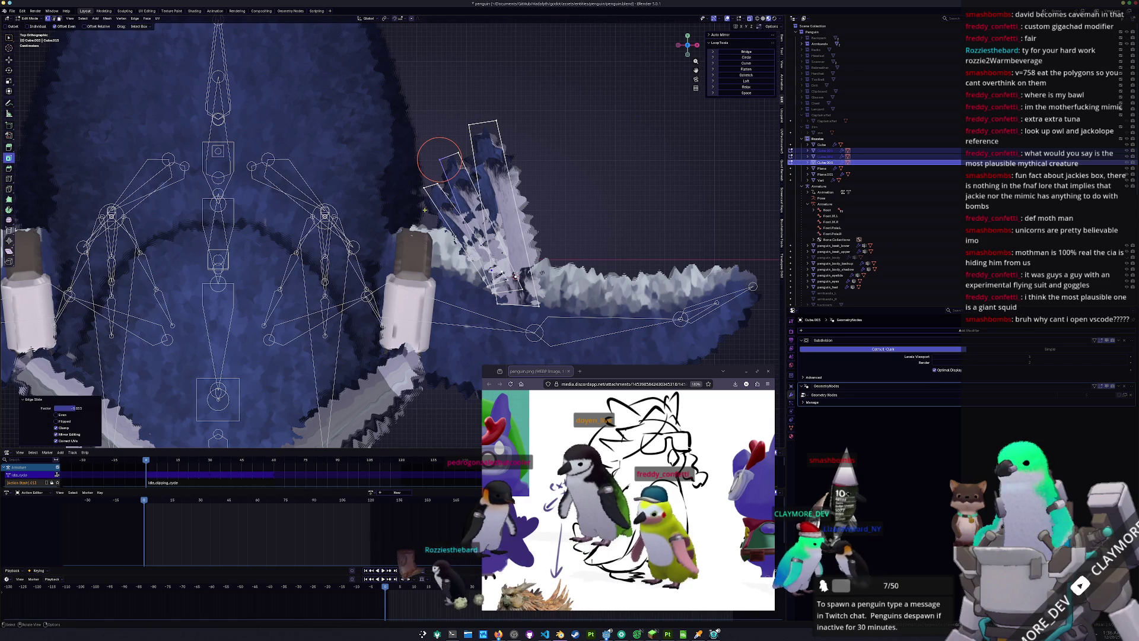
{"action": "key", "text": "g"}
{"action": "key", "text": "g"}
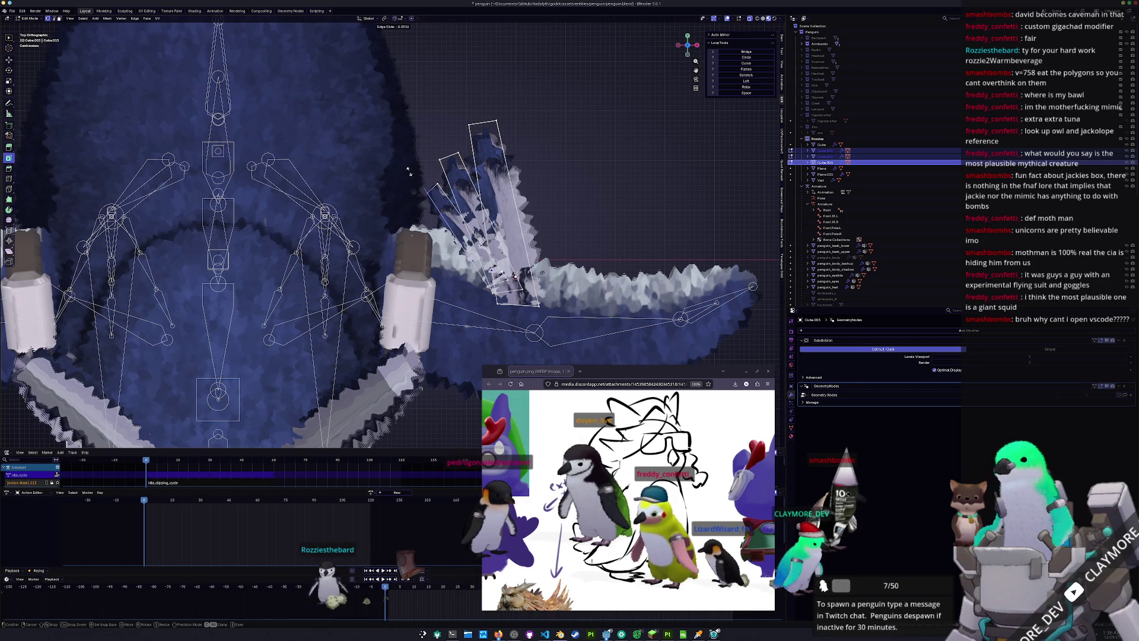
{"action": "left_click", "coordinate": [408, 171]}
{"action": "scroll", "coordinate": [474, 196], "scroll_direction": "down", "scroll_amount": 1}
{"action": "key", "text": "Tab"}
{"action": "mouse_move", "coordinate": [531, 216]}
{"action": "middle_mouse_down"}
{"action": "mouse_move", "coordinate": [510, 232]}
{"action": "mouse_move", "coordinate": [533, 211]}
{"action": "mouse_move", "coordinate": [517, 228]}
{"action": "mouse_move", "coordinate": [527, 221]}
{"action": "mouse_move", "coordinate": [405, 236]}
{"action": "mouse_move", "coordinate": [516, 235]}
{"action": "middle_mouse_up"}
{"action": "key", "text": "s"}
{"action": "key", "text": "z"}
{"action": "left_click", "coordinate": [529, 217]}
{"action": "left_click", "coordinate": [558, 216]}
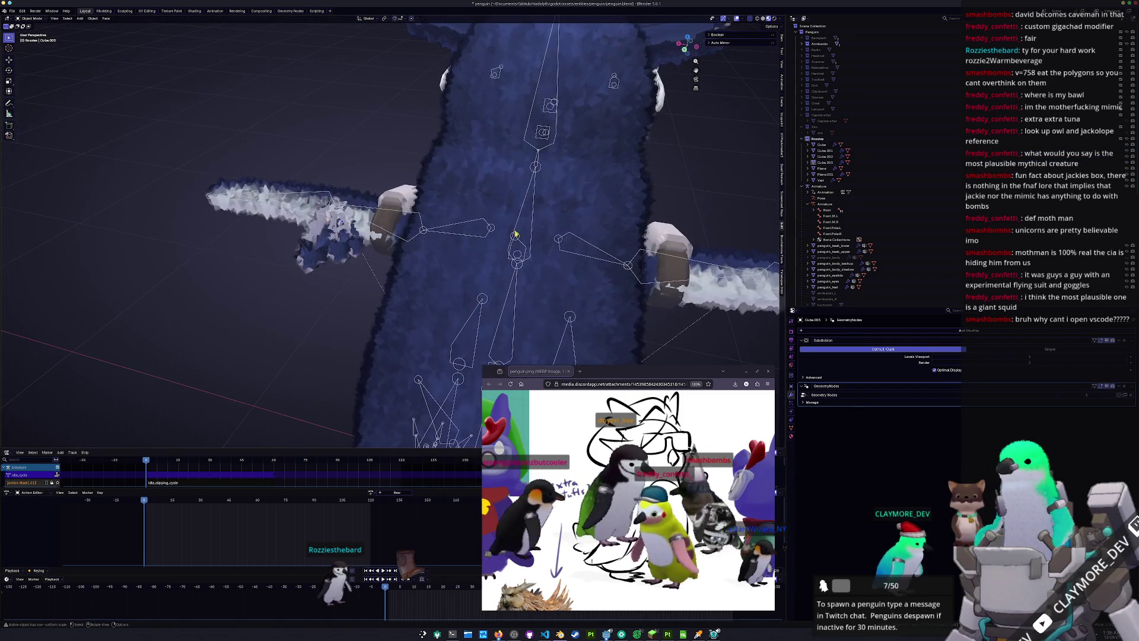
Select the mirrored Cube on the head and zoom in on it from Front view
{"action": "mouse_move", "coordinate": [350, 269]}
{"action": "middle_mouse_down"}
{"action": "mouse_move", "coordinate": [343, 248]}
{"action": "mouse_move", "coordinate": [318, 243]}
{"action": "mouse_move", "coordinate": [312, 212]}
{"action": "middle_mouse_up"}
{"action": "left_click", "coordinate": [321, 257], "text": "shift"}
{"action": "left_click", "coordinate": [321, 256], "text": "shift"}
{"action": "left_click", "coordinate": [312, 212], "text": "shift"}
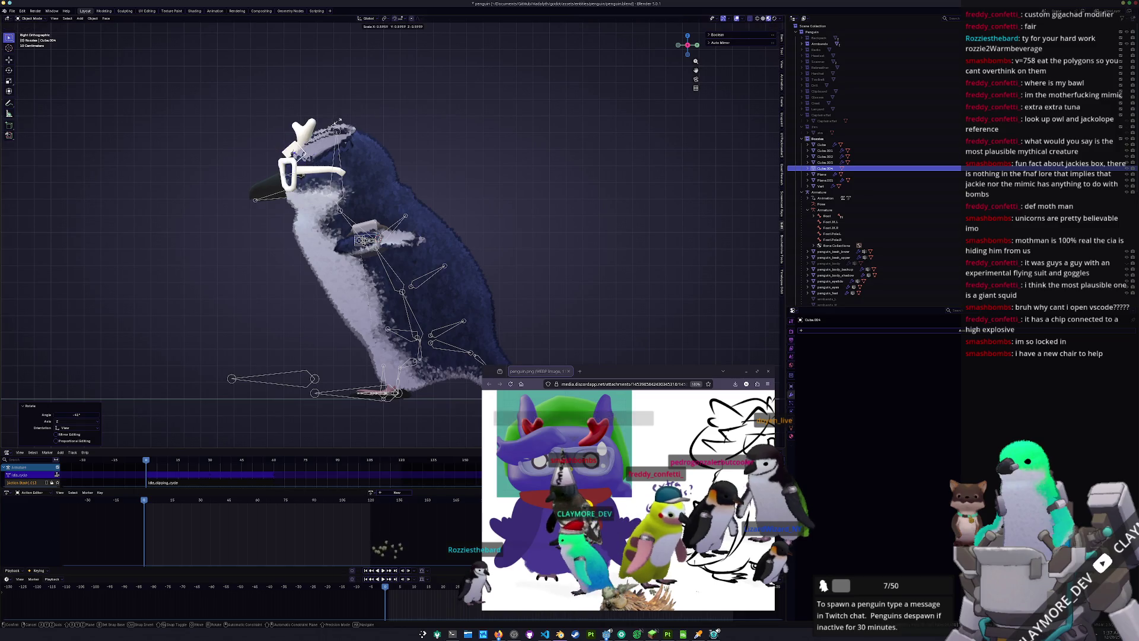
{"action": "key", "text": "KP_1"}
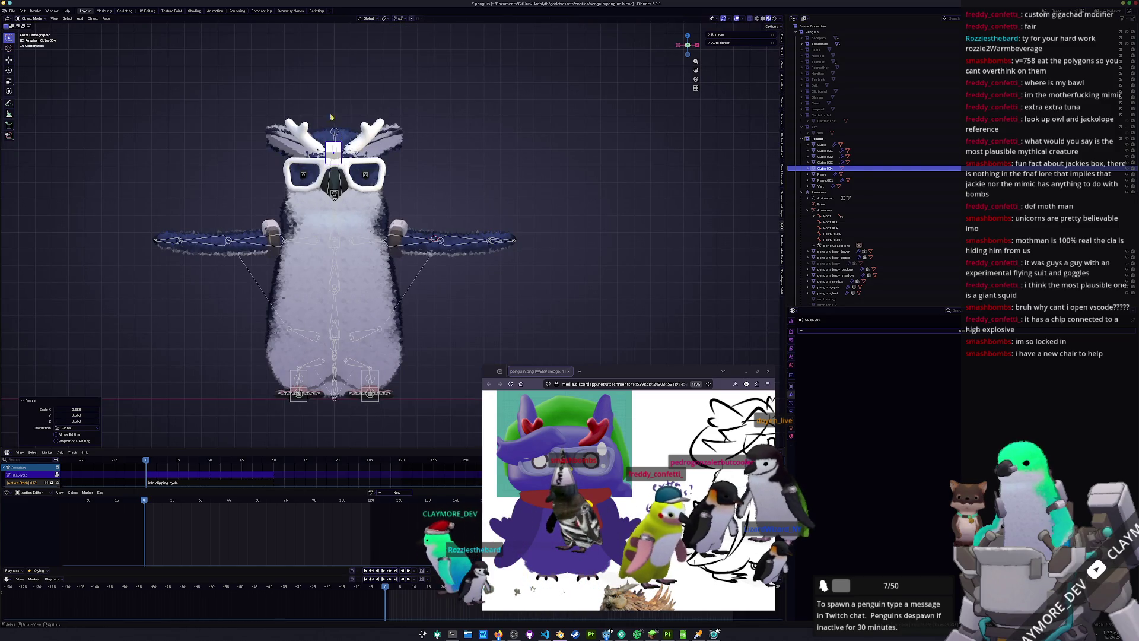
{"action": "scroll", "coordinate": [331, 117], "scroll_direction": "up", "scroll_amount": 3}
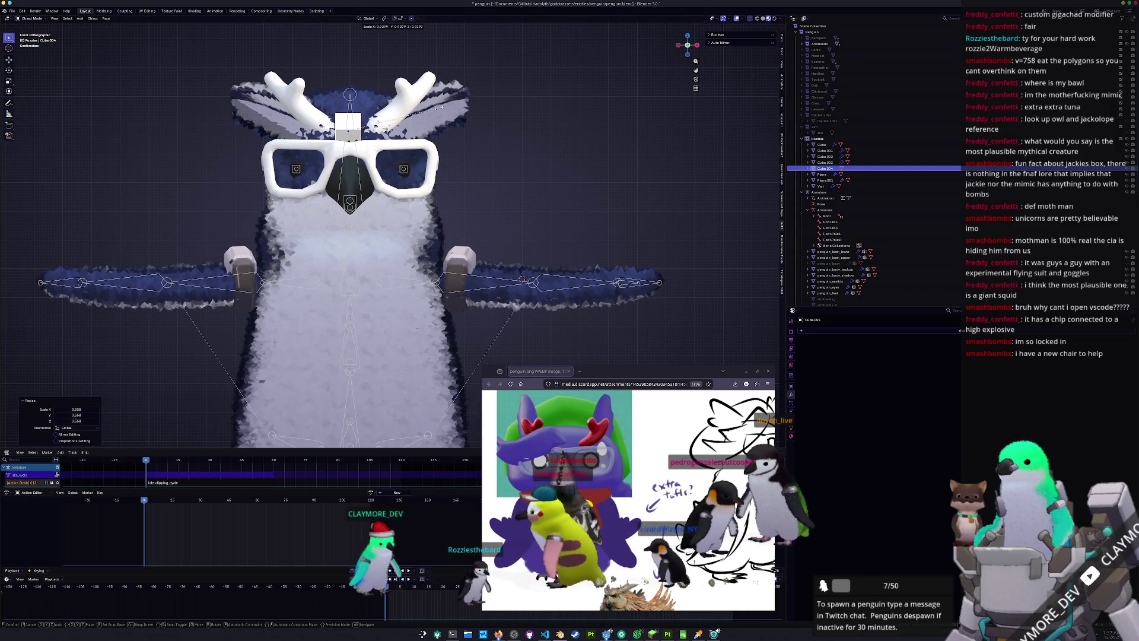
Move the head cube along X, tilt it slightly, and enter its Edit Mode
{"action": "key", "text": "g"}
{"action": "key", "text": "x"}
{"action": "left_click", "coordinate": [426, 115]}
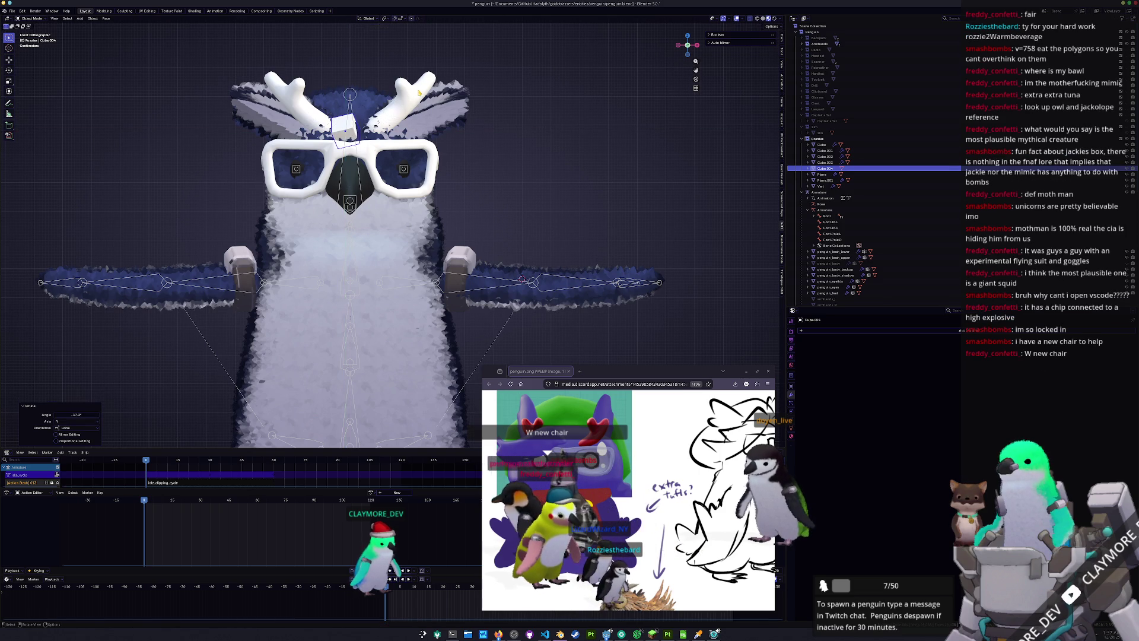
{"action": "left_click", "coordinate": [421, 88]}
{"action": "scroll", "coordinate": [421, 88], "scroll_direction": "up", "scroll_amount": 1}
{"action": "key", "text": "Tab"}
{"action": "scroll", "coordinate": [547, 289], "scroll_direction": "down", "scroll_amount": 2}
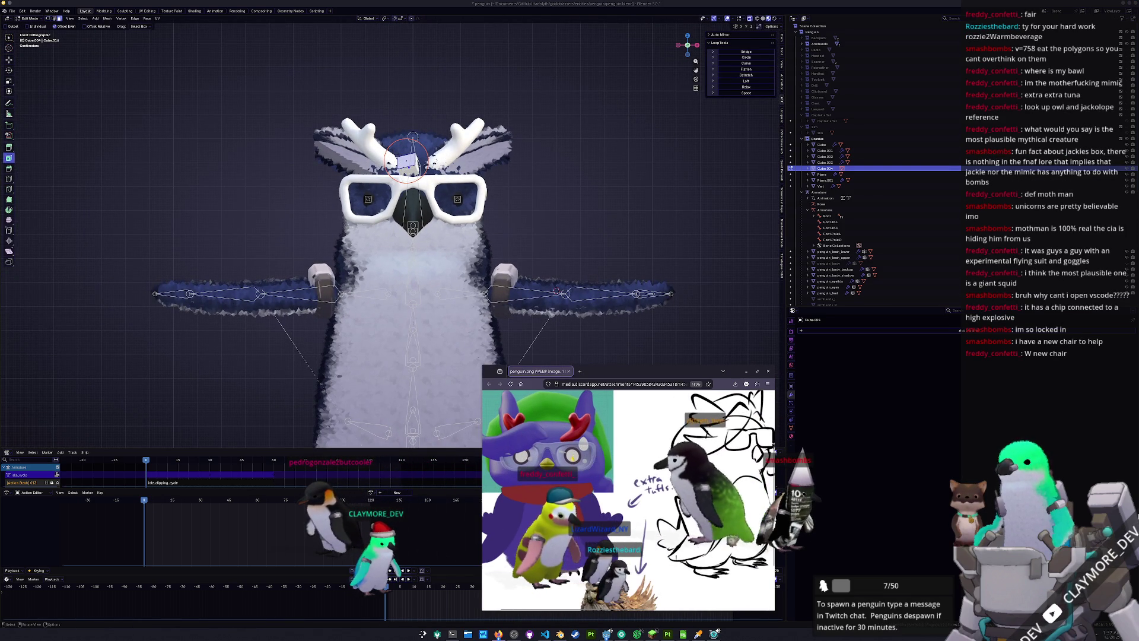
Extrude the selected head-cube face outward, tilt it around X, and shift it sideways
{"action": "middle_click_drag", "start_coordinate": [583, 192], "coordinate": [612, 212], "text": "shift"}
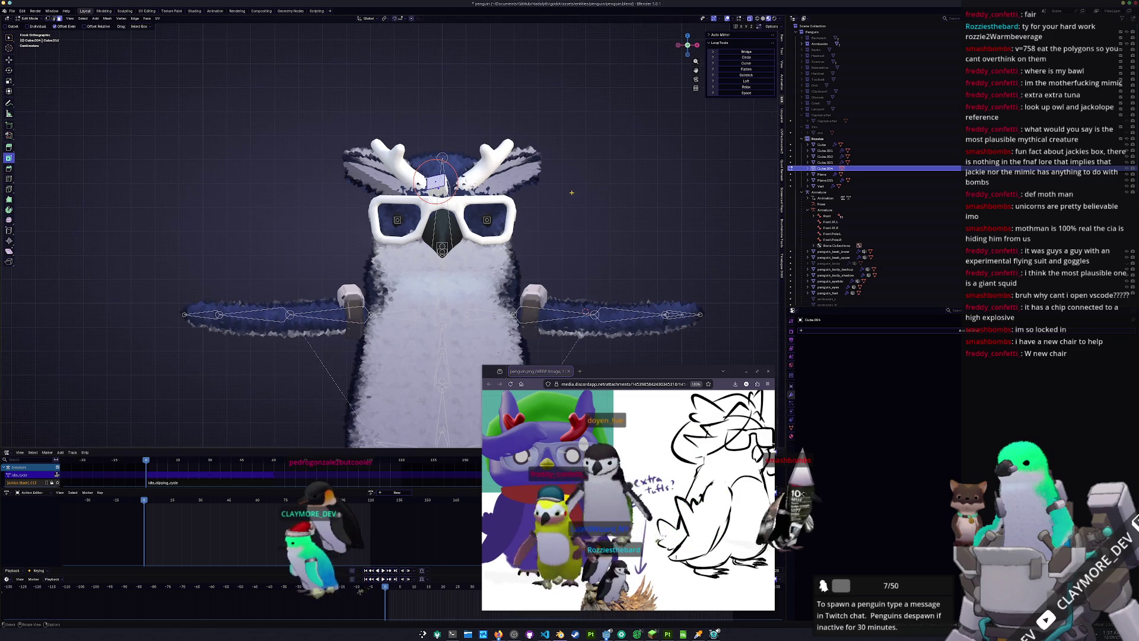
{"action": "key", "text": "e"}
{"action": "left_click", "coordinate": [552, 177]}
{"action": "key", "text": "r"}
{"action": "key", "text": "x"}
{"action": "key", "text": "x"}
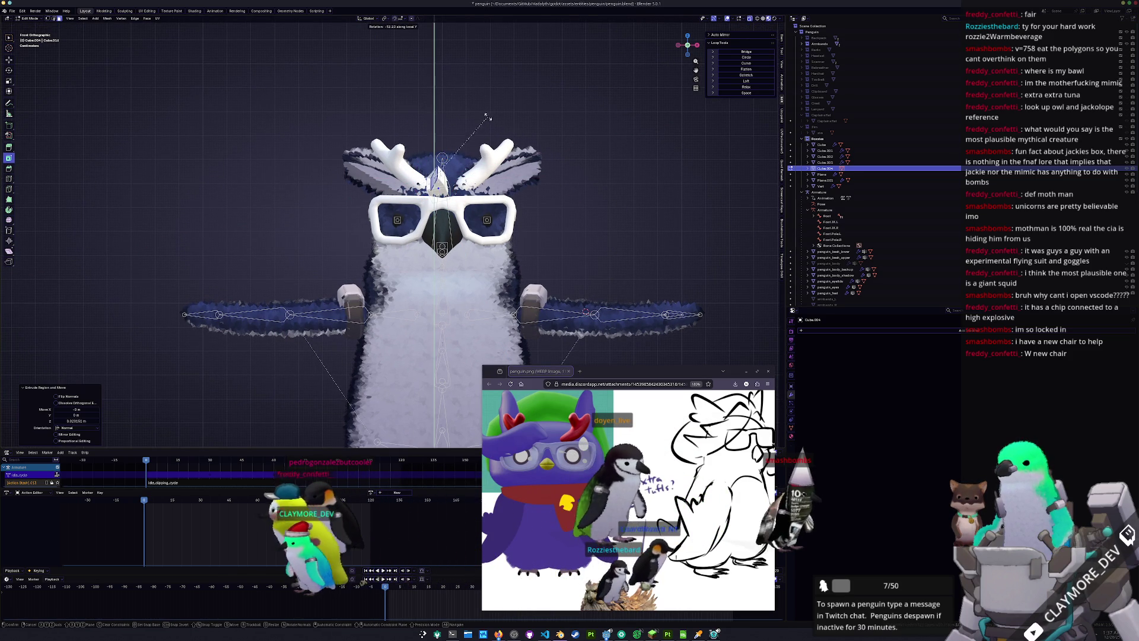
{"action": "left_click", "coordinate": [477, 115]}
{"action": "left_click", "coordinate": [461, 118]}
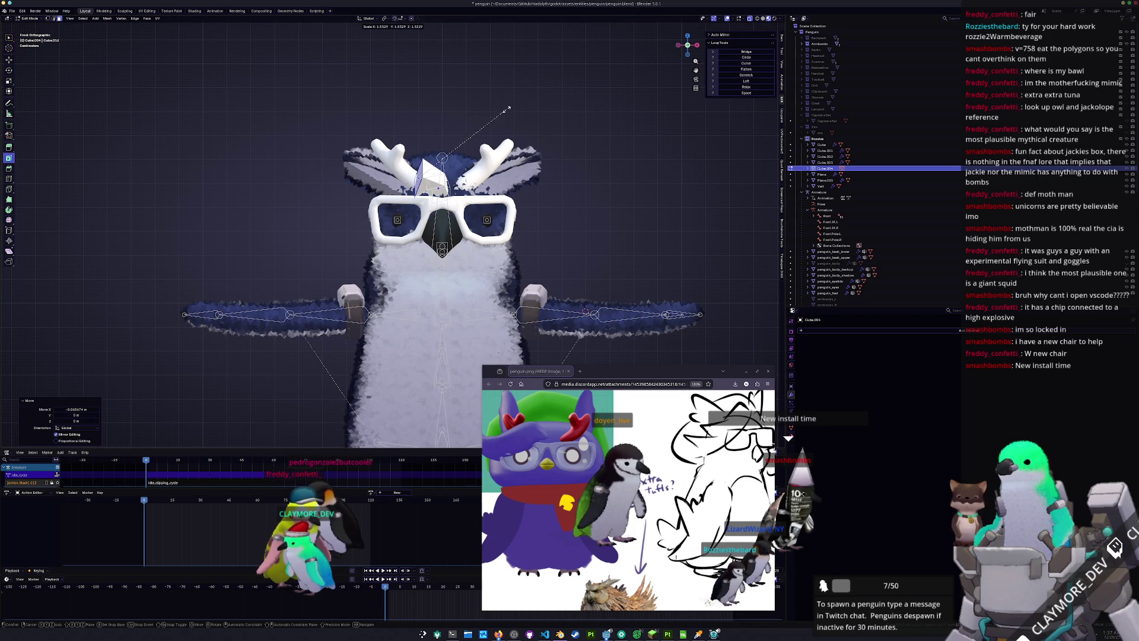
Extrude the face downward and edge-slide the selected edge along the block
{"action": "scroll", "coordinate": [464, 158], "scroll_direction": "up", "scroll_amount": 1}
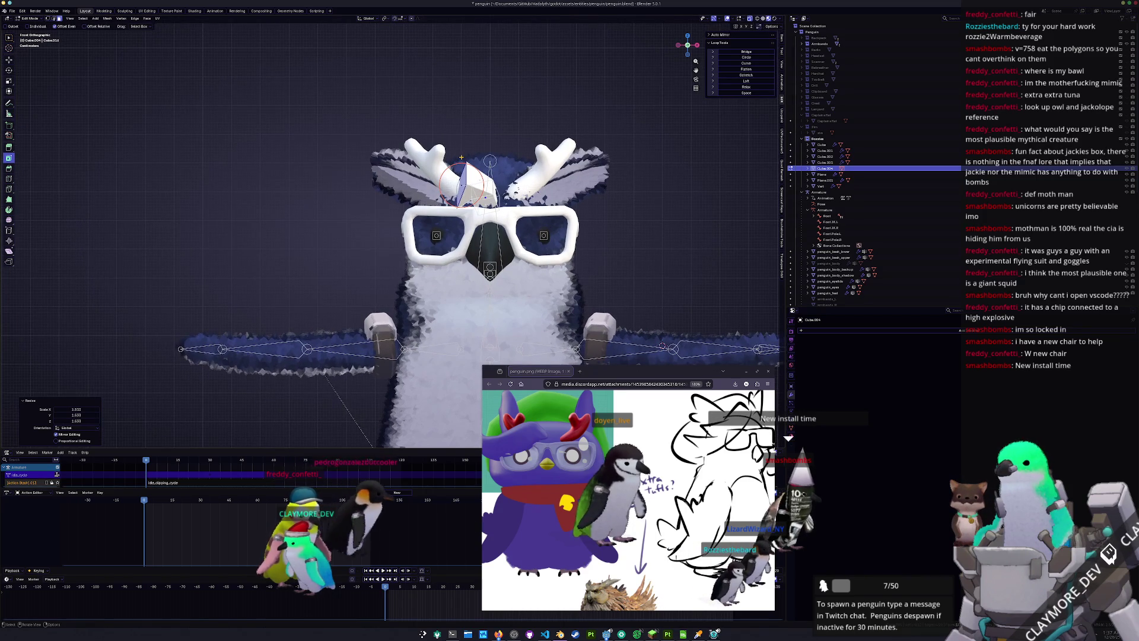
{"action": "middle_click_drag", "start_coordinate": [461, 158], "coordinate": [462, 158]}
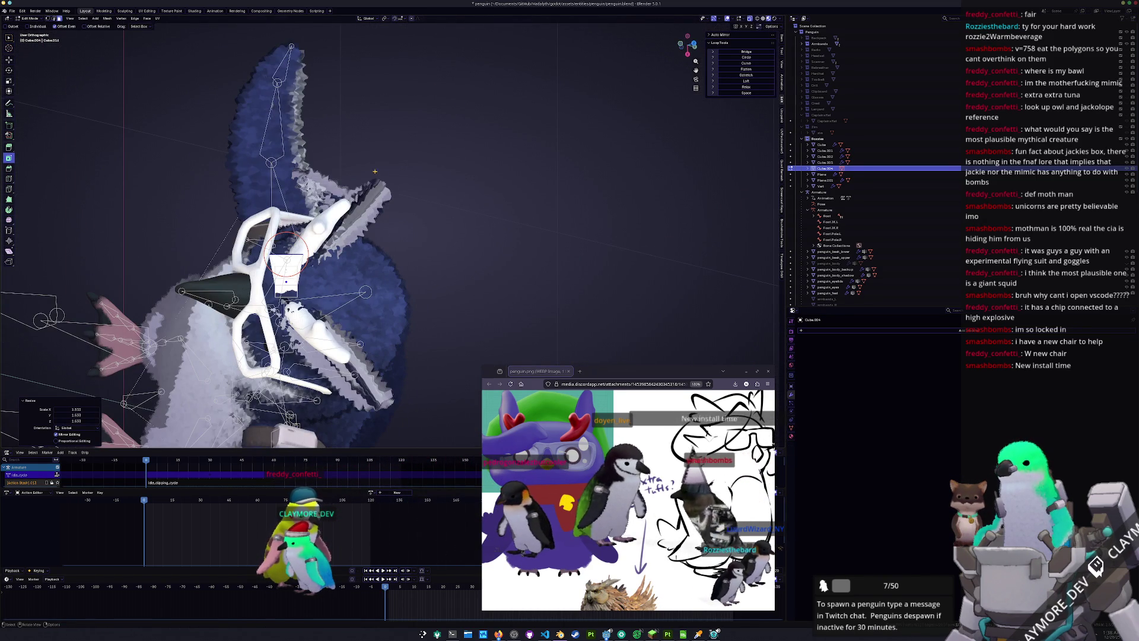
{"action": "key", "text": "KP_Decimal"}
{"action": "key", "text": "e"}
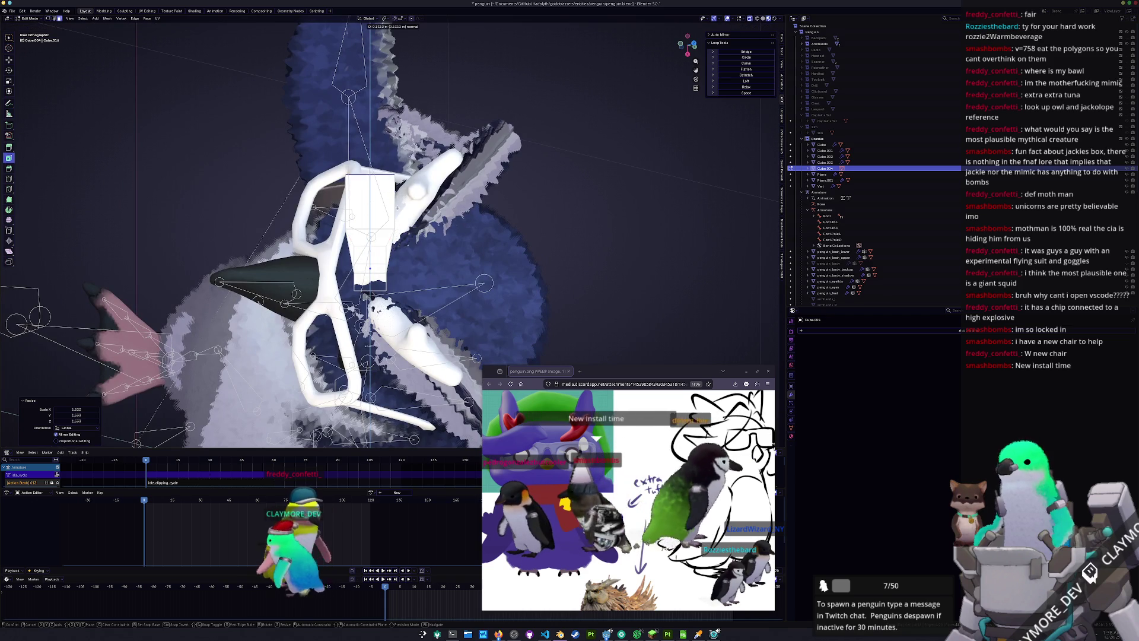
{"action": "left_click", "coordinate": [400, 191]}
{"action": "mouse_move", "coordinate": [401, 191]}
{"action": "middle_mouse_down"}
{"action": "mouse_move", "coordinate": [394, 241]}
{"action": "mouse_move", "coordinate": [536, 340]}
{"action": "mouse_move", "coordinate": [521, 221]}
{"action": "middle_mouse_up"}
{"action": "key", "text": "KP_1"}
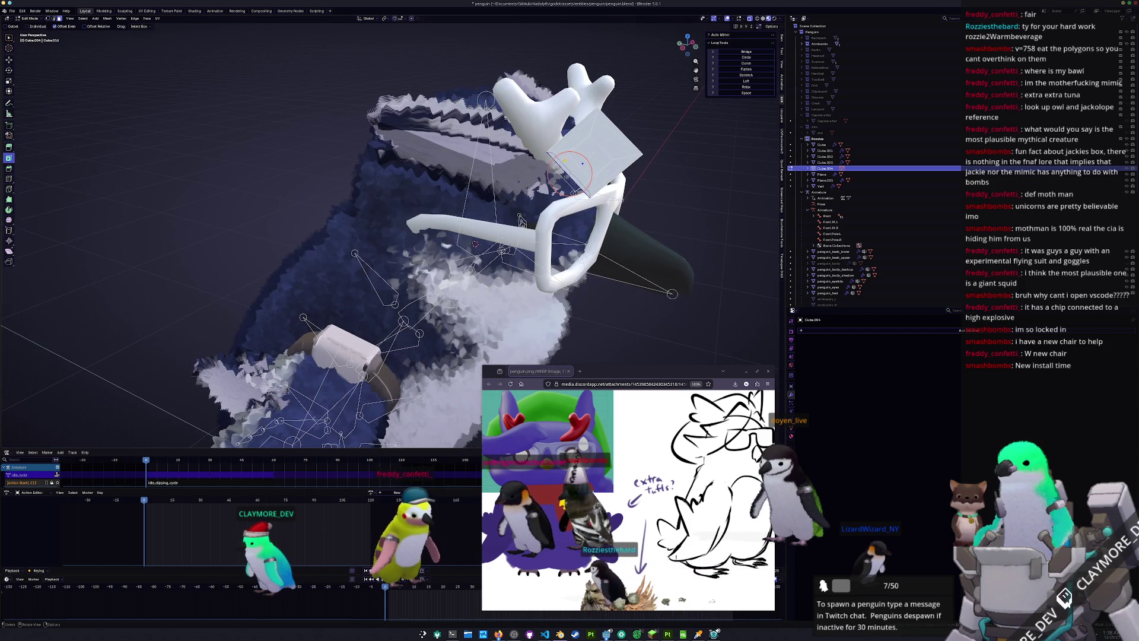
{"action": "key", "text": "g"}
{"action": "key", "text": "g"}
{"action": "left_click", "coordinate": [521, 222]}
Move the selection along Z to lift the tuft block above the glasses
{"action": "mouse_move", "coordinate": [521, 222]}
{"action": "middle_mouse_down"}
{"action": "mouse_move", "coordinate": [550, 338]}
{"action": "mouse_move", "coordinate": [522, 261]}
{"action": "middle_mouse_up"}
{"action": "key", "text": "g"}
{"action": "key", "text": "z"}
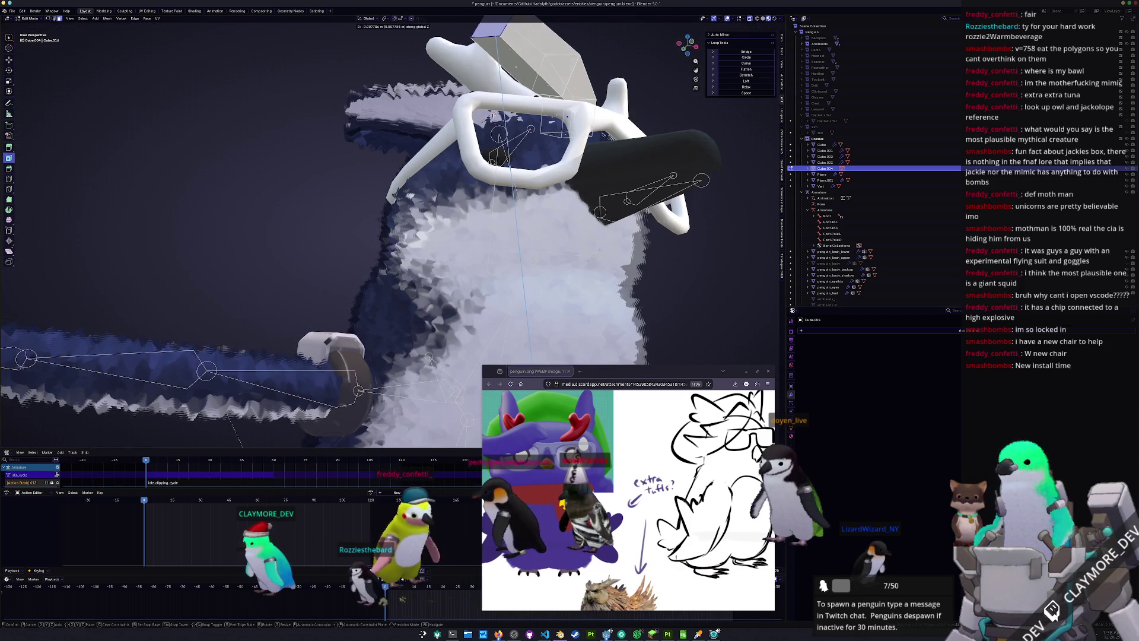
{"action": "left_click", "coordinate": [484, 137]}
{"action": "middle_click_drag", "start_coordinate": [484, 138], "coordinate": [489, 109]}
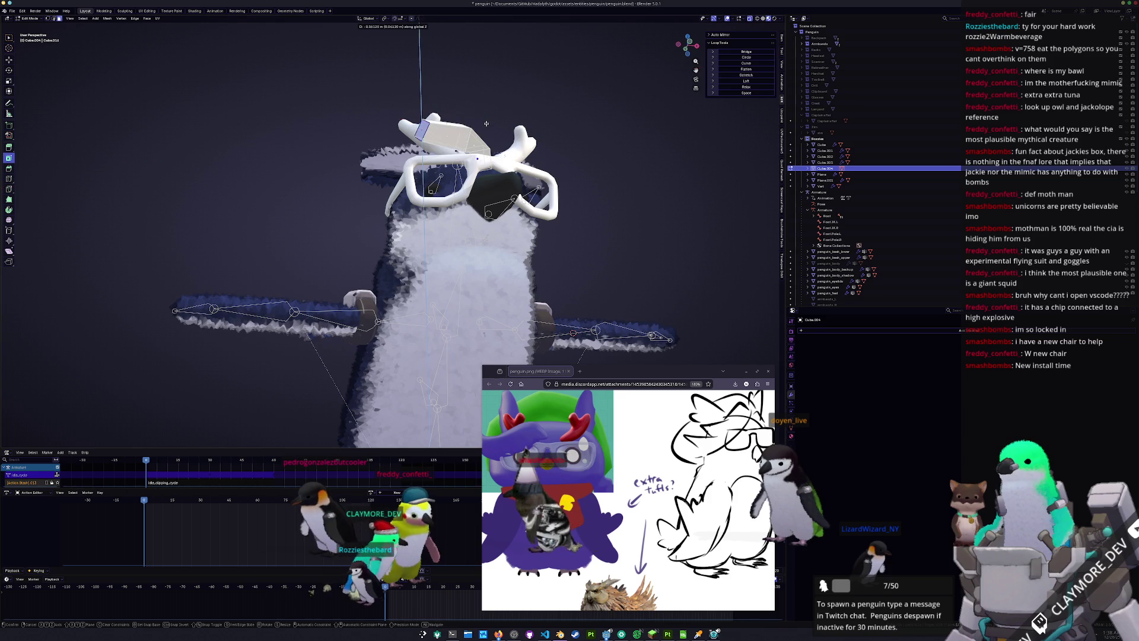
{"action": "left_click", "coordinate": [486, 129]}
{"action": "mouse_move", "coordinate": [486, 130]}
{"action": "middle_mouse_down"}
{"action": "mouse_move", "coordinate": [482, 165]}
{"action": "mouse_move", "coordinate": [473, 156]}
{"action": "middle_mouse_up"}
Shift the selection along local Y to settle the tuft block in place
{"action": "key", "text": "g"}
{"action": "key", "text": "z"}
{"action": "key", "text": "z"}
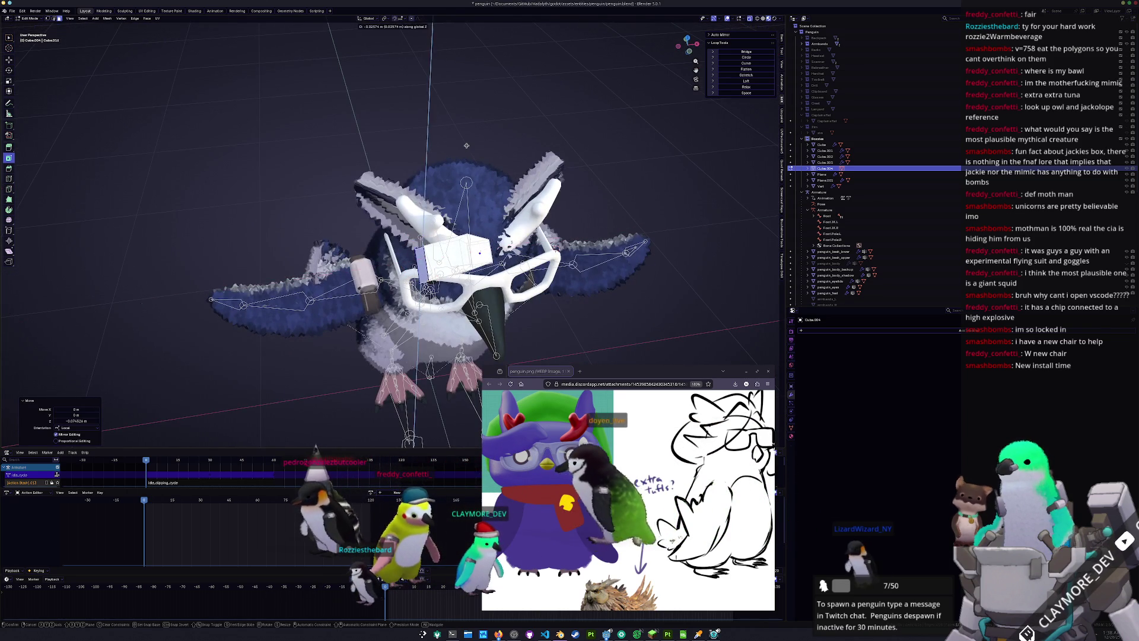
{"action": "key", "text": "y"}
{"action": "middle_click_drag", "start_coordinate": [472, 152], "coordinate": [595, 313]}
{"action": "left_click", "coordinate": [595, 312]}
{"action": "key", "text": "g"}
{"action": "key", "text": "y"}
{"action": "key", "text": "y"}
{"action": "left_click", "coordinate": [414, 213]}
{"action": "middle_click_drag", "start_coordinate": [415, 212], "coordinate": [456, 222]}
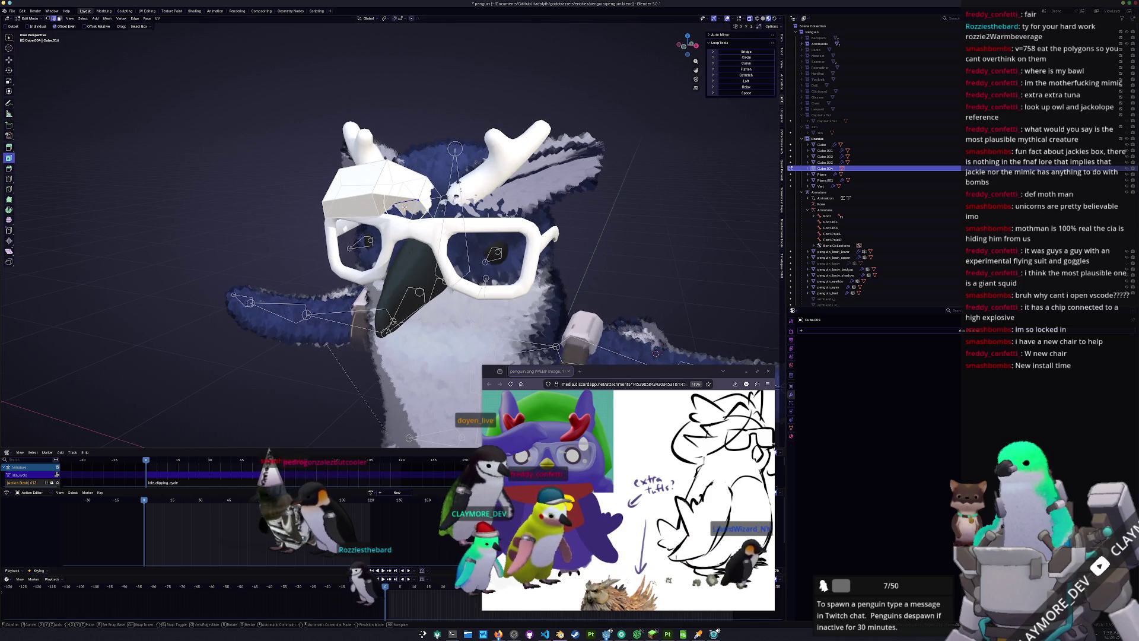
Reposition the block along local Y and freely so it sits over the face
{"action": "key", "text": "g"}
{"action": "key", "text": "y"}
{"action": "key", "text": "y"}
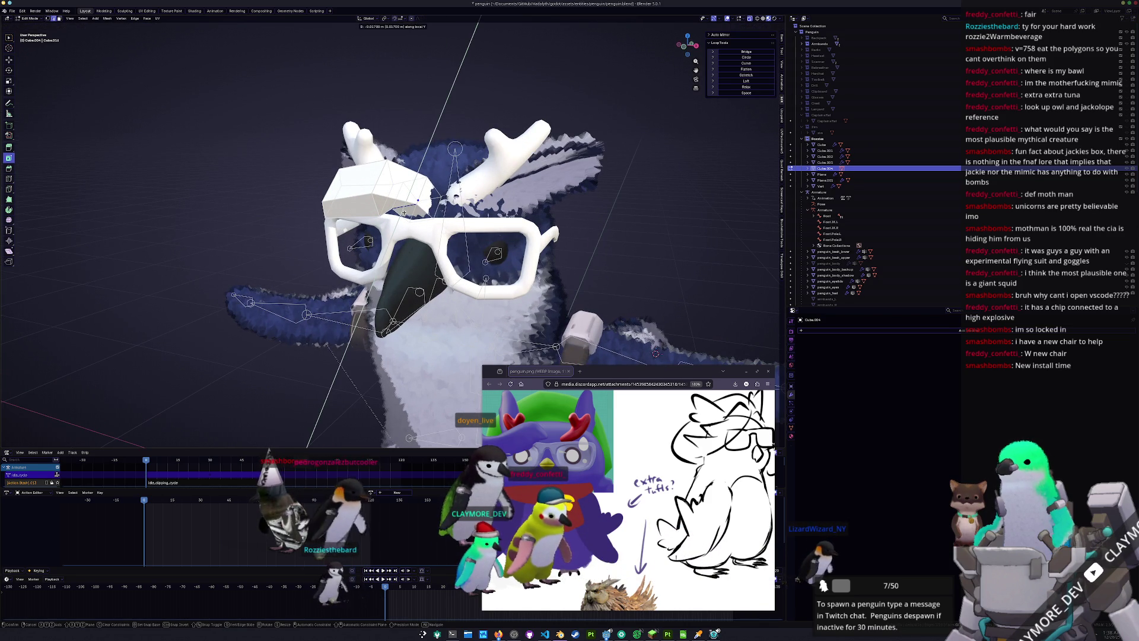
{"action": "left_click", "coordinate": [404, 212]}
{"action": "mouse_move", "coordinate": [404, 213]}
{"action": "middle_mouse_down"}
{"action": "mouse_move", "coordinate": [469, 215]}
{"action": "mouse_move", "coordinate": [498, 144]}
{"action": "mouse_move", "coordinate": [466, 165]}
{"action": "middle_mouse_up"}
{"action": "key", "text": "g"}
{"action": "left_click", "coordinate": [498, 143]}
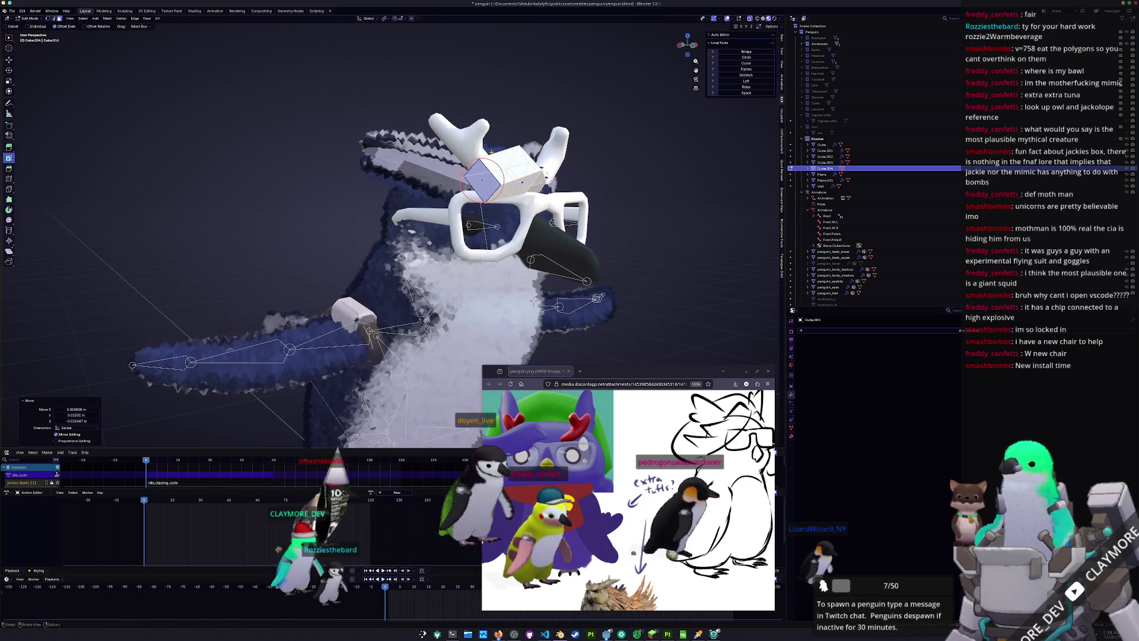
{"action": "key", "text": "g"}
{"action": "key", "text": "z"}
{"action": "key", "text": "z"}
{"action": "right_click", "coordinate": [466, 165]}
{"action": "key", "text": "g"}
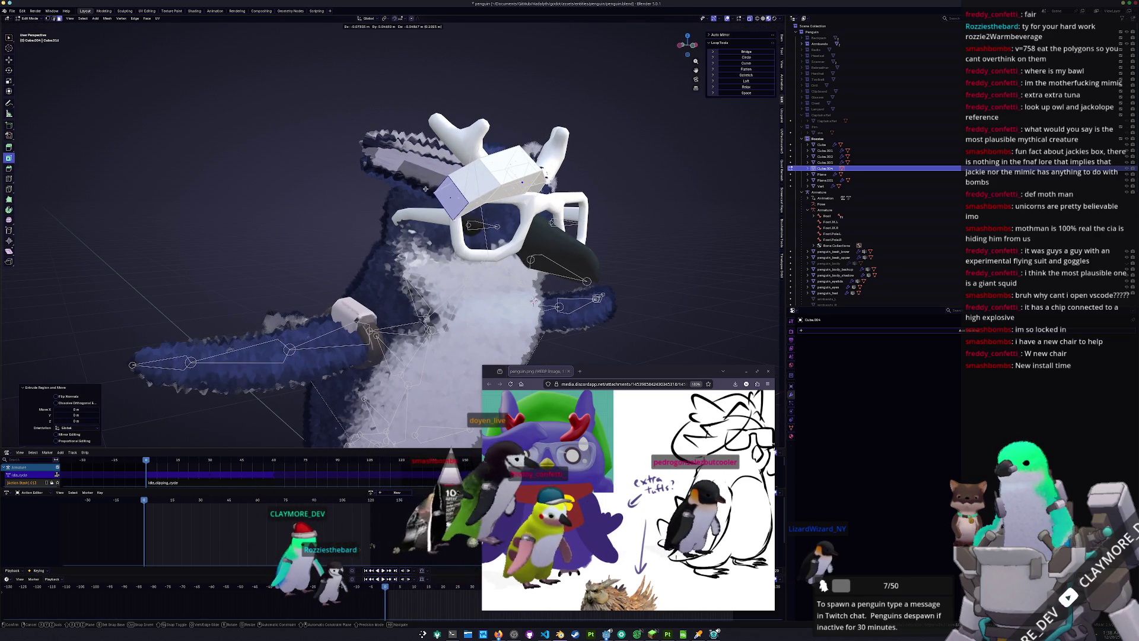
{"action": "left_click", "coordinate": [422, 190]}
{"action": "mouse_move", "coordinate": [421, 189]}
{"action": "middle_mouse_down"}
{"action": "mouse_move", "coordinate": [489, 154]}
{"action": "mouse_move", "coordinate": [414, 104]}
{"action": "middle_mouse_up"}
Rotate the head block slightly on Z and lower the visor a little vertically
{"action": "key", "text": "r"}
{"action": "key", "text": "z"}
{"action": "left_click", "coordinate": [485, 170]}
{"action": "key", "text": "r"}
{"action": "left_click", "coordinate": [495, 151]}
{"action": "key", "text": "r"}
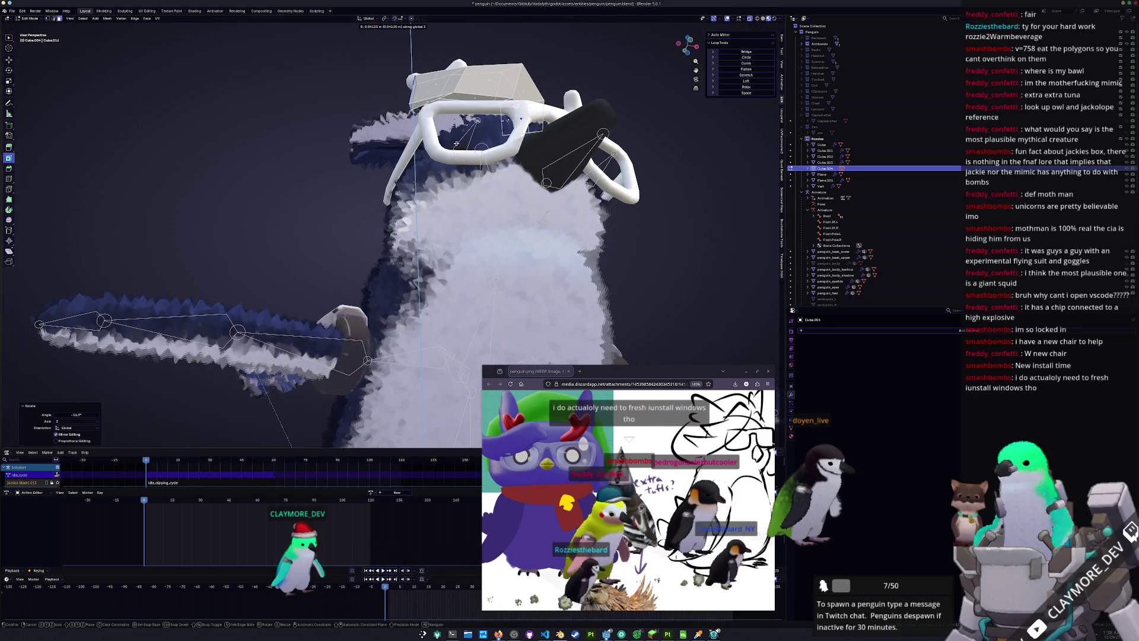
{"action": "left_click", "coordinate": [414, 96]}
{"action": "key", "text": "g"}
{"action": "key", "text": "z"}
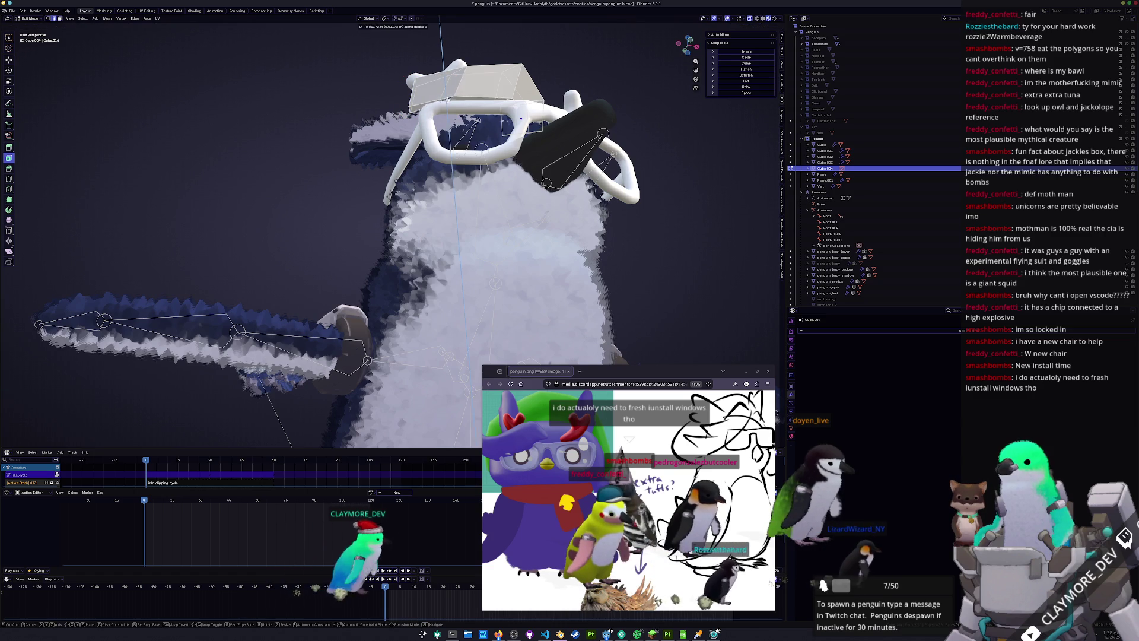
{"action": "left_click", "coordinate": [434, 109]}
{"action": "mouse_move", "coordinate": [434, 110]}
{"action": "middle_mouse_down"}
{"action": "mouse_move", "coordinate": [385, 132]}
{"action": "mouse_move", "coordinate": [508, 184]}
{"action": "middle_mouse_up"}
Extrude the visor face forward, angle it, scale it to 0.486, and add one subdivision level
{"action": "key", "text": "e"}
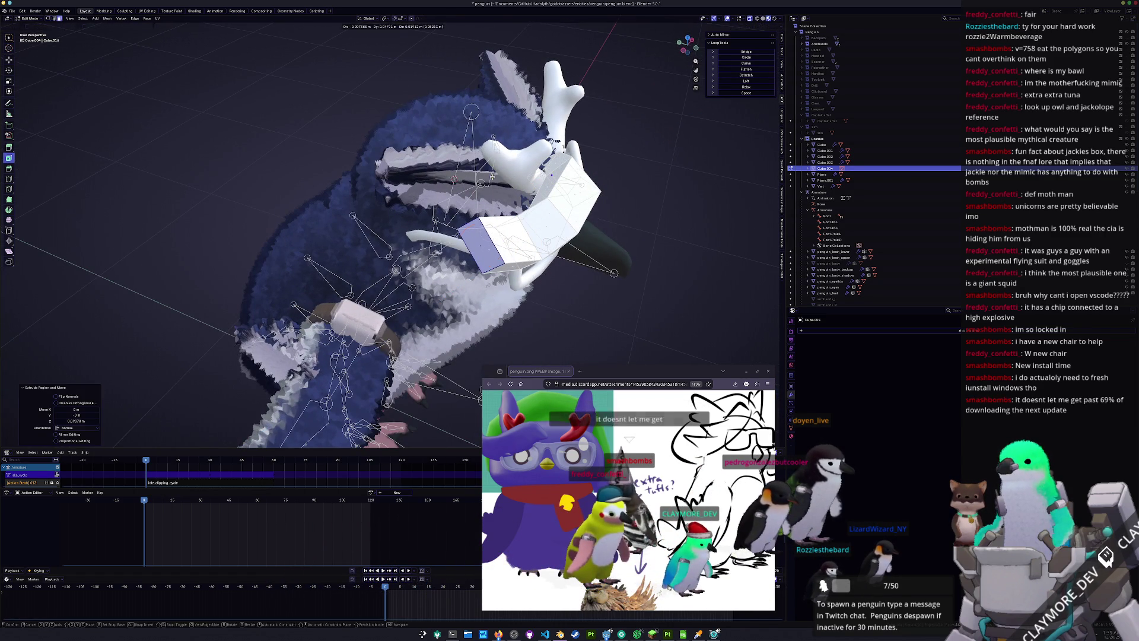
{"action": "left_click", "coordinate": [491, 176]}
{"action": "key", "text": "r"}
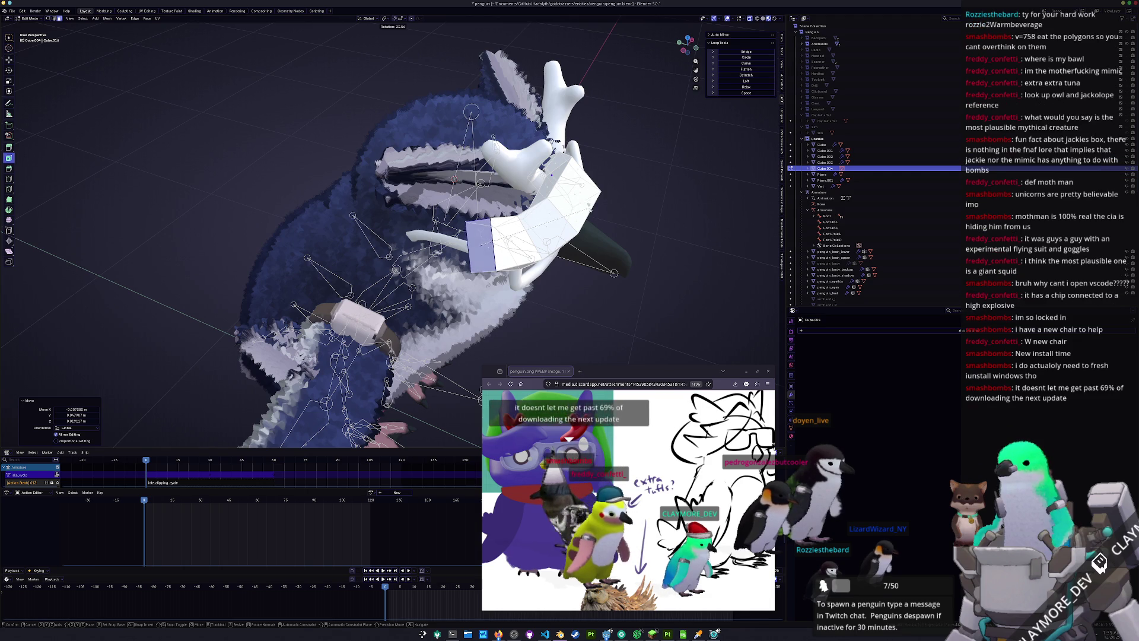
{"action": "left_click", "coordinate": [592, 215]}
{"action": "key", "text": "s"}
{"action": "left_click", "coordinate": [480, 245]}
{"action": "scroll", "coordinate": [480, 245], "scroll_direction": "up", "scroll_amount": 2}
{"action": "key", "text": "g"}
{"action": "left_click", "coordinate": [491, 237]}
{"action": "key", "text": "Tab"}
{"action": "key", "text": "ctrl+1"}
Fatten the subdivided visor's faces slightly outward in Edit Mode, then return to Object Mode
{"action": "mouse_move", "coordinate": [492, 237]}
{"action": "middle_mouse_down"}
{"action": "mouse_move", "coordinate": [559, 219]}
{"action": "mouse_move", "coordinate": [497, 185]}
{"action": "middle_mouse_up"}
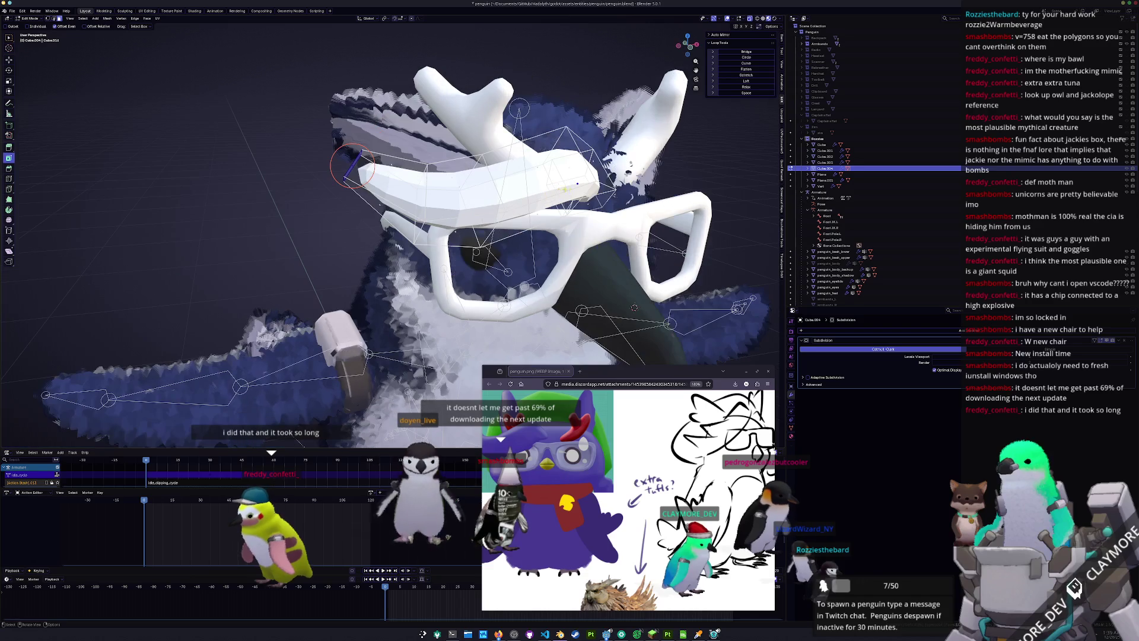
{"action": "key", "text": "Tab"}
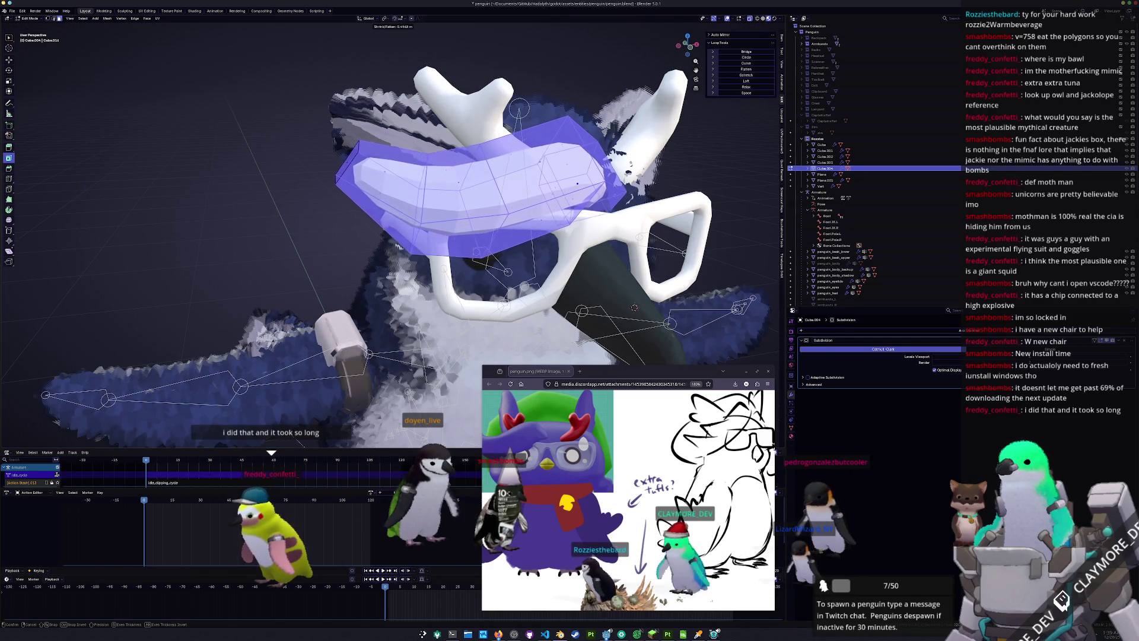
{"action": "left_click", "coordinate": [496, 185]}
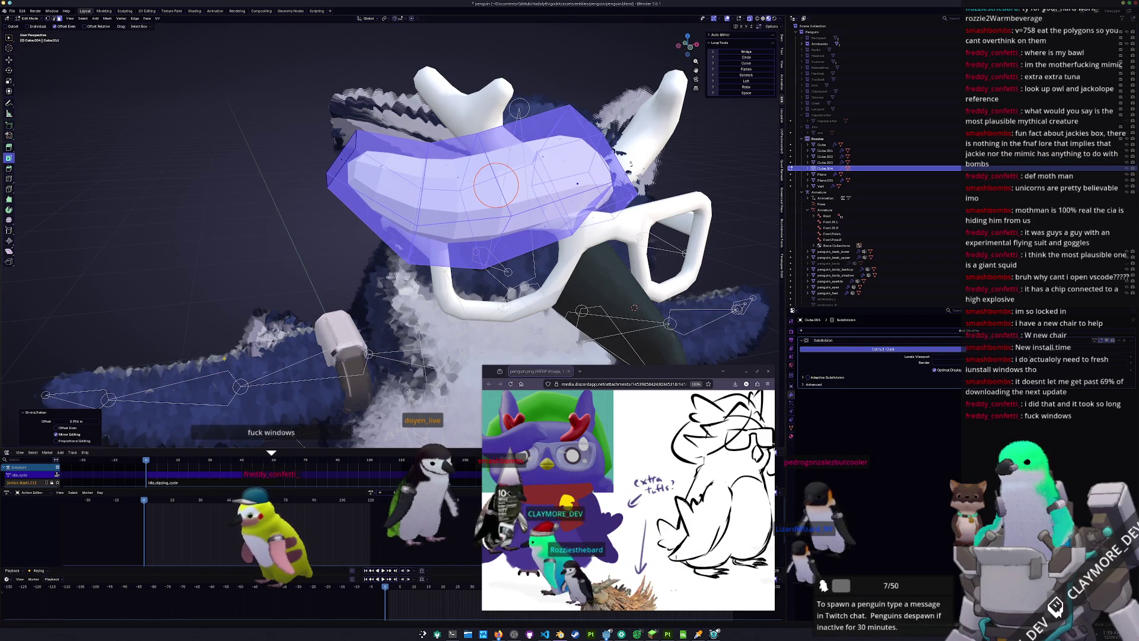
{"action": "mouse_move", "coordinate": [353, 407]}
{"action": "middle_mouse_down"}
{"action": "mouse_move", "coordinate": [343, 287]}
{"action": "mouse_move", "coordinate": [257, 290]}
{"action": "mouse_move", "coordinate": [274, 279]}
{"action": "middle_mouse_up"}
{"action": "key", "text": "Tab"}
Move the visor -0.0186 m along the X axis
{"action": "key", "text": "g"}
{"action": "key", "text": "x"}
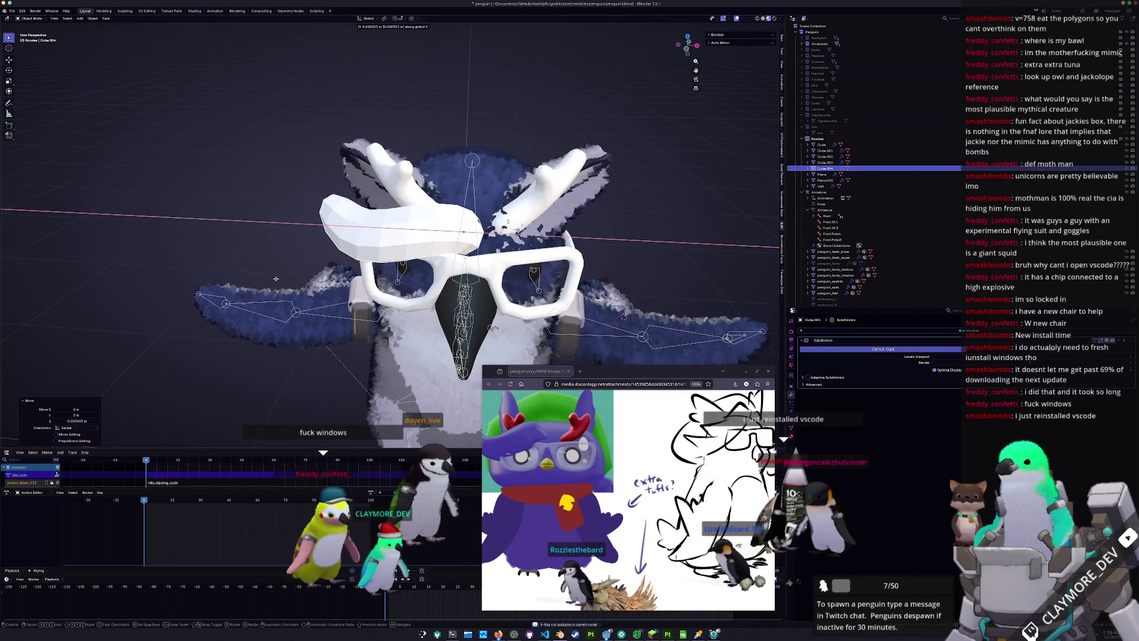
{"action": "left_click", "coordinate": [269, 277]}
{"action": "mouse_move", "coordinate": [269, 278]}
{"action": "middle_mouse_down"}
{"action": "mouse_move", "coordinate": [429, 250]}
{"action": "mouse_move", "coordinate": [402, 210]}
{"action": "mouse_move", "coordinate": [368, 237]}
{"action": "mouse_move", "coordinate": [417, 266]}
{"action": "middle_mouse_up"}
Rotate the visor -5.99° around Z, then a further -2.9°
{"action": "key", "text": "r"}
{"action": "key", "text": "z"}
{"action": "left_click", "coordinate": [434, 256]}
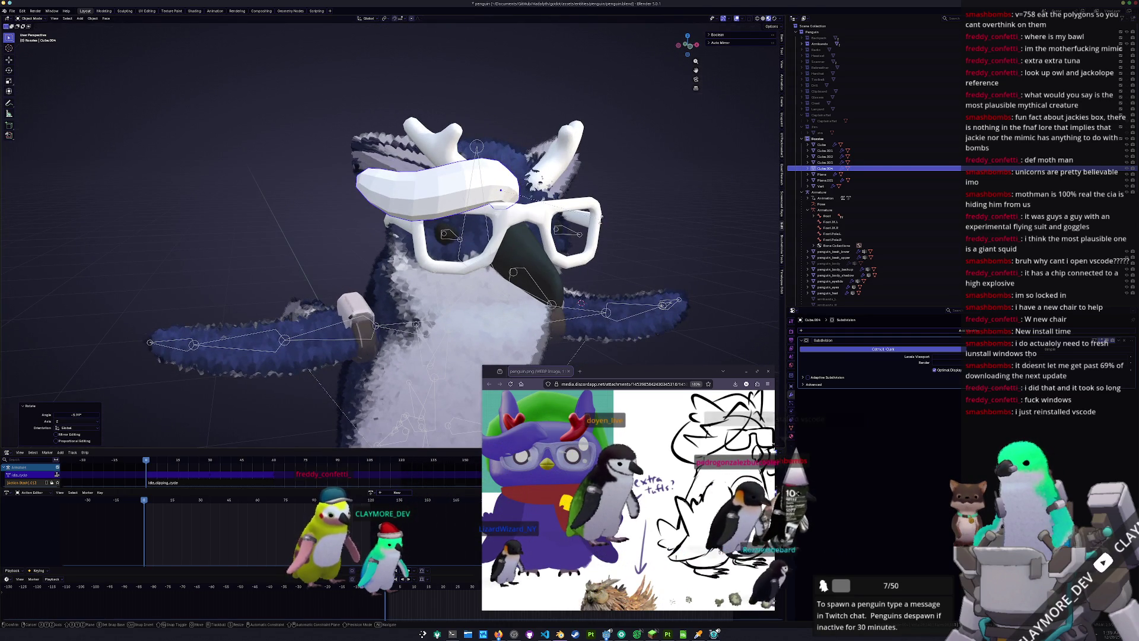
{"action": "key", "text": "r"}
{"action": "left_click", "coordinate": [601, 212]}
{"action": "scroll", "coordinate": [599, 217], "scroll_direction": "down", "scroll_amount": 3}
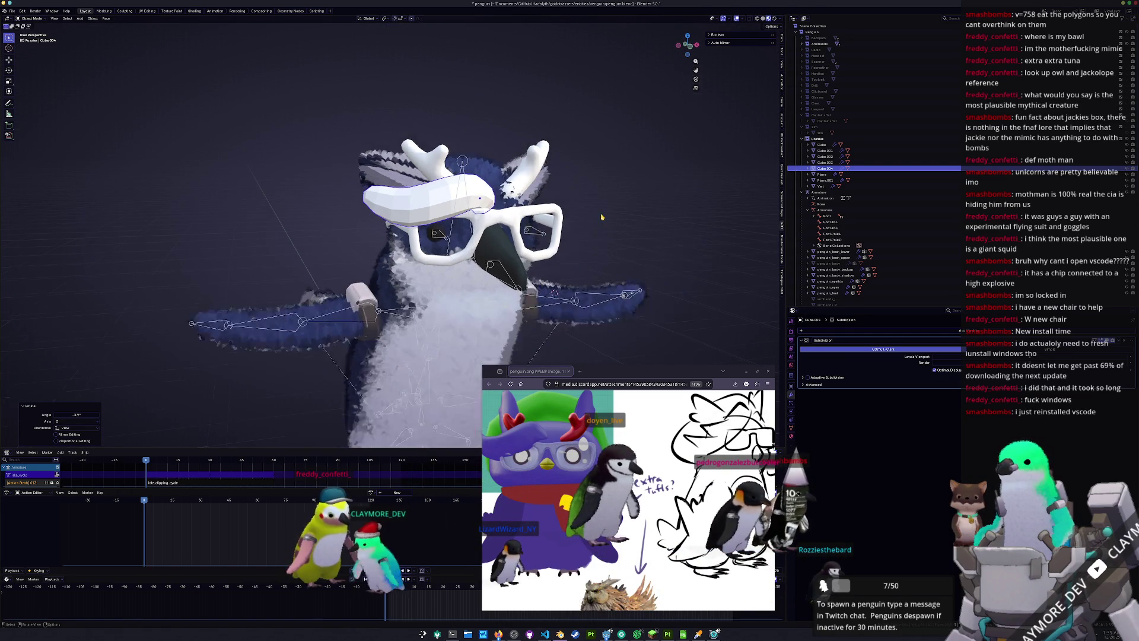
{"action": "mouse_move", "coordinate": [598, 219]}
{"action": "middle_mouse_down"}
{"action": "mouse_move", "coordinate": [623, 225]}
{"action": "mouse_move", "coordinate": [593, 231]}
{"action": "middle_mouse_up"}
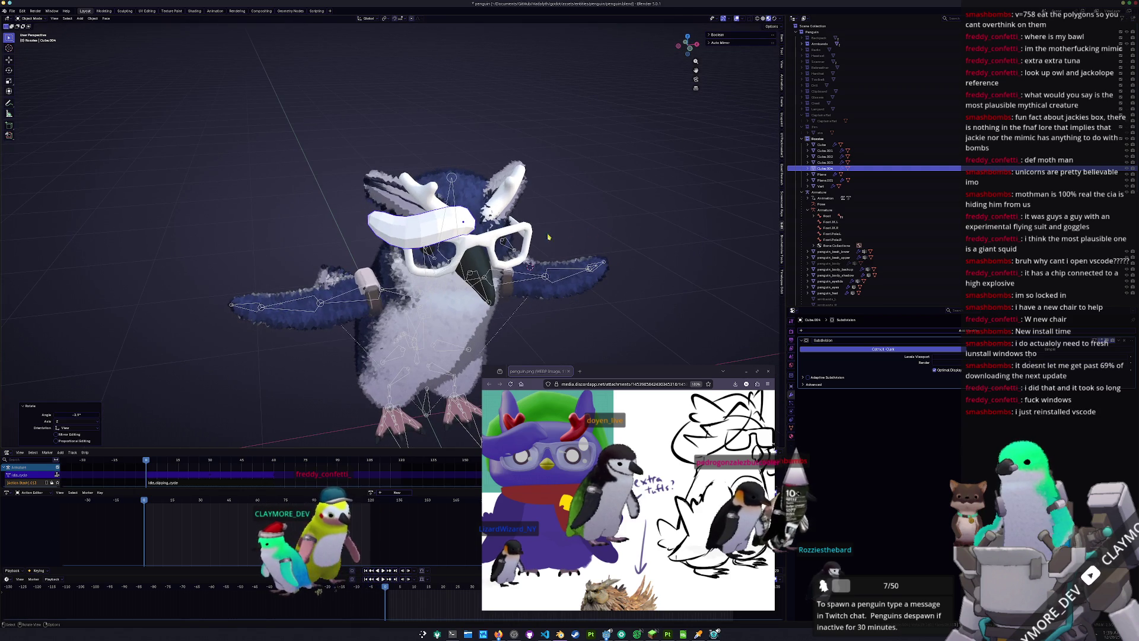
{"action": "middle_click_drag", "start_coordinate": [383, 276], "coordinate": [380, 323]}
{"action": "key", "text": "Tab"}
Move the selected visor vertices to fit more closely against the head
{"action": "key", "text": "g"}
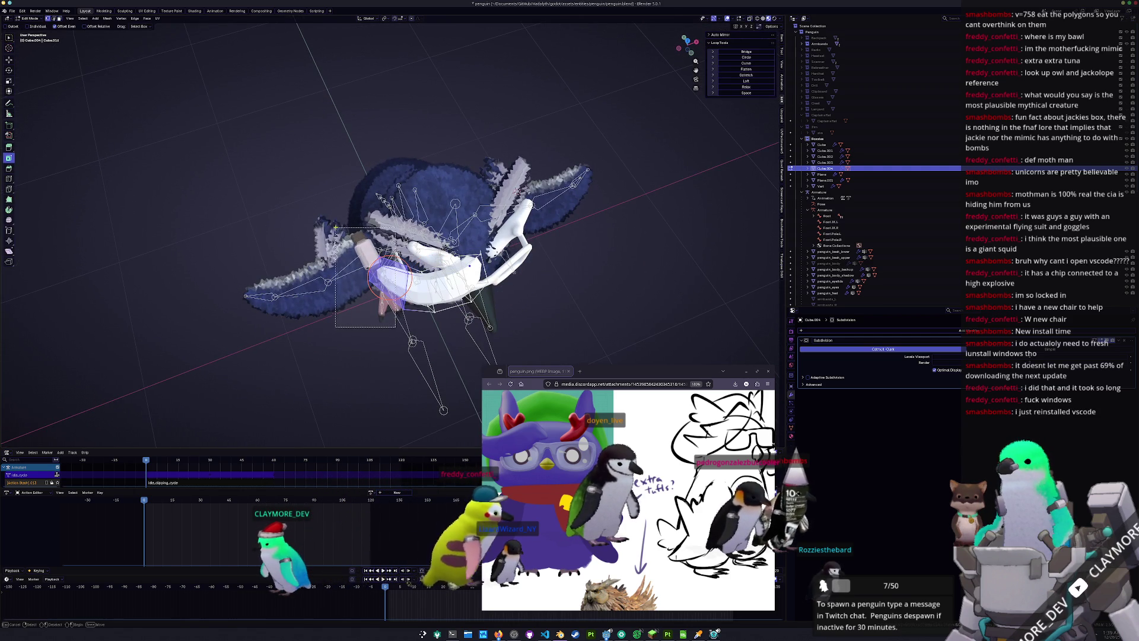
{"action": "left_click", "coordinate": [366, 256]}
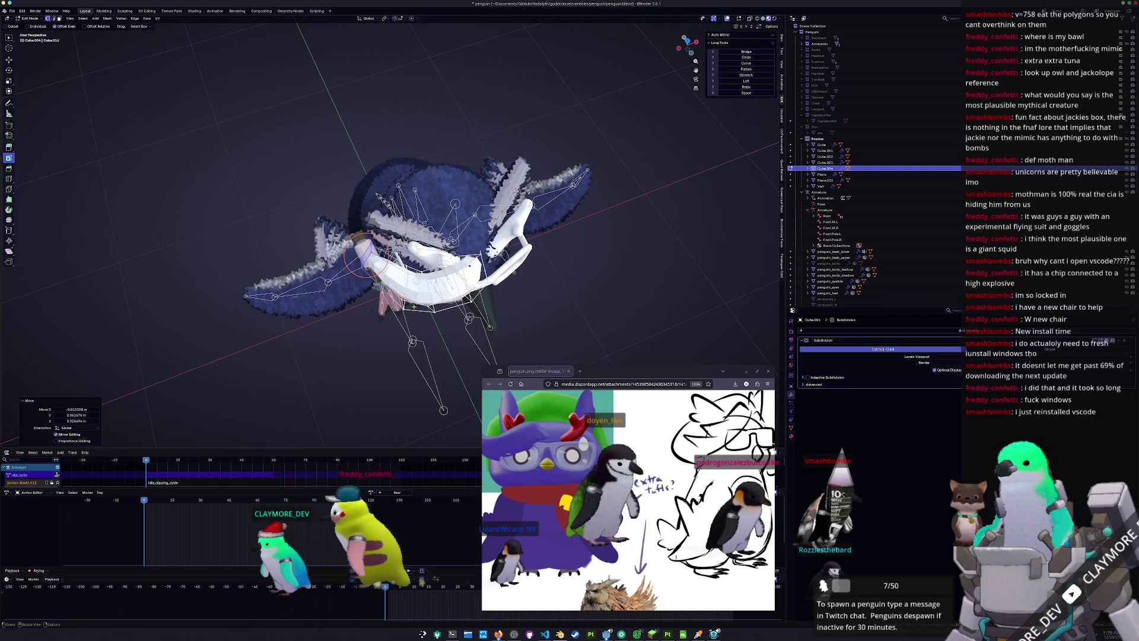
{"action": "middle_click_drag", "start_coordinate": [406, 296], "coordinate": [413, 292]}
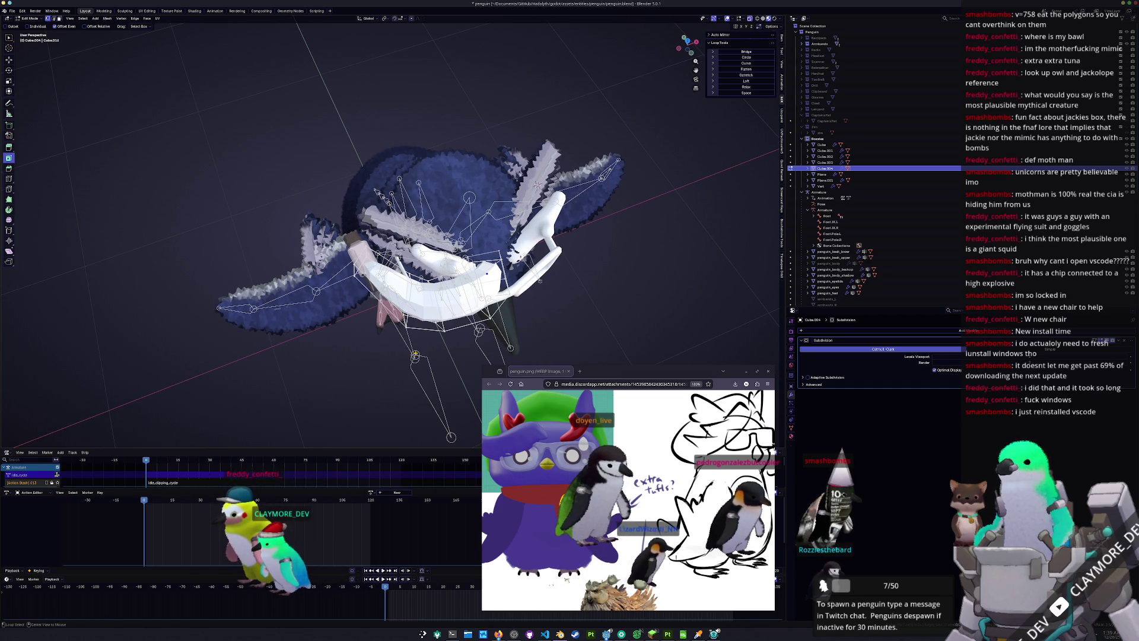
{"action": "key", "text": "g"}
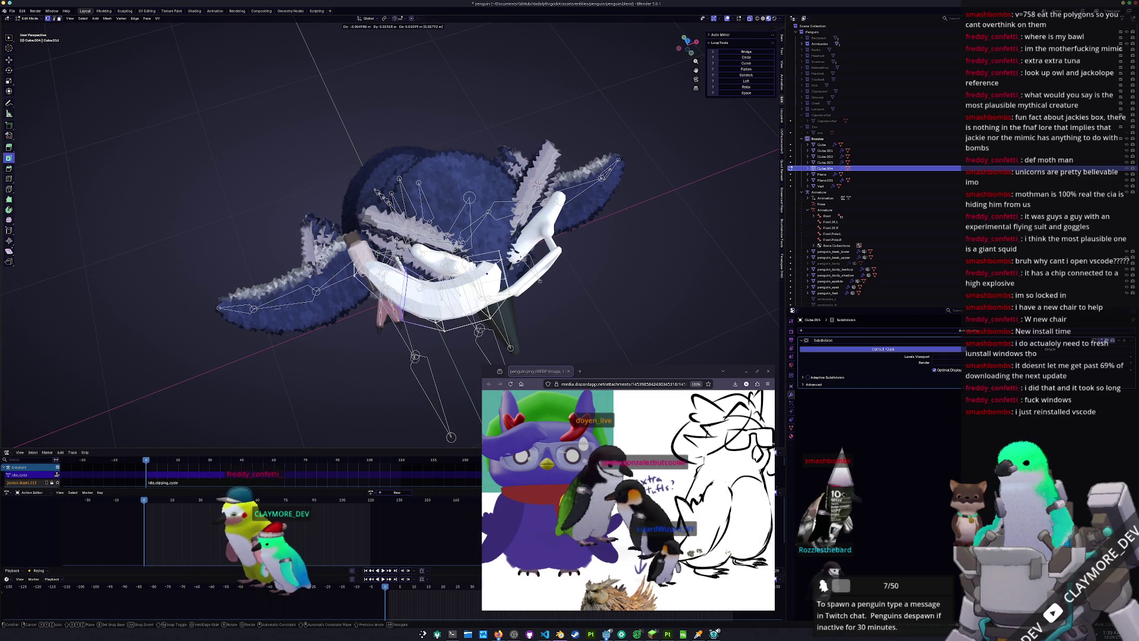
{"action": "left_click", "coordinate": [397, 292]}
{"action": "key", "text": "c"}
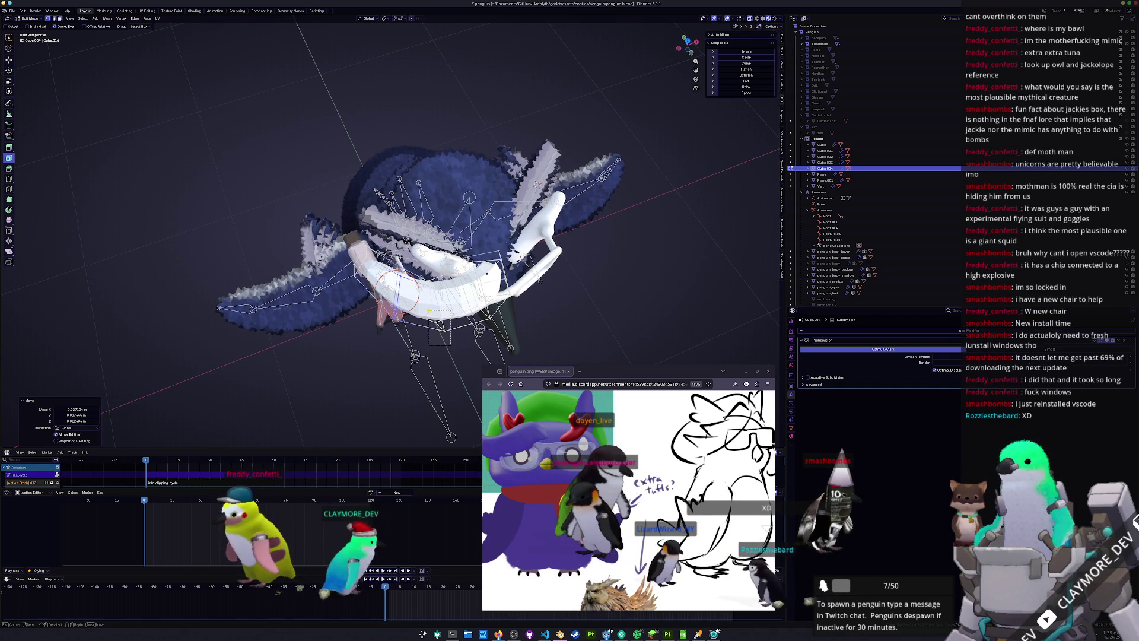
{"action": "key", "text": "g"}
{"action": "left_click", "coordinate": [451, 273]}
{"action": "key", "text": "r"}
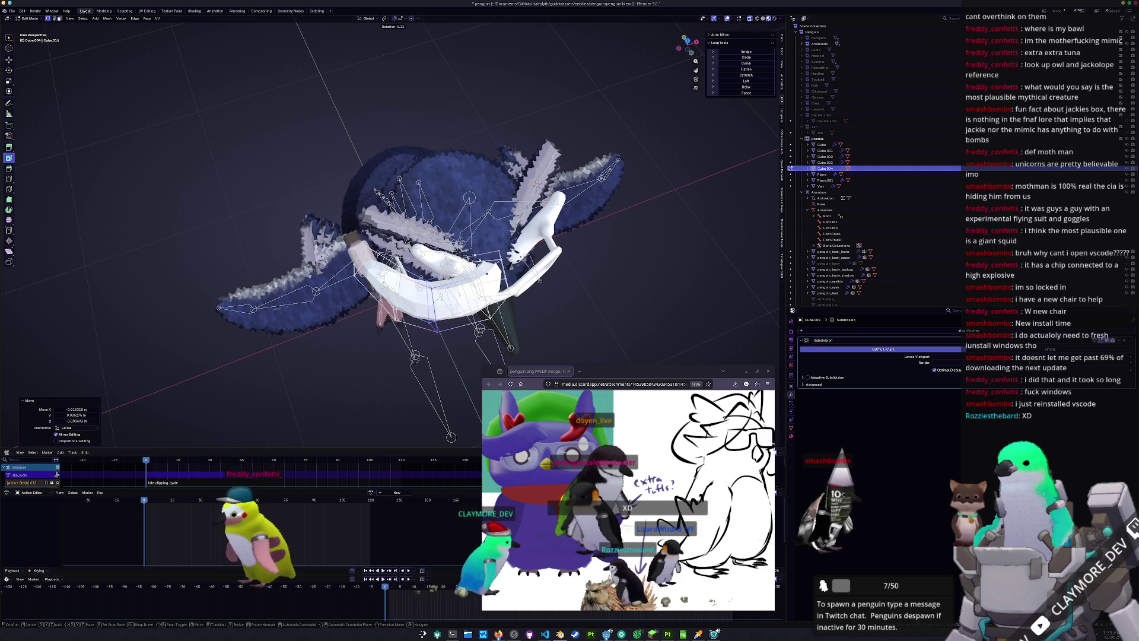
{"action": "middle_click_drag", "start_coordinate": [478, 257], "coordinate": [360, 387]}
Try puffing the visor faces outward with Alt+S, then undo it
{"action": "key", "text": "alt+s"}
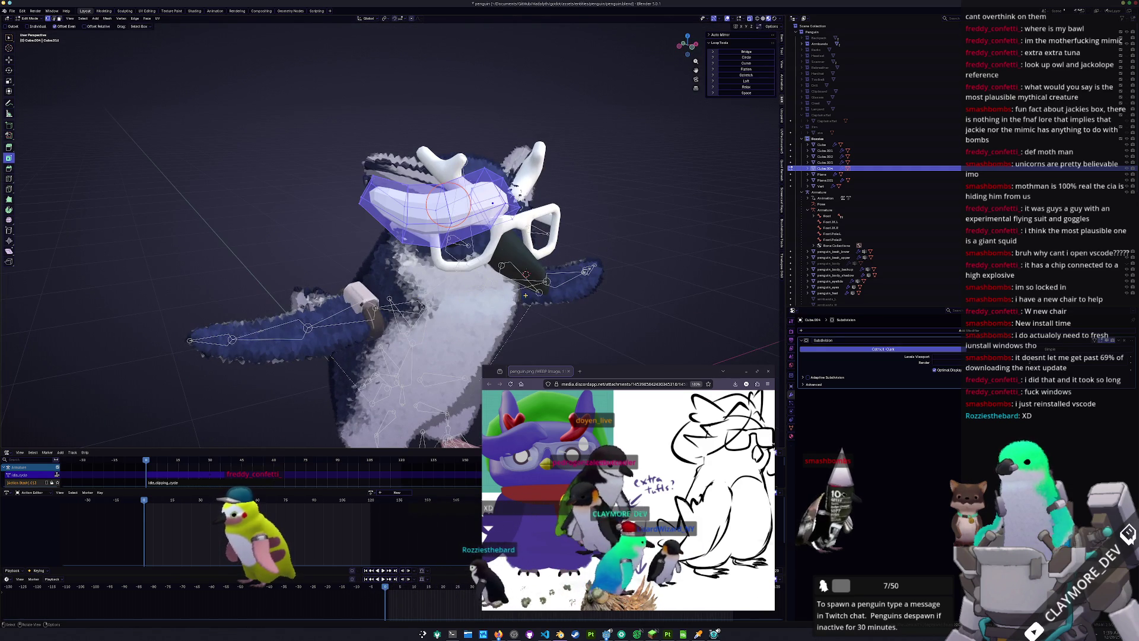
{"action": "left_click", "coordinate": [552, 267]}
{"action": "middle_click_drag", "start_coordinate": [552, 267], "coordinate": [473, 276]}
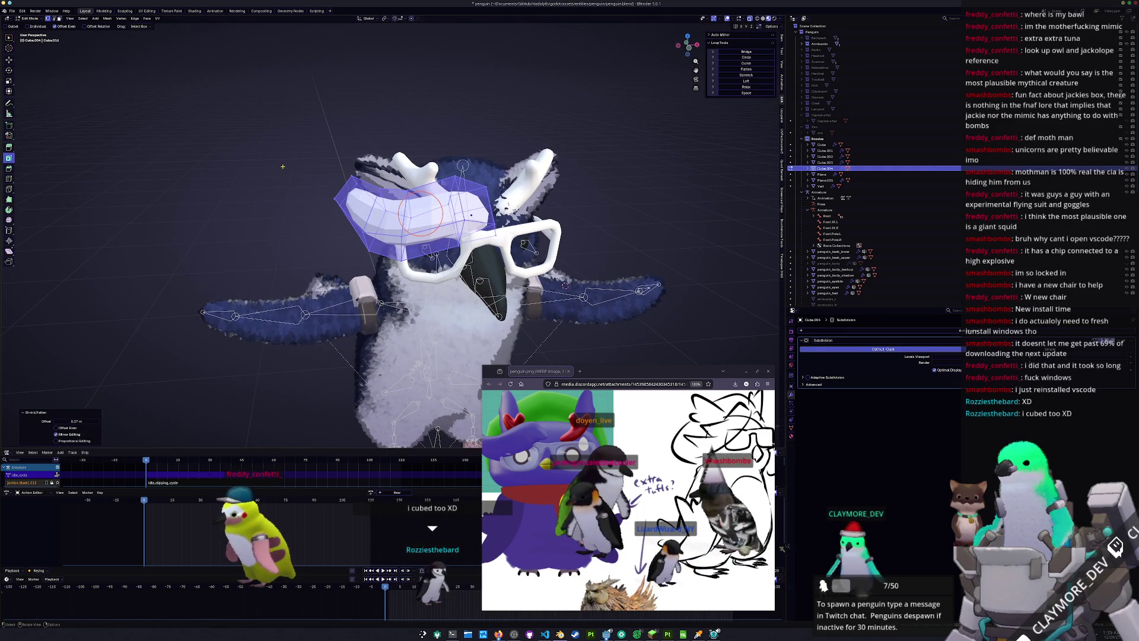
{"action": "key", "text": "ctrl+z"}
{"action": "scroll", "coordinate": [282, 166], "scroll_direction": "up", "scroll_amount": 1}
{"action": "key", "text": "ctrl+z"}
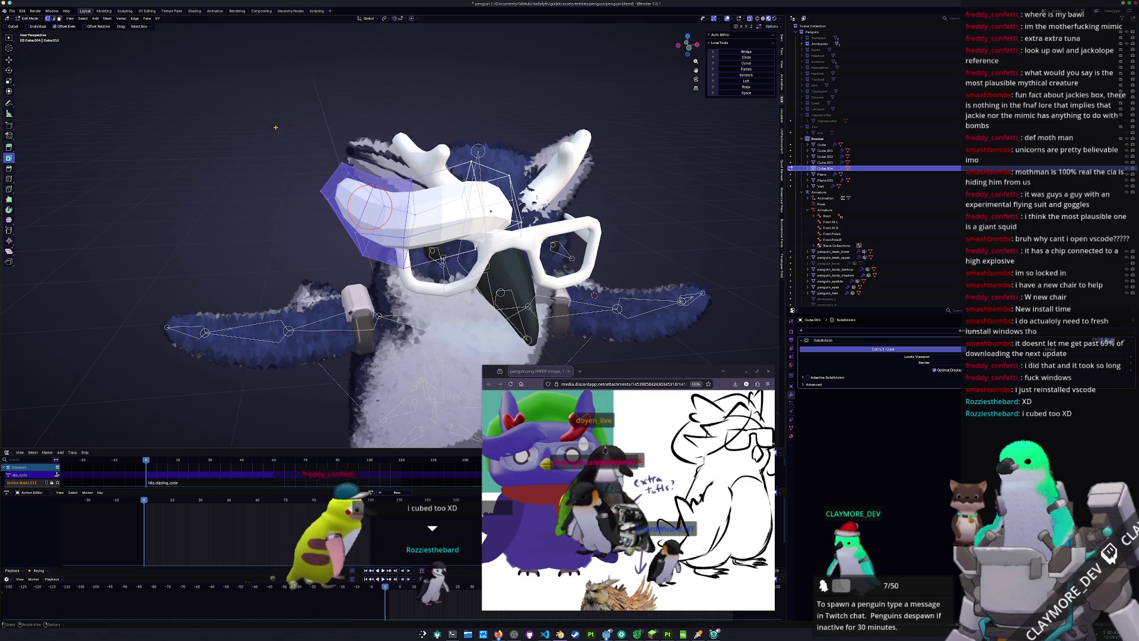
Lower the visor's left-side vertices along Z
{"action": "key", "text": "g"}
{"action": "key", "text": "z"}
{"action": "left_click", "coordinate": [281, 140]}
{"action": "mouse_move", "coordinate": [281, 141]}
{"action": "middle_mouse_down"}
{"action": "mouse_move", "coordinate": [290, 175]}
{"action": "mouse_move", "coordinate": [452, 290]}
{"action": "middle_mouse_up"}
{"action": "left_click", "coordinate": [290, 175]}
{"action": "left_click_drag", "start_coordinate": [452, 289], "coordinate": [343, 151]}
{"action": "key", "text": "g"}
{"action": "key", "text": "z"}
{"action": "left_click", "coordinate": [342, 161]}
{"action": "left_click", "coordinate": [342, 162]}
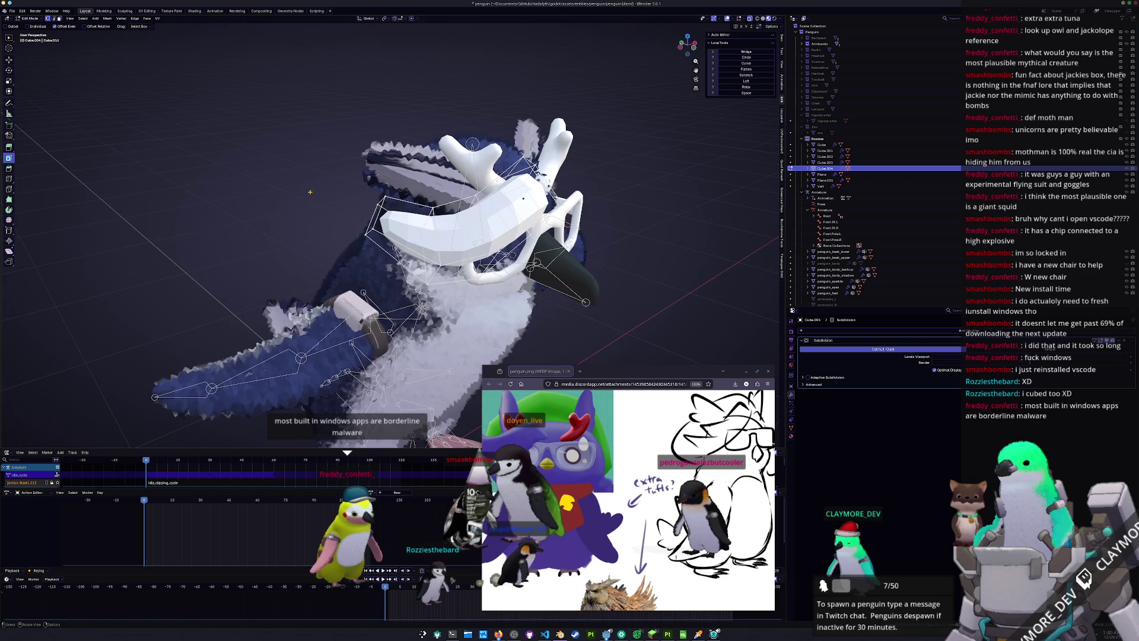
{"action": "middle_click_drag", "start_coordinate": [342, 161], "coordinate": [311, 197]}
Shift another group of visor vertices along X, then return to Object Mode and deselect
{"action": "left_click_drag", "start_coordinate": [372, 185], "coordinate": [372, 185]}
{"action": "middle_click_drag", "start_coordinate": [372, 185], "coordinate": [413, 183]}
{"action": "key", "text": "g"}
{"action": "key", "text": "x"}
{"action": "mouse_move", "coordinate": [417, 181]}
{"action": "middle_mouse_down"}
{"action": "mouse_move", "coordinate": [430, 174]}
{"action": "mouse_move", "coordinate": [332, 214]}
{"action": "mouse_move", "coordinate": [297, 248]}
{"action": "mouse_move", "coordinate": [303, 236]}
{"action": "middle_mouse_up"}
{"action": "key", "text": "g"}
{"action": "left_click", "coordinate": [431, 171]}
{"action": "key", "text": "Tab"}
{"action": "scroll", "coordinate": [327, 230], "scroll_direction": "down", "scroll_amount": 3}
{"action": "left_click", "coordinate": [293, 255]}
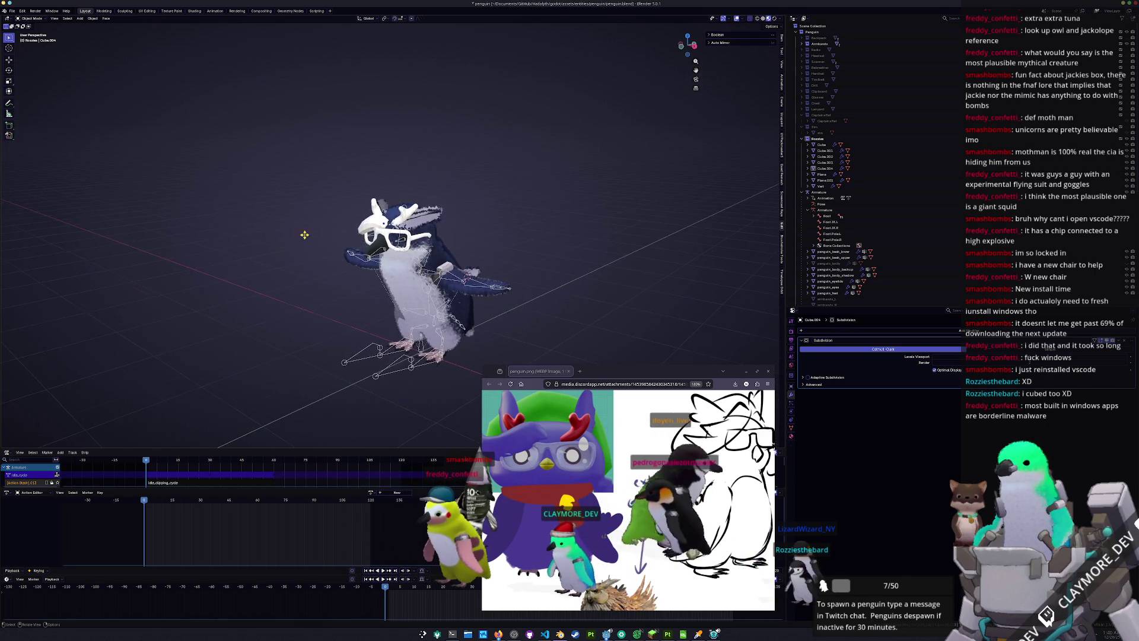
Set the visor piece Cube.004 to Shade Smooth
{"action": "scroll", "coordinate": [356, 213], "scroll_direction": "up", "scroll_amount": 5}
{"action": "left_click", "coordinate": [357, 213]}
{"action": "right_click", "coordinate": [356, 213]}
{"action": "left_click", "coordinate": [335, 213]}
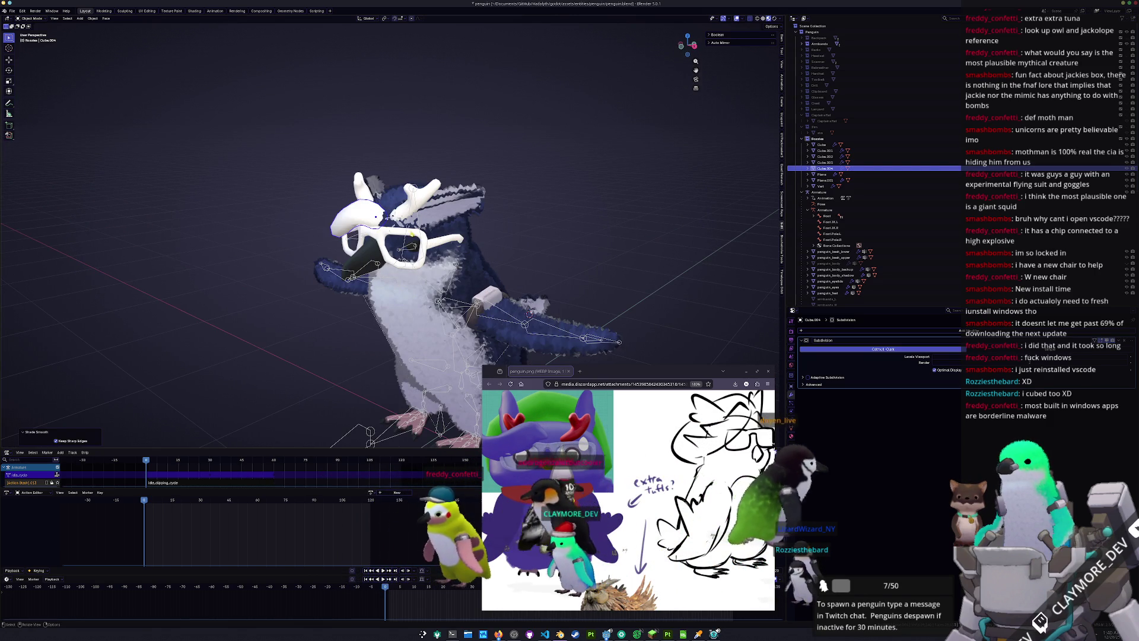
Apply the scale of Cube.004
{"action": "left_click", "coordinate": [480, 195]}
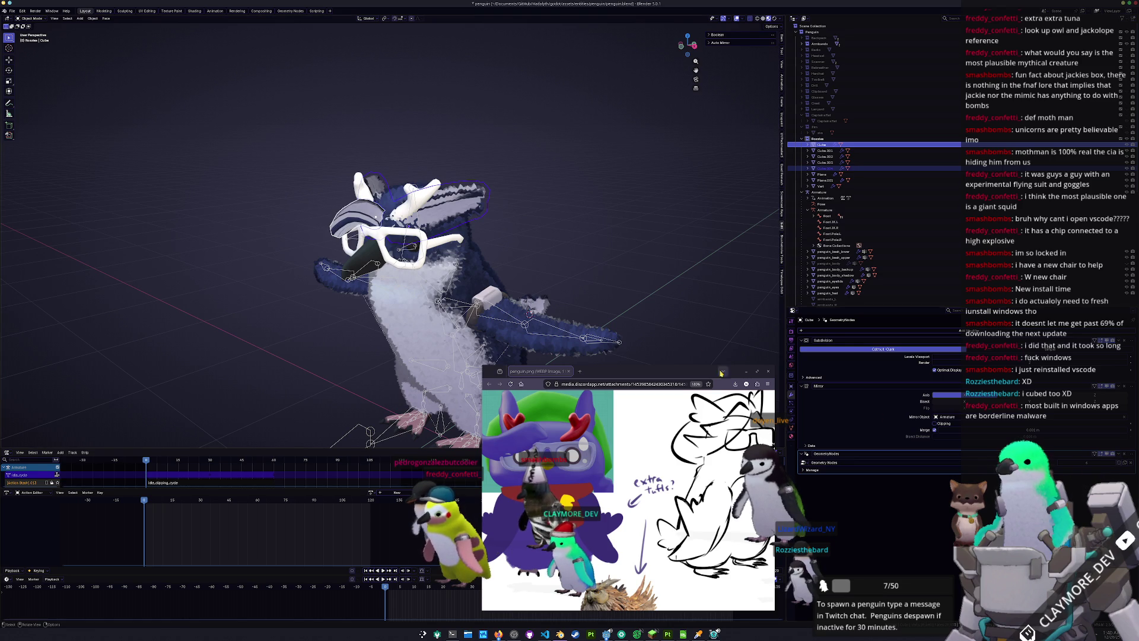
{"action": "left_click", "coordinate": [356, 221]}
{"action": "key", "text": "ctrl+a"}
{"action": "left_click", "coordinate": [355, 219]}
{"action": "mouse_move", "coordinate": [356, 219]}
{"action": "middle_mouse_down"}
{"action": "mouse_move", "coordinate": [542, 227]}
{"action": "mouse_move", "coordinate": [429, 243]}
{"action": "mouse_move", "coordinate": [604, 277]}
{"action": "middle_mouse_up"}
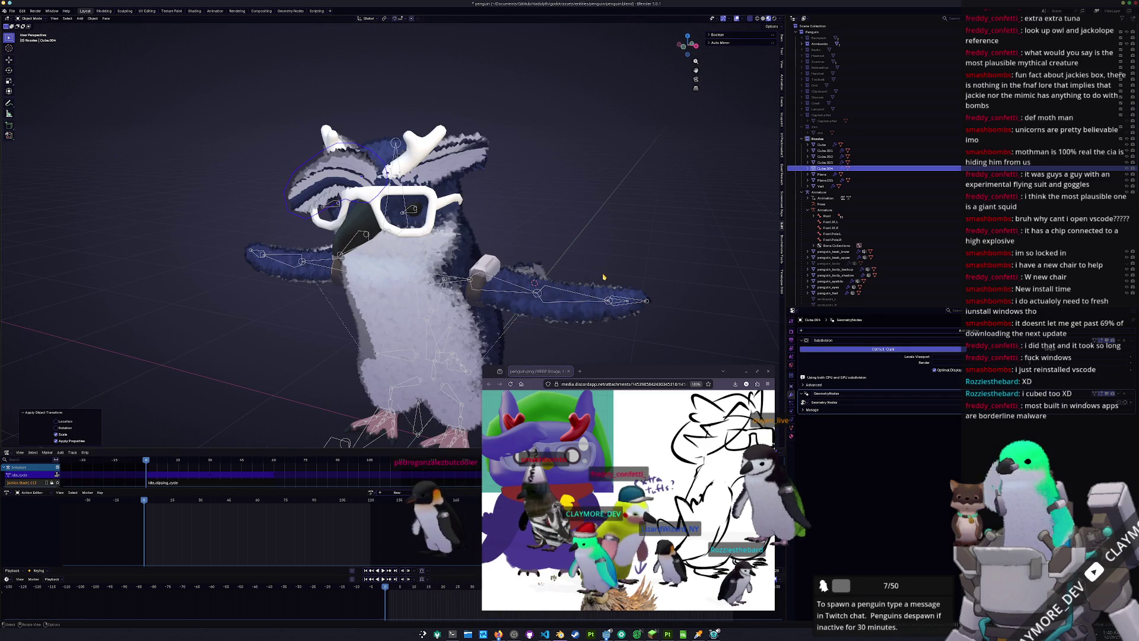
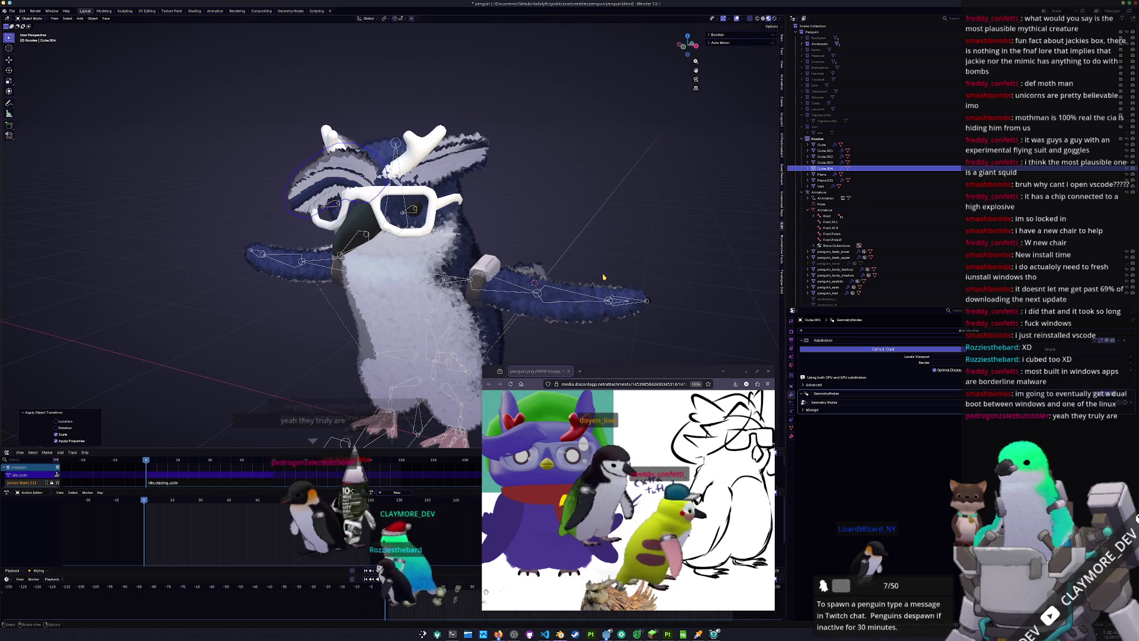
Orbit around the penguin, make its body active, and bring up the Add menu
{"action": "scroll", "coordinate": [584, 294], "scroll_direction": "down", "scroll_amount": 1}
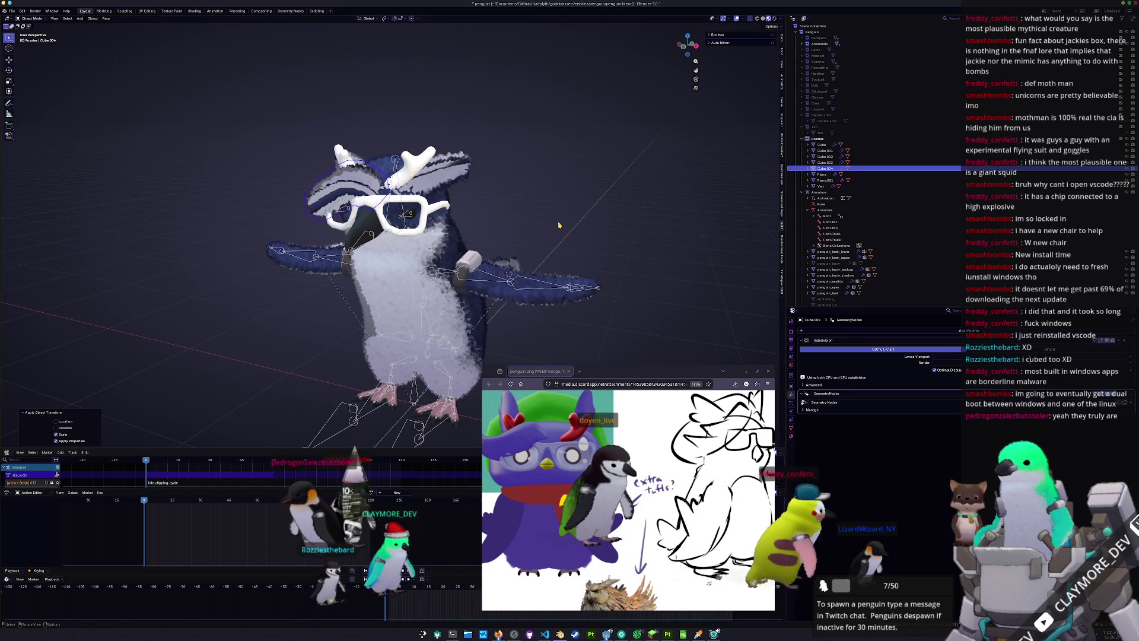
{"action": "left_click", "coordinate": [585, 294]}
{"action": "mouse_move", "coordinate": [584, 294]}
{"action": "middle_mouse_down"}
{"action": "mouse_move", "coordinate": [596, 320]}
{"action": "mouse_move", "coordinate": [626, 320]}
{"action": "mouse_move", "coordinate": [586, 342]}
{"action": "mouse_move", "coordinate": [532, 197]}
{"action": "mouse_move", "coordinate": [533, 283]}
{"action": "middle_mouse_up"}
{"action": "key", "text": "KP_7"}
{"action": "scroll", "coordinate": [620, 507], "scroll_direction": "right", "scroll_amount": 3}
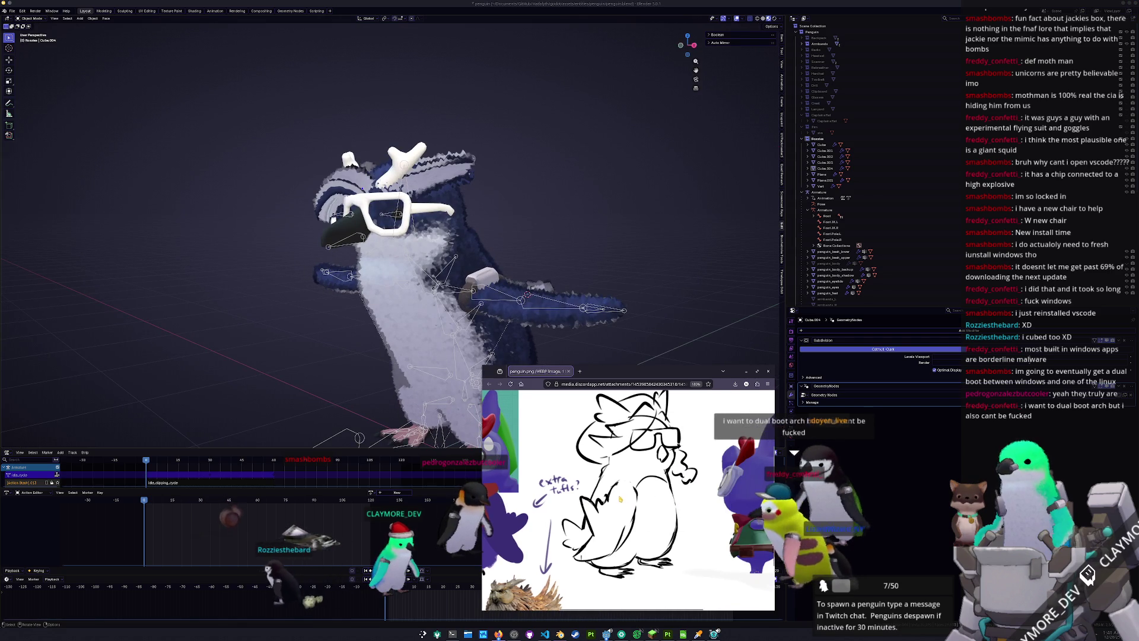
{"action": "scroll", "coordinate": [620, 500], "scroll_direction": "left", "scroll_amount": 3}
{"action": "middle_click_drag", "start_coordinate": [536, 263], "coordinate": [540, 252]}
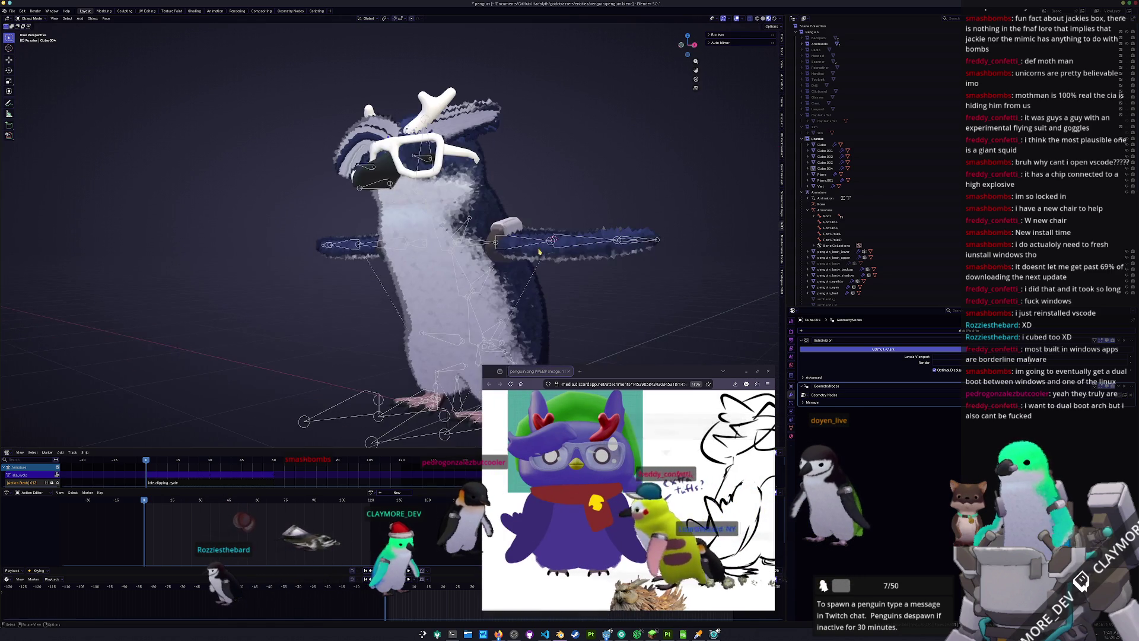
{"action": "left_click", "coordinate": [539, 252]}
{"action": "key", "text": "shift+a"}
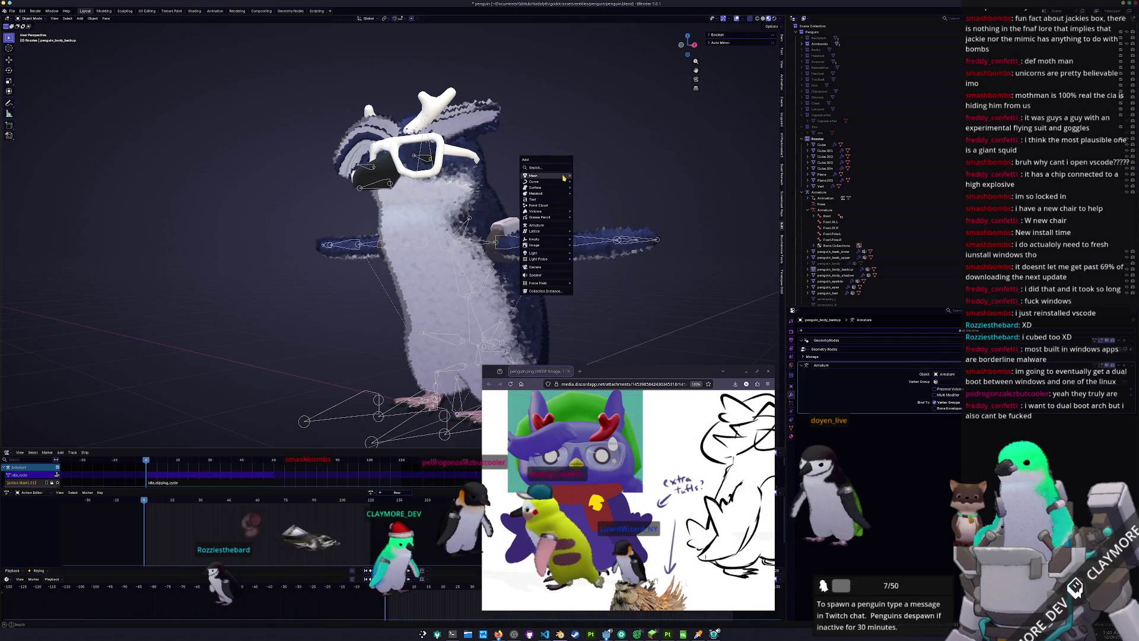
Add a plane, stand it upright with a 90° X rotation, and reset it to the origin
{"action": "mouse_move", "coordinate": [564, 177]}
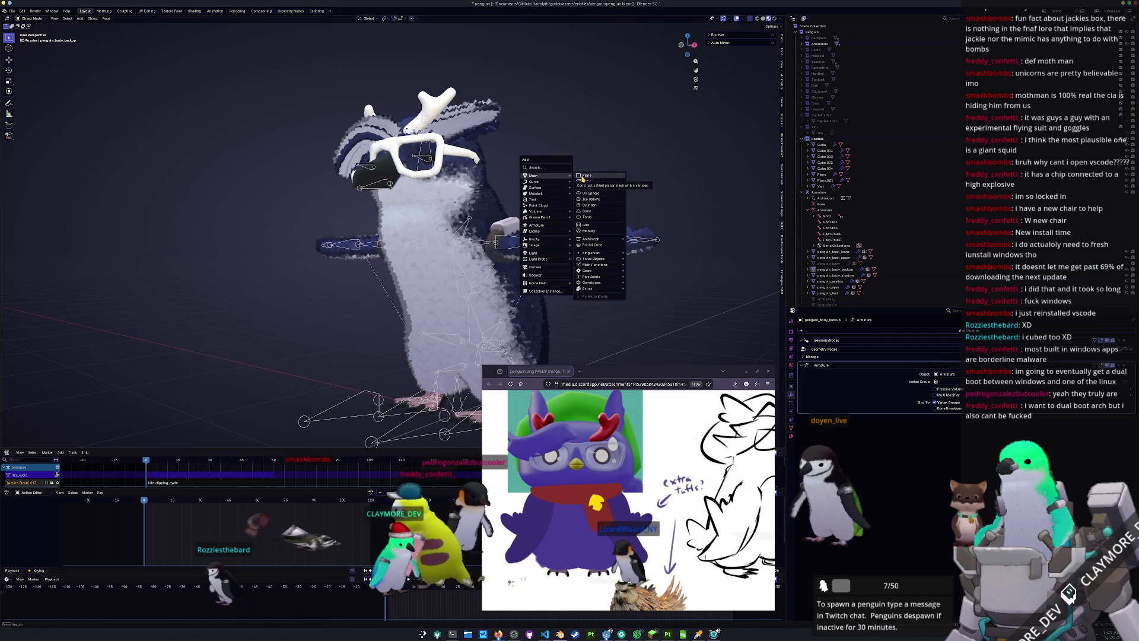
{"action": "left_click", "coordinate": [582, 177]}
{"action": "key", "text": "r"}
{"action": "key", "text": "x"}
{"action": "key", "text": "9"}
{"action": "key", "text": "0"}
{"action": "key", "text": "Return"}
{"action": "key", "text": "alt+g"}
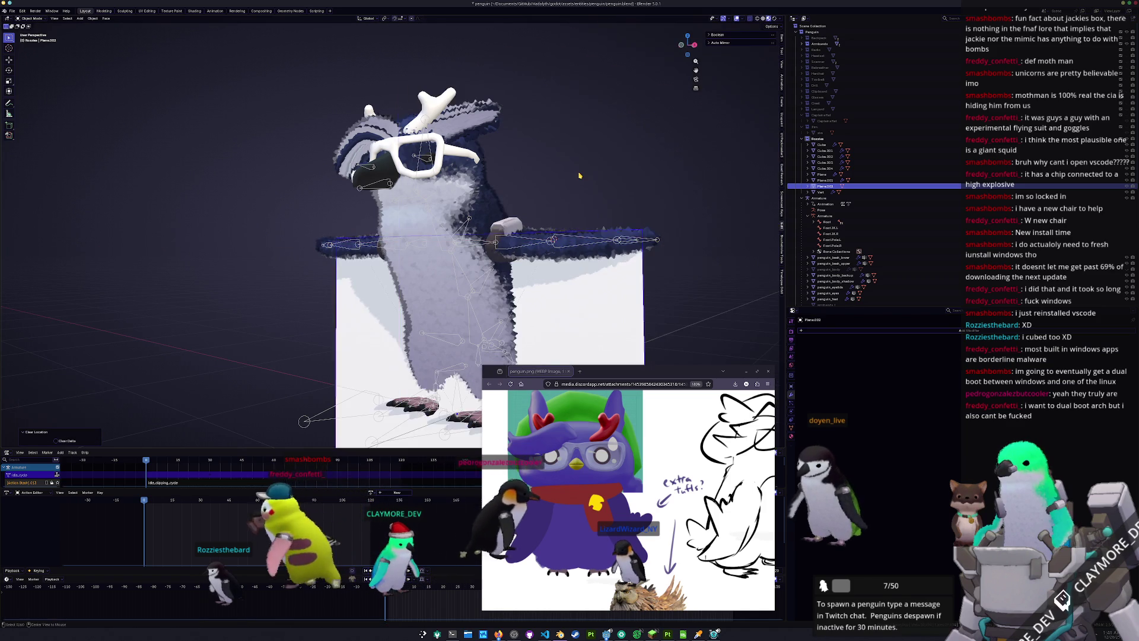
In right side view, move the plane in front of the chest and shrink it vertically
{"action": "key", "text": "KP_3"}
{"action": "key", "text": "g"}
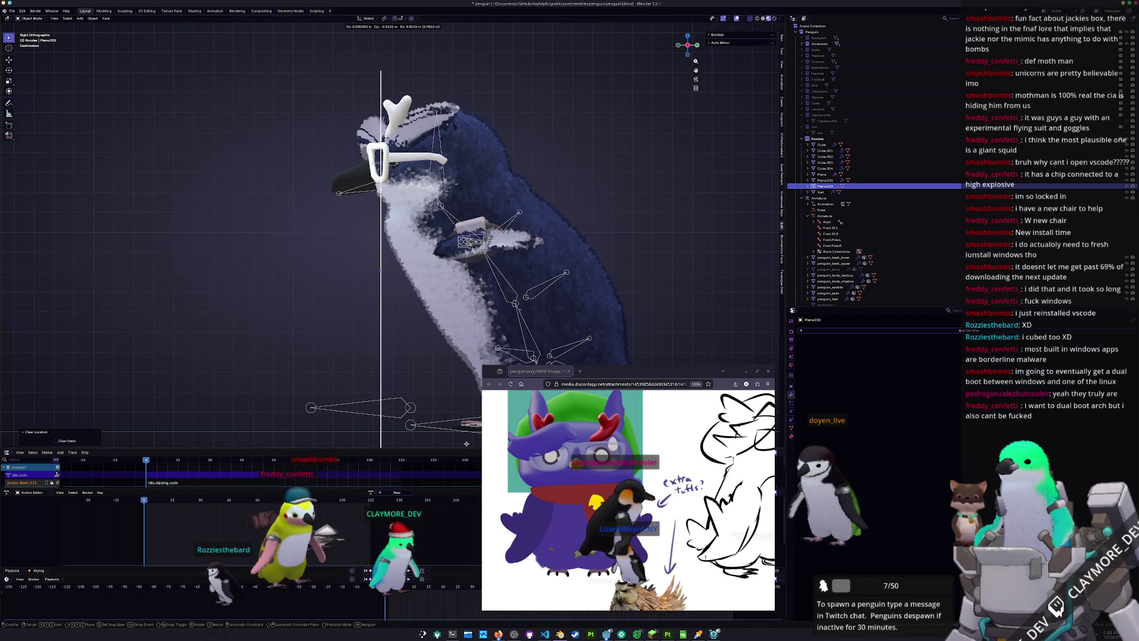
{"action": "left_click", "coordinate": [468, 393]}
{"action": "key", "text": "s"}
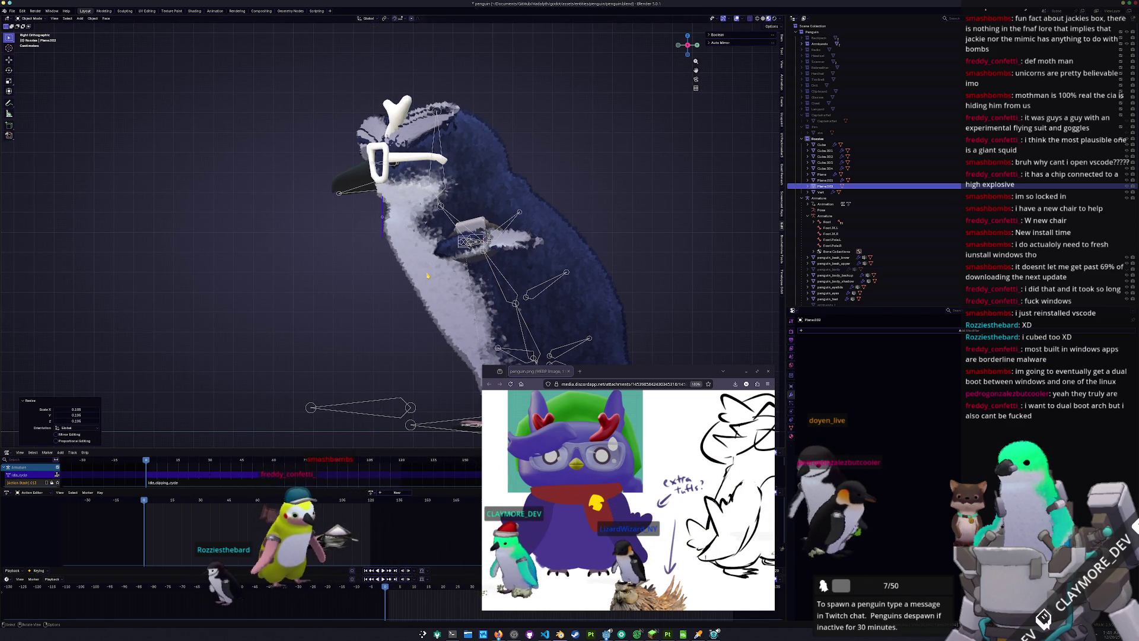
{"action": "scroll", "coordinate": [428, 275], "scroll_direction": "up", "scroll_amount": 2}
{"action": "key", "text": "s"}
{"action": "key", "text": "z"}
{"action": "left_click", "coordinate": [460, 219]}
Raise the plane to chest height, tilt it to match the chest, and nudge it along Y
{"action": "key", "text": "g"}
{"action": "key", "text": "z"}
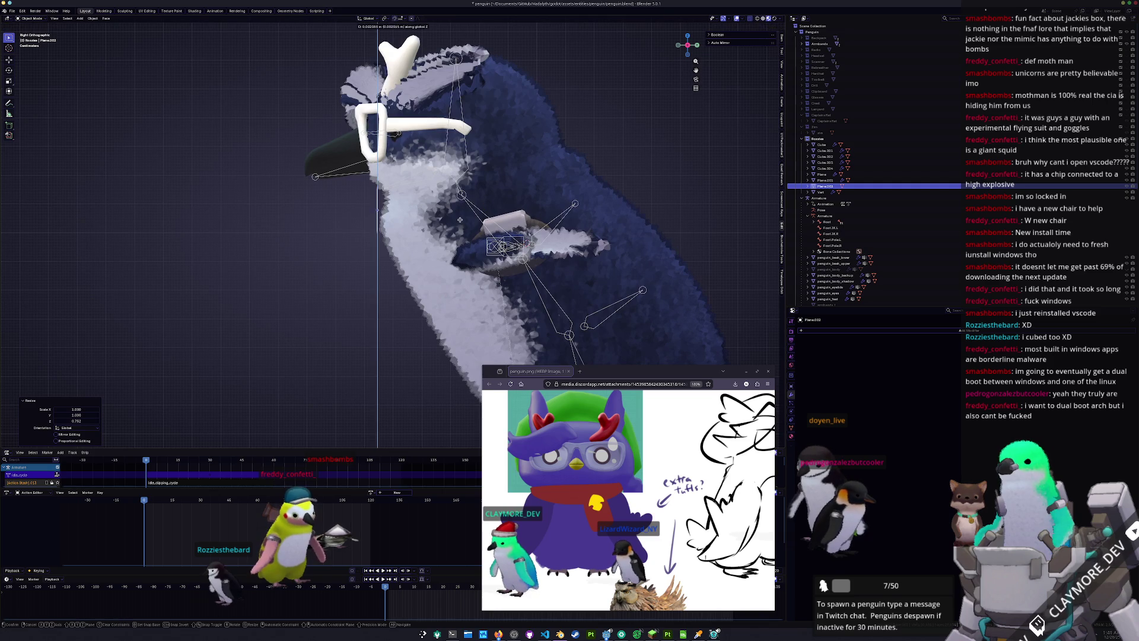
{"action": "left_click", "coordinate": [471, 233]}
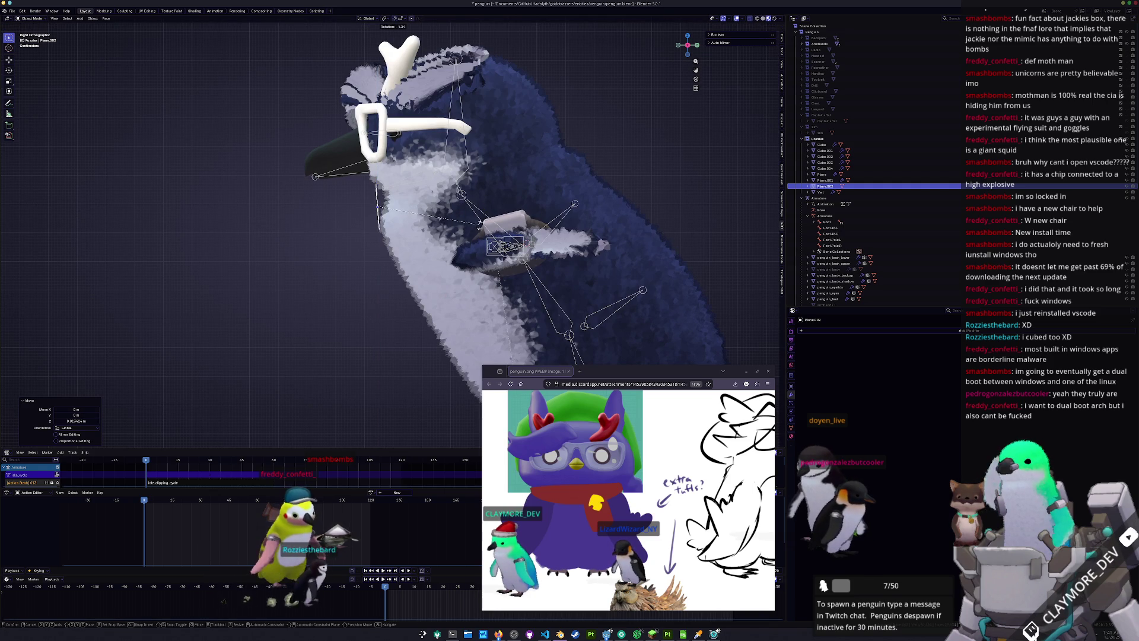
{"action": "left_click", "coordinate": [480, 223]}
{"action": "key", "text": "g"}
{"action": "key", "text": "x"}
{"action": "key", "text": "y"}
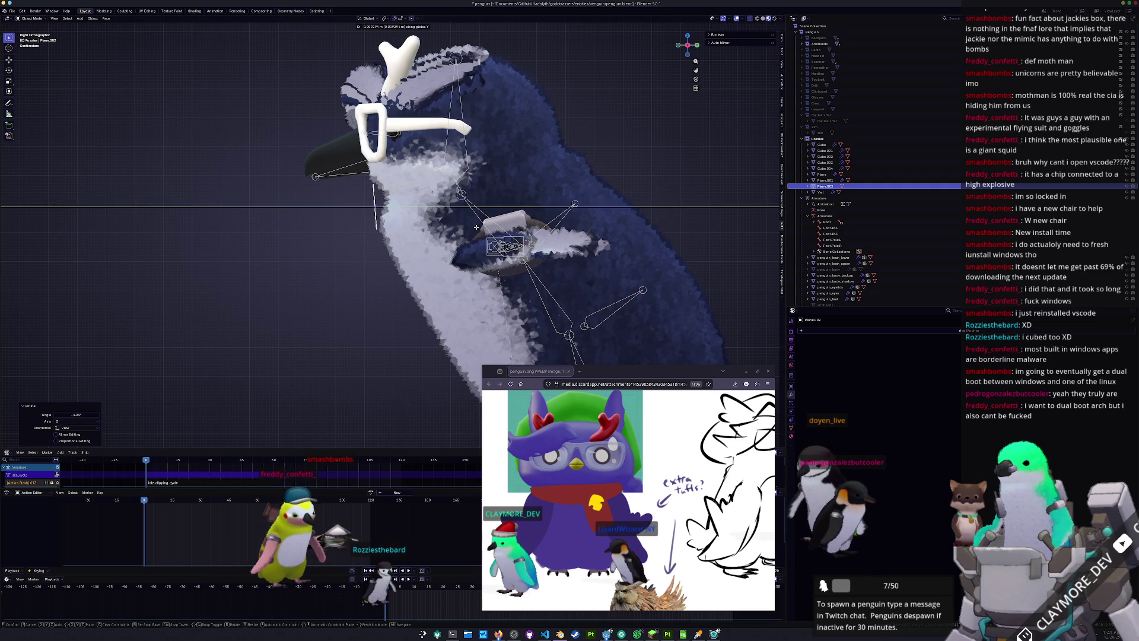
{"action": "left_click", "coordinate": [476, 227]}
From the front view, enter Edit Mode and start a loop cut down the plane's middle
{"action": "key", "text": "KP_1"}
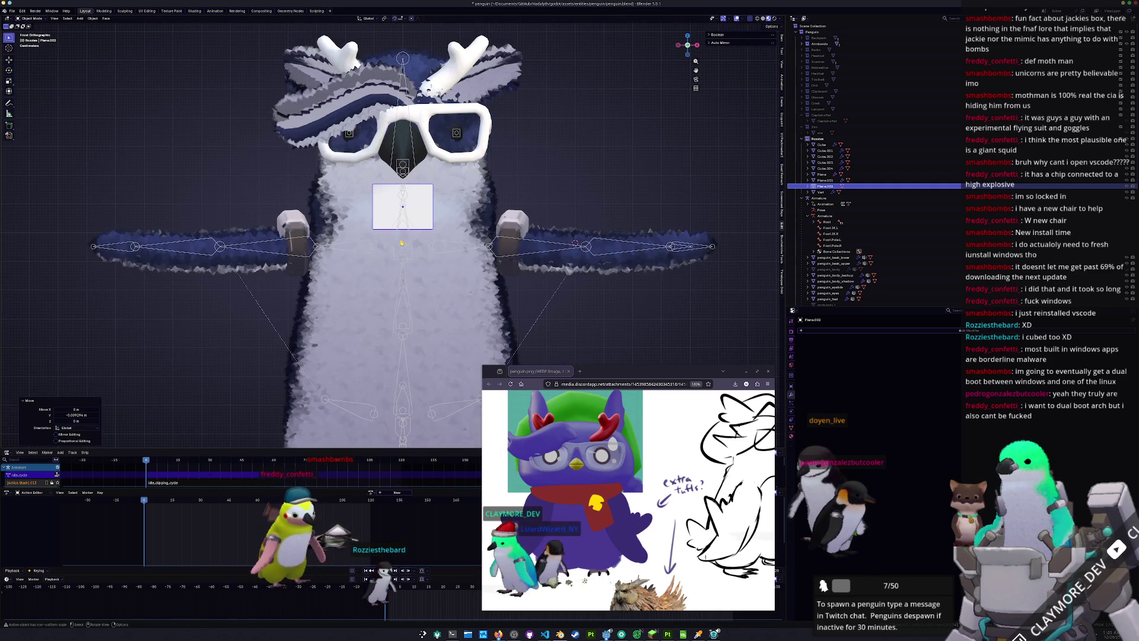
{"action": "key", "text": "Tab"}
{"action": "left_click", "coordinate": [9, 158]}
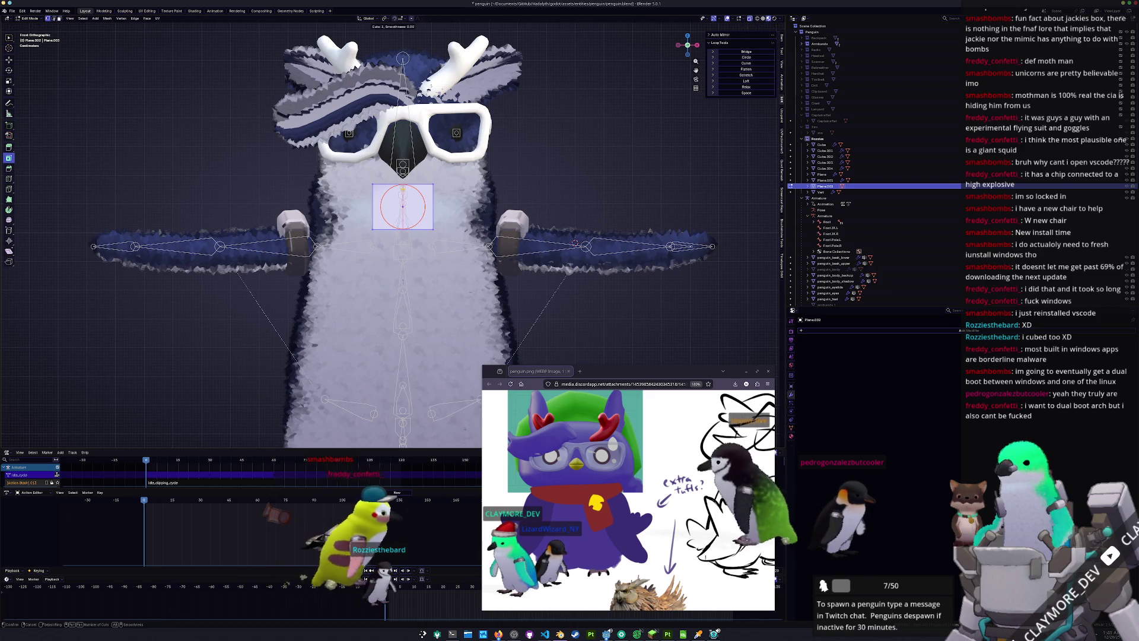
Confirm the centred vertical cut and delete the plane's left-half vertices
{"action": "left_click", "coordinate": [403, 190]}
{"action": "left_click", "coordinate": [382, 244]}
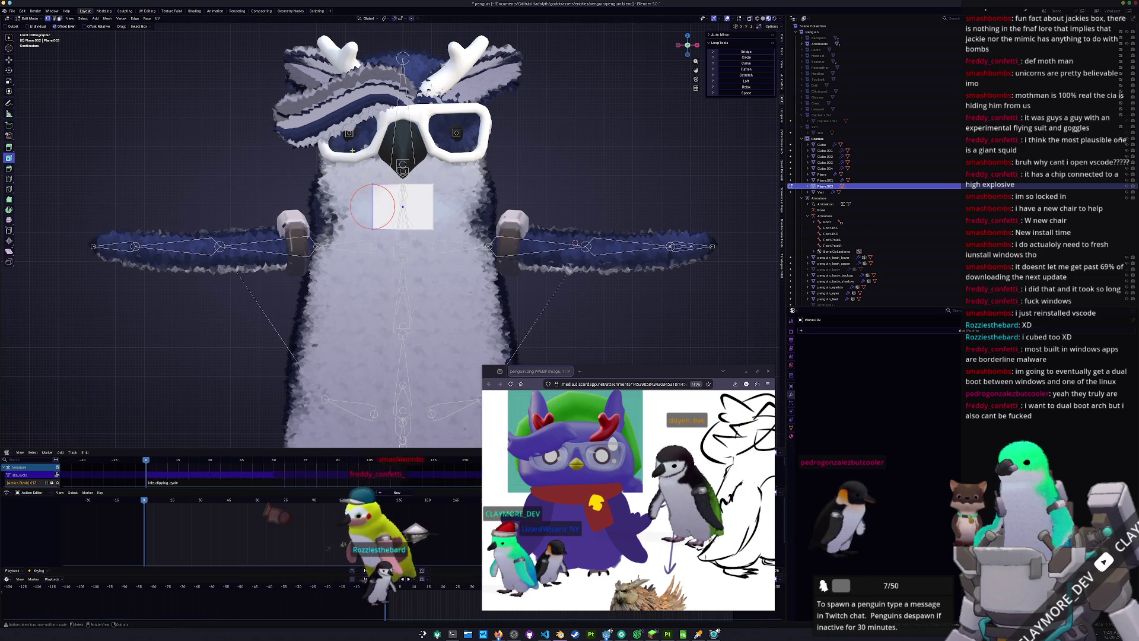
{"action": "key", "text": "x"}
{"action": "left_click", "coordinate": [335, 140]}
{"action": "key", "text": "Tab"}
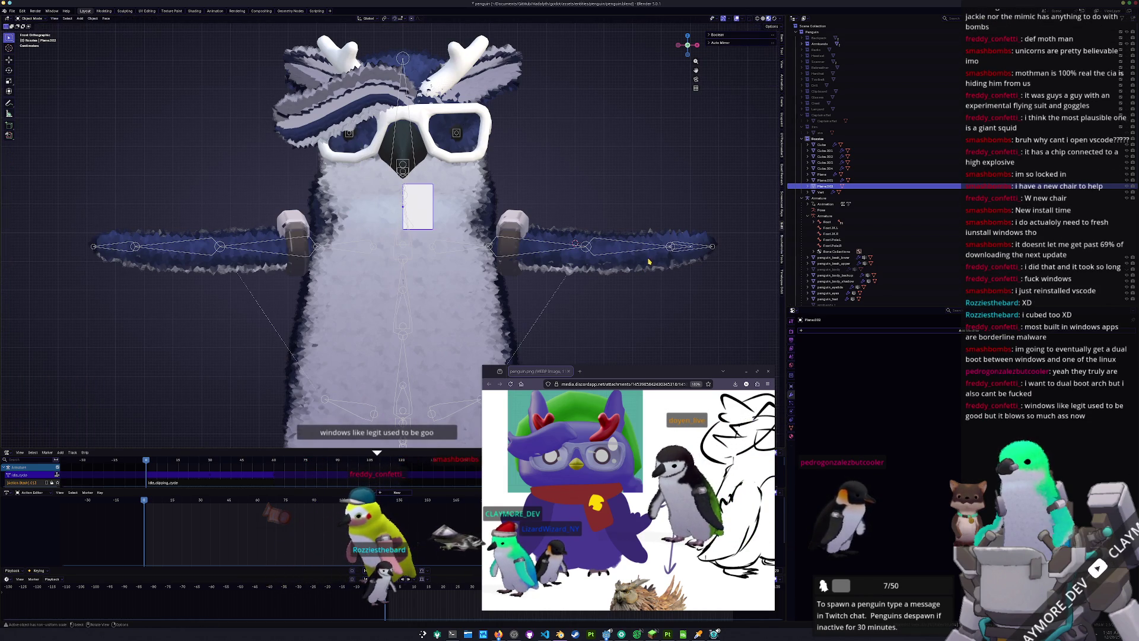
Add a Mirror modifier to the plane with Clipping enabled
{"action": "scroll", "coordinate": [641, 270], "scroll_direction": "up", "scroll_amount": 1}
{"action": "middle_click_drag", "start_coordinate": [641, 270], "coordinate": [586, 278], "text": "shift"}
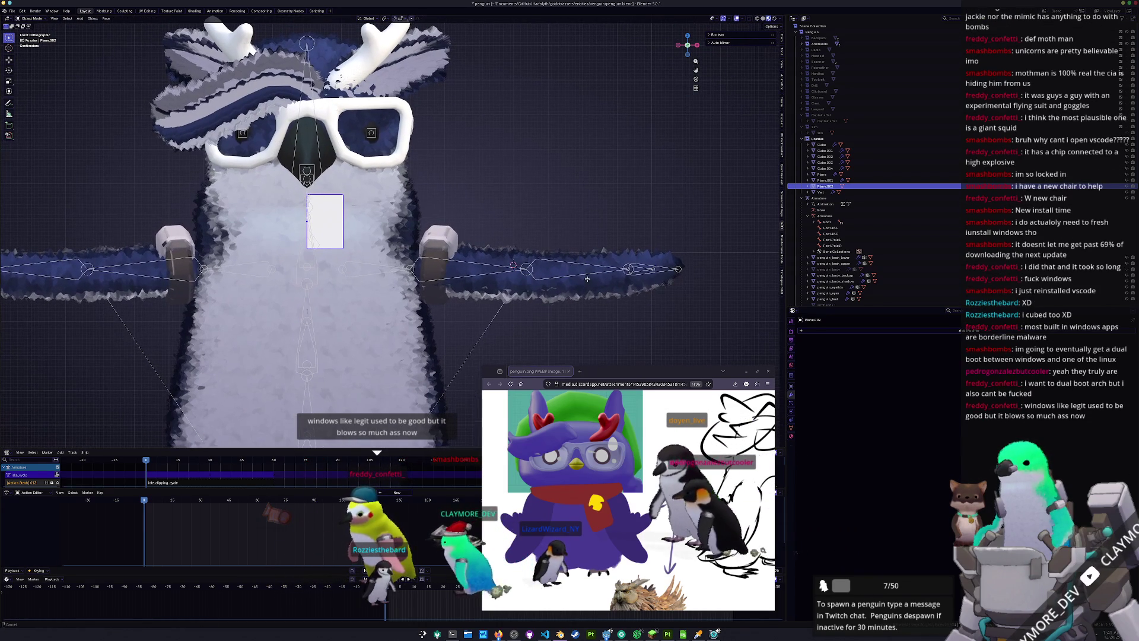
{"action": "left_click", "coordinate": [846, 334]}
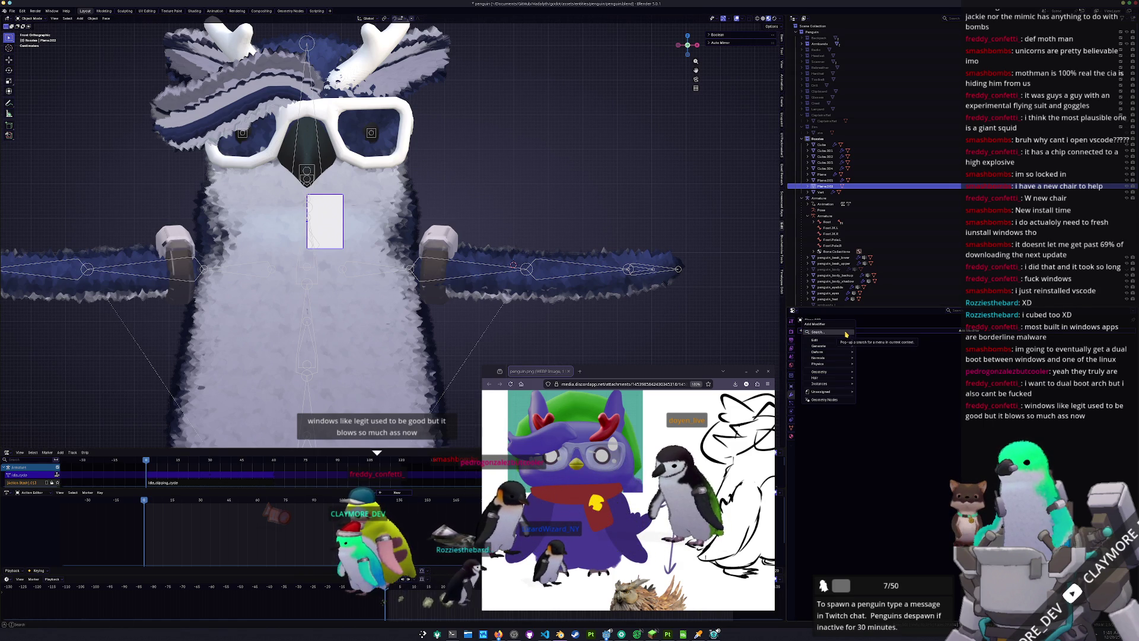
{"action": "left_click", "coordinate": [847, 334]}
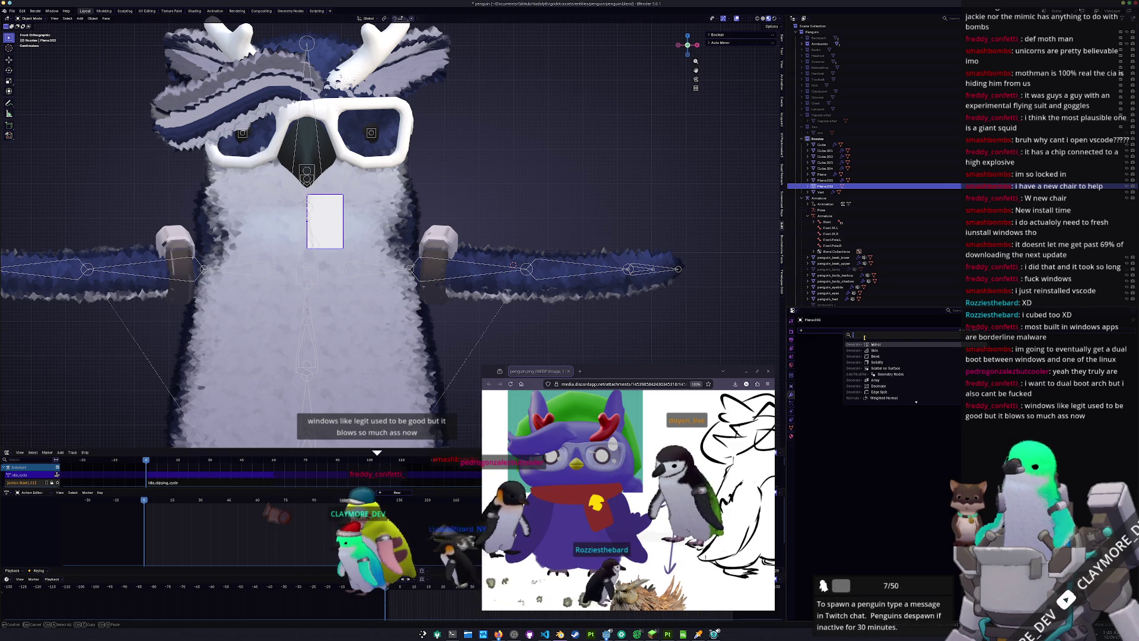
{"action": "left_click", "coordinate": [876, 345]}
{"action": "left_click", "coordinate": [934, 377]}
{"action": "scroll", "coordinate": [310, 220], "scroll_direction": "up", "scroll_amount": 1}
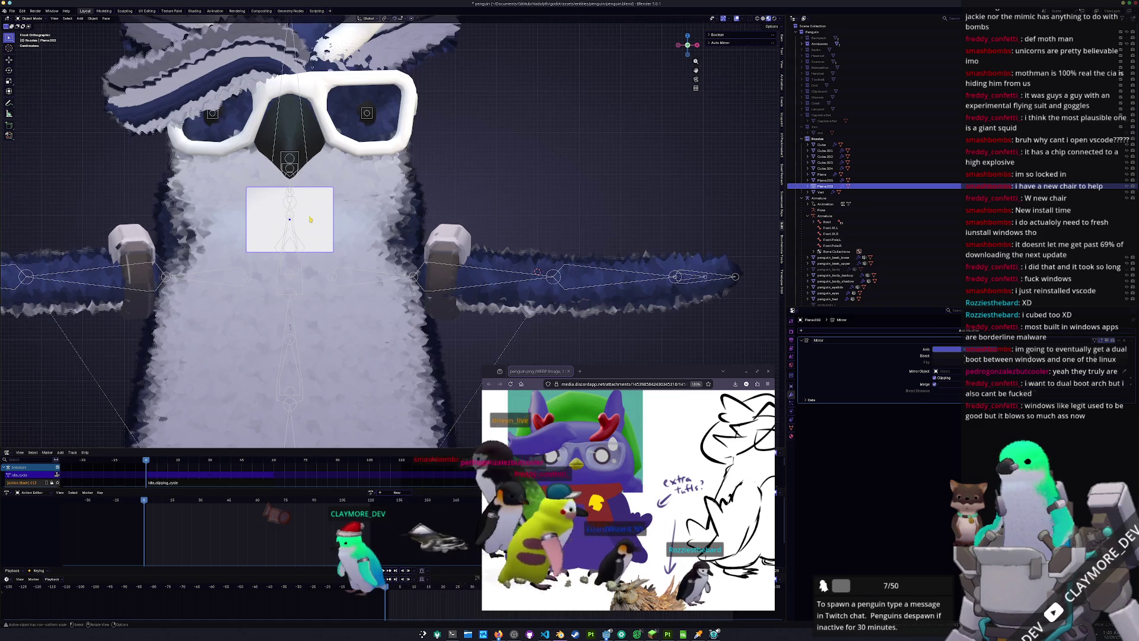
{"action": "key", "text": "Tab"}
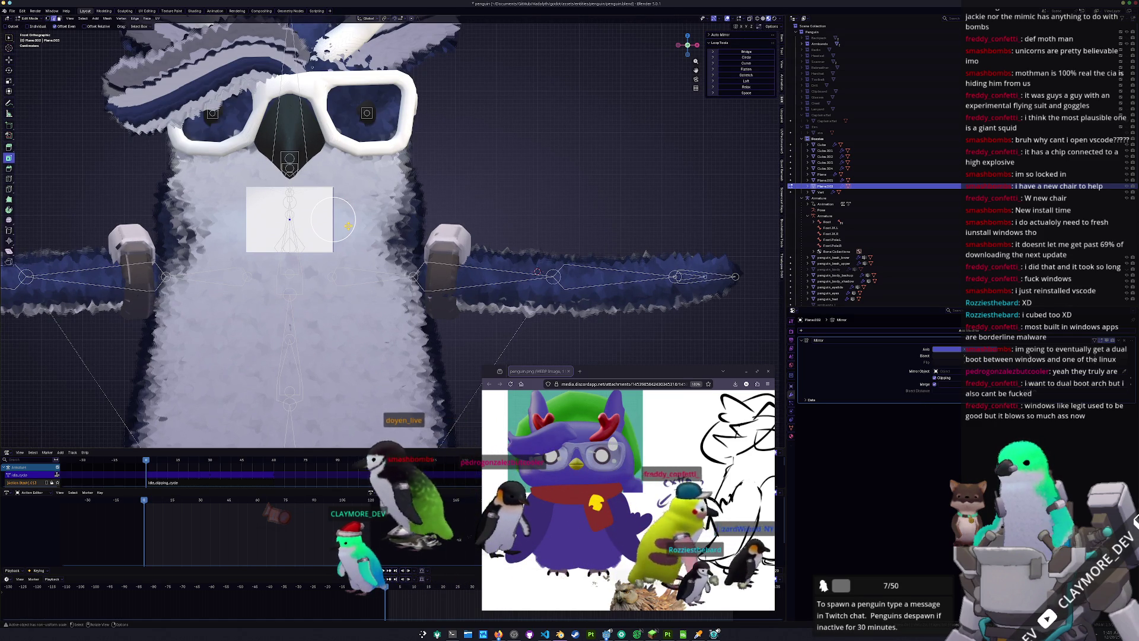
From top view, extrude the plane's outer edge and reposition it
{"action": "key", "text": "KP_7"}
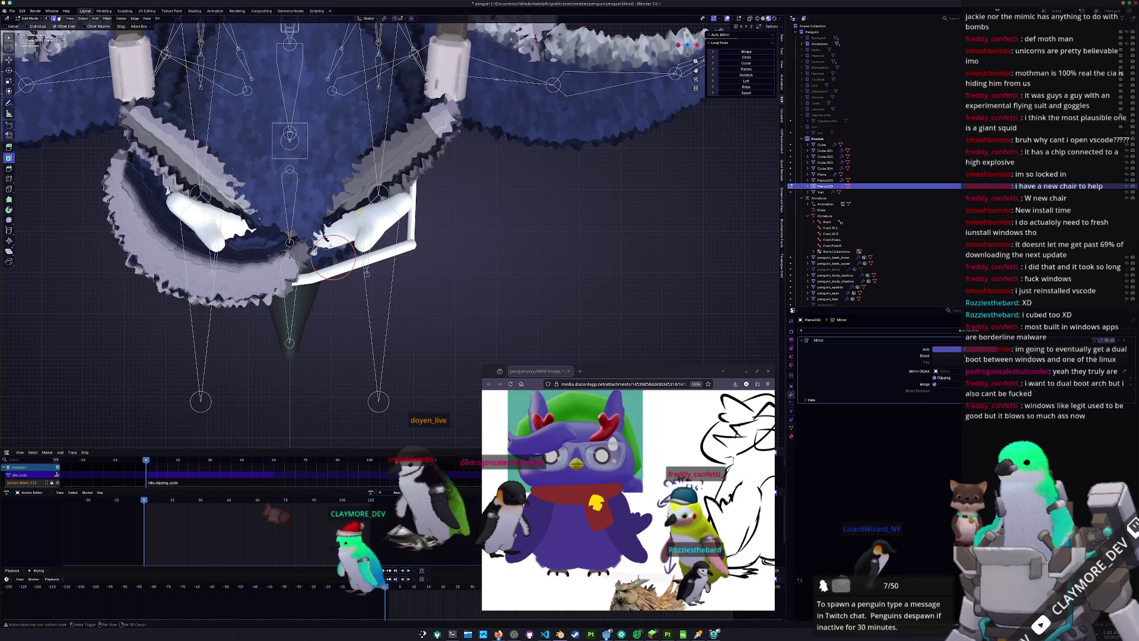
{"action": "scroll", "coordinate": [367, 215], "scroll_direction": "up", "scroll_amount": 1}
{"action": "scroll", "coordinate": [368, 215], "scroll_direction": "down", "scroll_amount": 3}
{"action": "key", "text": "g"}
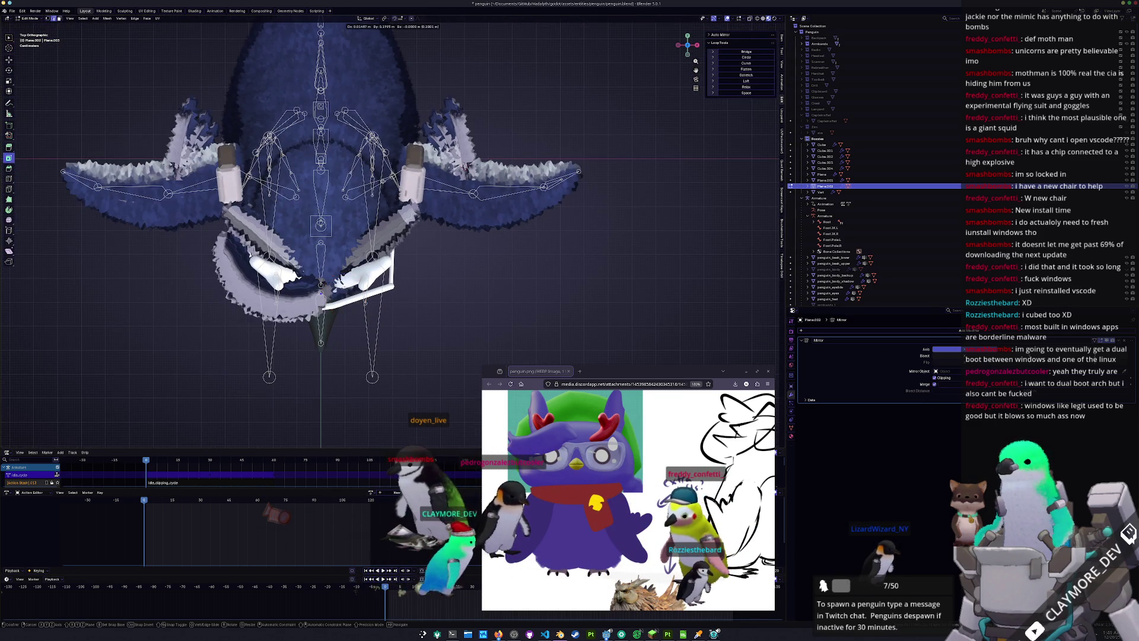
{"action": "left_click", "coordinate": [373, 55]}
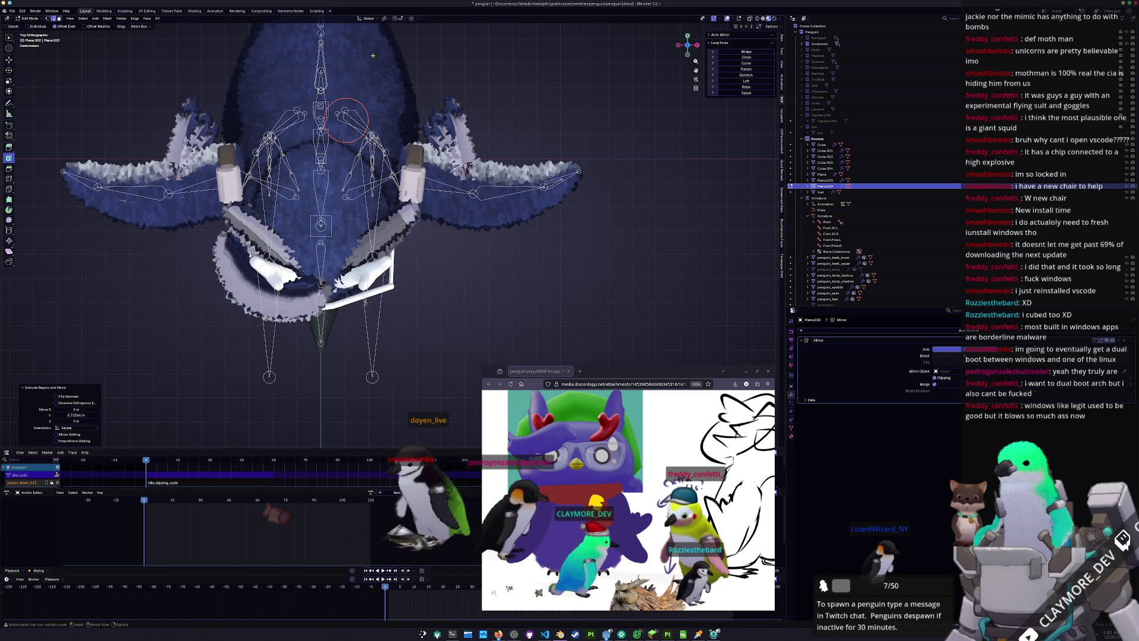
{"action": "middle_click_drag", "start_coordinate": [389, 185], "coordinate": [444, 155]}
{"action": "key", "text": "g"}
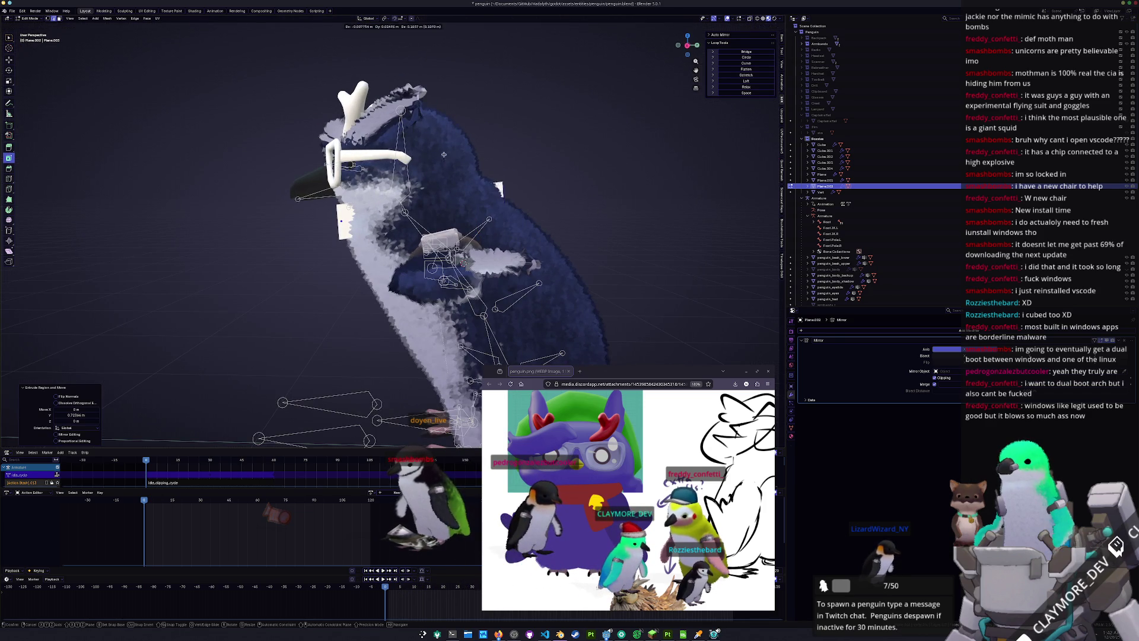
{"action": "left_click", "coordinate": [443, 141]}
In right side view, rotate and move the extruded edge to follow the body
{"action": "key", "text": "KP_3"}
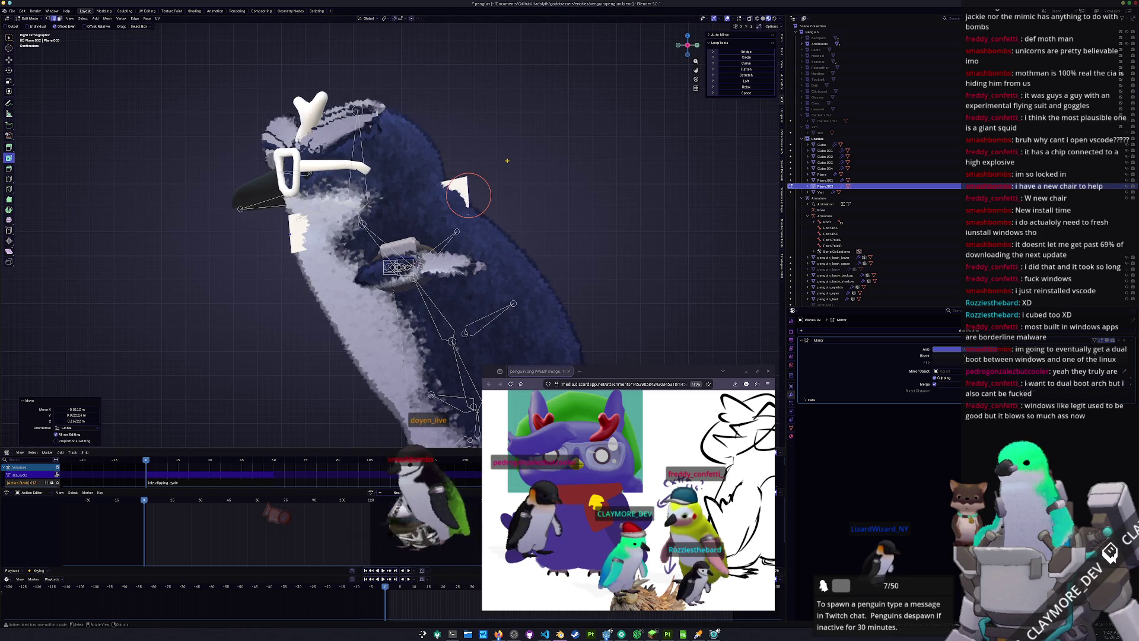
{"action": "key", "text": "r"}
{"action": "left_click", "coordinate": [557, 184]}
{"action": "key", "text": "s"}
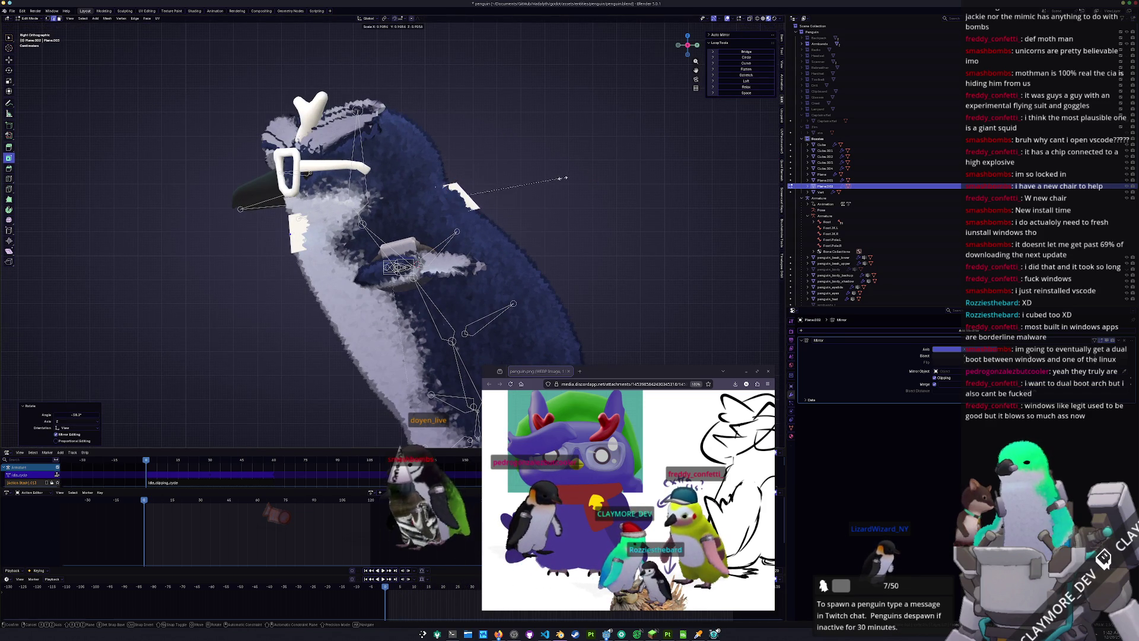
{"action": "key", "text": "g"}
{"action": "left_click", "coordinate": [572, 176]}
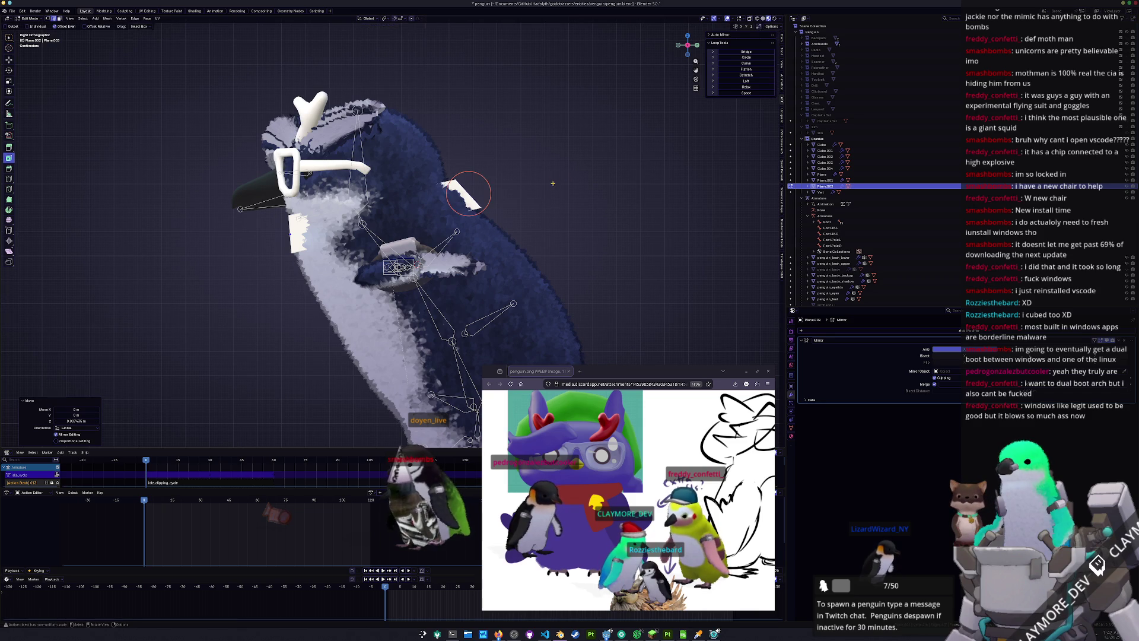
{"action": "middle_click_drag", "start_coordinate": [572, 177], "coordinate": [342, 284]}
Extrude the edge along X around the penguin's side and shift it sideways
{"action": "key", "text": "g"}
{"action": "key", "text": "x"}
{"action": "left_click", "coordinate": [534, 193]}
{"action": "mouse_move", "coordinate": [534, 192]}
{"action": "middle_mouse_down"}
{"action": "mouse_move", "coordinate": [635, 278]}
{"action": "mouse_move", "coordinate": [424, 154]}
{"action": "middle_mouse_up"}
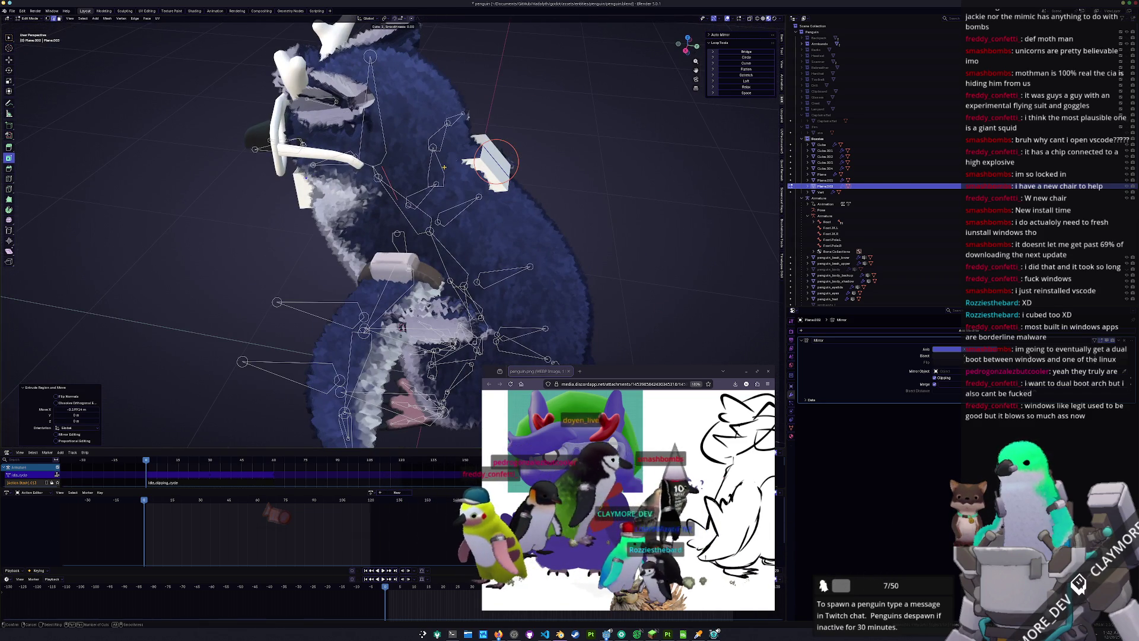
{"action": "key", "text": "g"}
{"action": "key", "text": "g"}
{"action": "key", "text": "Escape"}
{"action": "key", "text": "ctrl+z"}
{"action": "key", "text": "g"}
{"action": "key", "text": "x"}
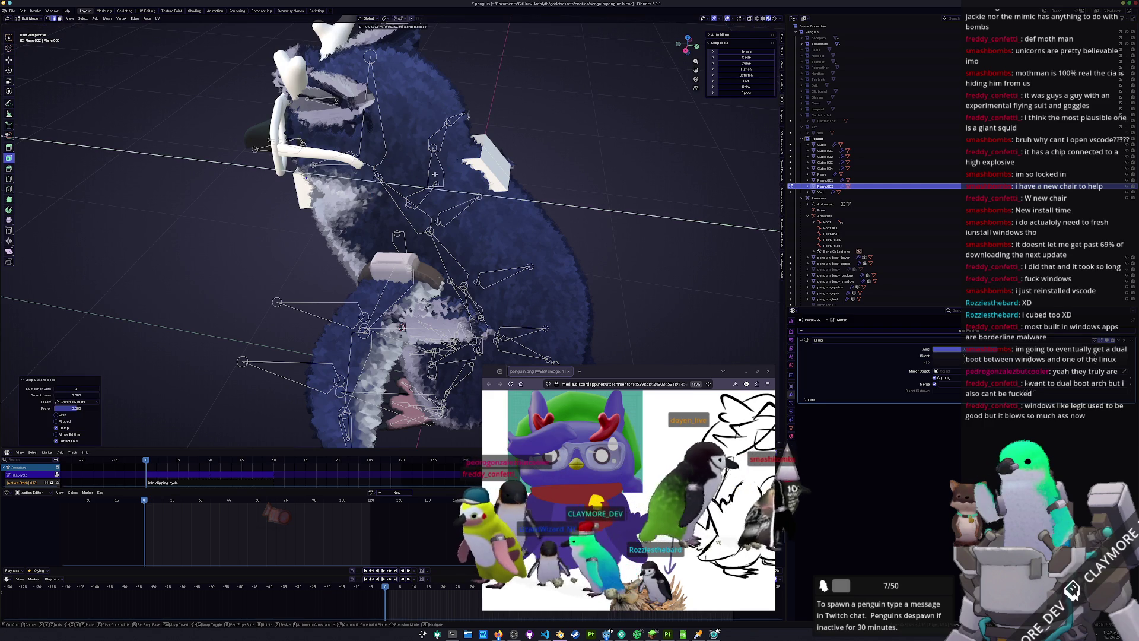
{"action": "left_click", "coordinate": [408, 196]}
{"action": "mouse_move", "coordinate": [408, 196]}
{"action": "middle_mouse_down"}
{"action": "mouse_move", "coordinate": [393, 206]}
{"action": "mouse_move", "coordinate": [408, 208]}
{"action": "mouse_move", "coordinate": [422, 189]}
{"action": "mouse_move", "coordinate": [336, 229]}
{"action": "middle_mouse_up"}
Add a centred loop cut across the strip
{"action": "key", "text": "ctrl+r"}
{"action": "left_click", "coordinate": [408, 209]}
{"action": "right_click", "coordinate": [408, 209]}
Shift the band's new edge loop sideways along the X axis in two moves
{"action": "key", "text": "g"}
{"action": "key", "text": "y"}
{"action": "key", "text": "x"}
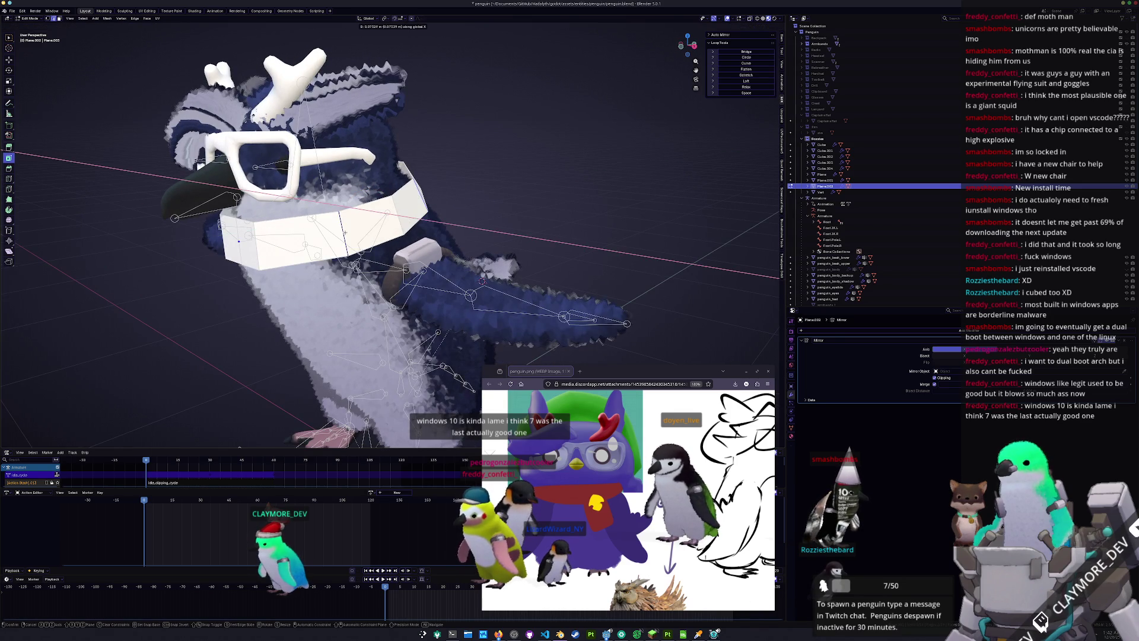
{"action": "left_click", "coordinate": [343, 230]}
{"action": "mouse_move", "coordinate": [343, 230]}
{"action": "middle_mouse_down"}
{"action": "mouse_move", "coordinate": [332, 238]}
{"action": "mouse_move", "coordinate": [409, 203]}
{"action": "mouse_move", "coordinate": [451, 208]}
{"action": "mouse_move", "coordinate": [400, 213]}
{"action": "mouse_move", "coordinate": [320, 170]}
{"action": "middle_mouse_up"}
{"action": "key", "text": "g"}
{"action": "key", "text": "x"}
{"action": "left_click", "coordinate": [468, 209]}
Slide the band's edges, then in side view select and move its right end
{"action": "key", "text": "g"}
{"action": "key", "text": "g"}
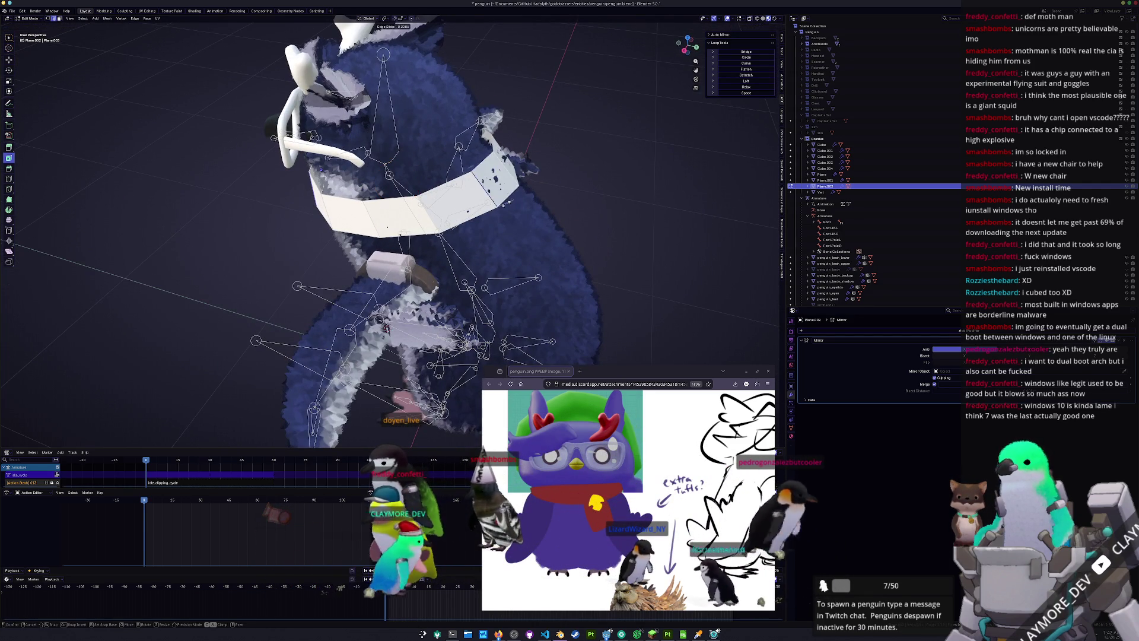
{"action": "left_click", "coordinate": [320, 170]}
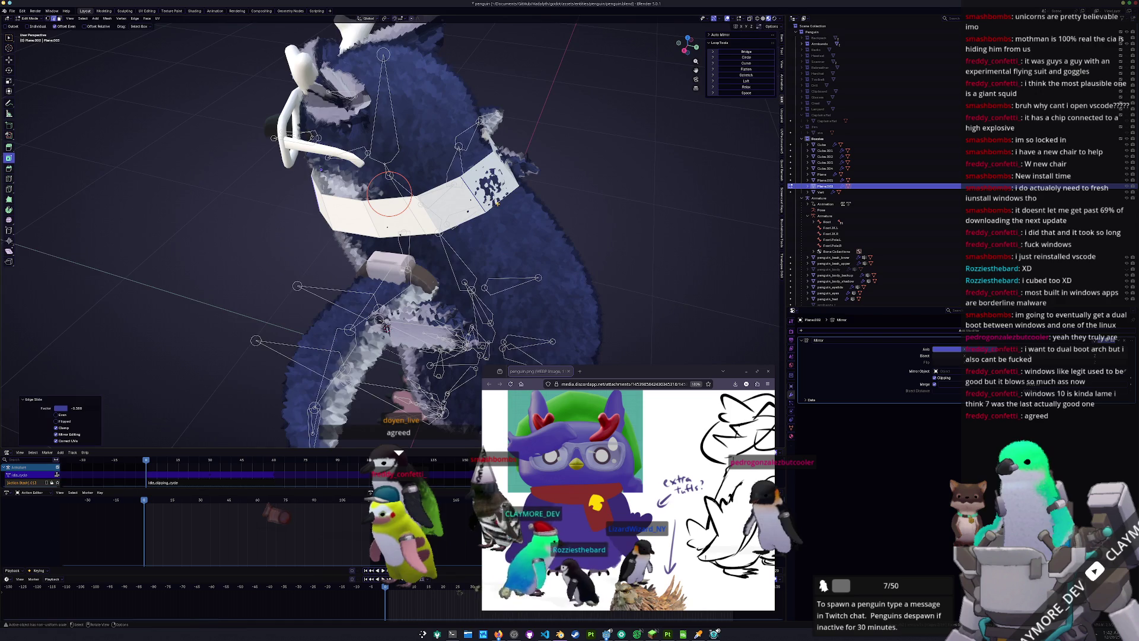
{"action": "key", "text": "KP_3"}
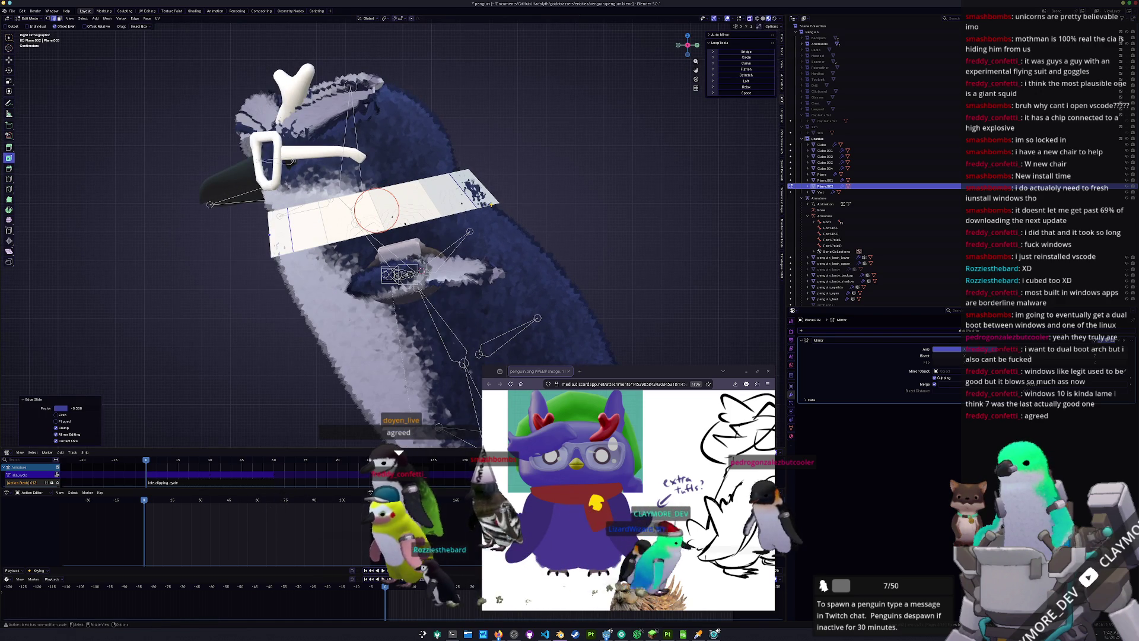
{"action": "left_click", "coordinate": [492, 204], "text": "alt"}
{"action": "left_click_drag", "start_coordinate": [536, 234], "coordinate": [445, 138]}
{"action": "key", "text": "g"}
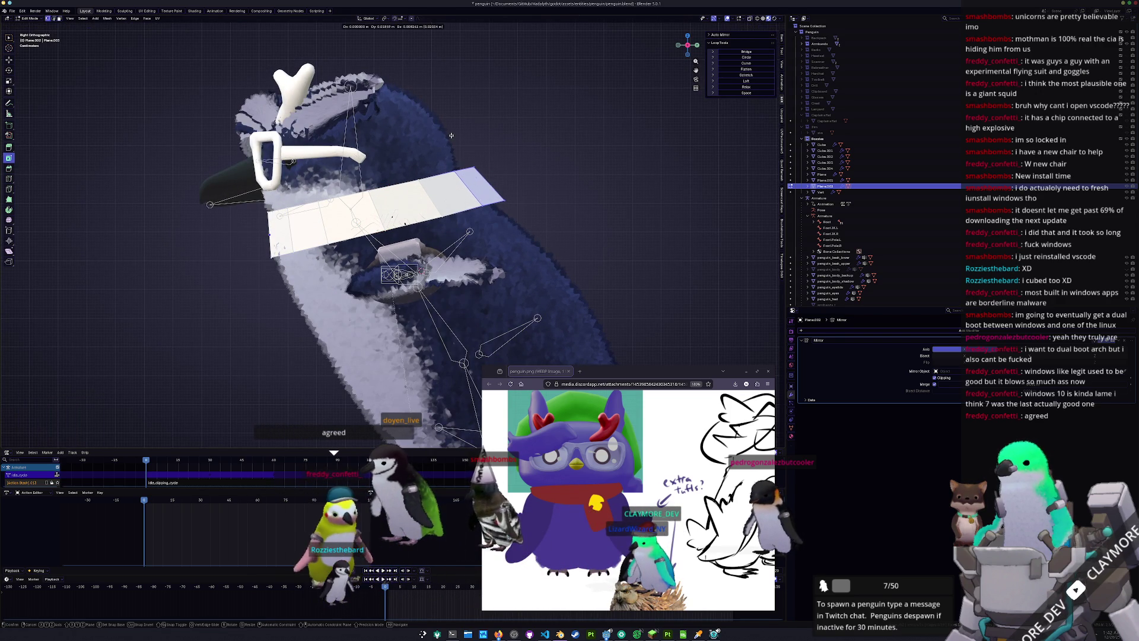
{"action": "left_click", "coordinate": [450, 135]}
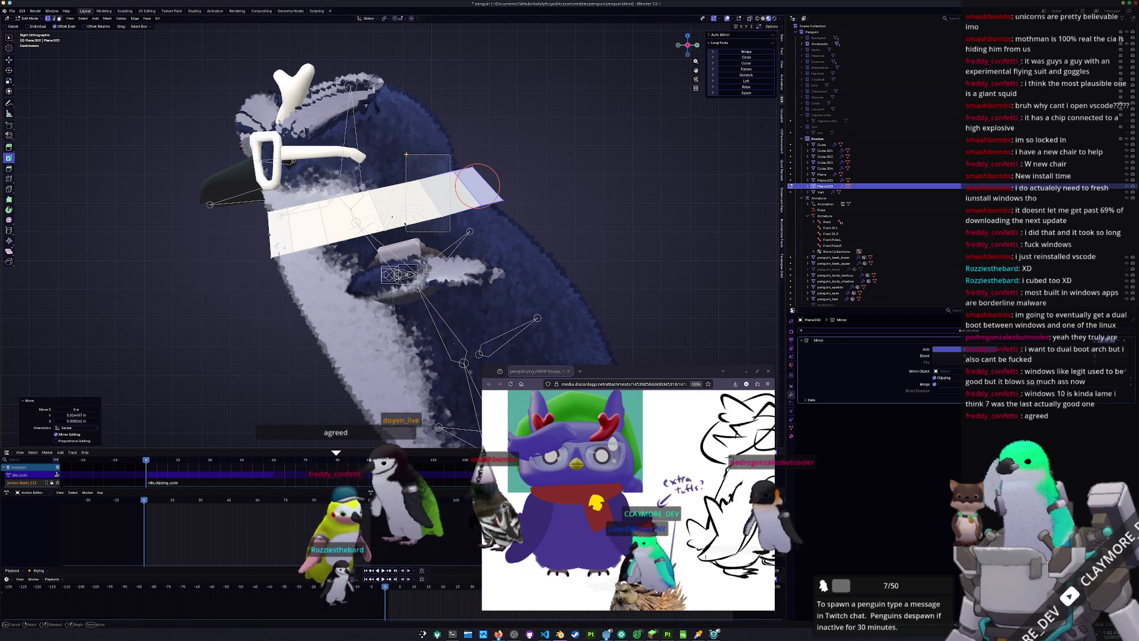
Reposition another edge of the band so it hugs the penguin's side
{"action": "left_click_drag", "start_coordinate": [406, 154], "coordinate": [407, 154]}
{"action": "key", "text": "g"}
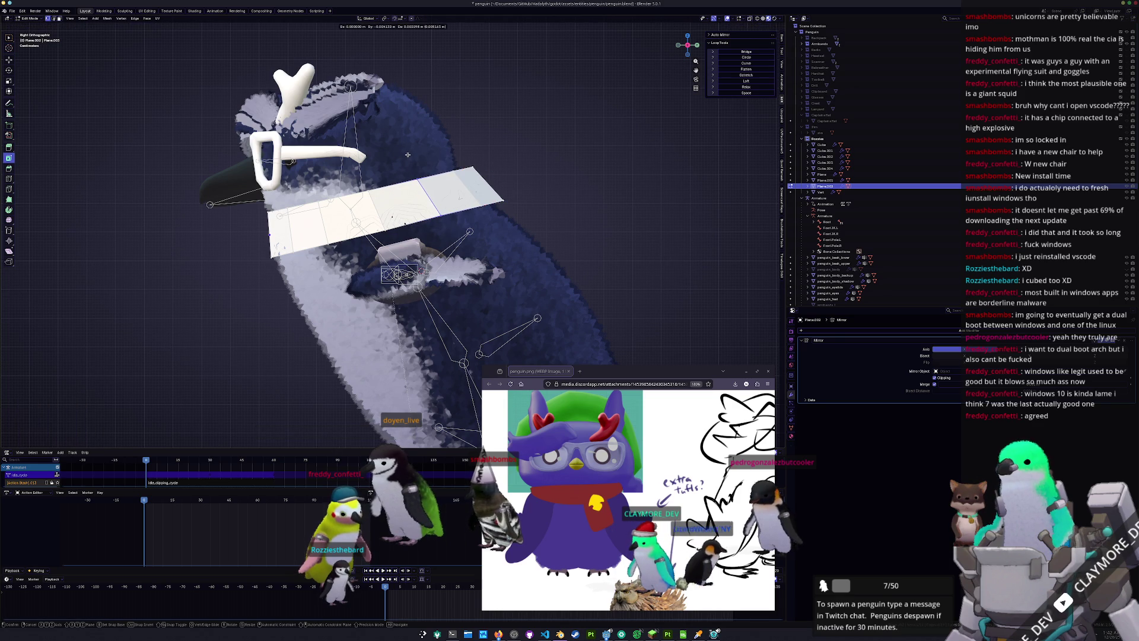
{"action": "left_click", "coordinate": [408, 155]}
{"action": "middle_click_drag", "start_coordinate": [428, 197], "coordinate": [419, 194]}
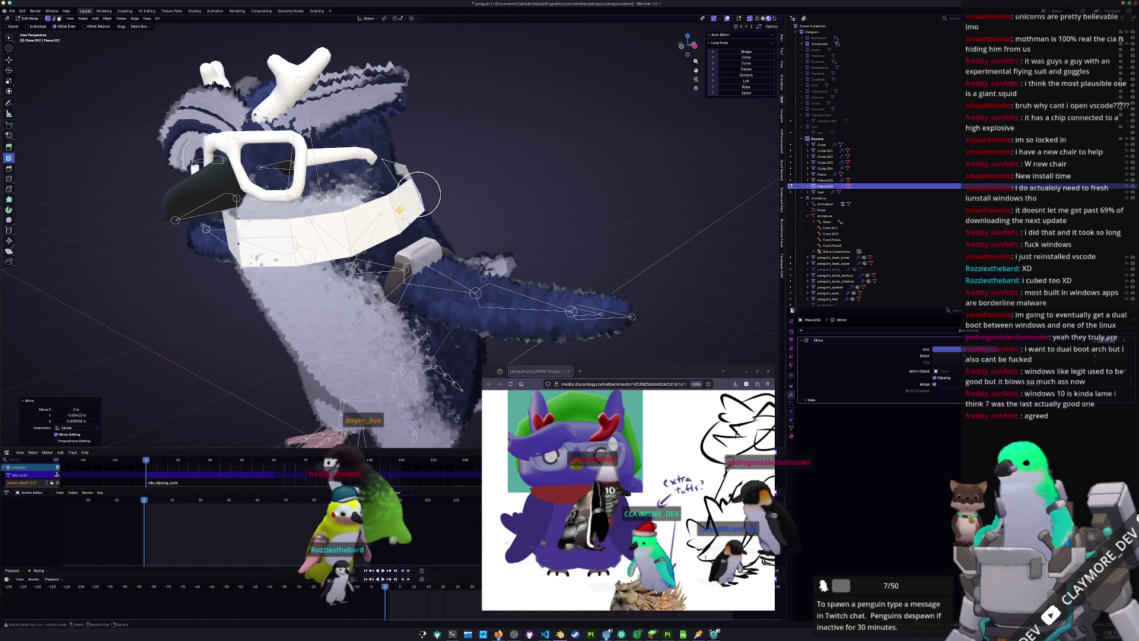
In side view, slide an edge loop and add two loop cuts across the band
{"action": "key", "text": "KP_3"}
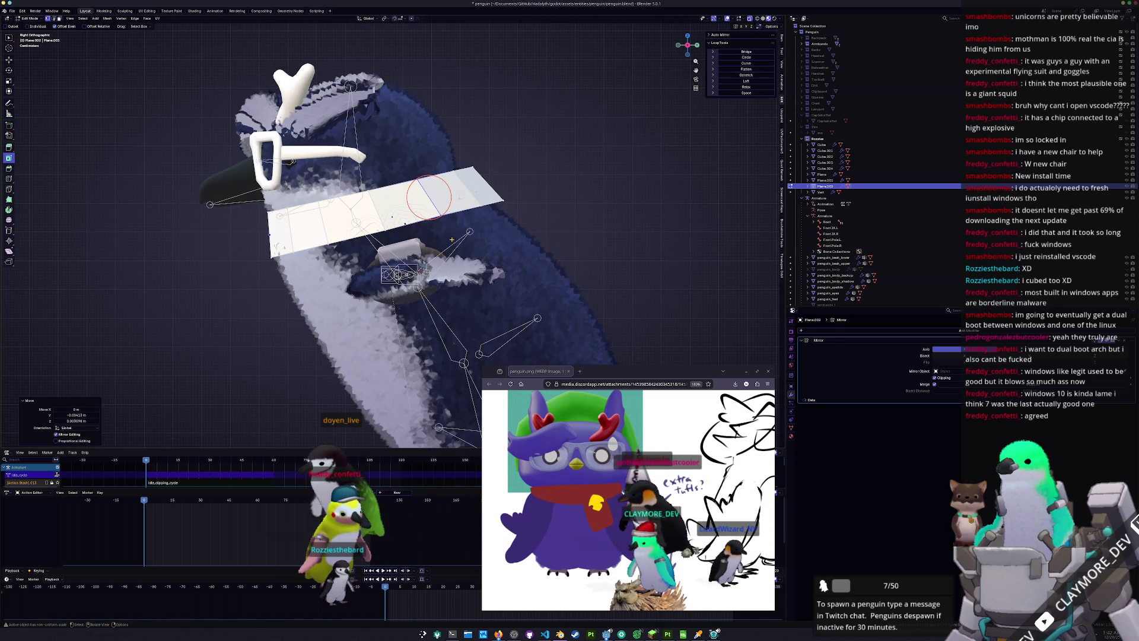
{"action": "key", "text": "ctrl+z"}
{"action": "key", "text": "g"}
{"action": "key", "text": "g"}
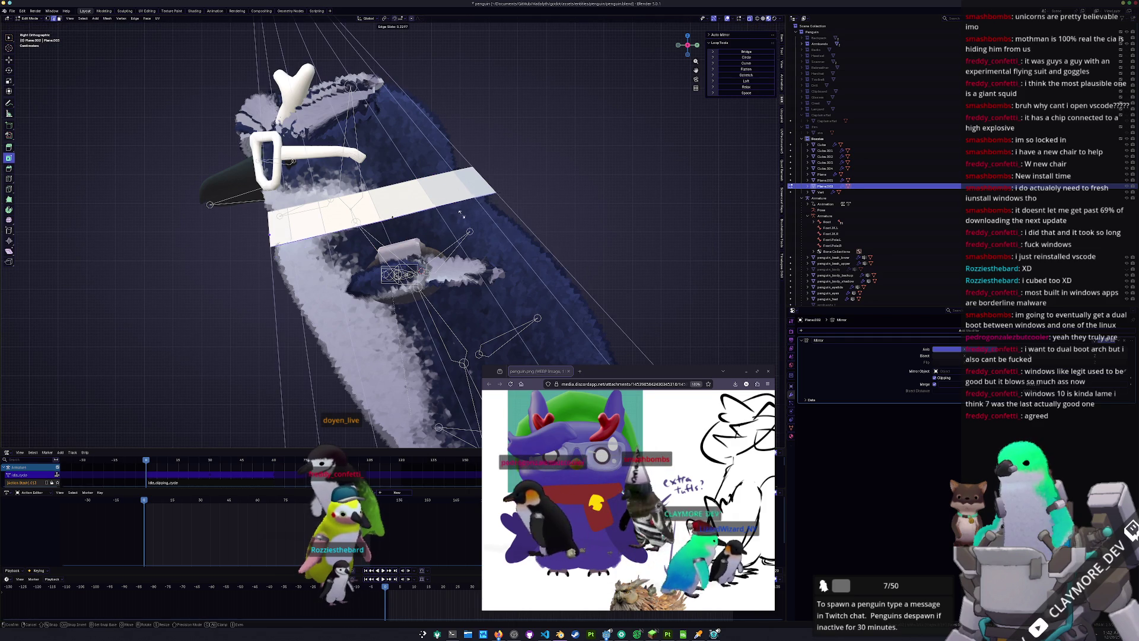
{"action": "left_click", "coordinate": [467, 223]}
{"action": "key", "text": "ctrl+r"}
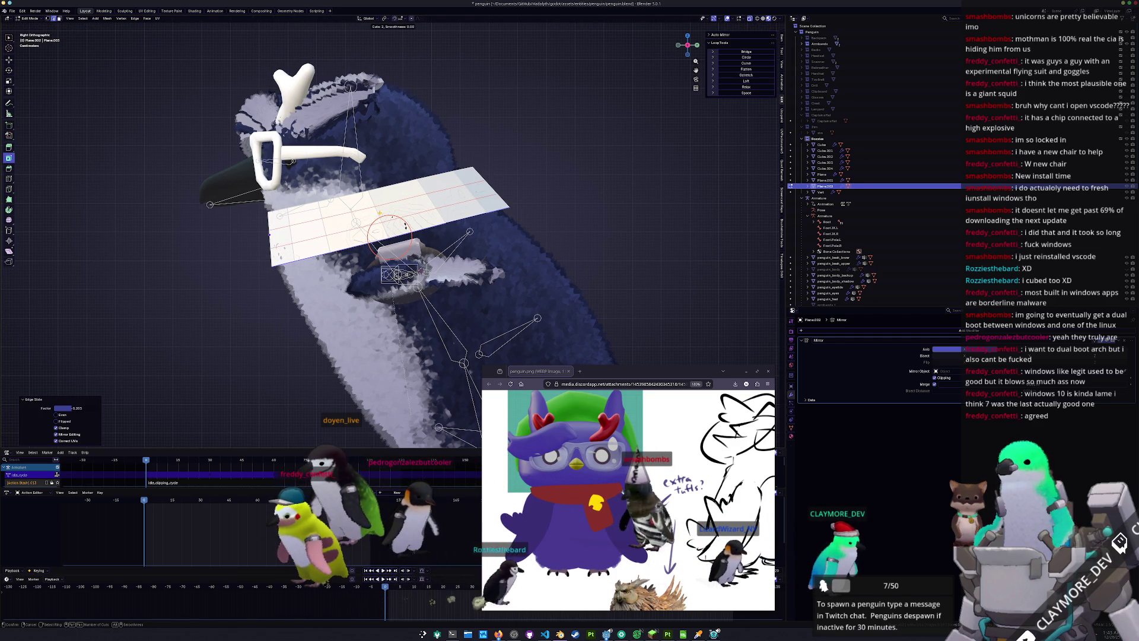
{"action": "left_click", "coordinate": [405, 225]}
{"action": "key", "text": "z"}
{"action": "key", "text": "Escape"}
Try sliding the upper new edge loop lower on the band, then undo it
{"action": "left_click", "coordinate": [409, 201], "text": "alt"}
{"action": "scroll", "coordinate": [408, 201], "scroll_direction": "up", "scroll_amount": 1}
{"action": "key", "text": "g"}
{"action": "key", "text": "g"}
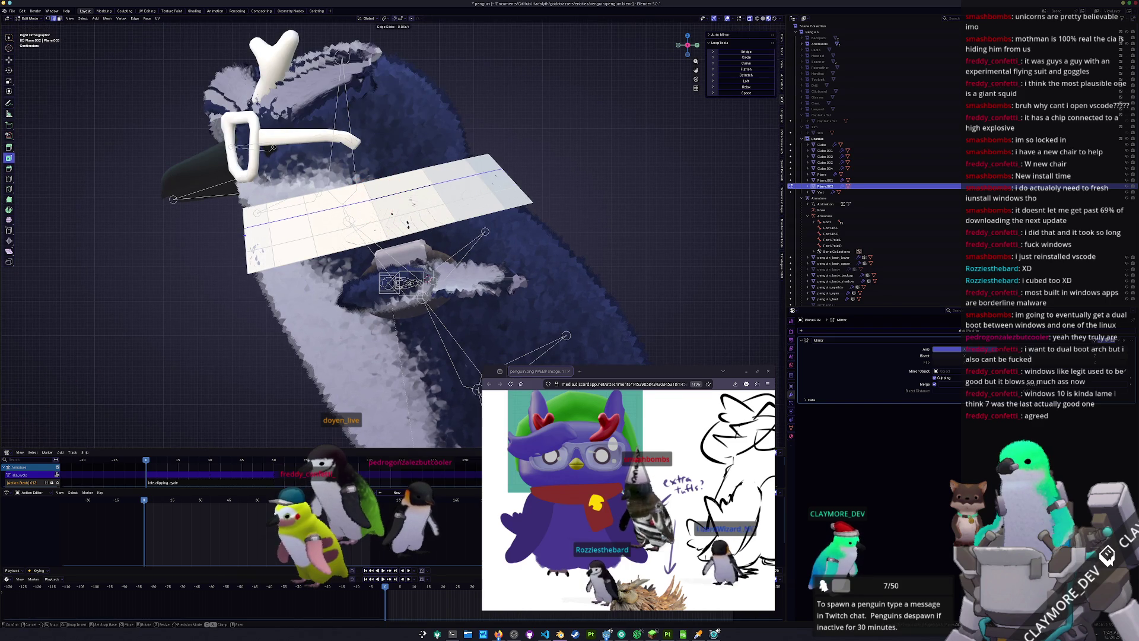
{"action": "left_click", "coordinate": [408, 196]}
{"action": "key", "text": "g"}
{"action": "key", "text": "g"}
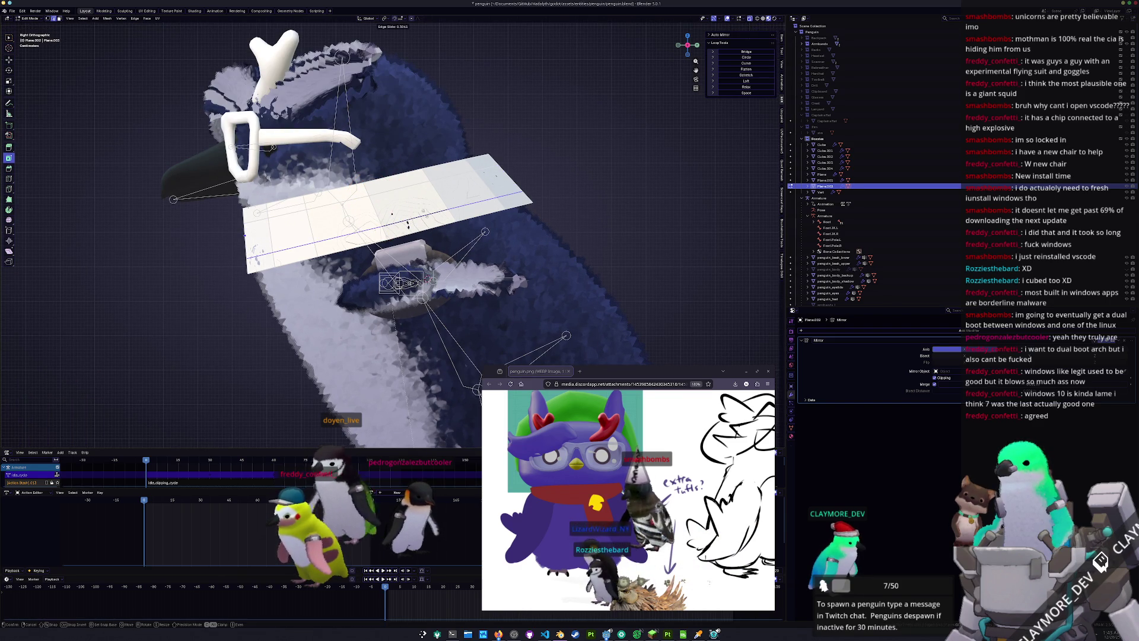
{"action": "left_click", "coordinate": [382, 225]}
{"action": "key", "text": "ctrl+z"}
Scale the band down slightly to 0.911
{"action": "mouse_move", "coordinate": [407, 224]}
{"action": "middle_mouse_down"}
{"action": "mouse_move", "coordinate": [506, 187]}
{"action": "mouse_move", "coordinate": [436, 204]}
{"action": "mouse_move", "coordinate": [534, 222]}
{"action": "middle_mouse_up"}
{"action": "key", "text": "s"}
{"action": "left_click", "coordinate": [498, 188]}
{"action": "scroll", "coordinate": [498, 188], "scroll_direction": "down", "scroll_amount": 2}
Give the band a Solidify modifier, apply its scale, and set the thickness
{"action": "key", "text": "Tab"}
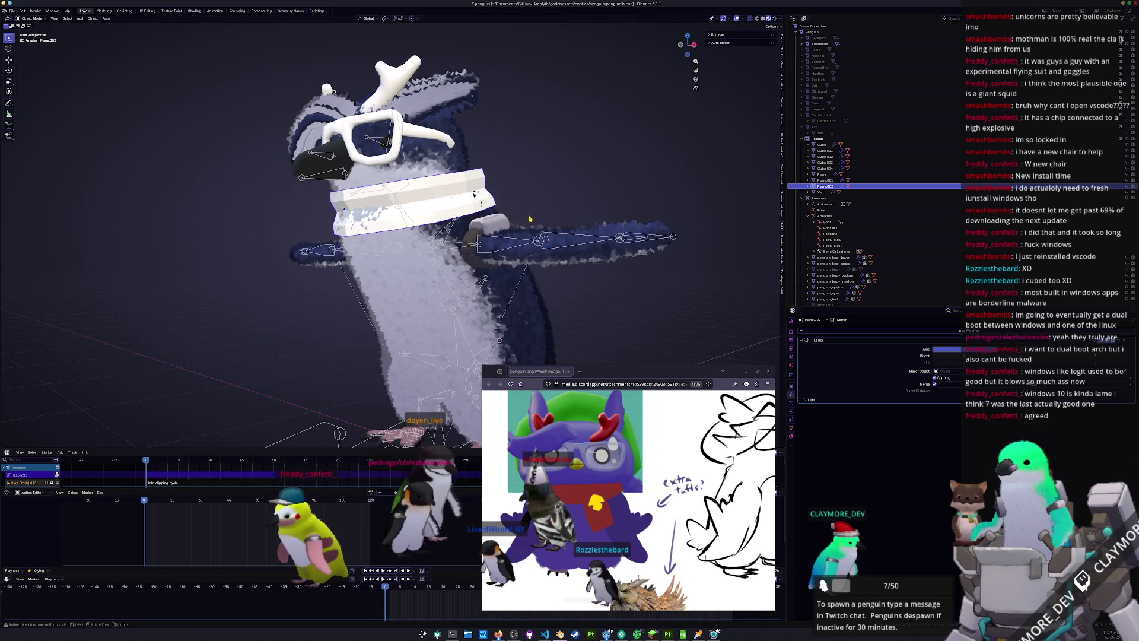
{"action": "left_click", "coordinate": [890, 330]}
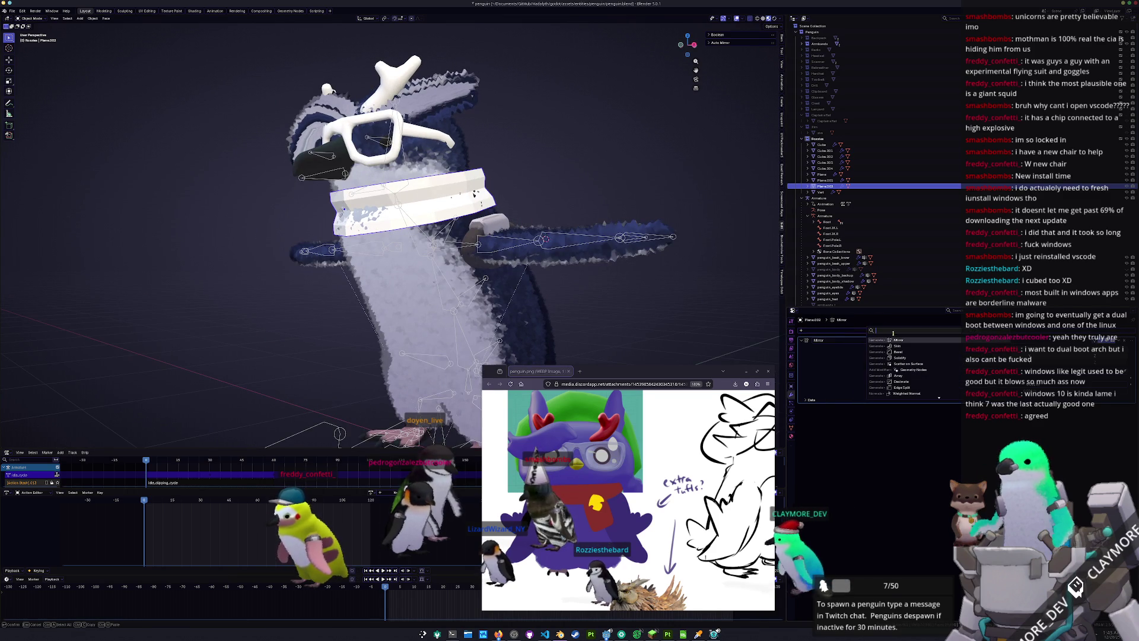
{"action": "left_click", "coordinate": [899, 358]}
{"action": "key", "text": "ctrl+a"}
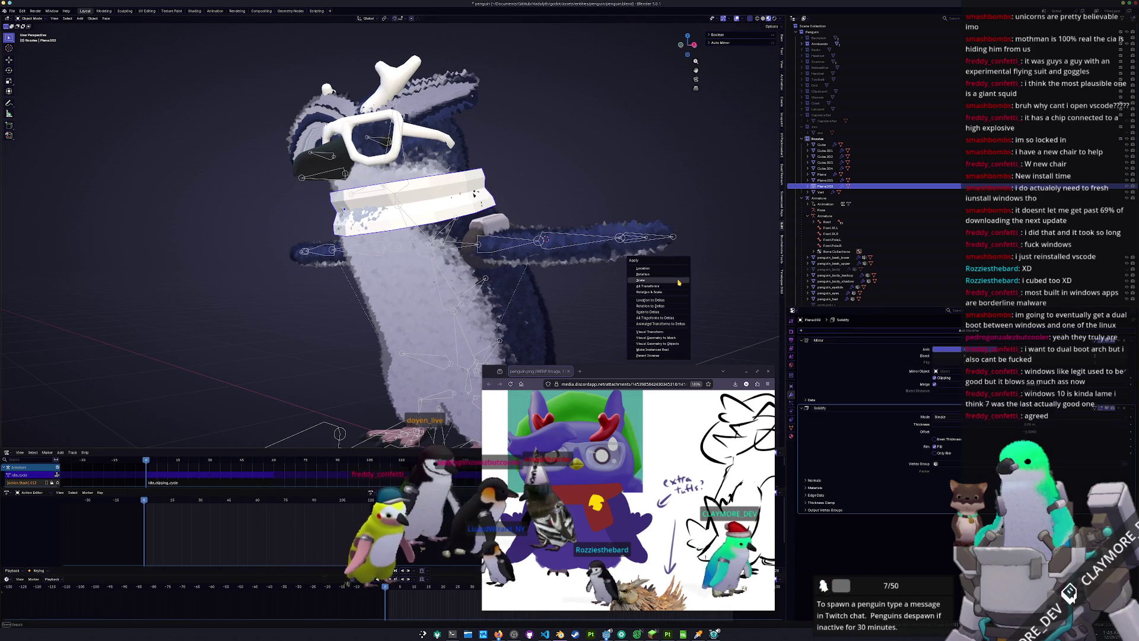
{"action": "left_click", "coordinate": [678, 280]}
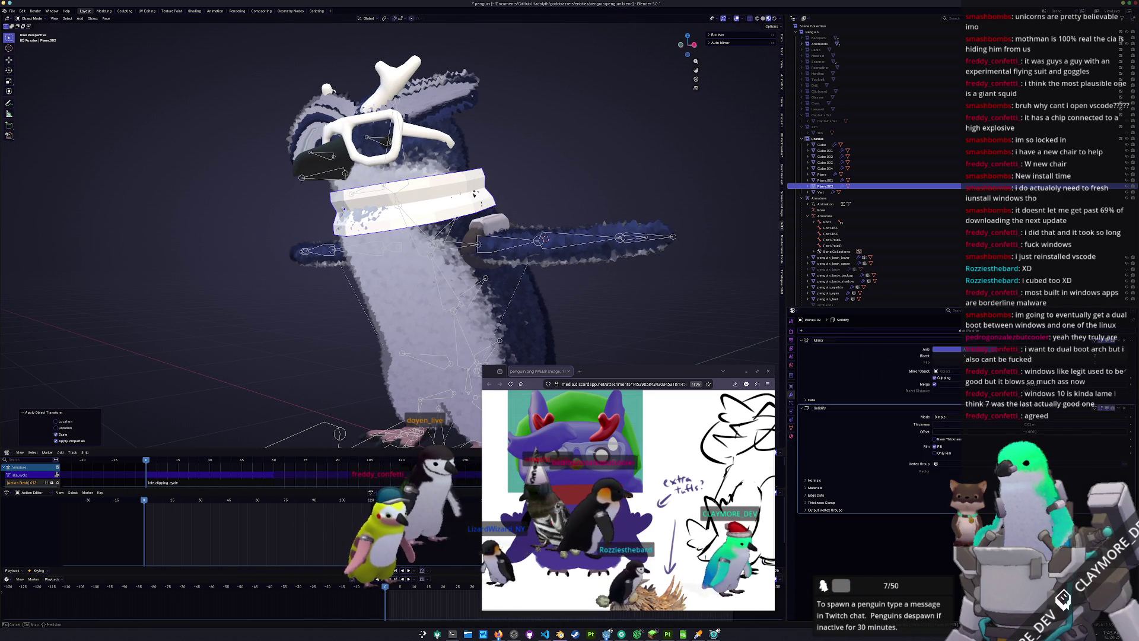
{"action": "left_click_drag", "start_coordinate": [1001, 426], "coordinate": [1001, 426]}
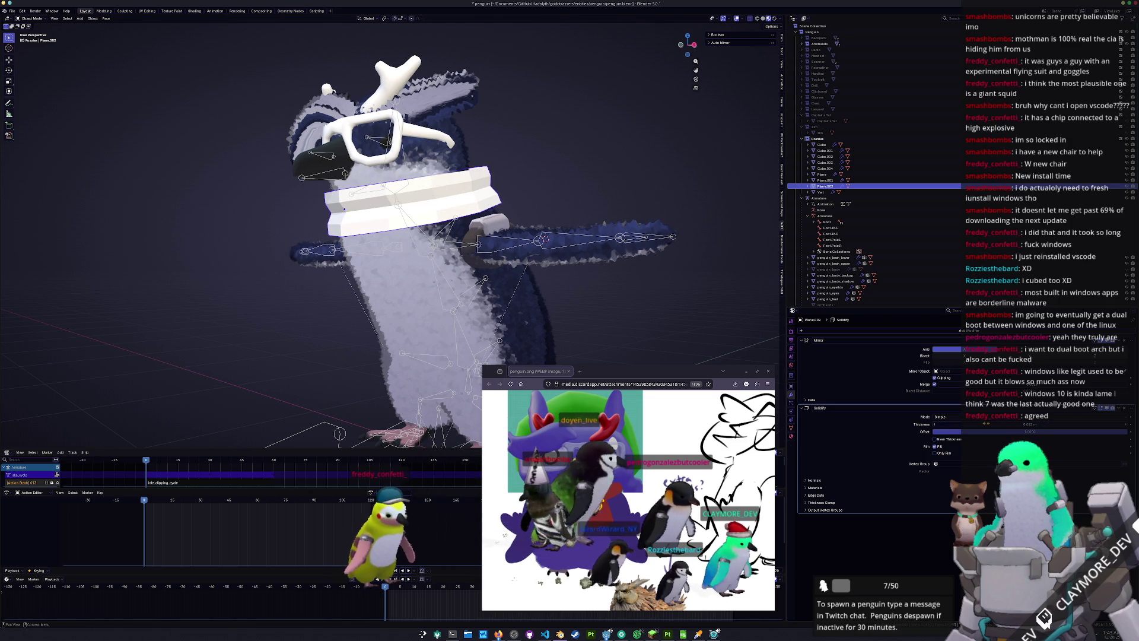
Bring a Google Images search for 'scarf' over Blender as reference
{"action": "scroll", "coordinate": [628, 498], "scroll_direction": "right", "scroll_amount": 3}
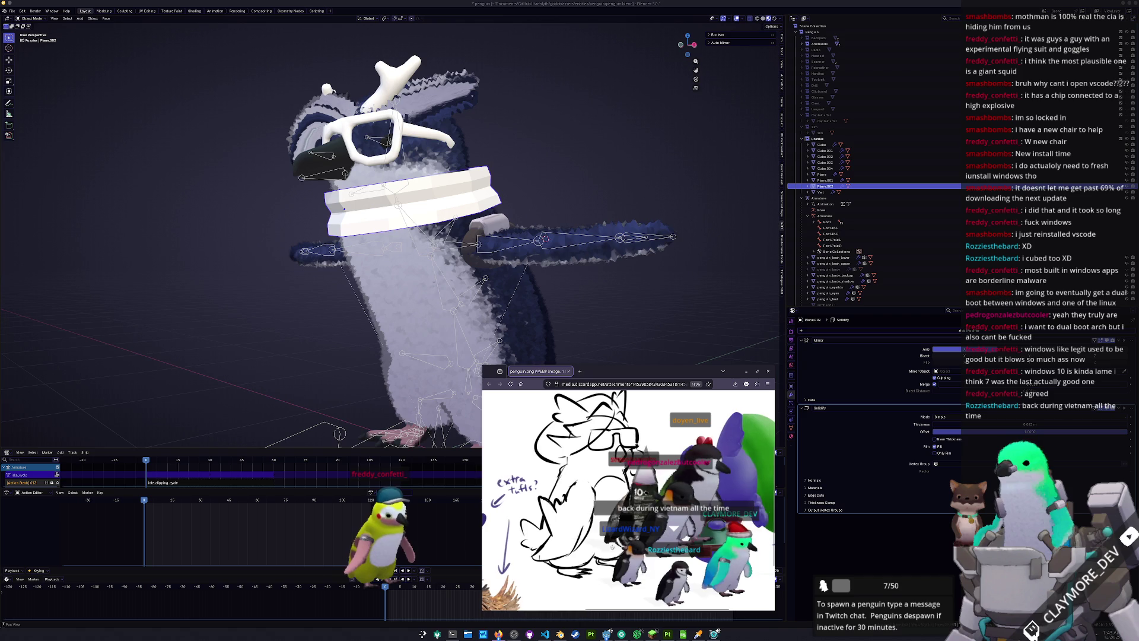
{"action": "scroll", "coordinate": [629, 498], "scroll_direction": "left", "scroll_amount": 3}
{"action": "scroll", "coordinate": [628, 499], "scroll_direction": "right", "scroll_amount": 3}
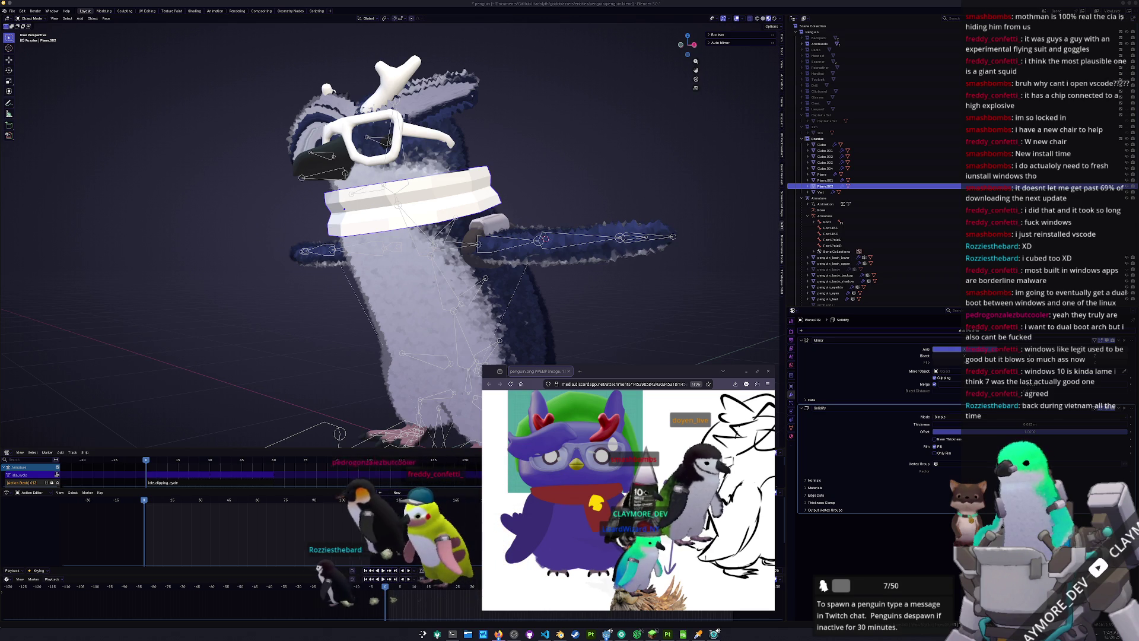
{"action": "mouse_move", "coordinate": [1138, 257]}
{"action": "left_mouse_down"}
{"action": "mouse_move", "coordinate": [631, 257]}
{"action": "mouse_move", "coordinate": [280, 214]}
{"action": "mouse_move", "coordinate": [333, 358]}
{"action": "mouse_move", "coordinate": [342, 172]}
{"action": "left_mouse_up"}
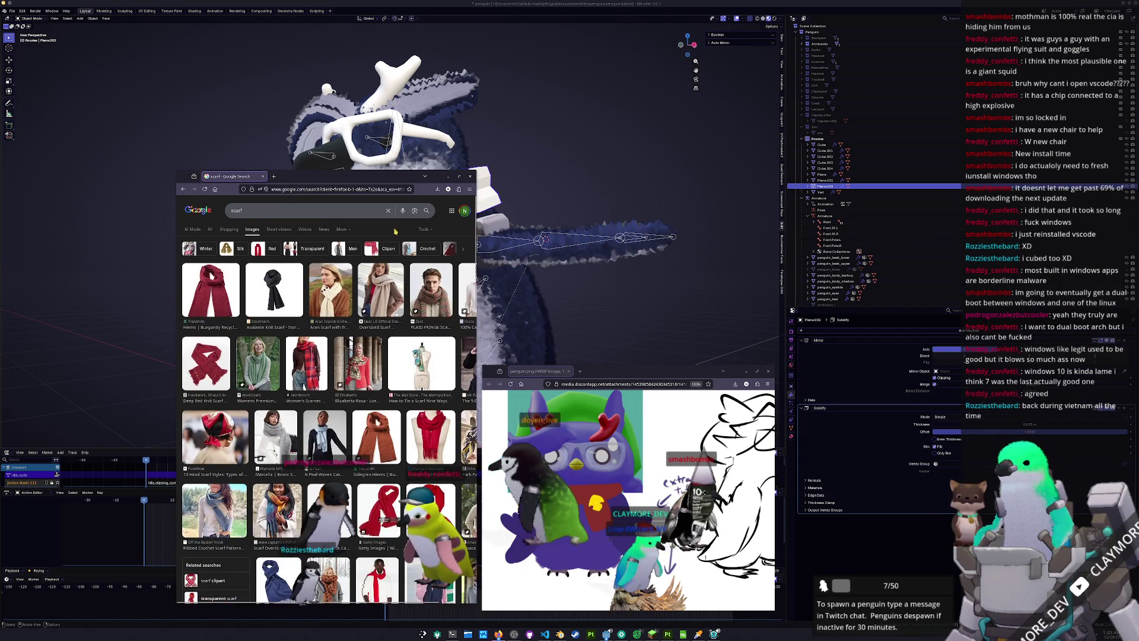
Widen the scarf search window and preview a red scarf among the Google Images results
{"action": "left_click_drag", "start_coordinate": [476, 203], "coordinate": [505, 200]}
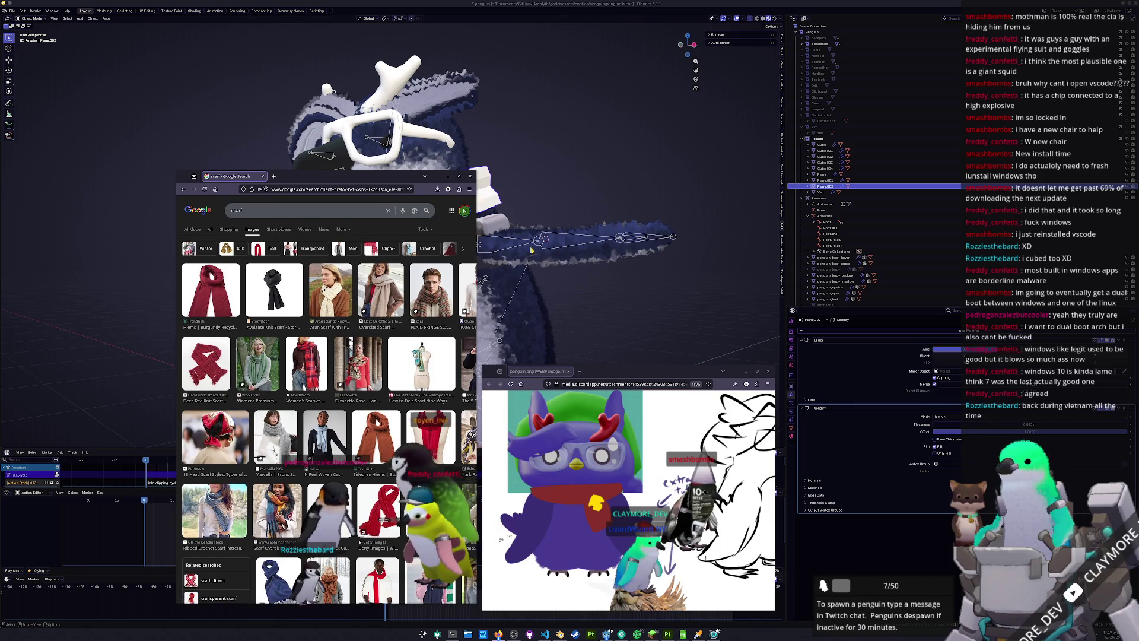
{"action": "scroll", "coordinate": [415, 396], "scroll_direction": "down", "scroll_amount": 5}
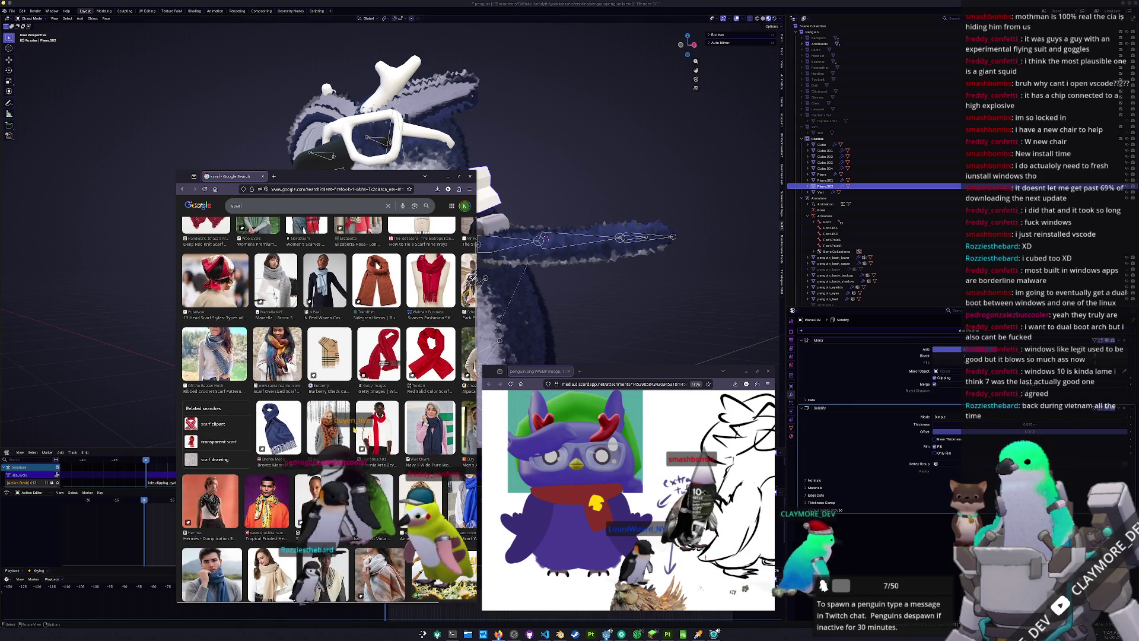
{"action": "left_click", "coordinate": [377, 427]}
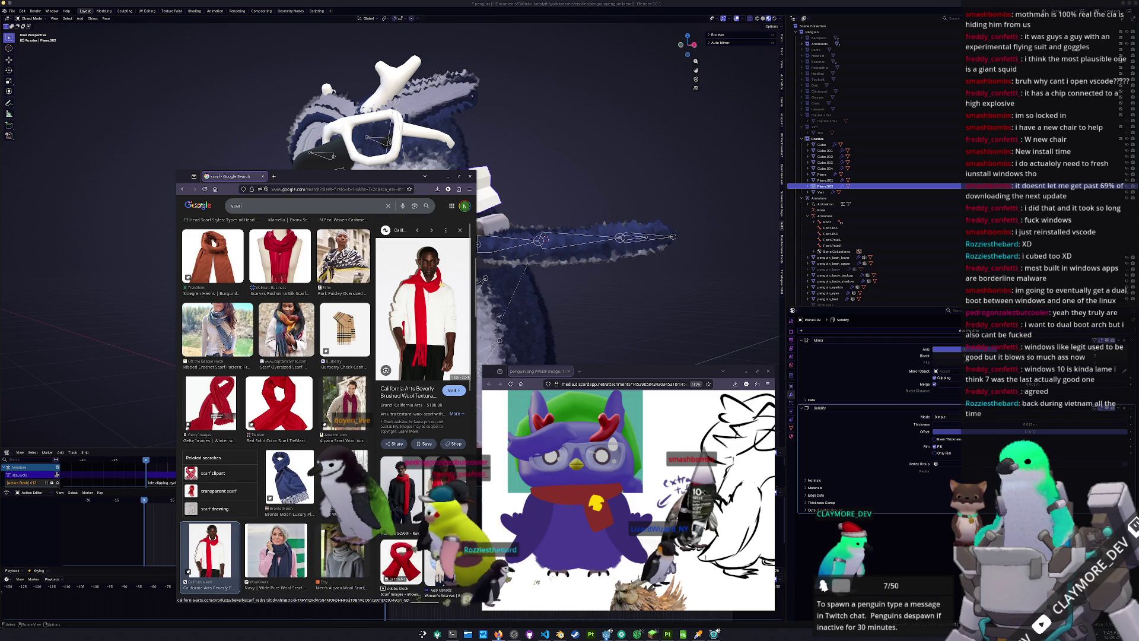
{"action": "scroll", "coordinate": [323, 401], "scroll_direction": "down", "scroll_amount": 1}
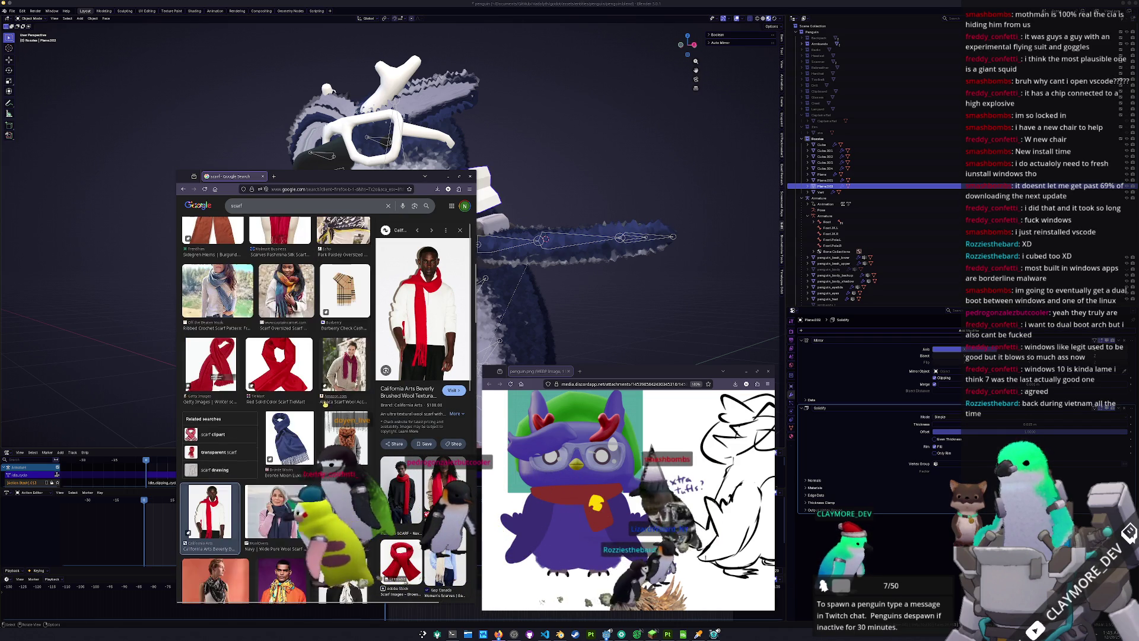
{"action": "scroll", "coordinate": [323, 402], "scroll_direction": "down", "scroll_amount": 1}
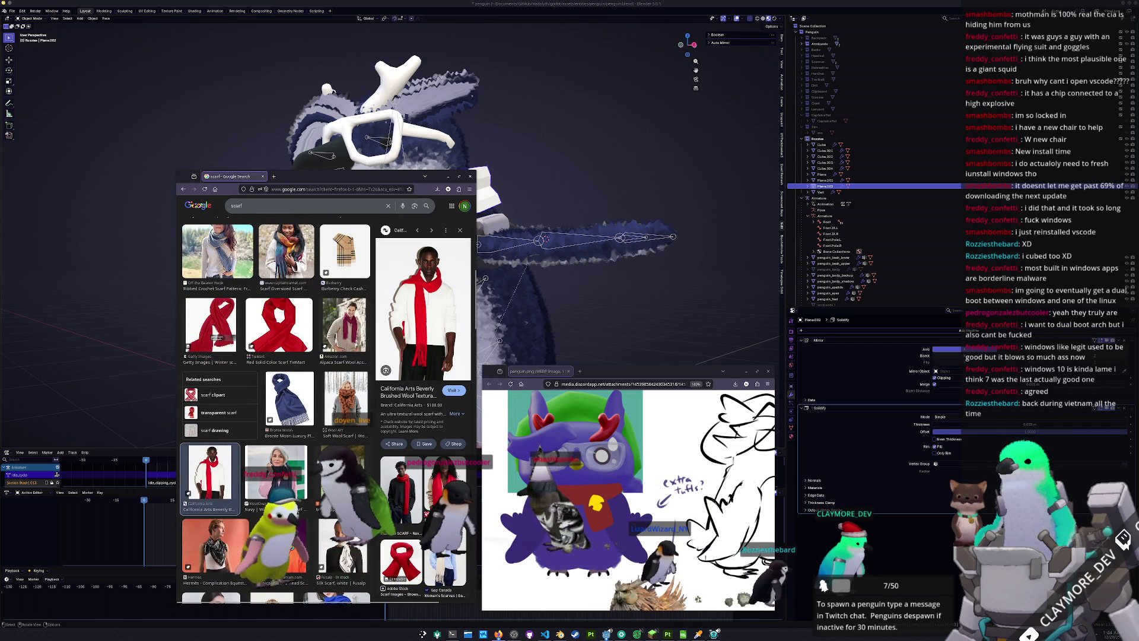
{"action": "scroll", "coordinate": [324, 402], "scroll_direction": "down", "scroll_amount": 2}
{"action": "scroll", "coordinate": [242, 419], "scroll_direction": "up", "scroll_amount": 3}
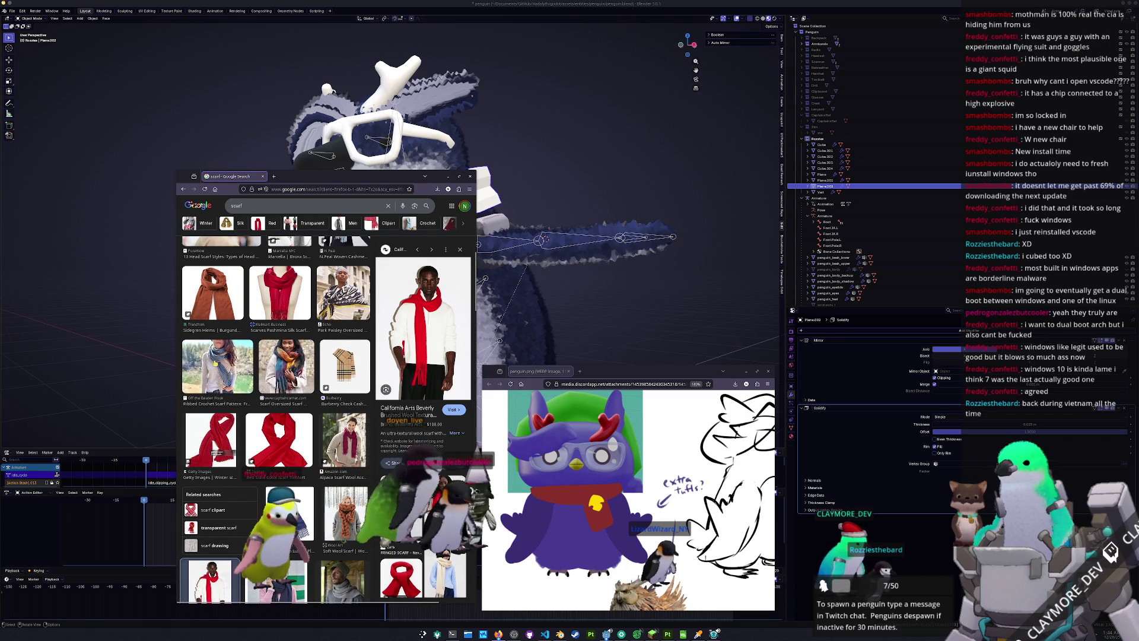
{"action": "scroll", "coordinate": [276, 367], "scroll_direction": "up", "scroll_amount": 1}
Enlarge the rose red solid scarf, then the light blue woven cashmere scarf, and pan around it
{"action": "left_click", "coordinate": [276, 367]}
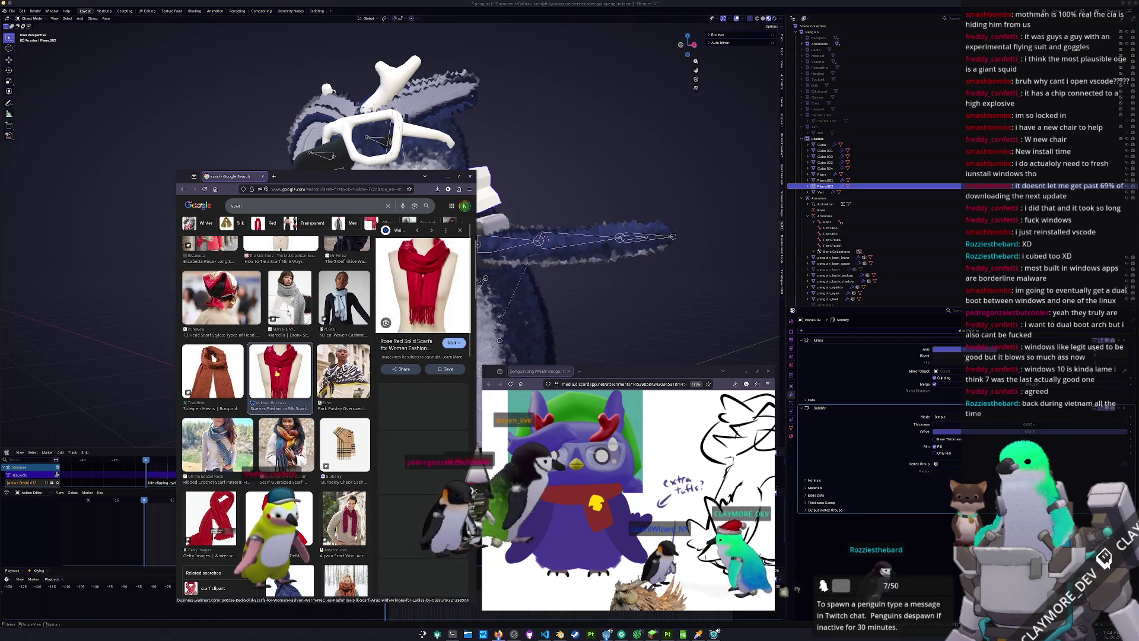
{"action": "scroll", "coordinate": [276, 367], "scroll_direction": "up", "scroll_amount": 1}
{"action": "left_click", "coordinate": [344, 380]}
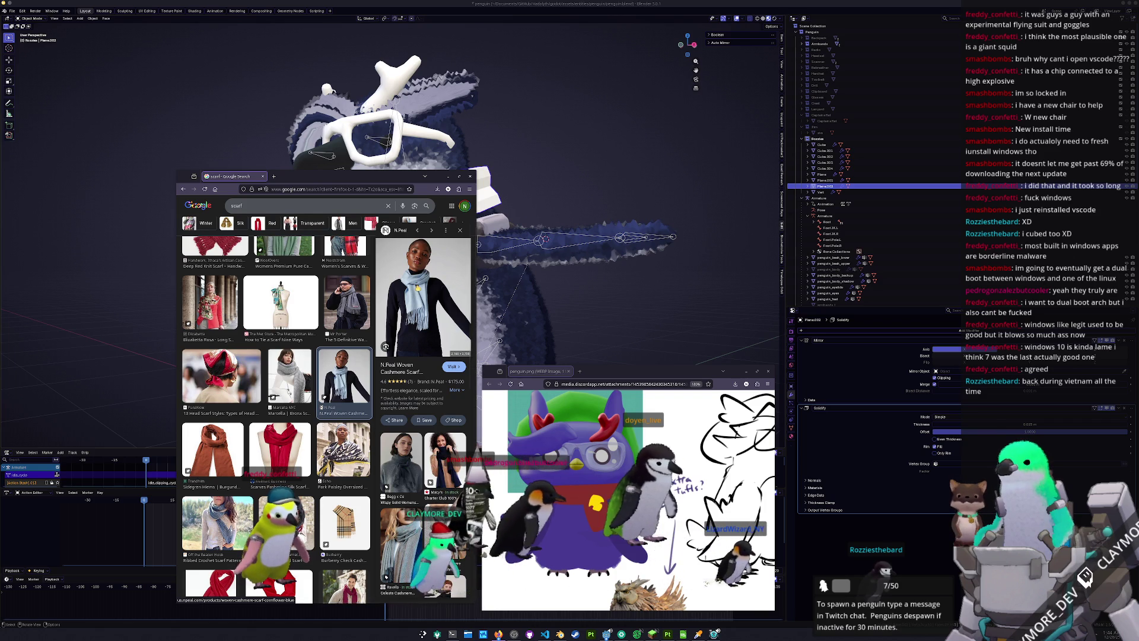
{"action": "scroll", "coordinate": [329, 412], "scroll_direction": "up", "scroll_amount": 3}
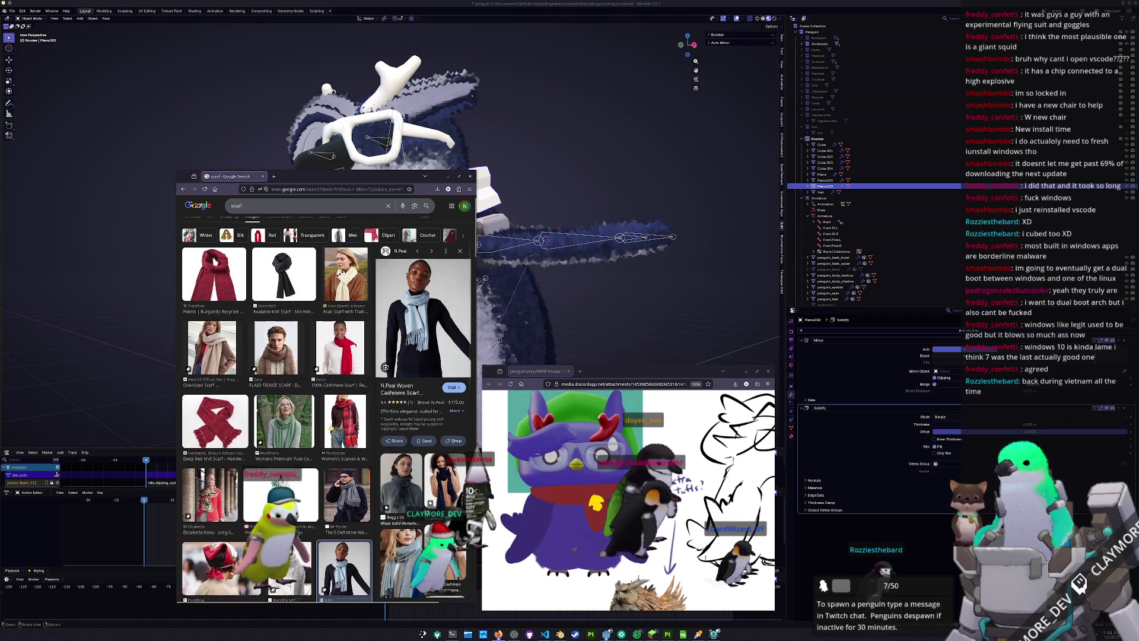
{"action": "scroll", "coordinate": [326, 415], "scroll_direction": "down", "scroll_amount": 1}
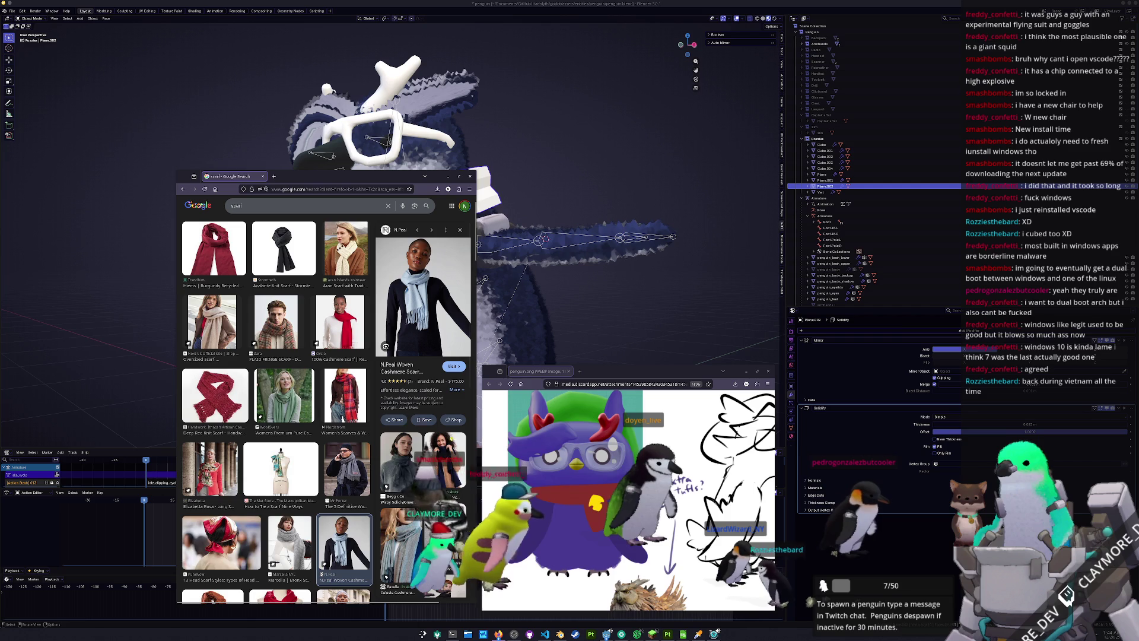
{"action": "scroll", "coordinate": [629, 498], "scroll_direction": "right", "scroll_amount": 5}
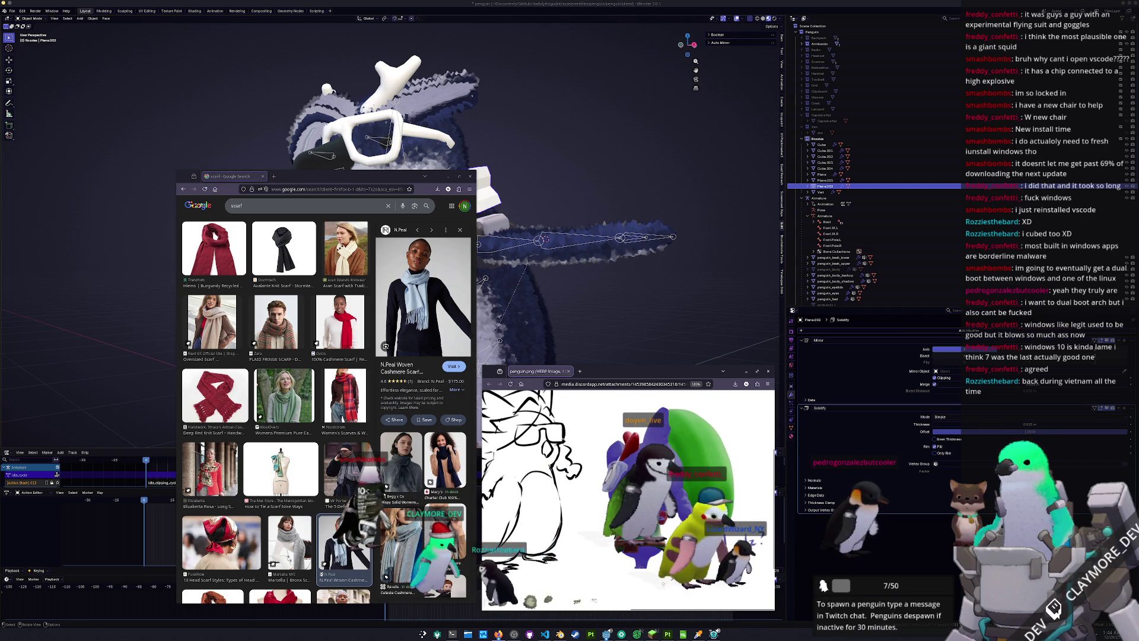
{"action": "scroll", "coordinate": [629, 499], "scroll_direction": "left", "scroll_amount": 5}
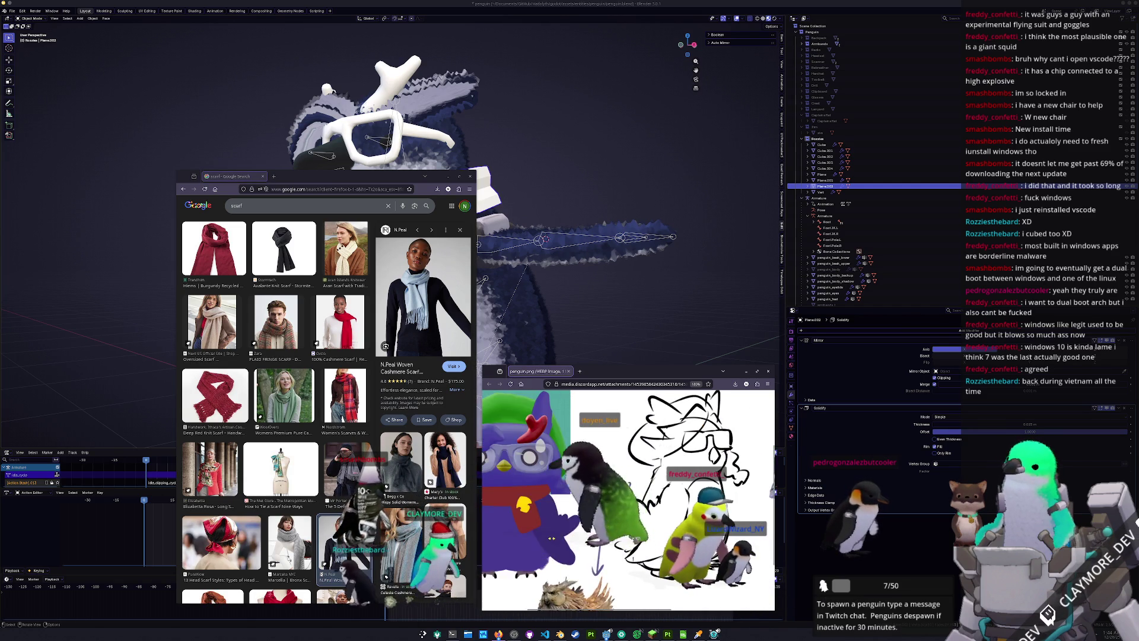
{"action": "scroll", "coordinate": [629, 498], "scroll_direction": "right", "scroll_amount": 5}
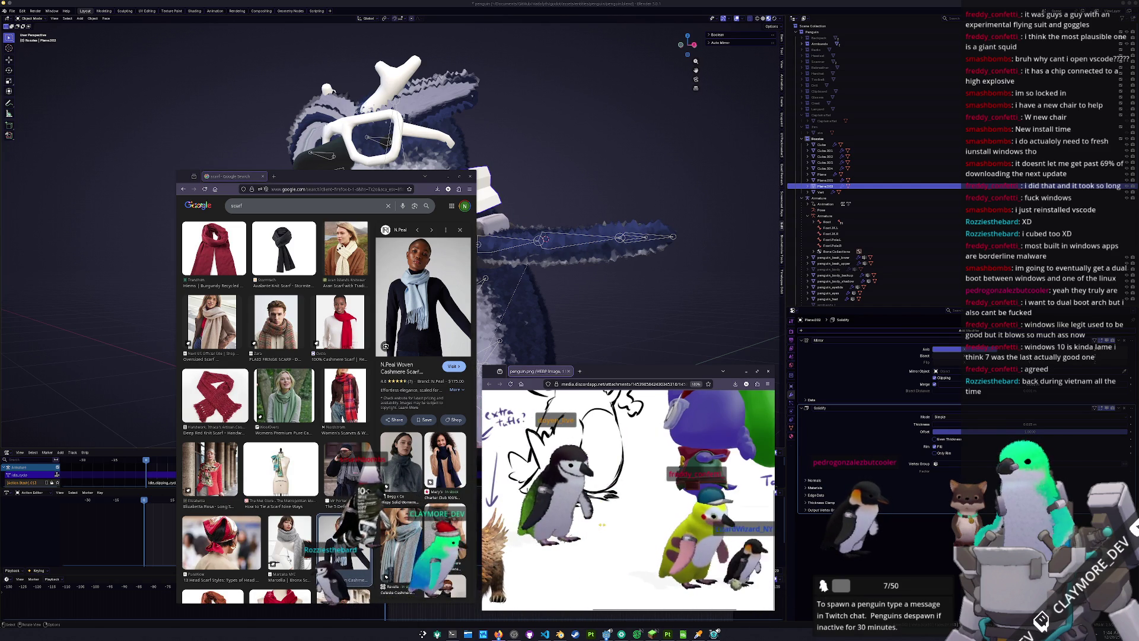
{"action": "scroll", "coordinate": [629, 498], "scroll_direction": "up", "scroll_amount": 2}
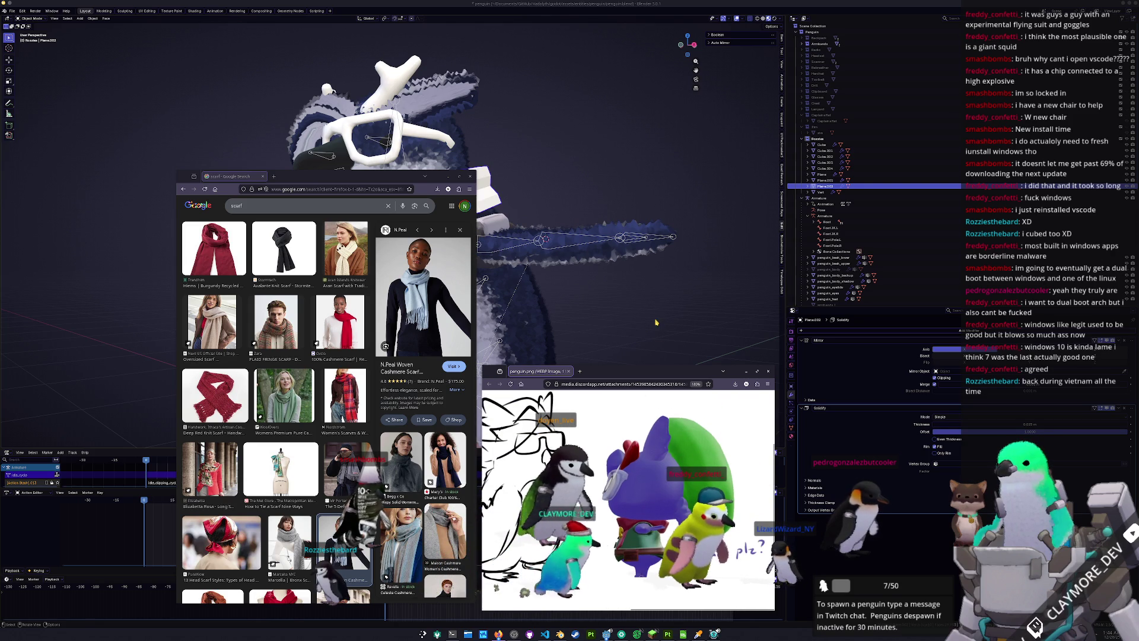
Bring Blender forward, select the white band and orbit to a front view of the penguin
{"action": "left_click", "coordinate": [655, 322]}
{"action": "left_click", "coordinate": [454, 188]}
{"action": "middle_click_drag", "start_coordinate": [454, 188], "coordinate": [567, 189]}
Shrink the band to 0.874 with height locked, then scale its mesh to 0.944 in front-view Edit Mode
{"action": "key", "text": "g"}
{"action": "key", "text": "shift+z"}
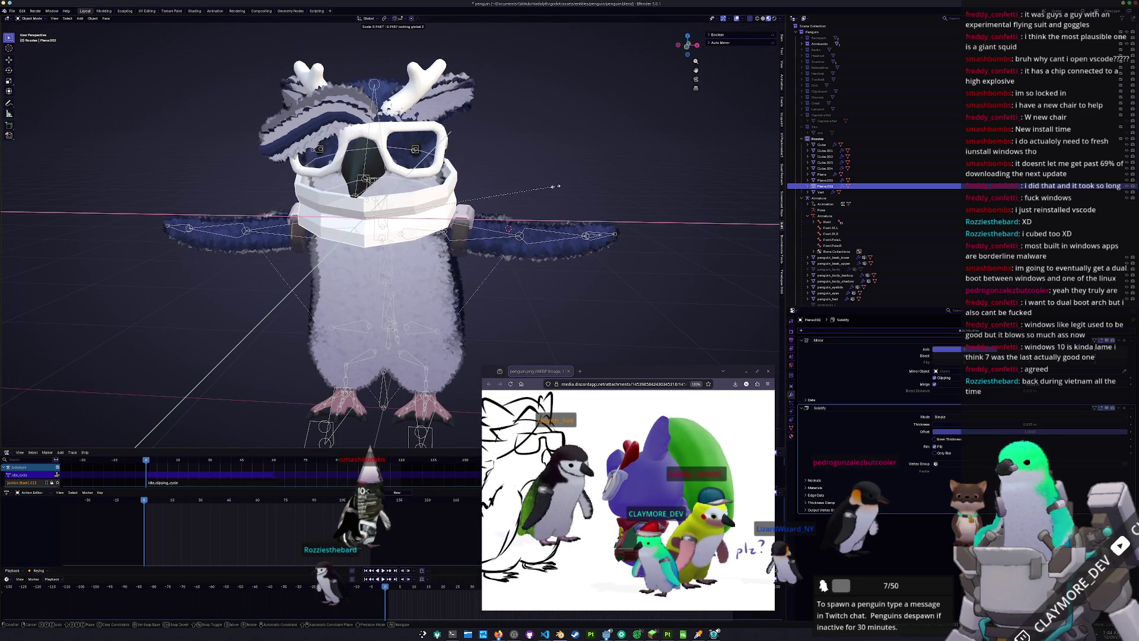
{"action": "left_click", "coordinate": [541, 190]}
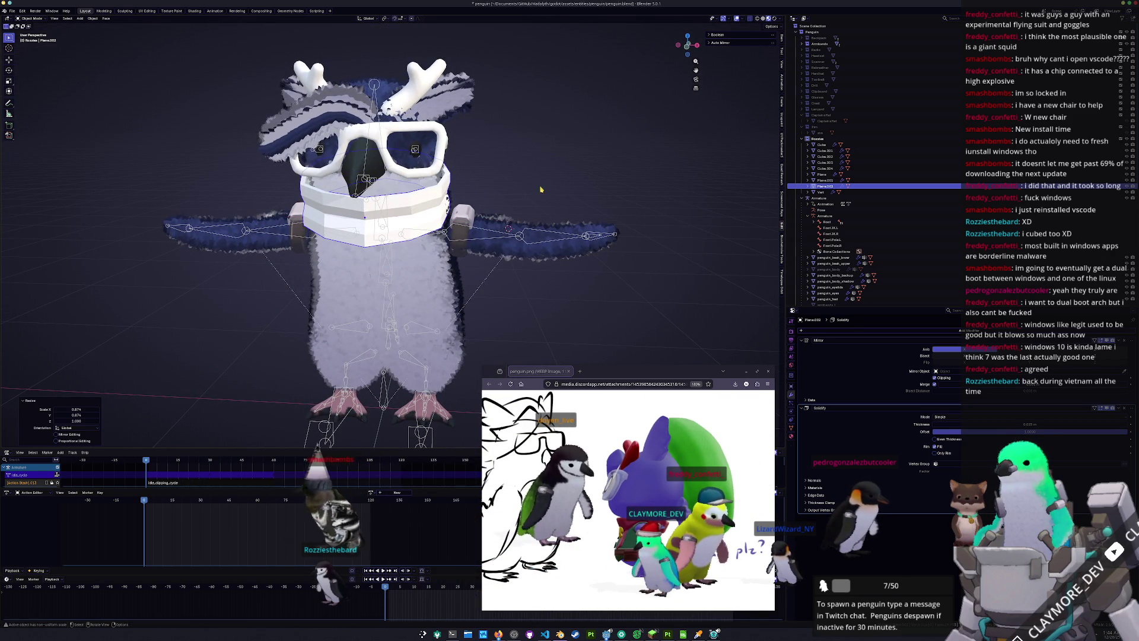
{"action": "key", "text": "Tab"}
{"action": "key", "text": "KP_1"}
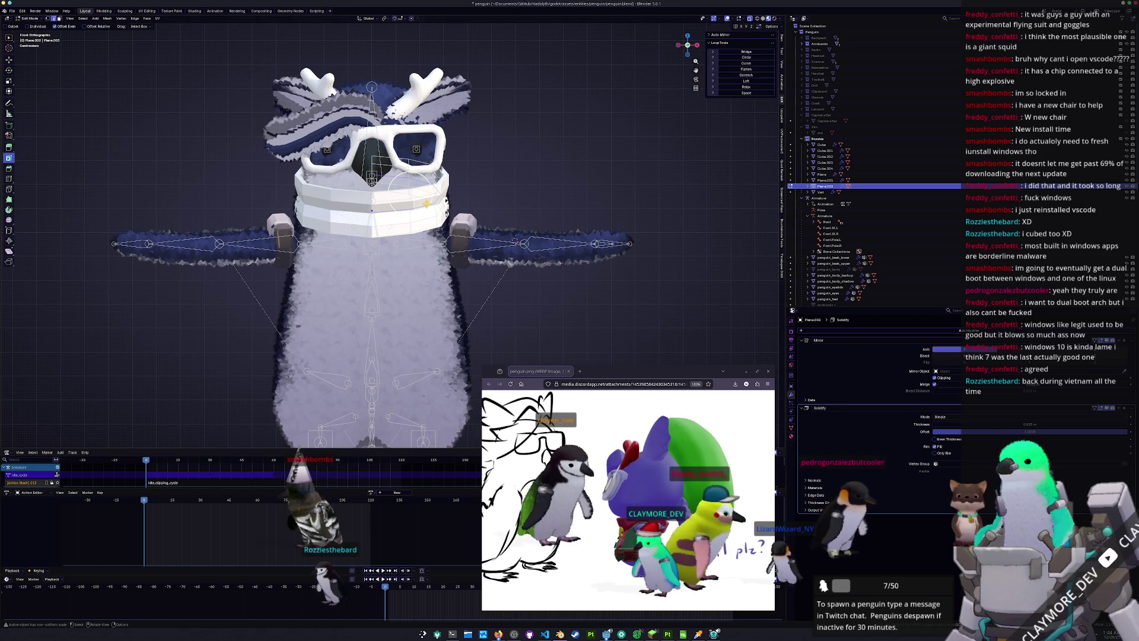
{"action": "scroll", "coordinate": [441, 181], "scroll_direction": "up", "scroll_amount": 2}
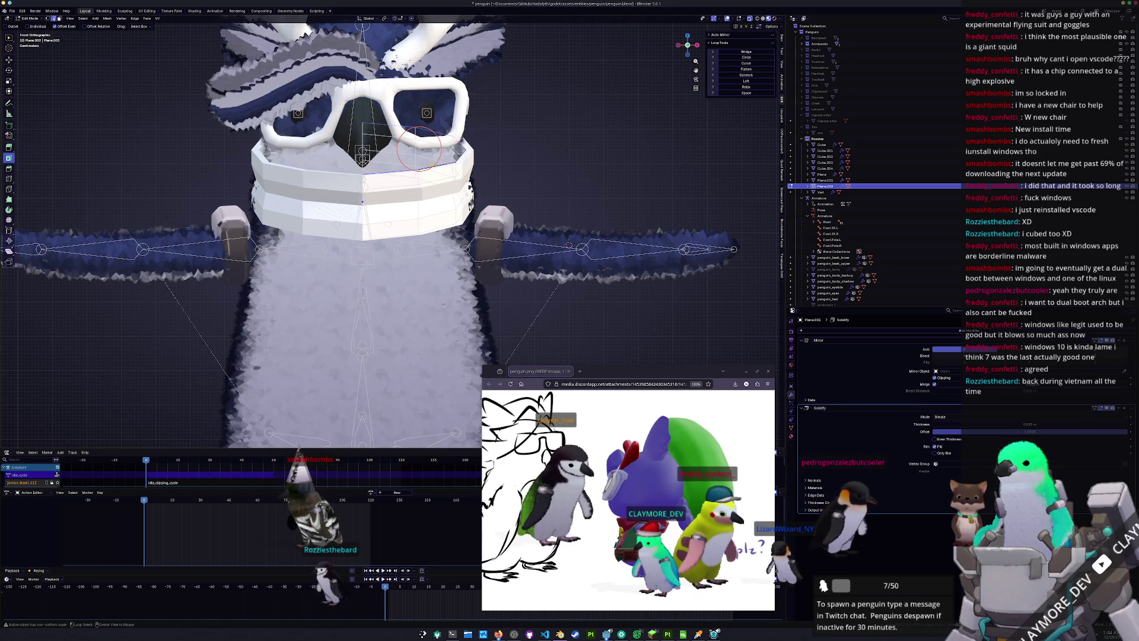
{"action": "key", "text": "s"}
{"action": "key", "text": "shift+z"}
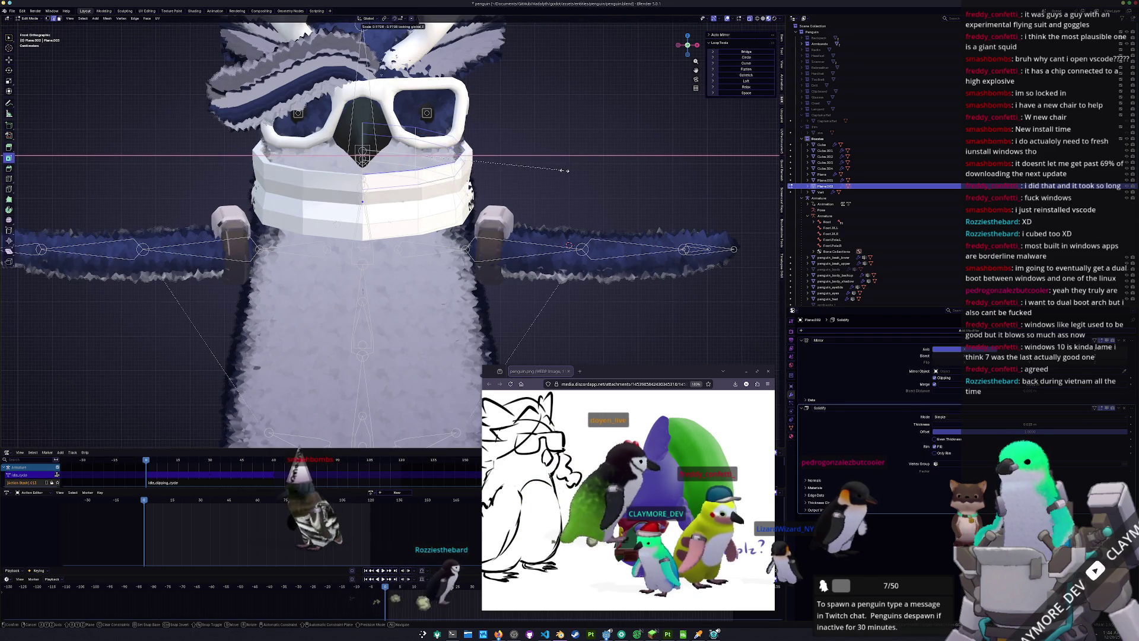
{"action": "left_click", "coordinate": [560, 171]}
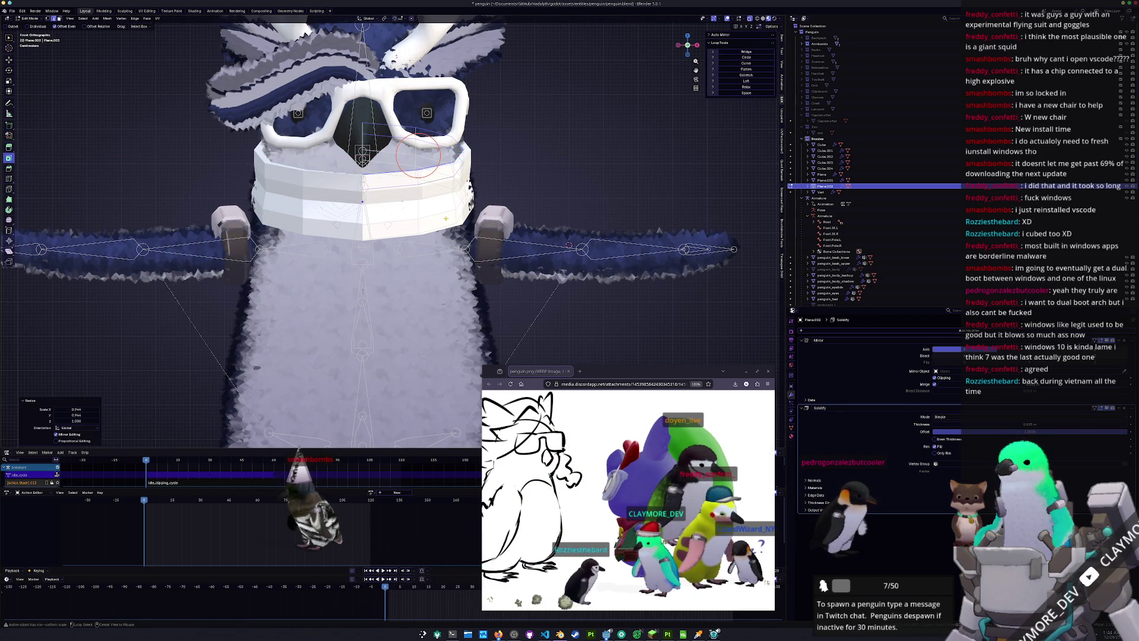
Scale a selected loop of the band, height locked, through 1.090, 1.072 and 1.093
{"action": "left_click", "coordinate": [442, 222], "text": "alt"}
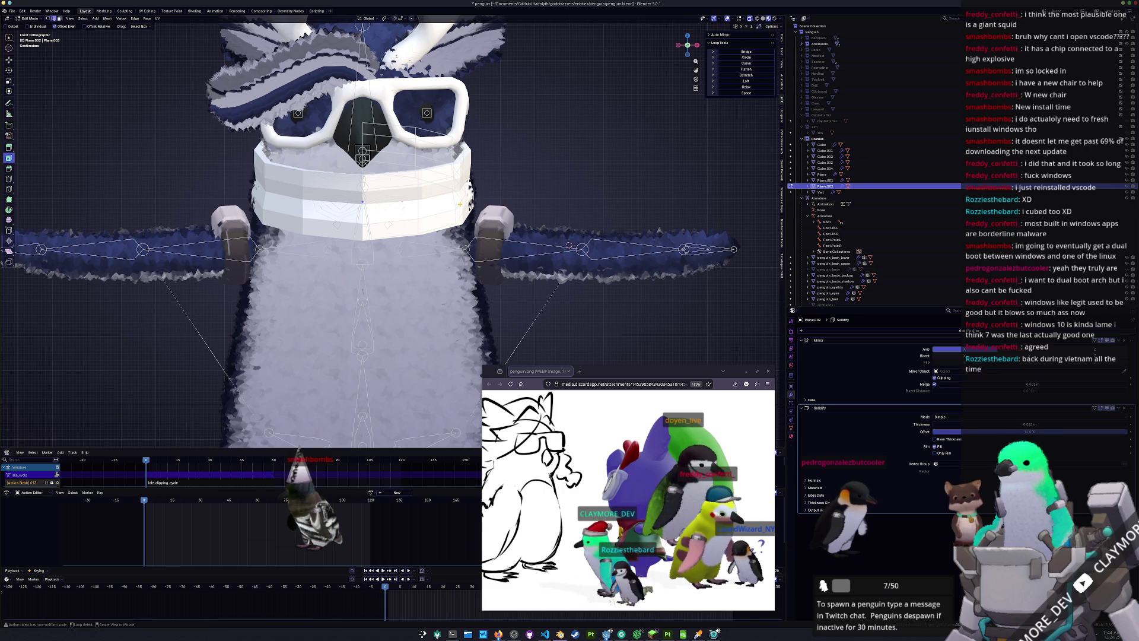
{"action": "scroll", "coordinate": [460, 204], "scroll_direction": "up", "scroll_amount": 1}
{"action": "key", "text": "s"}
{"action": "key", "text": "shift+z"}
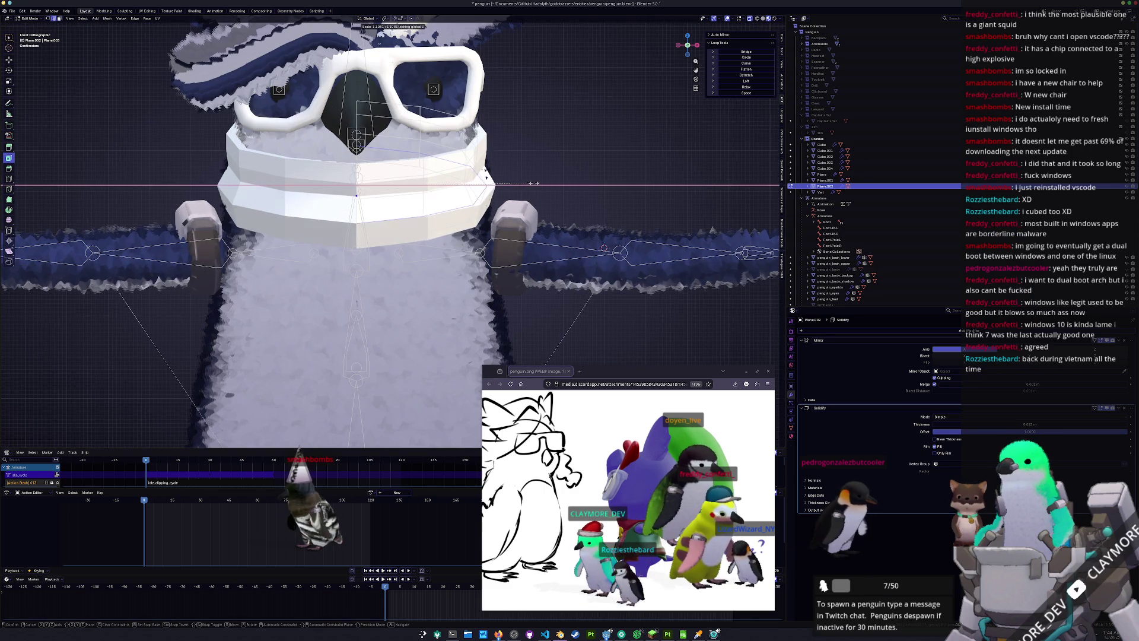
{"action": "left_click", "coordinate": [532, 184]}
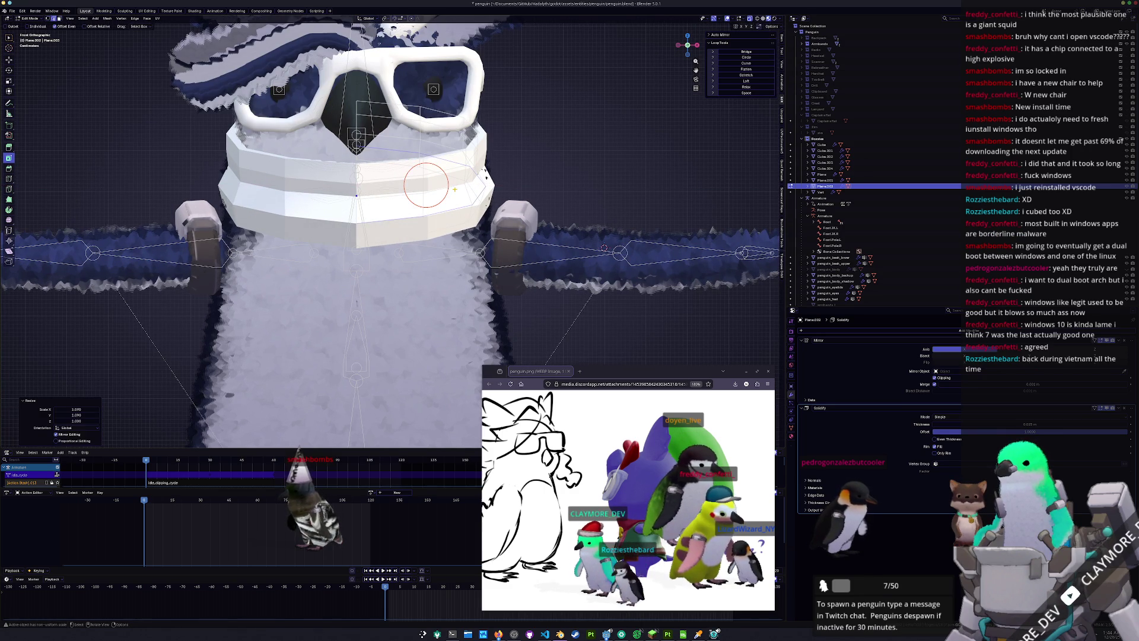
{"action": "key", "text": "s"}
{"action": "key", "text": "shift+z"}
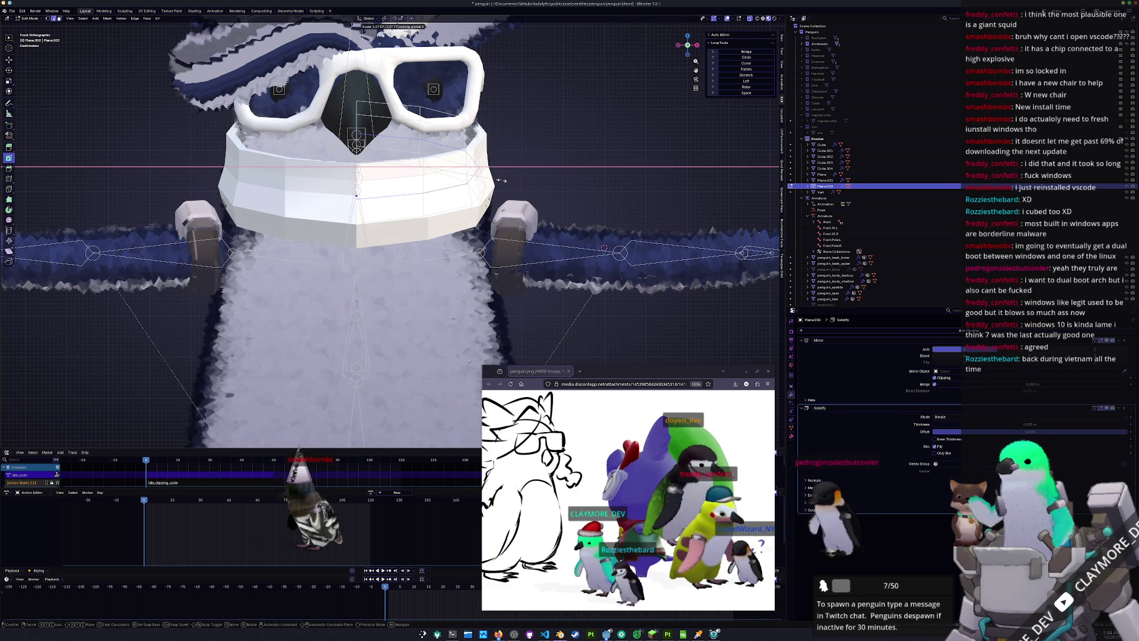
{"action": "left_click", "coordinate": [501, 180]}
{"action": "key", "text": "s"}
{"action": "key", "text": "shift+z"}
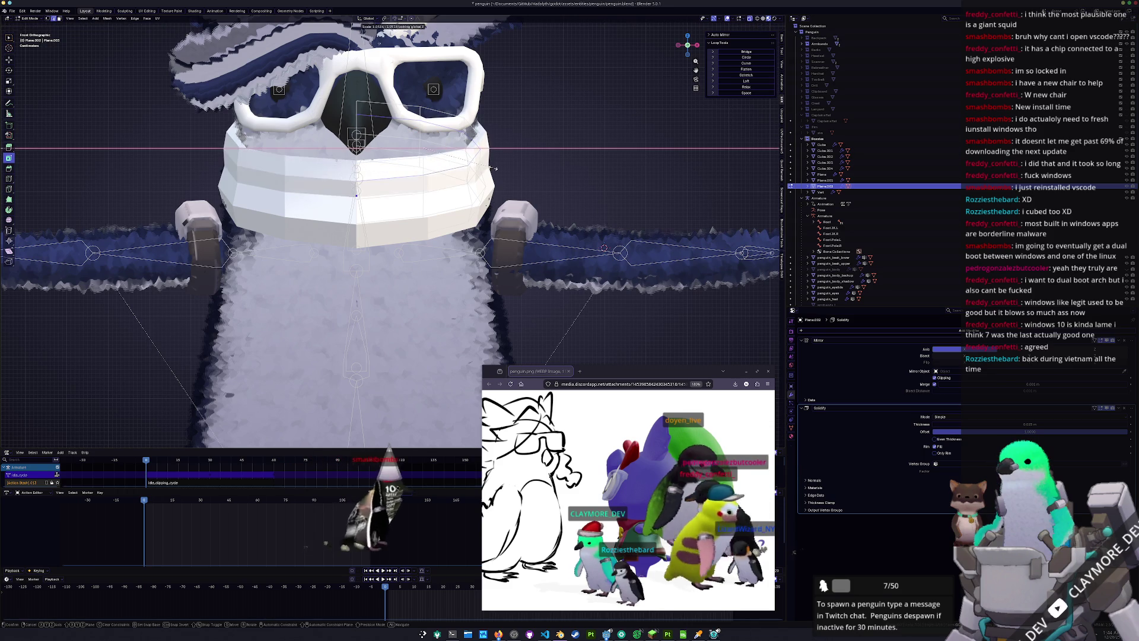
{"action": "left_click", "coordinate": [496, 170]}
Orbit to an angled view and begin moving the band geometry front-to-back along Y
{"action": "mouse_move", "coordinate": [496, 170]}
{"action": "middle_mouse_down"}
{"action": "mouse_move", "coordinate": [533, 174]}
{"action": "mouse_move", "coordinate": [555, 161]}
{"action": "mouse_move", "coordinate": [560, 172]}
{"action": "mouse_move", "coordinate": [537, 200]}
{"action": "middle_mouse_up"}
{"action": "key", "text": "g"}
{"action": "key", "text": "y"}
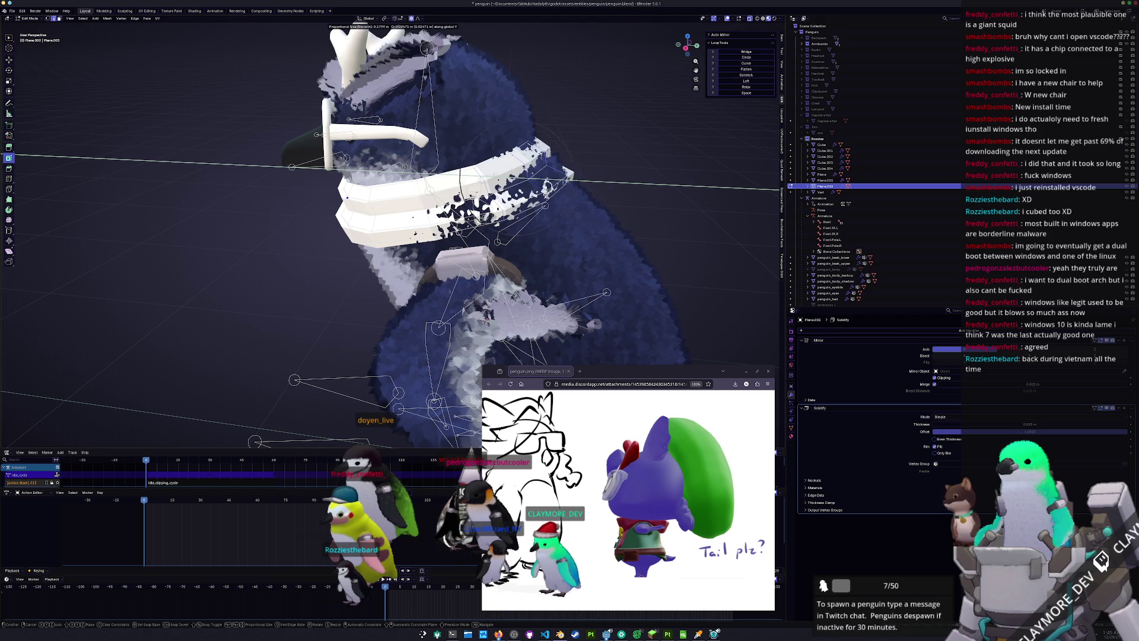
Finish the front-to-back move of the band geometry and shift it sideways along X
{"action": "scroll", "coordinate": [550, 191], "scroll_direction": "up", "scroll_amount": 2}
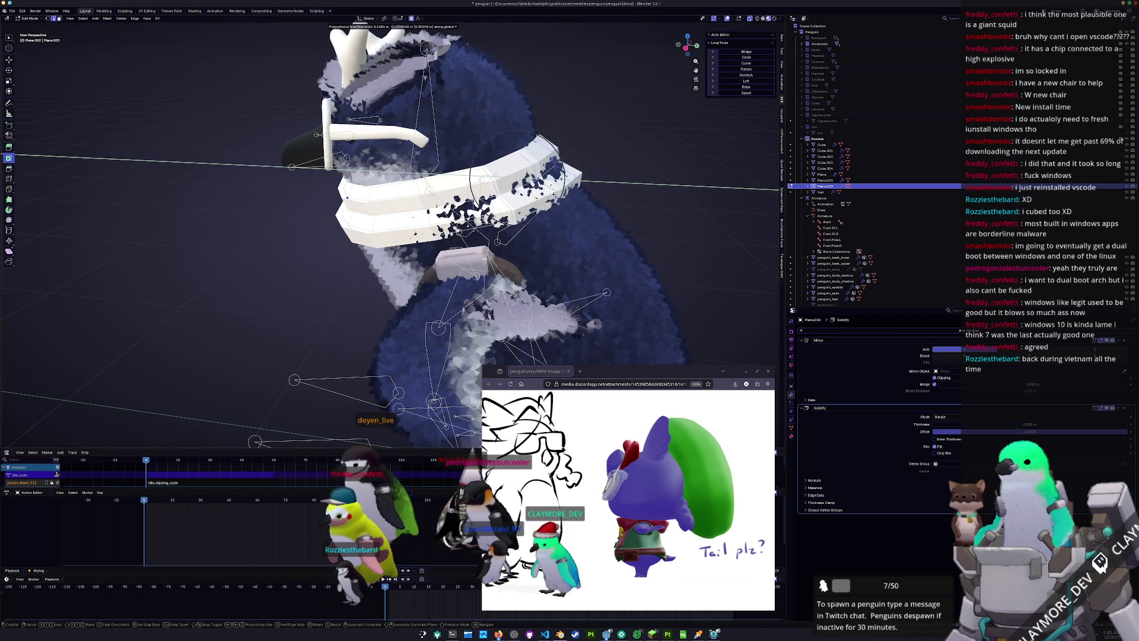
{"action": "left_click", "coordinate": [518, 174]}
{"action": "mouse_move", "coordinate": [518, 175]}
{"action": "middle_mouse_down"}
{"action": "mouse_move", "coordinate": [577, 184]}
{"action": "mouse_move", "coordinate": [401, 247]}
{"action": "middle_mouse_up"}
{"action": "key", "text": "g"}
{"action": "key", "text": "x"}
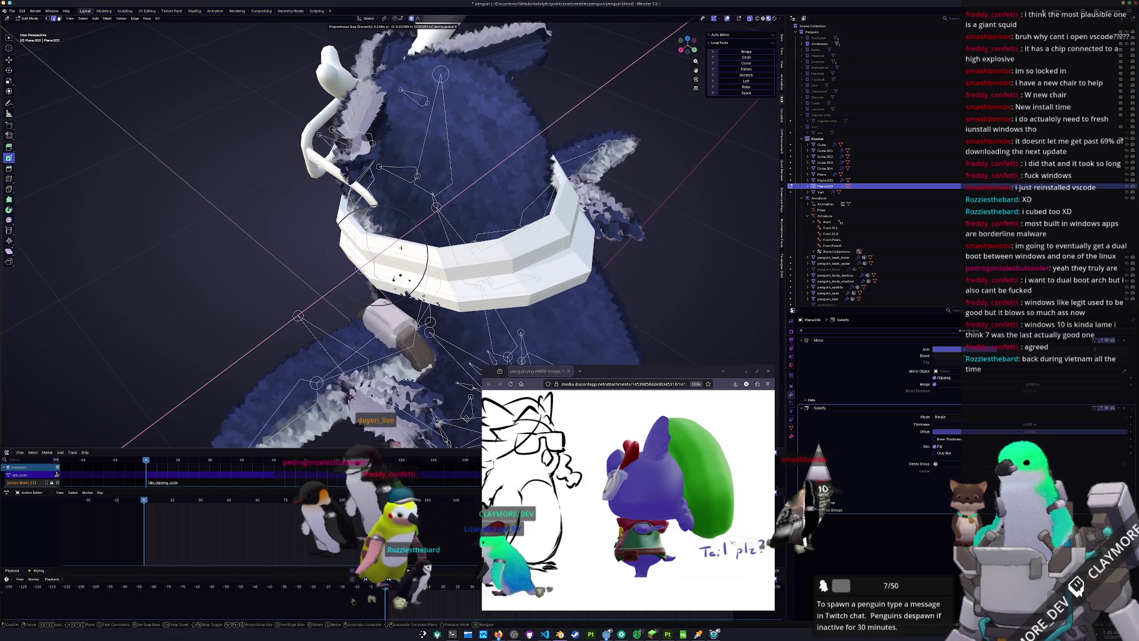
{"action": "key", "text": "Escape"}
{"action": "key", "text": "g"}
{"action": "key", "text": "x"}
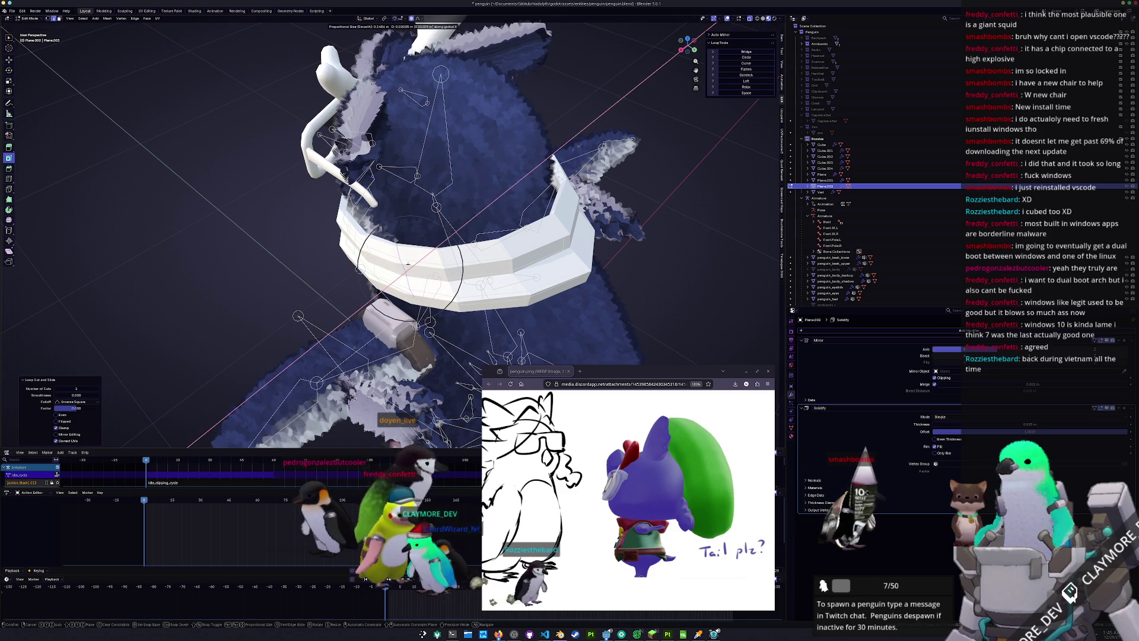
{"action": "left_click", "coordinate": [408, 264]}
{"action": "mouse_move", "coordinate": [407, 263]}
{"action": "middle_mouse_down"}
{"action": "mouse_move", "coordinate": [372, 246]}
{"action": "mouse_move", "coordinate": [392, 241]}
{"action": "middle_mouse_up"}
Leave and re-enter Edit Mode on the band, levelling the view to face the penguin
{"action": "key", "text": "Tab"}
{"action": "scroll", "coordinate": [373, 245], "scroll_direction": "down", "scroll_amount": 3}
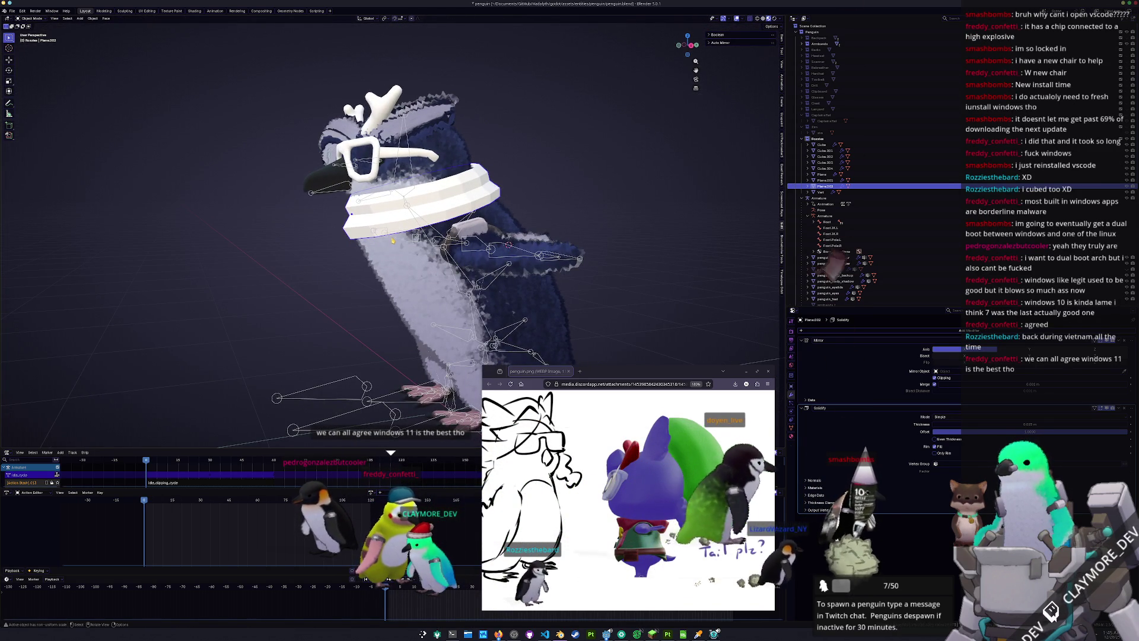
{"action": "mouse_move", "coordinate": [392, 240]}
{"action": "middle_mouse_down"}
{"action": "mouse_move", "coordinate": [328, 255]}
{"action": "mouse_move", "coordinate": [373, 192]}
{"action": "mouse_move", "coordinate": [409, 202]}
{"action": "mouse_move", "coordinate": [505, 181]}
{"action": "mouse_move", "coordinate": [401, 219]}
{"action": "middle_mouse_up"}
{"action": "key", "text": "Tab"}
{"action": "scroll", "coordinate": [451, 193], "scroll_direction": "up", "scroll_amount": 3}
{"action": "scroll", "coordinate": [401, 219], "scroll_direction": "down", "scroll_amount": 2}
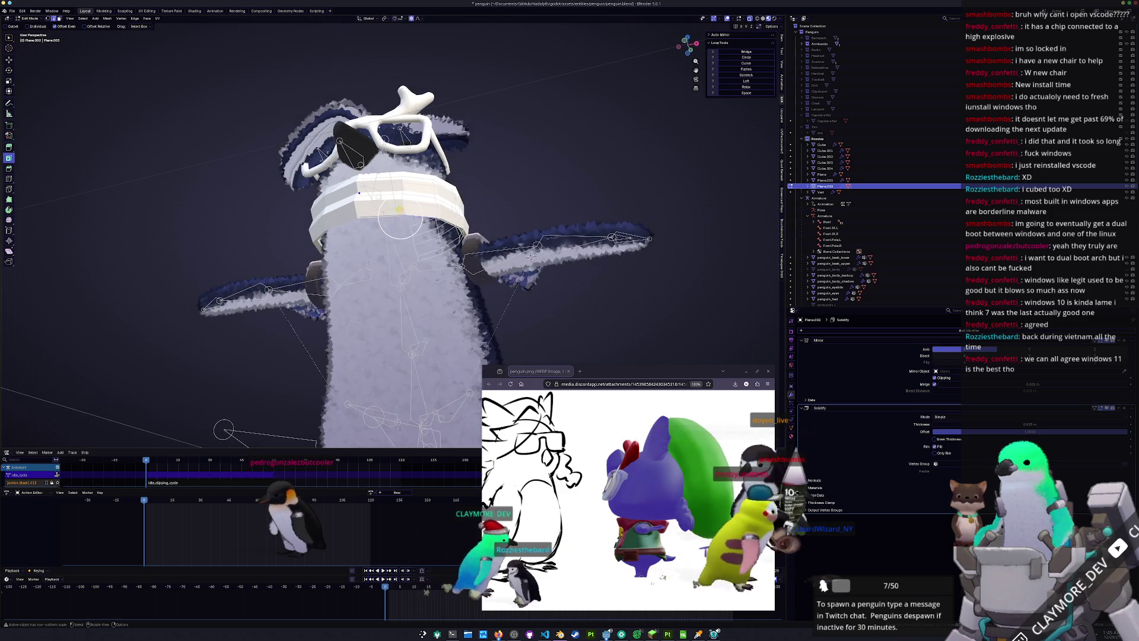
{"action": "middle_click_drag", "start_coordinate": [531, 256], "coordinate": [539, 243]}
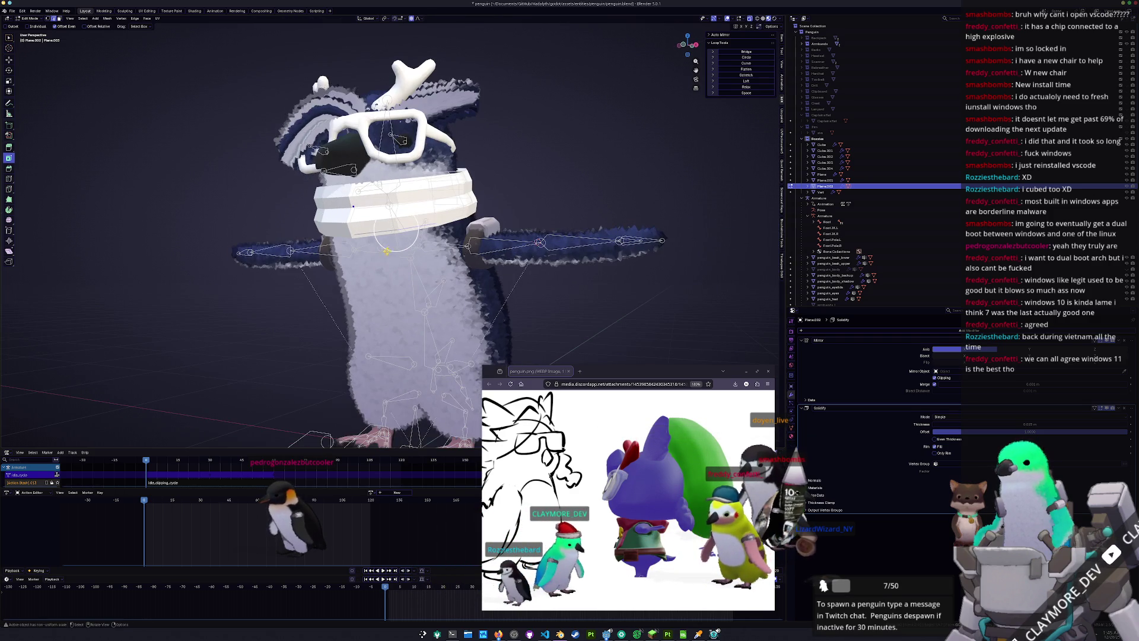
Duplicate the selected part of the band in place and separate it into new object Plane.003
{"action": "key", "text": "shift+d"}
{"action": "key", "text": "Escape"}
{"action": "key", "text": "ctrl+e"}
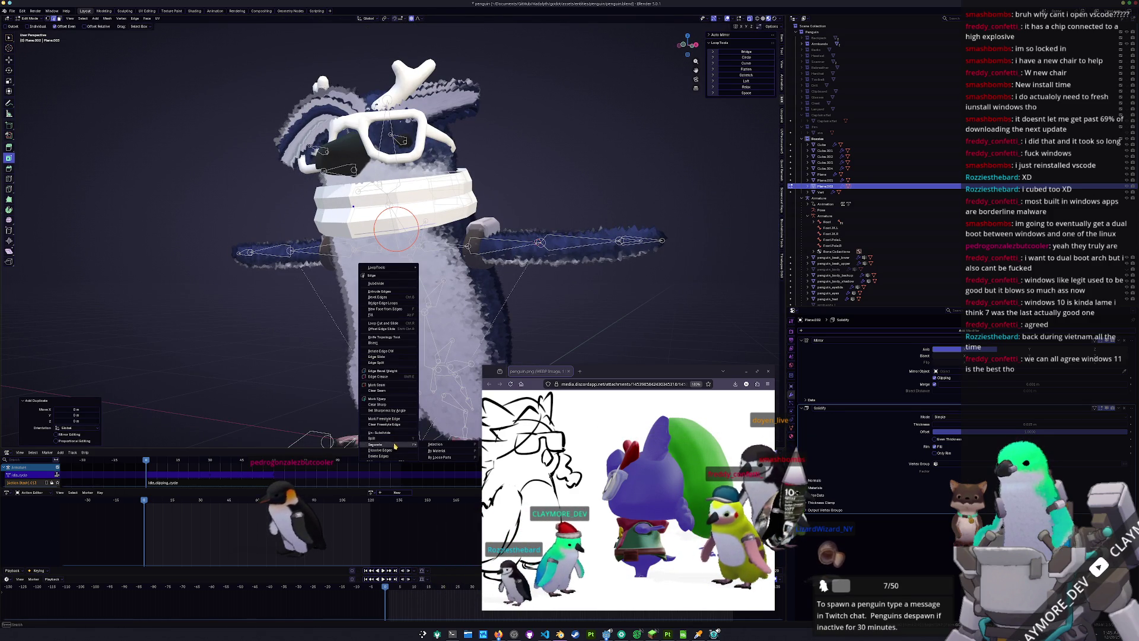
{"action": "left_click", "coordinate": [435, 444]}
{"action": "key", "text": "ctrl+Tab"}
{"action": "left_click", "coordinate": [383, 239]}
Make Plane.002 active, briefly toggle Edit Mode, then select penguin_body_backup
{"action": "left_click", "coordinate": [383, 238]}
{"action": "left_click", "coordinate": [384, 238]}
{"action": "key", "text": "Tab"}
{"action": "middle_click_drag", "start_coordinate": [383, 237], "coordinate": [343, 239]}
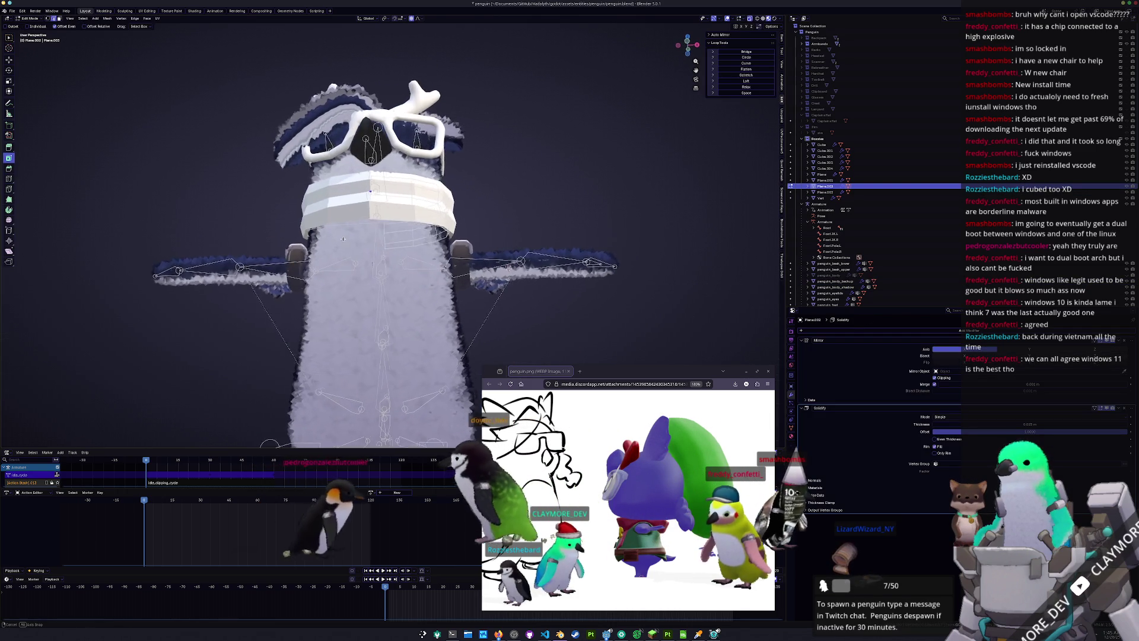
{"action": "key", "text": "Tab"}
{"action": "left_click", "coordinate": [343, 239]}
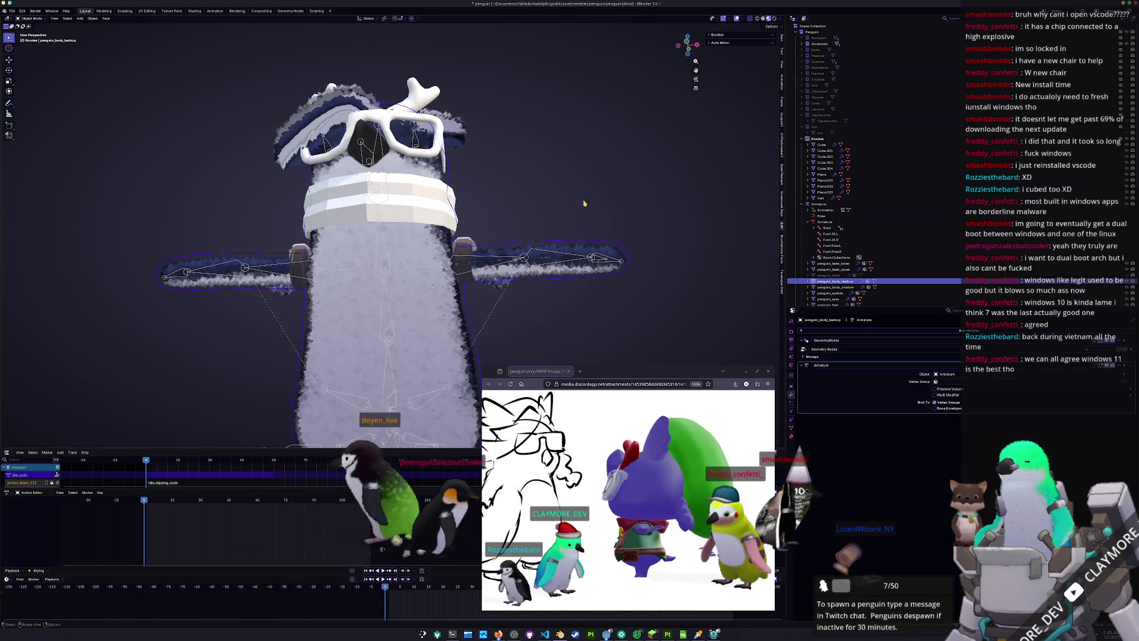
Select Plane.003 and move it down along Z
{"action": "left_click", "coordinate": [830, 199]}
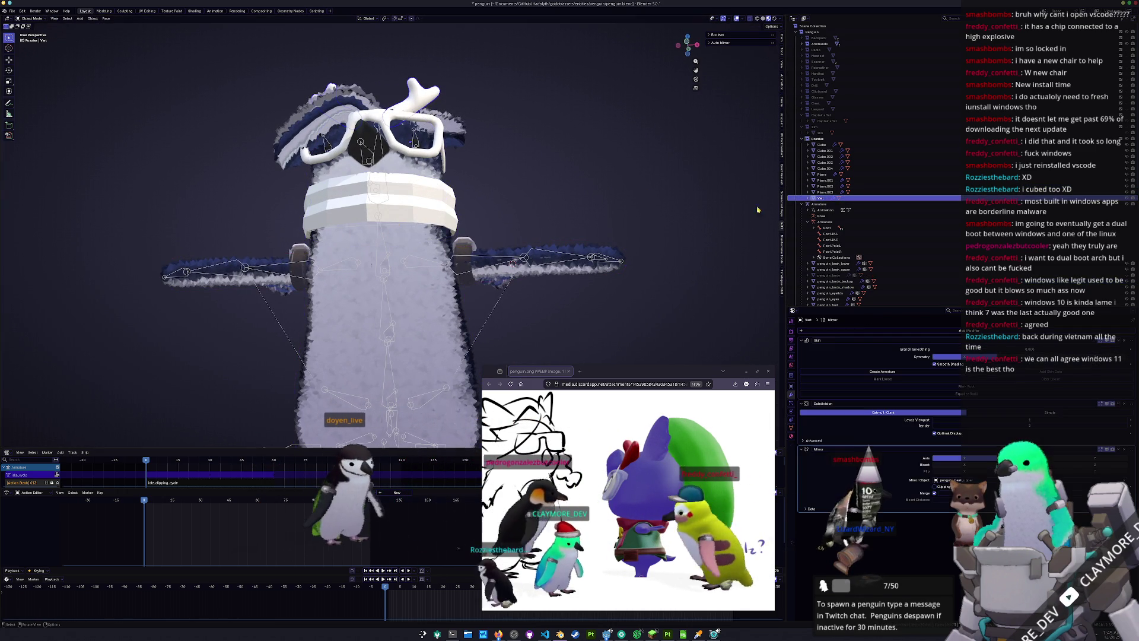
{"action": "left_click", "coordinate": [825, 192]}
{"action": "mouse_move", "coordinate": [451, 195]}
{"action": "middle_mouse_down"}
{"action": "mouse_move", "coordinate": [438, 189]}
{"action": "mouse_move", "coordinate": [442, 202]}
{"action": "middle_mouse_up"}
{"action": "key", "text": "g"}
{"action": "key", "text": "z"}
{"action": "left_click", "coordinate": [453, 251]}
Remove Plane.003's Mirror modifier and extrude its edges vertically down the chest
{"action": "key", "text": "Tab"}
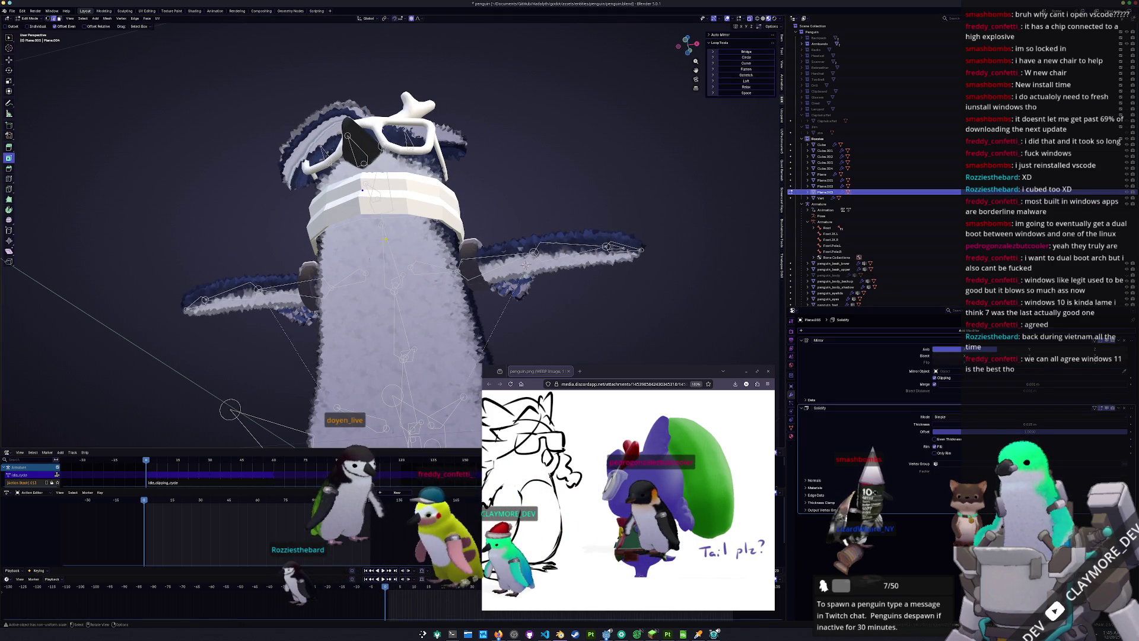
{"action": "left_click", "coordinate": [1123, 340]}
{"action": "middle_click_drag", "start_coordinate": [516, 268], "coordinate": [517, 305]}
{"action": "key", "text": "g"}
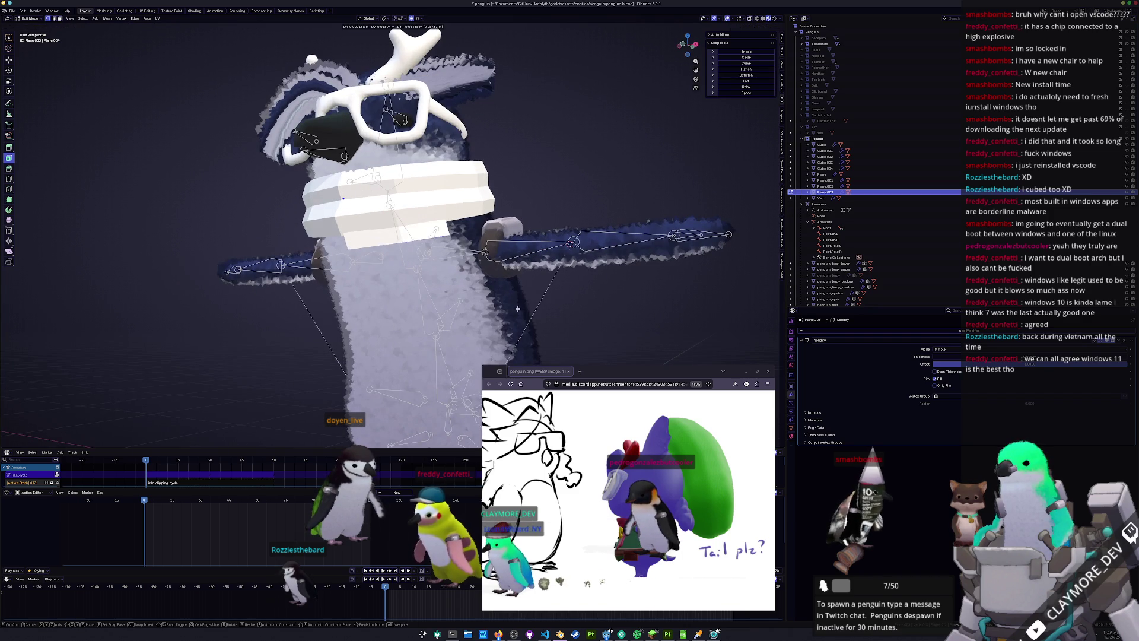
{"action": "key", "text": "z"}
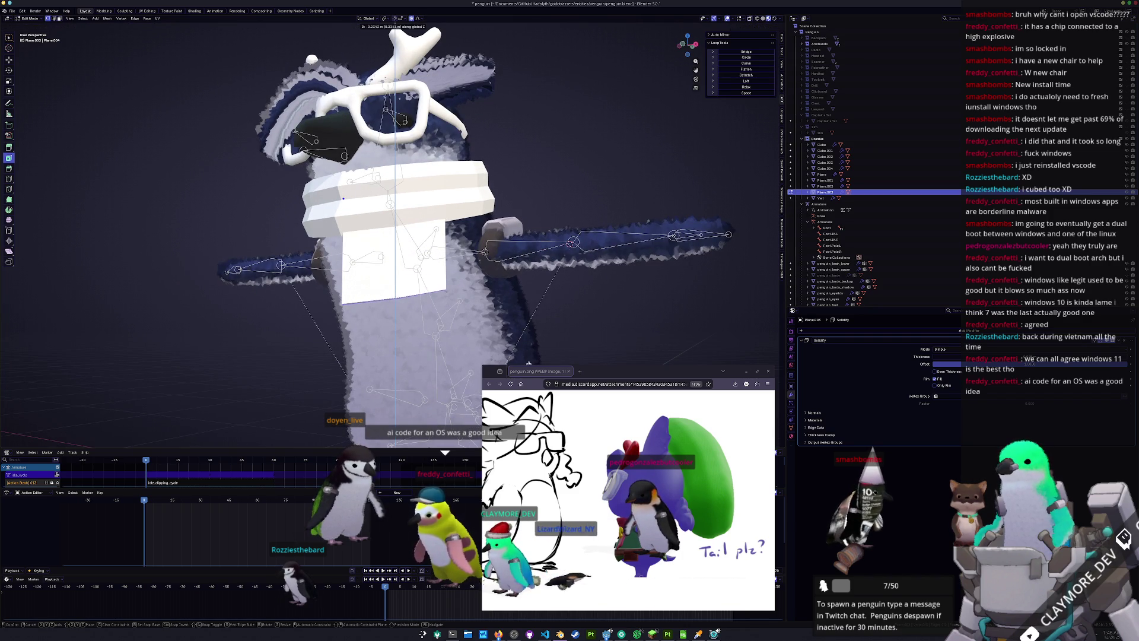
{"action": "left_click", "coordinate": [394, 300]}
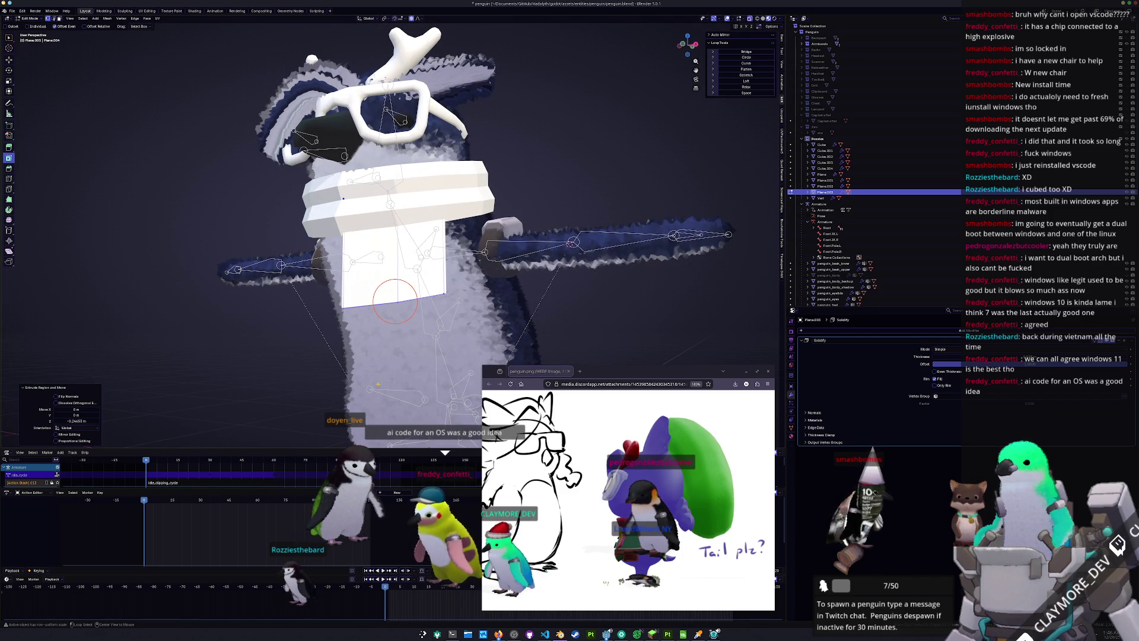
Slide a flap vertex, then a flap edge, along their neighbouring edges
{"action": "scroll", "coordinate": [392, 232], "scroll_direction": "up", "scroll_amount": 1}
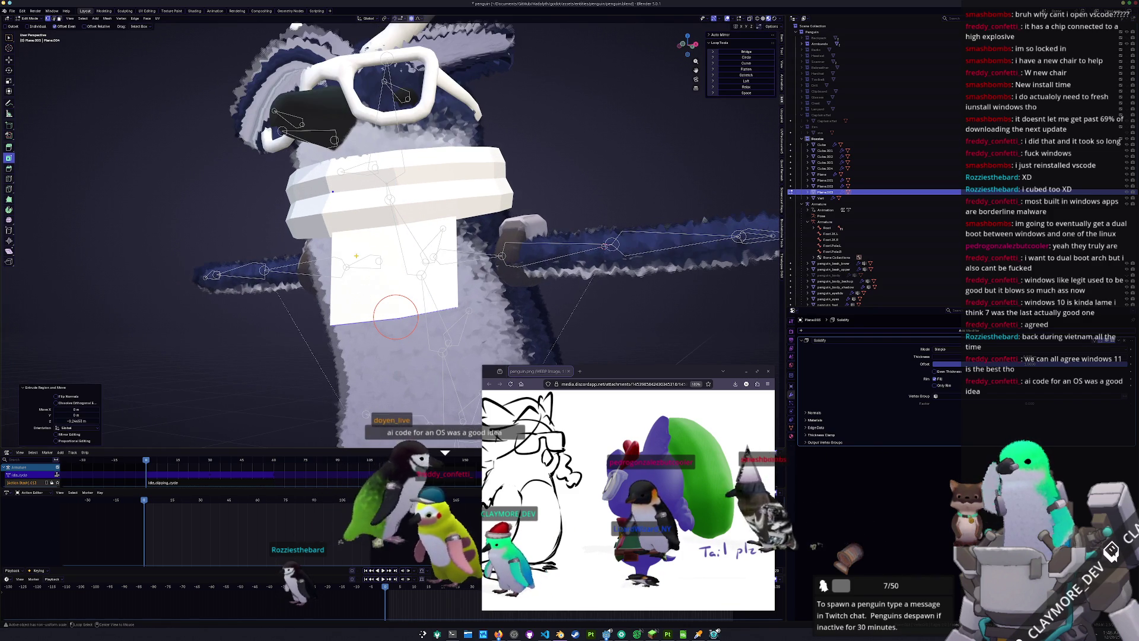
{"action": "key", "text": "shift+v"}
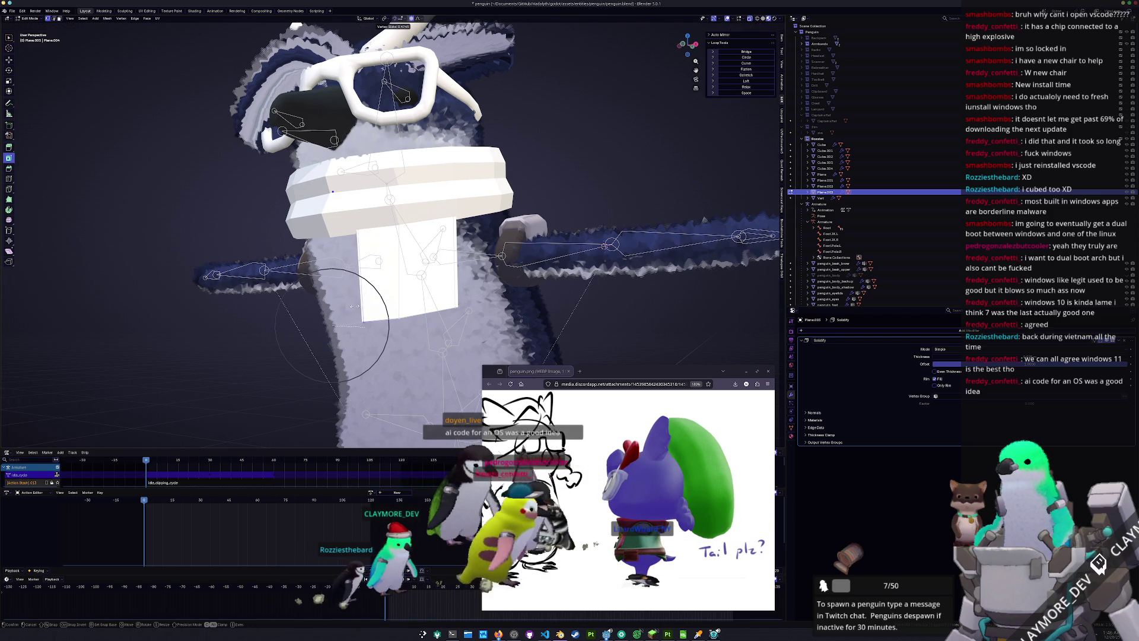
{"action": "left_click", "coordinate": [354, 306]}
{"action": "key", "text": "2"}
{"action": "key", "text": "g"}
{"action": "key", "text": "g"}
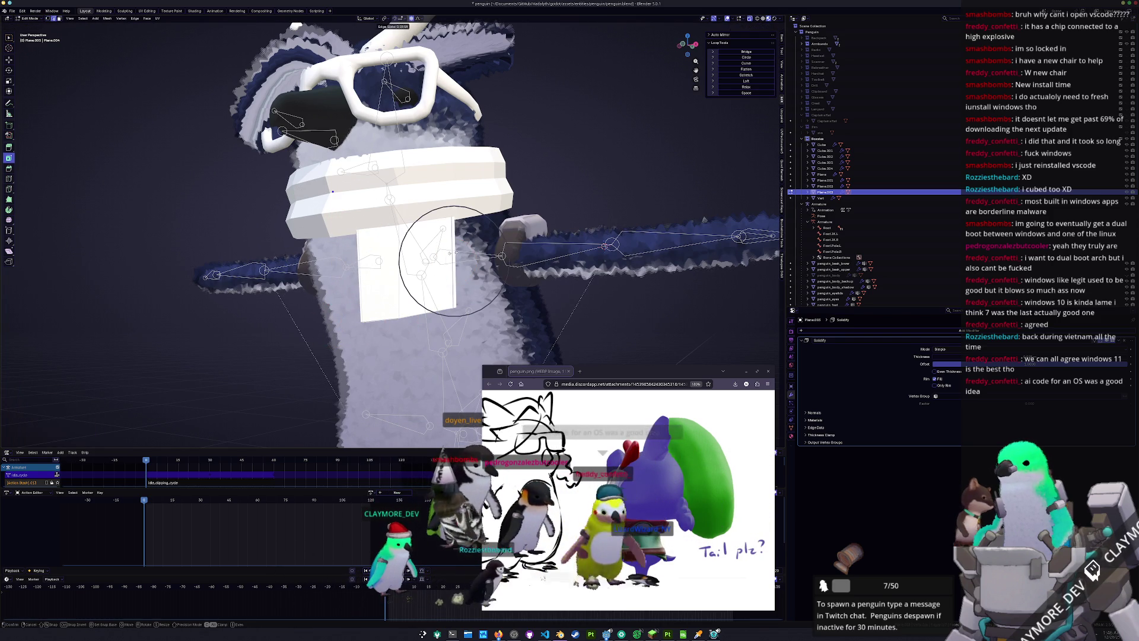
{"action": "left_click", "coordinate": [442, 253]}
{"action": "mouse_move", "coordinate": [442, 254]}
{"action": "middle_mouse_down"}
{"action": "mouse_move", "coordinate": [441, 304]}
{"action": "mouse_move", "coordinate": [430, 236]}
{"action": "mouse_move", "coordinate": [408, 244]}
{"action": "mouse_move", "coordinate": [364, 224]}
{"action": "mouse_move", "coordinate": [397, 319]}
{"action": "mouse_move", "coordinate": [467, 299]}
{"action": "mouse_move", "coordinate": [380, 302]}
{"action": "middle_mouse_up"}
Shift the flap faces vertically and along Y with a wider proportional falloff
{"action": "key", "text": "g"}
{"action": "key", "text": "z"}
{"action": "left_click", "coordinate": [406, 246]}
{"action": "key", "text": "g"}
{"action": "key", "text": "y"}
{"action": "left_click", "coordinate": [373, 235]}
{"action": "scroll", "coordinate": [399, 315], "scroll_direction": "down", "scroll_amount": 8}
{"action": "left_click", "coordinate": [400, 309]}
Raise the flap along Z and add a horizontal edge loop across it
{"action": "key", "text": "g"}
{"action": "key", "text": "z"}
{"action": "left_click", "coordinate": [430, 308]}
{"action": "key", "text": "ctrl+r"}
{"action": "left_click", "coordinate": [388, 278]}
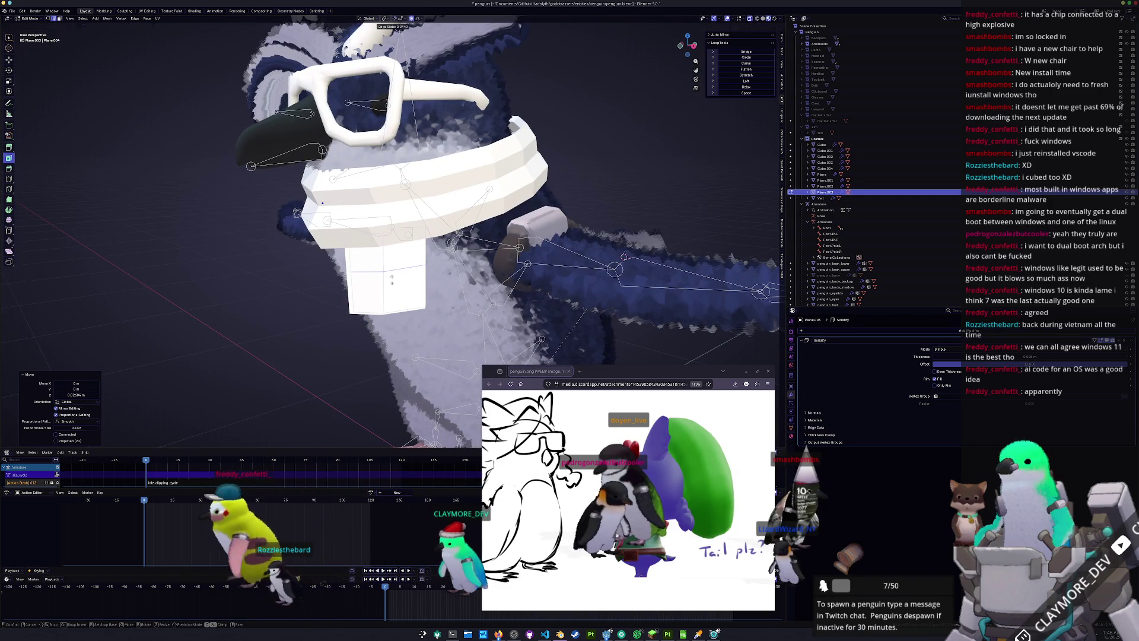
{"action": "left_click", "coordinate": [391, 278]}
{"action": "middle_click_drag", "start_coordinate": [391, 279], "coordinate": [358, 308]}
Slide a flap vertex into place and return to Object Mode
{"action": "key", "text": "g"}
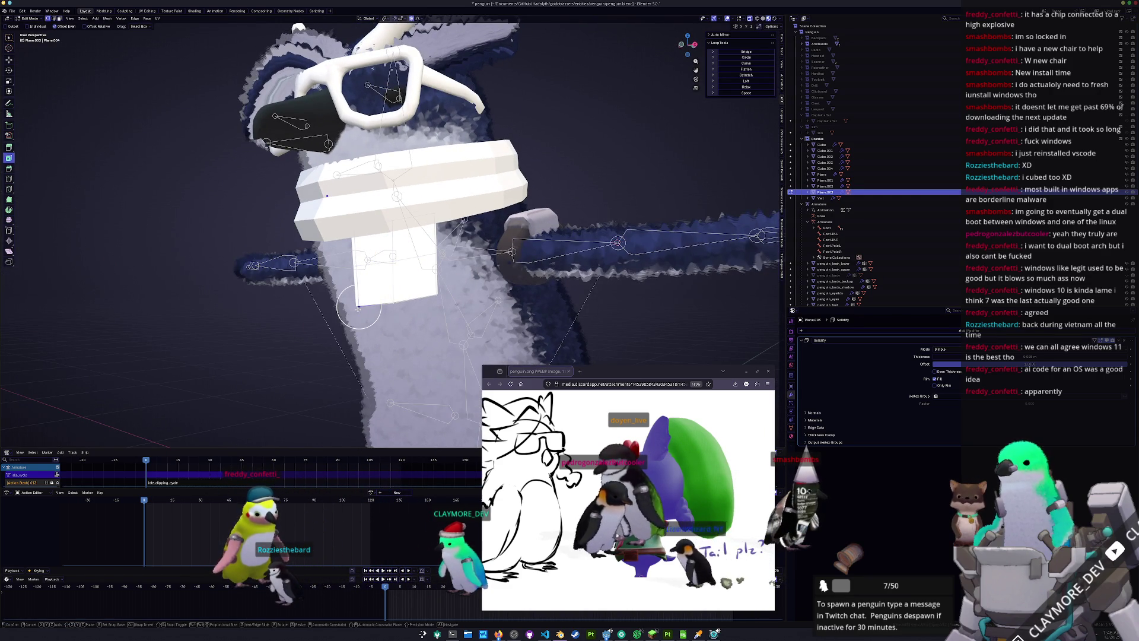
{"action": "scroll", "coordinate": [358, 308], "scroll_direction": "down", "scroll_amount": 3}
{"action": "key", "text": "g"}
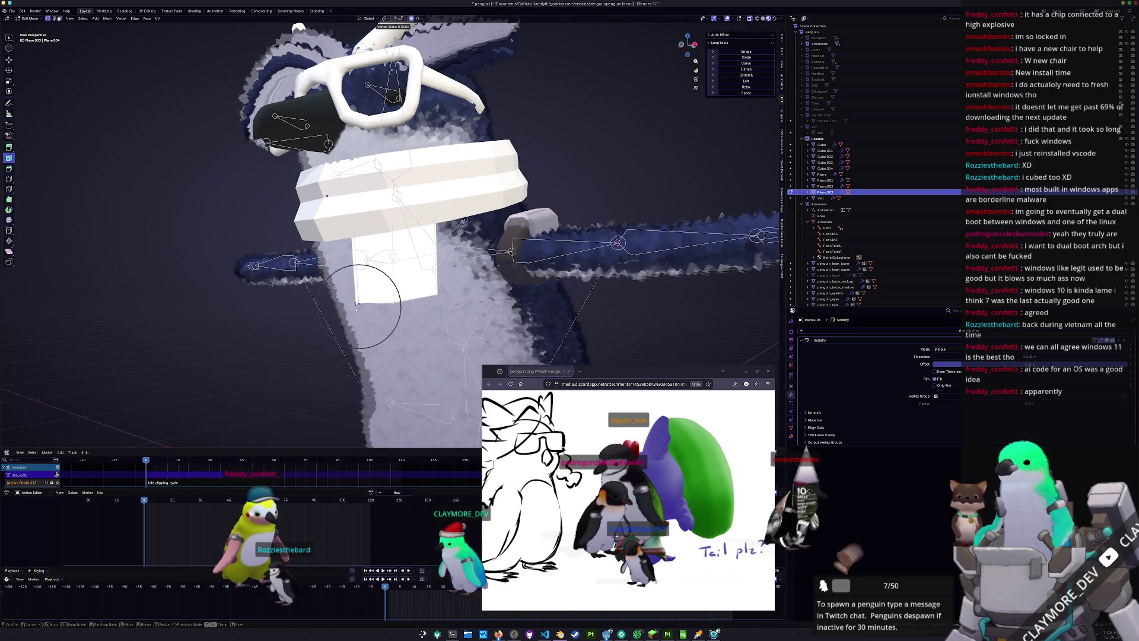
{"action": "left_click", "coordinate": [357, 305]}
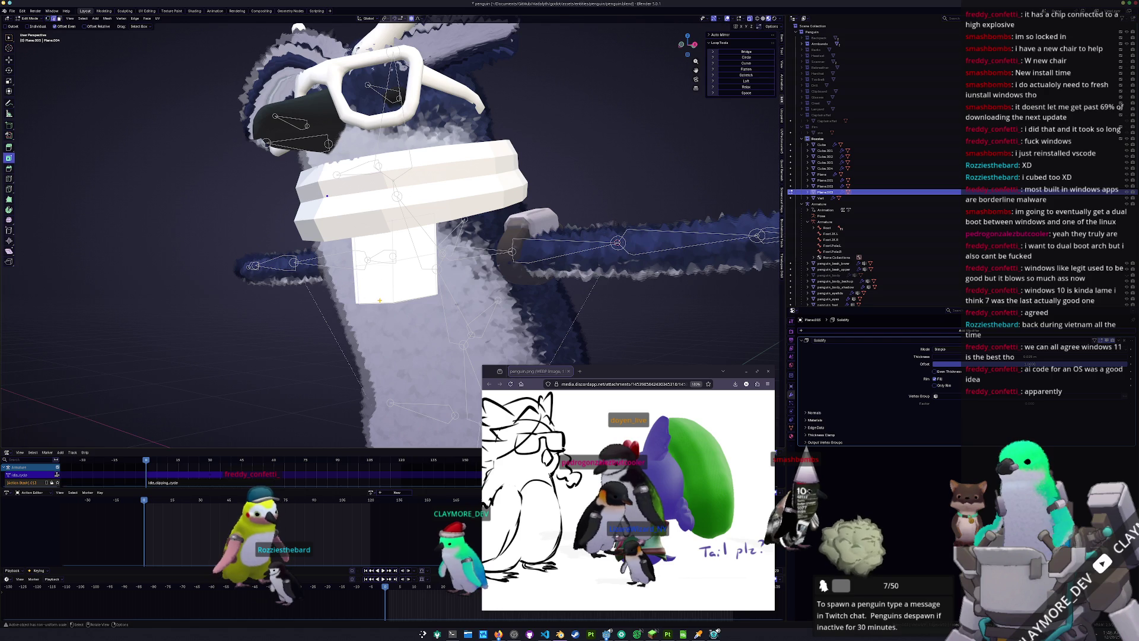
{"action": "scroll", "coordinate": [396, 300], "scroll_direction": "down", "scroll_amount": 4}
{"action": "key", "text": "Tab"}
{"action": "mouse_move", "coordinate": [396, 299]}
{"action": "middle_mouse_down"}
{"action": "mouse_move", "coordinate": [248, 347]}
{"action": "mouse_move", "coordinate": [358, 344]}
{"action": "mouse_move", "coordinate": [429, 297]}
{"action": "middle_mouse_up"}
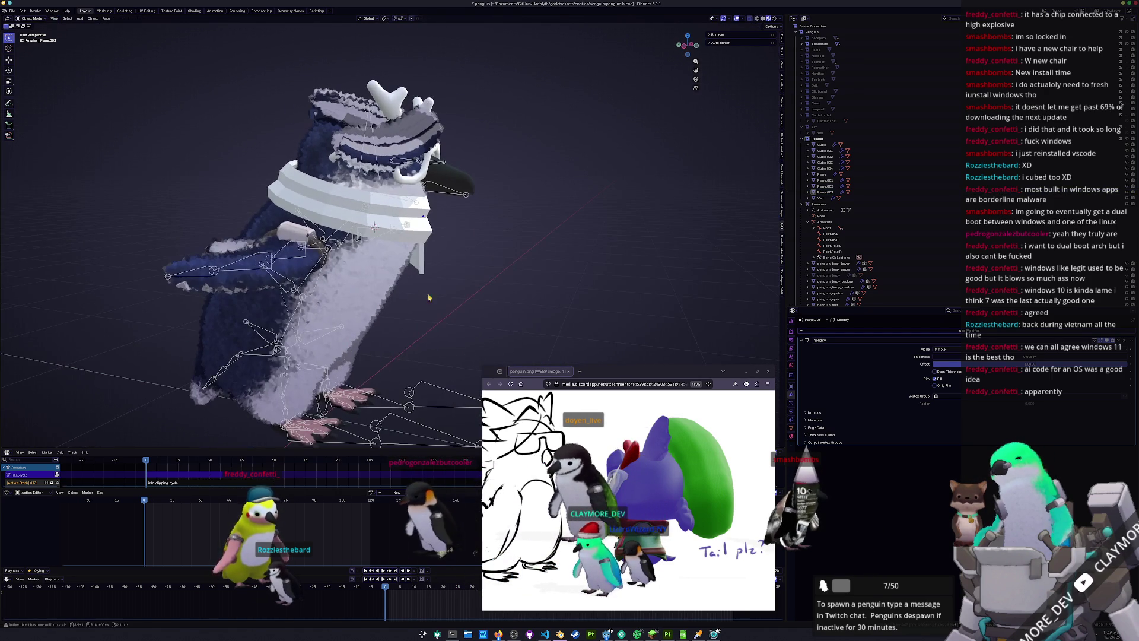
In left side view, duplicate the scarf flap, flip it 180° around Z, and tilt it into place
{"action": "key", "text": "KP_1"}
{"action": "key", "text": "ctrl+KP_1"}
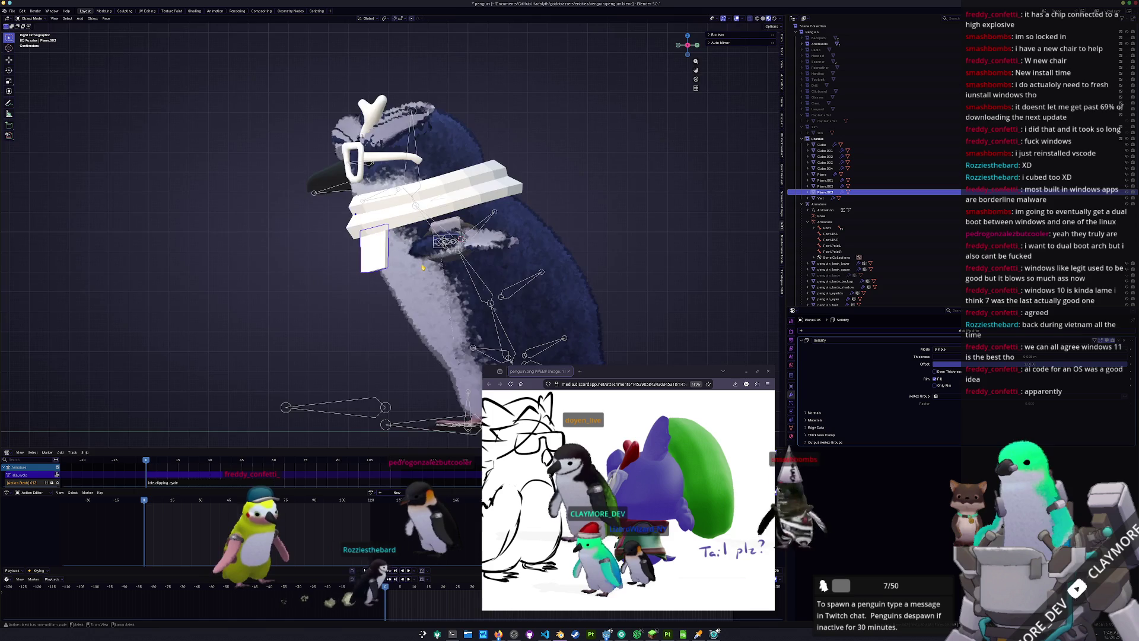
{"action": "key", "text": "ctrl+KP_3"}
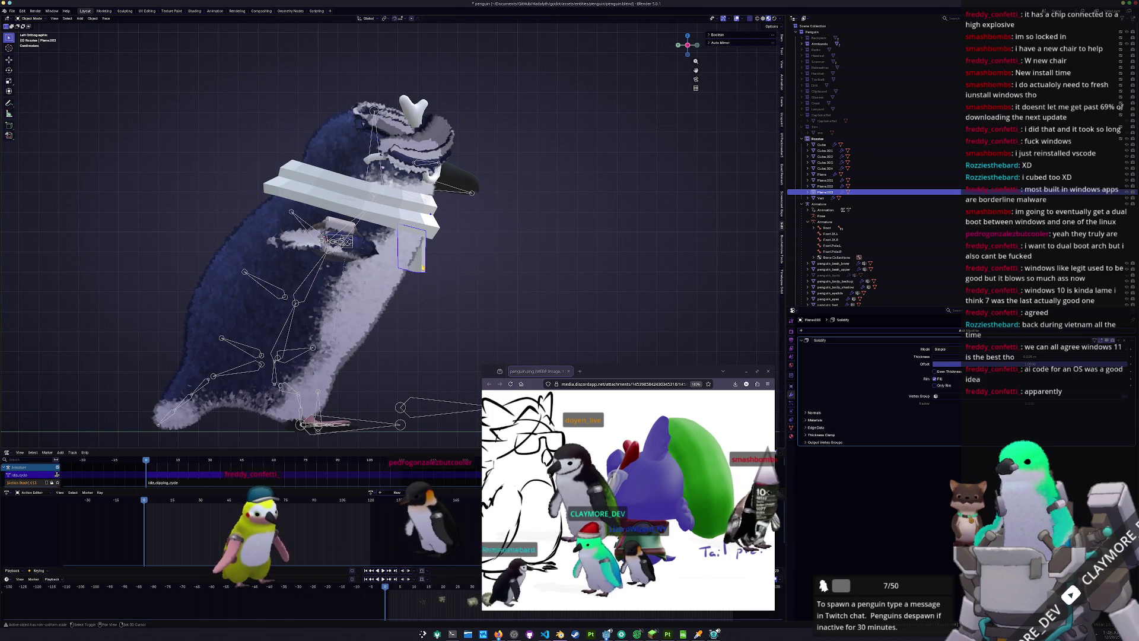
{"action": "key", "text": "shift+d"}
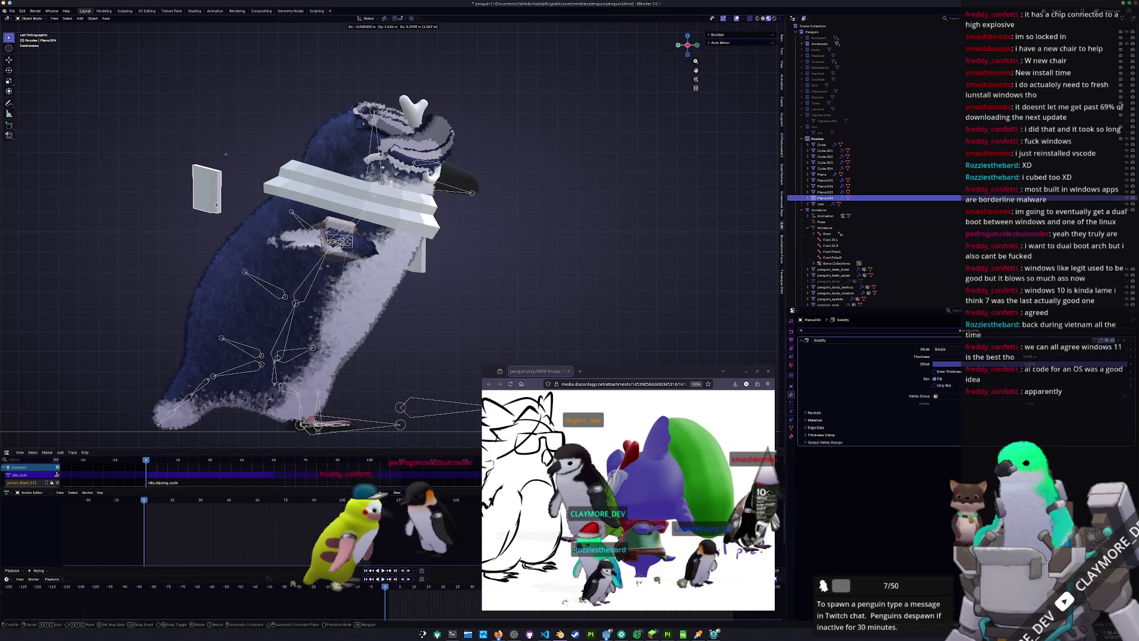
{"action": "left_click", "coordinate": [216, 204]}
{"action": "type", "text": "rz180"}
{"action": "key", "text": "Return"}
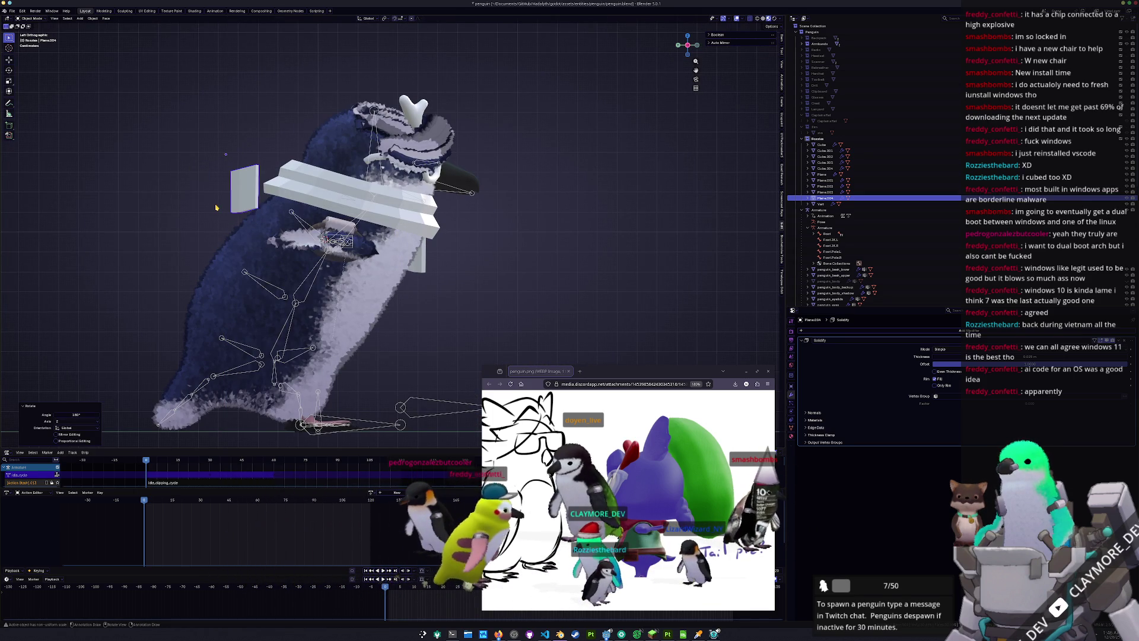
{"action": "key", "text": "r"}
{"action": "left_click", "coordinate": [324, 209]}
{"action": "key", "text": "g"}
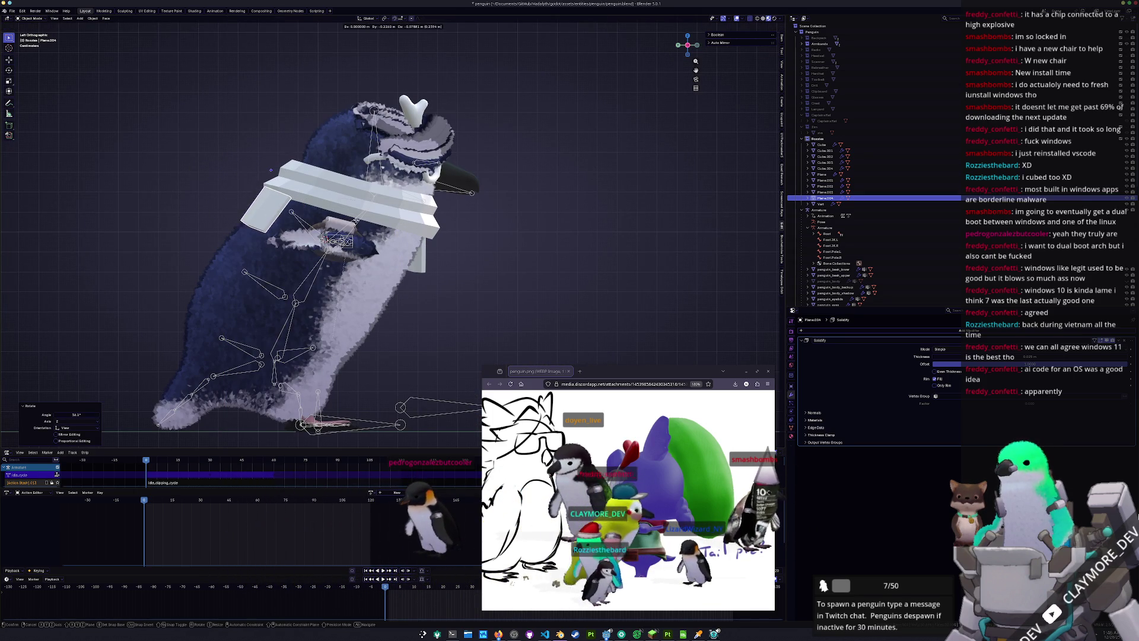
{"action": "left_click", "coordinate": [361, 222]}
Fine-tune the copy's placement at the scarf's side with a slight rotation and Y and Z moves
{"action": "mouse_move", "coordinate": [362, 222]}
{"action": "middle_mouse_down"}
{"action": "mouse_move", "coordinate": [458, 236]}
{"action": "mouse_move", "coordinate": [415, 242]}
{"action": "middle_mouse_up"}
{"action": "key", "text": "r"}
{"action": "left_click", "coordinate": [458, 234]}
{"action": "key", "text": "g"}
{"action": "key", "text": "x"}
{"action": "key", "text": "y"}
{"action": "left_click", "coordinate": [410, 251]}
{"action": "key", "text": "g"}
{"action": "key", "text": "z"}
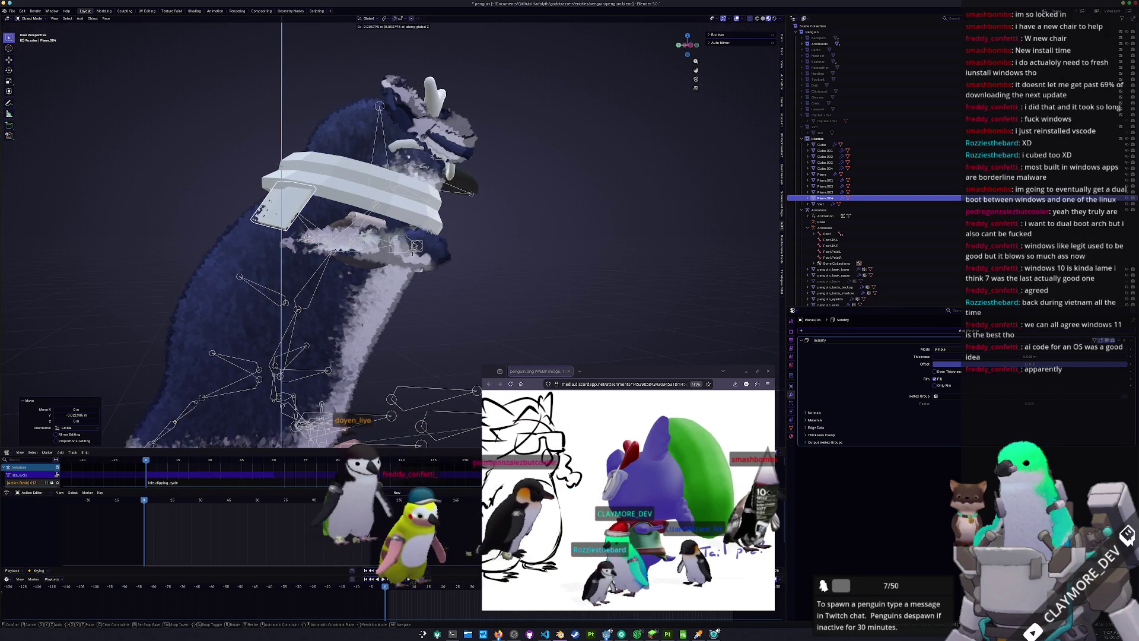
{"action": "left_click", "coordinate": [413, 256]}
In Edit Mode, bend the copied flap toward the body with proportional moves along Y
{"action": "key", "text": "Tab"}
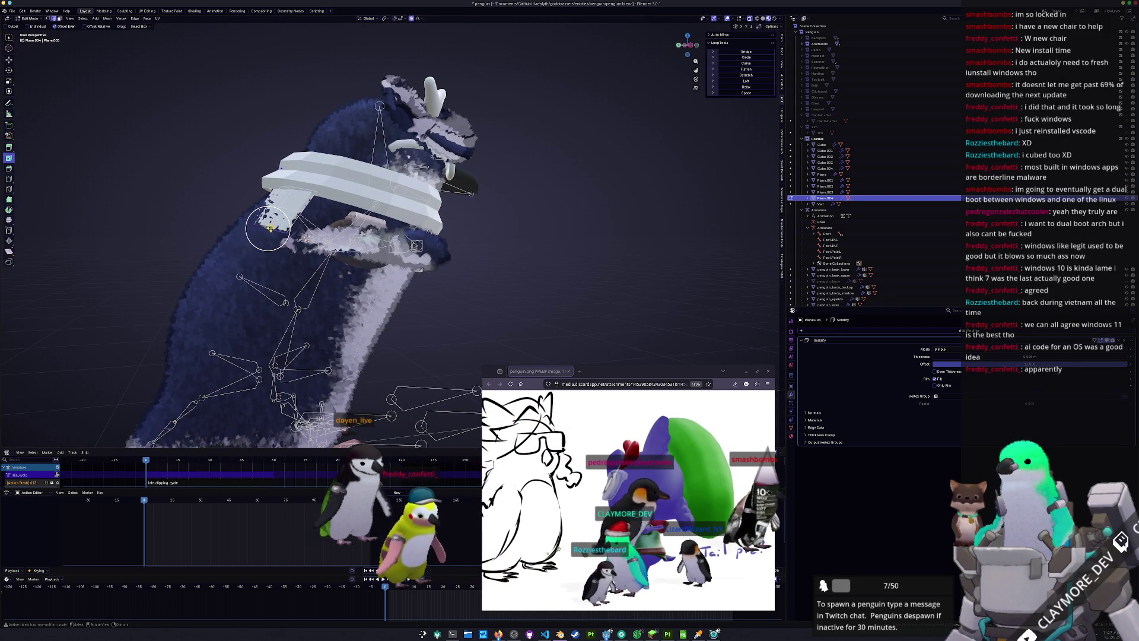
{"action": "middle_click_drag", "start_coordinate": [283, 208], "coordinate": [273, 212]}
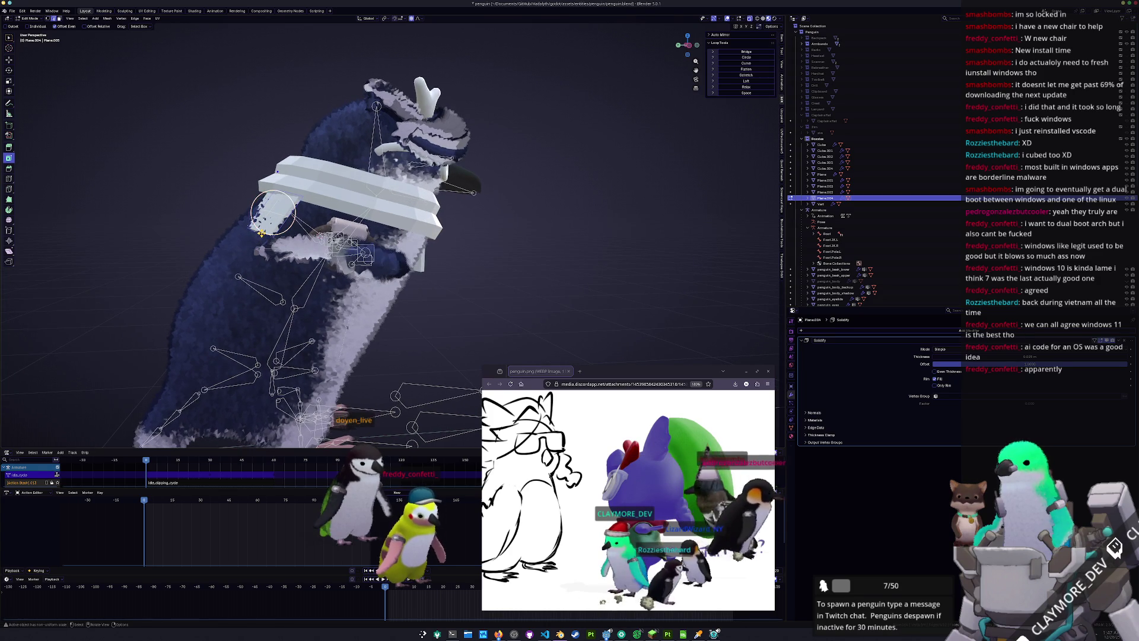
{"action": "scroll", "coordinate": [261, 234], "scroll_direction": "up", "scroll_amount": 2}
{"action": "key", "text": "g"}
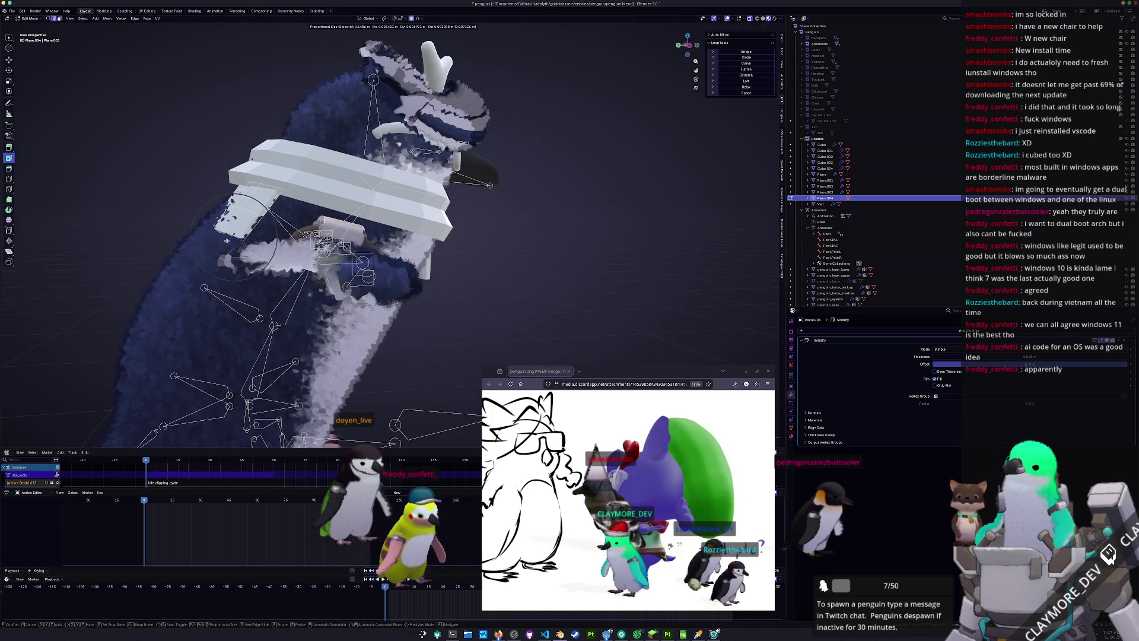
{"action": "left_click", "coordinate": [232, 237]}
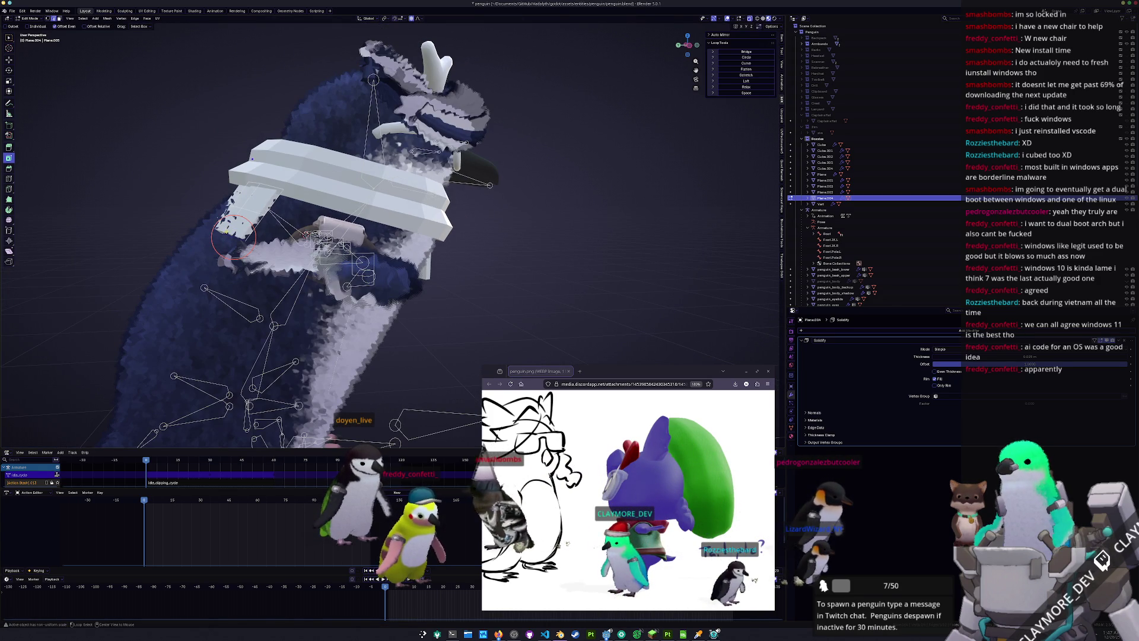
{"action": "mouse_move", "coordinate": [233, 237]}
{"action": "middle_mouse_down"}
{"action": "mouse_move", "coordinate": [293, 233]}
{"action": "mouse_move", "coordinate": [256, 260]}
{"action": "mouse_move", "coordinate": [231, 226]}
{"action": "middle_mouse_up"}
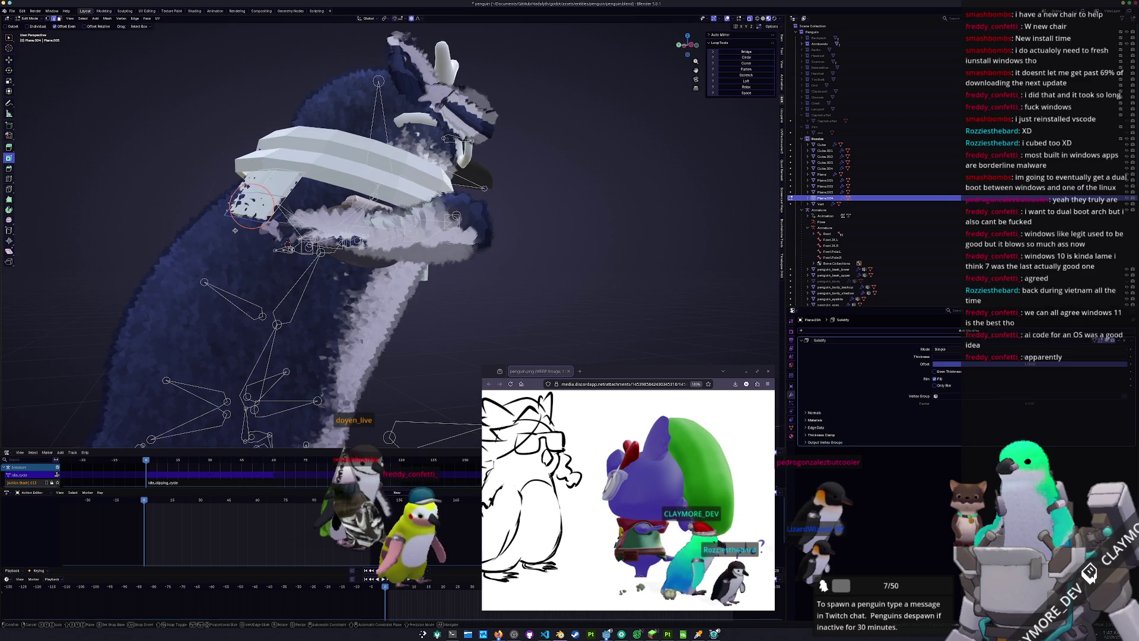
{"action": "key", "text": "g"}
{"action": "key", "text": "y"}
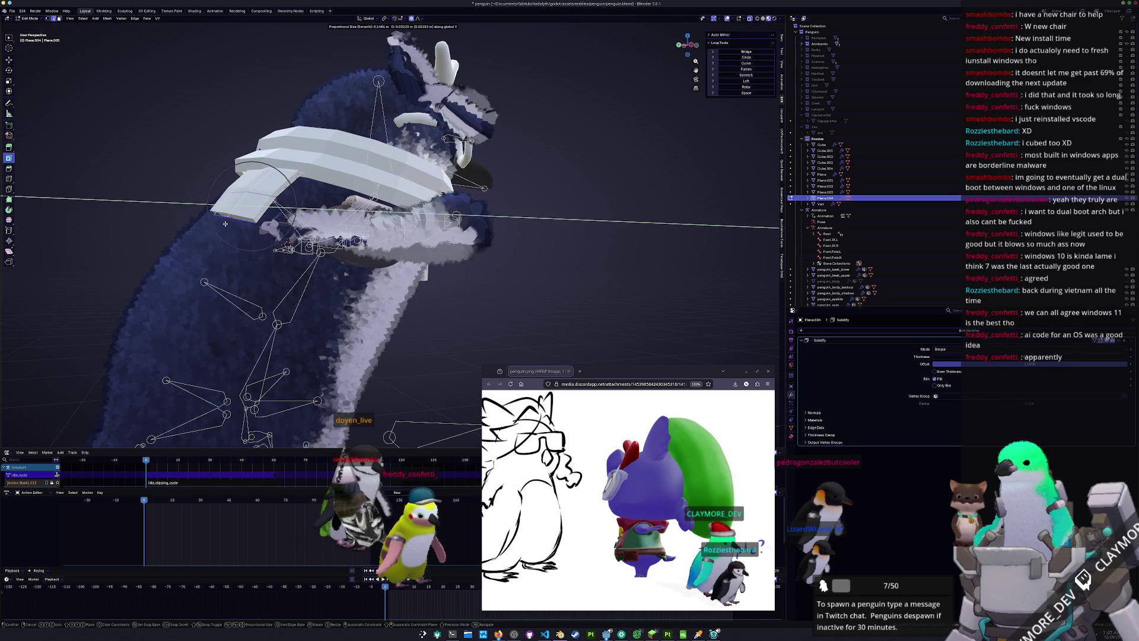
{"action": "left_click", "coordinate": [218, 221]}
{"action": "mouse_move", "coordinate": [219, 225]}
{"action": "middle_mouse_down"}
{"action": "mouse_move", "coordinate": [304, 215]}
{"action": "mouse_move", "coordinate": [268, 209]}
{"action": "middle_mouse_up"}
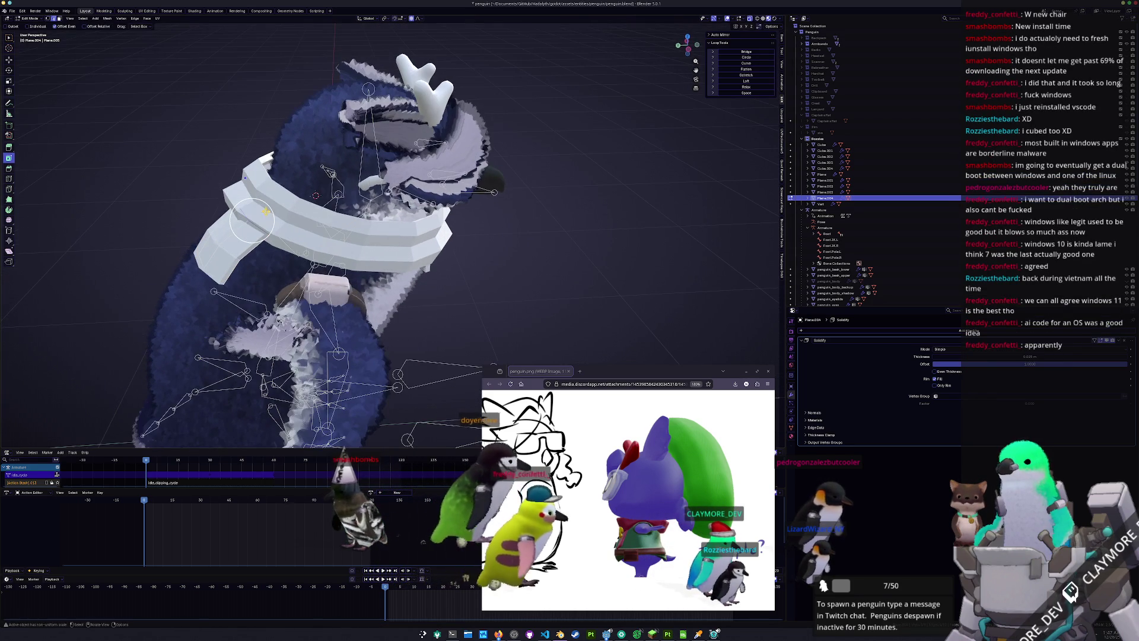
Push the second flap's vertices along Y with two more proportional moves
{"action": "key", "text": "g"}
{"action": "key", "text": "y"}
{"action": "left_click", "coordinate": [268, 209]}
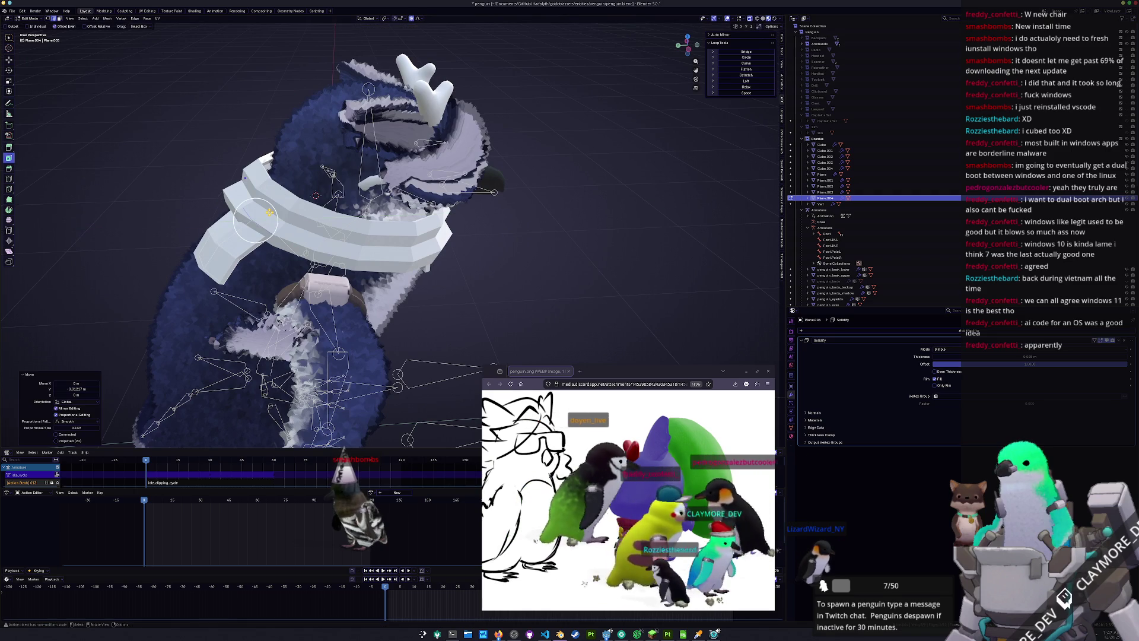
{"action": "mouse_move", "coordinate": [268, 208]}
{"action": "middle_mouse_down"}
{"action": "mouse_move", "coordinate": [259, 216]}
{"action": "mouse_move", "coordinate": [274, 234]}
{"action": "mouse_move", "coordinate": [430, 267]}
{"action": "mouse_move", "coordinate": [429, 214]}
{"action": "mouse_move", "coordinate": [407, 226]}
{"action": "middle_mouse_up"}
{"action": "key", "text": "g"}
{"action": "key", "text": "y"}
{"action": "left_click", "coordinate": [274, 234]}
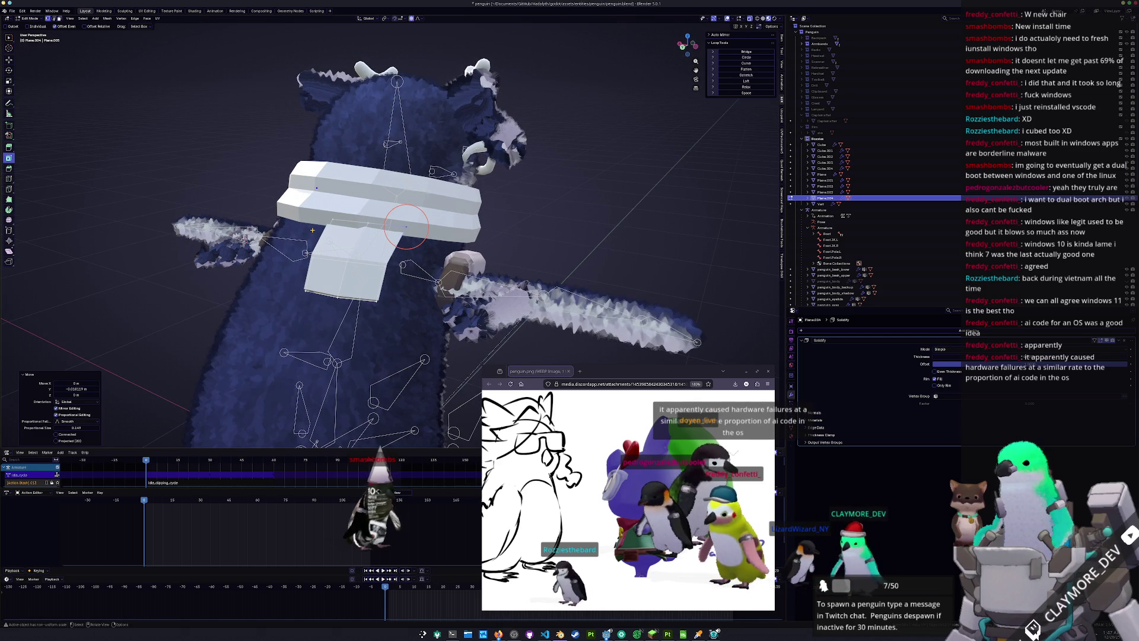
Slide two flap vertices and nudge the flap along X so it hugs the penguin's back
{"action": "middle_click_drag", "start_coordinate": [406, 226], "coordinate": [356, 254]}
{"action": "key", "text": "shift+v"}
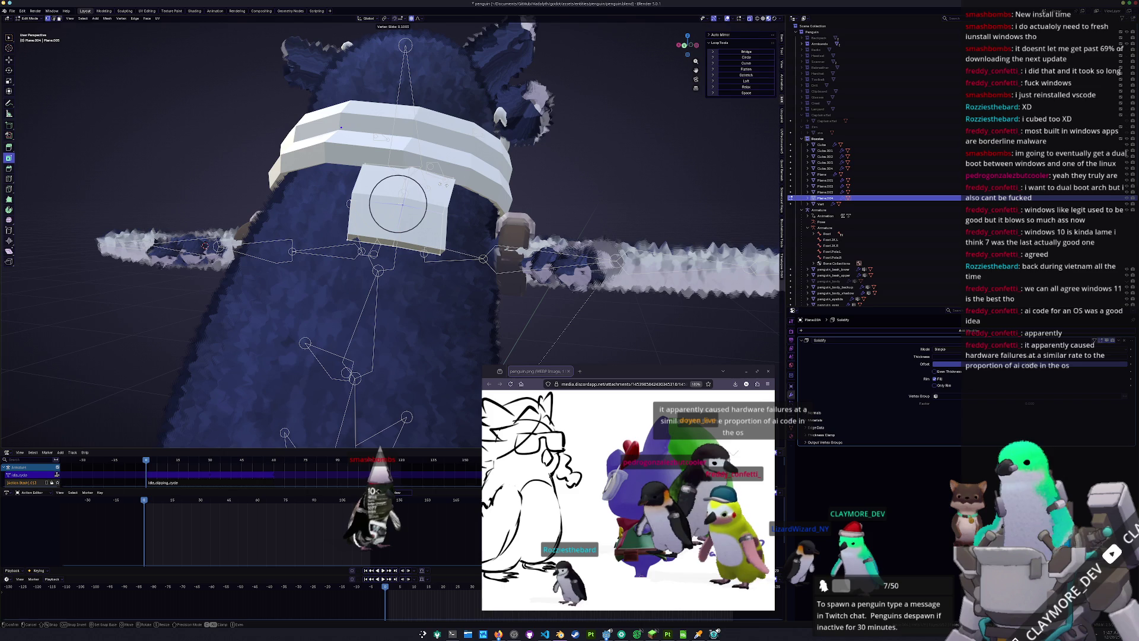
{"action": "left_click", "coordinate": [398, 203]}
{"action": "key", "text": "shift+v"}
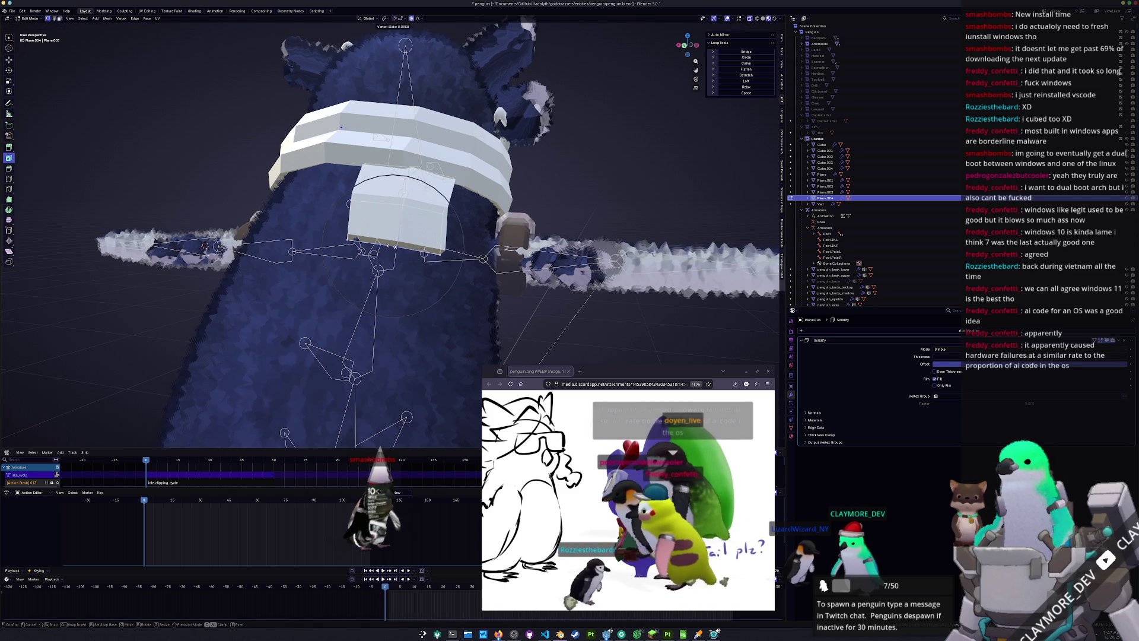
{"action": "left_click", "coordinate": [389, 245]}
{"action": "mouse_move", "coordinate": [388, 245]}
{"action": "middle_mouse_down"}
{"action": "mouse_move", "coordinate": [377, 257]}
{"action": "mouse_move", "coordinate": [249, 207]}
{"action": "middle_mouse_up"}
{"action": "middle_click_drag", "start_coordinate": [211, 344], "coordinate": [302, 247]}
{"action": "key", "text": "g"}
{"action": "key", "text": "x"}
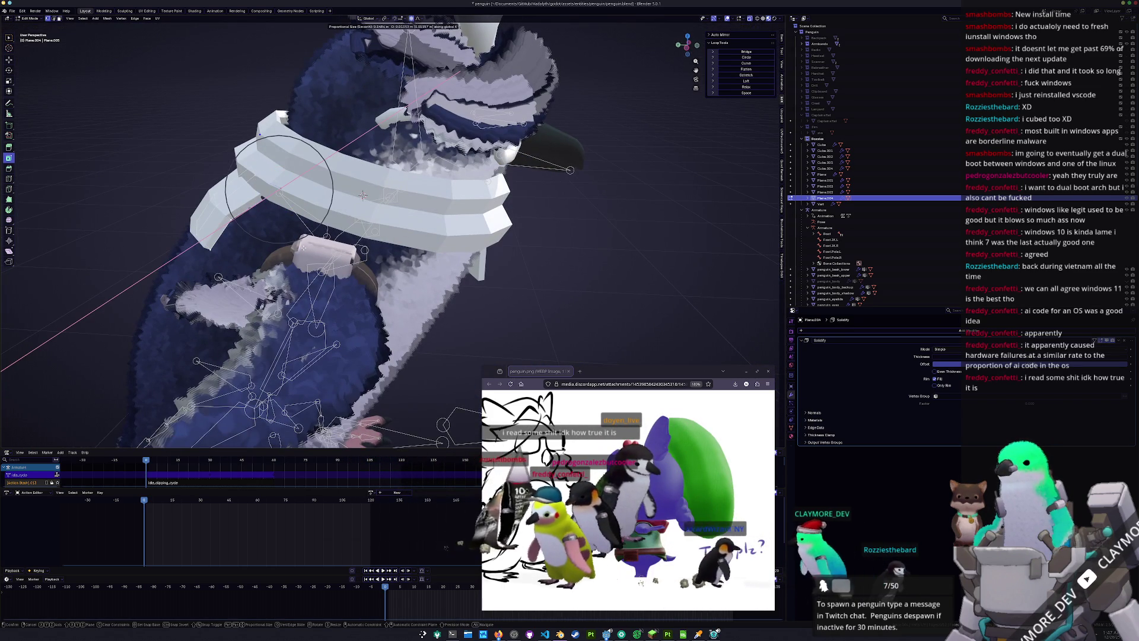
{"action": "left_click", "coordinate": [304, 248]}
Return to Object Mode, deselect everything, and frame the penguin from the front
{"action": "key", "text": "Tab"}
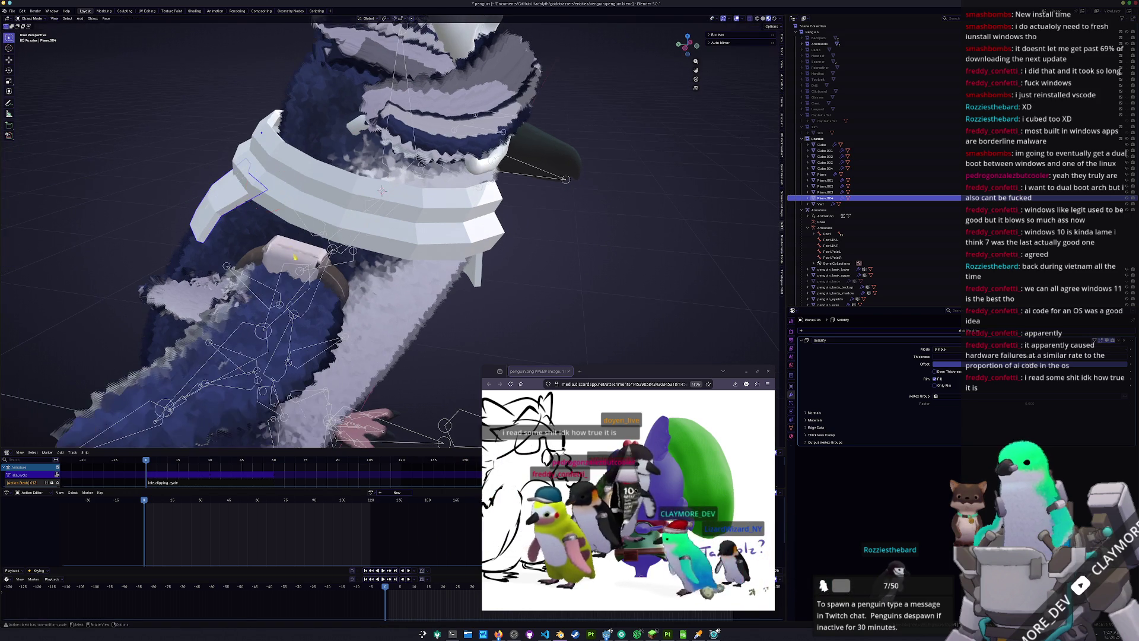
{"action": "scroll", "coordinate": [414, 268], "scroll_direction": "down", "scroll_amount": 3}
{"action": "key", "text": "alt+a"}
{"action": "middle_click_drag", "start_coordinate": [415, 268], "coordinate": [391, 271]}
{"action": "scroll", "coordinate": [391, 271], "scroll_direction": "up", "scroll_amount": 1}
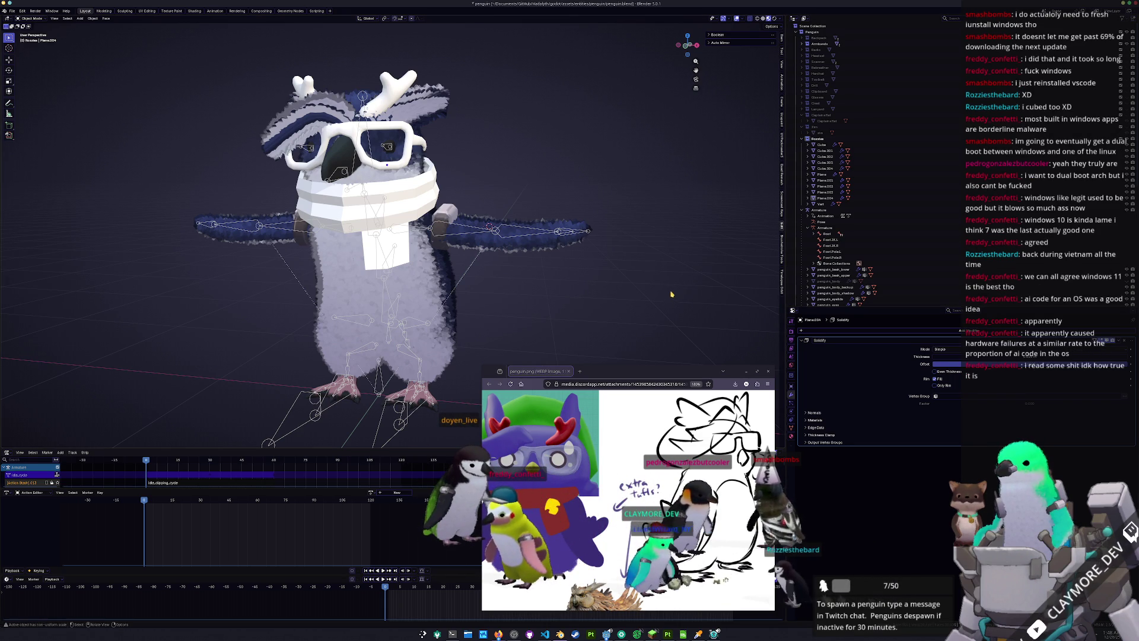
Get back to Object Mode and make the target collection active
{"action": "key", "text": "Tab"}
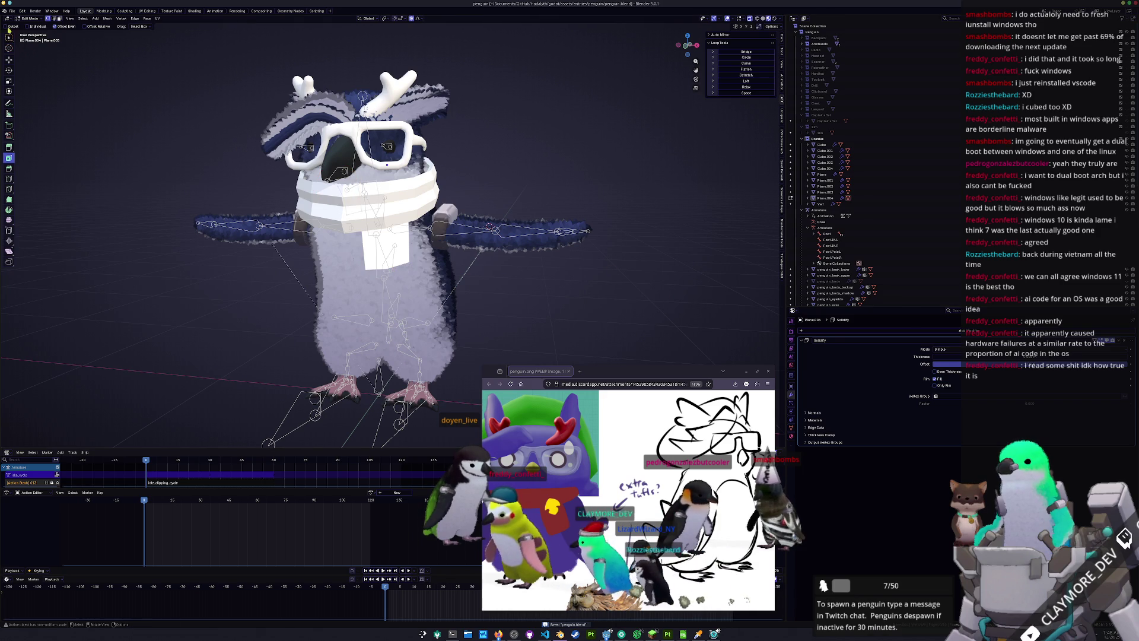
{"action": "left_click", "coordinate": [11, 12]}
{"action": "mouse_move", "coordinate": [27, 107]}
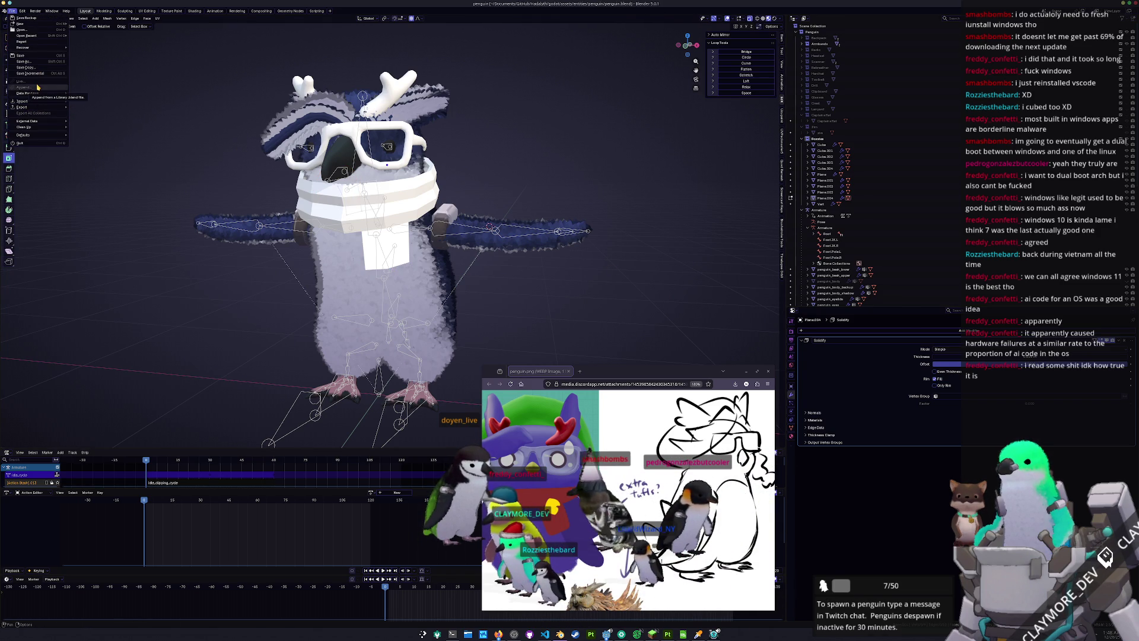
{"action": "key", "text": "Tab"}
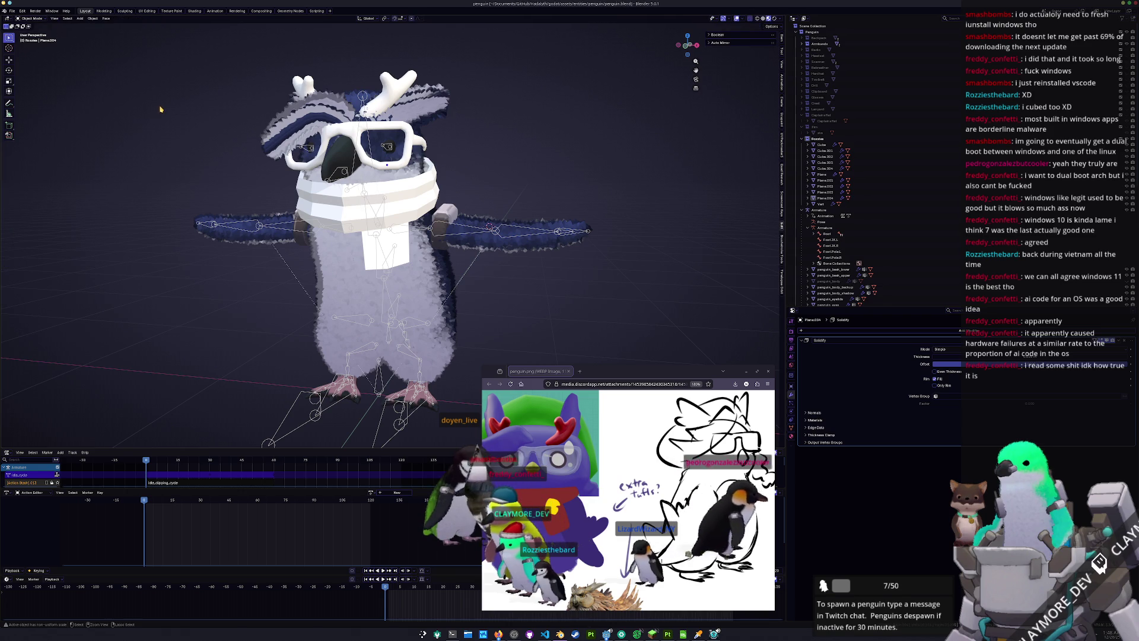
{"action": "left_click", "coordinate": [819, 139]}
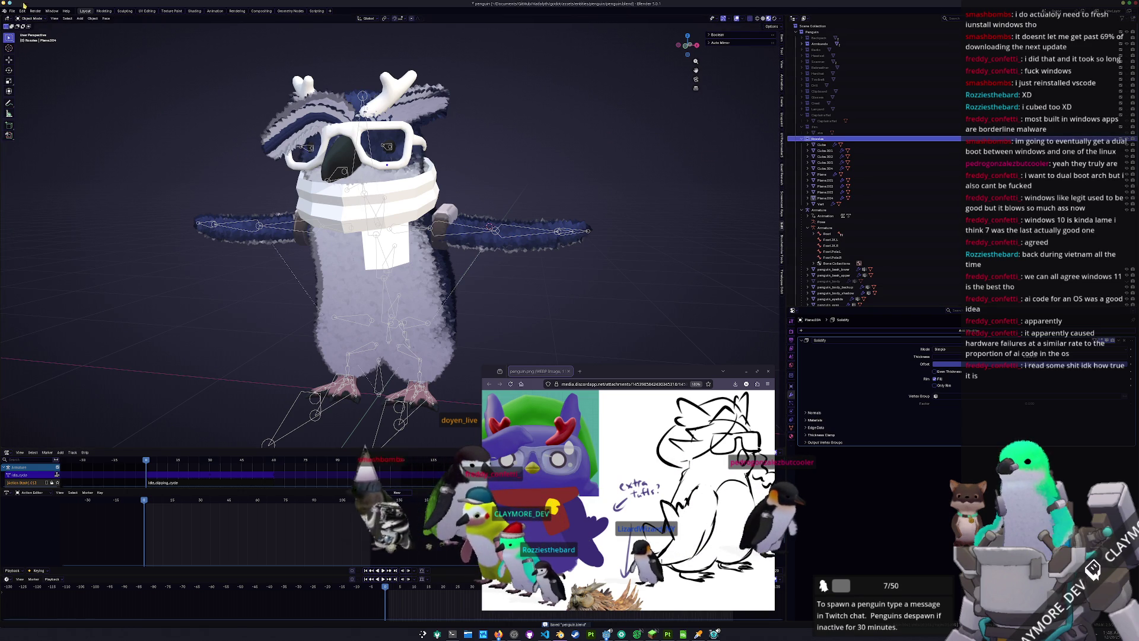
Append the Cube object from Downloads/Brooch_01 (1).blend into the scene
{"action": "left_click", "coordinate": [12, 11]}
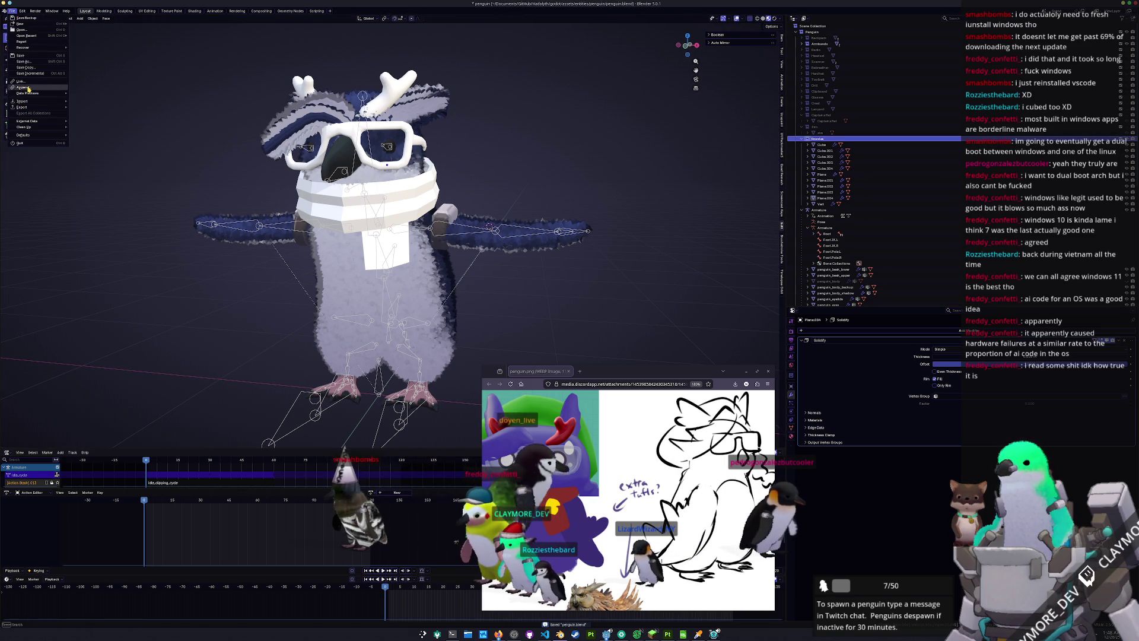
{"action": "left_click", "coordinate": [24, 88]}
{"action": "left_click", "coordinate": [357, 149]}
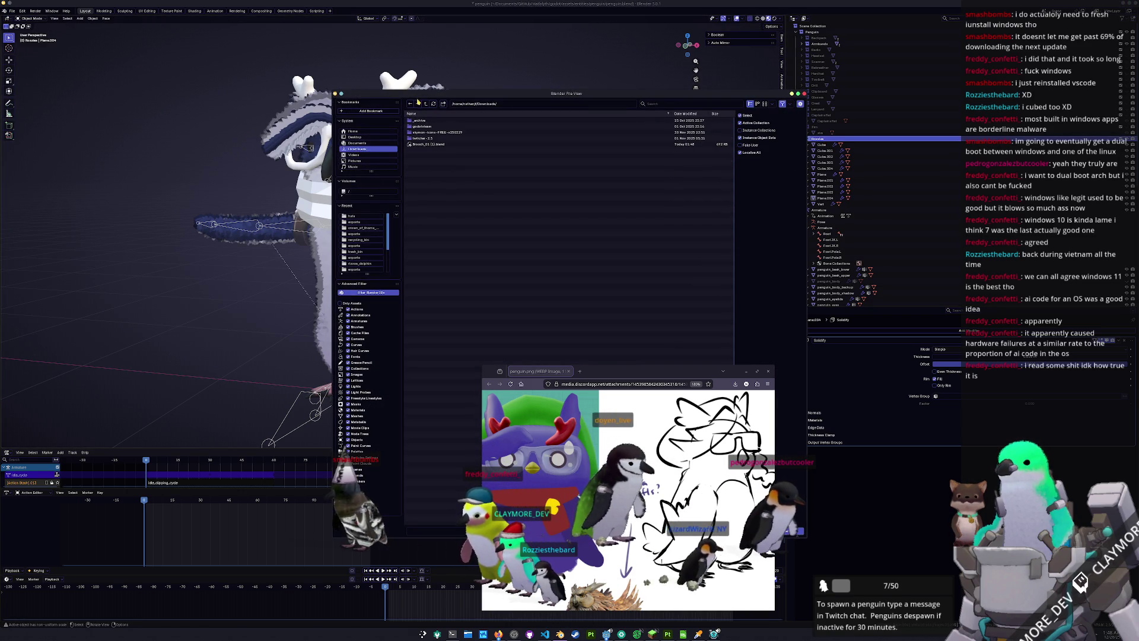
{"action": "double_click", "coordinate": [420, 145]}
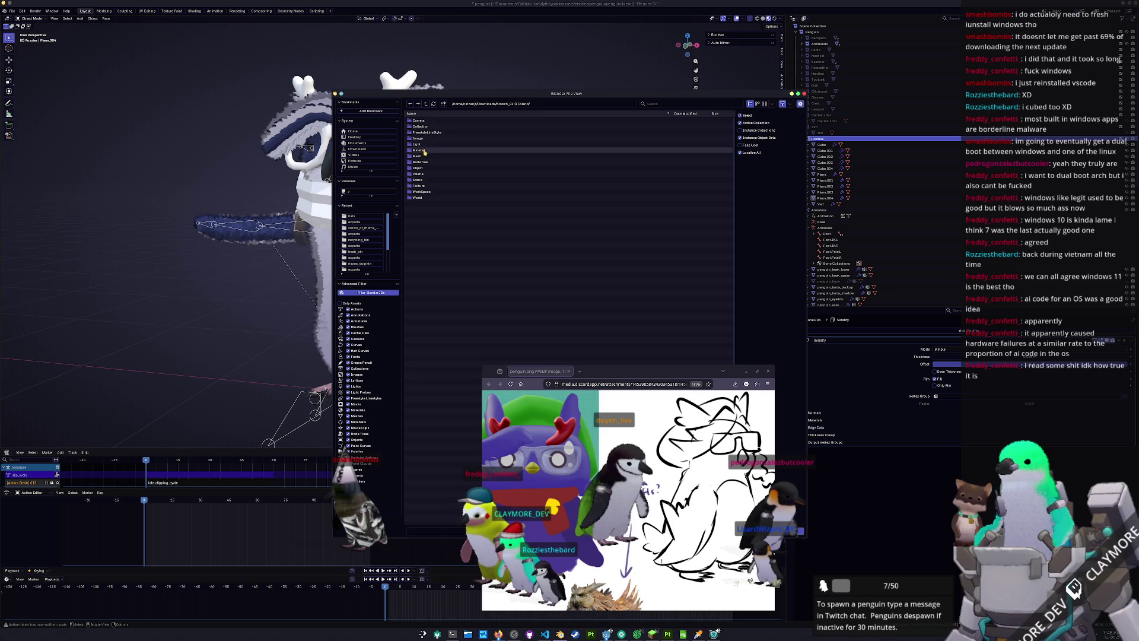
{"action": "double_click", "coordinate": [425, 168]}
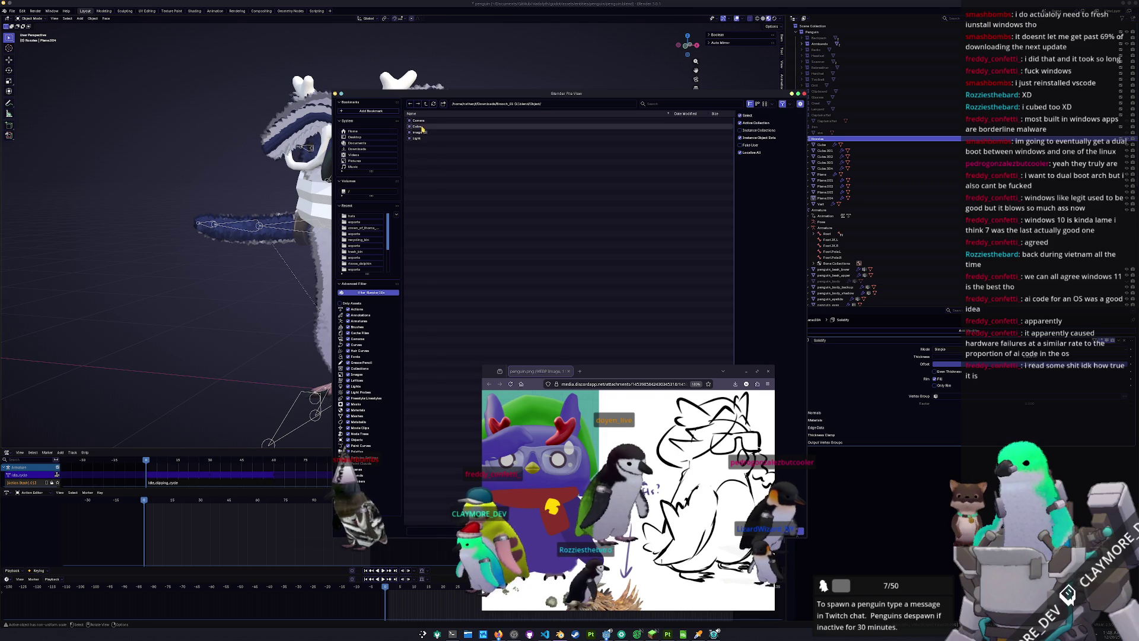
{"action": "double_click", "coordinate": [432, 129]}
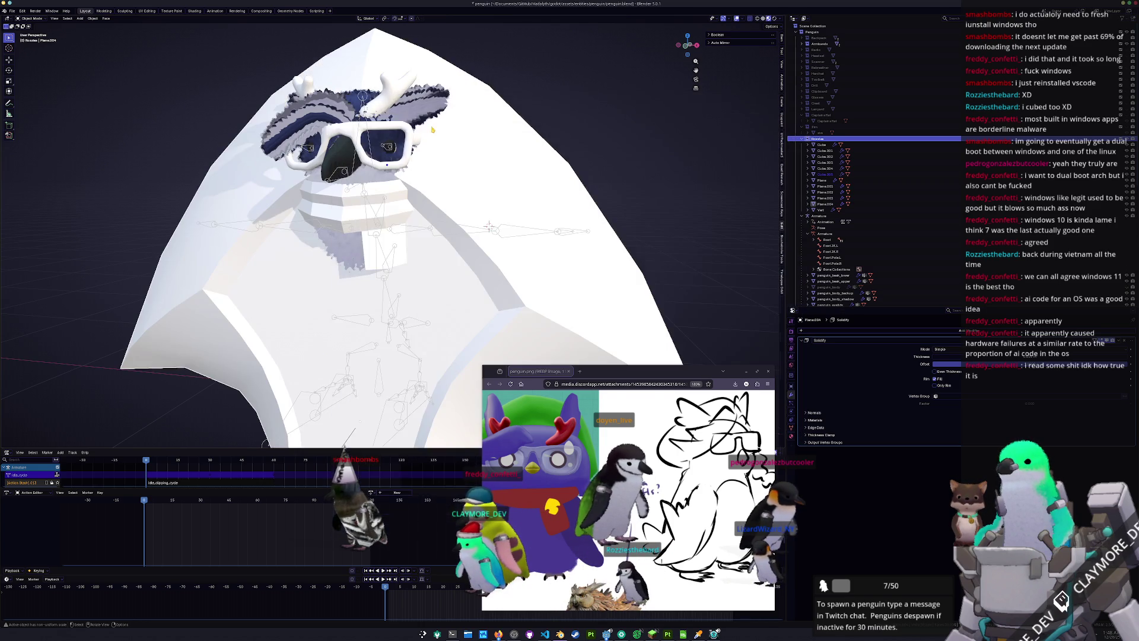
Move the shield along X and inspect it in front orthographic view
{"action": "scroll", "coordinate": [467, 286], "scroll_direction": "down", "scroll_amount": 3}
{"action": "scroll", "coordinate": [467, 285], "scroll_direction": "down", "scroll_amount": 3}
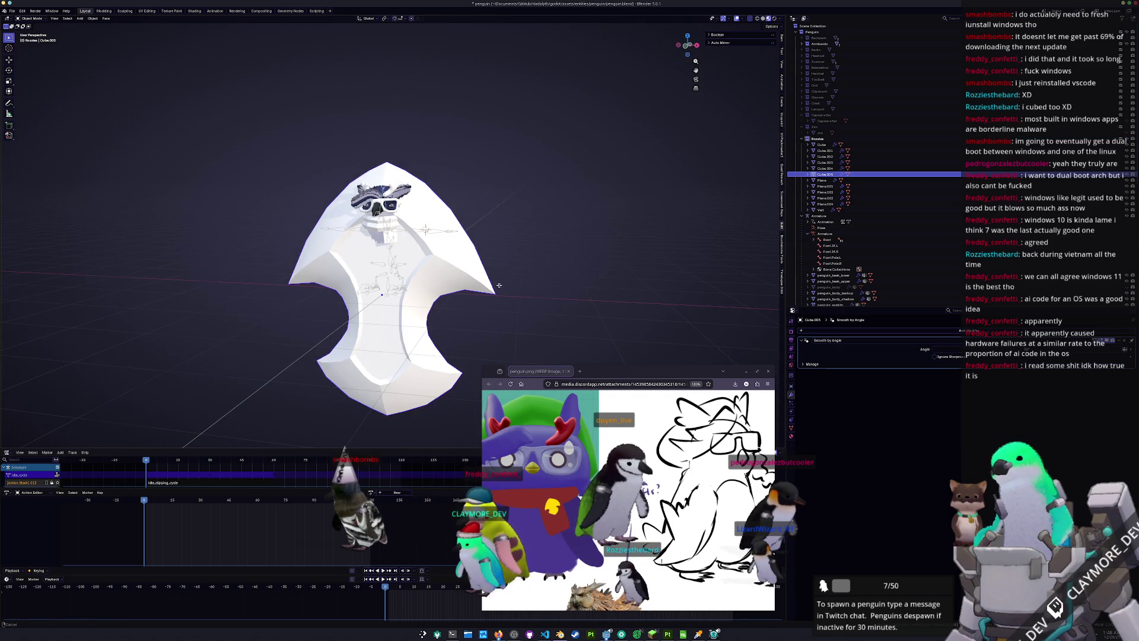
{"action": "key", "text": "g"}
{"action": "key", "text": "x"}
{"action": "key", "text": "Tab"}
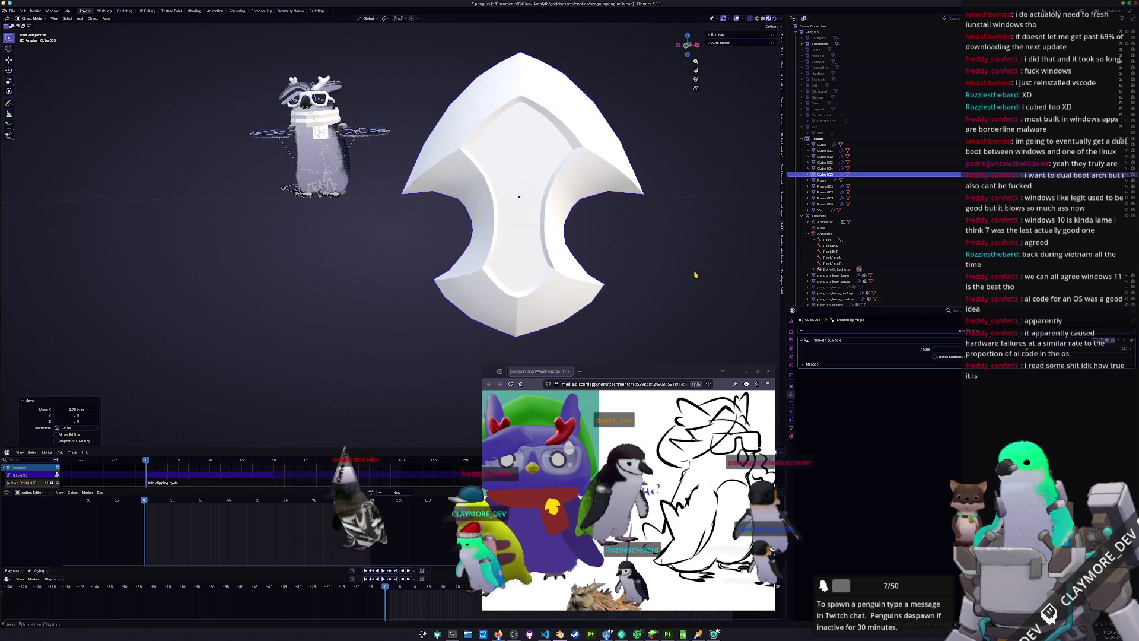
{"action": "middle_click_drag", "start_coordinate": [688, 274], "coordinate": [249, 273]}
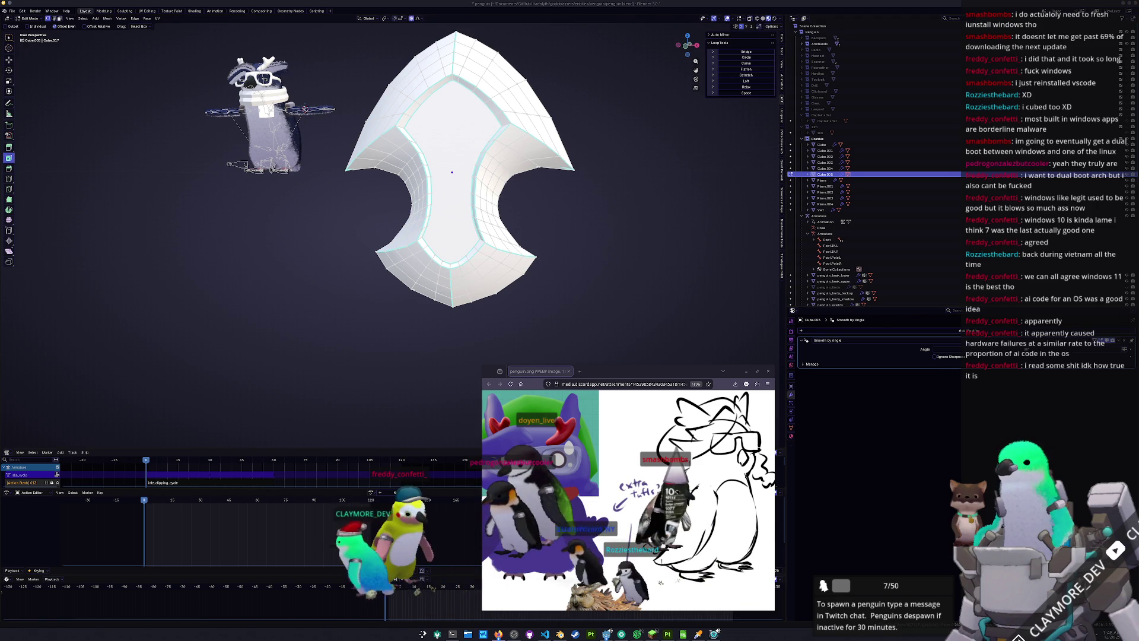
{"action": "middle_click_drag", "start_coordinate": [596, 270], "coordinate": [609, 256]}
{"action": "key", "text": "KP_1"}
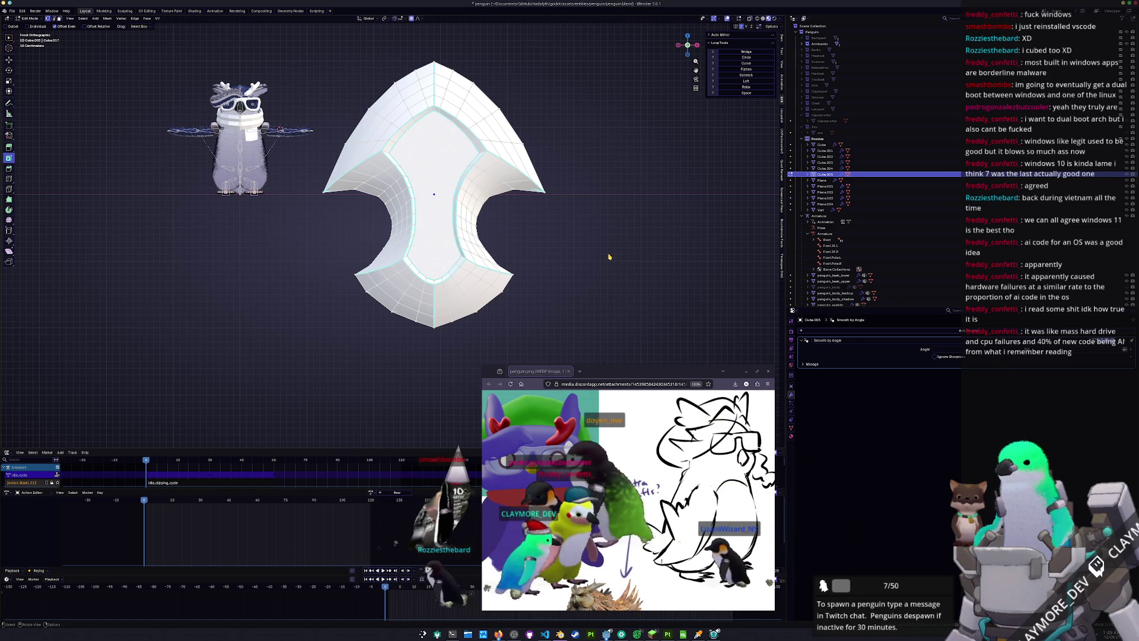
{"action": "key", "text": "Tab"}
{"action": "scroll", "coordinate": [600, 249], "scroll_direction": "up", "scroll_amount": 2}
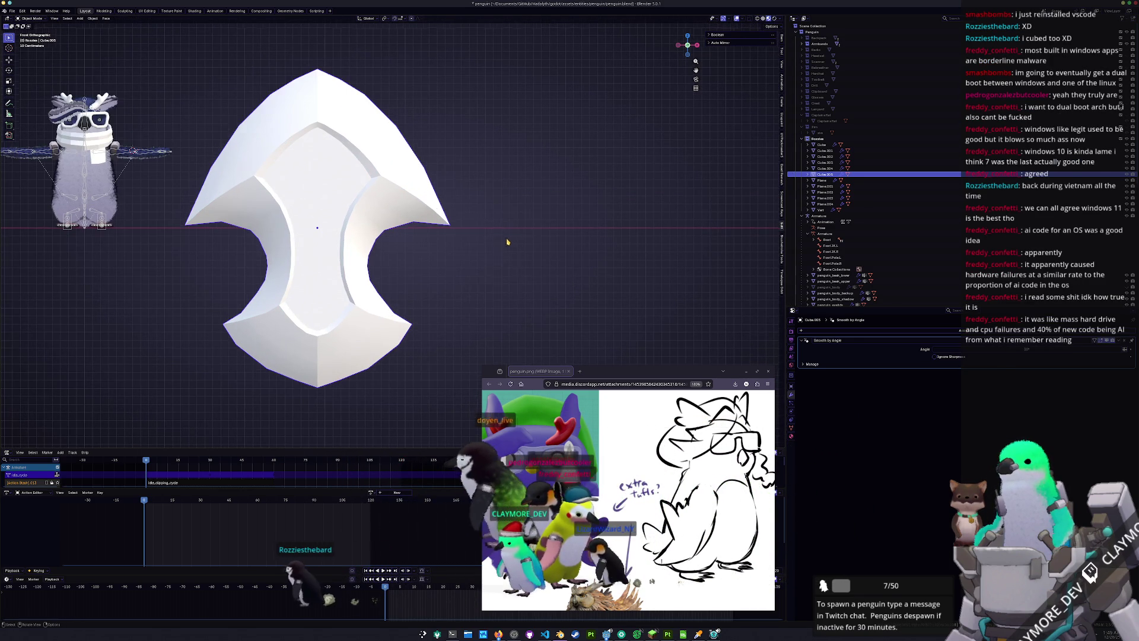
Add a new cube, move it along X to the right of the shield, and select its bottom edge
{"action": "key", "text": "shift+a"}
{"action": "mouse_move", "coordinate": [534, 255]}
{"action": "left_click", "coordinate": [611, 255]}
{"action": "key", "text": "g"}
{"action": "key", "text": "x"}
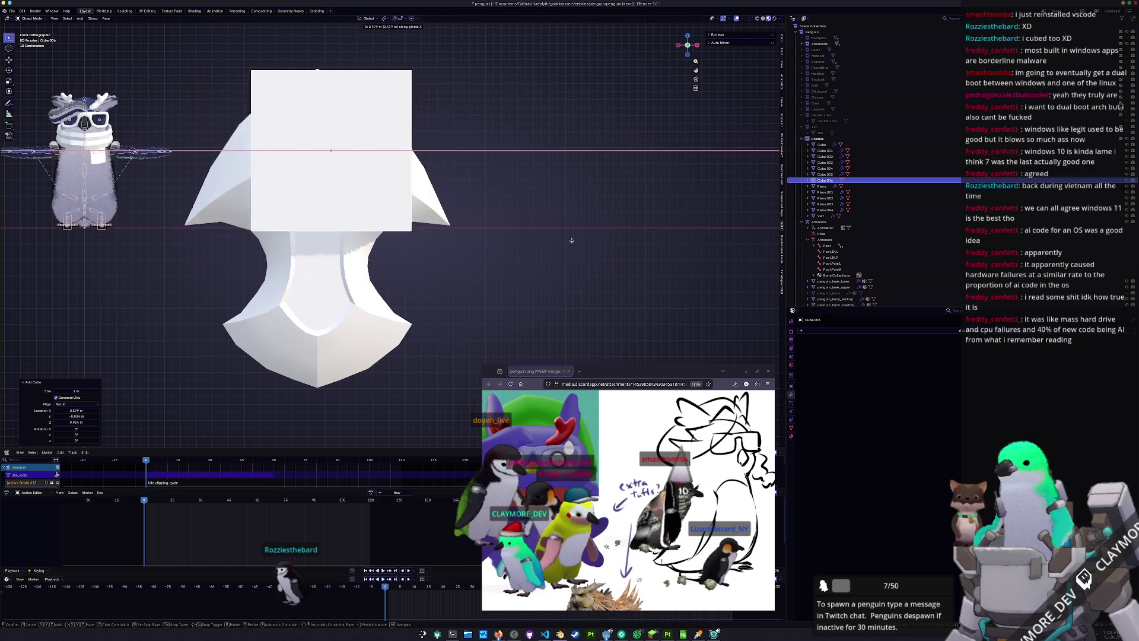
{"action": "left_click", "coordinate": [90, 235]}
{"action": "middle_click_drag", "start_coordinate": [533, 234], "coordinate": [500, 230], "text": "shift"}
{"action": "key", "text": "Tab"}
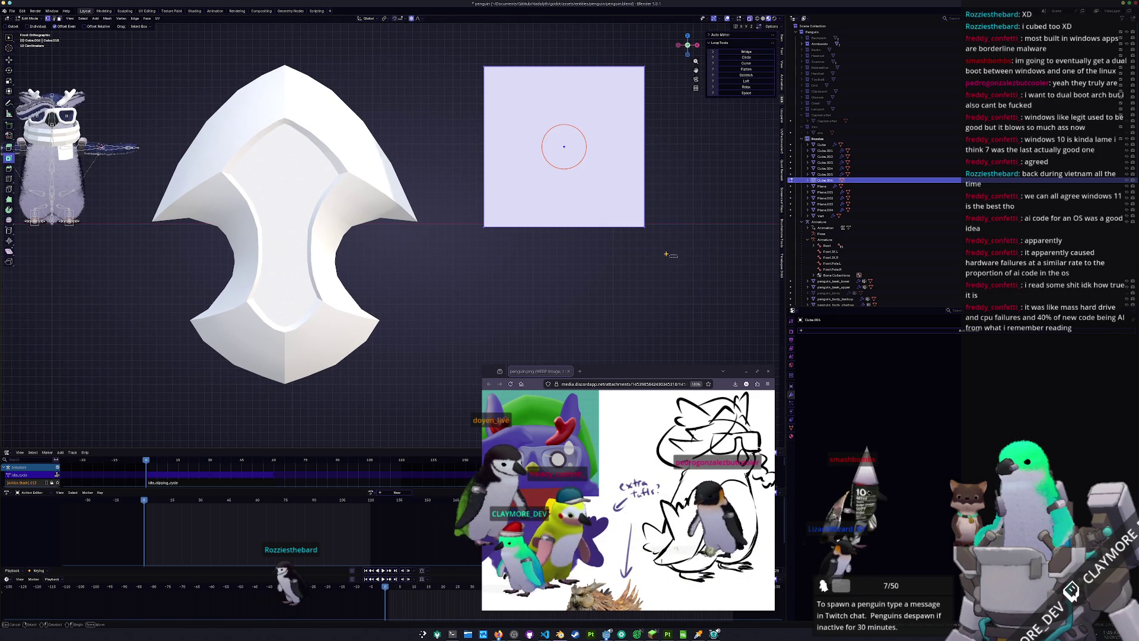
{"action": "left_click", "coordinate": [564, 227]}
Stretch the rectangle downward by moving its bottom edge along Z
{"action": "key", "text": "g"}
{"action": "key", "text": "z"}
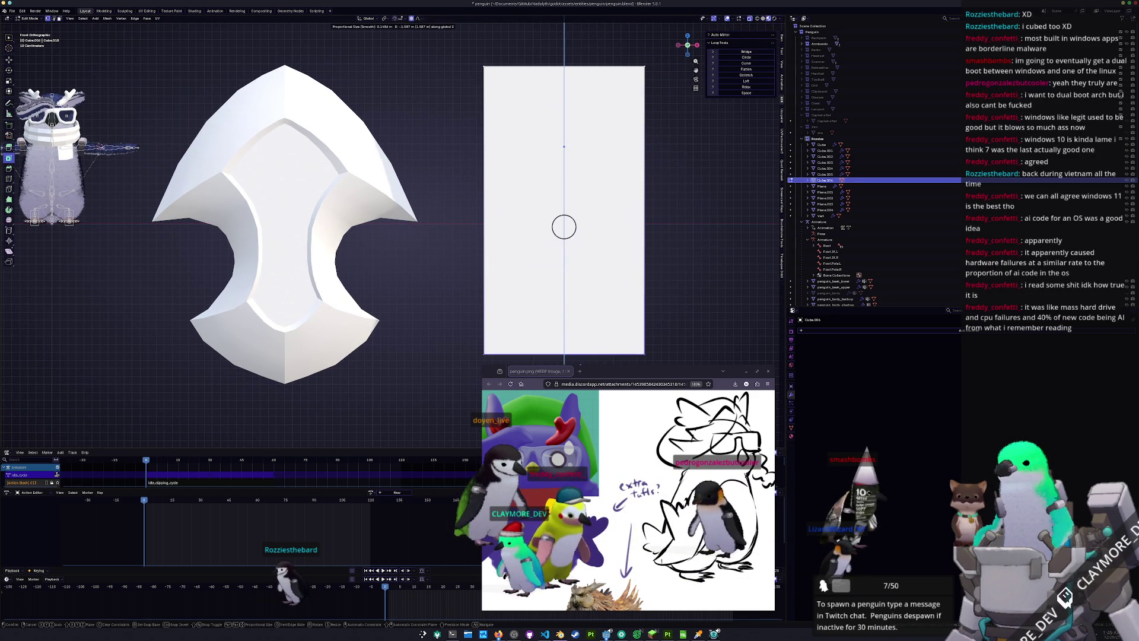
{"action": "left_click", "coordinate": [564, 226]}
{"action": "key", "text": "g"}
{"action": "key", "text": "z"}
{"action": "middle_click_drag", "start_coordinate": [564, 227], "coordinate": [576, 164], "text": "shift"}
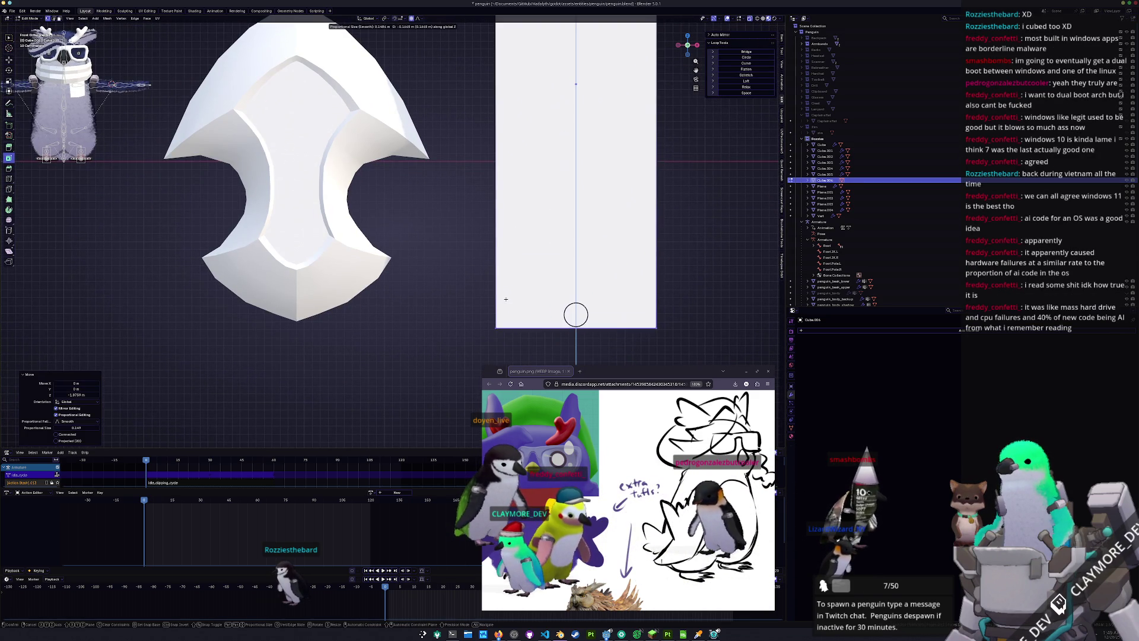
{"action": "left_click", "coordinate": [506, 298]}
{"action": "scroll", "coordinate": [552, 228], "scroll_direction": "down", "scroll_amount": 2}
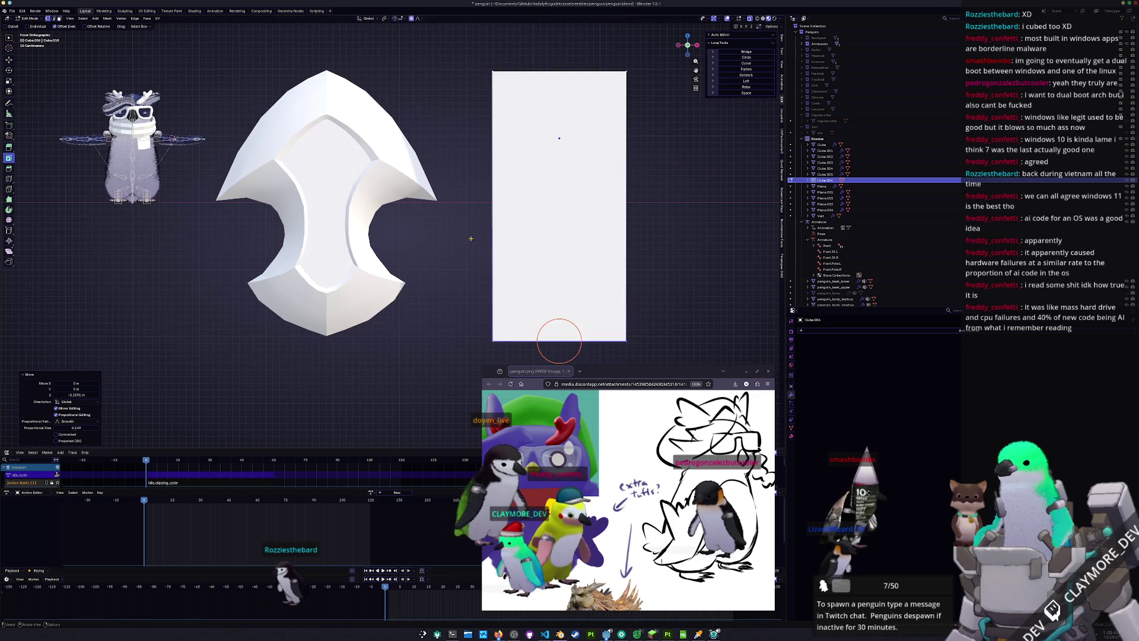
{"action": "key", "text": "Tab"}
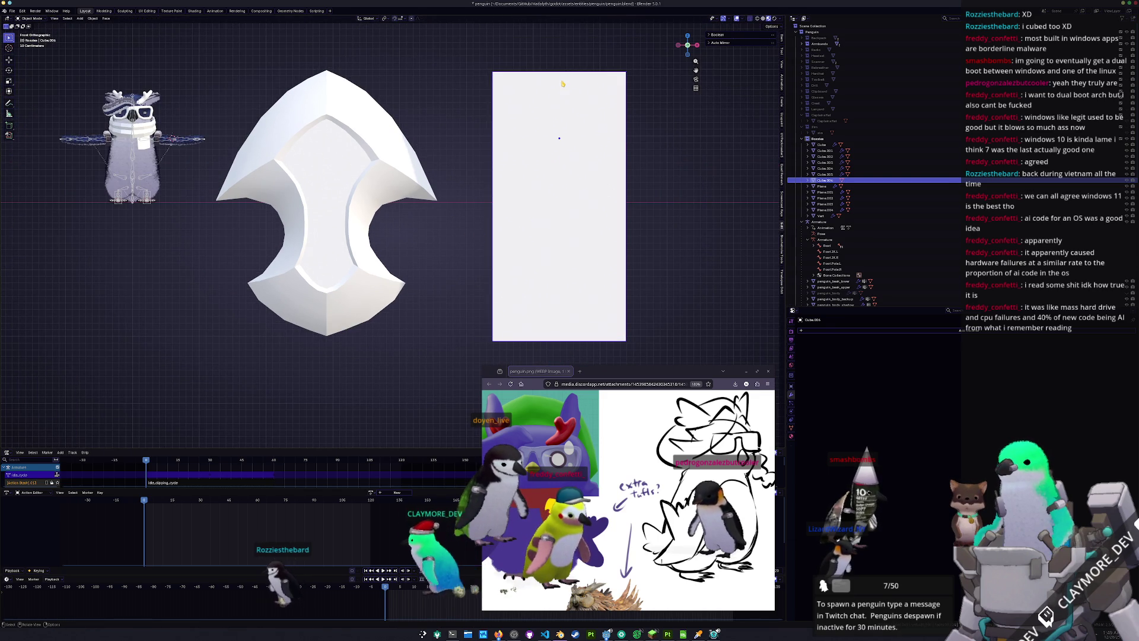
Add a vertical loop cut through the centre of the plane
{"action": "key", "text": "Tab"}
{"action": "key", "text": "ctrl+r"}
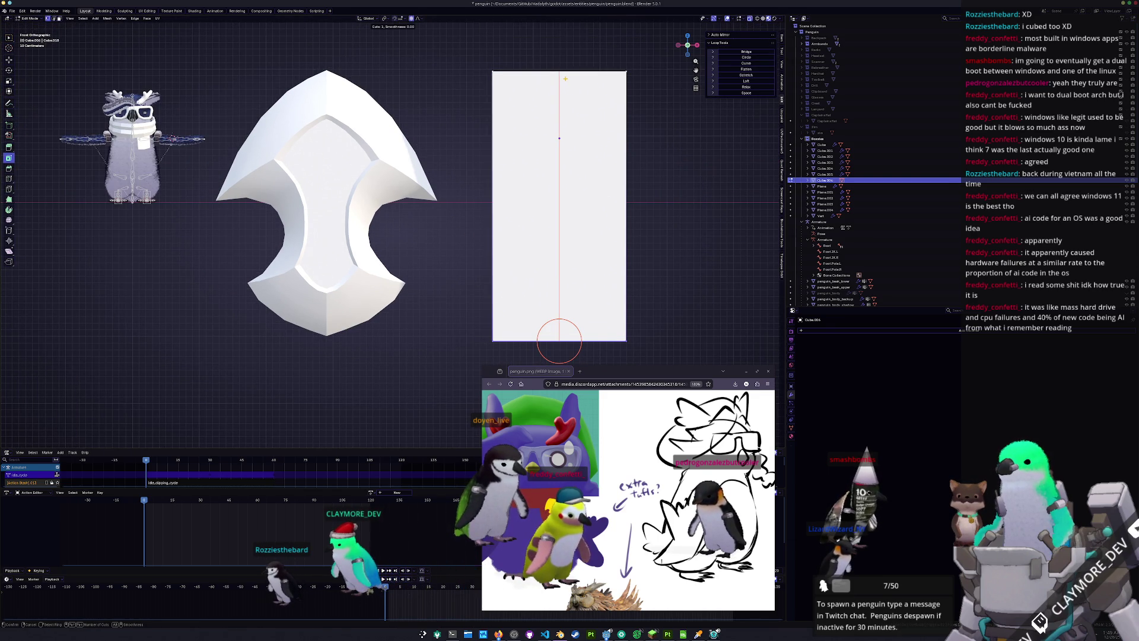
{"action": "left_click", "coordinate": [566, 78]}
{"action": "right_click", "coordinate": [536, 139]}
{"action": "left_click", "coordinate": [475, 258]}
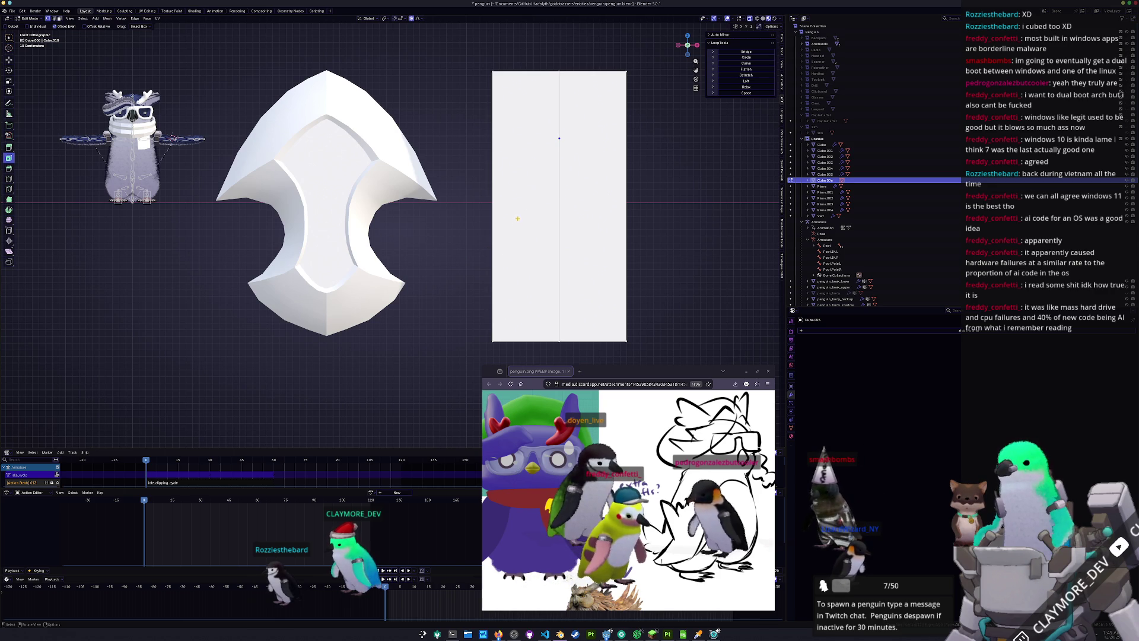
Select the whole plane and narrow it by scaling along X
{"action": "mouse_move", "coordinate": [495, 30]}
{"action": "left_mouse_down"}
{"action": "mouse_move", "coordinate": [479, 36]}
{"action": "mouse_move", "coordinate": [485, 56]}
{"action": "left_mouse_up"}
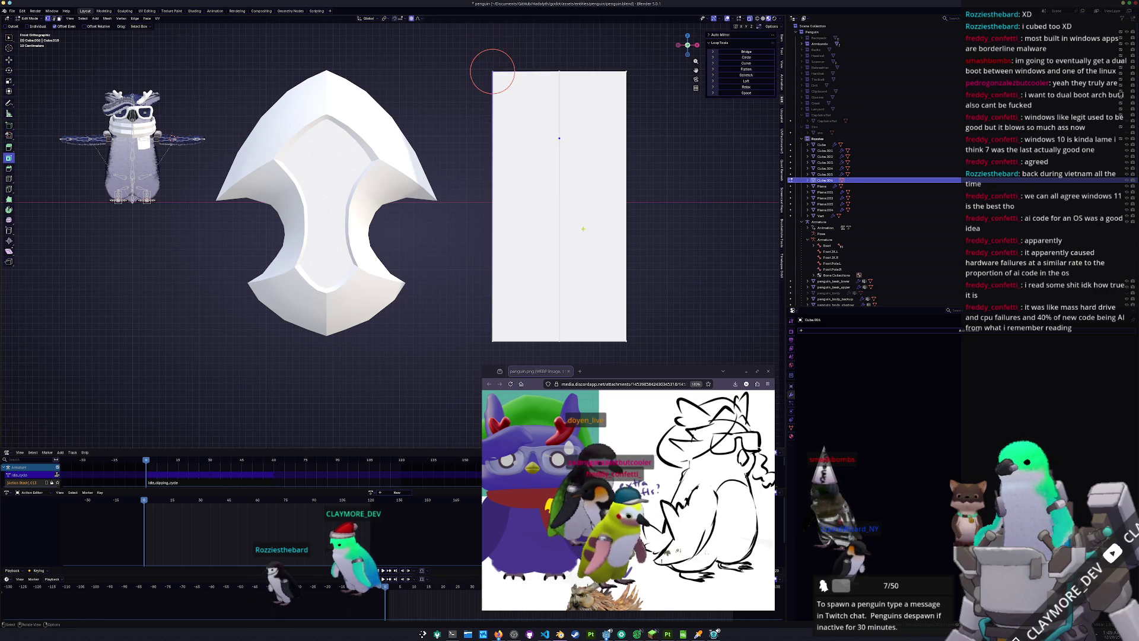
{"action": "key", "text": "a"}
{"action": "scroll", "coordinate": [528, 203], "scroll_direction": "down", "scroll_amount": 1}
{"action": "key", "text": "s"}
{"action": "key", "text": "x"}
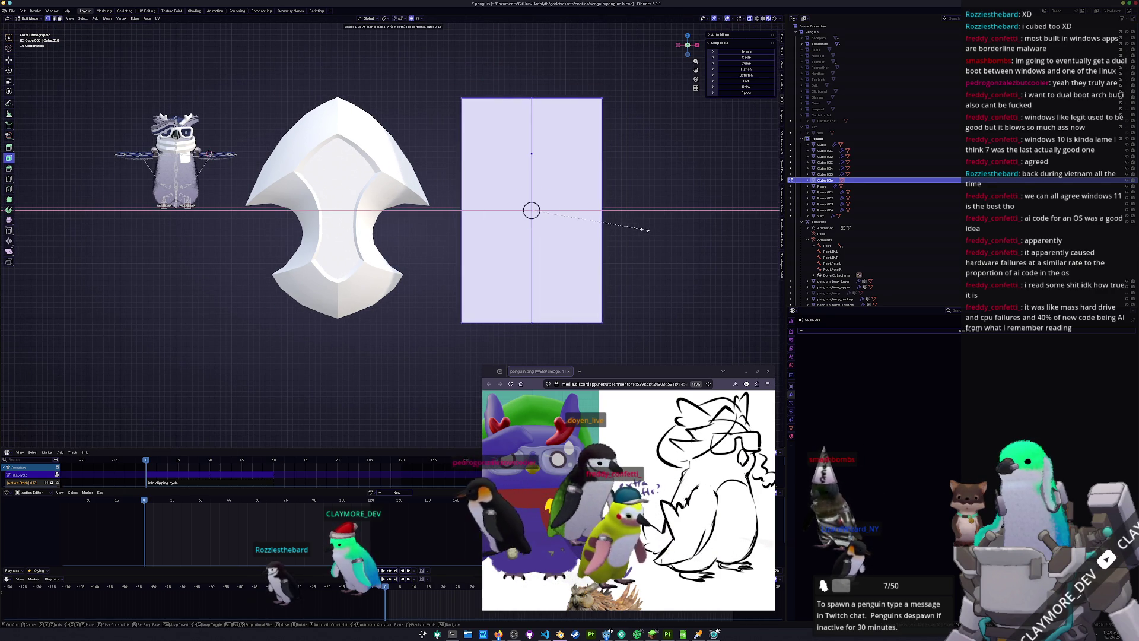
{"action": "left_click", "coordinate": [618, 231]}
{"action": "left_click", "coordinate": [418, 252]}
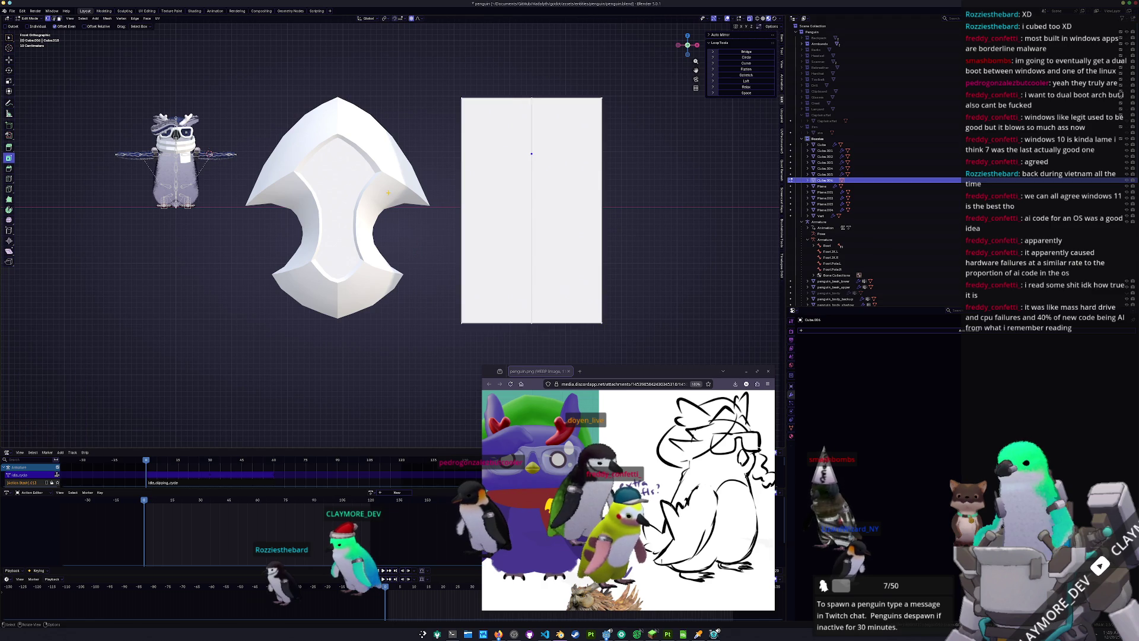
Select the plane's top-left corner vertex and move it down along Z
{"action": "key", "text": "alt+q"}
{"action": "scroll", "coordinate": [416, 244], "scroll_direction": "up", "scroll_amount": 1}
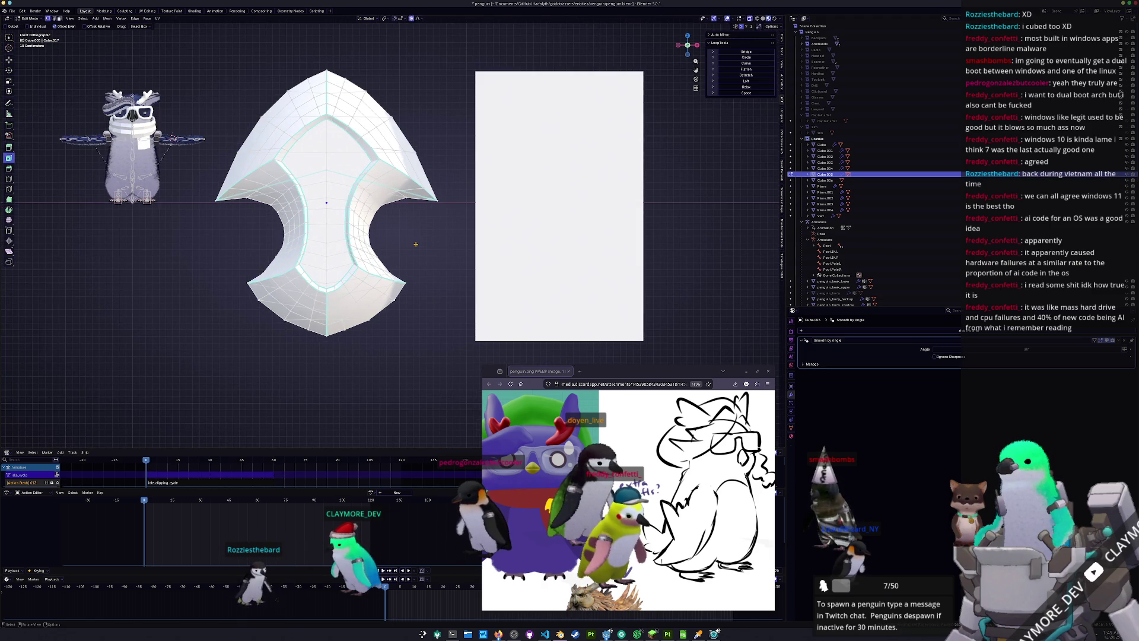
{"action": "key", "text": "alt+q"}
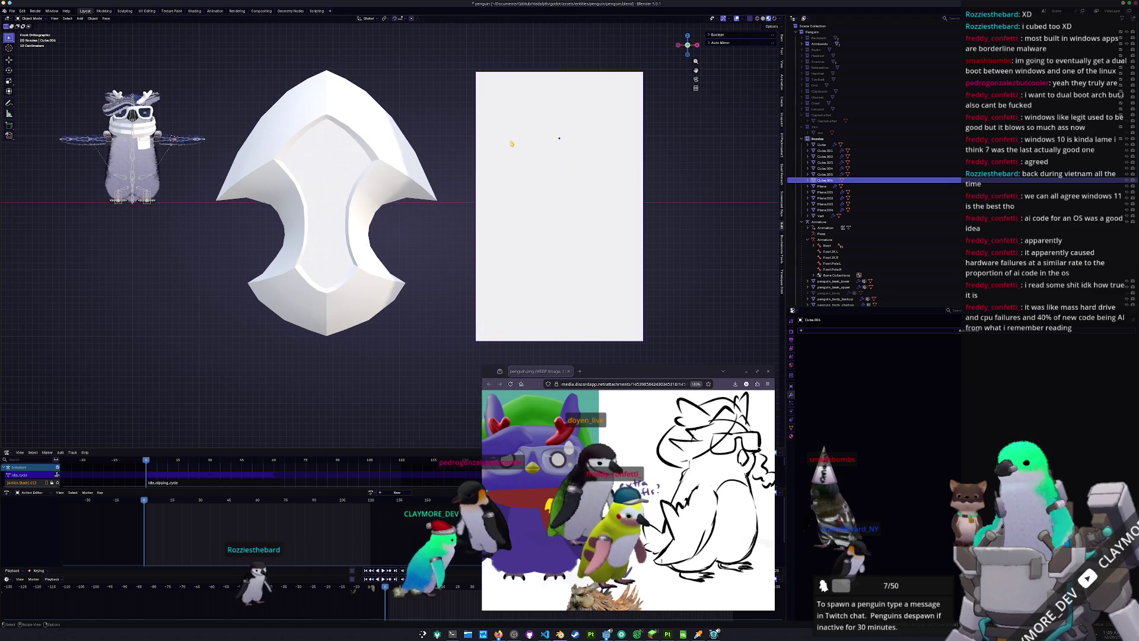
{"action": "left_click", "coordinate": [475, 72]}
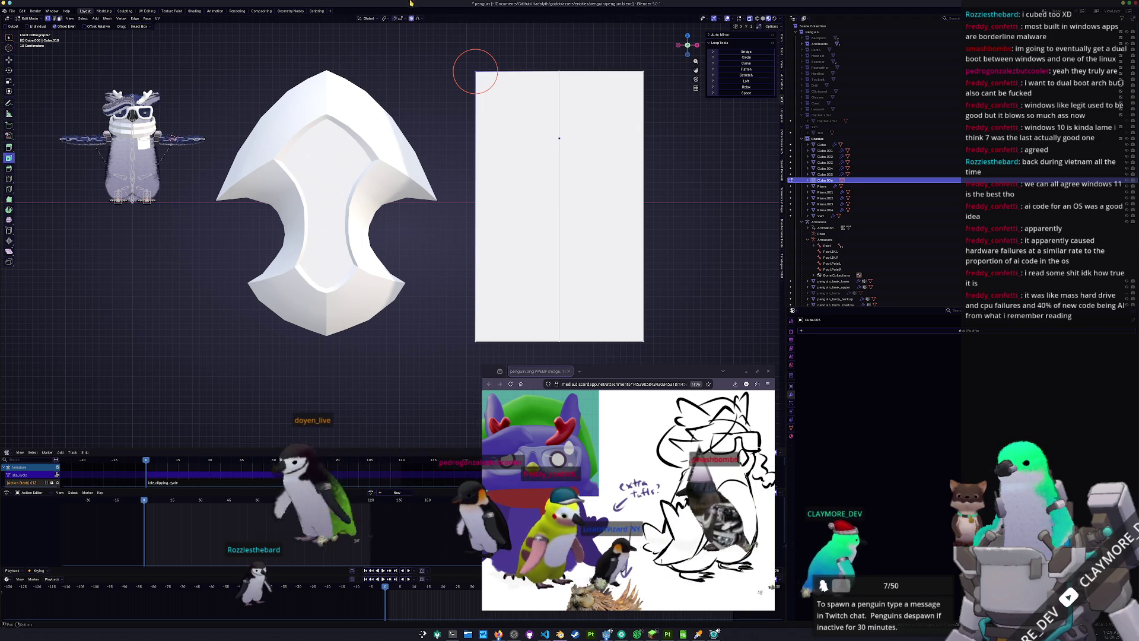
{"action": "key", "text": "g"}
{"action": "key", "text": "z"}
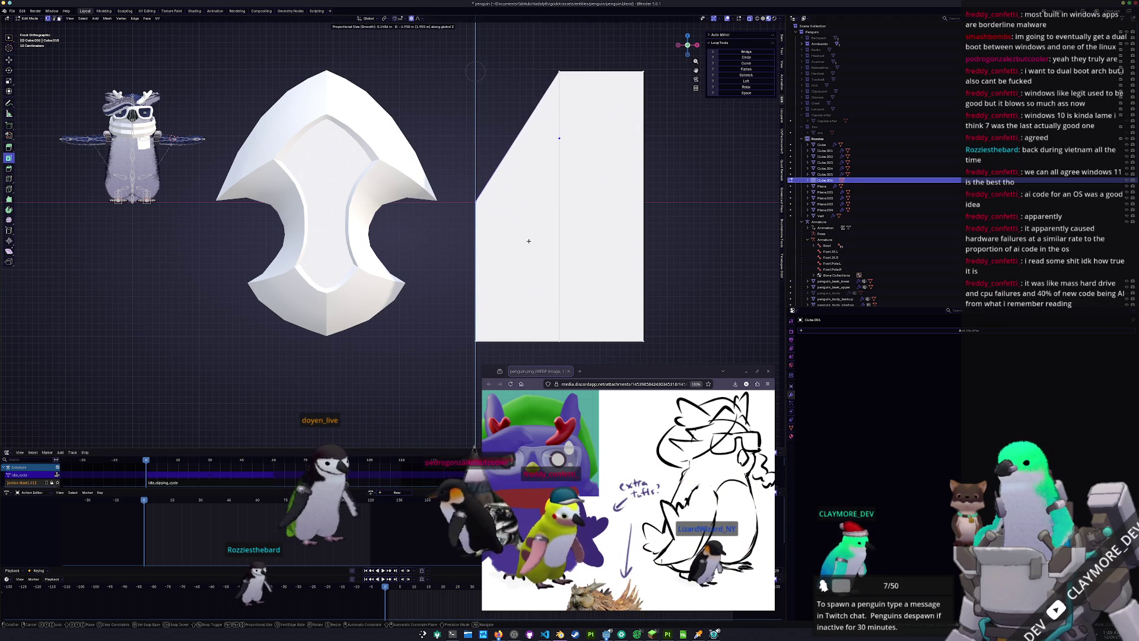
Undo the single-corner slant and lower both top corners along Z instead
{"action": "left_click", "coordinate": [529, 242]}
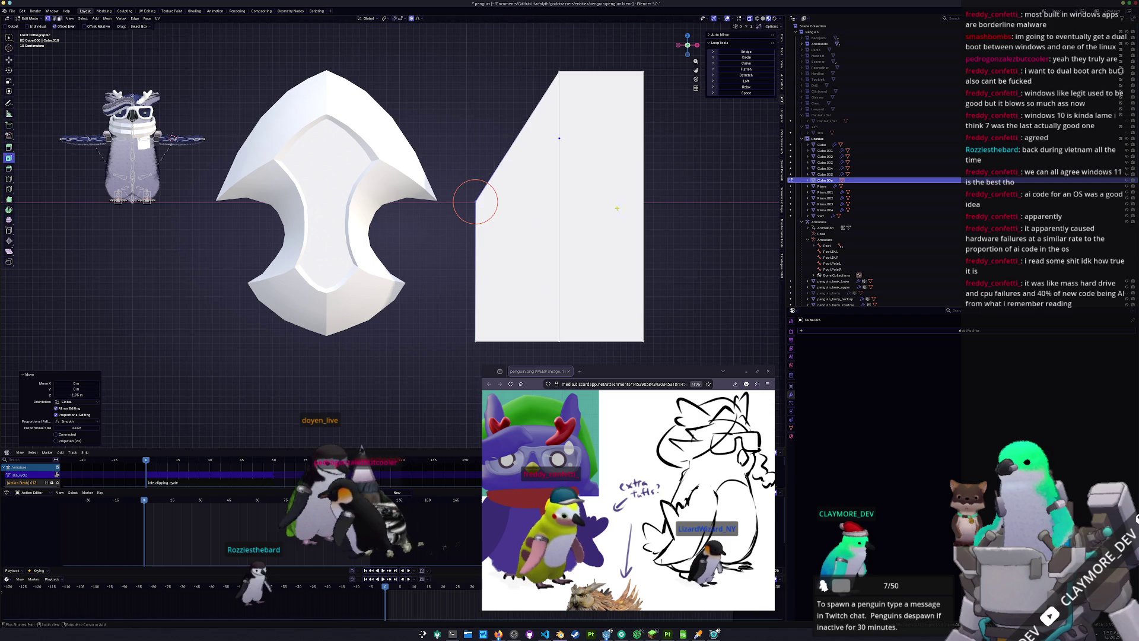
{"action": "key", "text": "ctrl+z"}
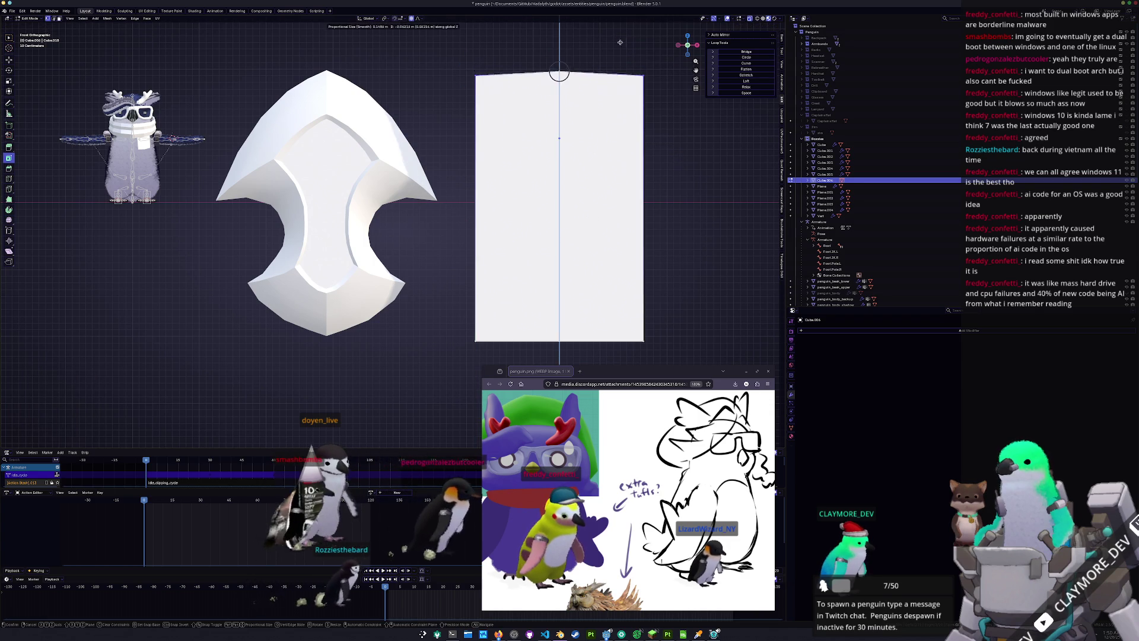
{"action": "key", "text": "g"}
{"action": "key", "text": "z"}
{"action": "left_click", "coordinate": [559, 199]}
{"action": "right_click", "coordinate": [559, 199], "text": "shift"}
{"action": "middle_click_drag", "start_coordinate": [492, 289], "coordinate": [483, 242], "text": "shift"}
Pull the outline's bottom point along Z with proportional editing and add a vertical edge loop
{"action": "left_click", "coordinate": [549, 292]}
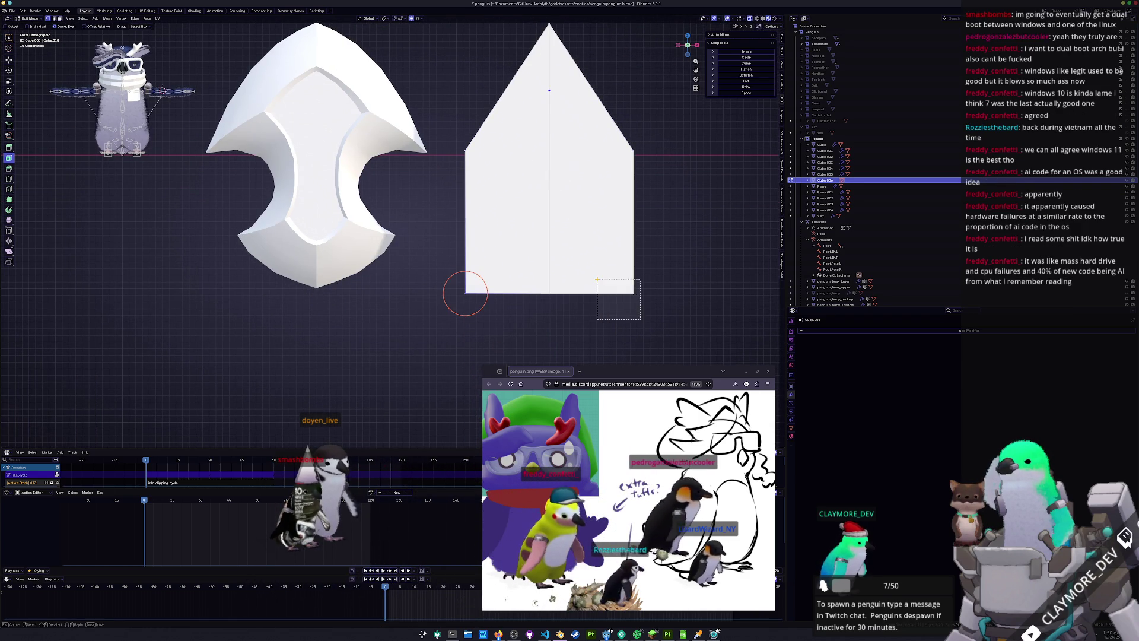
{"action": "key", "text": "g"}
{"action": "key", "text": "z"}
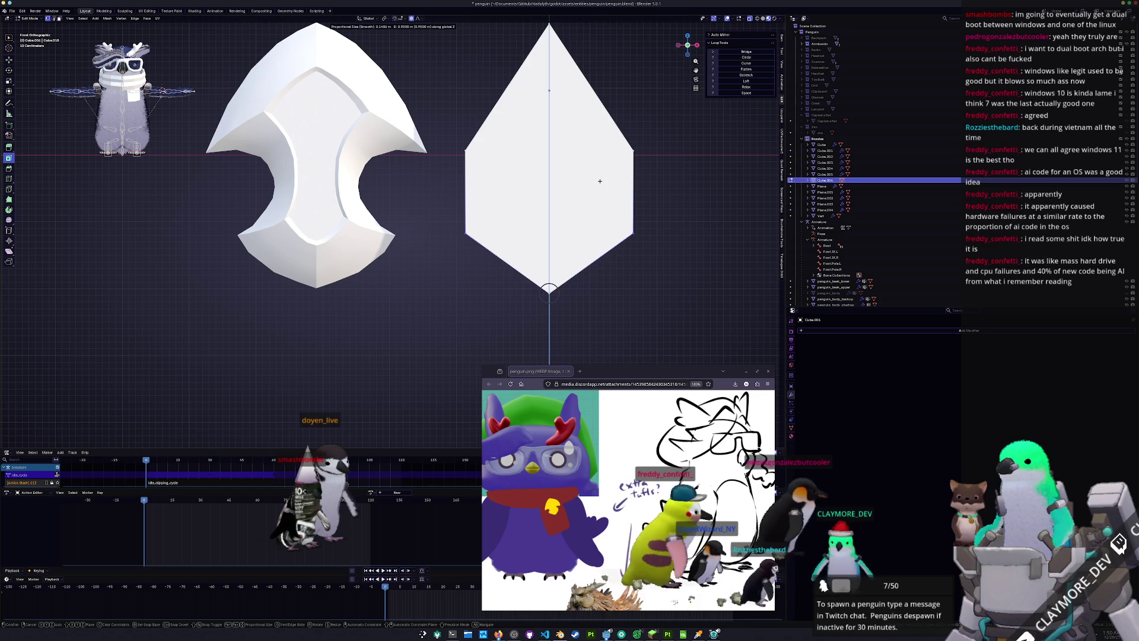
{"action": "left_click", "coordinate": [599, 184]}
{"action": "key", "text": "ctrl+r"}
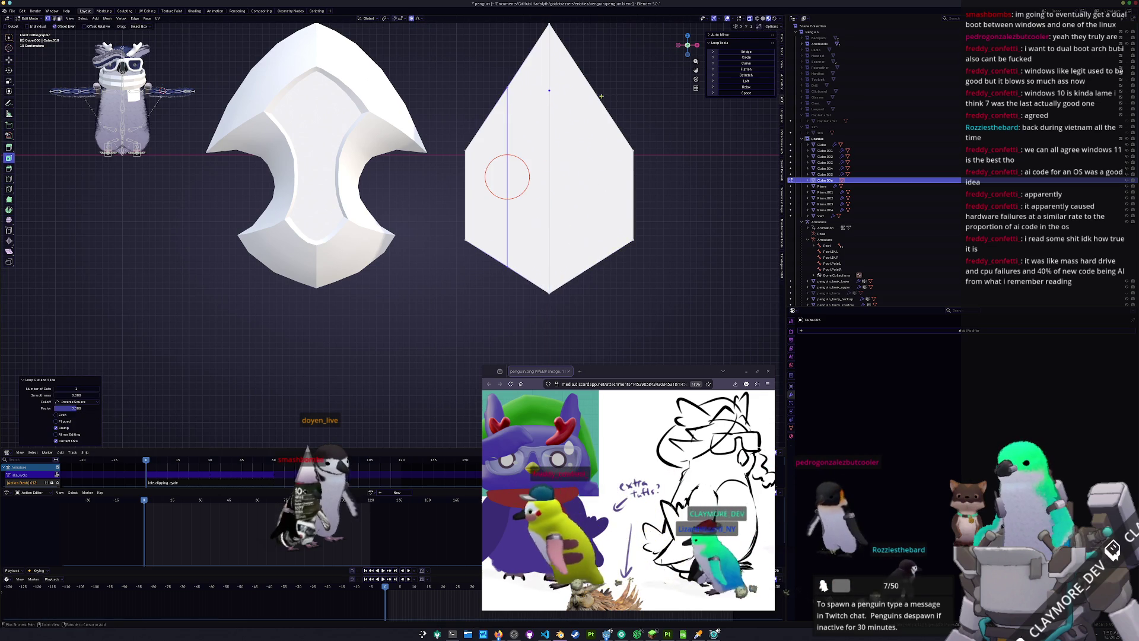
{"action": "left_click", "coordinate": [605, 95]}
{"action": "left_click", "coordinate": [591, 176]}
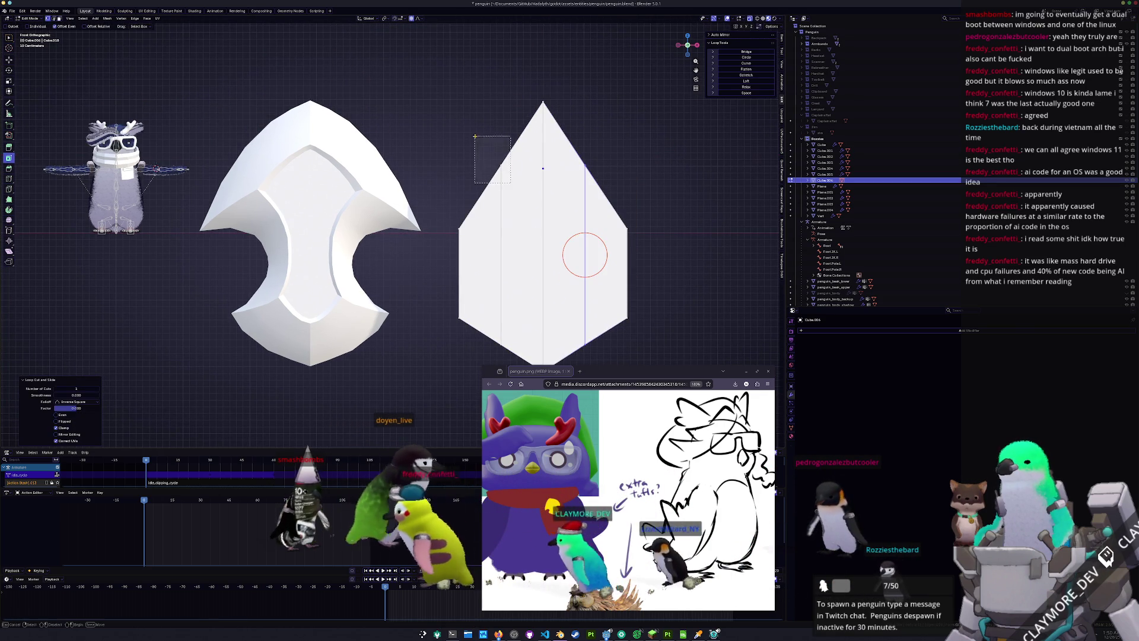
Reshape the top and lower points with proportional Z moves, then orbit to check the thickness
{"action": "key", "text": "g"}
{"action": "key", "text": "z"}
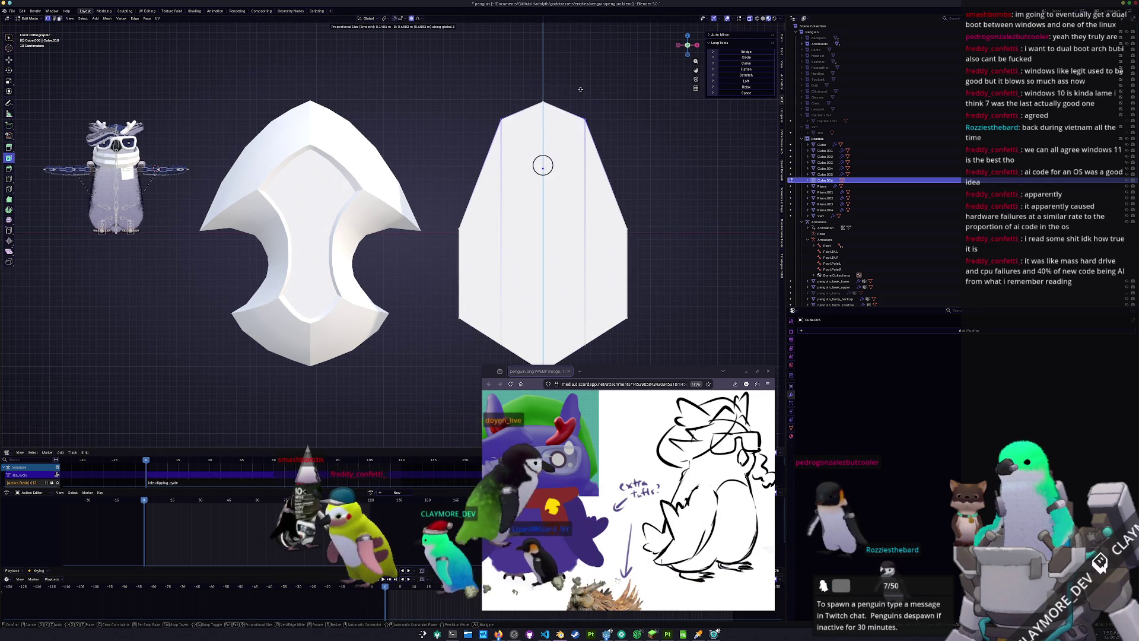
{"action": "left_click", "coordinate": [580, 97]}
{"action": "middle_click_drag", "start_coordinate": [500, 347], "coordinate": [498, 274], "text": "shift"}
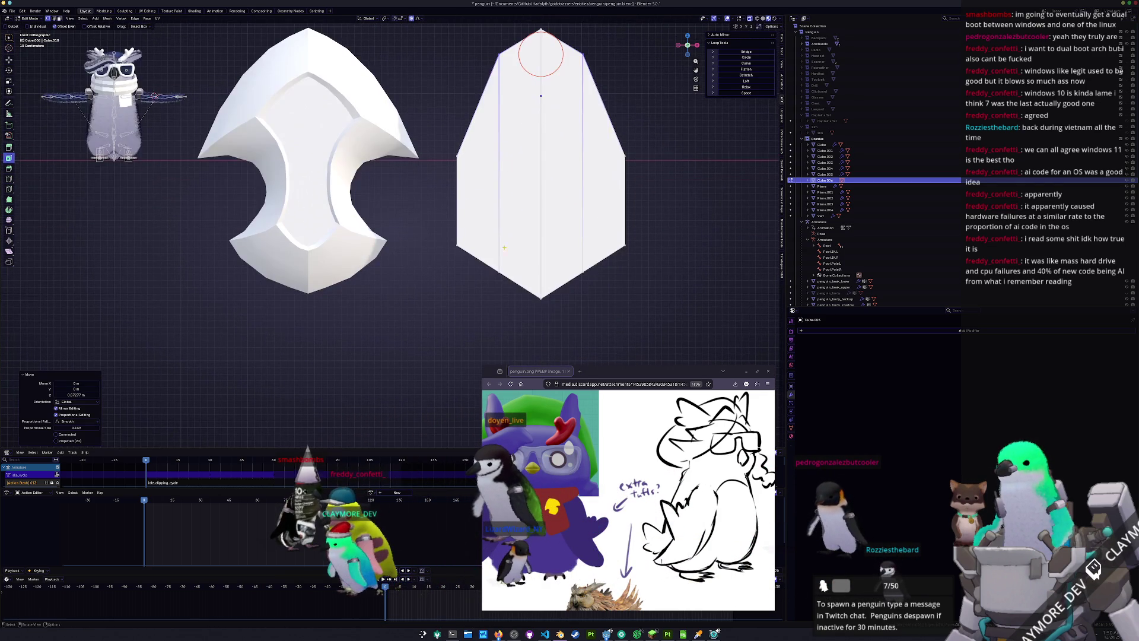
{"action": "key", "text": "g"}
{"action": "key", "text": "z"}
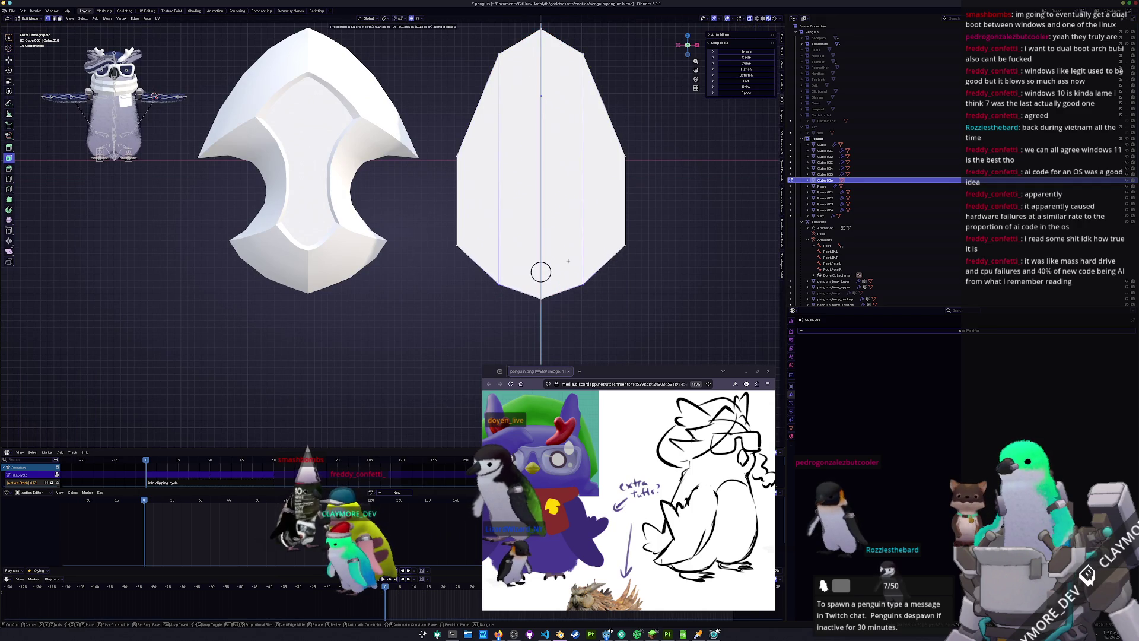
{"action": "left_click", "coordinate": [569, 259]}
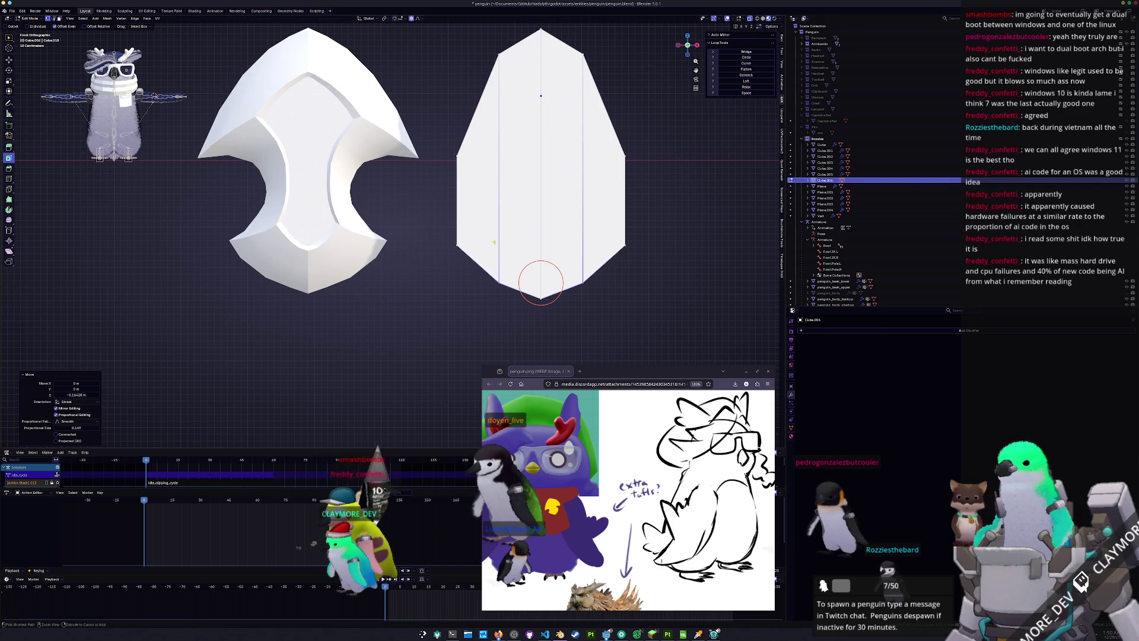
{"action": "middle_click_drag", "start_coordinate": [540, 283], "coordinate": [552, 249]}
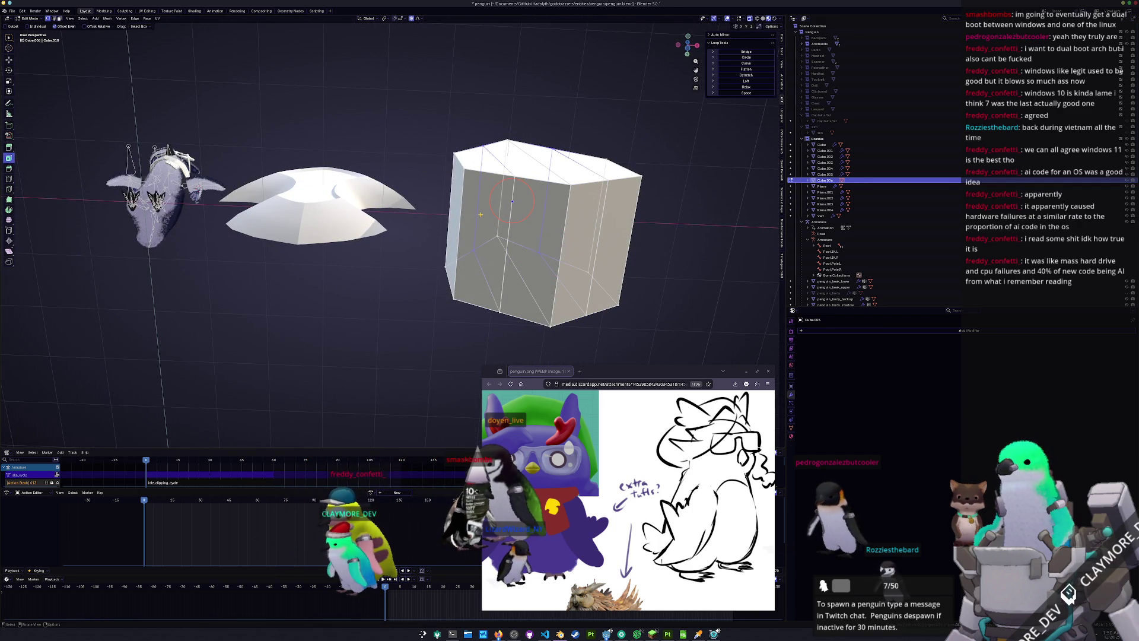
From top view, move the shield's near long edge 1 m along the Y axis
{"action": "key", "text": "KP_7"}
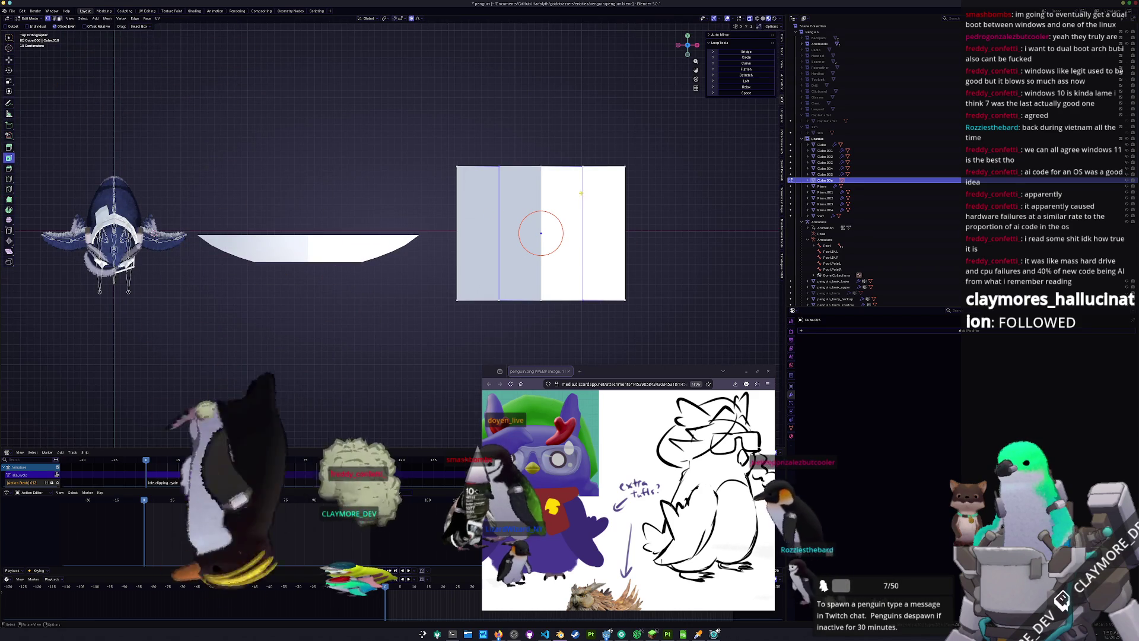
{"action": "middle_click_drag", "start_coordinate": [573, 237], "coordinate": [558, 222], "text": "shift"}
{"action": "left_click", "coordinate": [520, 274]}
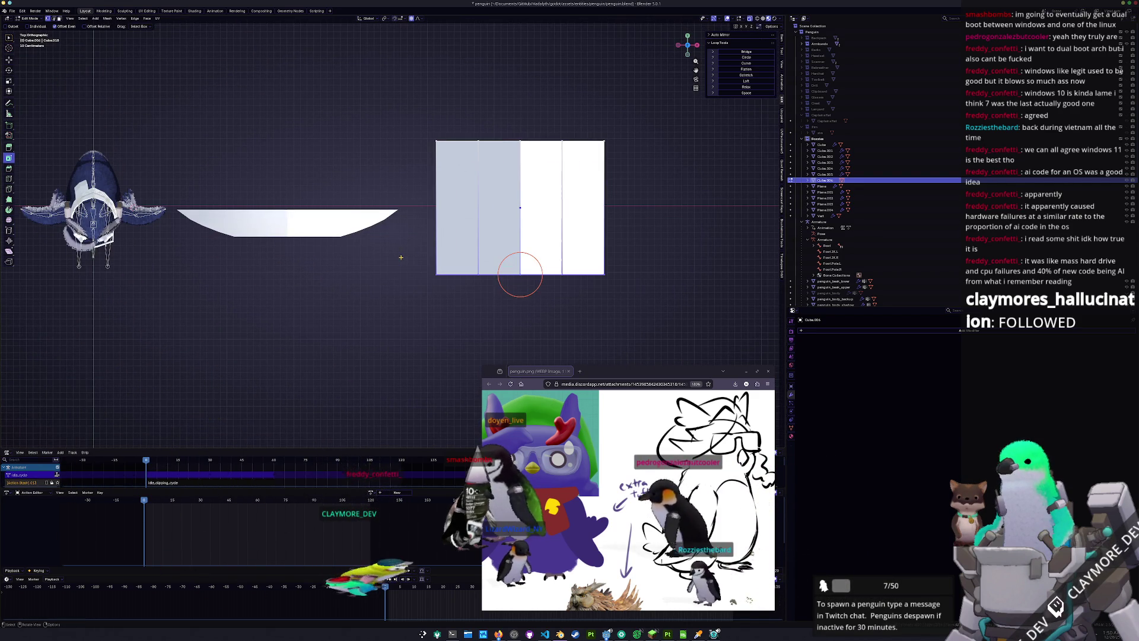
{"action": "key", "text": "g"}
{"action": "key", "text": "z"}
{"action": "key", "text": "y"}
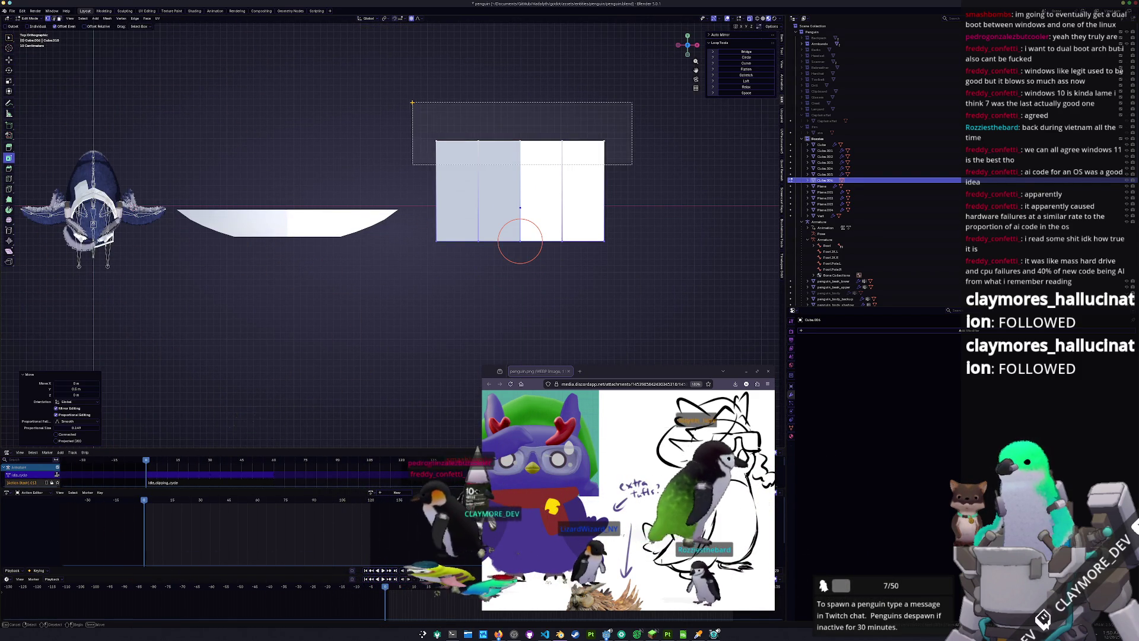
{"action": "key", "text": "z"}
{"action": "key", "text": "y"}
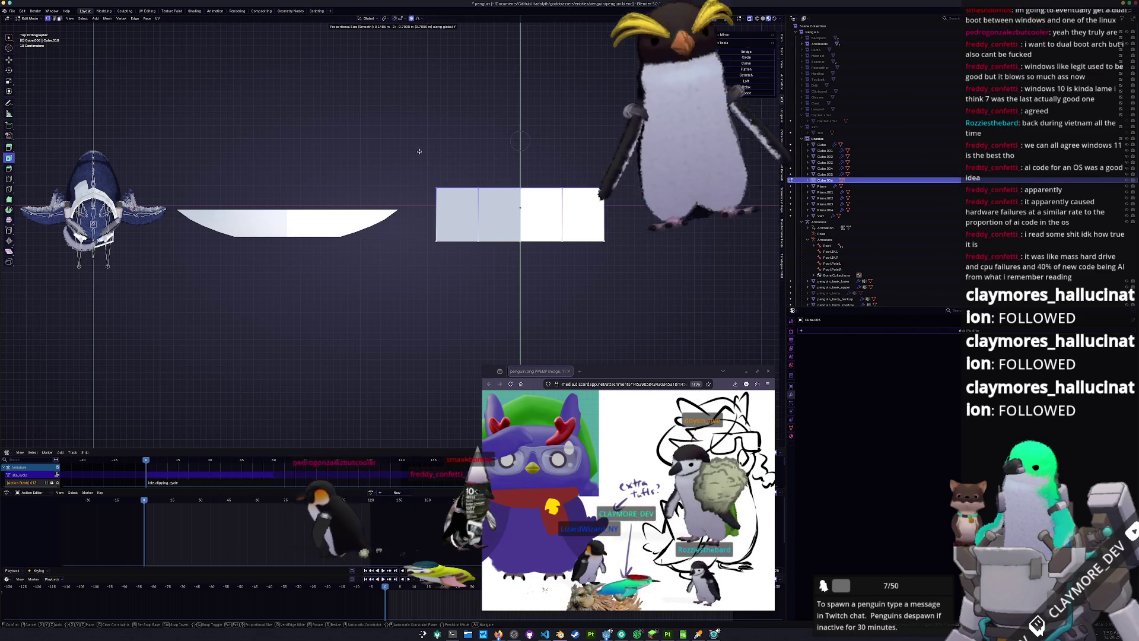
{"action": "key", "text": "Return"}
Pull the opposite long edge along Y to leave a thin slab, viewed from the front
{"action": "left_click_drag", "start_coordinate": [630, 274], "coordinate": [420, 240]}
{"action": "key", "text": "g"}
{"action": "key", "text": "y"}
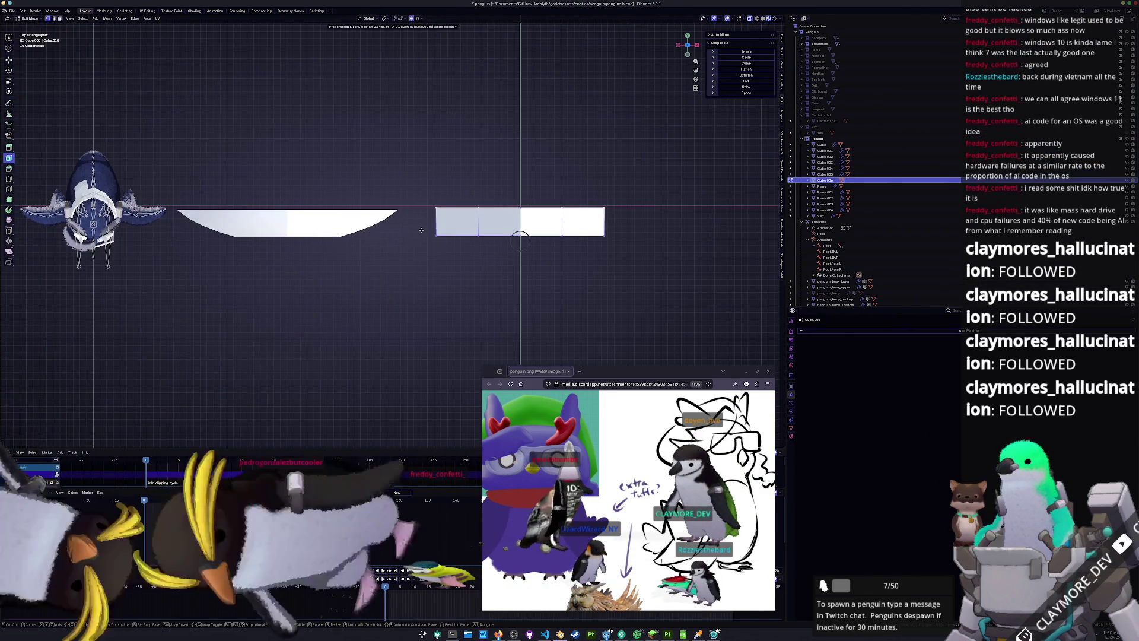
{"action": "left_click", "coordinate": [520, 240]}
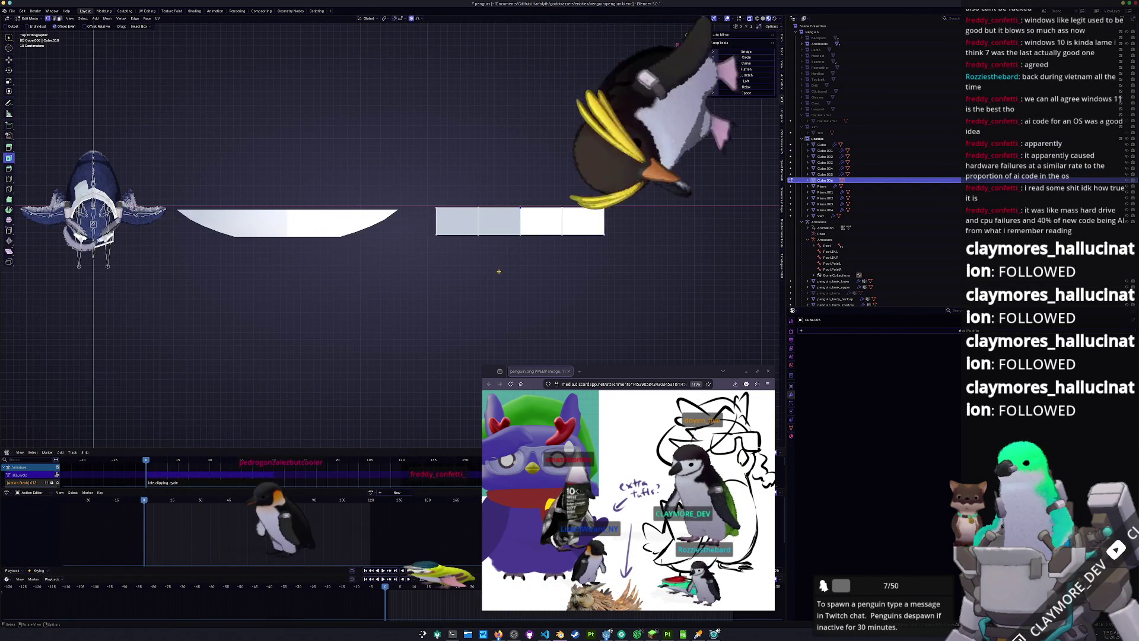
{"action": "key", "text": "KP_1"}
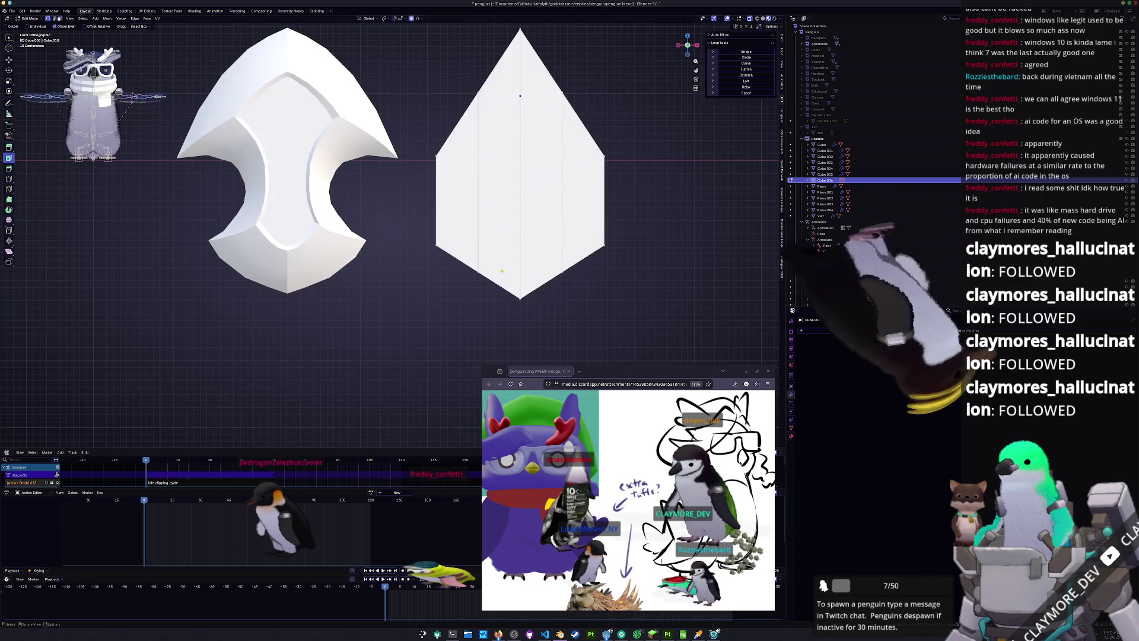
Raise the shield's two vertical edges along Z with proportional falloff
{"action": "middle_click_drag", "start_coordinate": [488, 30], "coordinate": [494, 131], "text": "shift"}
{"action": "left_click", "coordinate": [483, 193]}
{"action": "left_click_drag", "start_coordinate": [550, 175], "coordinate": [550, 174], "text": "shift"}
{"action": "key", "text": "g"}
{"action": "key", "text": "z"}
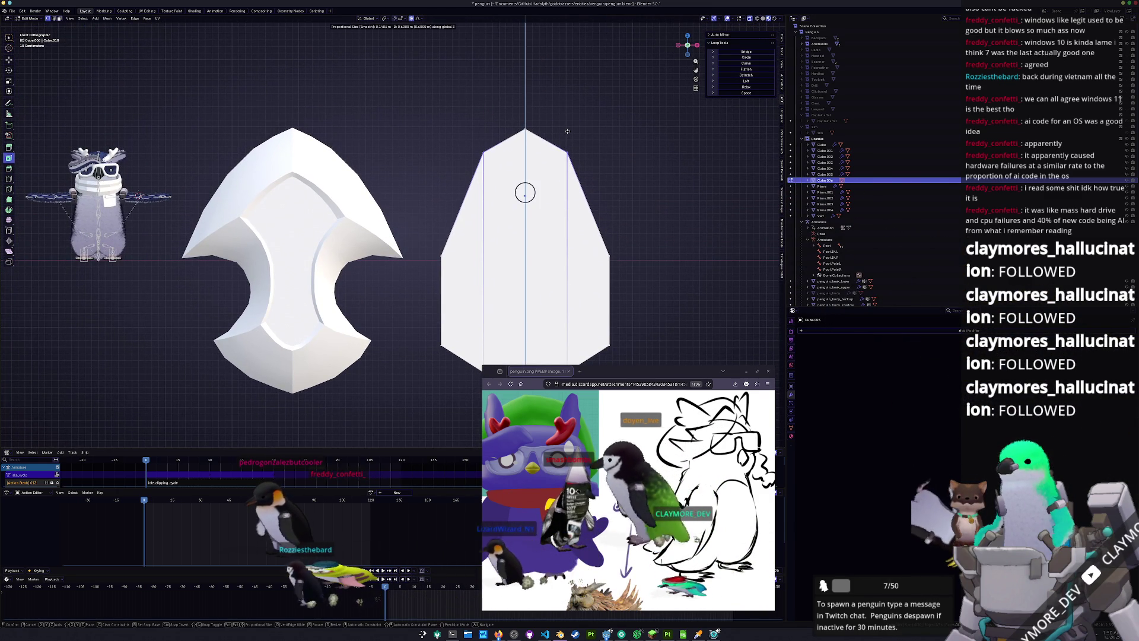
{"action": "left_click", "coordinate": [567, 136]}
Move the shield's lower vertices along Z to reshape its bottom
{"action": "middle_click_drag", "start_coordinate": [570, 178], "coordinate": [584, 94], "text": "shift"}
{"action": "left_click_drag", "start_coordinate": [515, 322], "coordinate": [487, 285]}
{"action": "key", "text": "g"}
{"action": "key", "text": "z"}
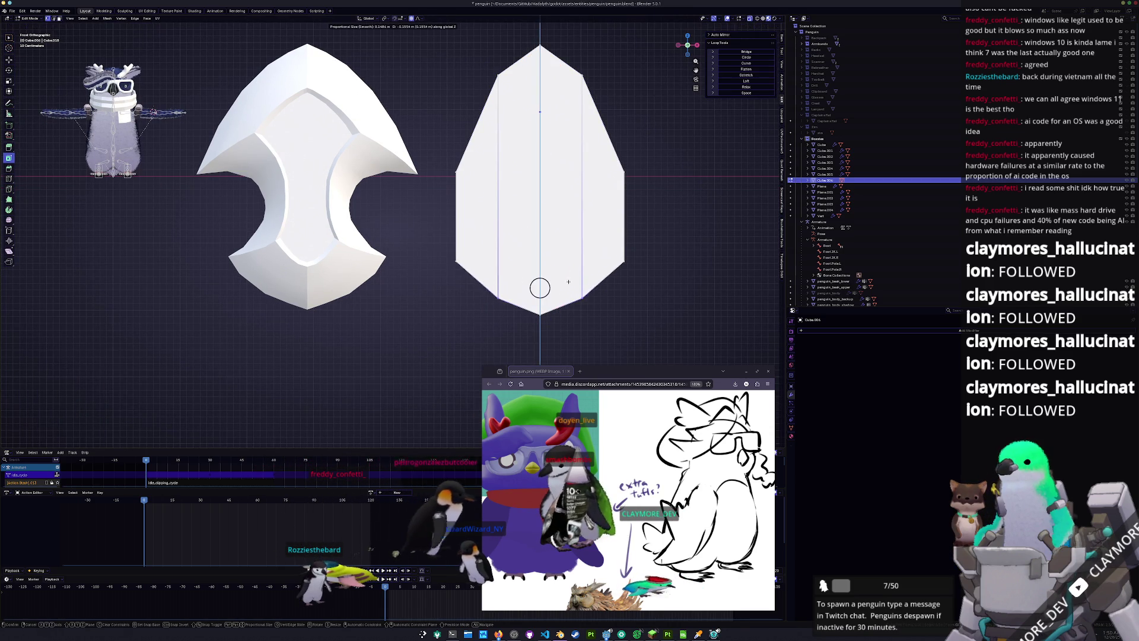
{"action": "key", "text": "Return"}
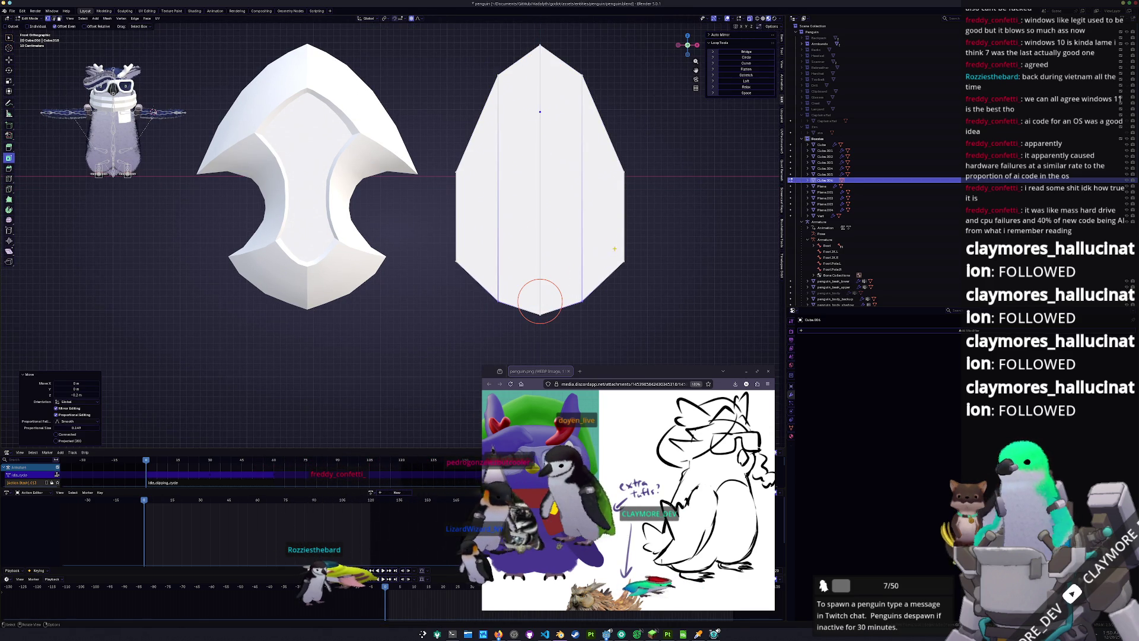
Cut two vertical edge loops, one on each side of the right shield
{"action": "scroll", "coordinate": [614, 249], "scroll_direction": "up", "scroll_amount": 2}
{"action": "key", "text": "ctrl+r"}
{"action": "left_click", "coordinate": [632, 185]}
{"action": "right_click", "coordinate": [633, 185]}
{"action": "key", "text": "ctrl+r"}
{"action": "left_click", "coordinate": [471, 178]}
{"action": "right_click", "coordinate": [484, 185]}
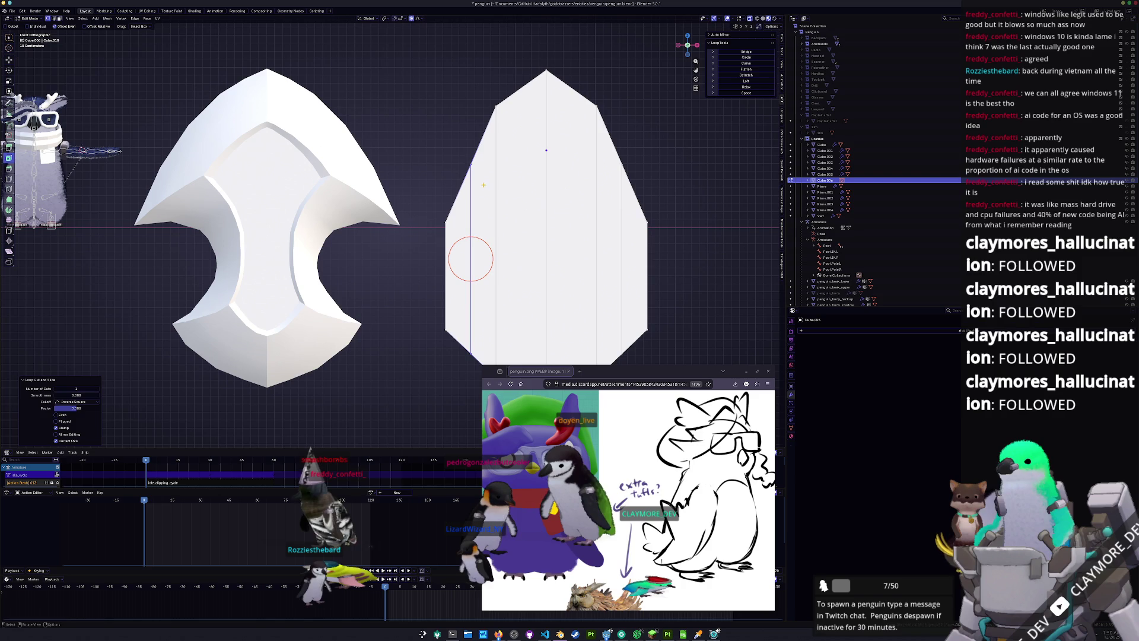
Move the two side loops along Z with soft falloff, redoing the move after an undo
{"action": "left_click_drag", "start_coordinate": [460, 145], "coordinate": [471, 164]}
{"action": "key", "text": "g"}
{"action": "key", "text": "z"}
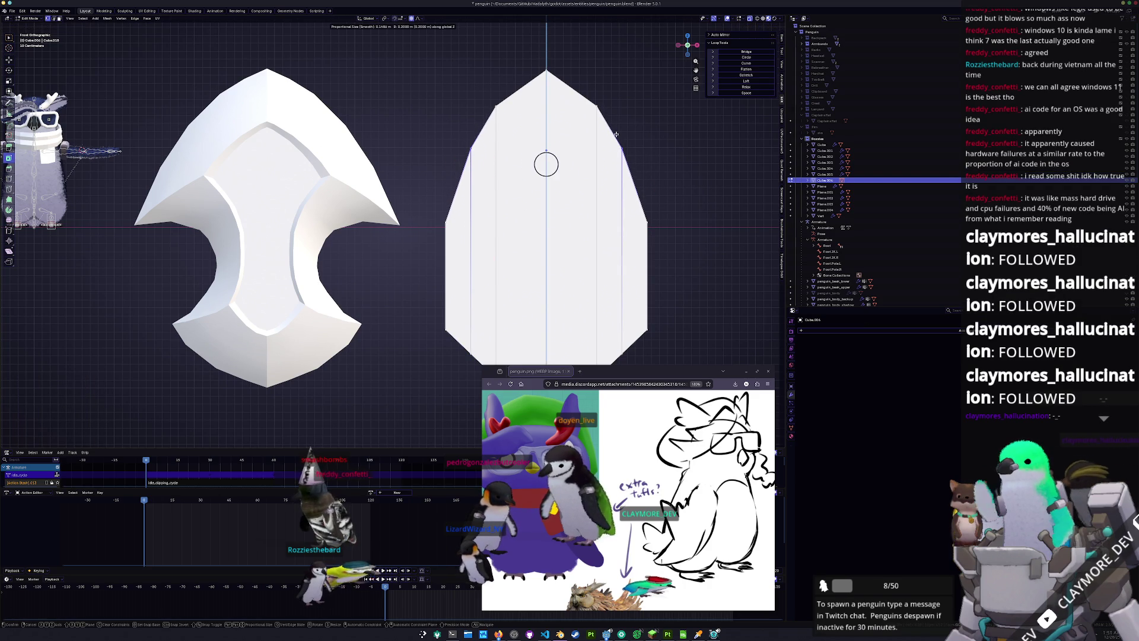
{"action": "left_click", "coordinate": [617, 146]}
{"action": "middle_click_drag", "start_coordinate": [613, 293], "coordinate": [606, 204], "text": "shift"}
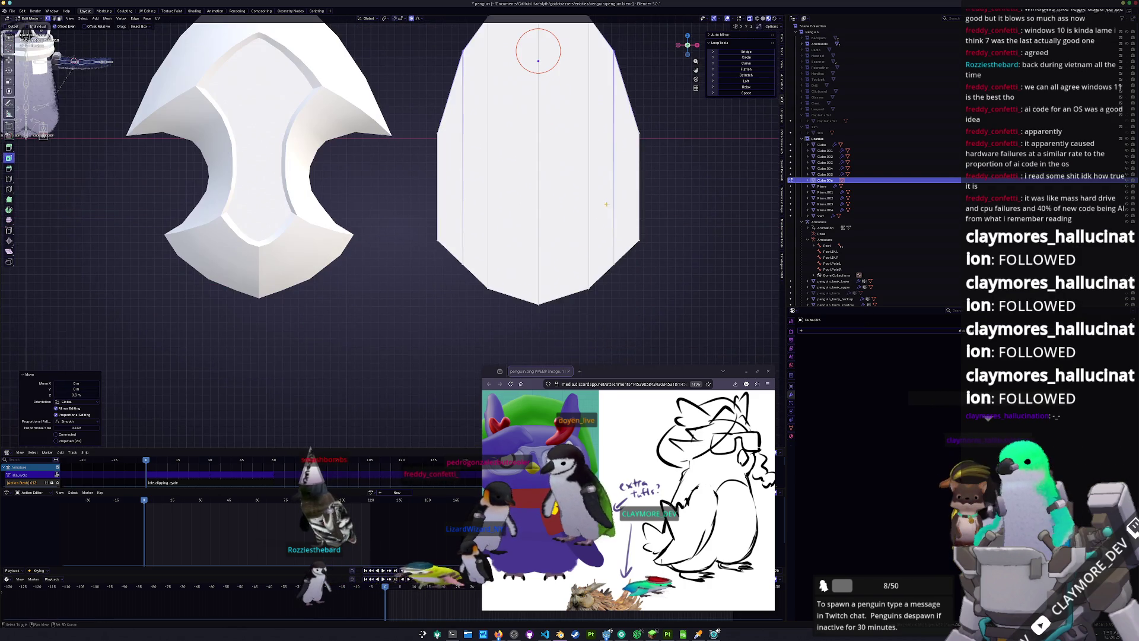
{"action": "key", "text": "ctrl+z"}
{"action": "left_click_drag", "start_coordinate": [593, 279], "coordinate": [561, 249]}
{"action": "scroll", "coordinate": [630, 186], "scroll_direction": "up", "scroll_amount": 2}
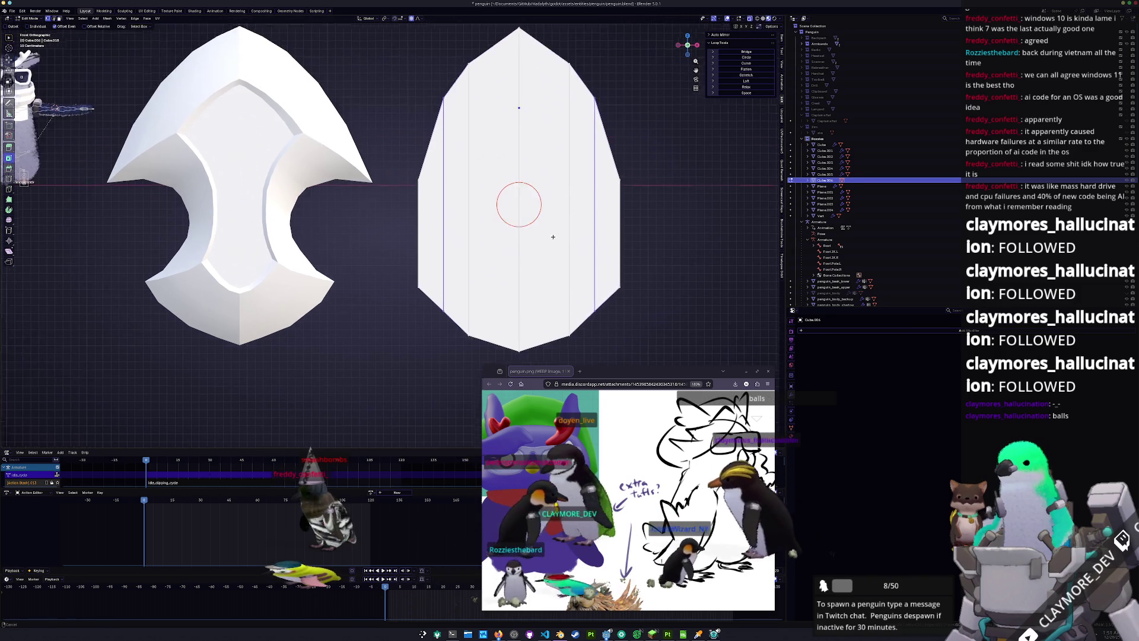
{"action": "scroll", "coordinate": [630, 186], "scroll_direction": "down", "scroll_amount": 1}
{"action": "key", "text": "g"}
{"action": "key", "text": "z"}
{"action": "left_click", "coordinate": [634, 193]}
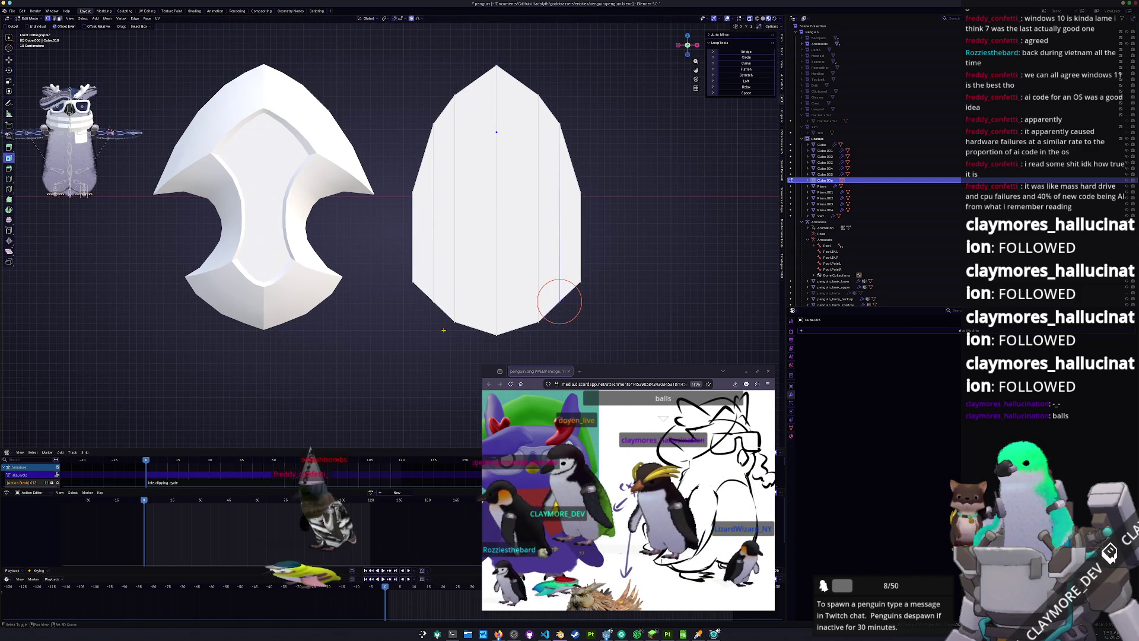
Lower both side edge loops together by 0.1 m along Z
{"action": "left_click_drag", "start_coordinate": [428, 294], "coordinate": [428, 294], "text": "shift"}
{"action": "key", "text": "g"}
{"action": "key", "text": "z"}
{"action": "left_click", "coordinate": [425, 298]}
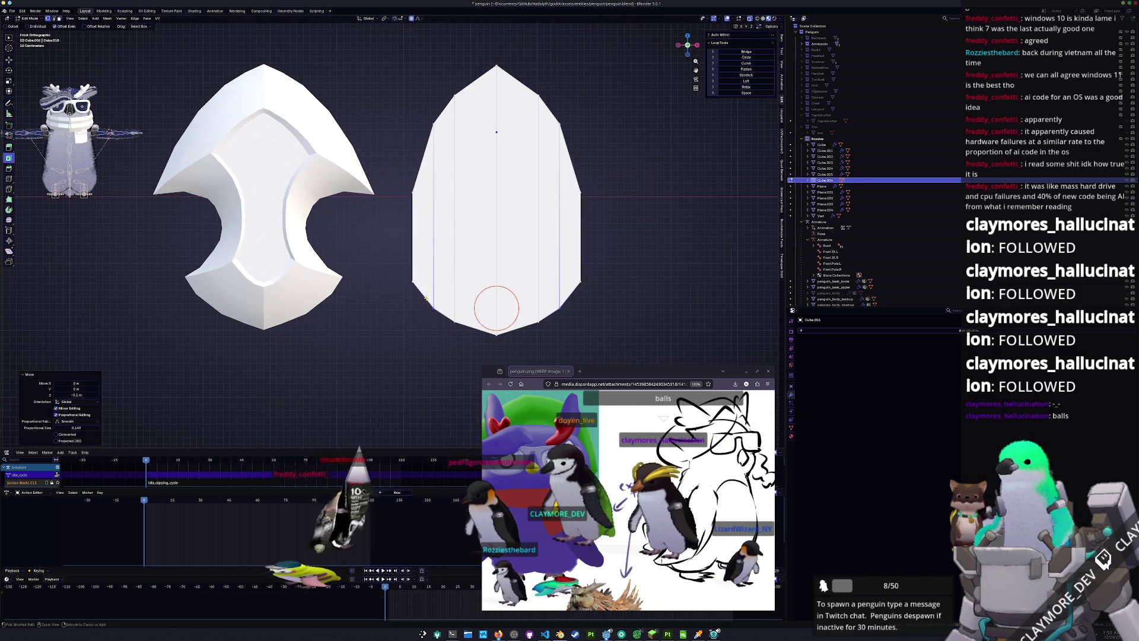
{"action": "middle_click_drag", "start_coordinate": [587, 282], "coordinate": [583, 293], "text": "shift"}
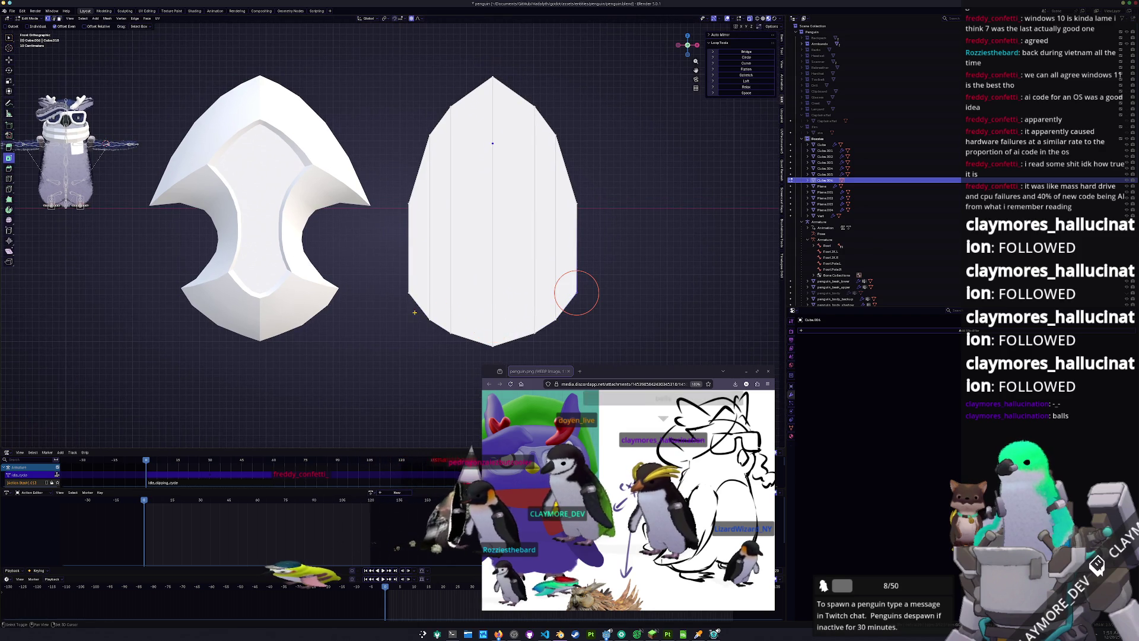
{"action": "key", "text": "ctrl+r"}
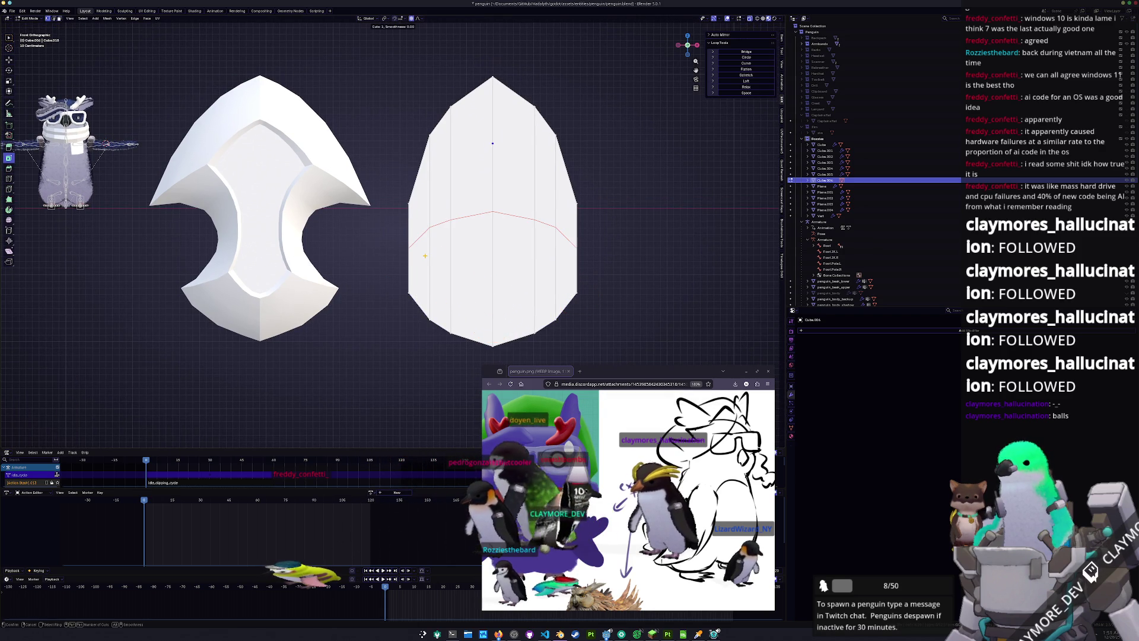
Add a horizontal loop, flatten it with Z scale 0, and scale its width along X
{"action": "left_click", "coordinate": [425, 255]}
{"action": "right_click", "coordinate": [425, 256]}
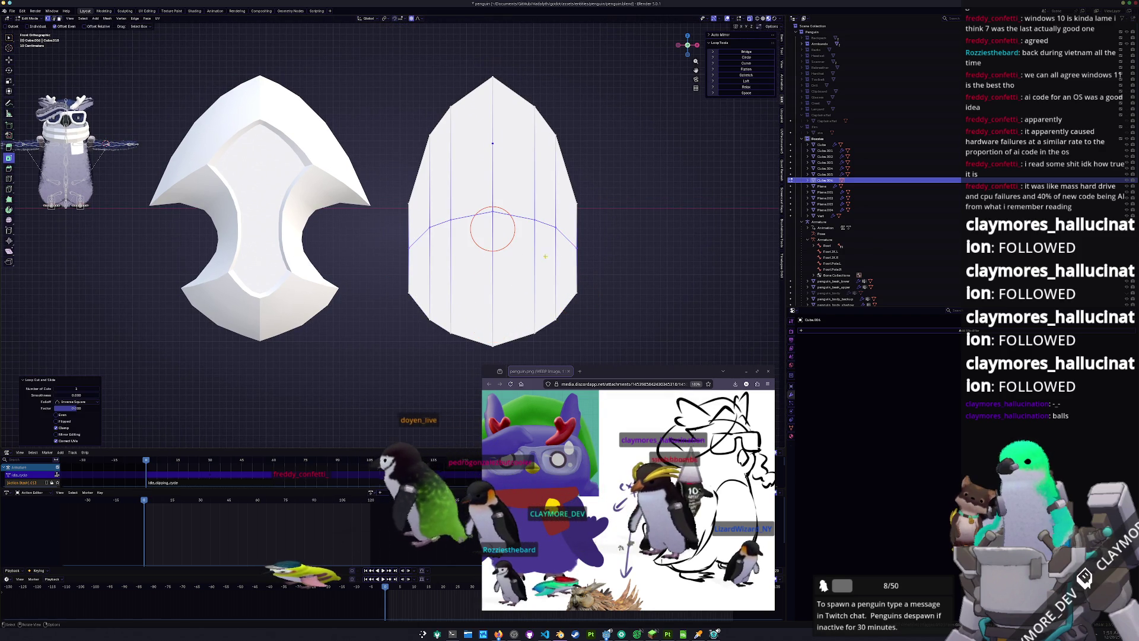
{"action": "key", "text": "s"}
{"action": "key", "text": "z"}
{"action": "key", "text": "0"}
{"action": "key", "text": "Return"}
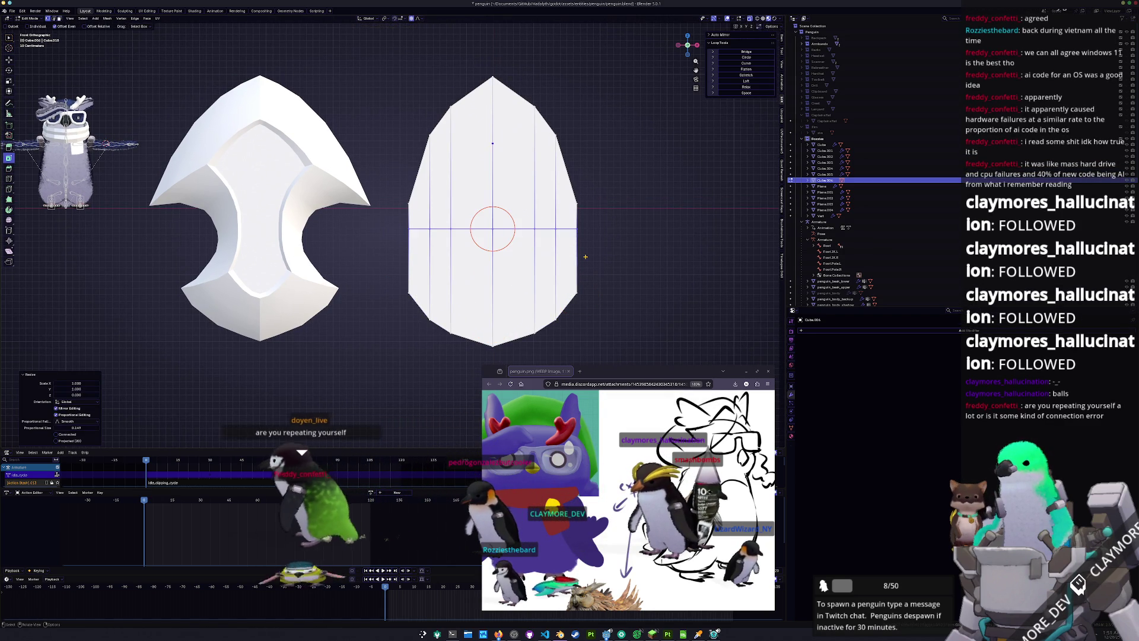
{"action": "key", "text": "s"}
{"action": "key", "text": "x"}
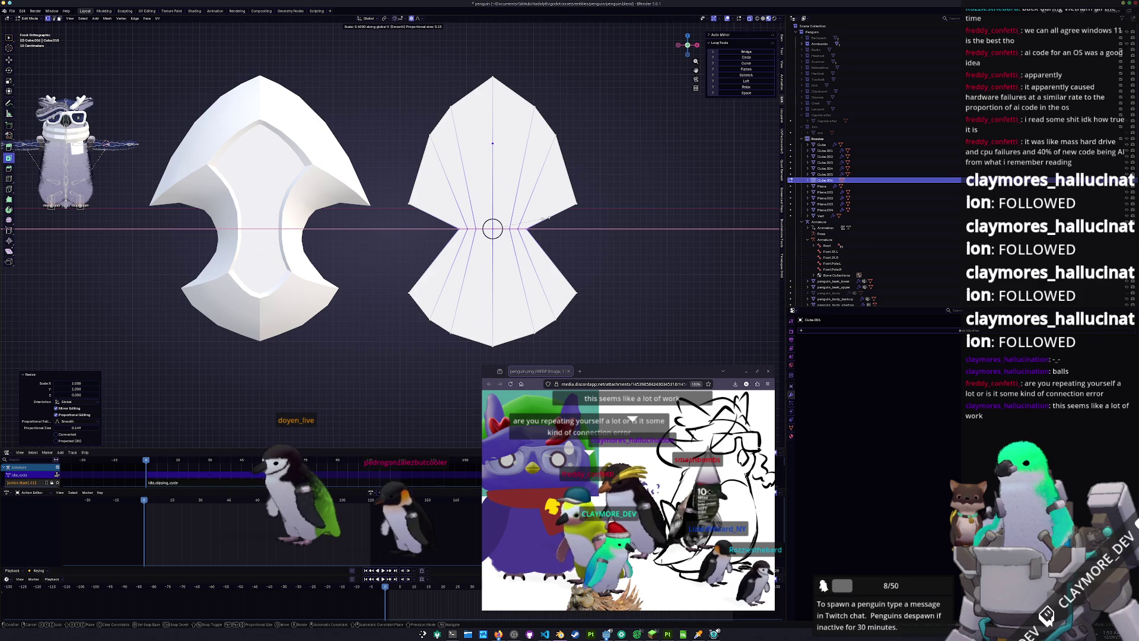
{"action": "left_click", "coordinate": [549, 218]}
Move the selected geometry vertically along Z on the shield shape
{"action": "left_click", "coordinate": [431, 216]}
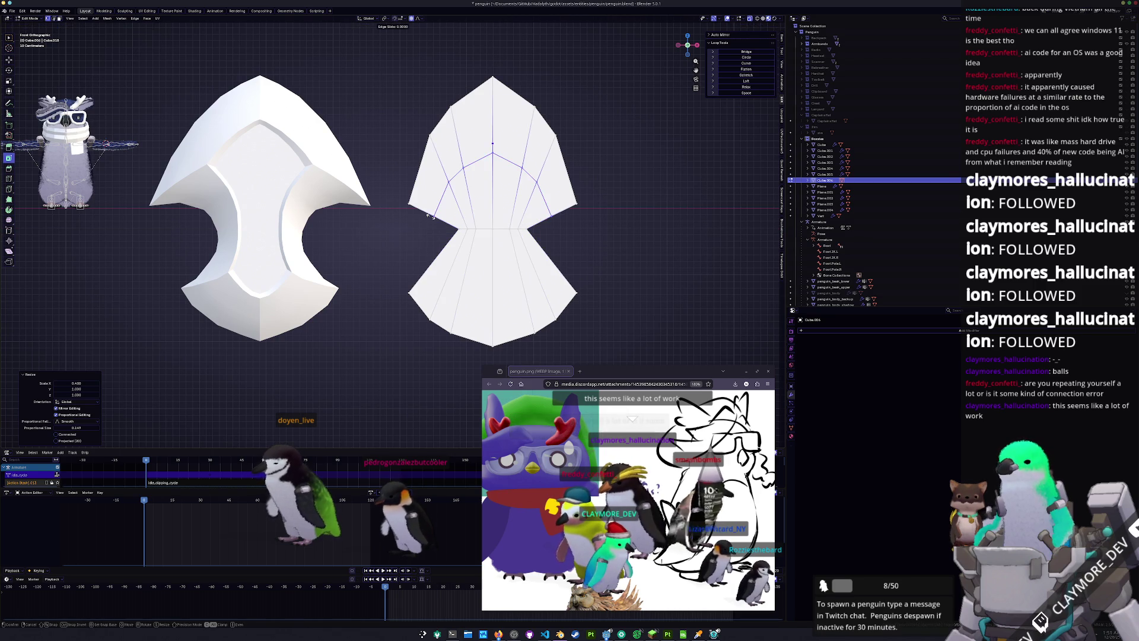
{"action": "scroll", "coordinate": [431, 216], "scroll_direction": "up", "scroll_amount": 2}
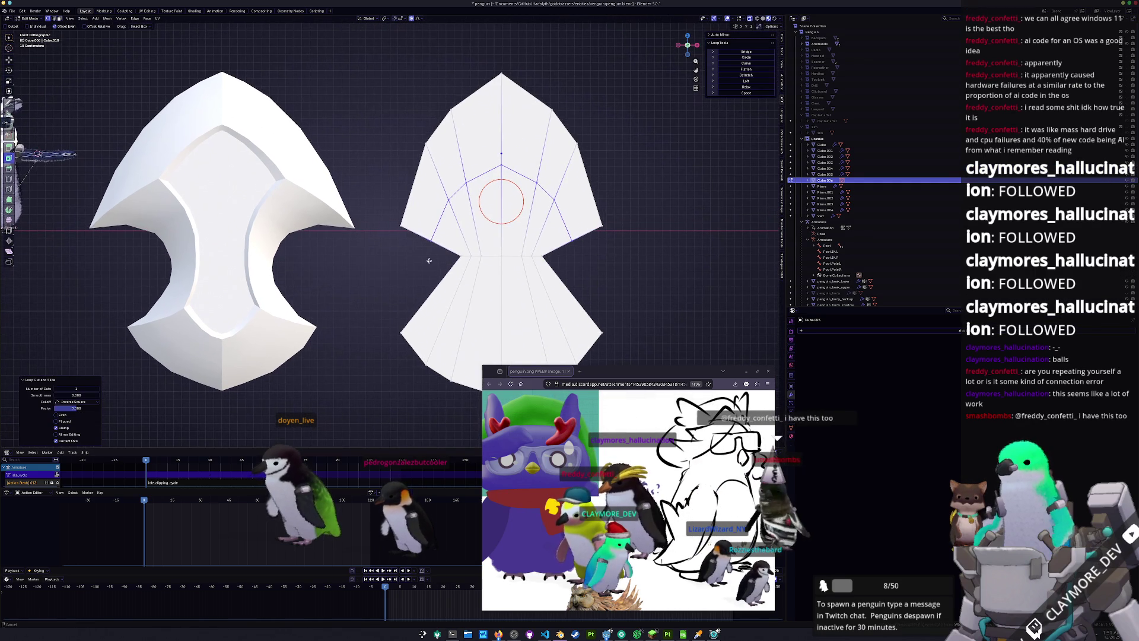
{"action": "right_click", "coordinate": [430, 244], "text": "shift"}
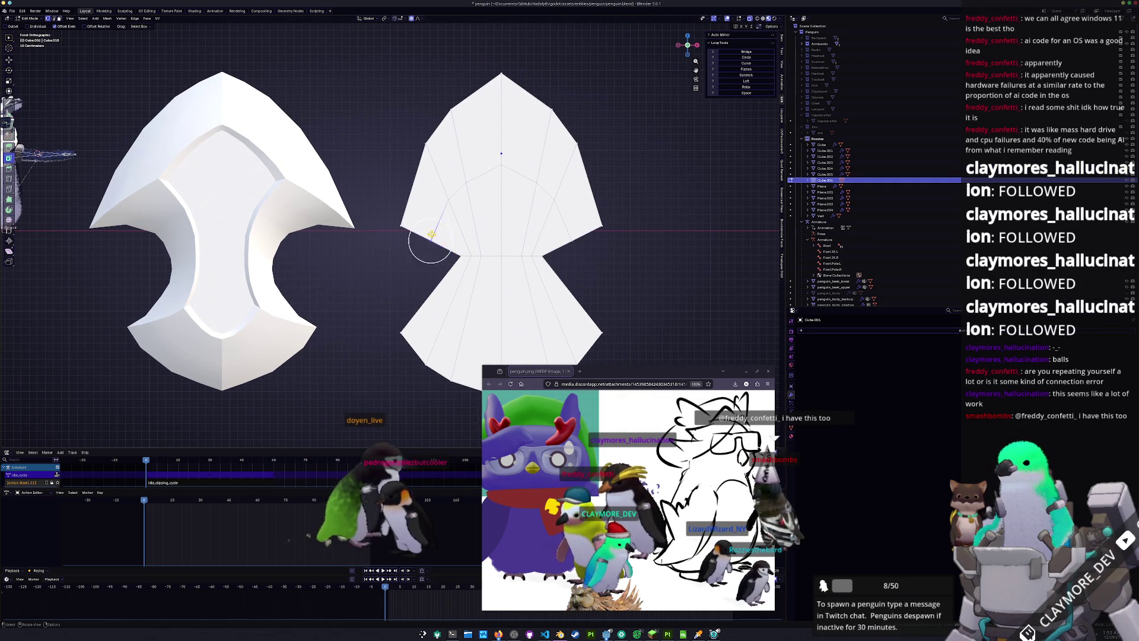
{"action": "key", "text": "g"}
{"action": "key", "text": "z"}
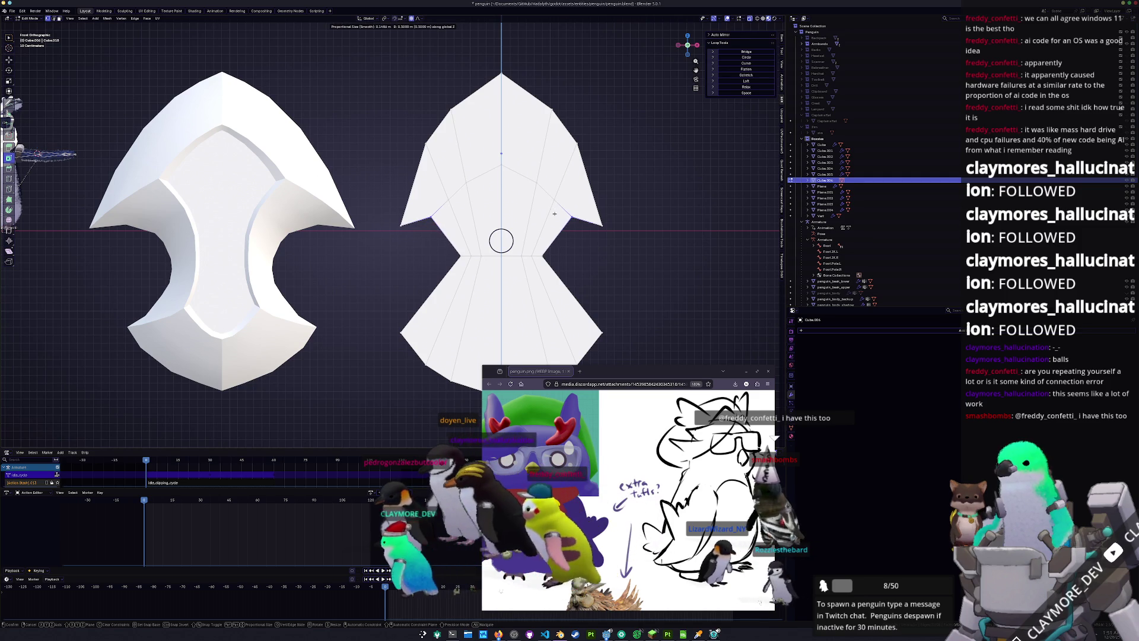
{"action": "left_click", "coordinate": [552, 225]}
Cut a loop across the shield's middle and adjust its width along X
{"action": "key", "text": "ctrl+r"}
{"action": "left_click", "coordinate": [551, 231]}
{"action": "right_click", "coordinate": [551, 231]}
{"action": "key", "text": "s"}
{"action": "key", "text": "x"}
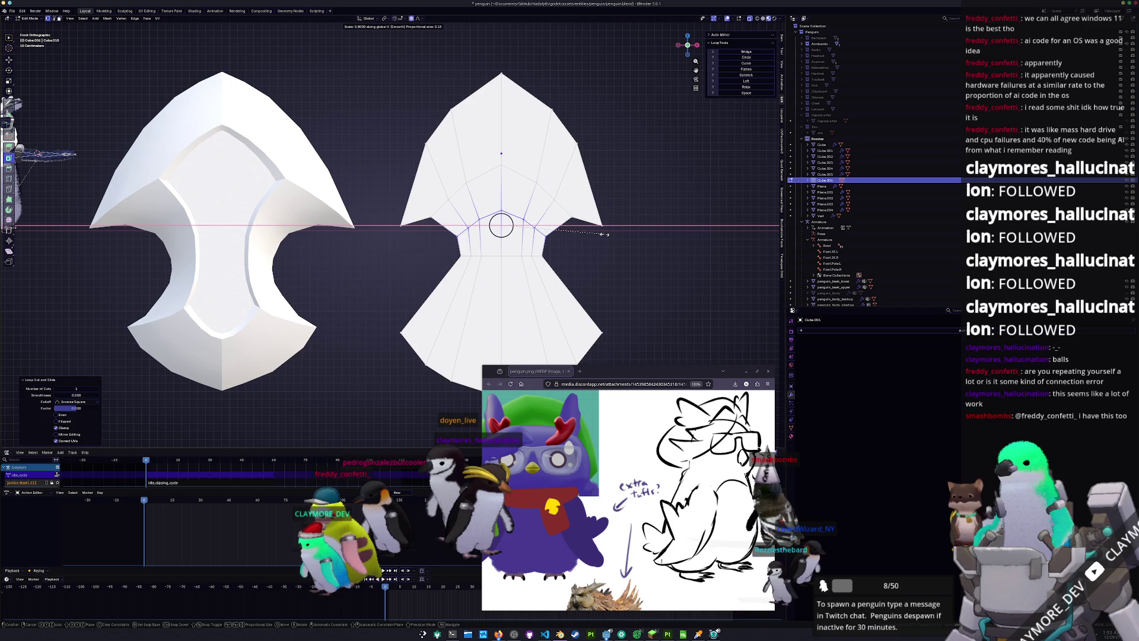
{"action": "left_click", "coordinate": [604, 234]}
{"action": "scroll", "coordinate": [604, 234], "scroll_direction": "down", "scroll_amount": 1}
{"action": "middle_click_drag", "start_coordinate": [602, 264], "coordinate": [538, 222], "text": "shift"}
Cut a loop across the lower body and narrow it to 0.8 width
{"action": "key", "text": "ctrl+r"}
{"action": "left_click", "coordinate": [540, 233]}
{"action": "right_click", "coordinate": [540, 233]}
{"action": "key", "text": "s"}
{"action": "key", "text": "x"}
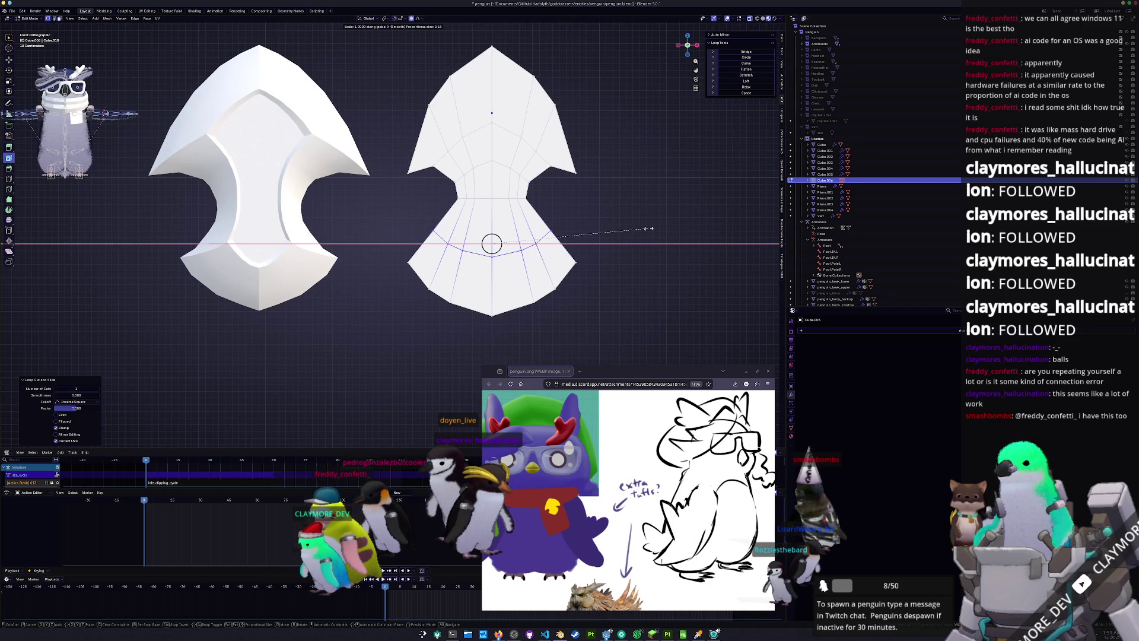
{"action": "left_click", "coordinate": [619, 232]}
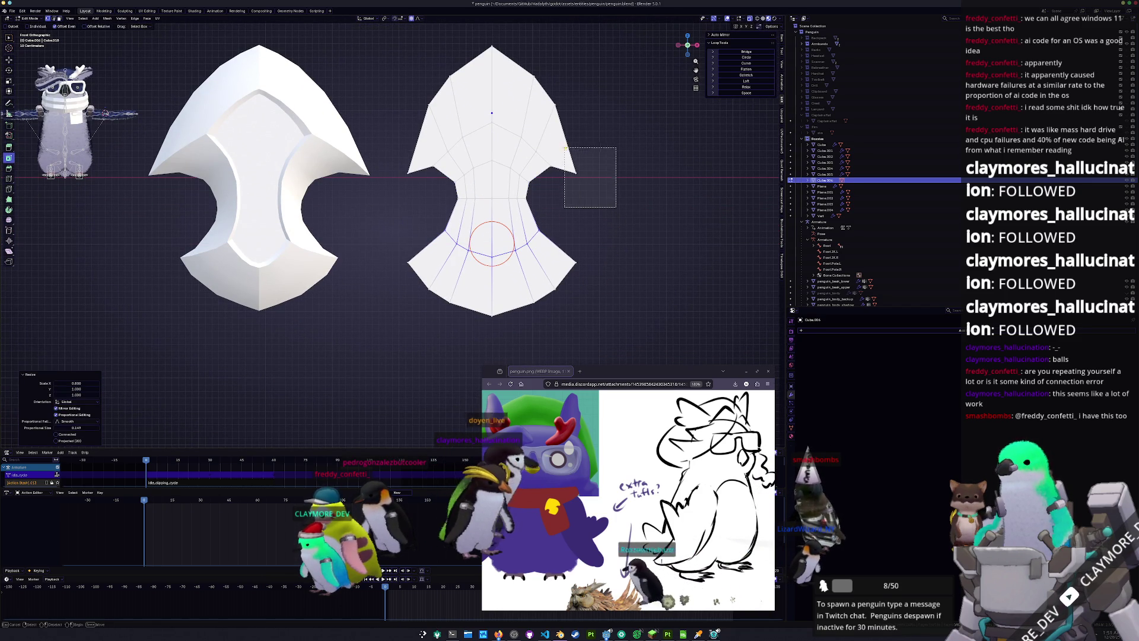
Widen the top half of the shield to 1.5 along X
{"action": "mouse_move", "coordinate": [617, 192]}
{"action": "left_mouse_down"}
{"action": "mouse_move", "coordinate": [486, 59]}
{"action": "mouse_move", "coordinate": [386, 38]}
{"action": "left_mouse_up"}
{"action": "key", "text": "s"}
{"action": "key", "text": "x"}
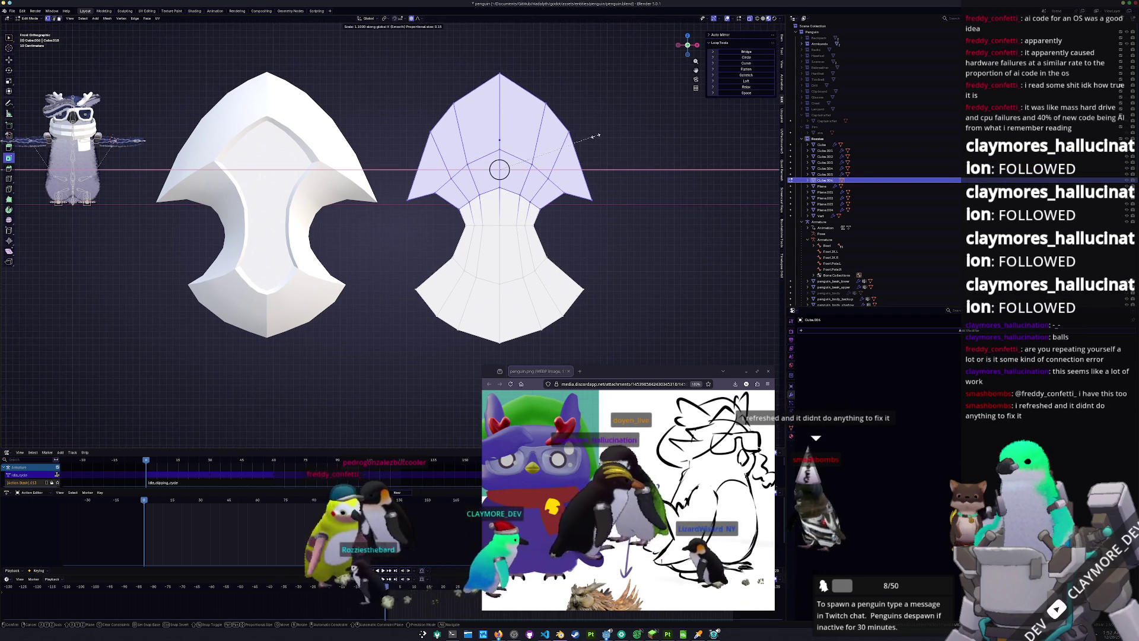
{"action": "key", "text": "BackSpace"}
{"action": "type", "text": "5"}
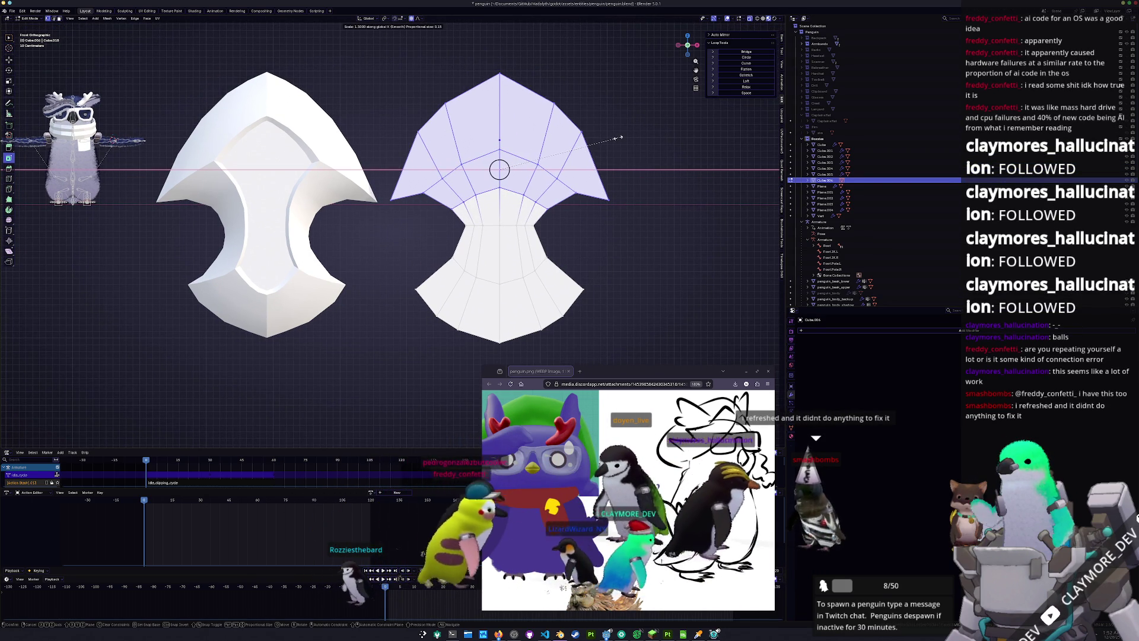
{"action": "key", "text": "Return"}
Add another loop lower on the shape and narrow it slightly along X
{"action": "left_click_drag", "start_coordinate": [555, 246], "coordinate": [555, 246]}
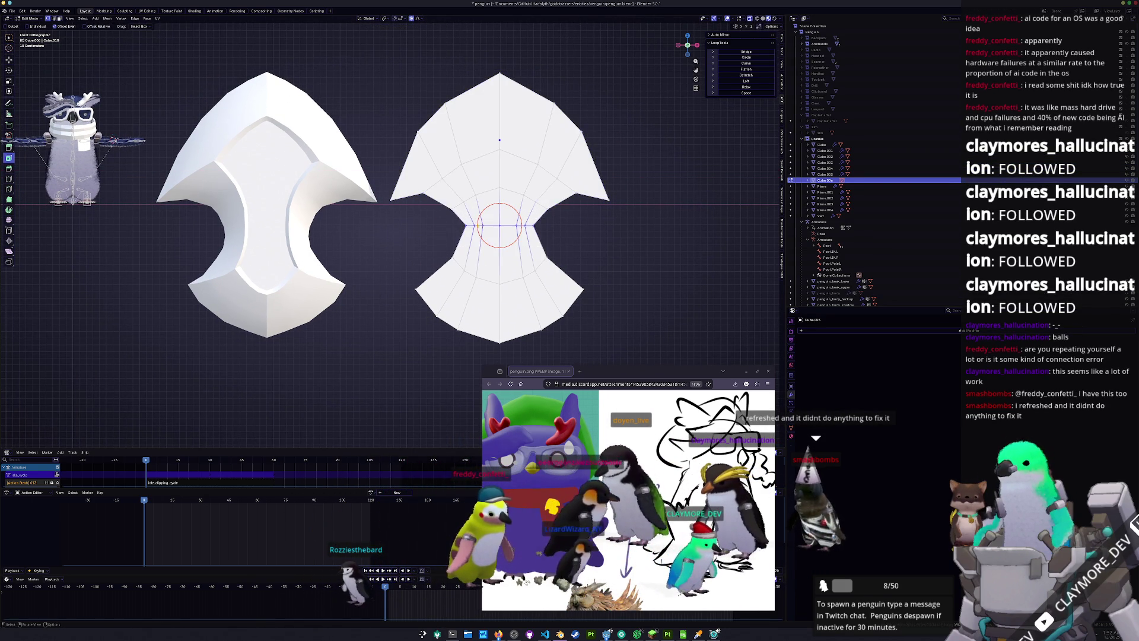
{"action": "key", "text": "s"}
{"action": "key", "text": "x"}
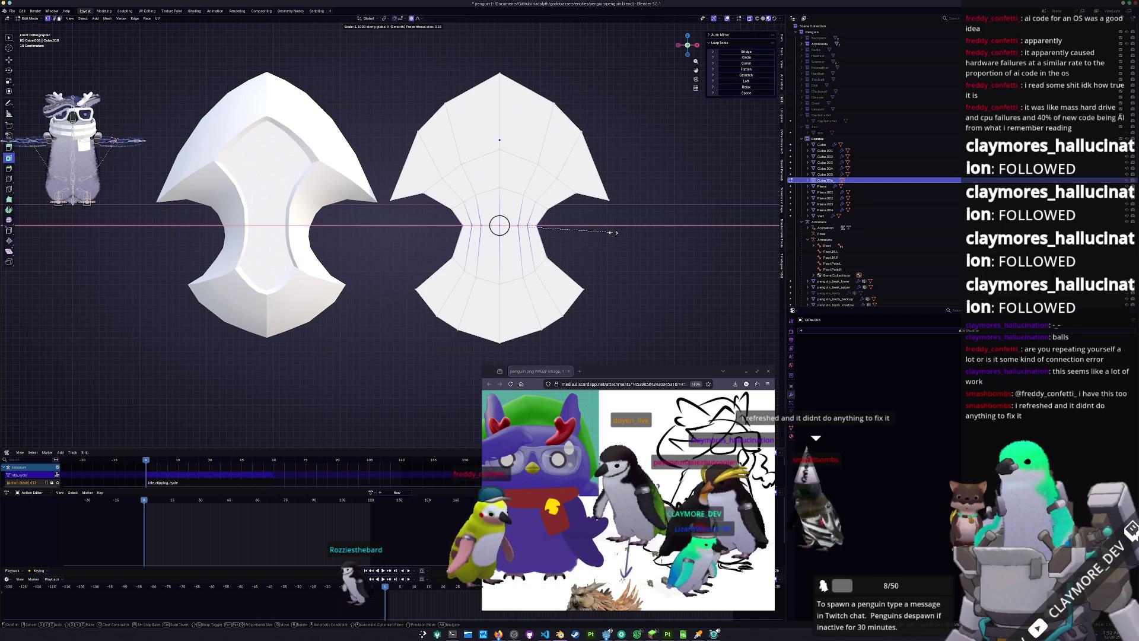
{"action": "key", "text": "Escape"}
{"action": "key", "text": "ctrl+r"}
{"action": "left_click", "coordinate": [611, 244]}
{"action": "right_click", "coordinate": [611, 244]}
{"action": "key", "text": "s"}
{"action": "key", "text": "x"}
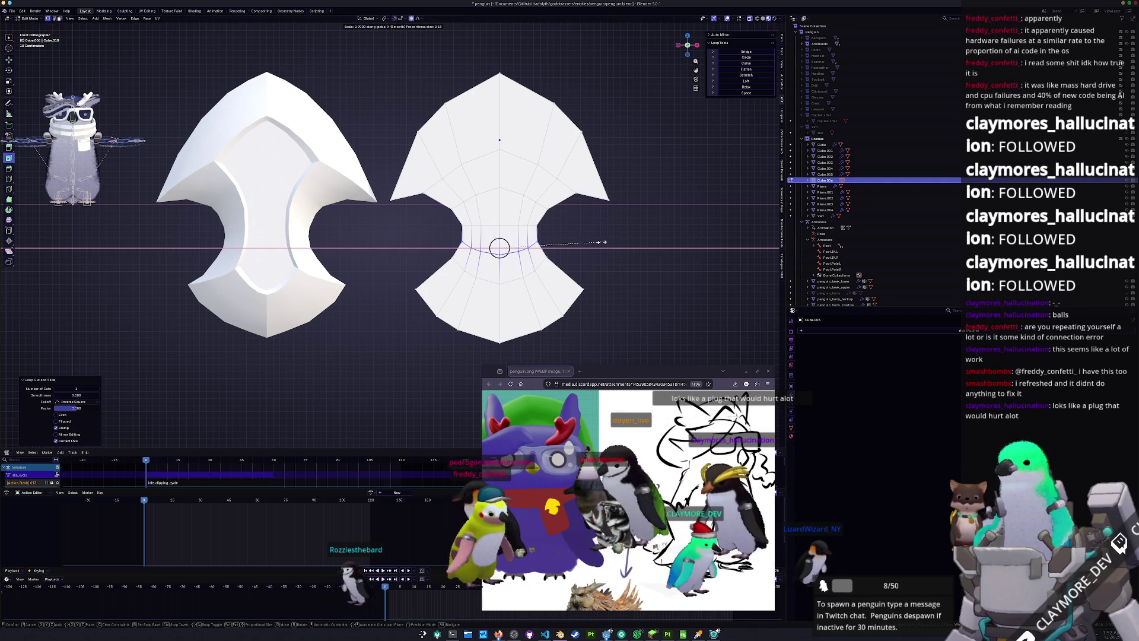
{"action": "key", "text": "Return"}
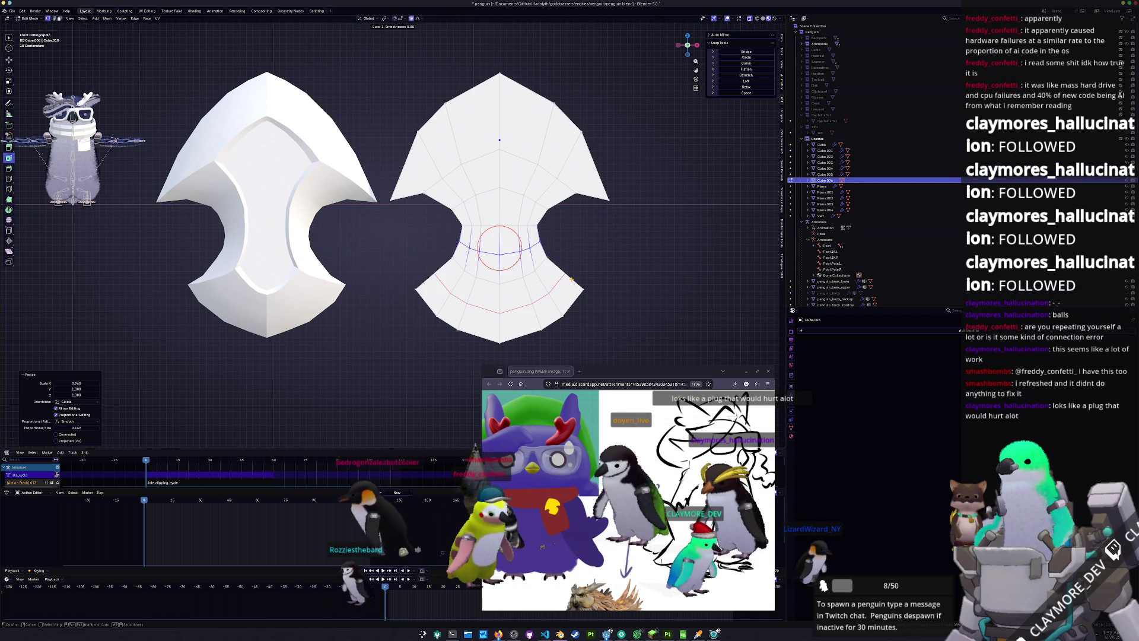
Add a loop near the bottom and narrow it to 0.9 width
{"action": "left_click", "coordinate": [571, 279]}
{"action": "right_click", "coordinate": [571, 278]}
{"action": "key", "text": "s"}
{"action": "key", "text": "x"}
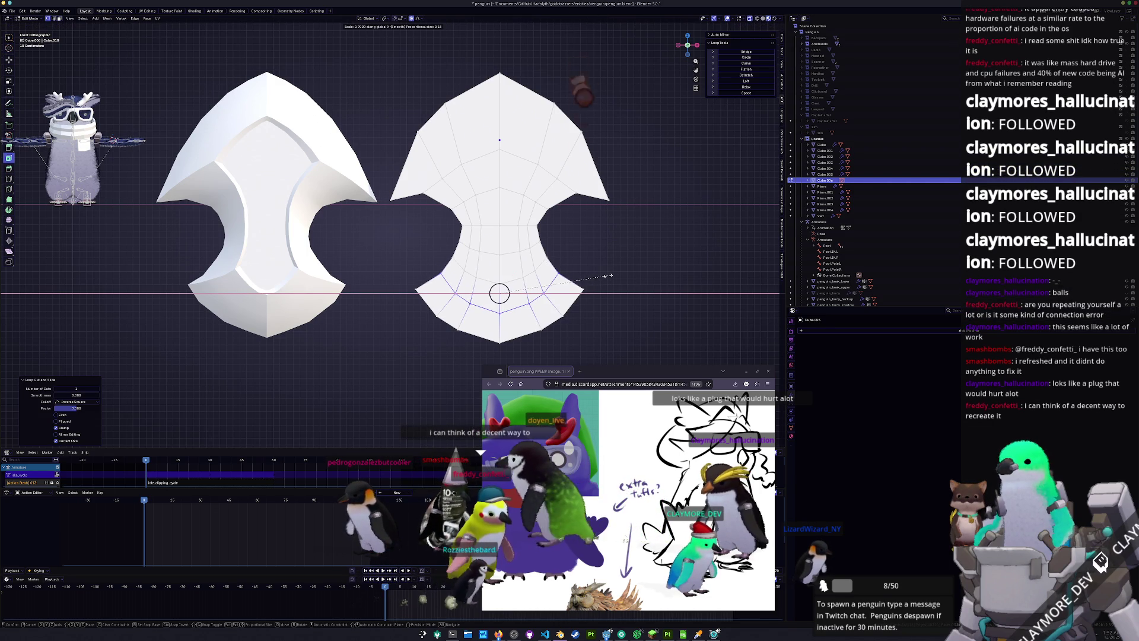
{"action": "key", "text": "Return"}
{"action": "scroll", "coordinate": [581, 277], "scroll_direction": "up", "scroll_amount": 2}
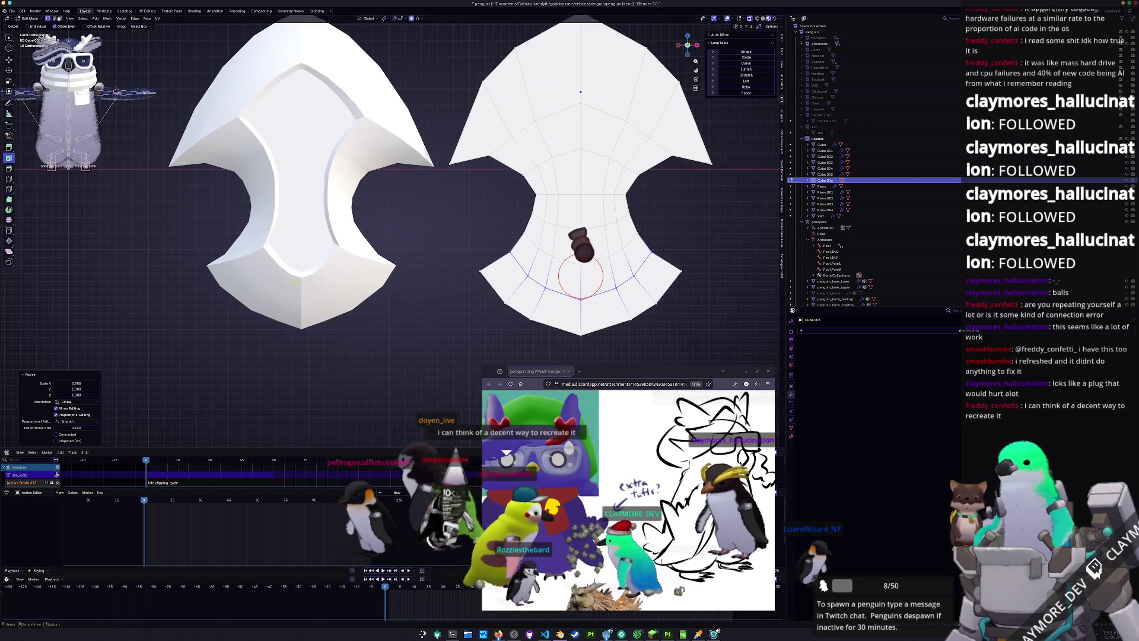
{"action": "key", "text": "alt+q"}
{"action": "mouse_move", "coordinate": [305, 164]}
{"action": "middle_mouse_down"}
{"action": "mouse_move", "coordinate": [329, 302]}
{"action": "mouse_move", "coordinate": [307, 282]}
{"action": "mouse_move", "coordinate": [401, 249]}
{"action": "mouse_move", "coordinate": [377, 261]}
{"action": "middle_mouse_up"}
{"action": "key", "text": "Tab"}
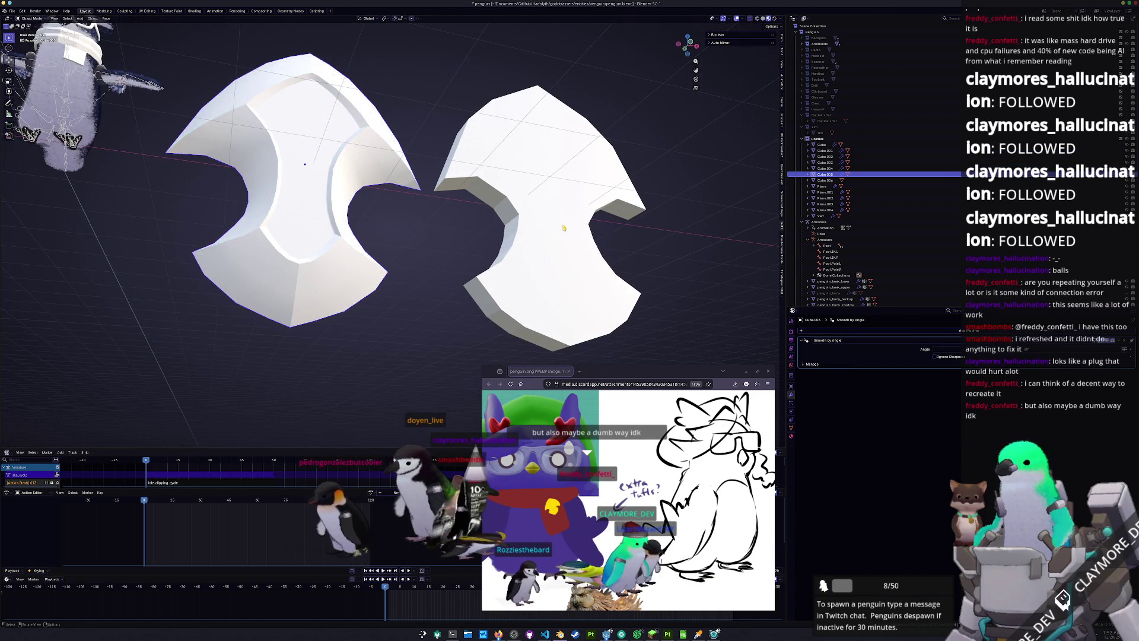
{"action": "left_click", "coordinate": [560, 228]}
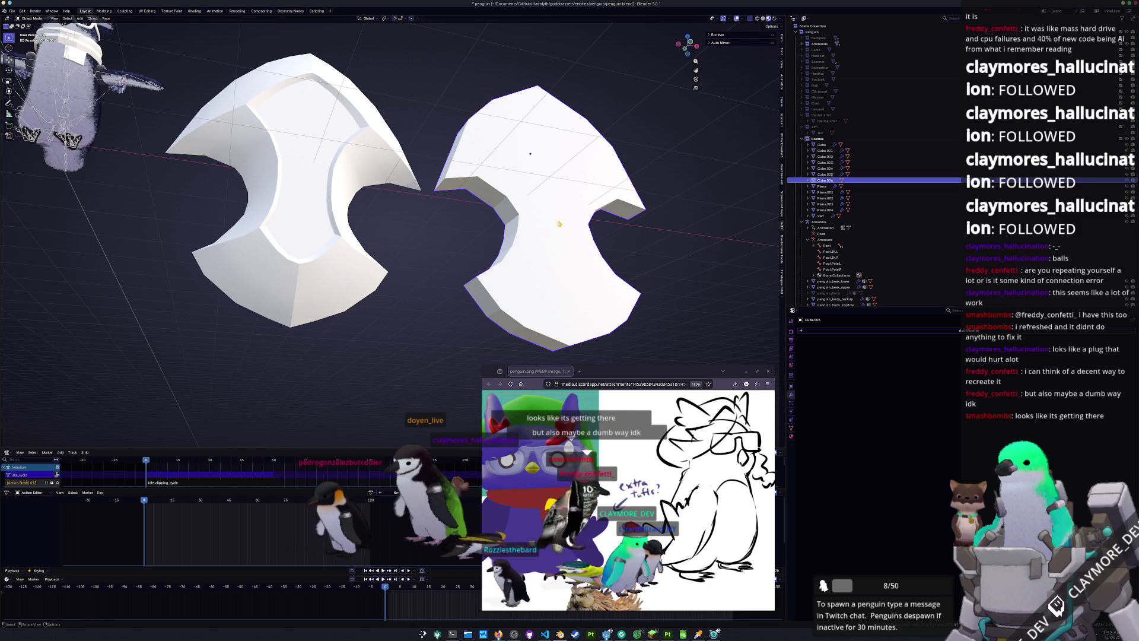
{"action": "key", "text": "KP_1"}
{"action": "key", "text": "Tab"}
{"action": "middle_click_drag", "start_coordinate": [562, 175], "coordinate": [497, 210], "text": "shift"}
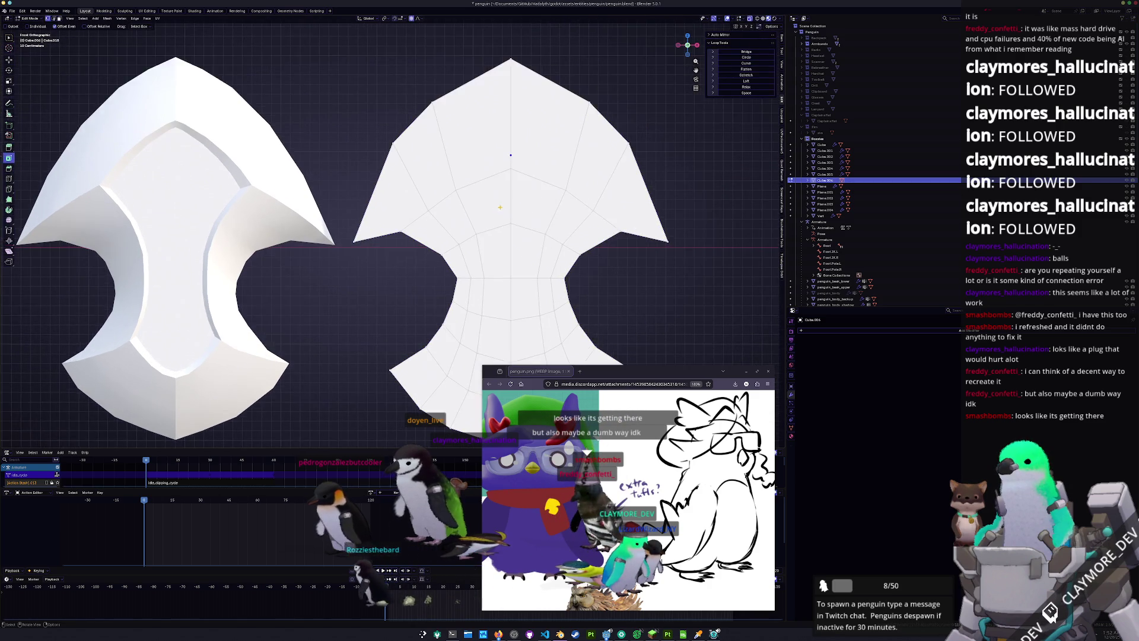
Briefly check the left shield mesh, then return to editing the right shield
{"action": "key", "text": "Tab"}
{"action": "left_click", "coordinate": [277, 227]}
{"action": "key", "text": "Tab"}
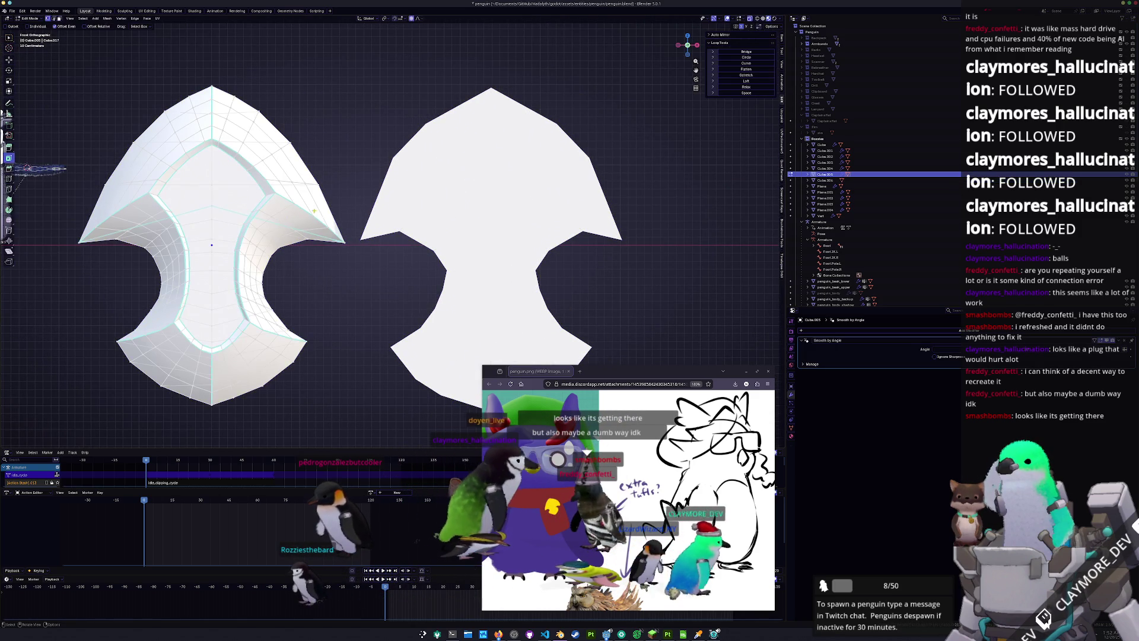
{"action": "key", "text": "Tab"}
{"action": "left_click", "coordinate": [470, 235]}
{"action": "key", "text": "Tab"}
Cut a new edge loop across the shield's upper part
{"action": "key", "text": "ctrl+r"}
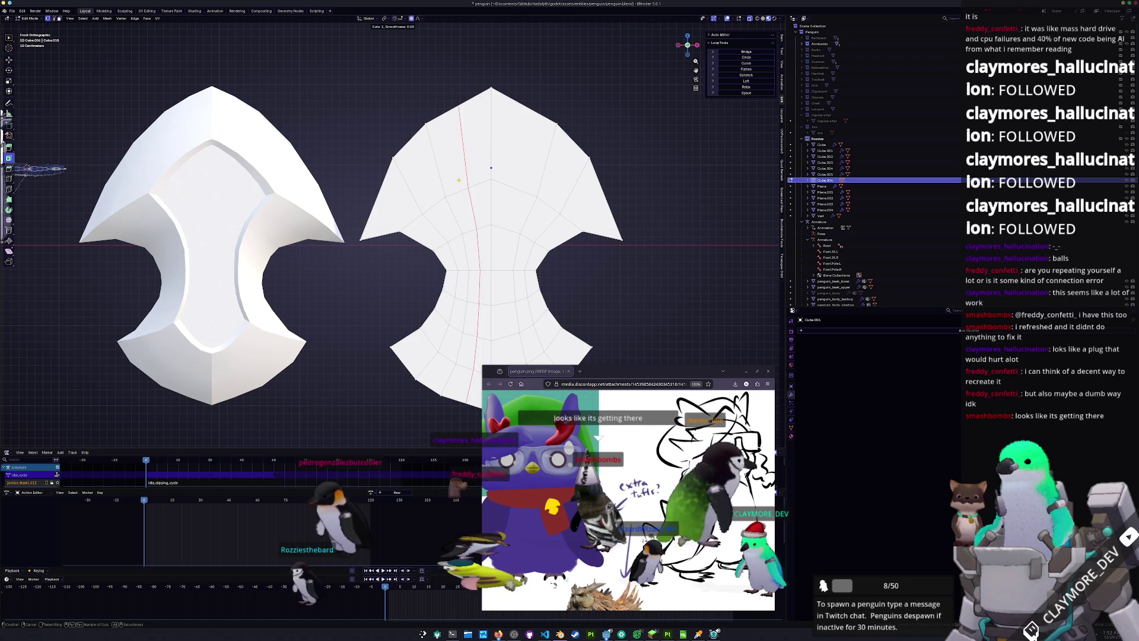
{"action": "scroll", "coordinate": [491, 178], "scroll_direction": "up", "scroll_amount": 1}
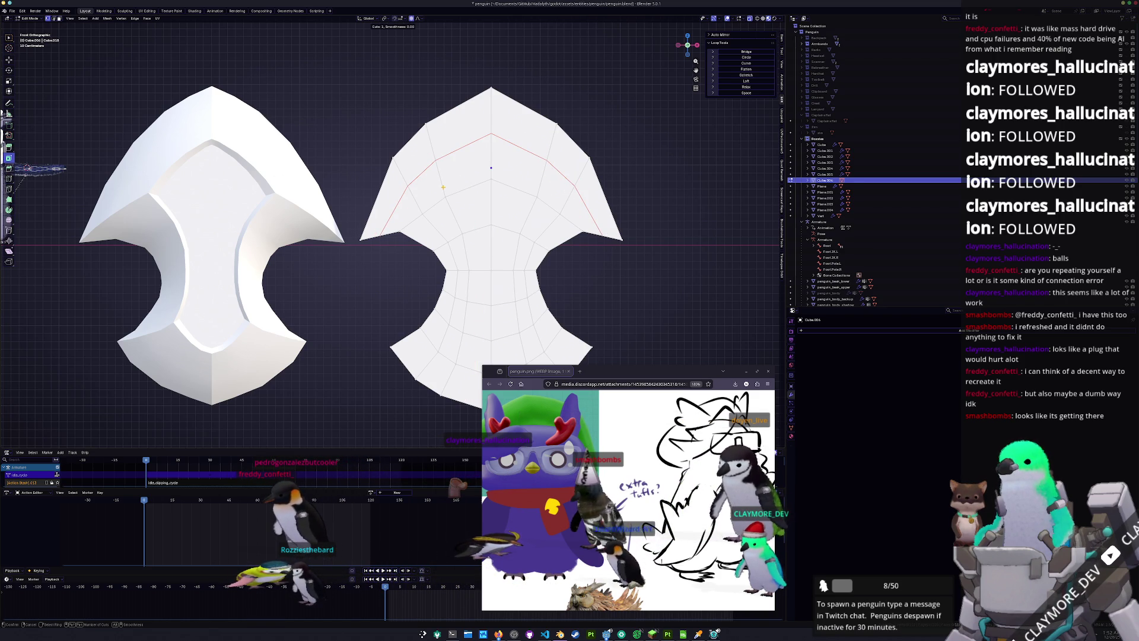
{"action": "left_click", "coordinate": [442, 188]}
{"action": "right_click", "coordinate": [440, 203]}
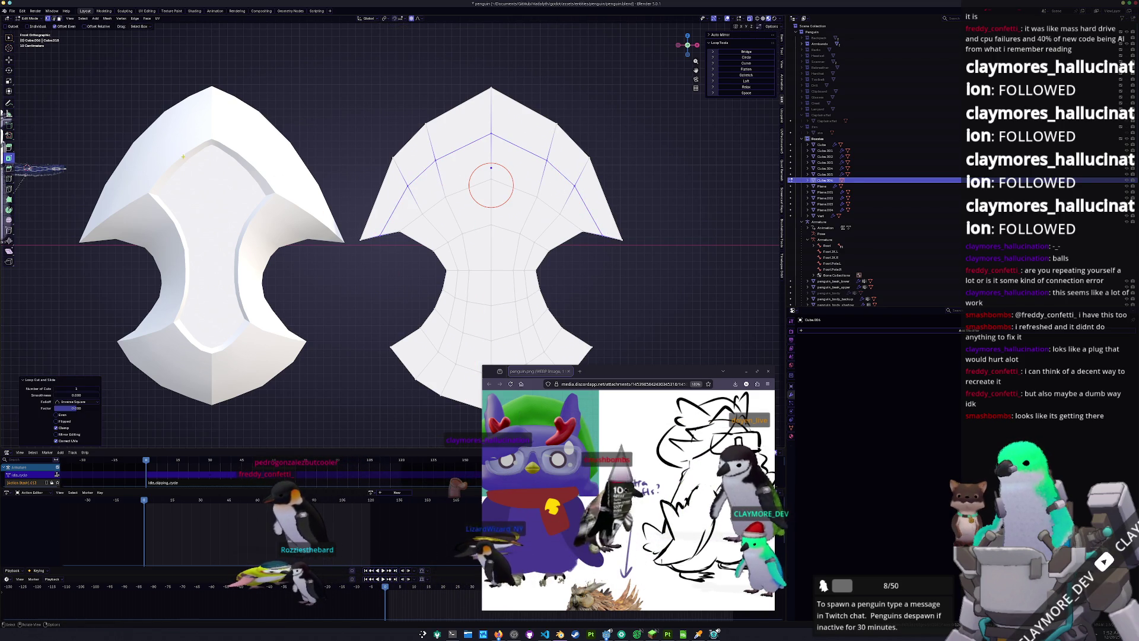
{"action": "left_click", "coordinate": [382, 253]}
{"action": "middle_click_drag", "start_coordinate": [383, 252], "coordinate": [377, 273], "text": "shift"}
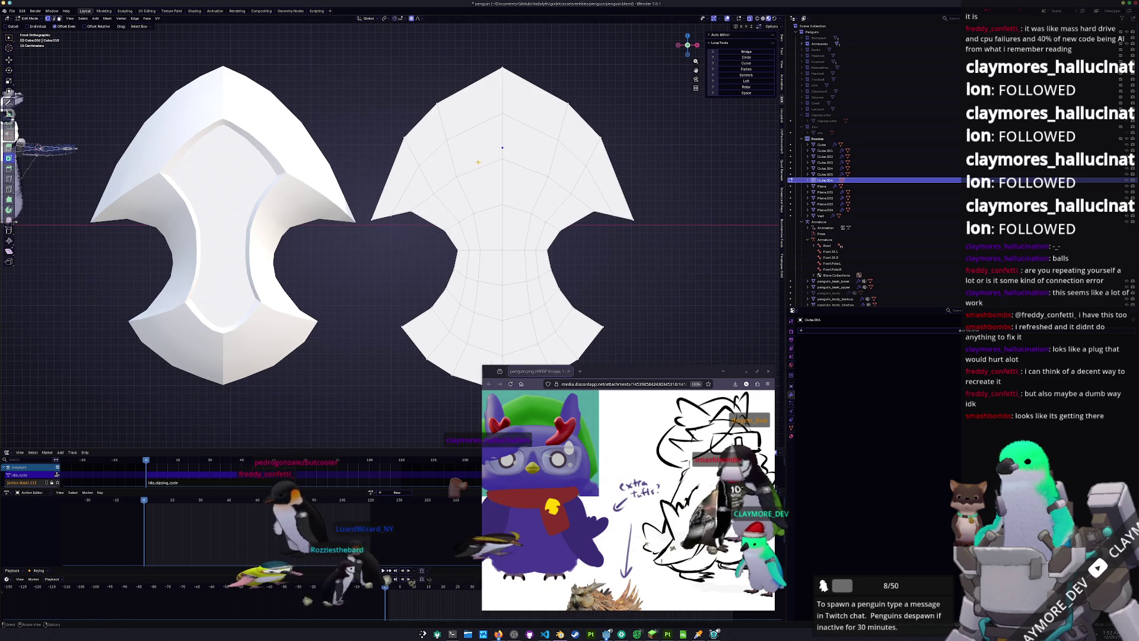
Select the upper edge loop and slide it upward
{"action": "right_click", "coordinate": [458, 181], "text": "shift"}
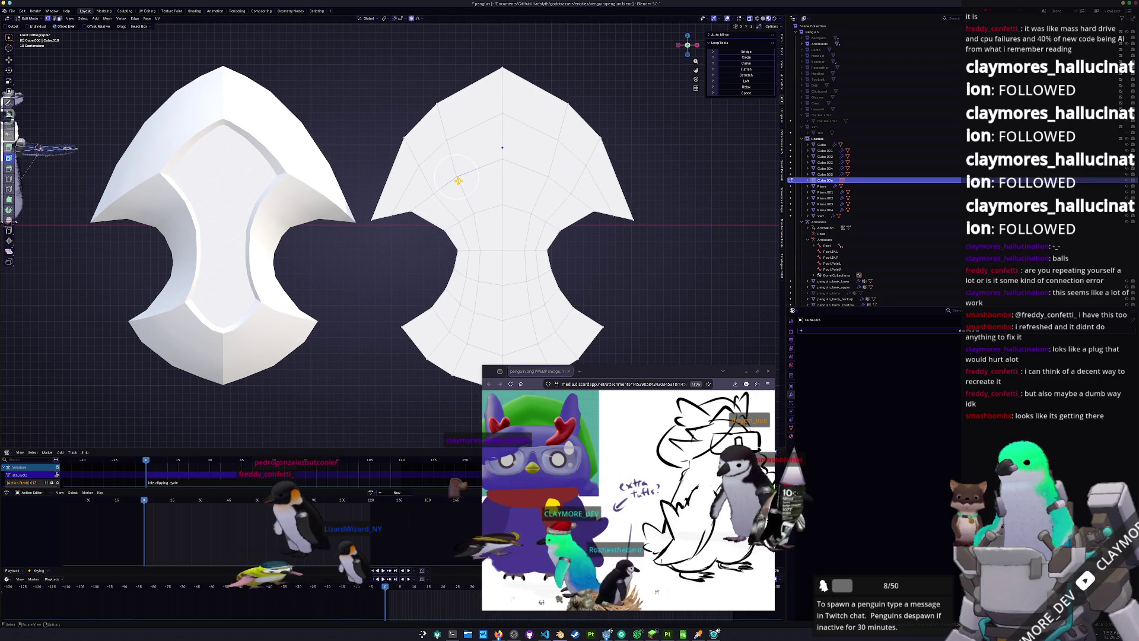
{"action": "right_click", "coordinate": [504, 188], "text": "shift"}
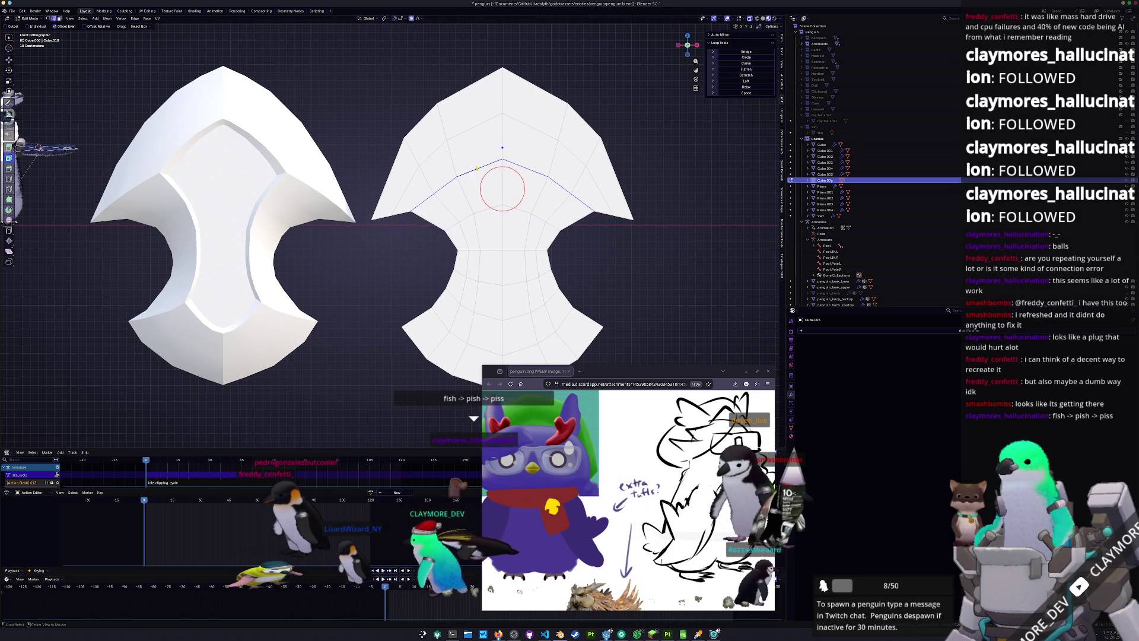
{"action": "scroll", "coordinate": [537, 184], "scroll_direction": "up", "scroll_amount": 2}
{"action": "key", "text": "g"}
{"action": "key", "text": "g"}
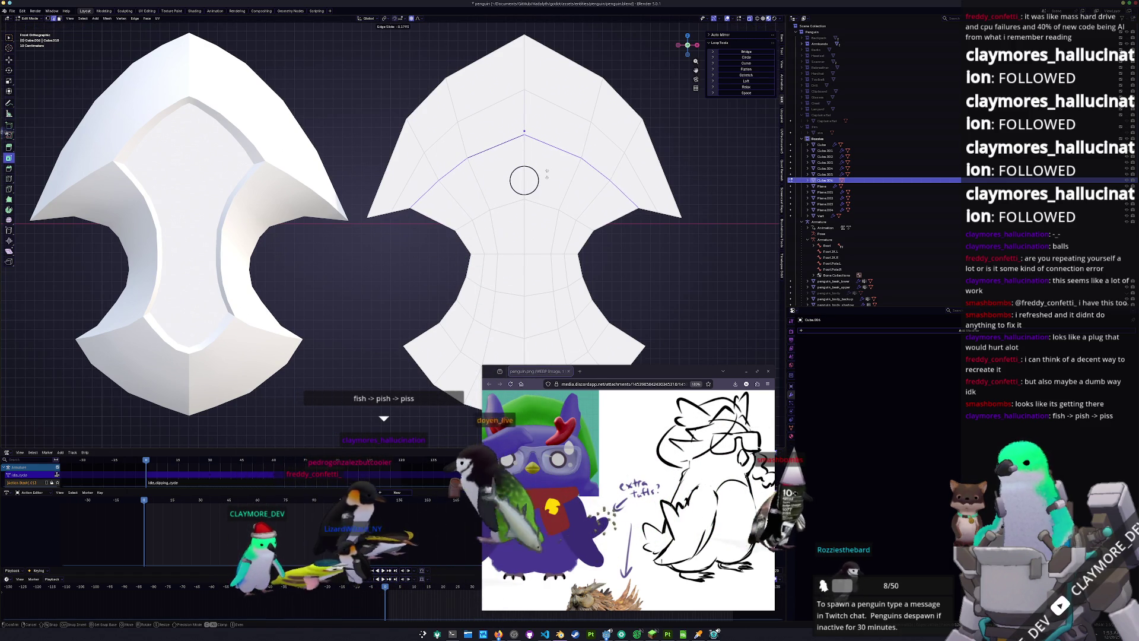
{"action": "left_click", "coordinate": [546, 176]}
{"action": "scroll", "coordinate": [540, 160], "scroll_direction": "down", "scroll_amount": 1}
Cut a vertical loop down the middle and uniformly scale the shield piece
{"action": "key", "text": "ctrl+r"}
{"action": "left_click", "coordinate": [532, 133]}
{"action": "right_click", "coordinate": [532, 132]}
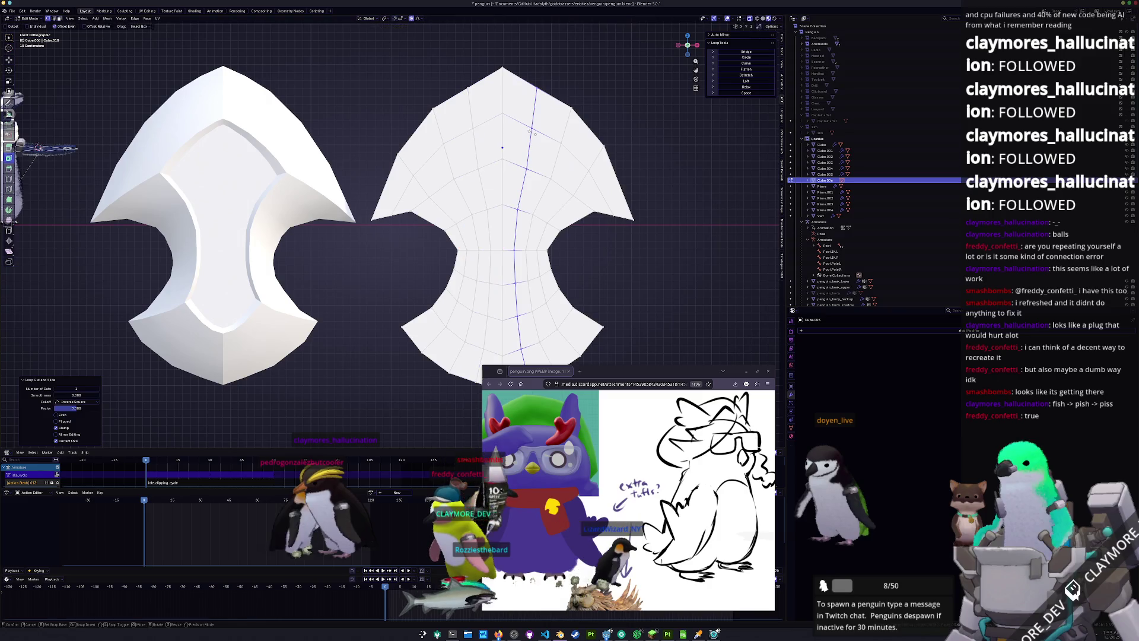
{"action": "key", "text": "ctrl+r"}
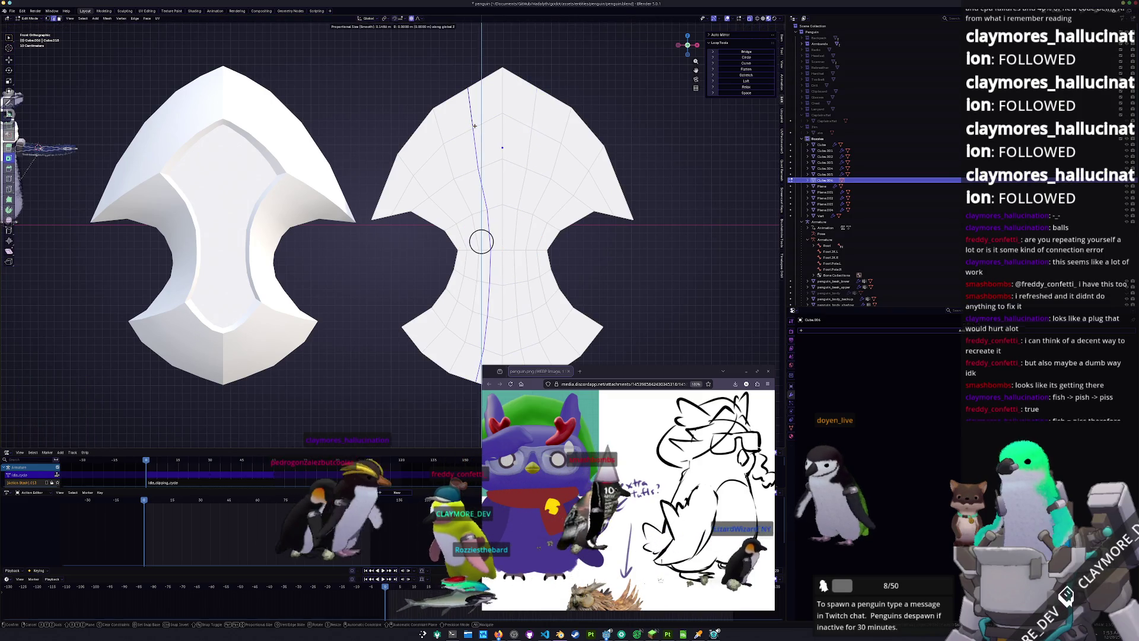
{"action": "key", "text": "s"}
{"action": "key", "text": "z"}
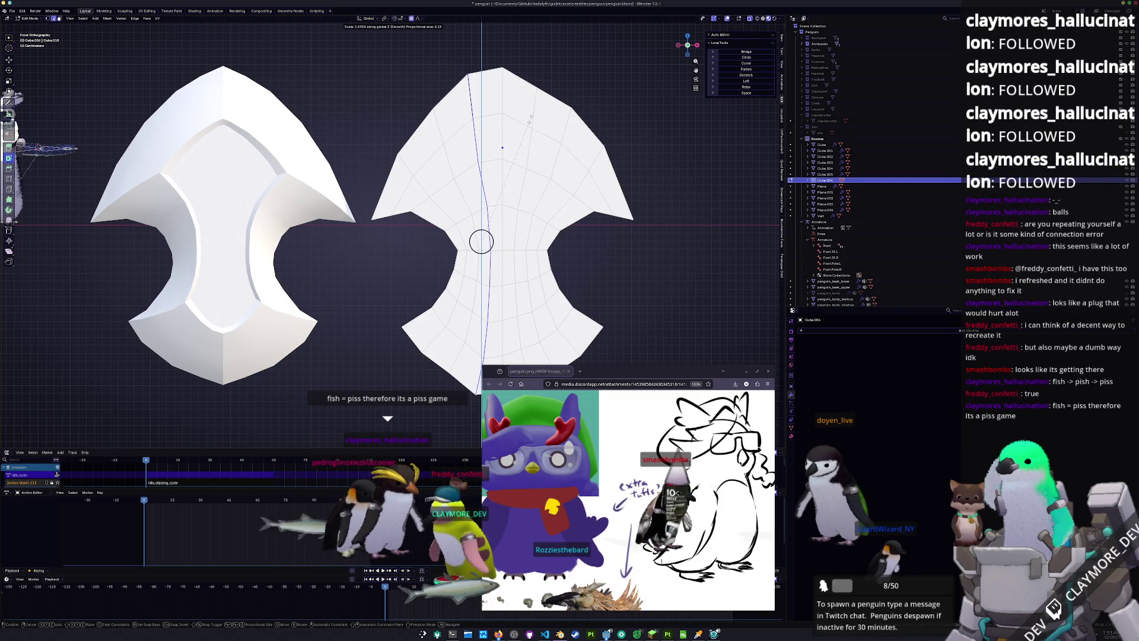
{"action": "key", "text": "Escape"}
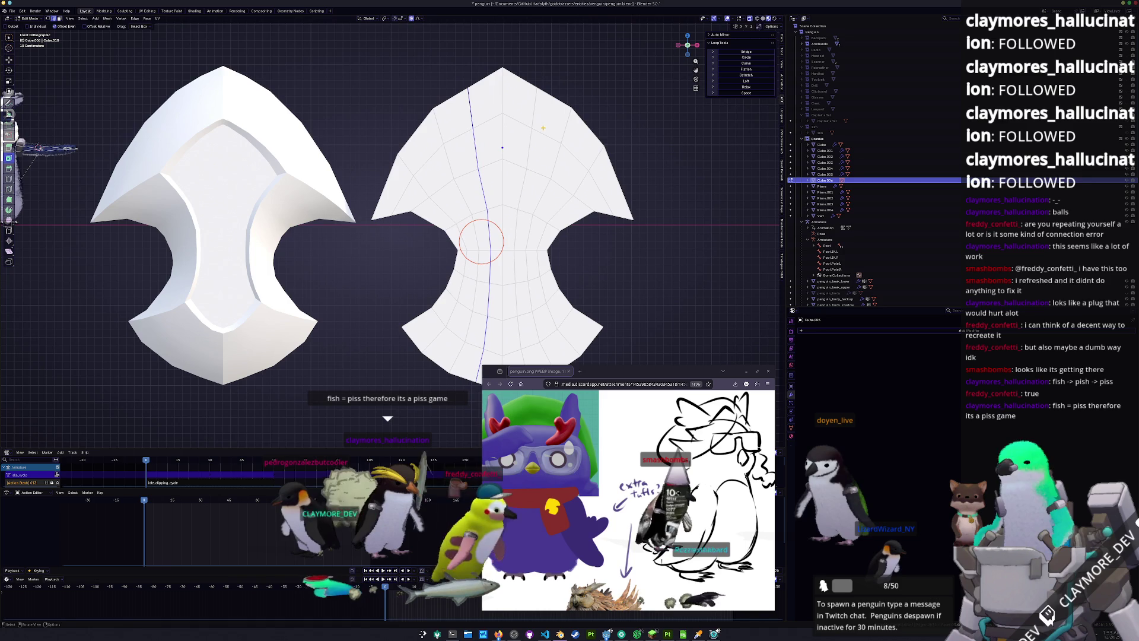
{"action": "key", "text": "s"}
{"action": "left_click", "coordinate": [534, 141]}
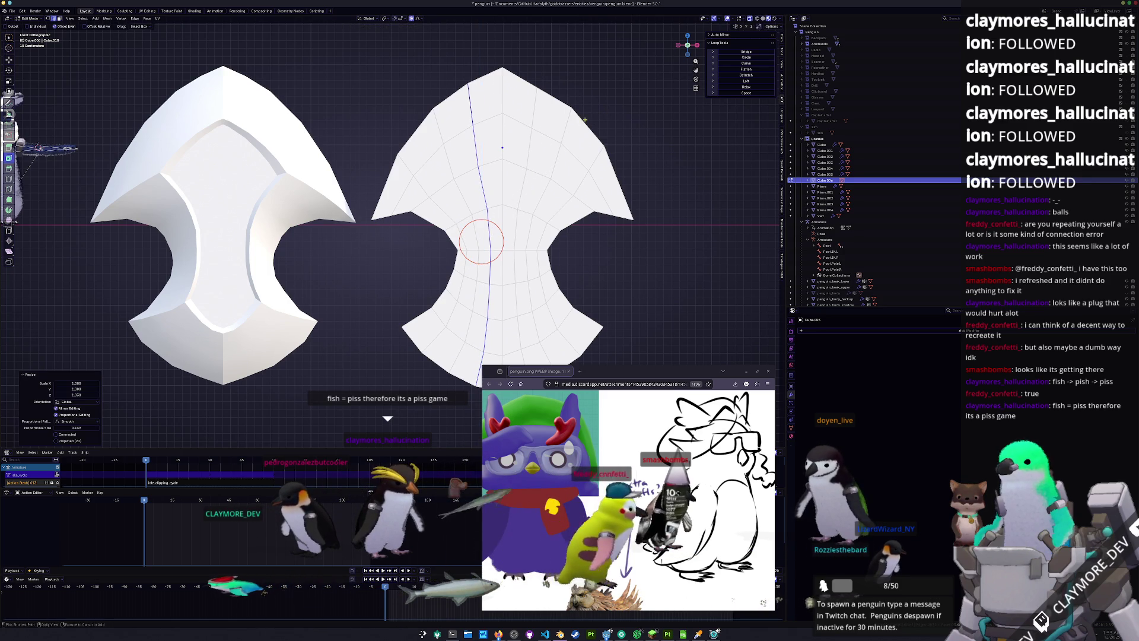
Scale the central vertical loop along Z, undoing a trial vertex deletion first
{"action": "left_click", "coordinate": [523, 241], "text": "alt"}
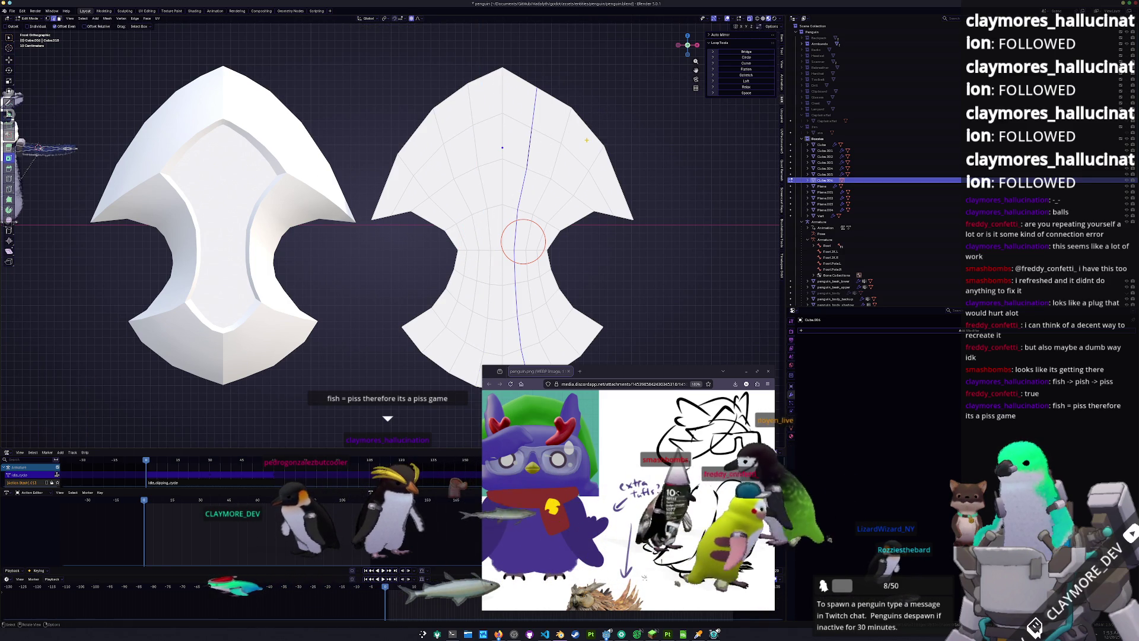
{"action": "key", "text": "x"}
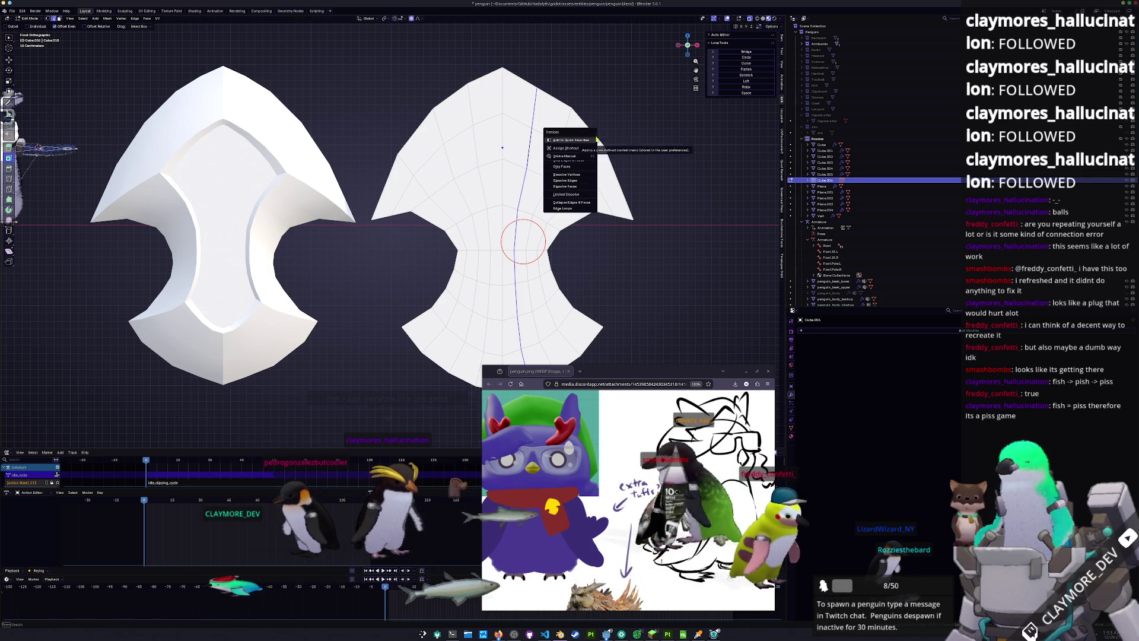
{"action": "key", "text": "Escape"}
{"action": "key", "text": "v"}
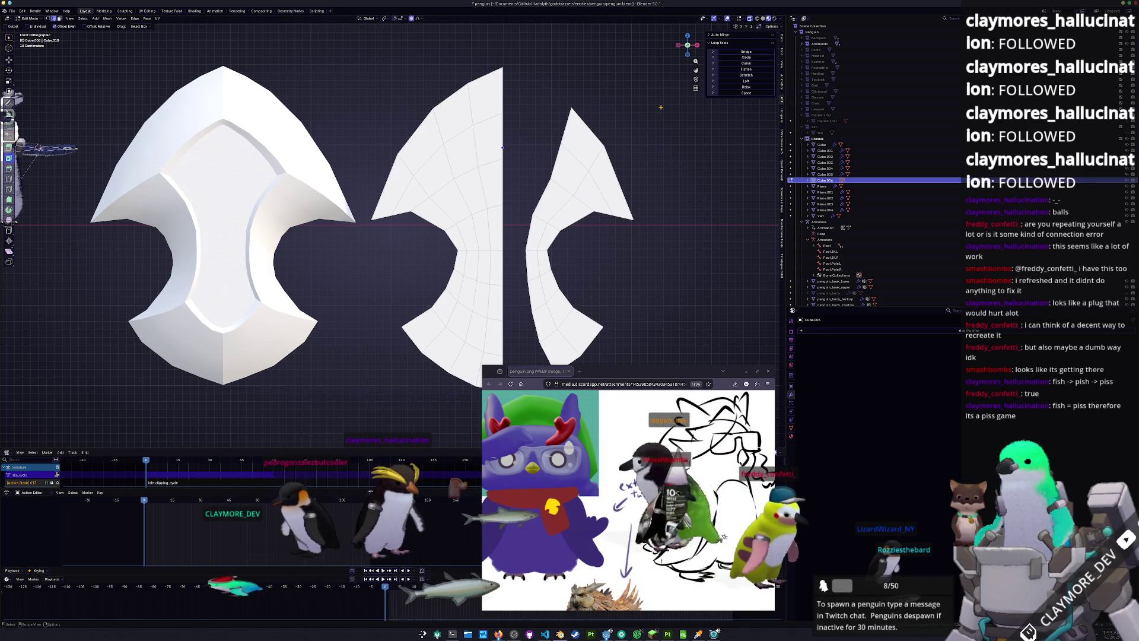
{"action": "key", "text": "ctrl+z"}
{"action": "key", "text": "s"}
{"action": "key", "text": "z"}
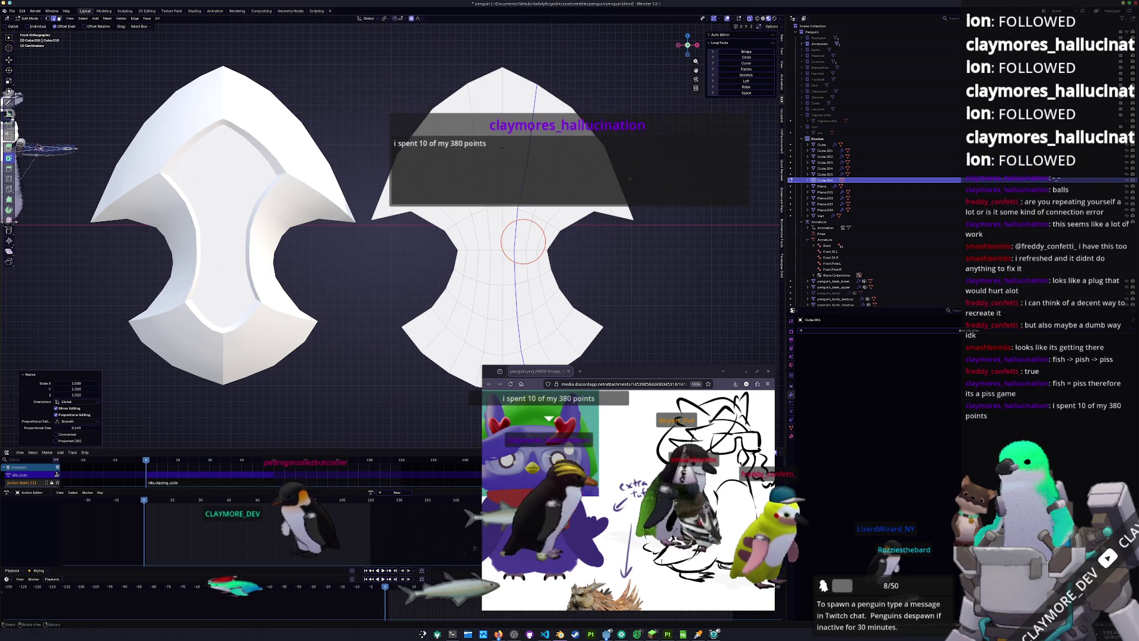
{"action": "left_click", "coordinate": [523, 241]}
{"action": "key", "text": "Tab"}
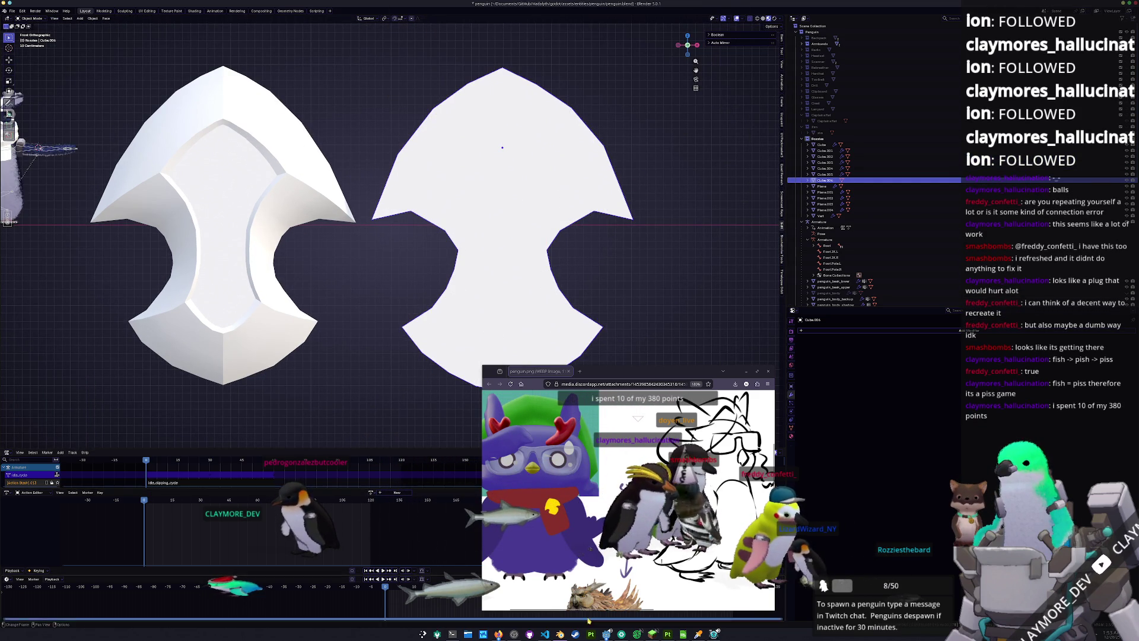
Reshape the top of the right shield piece by moving a top face with proportional editing
{"action": "left_click", "coordinate": [606, 632]}
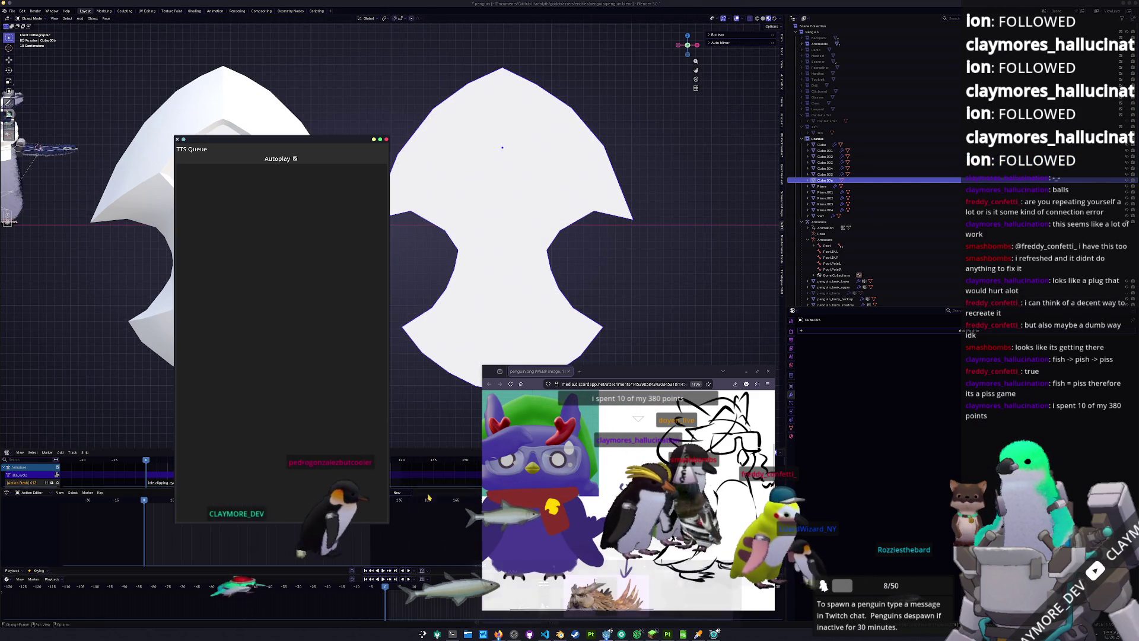
{"action": "left_click", "coordinate": [653, 266]}
{"action": "key", "text": "Tab"}
{"action": "left_click", "coordinate": [509, 139], "text": "shift"}
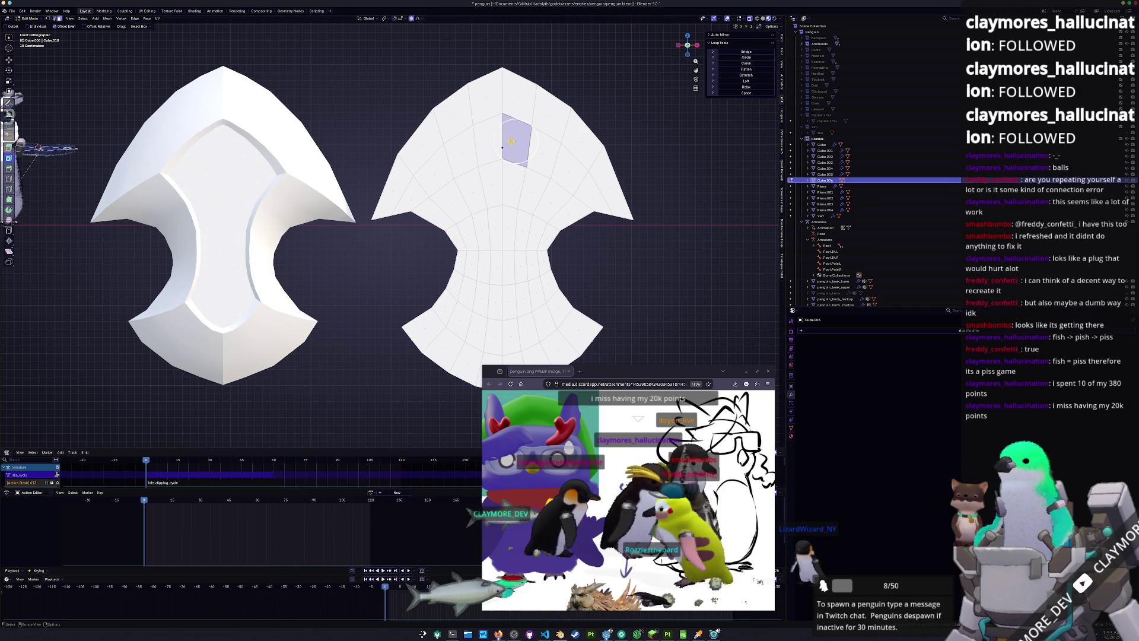
{"action": "left_click_drag", "start_coordinate": [561, 173], "coordinate": [543, 213]}
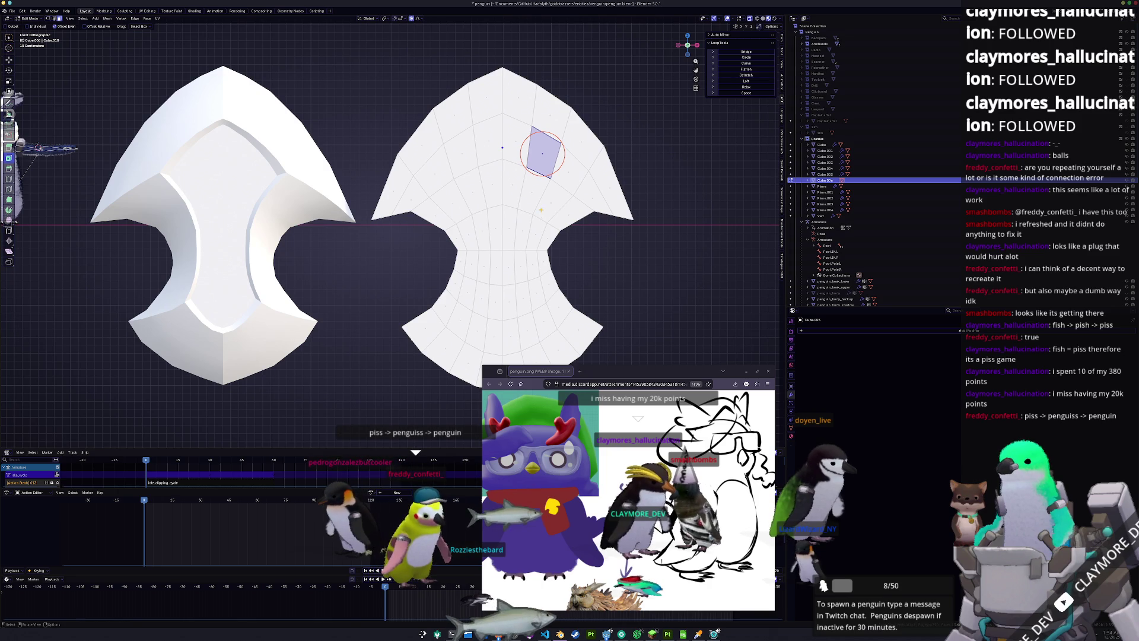
{"action": "left_click_drag", "start_coordinate": [542, 153], "coordinate": [529, 148]}
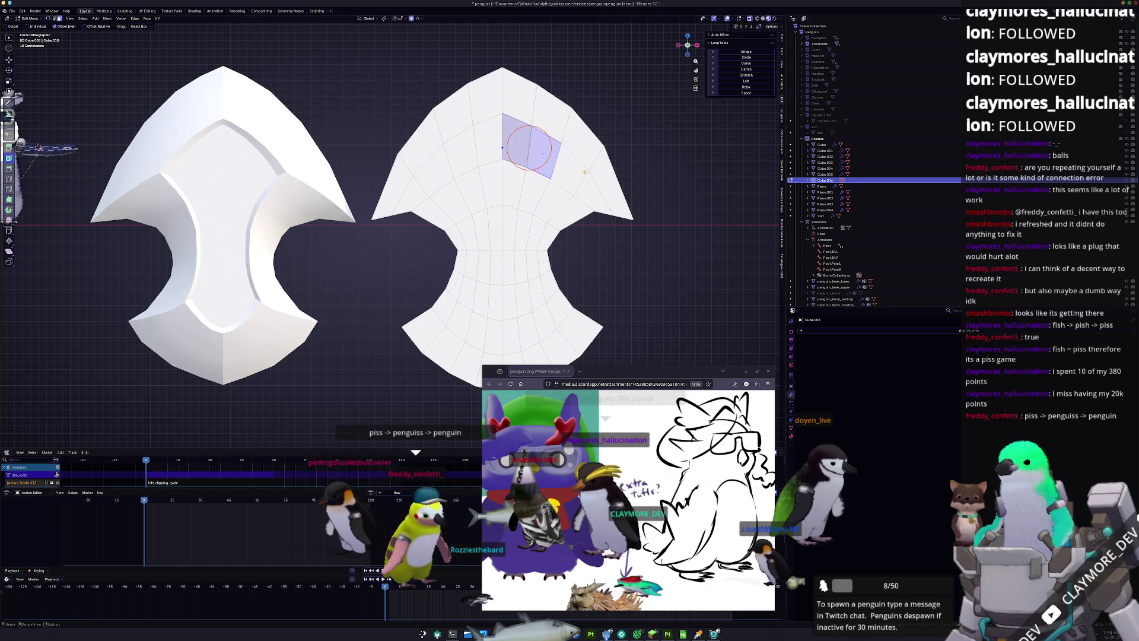
{"action": "left_click_drag", "start_coordinate": [556, 174], "coordinate": [586, 176]}
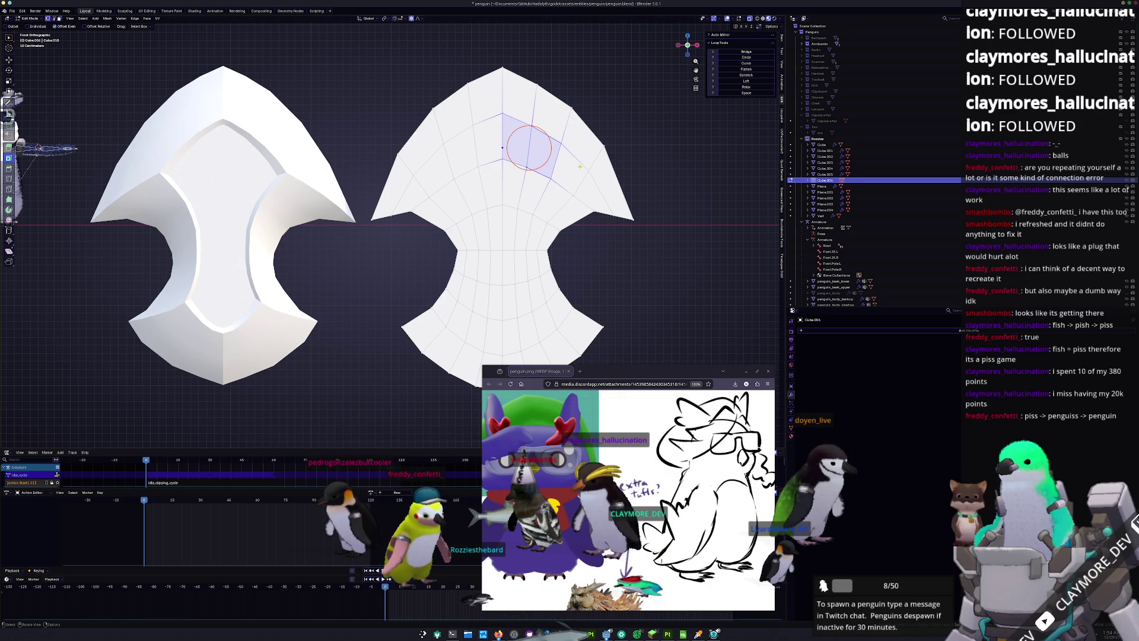
Add a new vertical edge loop to the shield piece and exit Edit Mode
{"action": "key", "text": "ctrl+r"}
{"action": "left_click", "coordinate": [553, 248]}
{"action": "key", "text": "ctrl+r"}
{"action": "left_click", "coordinate": [426, 158]}
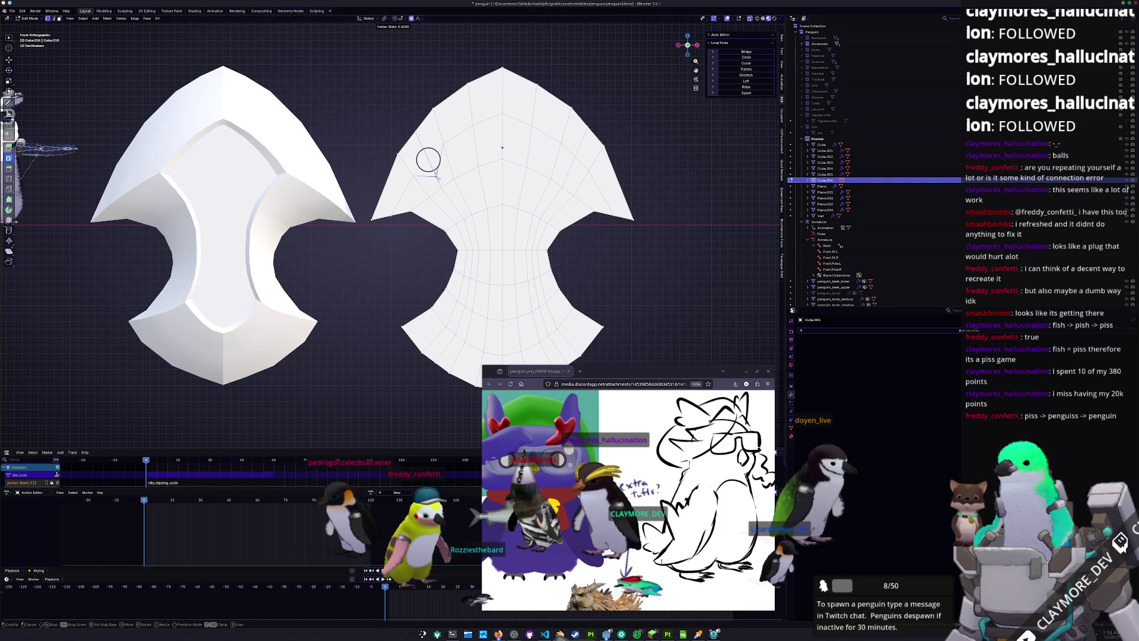
{"action": "left_click", "coordinate": [436, 175]}
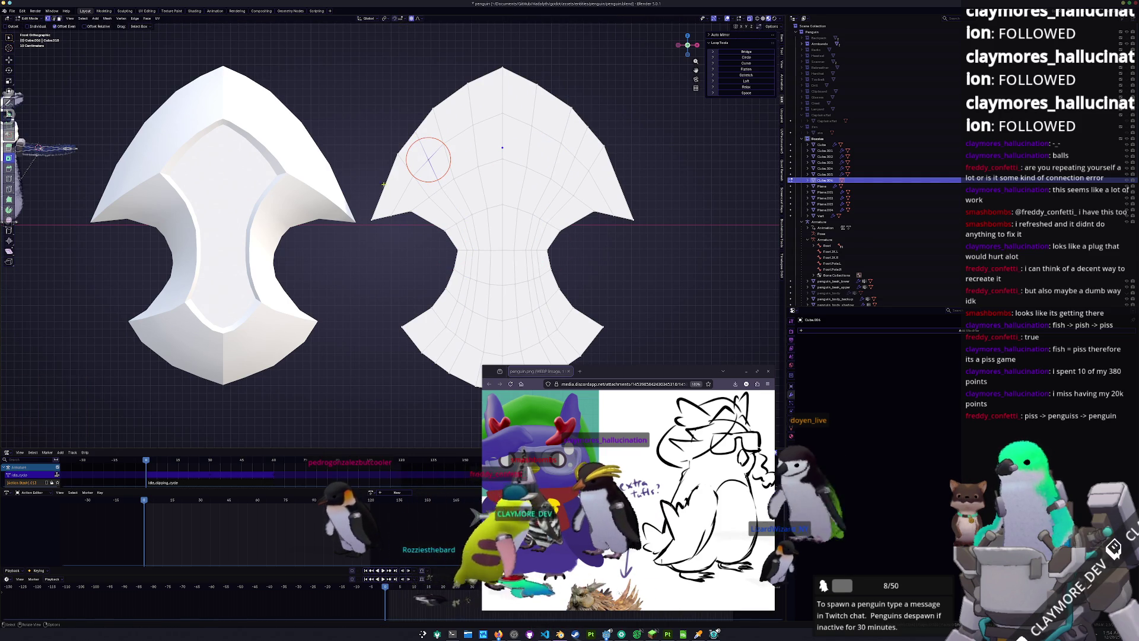
{"action": "key", "text": "Tab"}
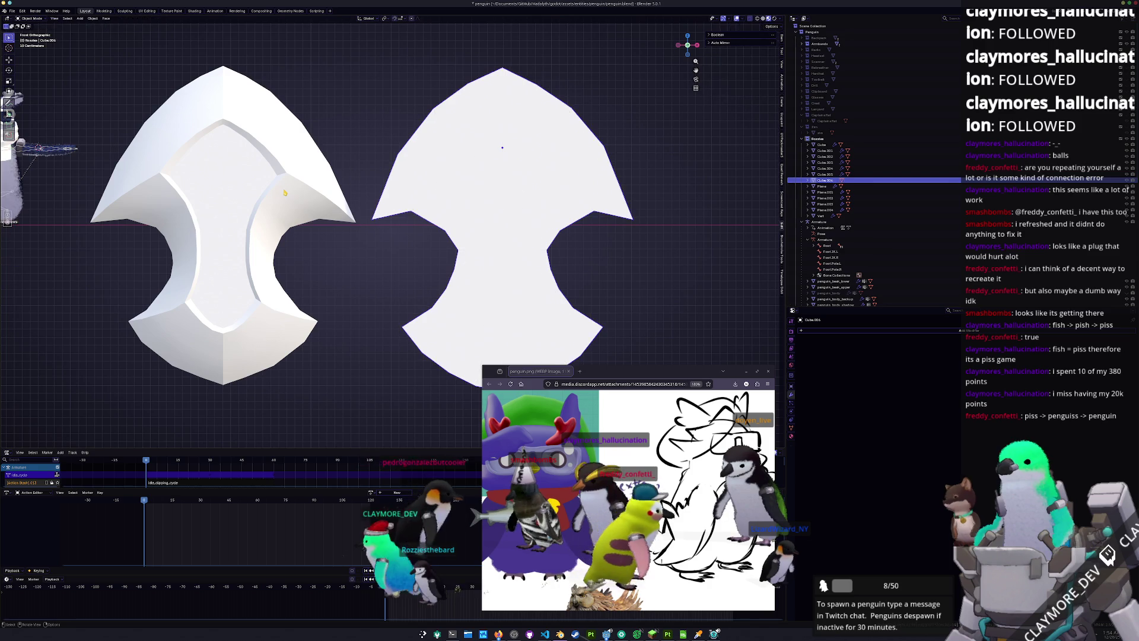
{"action": "left_click", "coordinate": [285, 189]}
{"action": "key", "text": "Tab"}
{"action": "scroll", "coordinate": [281, 193], "scroll_direction": "up", "scroll_amount": 1}
{"action": "key", "text": "3"}
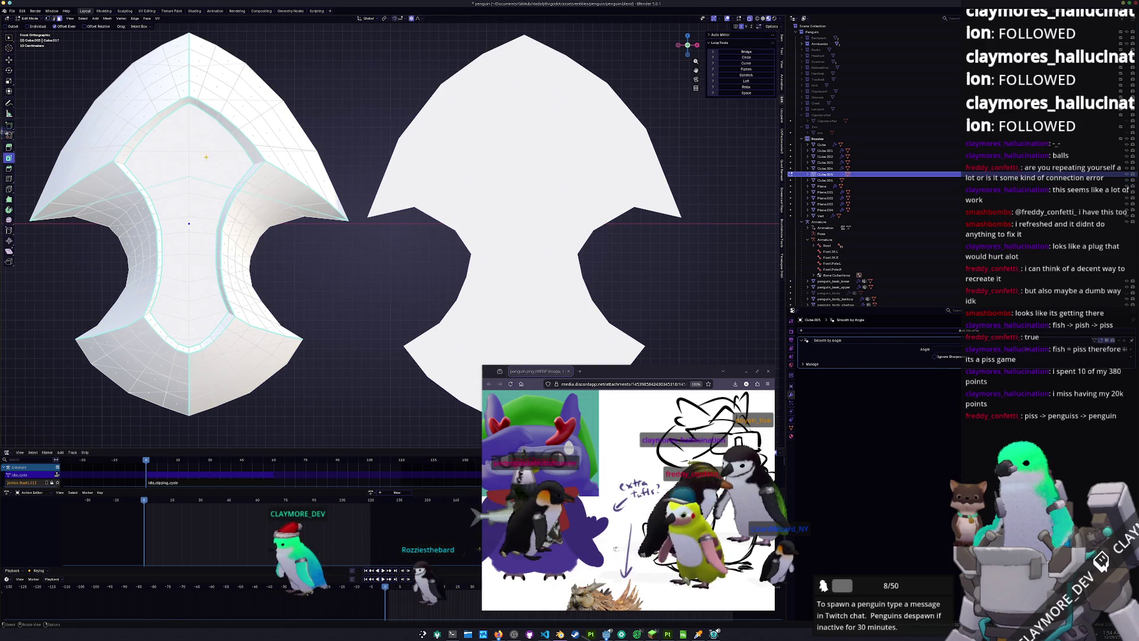
{"action": "left_click", "coordinate": [190, 229]}
{"action": "middle_click_drag", "start_coordinate": [189, 229], "coordinate": [252, 226], "text": "shift"}
{"action": "scroll", "coordinate": [252, 227], "scroll_direction": "down", "scroll_amount": 1}
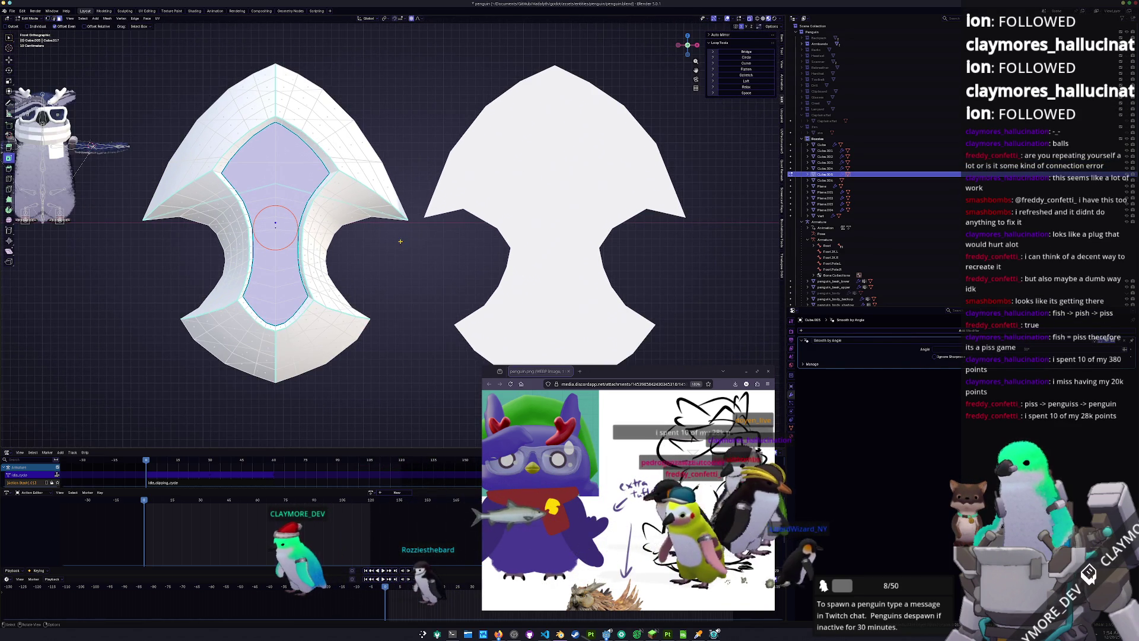
{"action": "key", "text": "Tab"}
{"action": "left_click", "coordinate": [589, 256]}
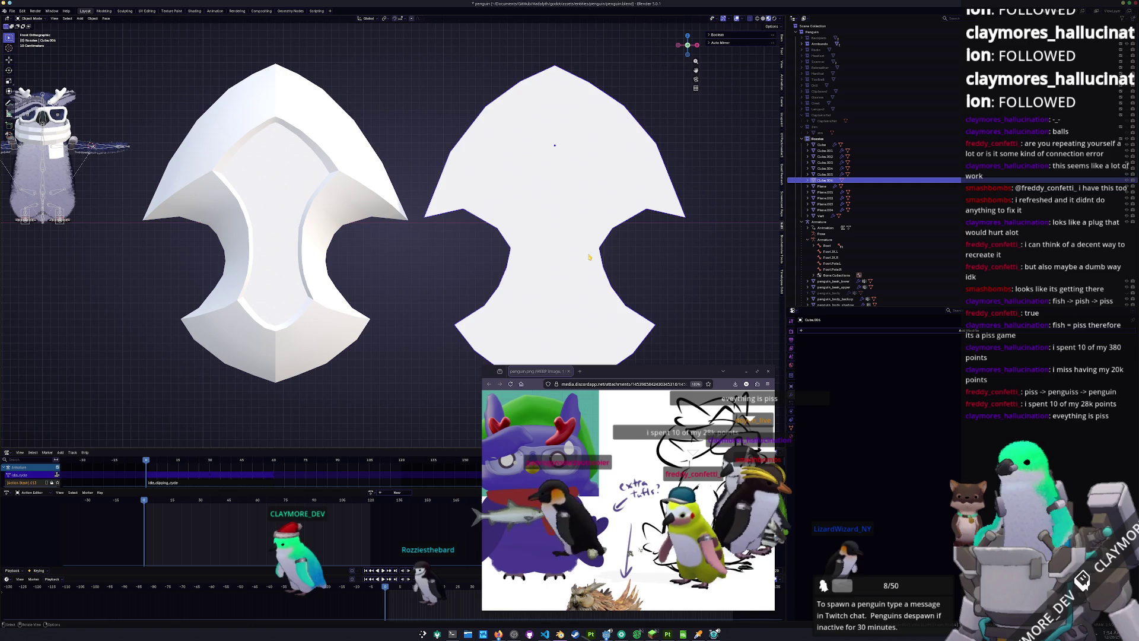
{"action": "key", "text": "Tab"}
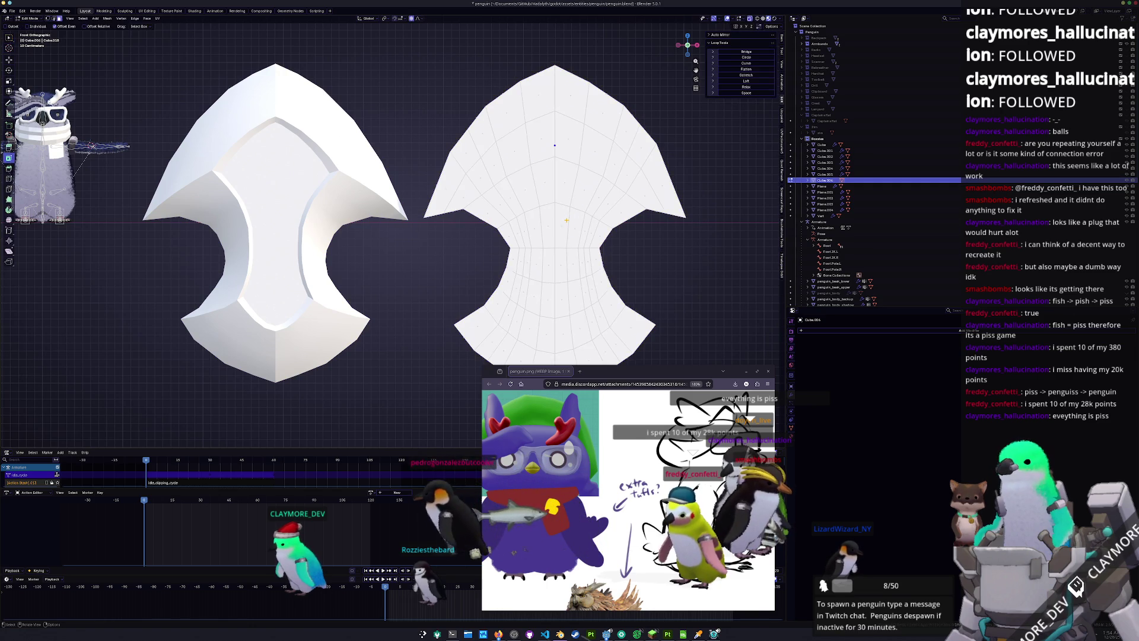
{"action": "scroll", "coordinate": [512, 219], "scroll_direction": "up", "scroll_amount": 1}
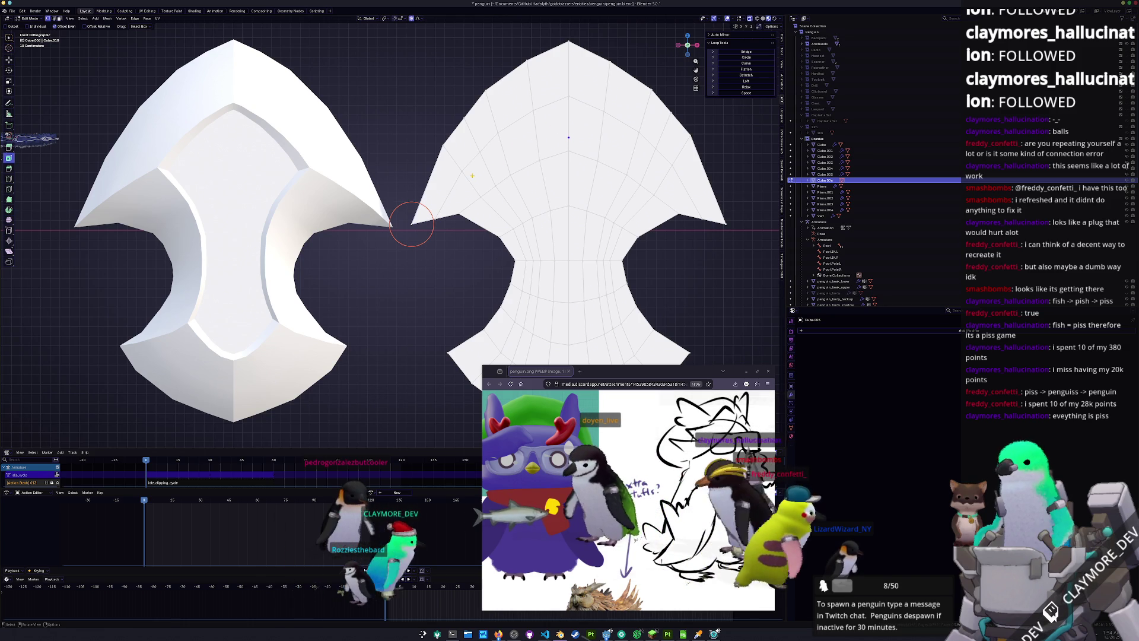
{"action": "key", "text": "k"}
{"action": "left_click", "coordinate": [427, 218]}
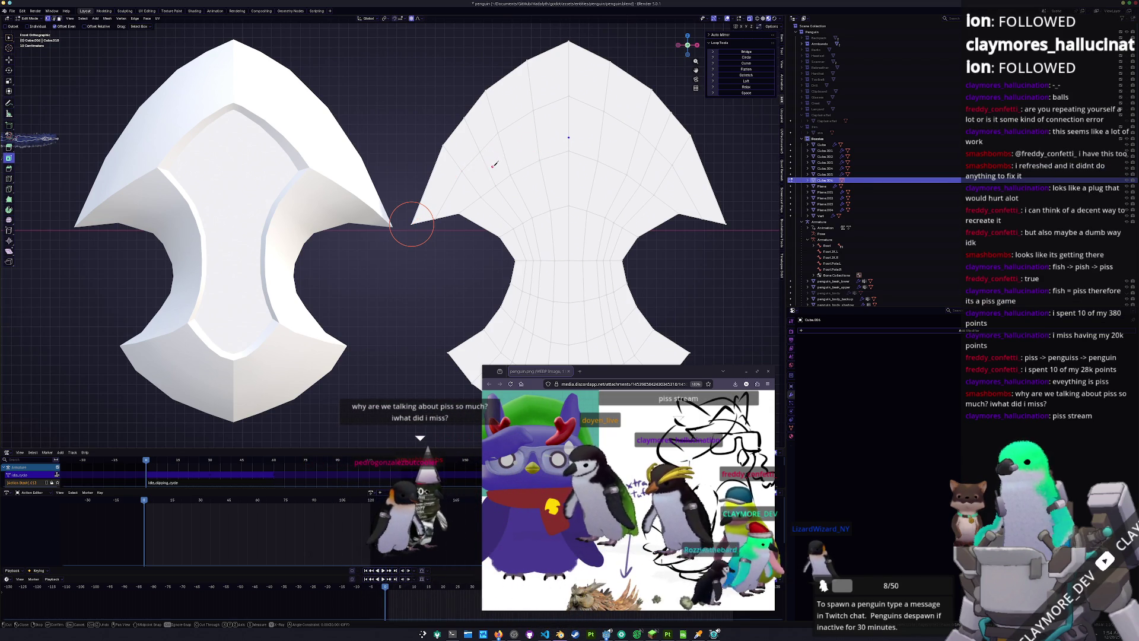
{"action": "scroll", "coordinate": [495, 164], "scroll_direction": "down", "scroll_amount": 3}
{"action": "scroll", "coordinate": [446, 262], "scroll_direction": "up", "scroll_amount": 1}
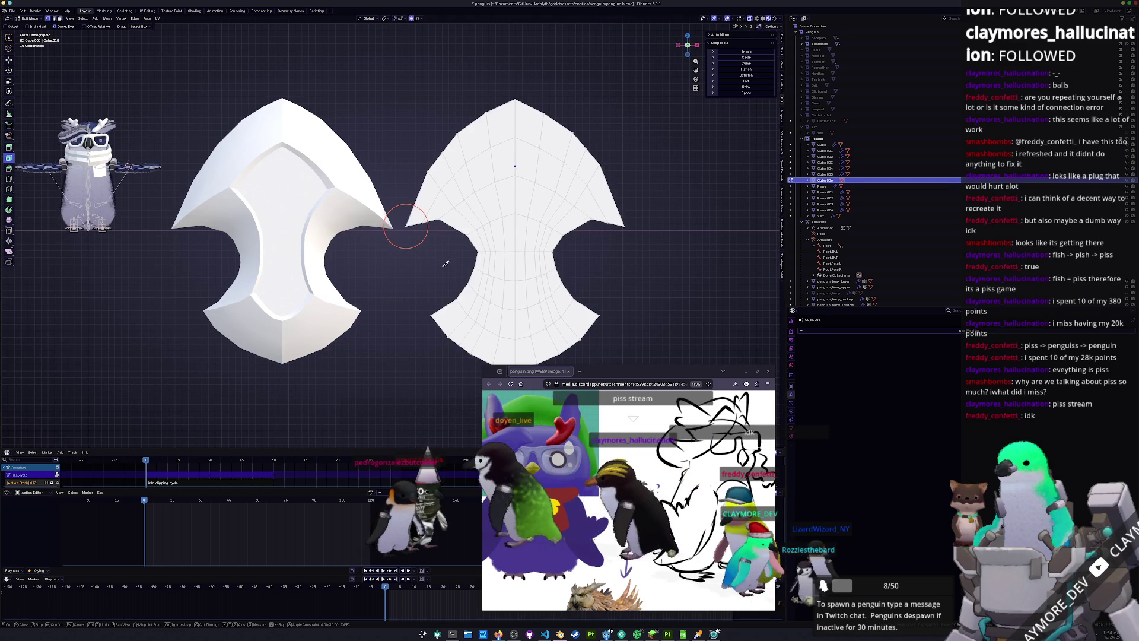
{"action": "key", "text": "Escape"}
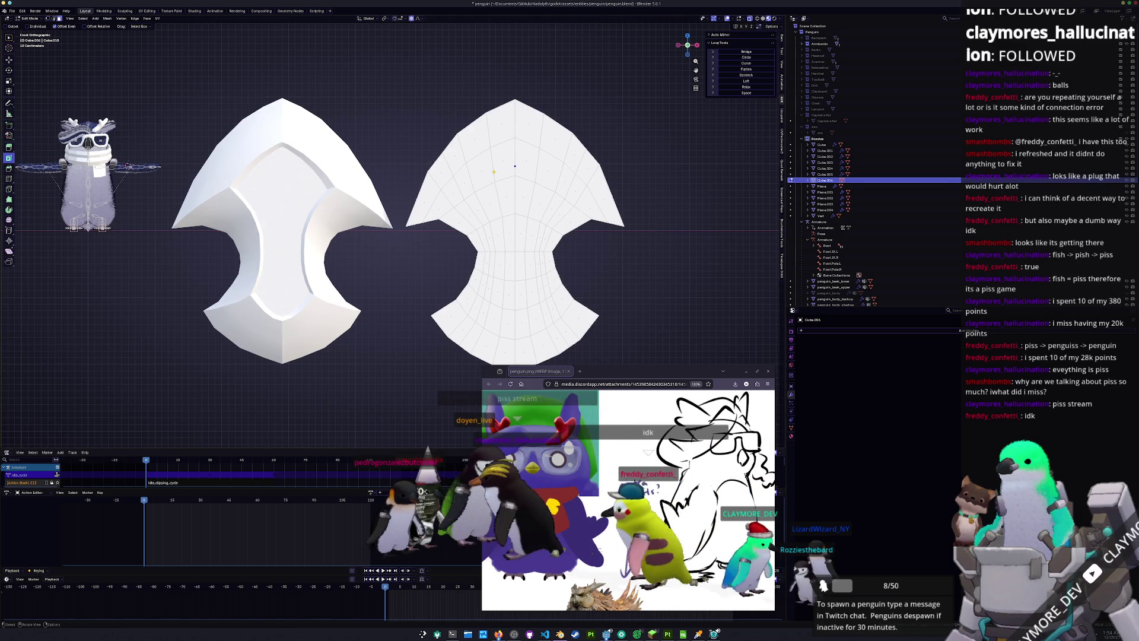
{"action": "left_click", "coordinate": [483, 174]}
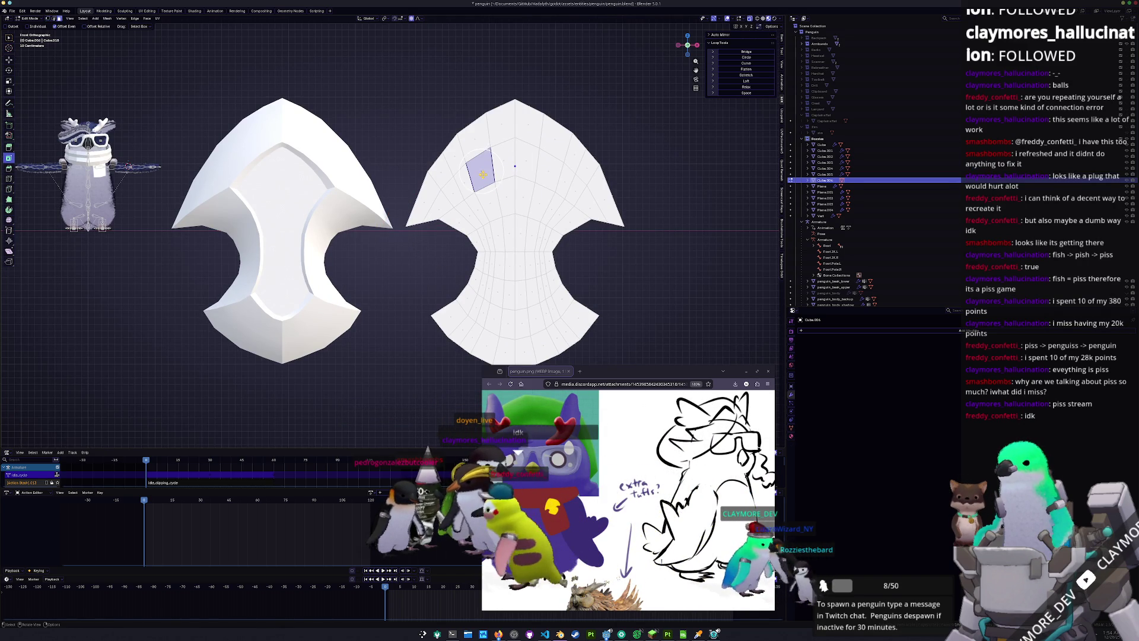
{"action": "key", "text": "Tab"}
{"action": "left_click", "coordinate": [335, 260]}
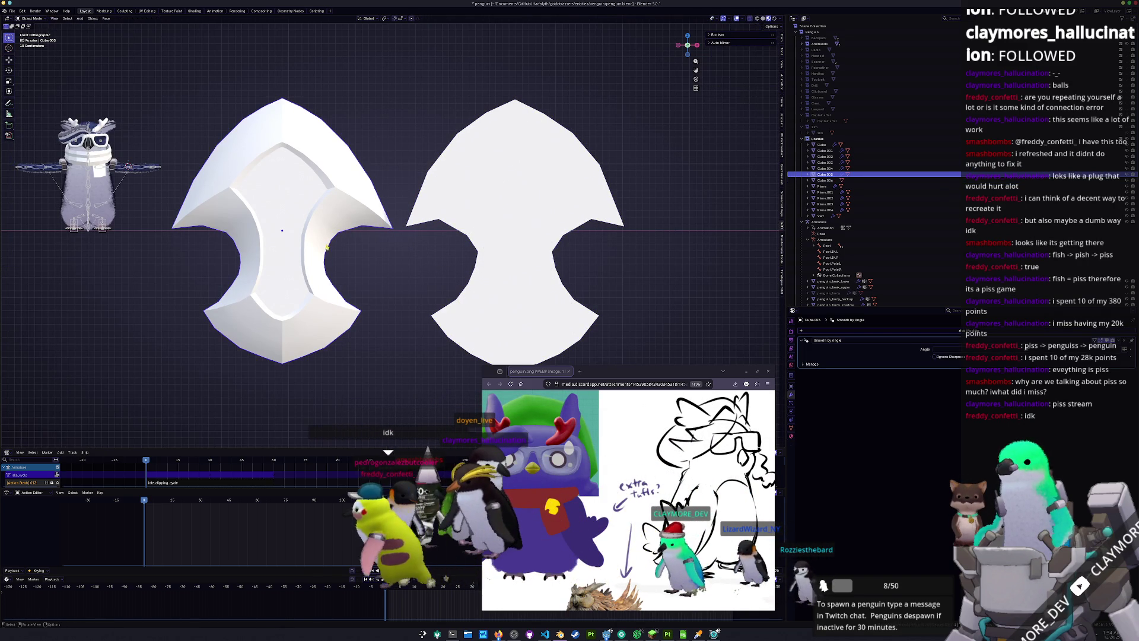
{"action": "key", "text": "Tab"}
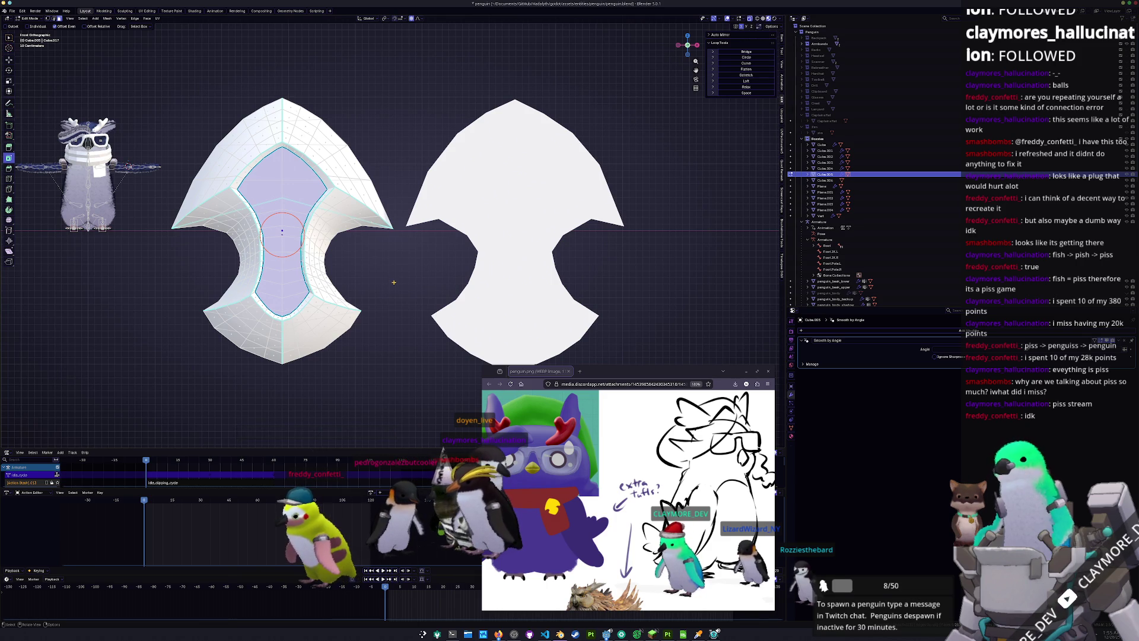
{"action": "scroll", "coordinate": [393, 282], "scroll_direction": "up", "scroll_amount": 2}
{"action": "mouse_move", "coordinate": [305, 297]}
{"action": "middle_mouse_down"}
{"action": "mouse_move", "coordinate": [331, 269]}
{"action": "mouse_move", "coordinate": [255, 286]}
{"action": "mouse_move", "coordinate": [458, 144]}
{"action": "middle_mouse_up"}
{"action": "scroll", "coordinate": [458, 144], "scroll_direction": "down", "scroll_amount": 2}
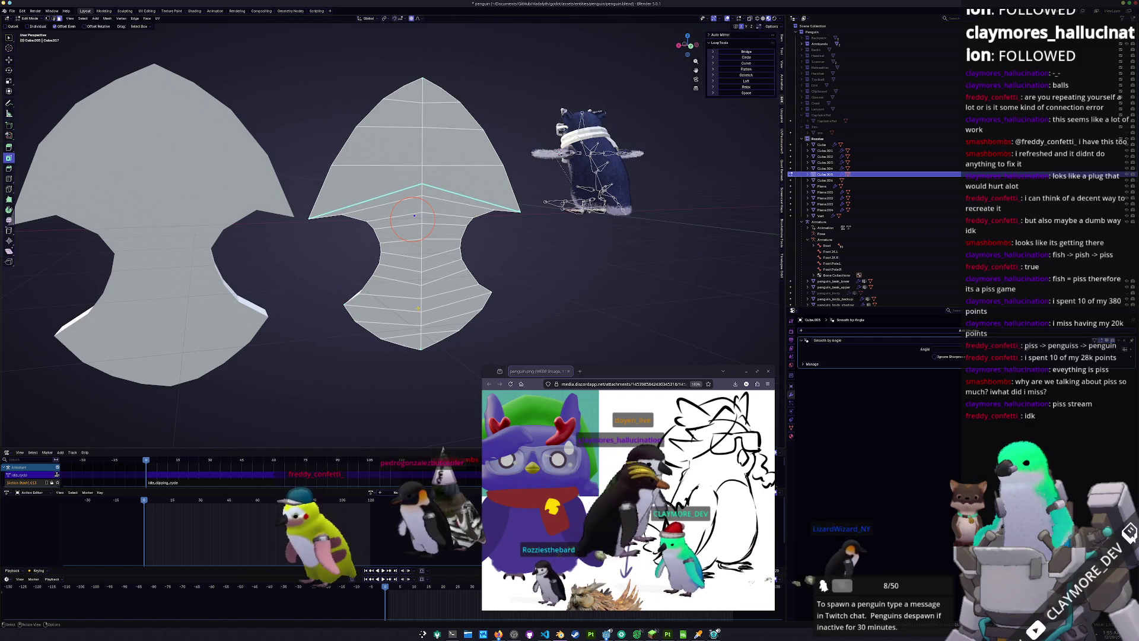
{"action": "mouse_move", "coordinate": [402, 309]}
{"action": "middle_mouse_down"}
{"action": "mouse_move", "coordinate": [437, 306]}
{"action": "mouse_move", "coordinate": [423, 282]}
{"action": "middle_mouse_up"}
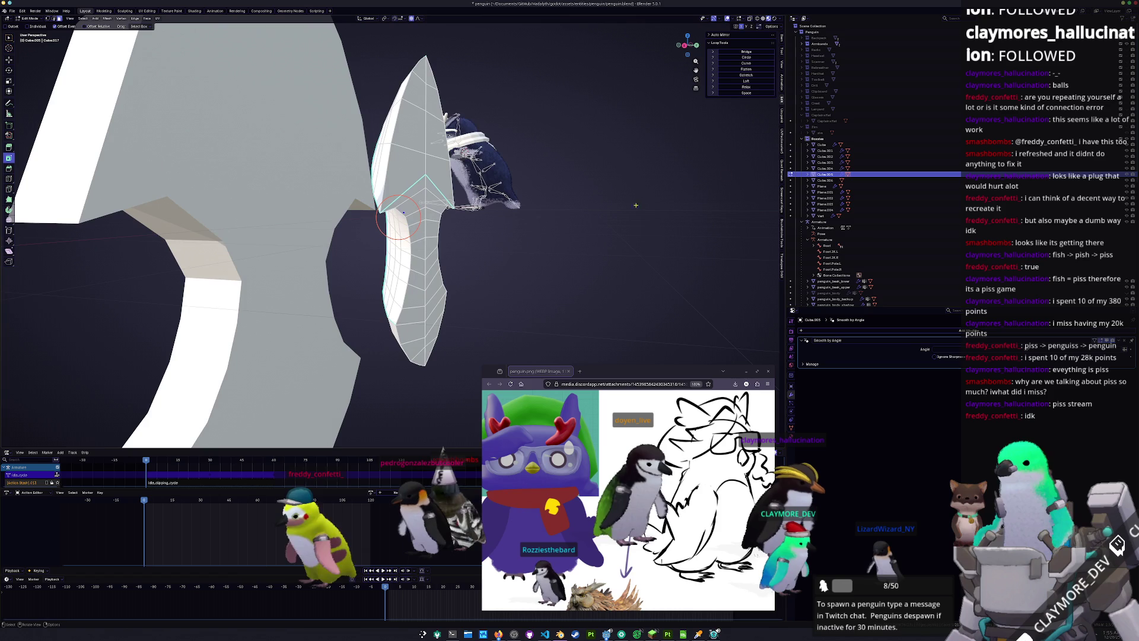
{"action": "middle_click_drag", "start_coordinate": [404, 212], "coordinate": [416, 226]}
{"action": "key", "text": "Tab"}
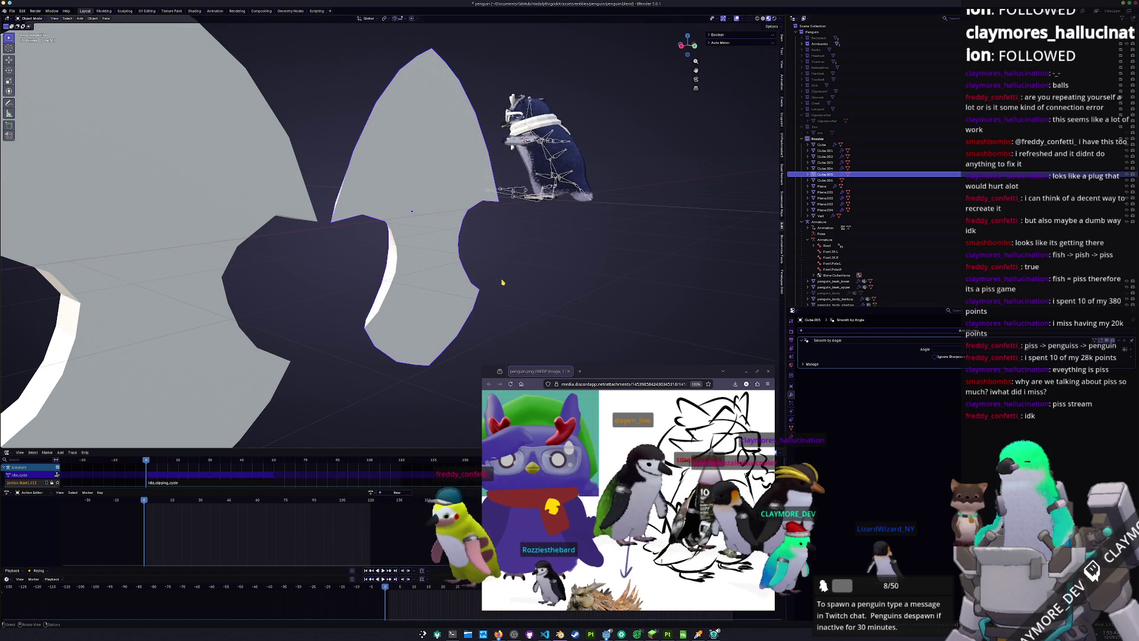
{"action": "mouse_move", "coordinate": [490, 278]}
{"action": "middle_mouse_down"}
{"action": "mouse_move", "coordinate": [380, 271]}
{"action": "mouse_move", "coordinate": [407, 292]}
{"action": "mouse_move", "coordinate": [427, 284]}
{"action": "middle_mouse_up"}
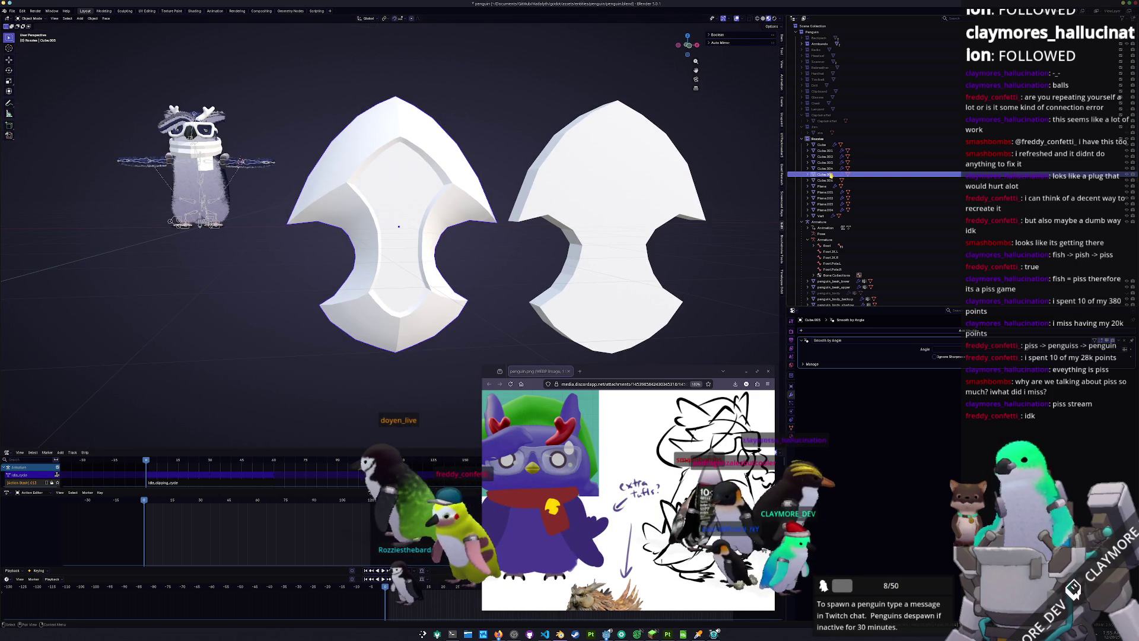
Orbit around the shield pieces and switch mesh editing to the right piece
{"action": "mouse_move", "coordinate": [553, 244]}
{"action": "middle_mouse_down"}
{"action": "mouse_move", "coordinate": [415, 300]}
{"action": "mouse_move", "coordinate": [500, 227]}
{"action": "mouse_move", "coordinate": [472, 245]}
{"action": "middle_mouse_up"}
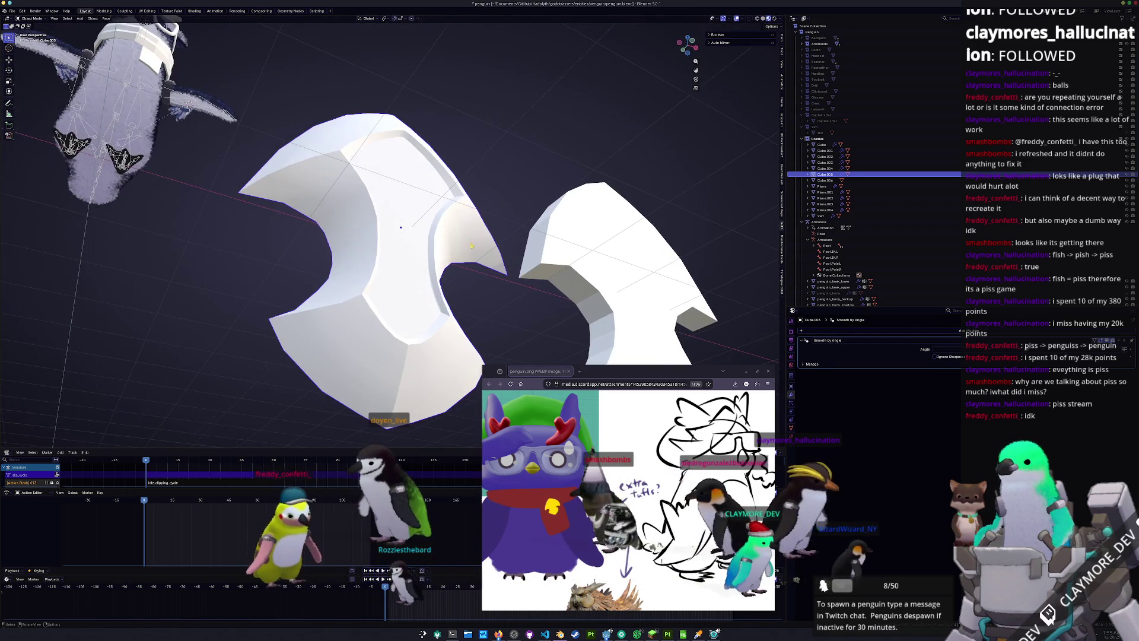
{"action": "mouse_move", "coordinate": [376, 327]}
{"action": "middle_mouse_down"}
{"action": "mouse_move", "coordinate": [389, 316]}
{"action": "mouse_move", "coordinate": [404, 331]}
{"action": "mouse_move", "coordinate": [480, 145]}
{"action": "mouse_move", "coordinate": [486, 200]}
{"action": "mouse_move", "coordinate": [499, 204]}
{"action": "middle_mouse_up"}
{"action": "key", "text": "Tab"}
{"action": "key", "text": "Tab"}
{"action": "left_click", "coordinate": [563, 212]}
{"action": "key", "text": "Tab"}
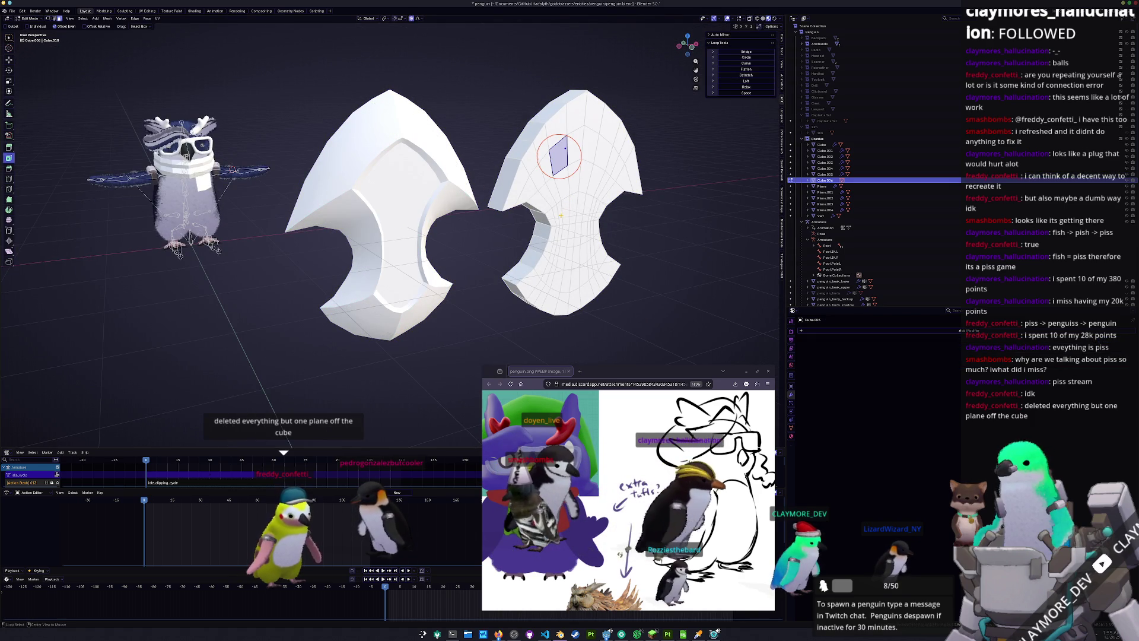
View both shield meshes from the back in ortho, edit them together with X-ray off, and orbit
{"action": "key", "text": "KP_1"}
{"action": "key", "text": "ctrl+KP_1"}
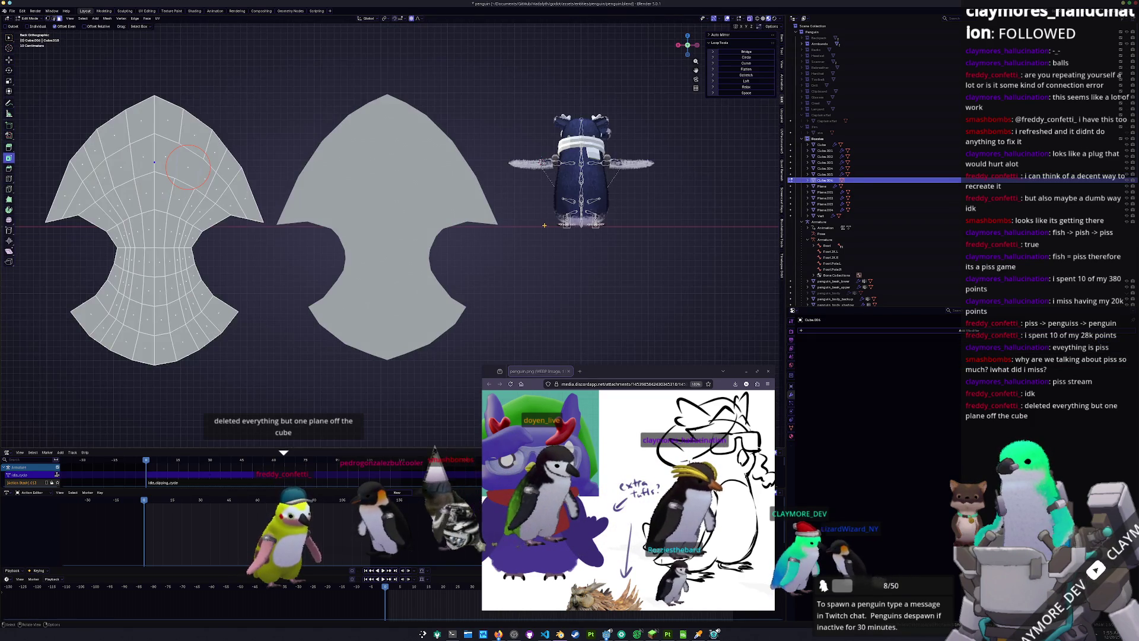
{"action": "key", "text": "Tab"}
{"action": "left_click", "coordinate": [368, 229], "text": "shift"}
{"action": "key", "text": "Tab"}
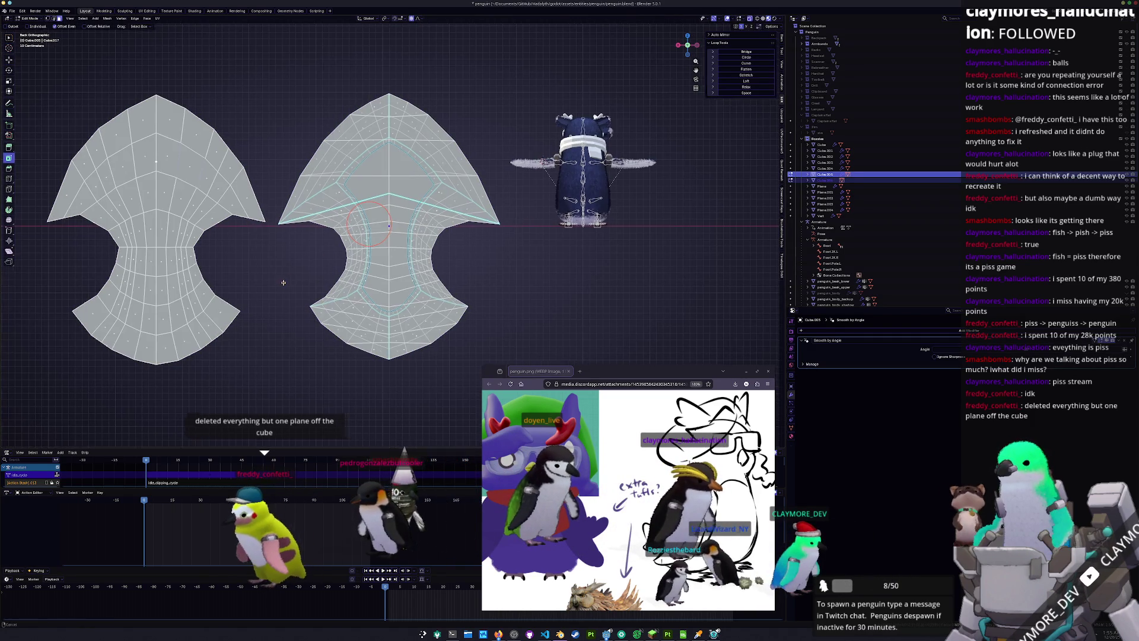
{"action": "middle_click_drag", "start_coordinate": [368, 229], "coordinate": [430, 212], "text": "shift"}
{"action": "key", "text": "alt+z"}
{"action": "scroll", "coordinate": [325, 271], "scroll_direction": "up", "scroll_amount": 1}
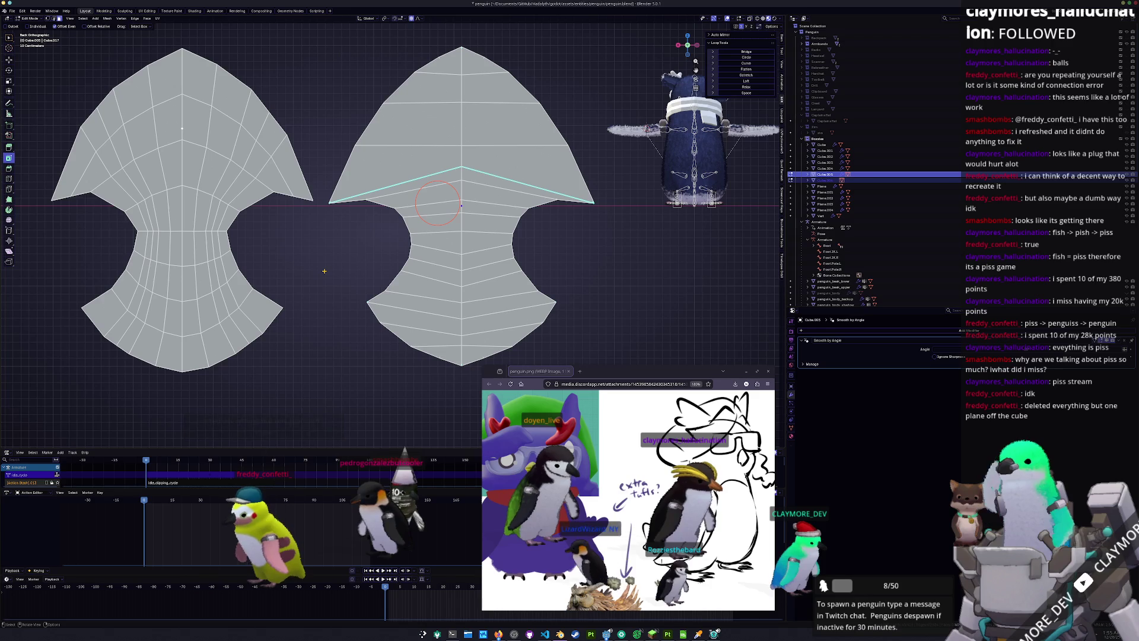
{"action": "scroll", "coordinate": [411, 210], "scroll_direction": "down", "scroll_amount": 1}
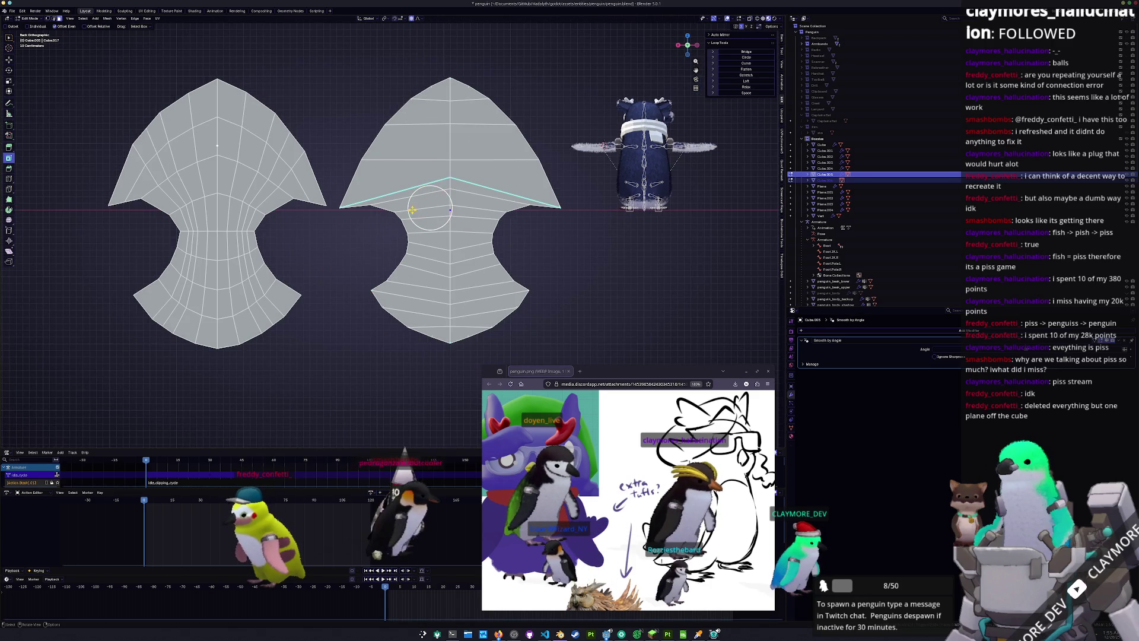
{"action": "mouse_move", "coordinate": [325, 259]}
{"action": "middle_mouse_down"}
{"action": "mouse_move", "coordinate": [442, 219]}
{"action": "mouse_move", "coordinate": [415, 206]}
{"action": "mouse_move", "coordinate": [410, 182]}
{"action": "mouse_move", "coordinate": [470, 215]}
{"action": "mouse_move", "coordinate": [438, 220]}
{"action": "middle_mouse_up"}
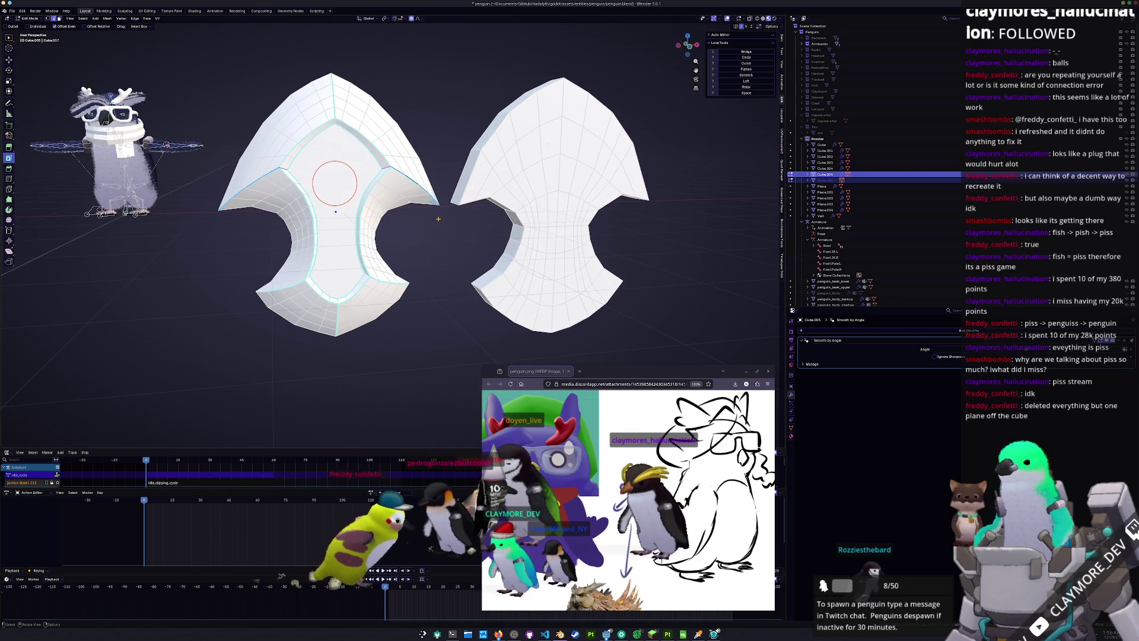
Delete the spare right shield copy and scale the remaining shield to about 0.195 in front view
{"action": "key", "text": "Tab"}
{"action": "left_click", "coordinate": [552, 232]}
{"action": "key", "text": "Delete"}
{"action": "left_click", "coordinate": [372, 234]}
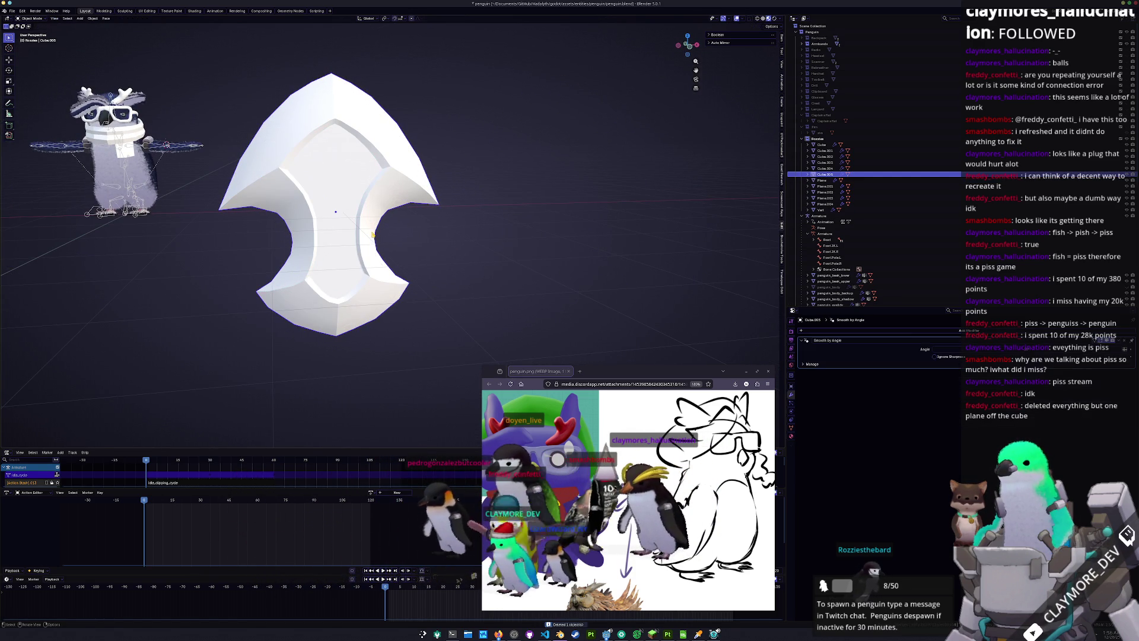
{"action": "key", "text": "KP_1"}
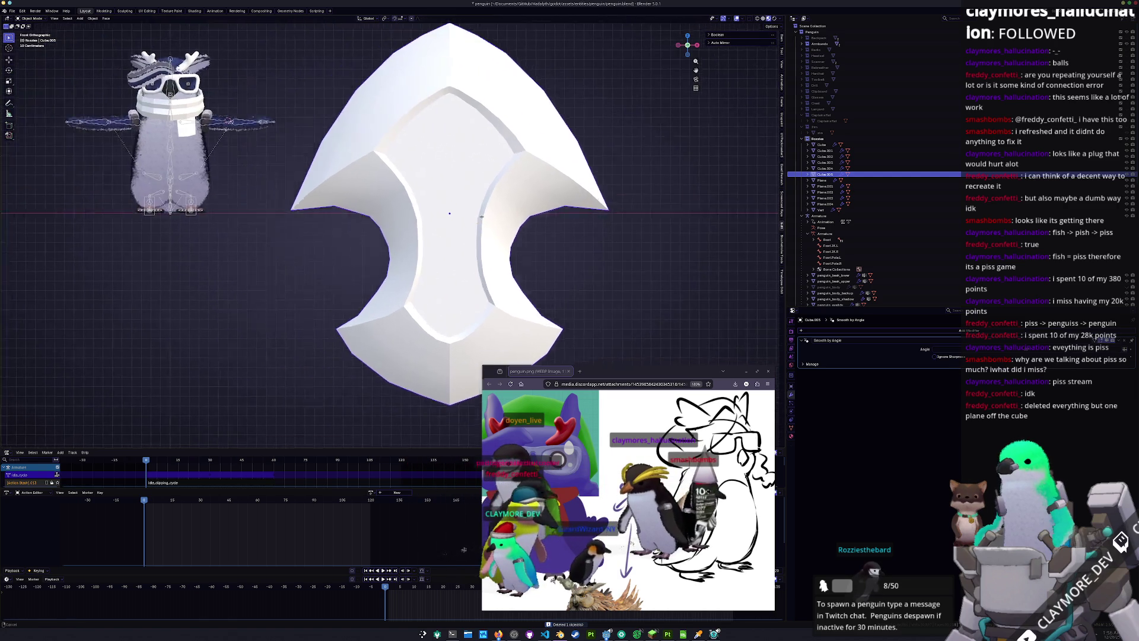
{"action": "key", "text": "s"}
{"action": "left_click", "coordinate": [554, 243]}
Move the shield onto the penguin's chest, check it from the side, and shrink it further
{"action": "key", "text": "g"}
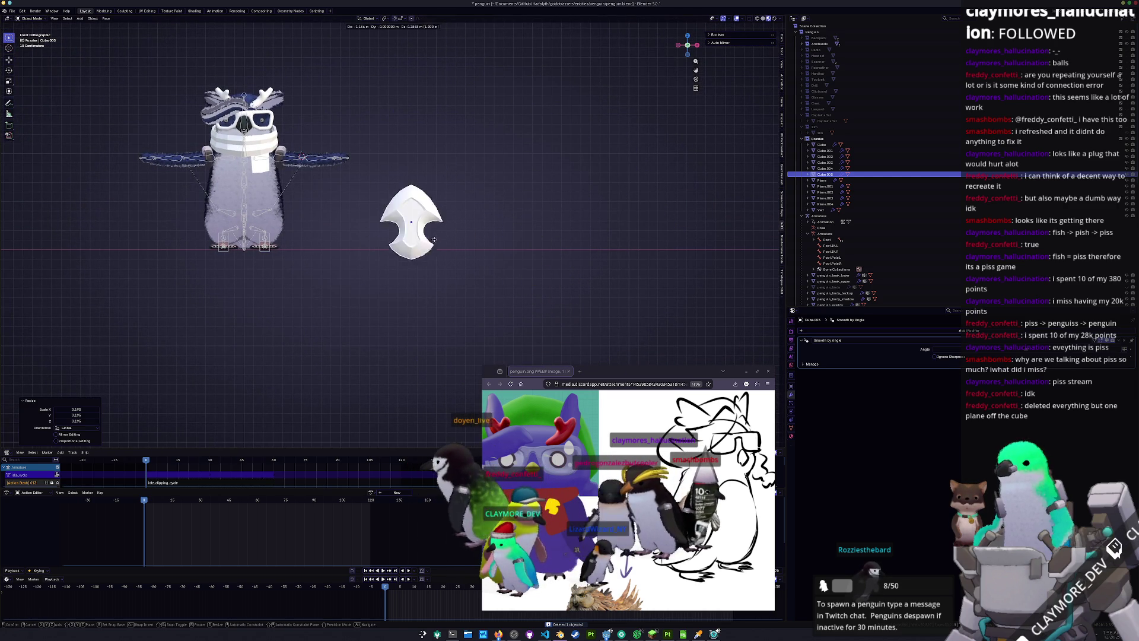
{"action": "left_click", "coordinate": [285, 176]}
{"action": "key", "text": "KP_3"}
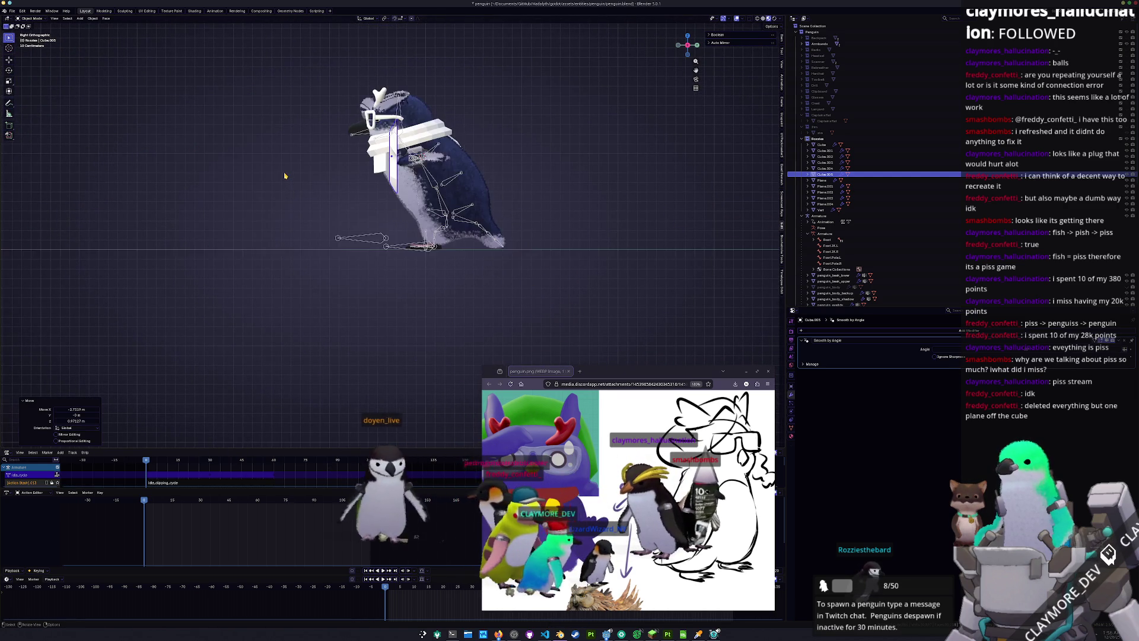
{"action": "scroll", "coordinate": [285, 176], "scroll_direction": "up", "scroll_amount": 3}
{"action": "key", "text": "g"}
{"action": "left_click", "coordinate": [434, 166]}
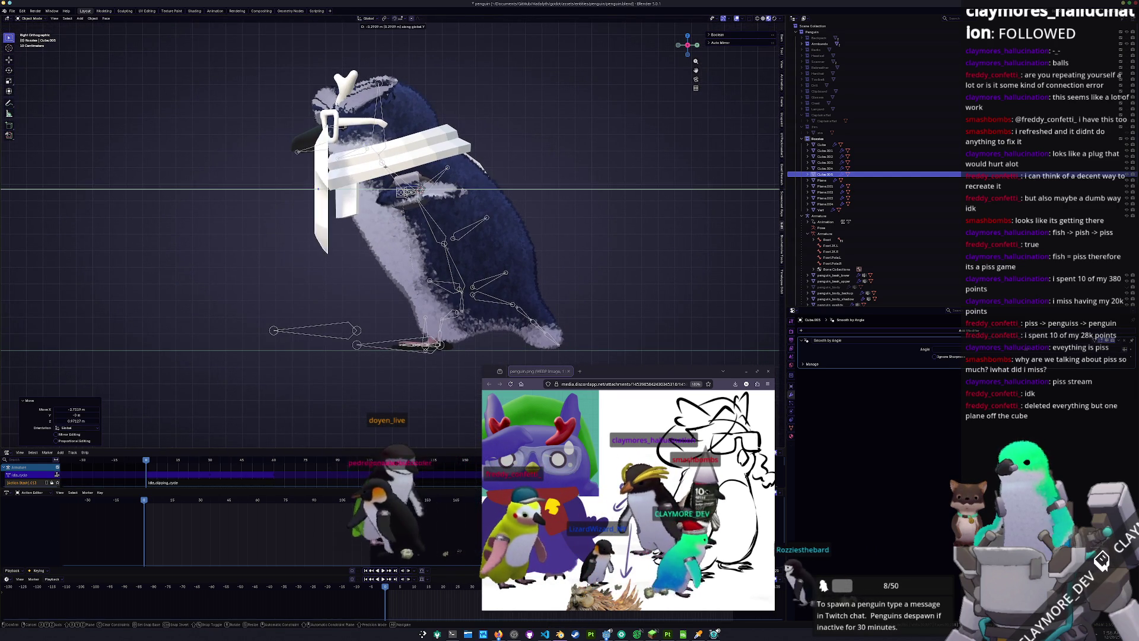
{"action": "key", "text": "s"}
{"action": "left_click", "coordinate": [407, 170]}
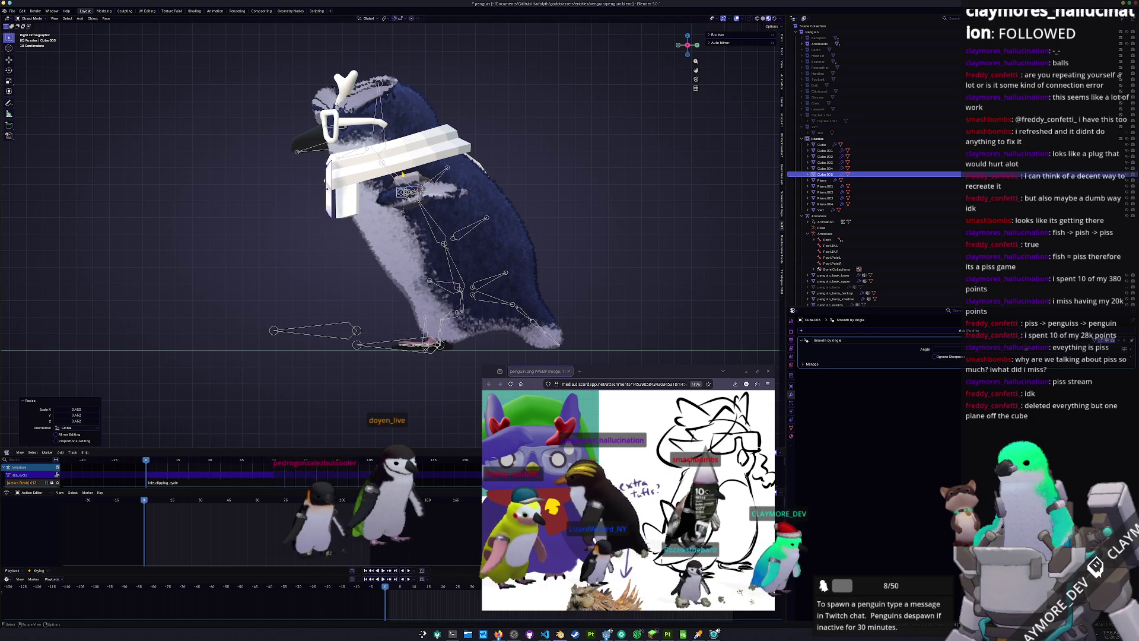
{"action": "key", "text": "KP_1"}
{"action": "scroll", "coordinate": [263, 201], "scroll_direction": "up", "scroll_amount": 2}
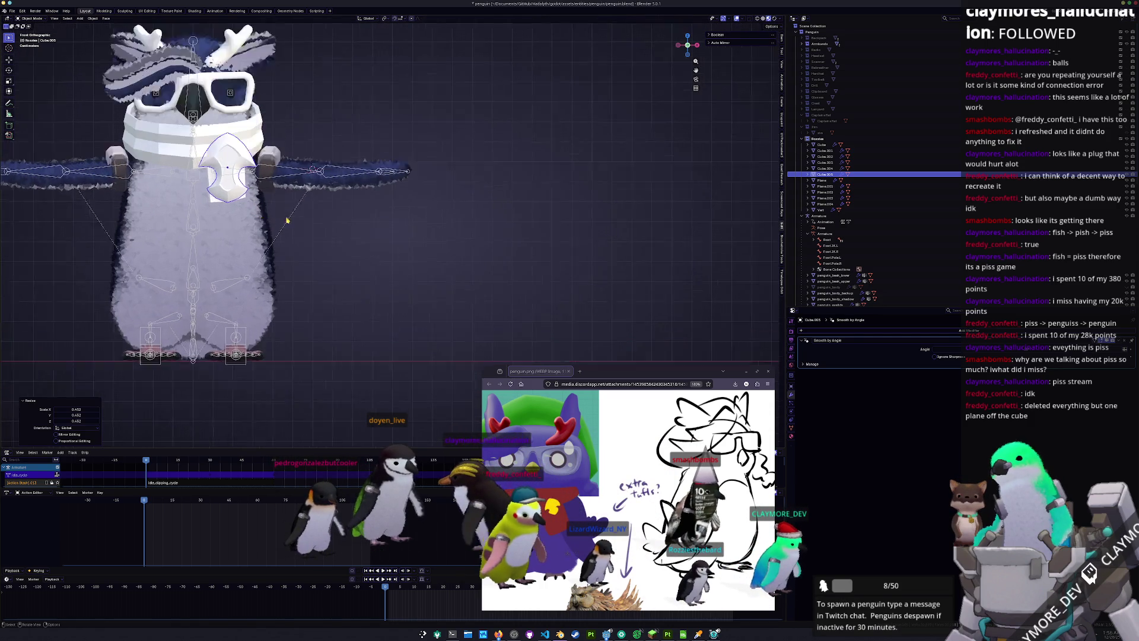
Tilt the shield slightly and shrink it to 0.764
{"action": "key", "text": "r"}
{"action": "left_click", "coordinate": [311, 179]}
{"action": "mouse_move", "coordinate": [310, 179]}
{"action": "middle_mouse_down"}
{"action": "mouse_move", "coordinate": [356, 213]}
{"action": "mouse_move", "coordinate": [311, 186]}
{"action": "middle_mouse_up"}
{"action": "key", "text": "r"}
{"action": "key", "text": "z"}
{"action": "key", "text": "s"}
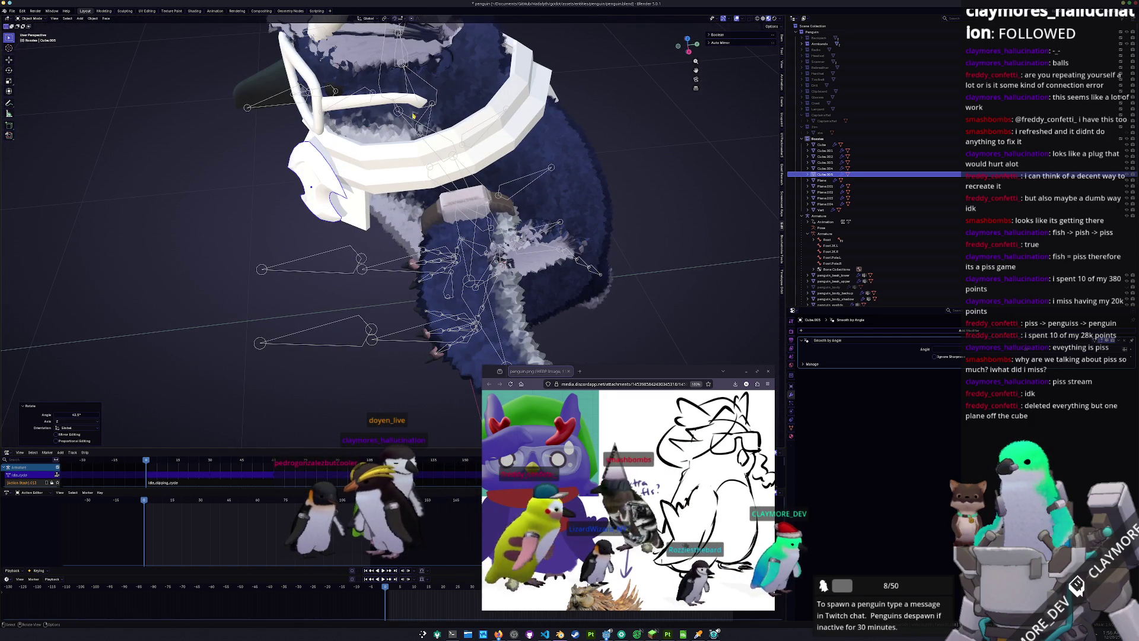
{"action": "left_click", "coordinate": [405, 138]}
Nudge the shield along its own Y and X axes on the chest
{"action": "key", "text": "g"}
{"action": "key", "text": "z"}
{"action": "key", "text": "y"}
{"action": "key", "text": "y"}
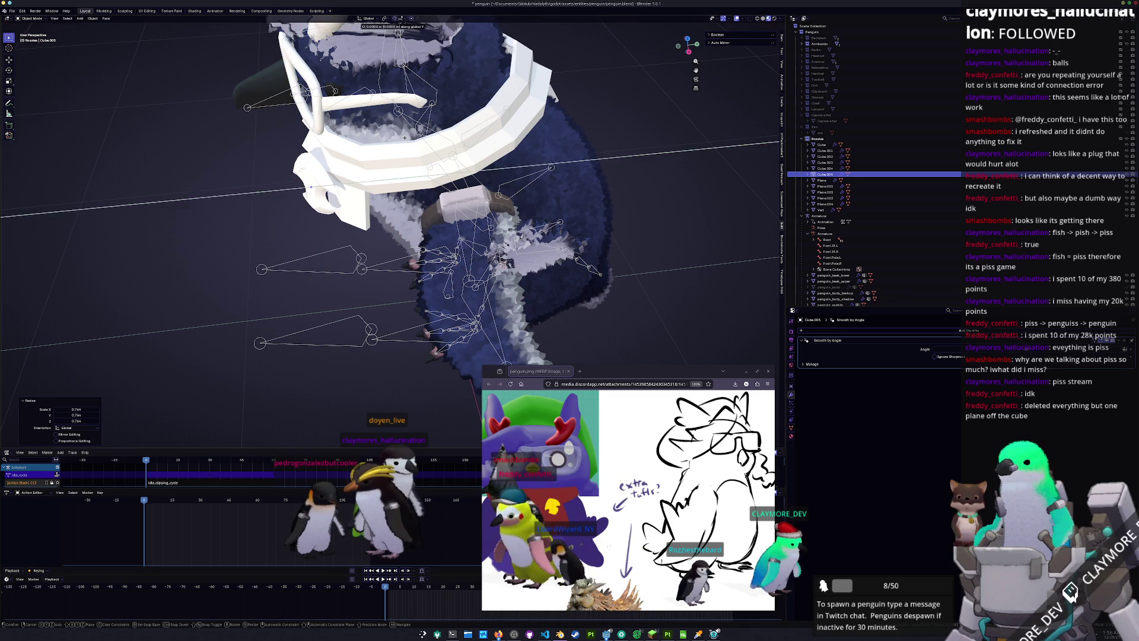
{"action": "left_click", "coordinate": [417, 134]}
{"action": "mouse_move", "coordinate": [417, 134]}
{"action": "middle_mouse_down"}
{"action": "mouse_move", "coordinate": [367, 151]}
{"action": "mouse_move", "coordinate": [506, 282]}
{"action": "middle_mouse_up"}
{"action": "key", "text": "g"}
{"action": "key", "text": "x"}
{"action": "key", "text": "x"}
{"action": "left_click", "coordinate": [368, 152]}
Tilt the shield 4.16° about X, turn it −6° about Z, and nudge it along Y
{"action": "key", "text": "r"}
{"action": "key", "text": "x"}
{"action": "key", "text": "x"}
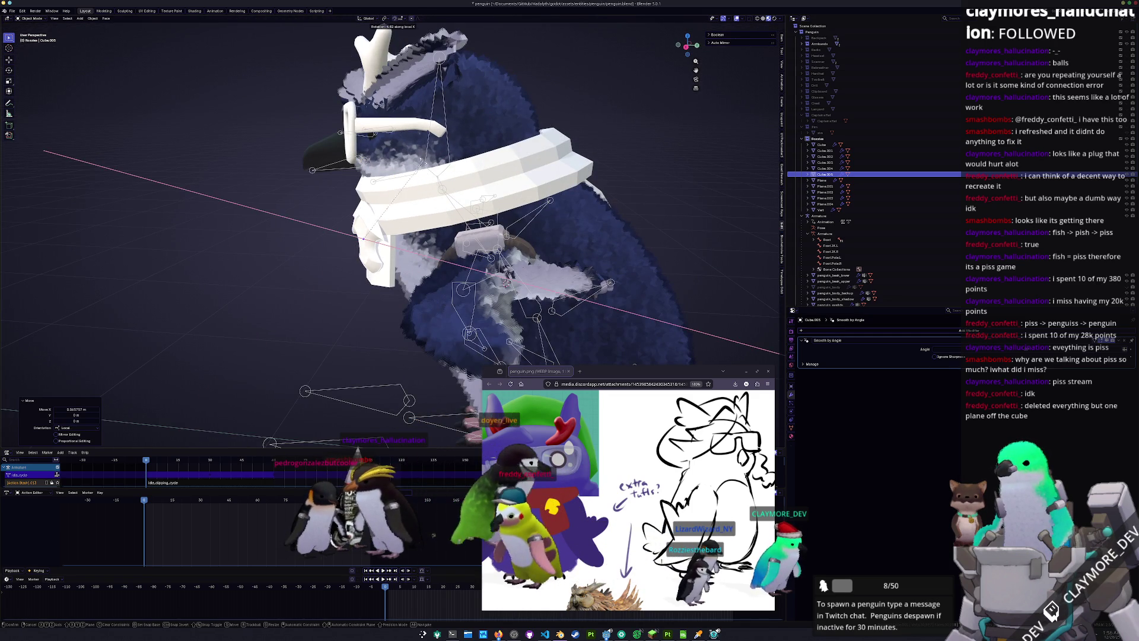
{"action": "left_click", "coordinate": [419, 164]}
{"action": "middle_click_drag", "start_coordinate": [419, 164], "coordinate": [537, 188]}
{"action": "key", "text": "r"}
{"action": "key", "text": "z"}
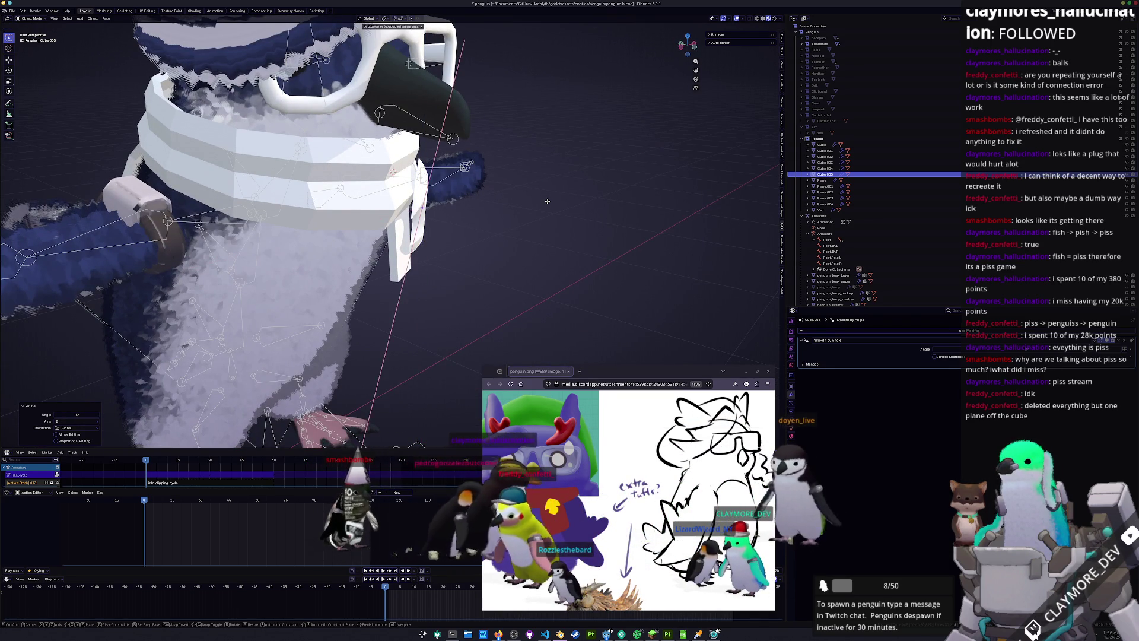
{"action": "left_click", "coordinate": [547, 201]}
{"action": "key", "text": "g"}
{"action": "key", "text": "y"}
{"action": "key", "text": "y"}
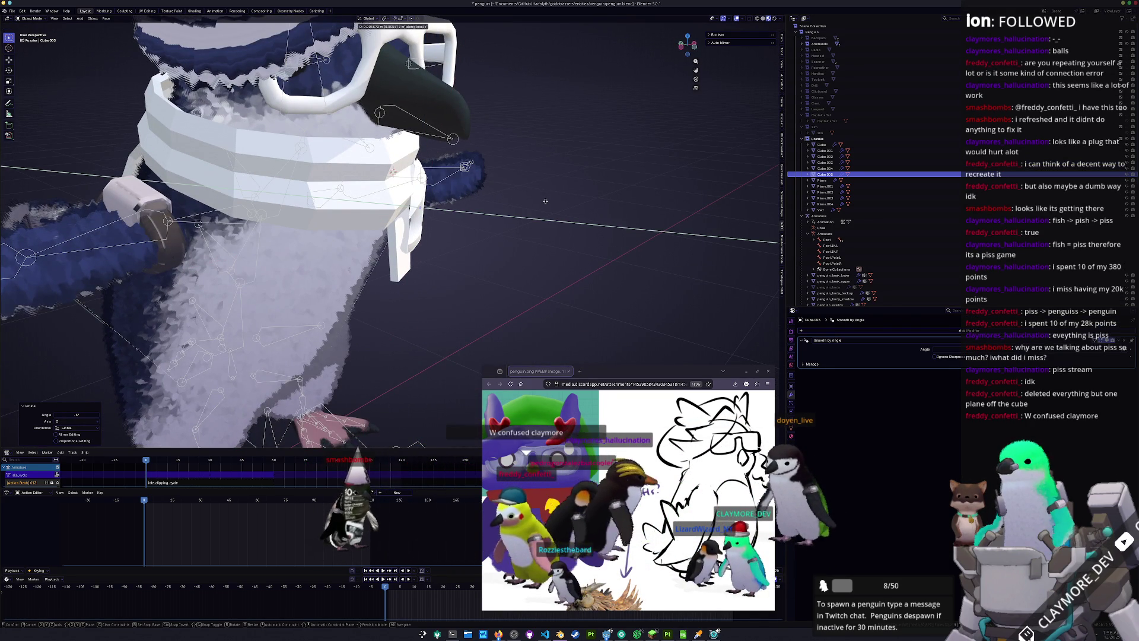
{"action": "left_click", "coordinate": [546, 201]}
Raise the shield slightly on the chest, cancelling an unwanted rotation
{"action": "mouse_move", "coordinate": [545, 202]}
{"action": "middle_mouse_down"}
{"action": "mouse_move", "coordinate": [537, 184]}
{"action": "mouse_move", "coordinate": [498, 184]}
{"action": "mouse_move", "coordinate": [420, 223]}
{"action": "middle_mouse_up"}
{"action": "scroll", "coordinate": [529, 170], "scroll_direction": "down", "scroll_amount": 3}
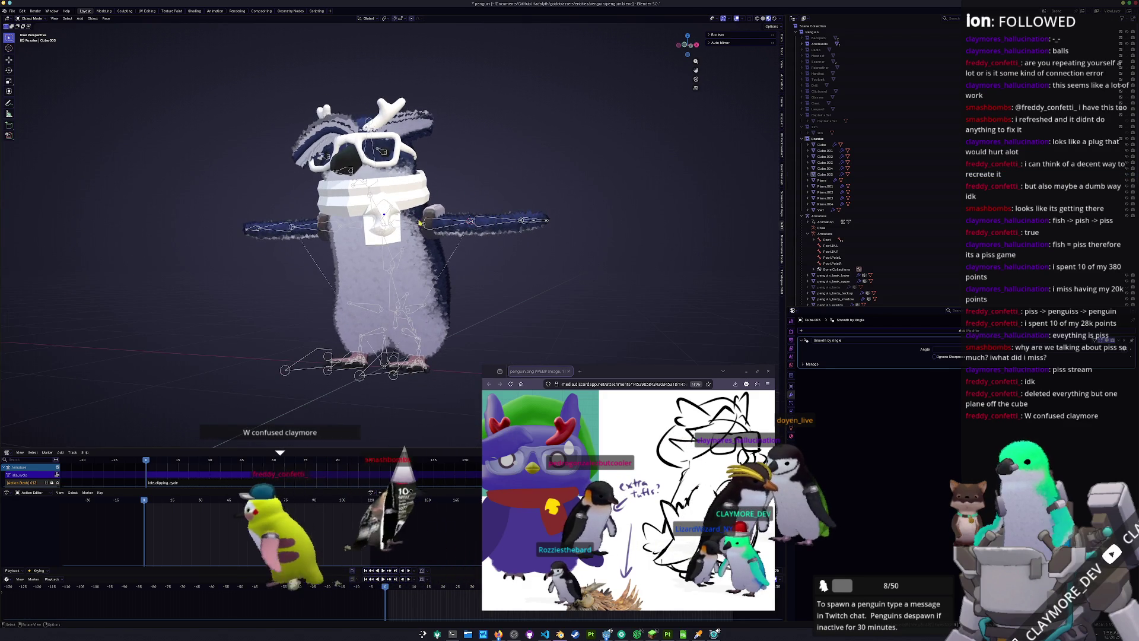
{"action": "scroll", "coordinate": [420, 223], "scroll_direction": "up", "scroll_amount": 2}
{"action": "key", "text": "g"}
{"action": "key", "text": "z"}
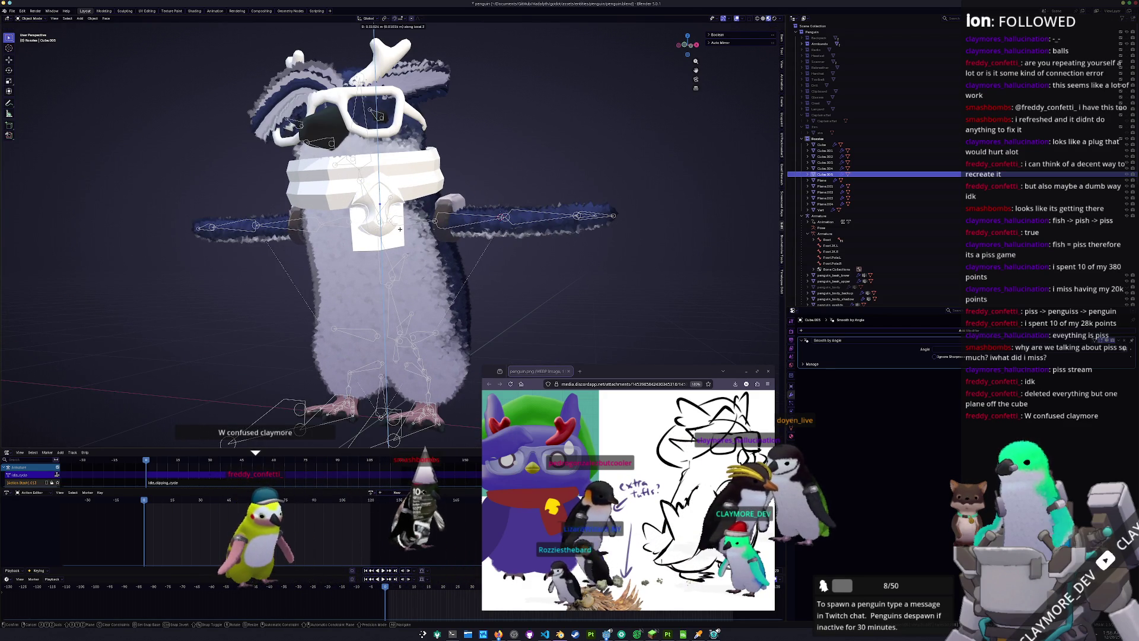
{"action": "left_click", "coordinate": [425, 213]}
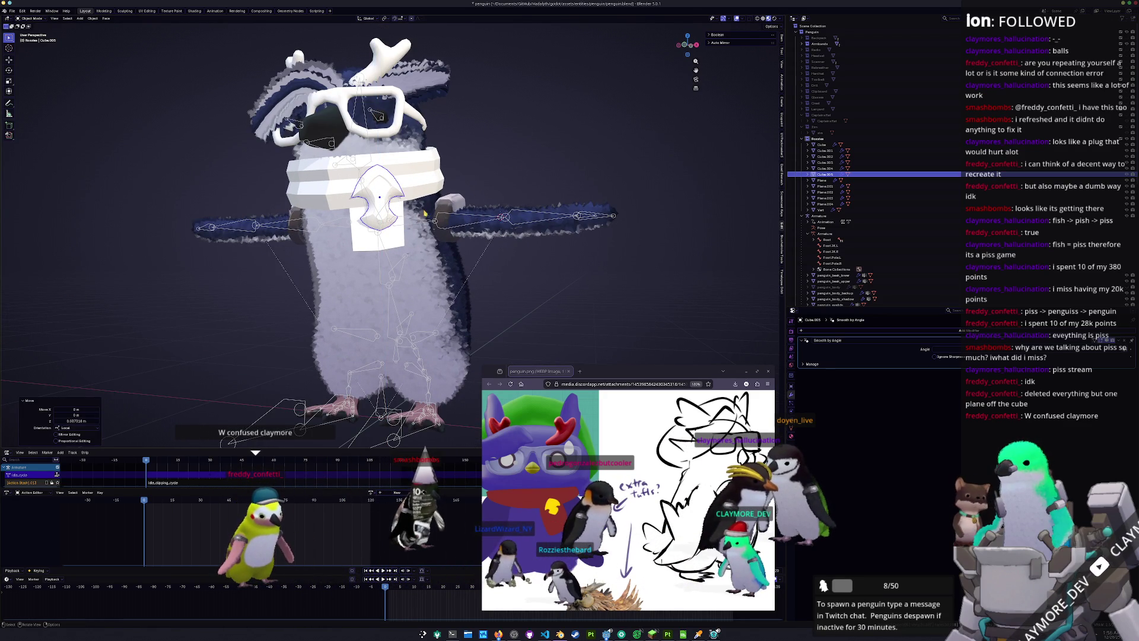
{"action": "scroll", "coordinate": [424, 213], "scroll_direction": "up", "scroll_amount": 3}
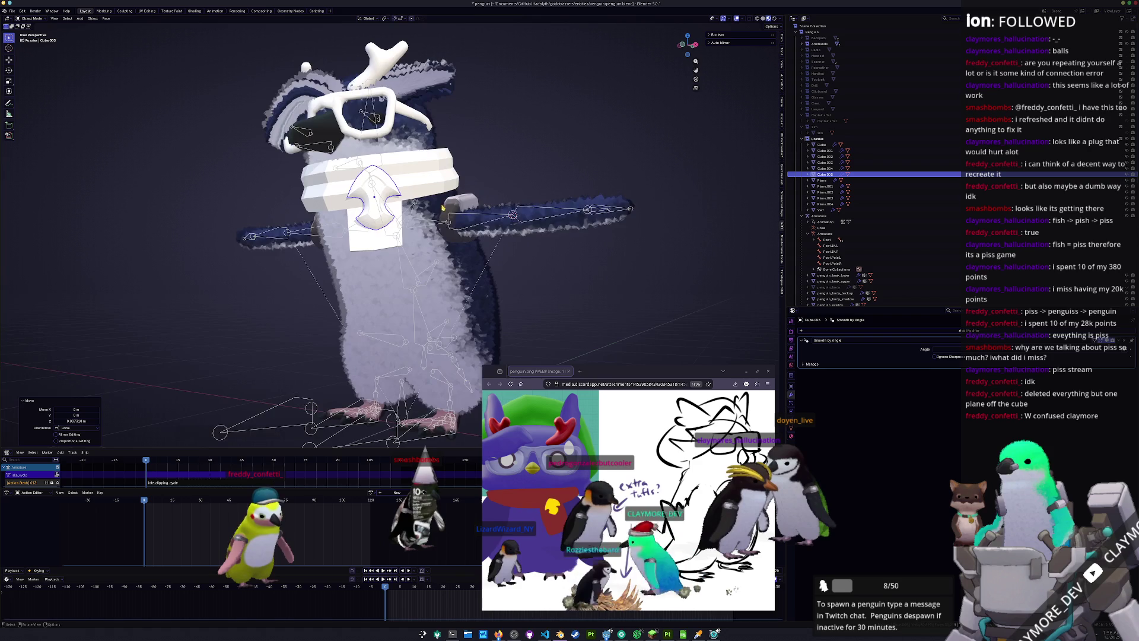
{"action": "key", "text": "r"}
{"action": "key", "text": "Escape"}
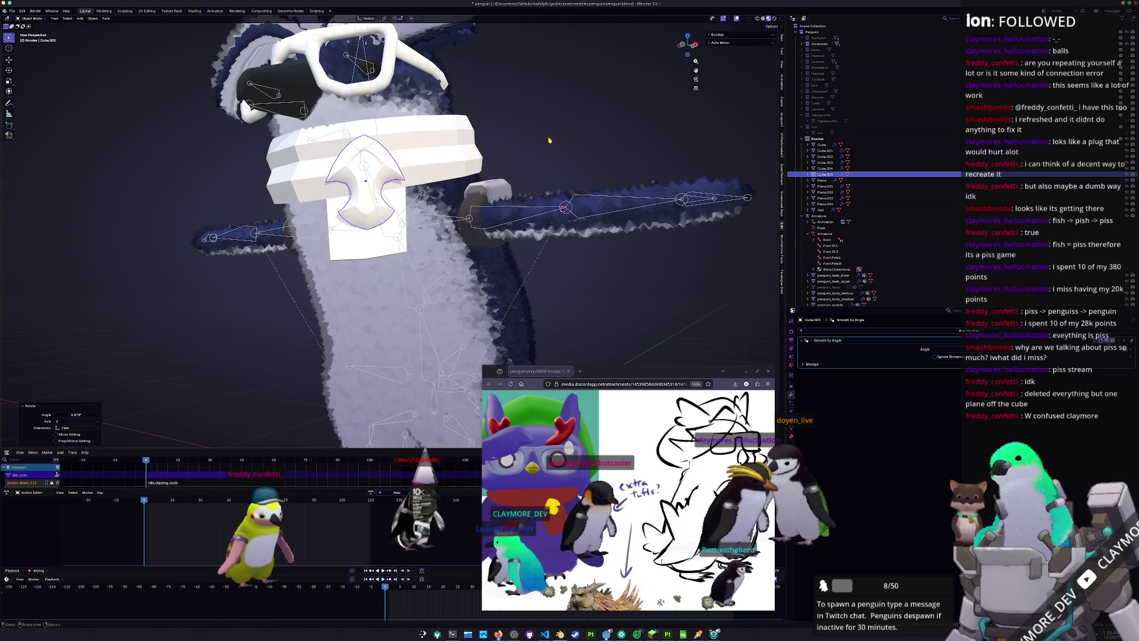
Deselect the shield and select the scarf object
{"action": "key", "text": "alt+a"}
{"action": "scroll", "coordinate": [520, 228], "scroll_direction": "down", "scroll_amount": 5}
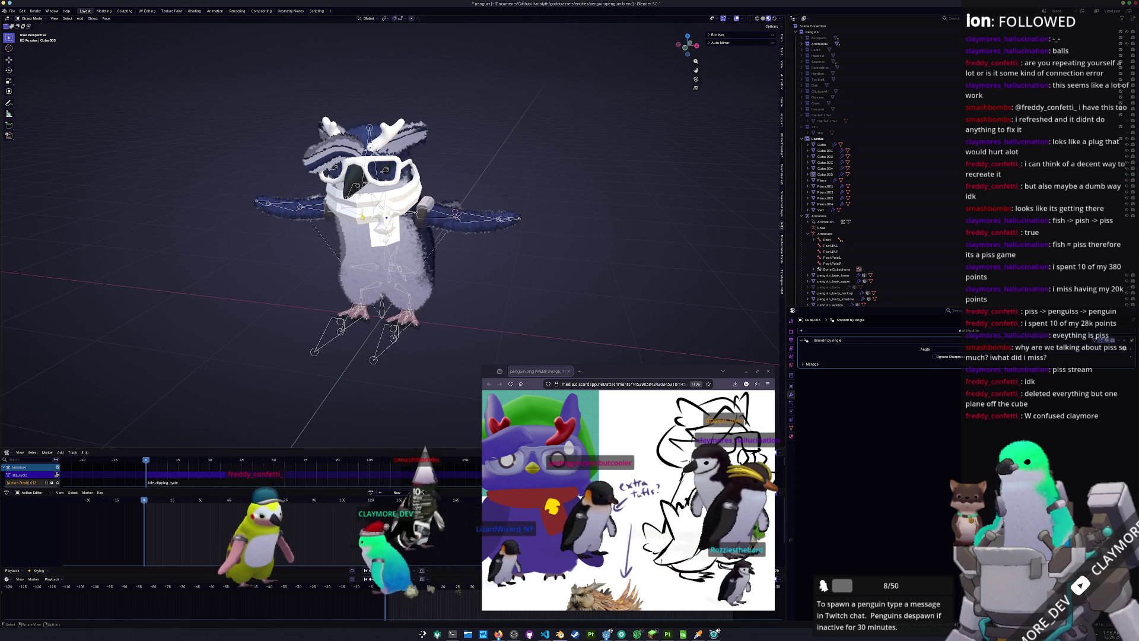
{"action": "left_click", "coordinate": [379, 237], "text": "alt"}
{"action": "left_click", "coordinate": [368, 267]}
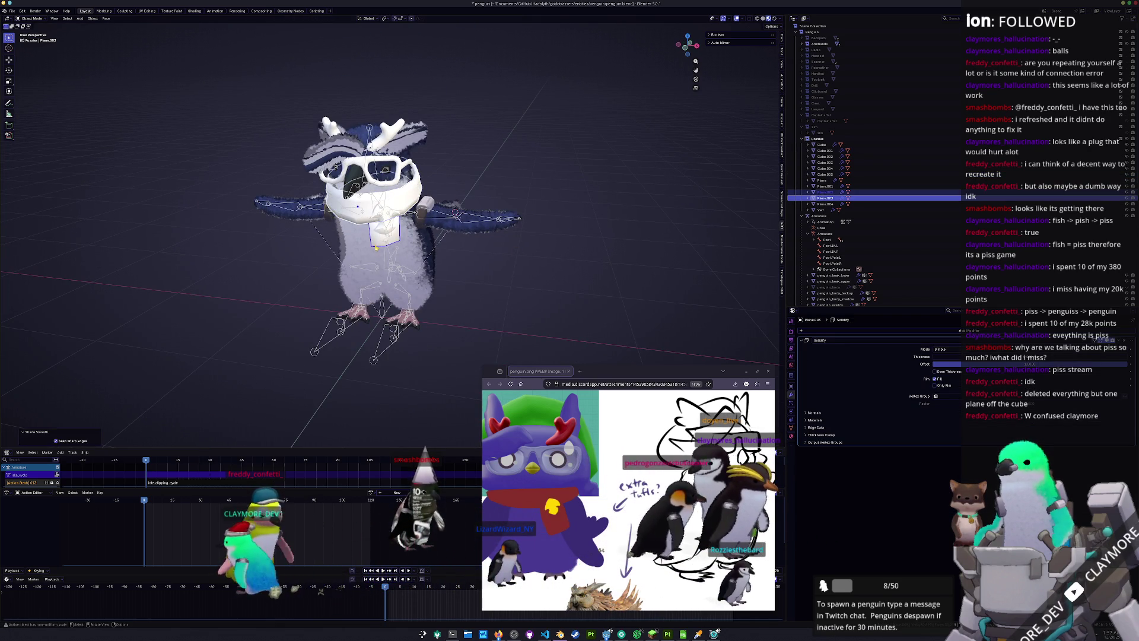
{"action": "middle_click_drag", "start_coordinate": [490, 255], "coordinate": [522, 331]}
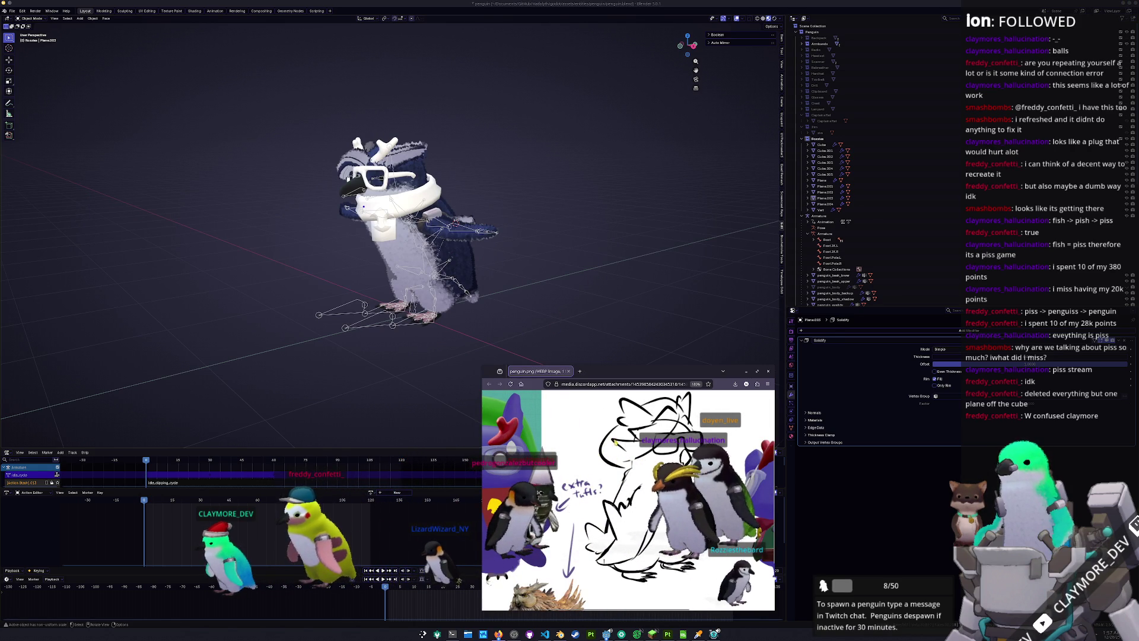
{"action": "scroll", "coordinate": [628, 498], "scroll_direction": "down", "scroll_amount": 2}
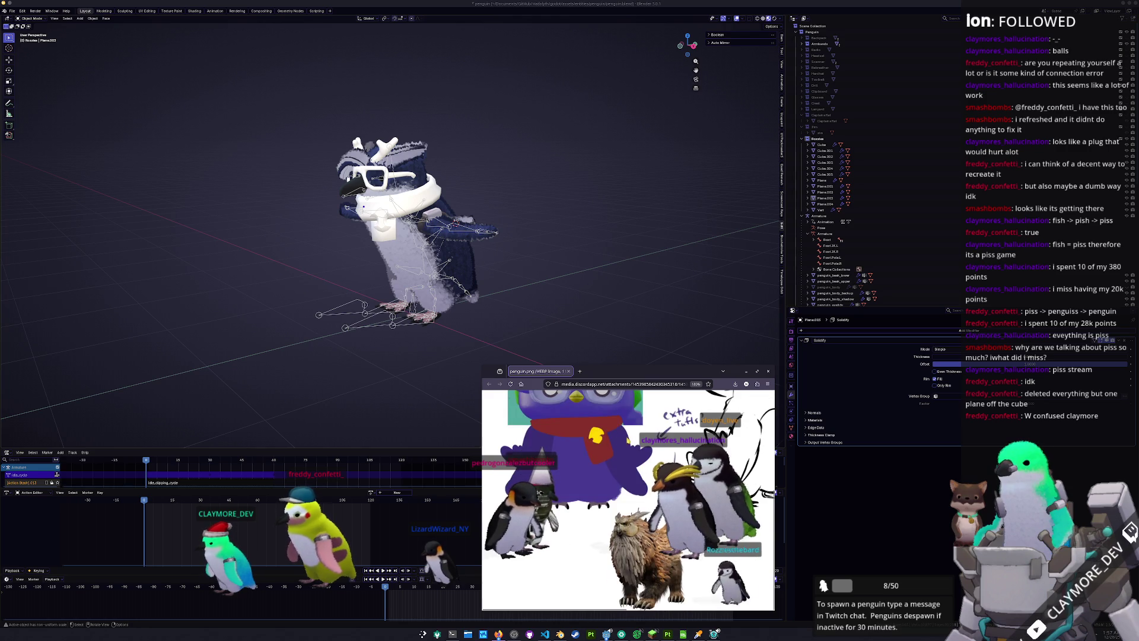
{"action": "scroll", "coordinate": [627, 499], "scroll_direction": "up", "scroll_amount": 5}
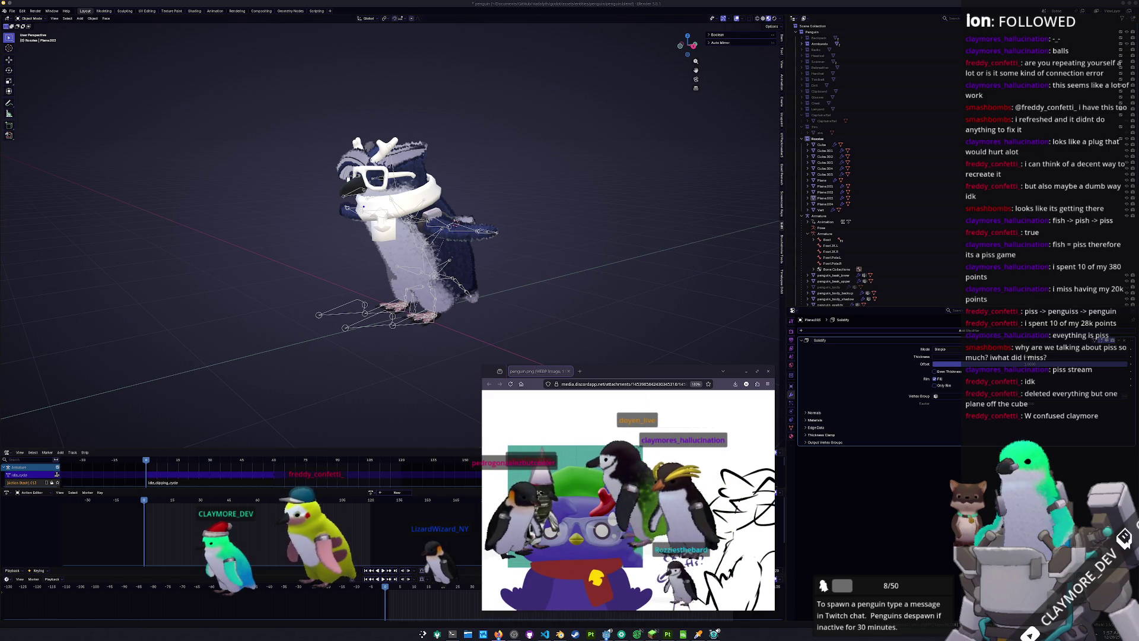
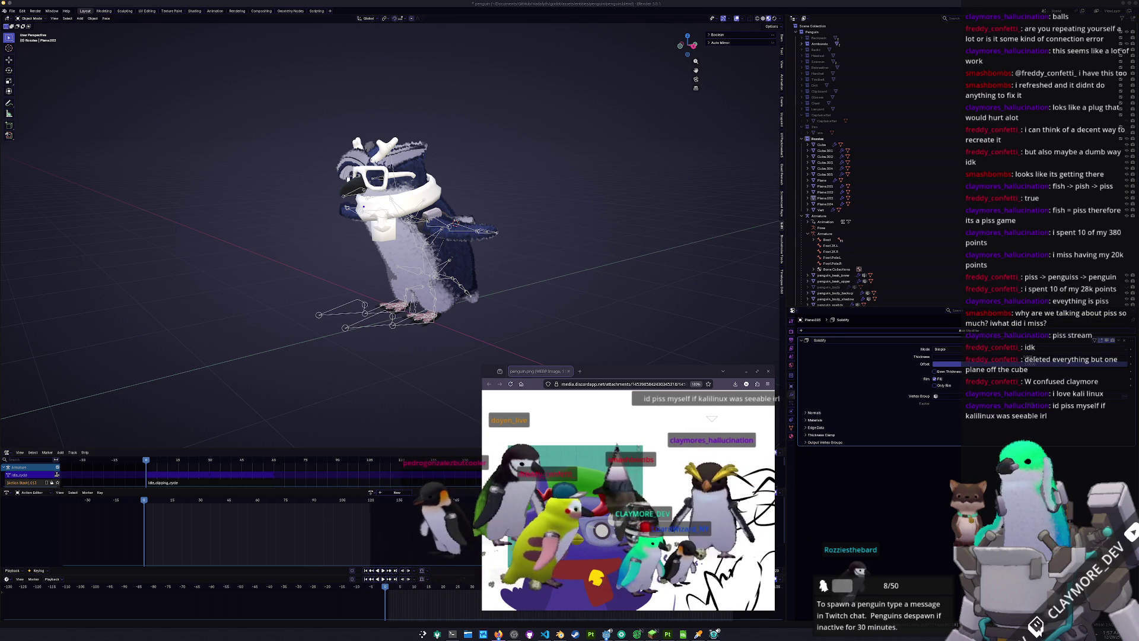
Place the Firefox 'baret french' image search window at the lower left, beside the penguin scene
{"action": "mouse_move", "coordinate": [706, 197]}
{"action": "left_mouse_down"}
{"action": "mouse_move", "coordinate": [571, 194]}
{"action": "mouse_move", "coordinate": [305, 314]}
{"action": "mouse_move", "coordinate": [251, 366]}
{"action": "mouse_move", "coordinate": [260, 369]}
{"action": "left_mouse_up"}
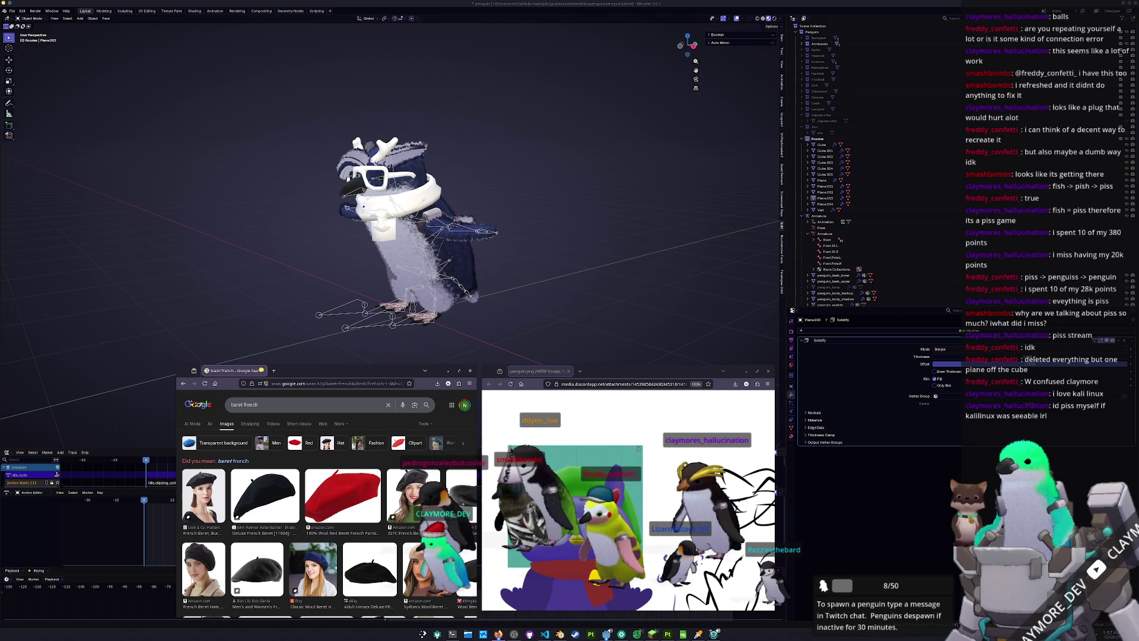
{"action": "left_click_drag", "start_coordinate": [261, 371], "coordinate": [262, 371]}
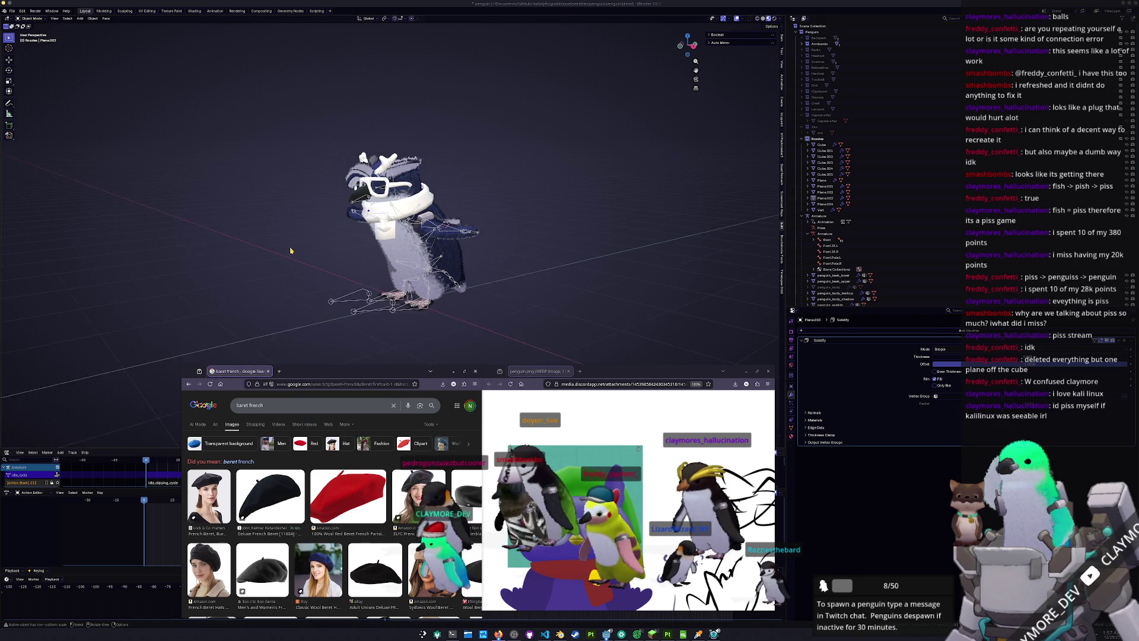
{"action": "scroll", "coordinate": [301, 244], "scroll_direction": "up", "scroll_amount": 1}
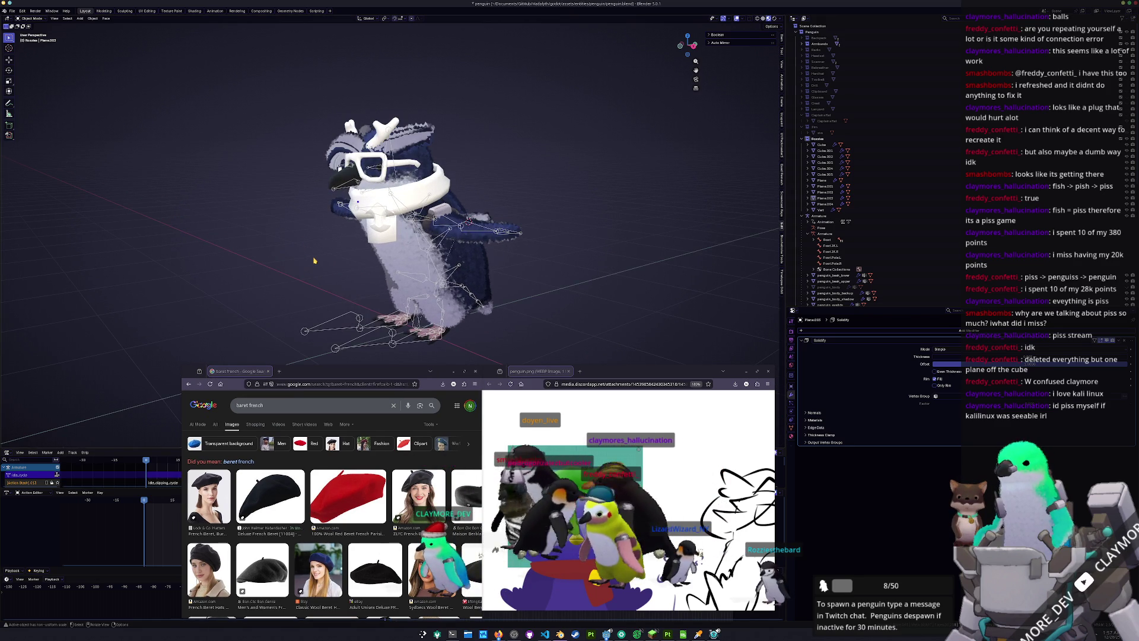
{"action": "key", "text": "Tab"}
{"action": "key", "text": "Tab"}
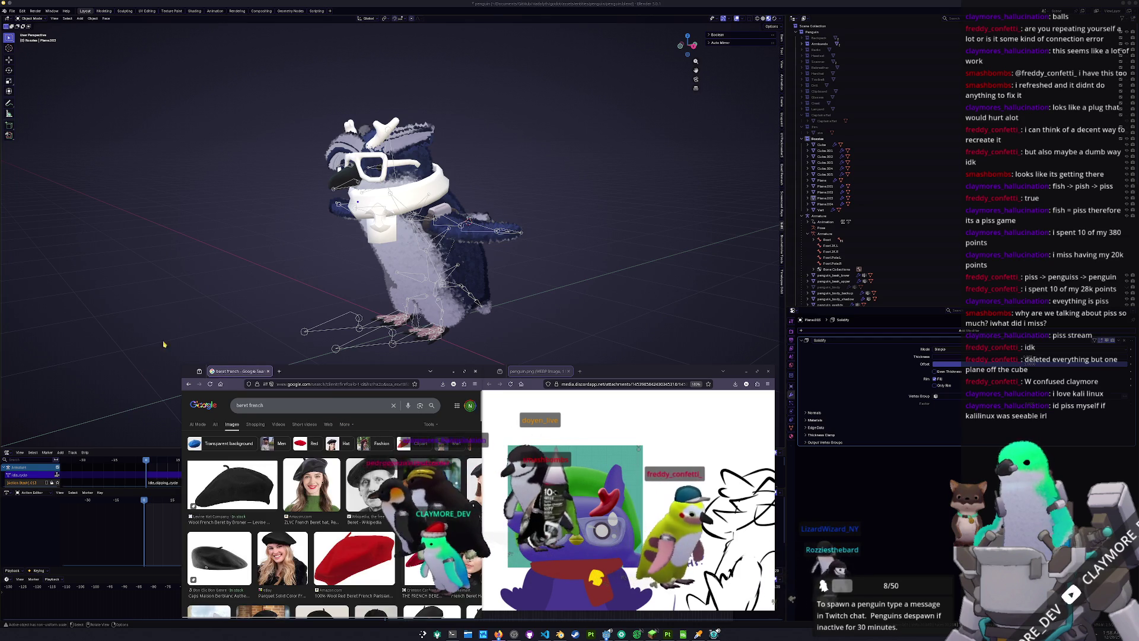
{"action": "middle_click_drag", "start_coordinate": [181, 309], "coordinate": [196, 309]}
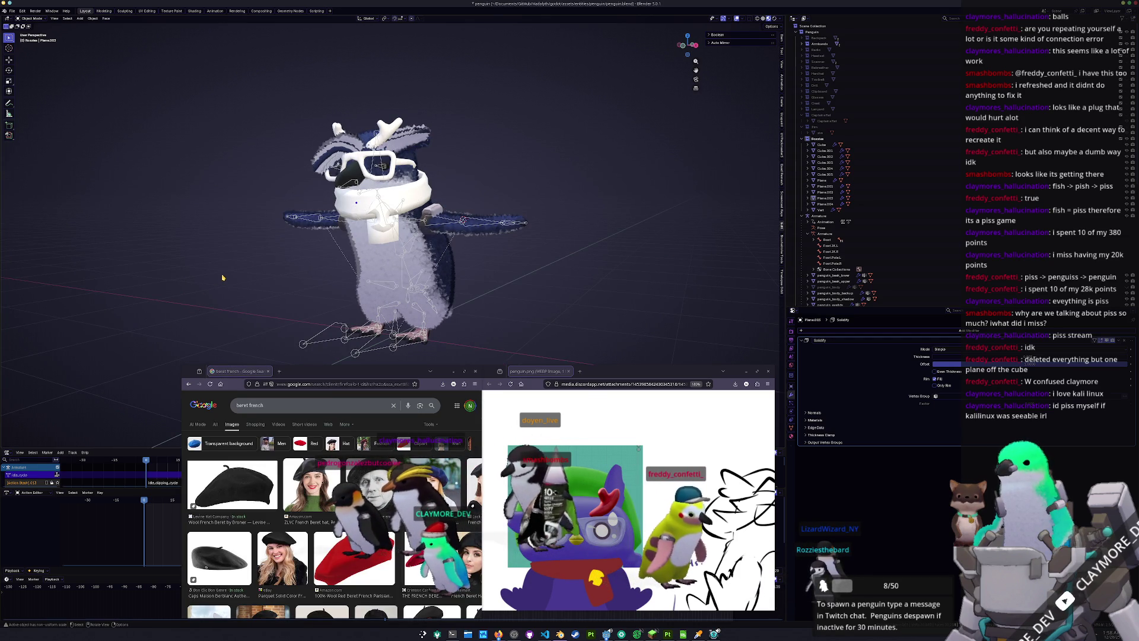
{"action": "middle_click", "coordinate": [605, 474]}
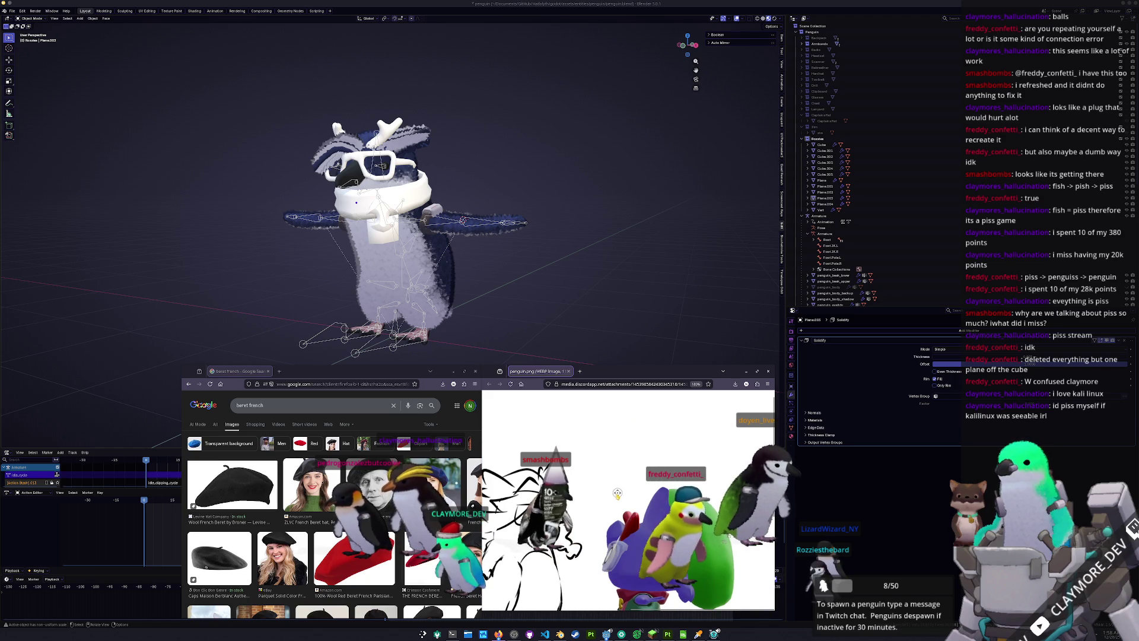
{"action": "middle_click_drag", "start_coordinate": [525, 332], "coordinate": [515, 214]}
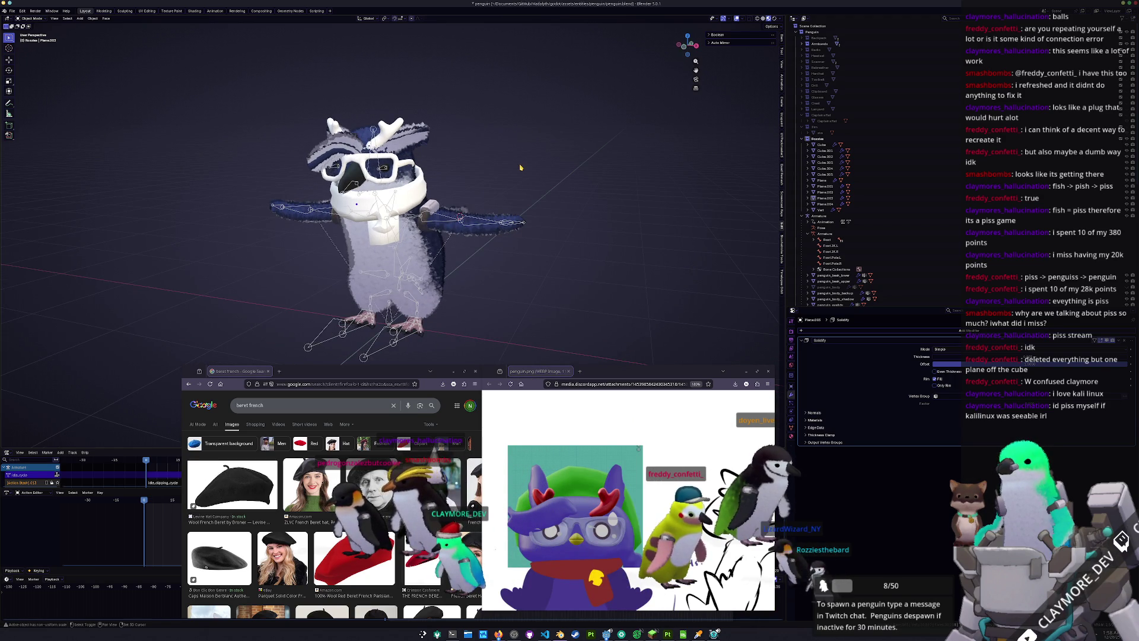
{"action": "left_click", "coordinate": [817, 138]}
Add a cube and move it straight up onto the penguin's head
{"action": "key", "text": "shift+a"}
{"action": "mouse_move", "coordinate": [558, 181]}
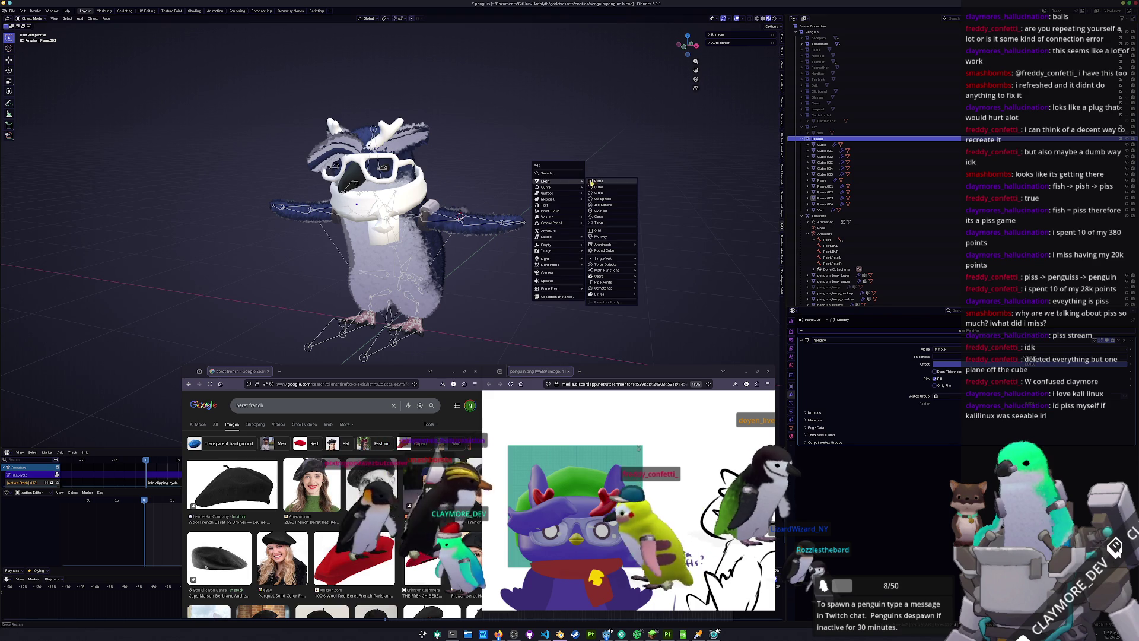
{"action": "left_click", "coordinate": [595, 188]}
{"action": "key", "text": "g"}
{"action": "key", "text": "z"}
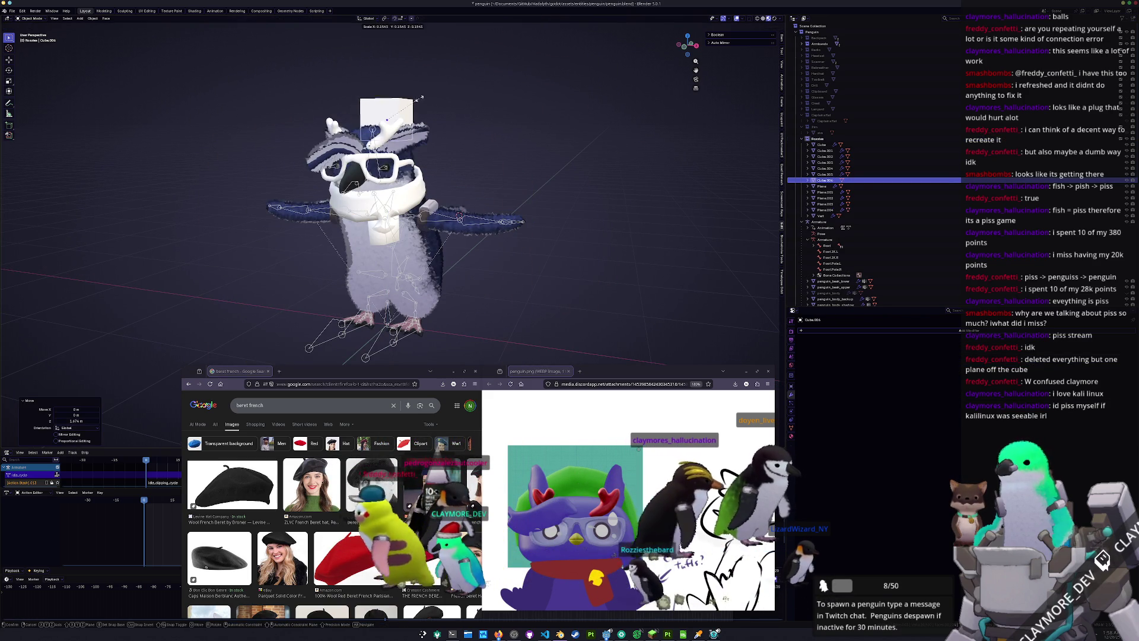
{"action": "left_click", "coordinate": [417, 113]}
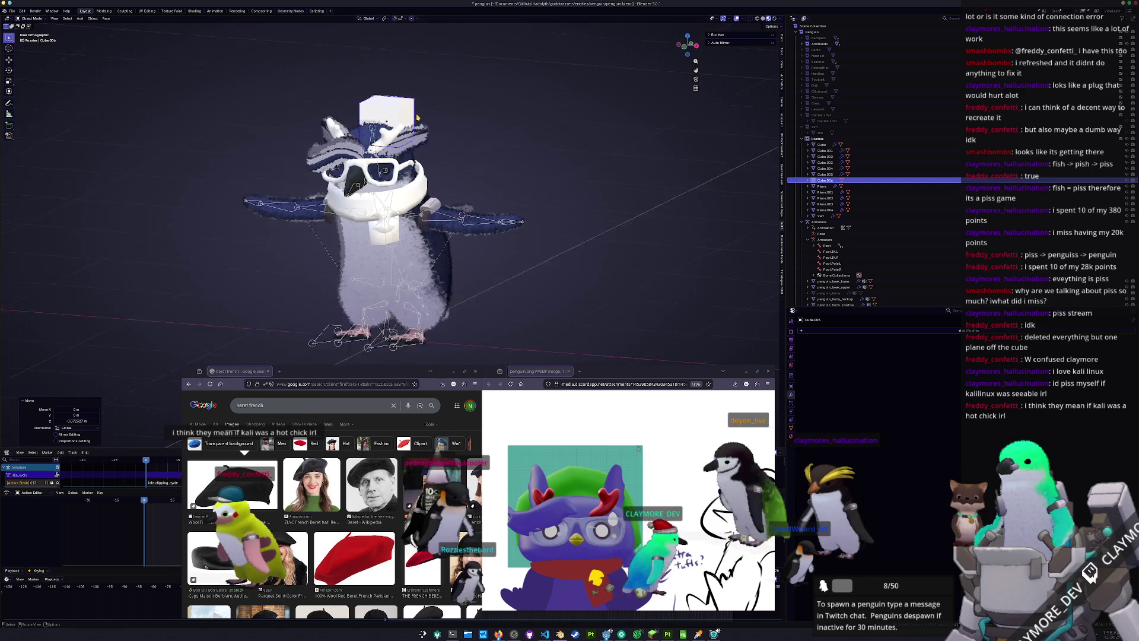
In right side view, tilt the cube about 10° and begin editing its geometry
{"action": "key", "text": "KP_3"}
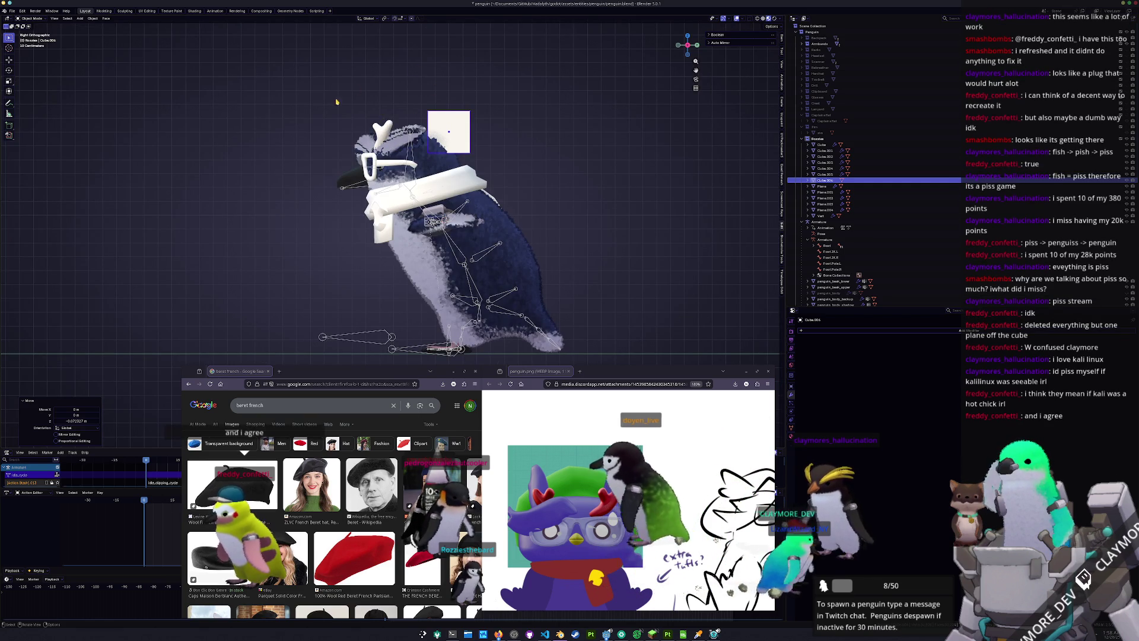
{"action": "scroll", "coordinate": [322, 139], "scroll_direction": "up", "scroll_amount": 2}
{"action": "key", "text": "r"}
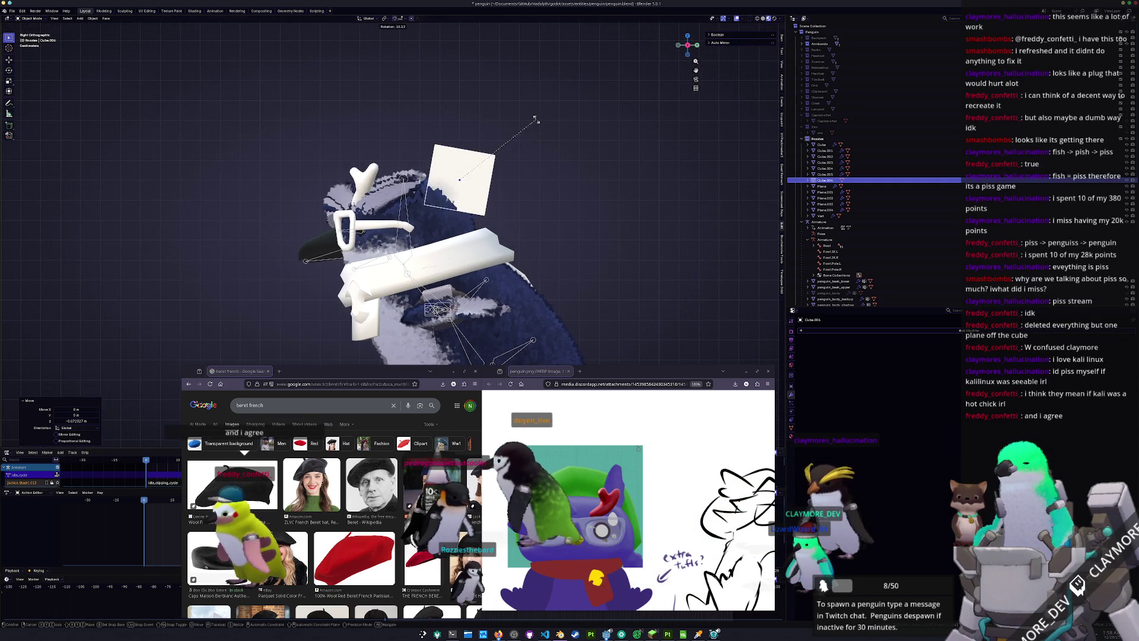
{"action": "left_click", "coordinate": [516, 112]}
{"action": "key", "text": "g"}
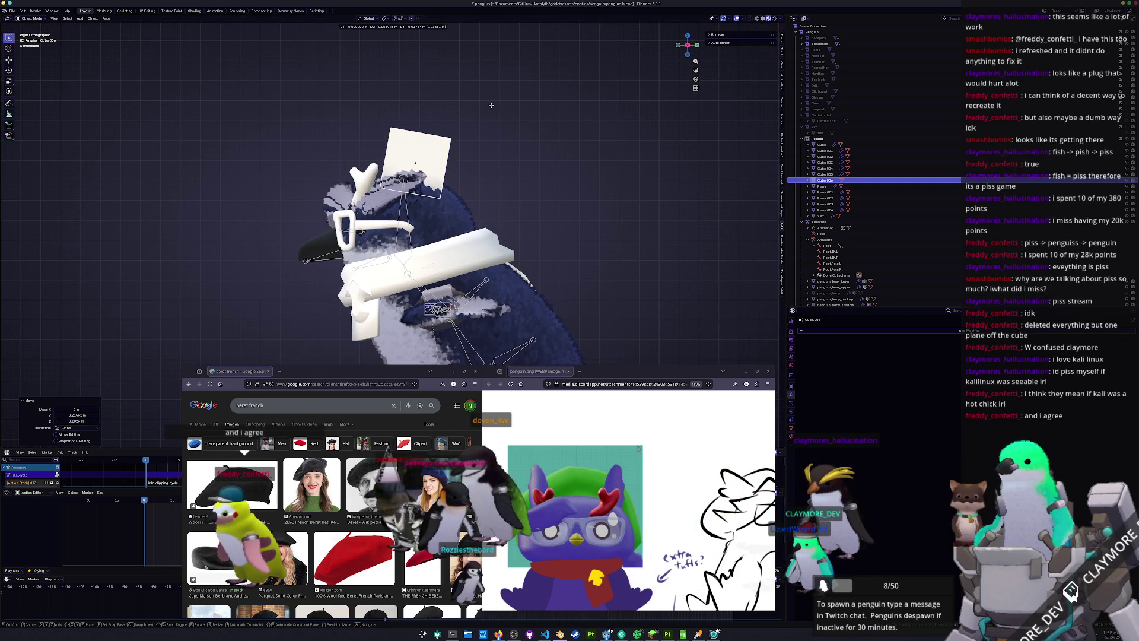
{"action": "key", "text": "Tab"}
{"action": "middle_click_drag", "start_coordinate": [493, 100], "coordinate": [421, 146]}
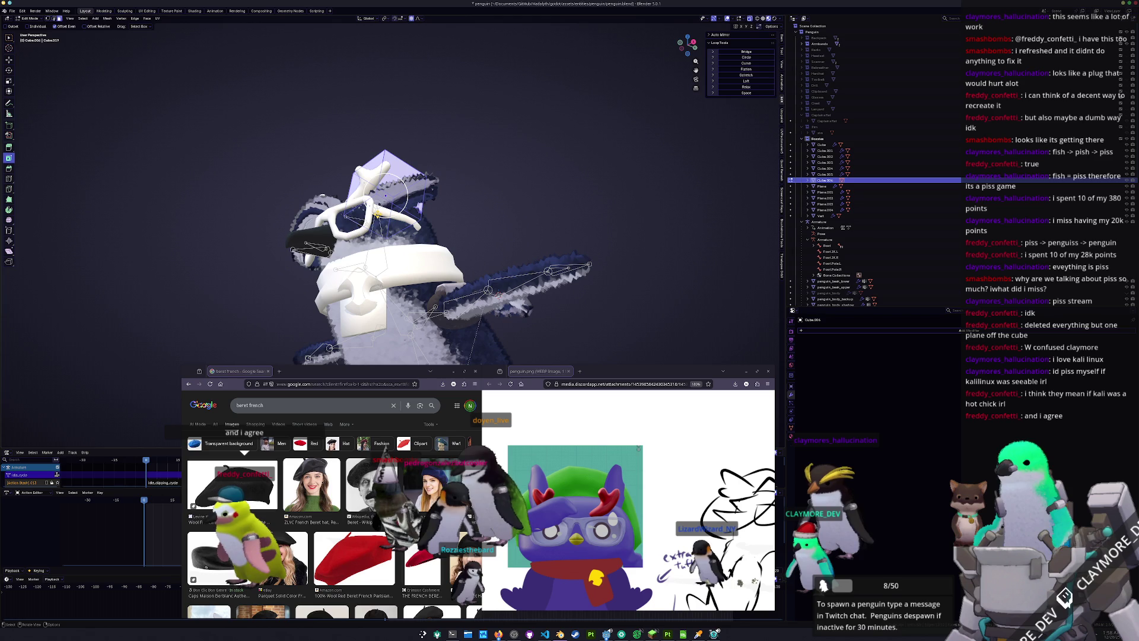
Delete the chosen faces of the head cube with X > Faces
{"action": "key", "text": "x"}
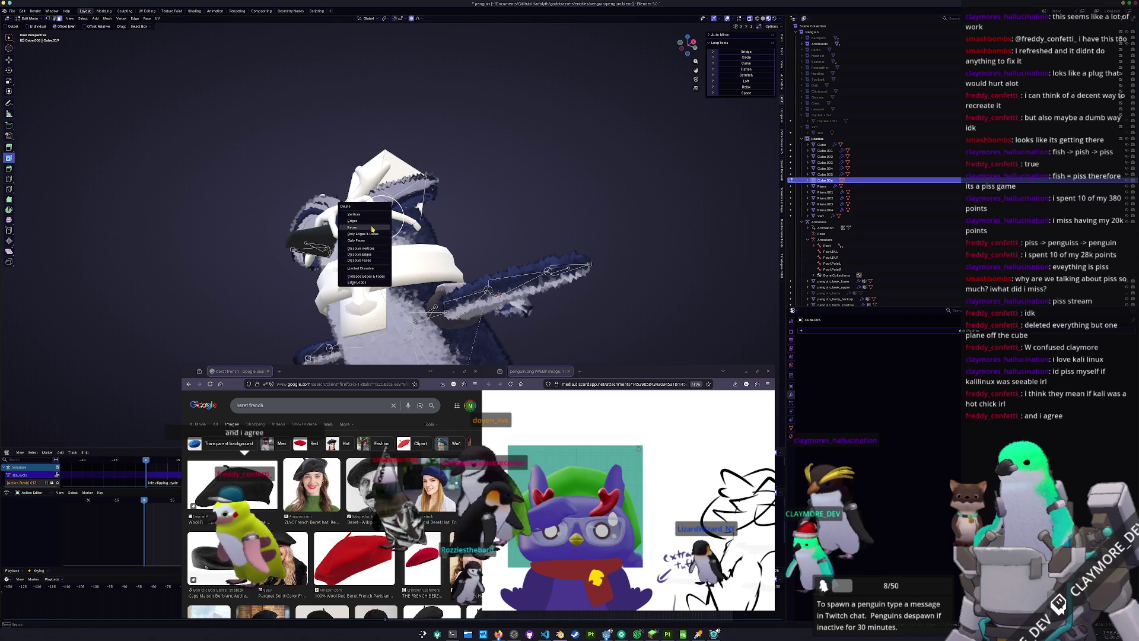
{"action": "left_click", "coordinate": [372, 228]}
{"action": "middle_click_drag", "start_coordinate": [372, 228], "coordinate": [393, 175]}
{"action": "key", "text": "Tab"}
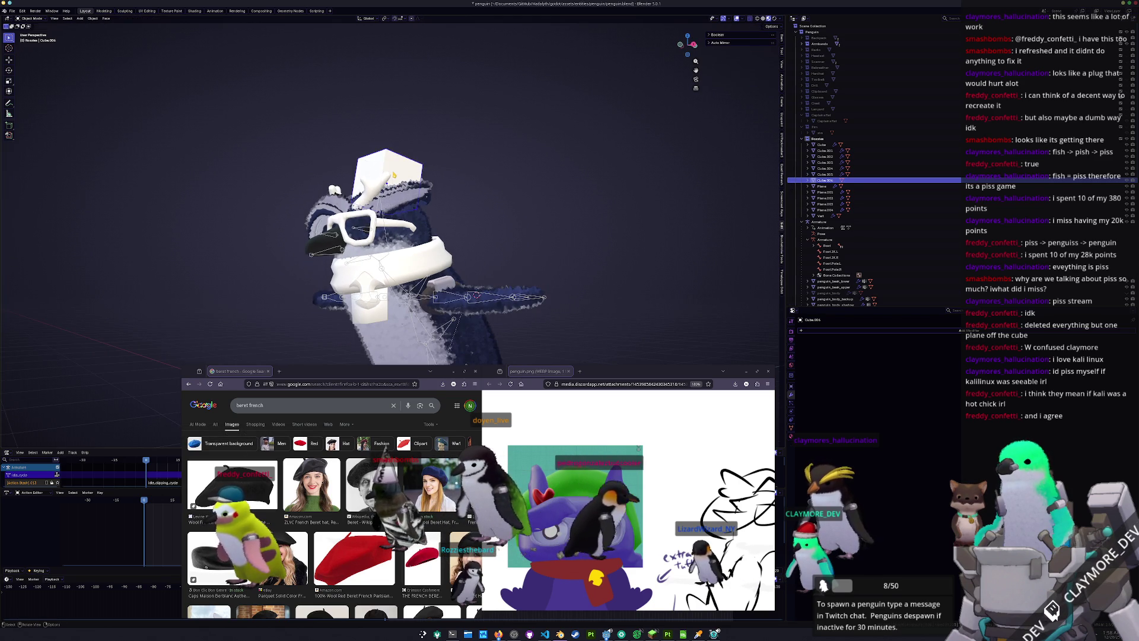
{"action": "key", "text": "KP_7"}
{"action": "key", "text": "KP_1"}
{"action": "key", "text": "Tab"}
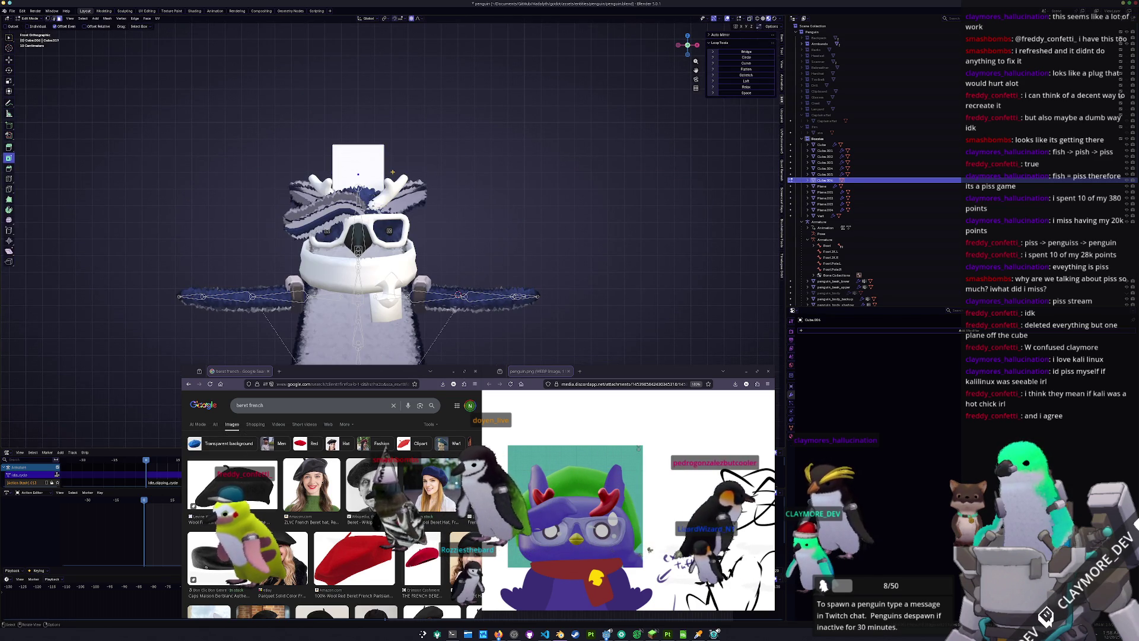
{"action": "mouse_move", "coordinate": [392, 171]}
{"action": "middle_mouse_down"}
{"action": "mouse_move", "coordinate": [338, 114]}
{"action": "mouse_move", "coordinate": [350, 141]}
{"action": "mouse_move", "coordinate": [375, 152]}
{"action": "mouse_move", "coordinate": [365, 160]}
{"action": "middle_mouse_up"}
Edge-slide the cube's top edge, then raise the selection vertically
{"action": "key", "text": "g"}
{"action": "key", "text": "g"}
{"action": "left_click", "coordinate": [356, 135]}
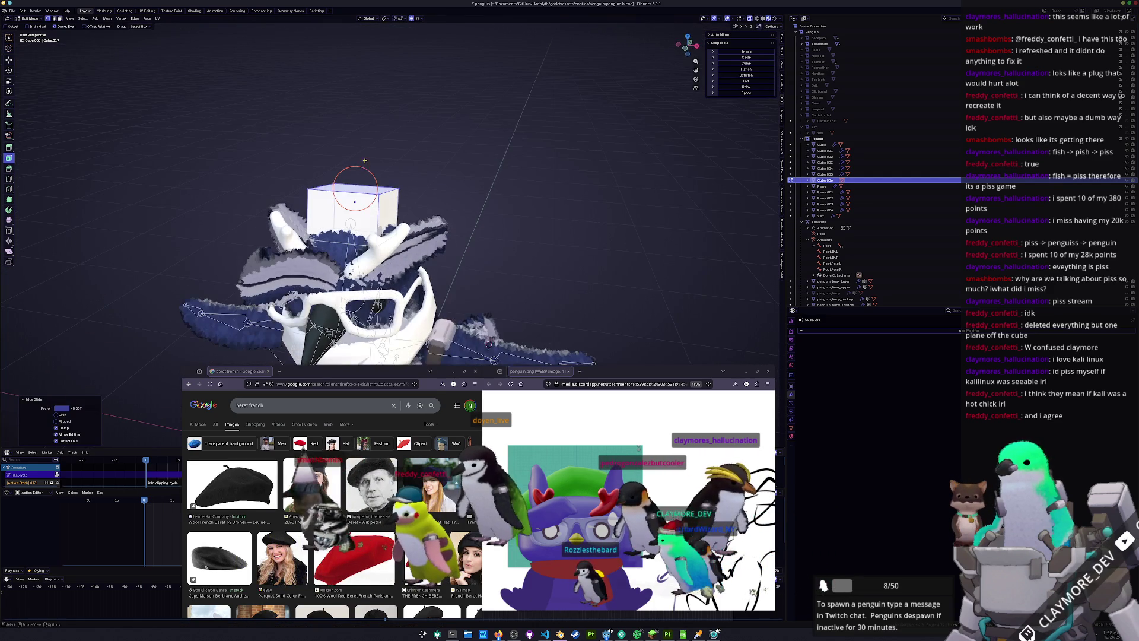
{"action": "key", "text": "g"}
{"action": "middle_click_drag", "start_coordinate": [461, 199], "coordinate": [483, 285]}
{"action": "key", "text": "z"}
{"action": "left_click", "coordinate": [460, 186]}
Add a centred vertical loop cut and a level-2 Subdivision Surface modifier
{"action": "key", "text": "ctrl+r"}
{"action": "left_click", "coordinate": [484, 285]}
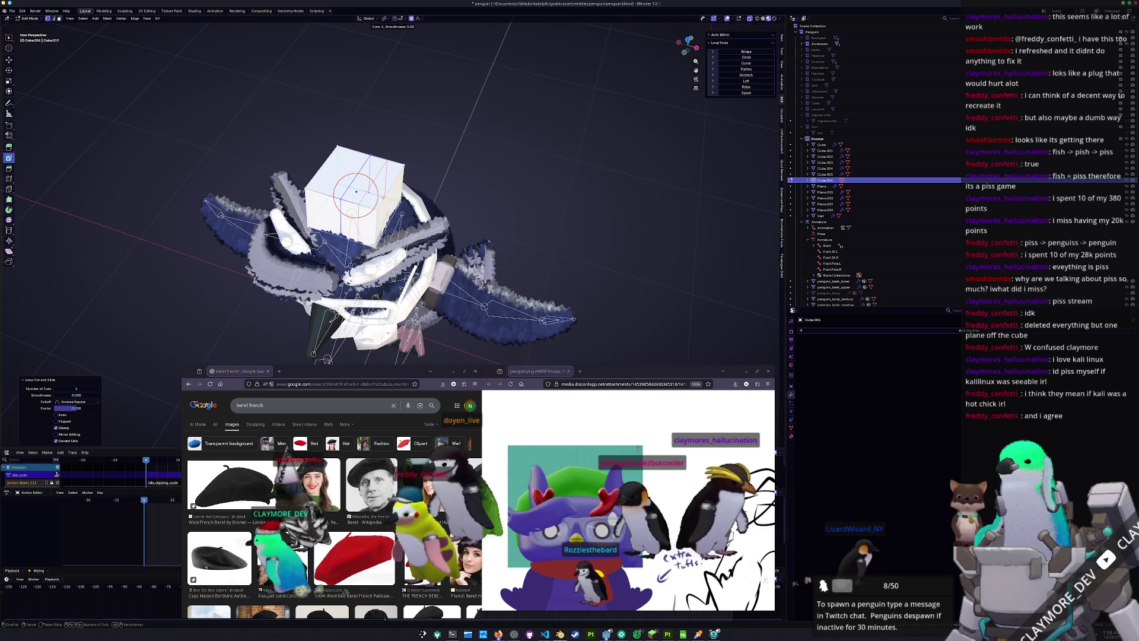
{"action": "right_click", "coordinate": [387, 199]}
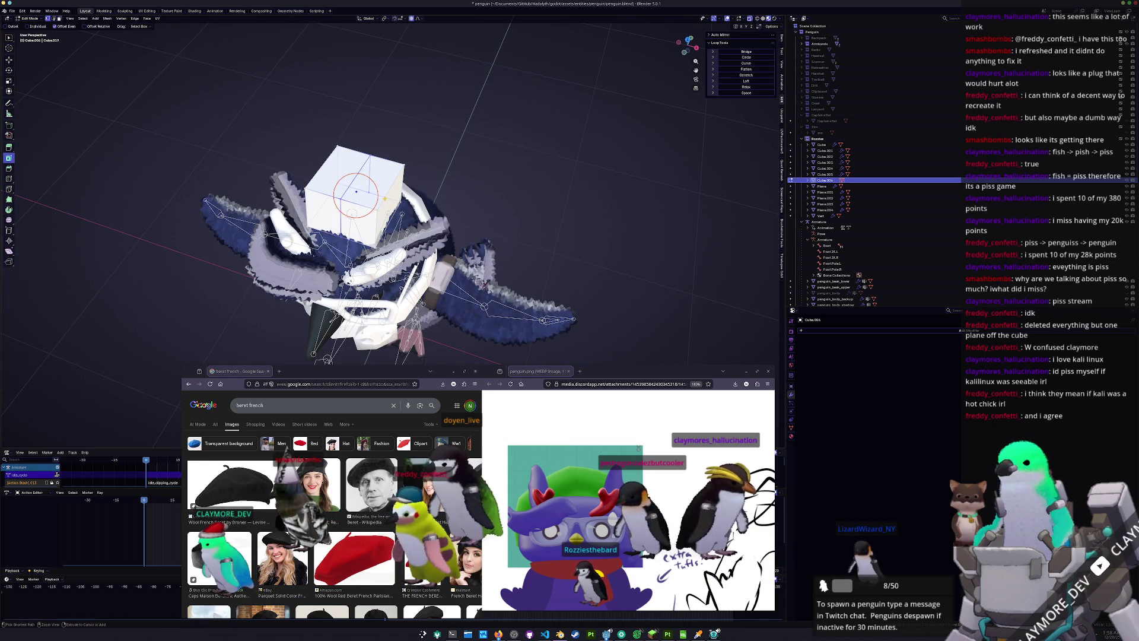
{"action": "key", "text": "ctrl+2"}
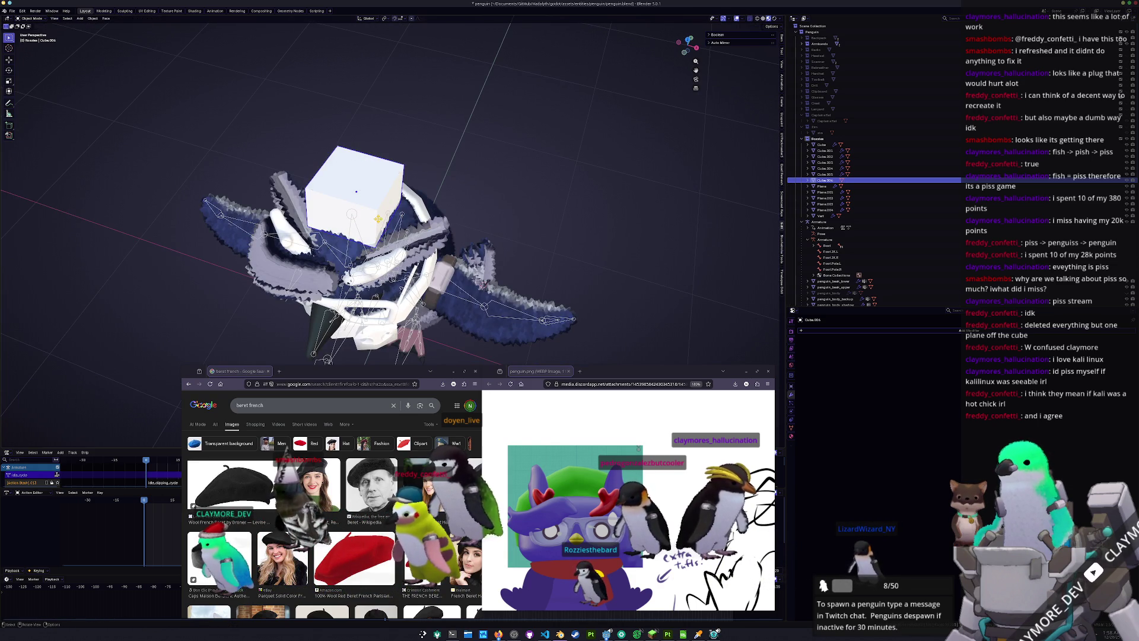
{"action": "middle_click_drag", "start_coordinate": [356, 192], "coordinate": [380, 188]}
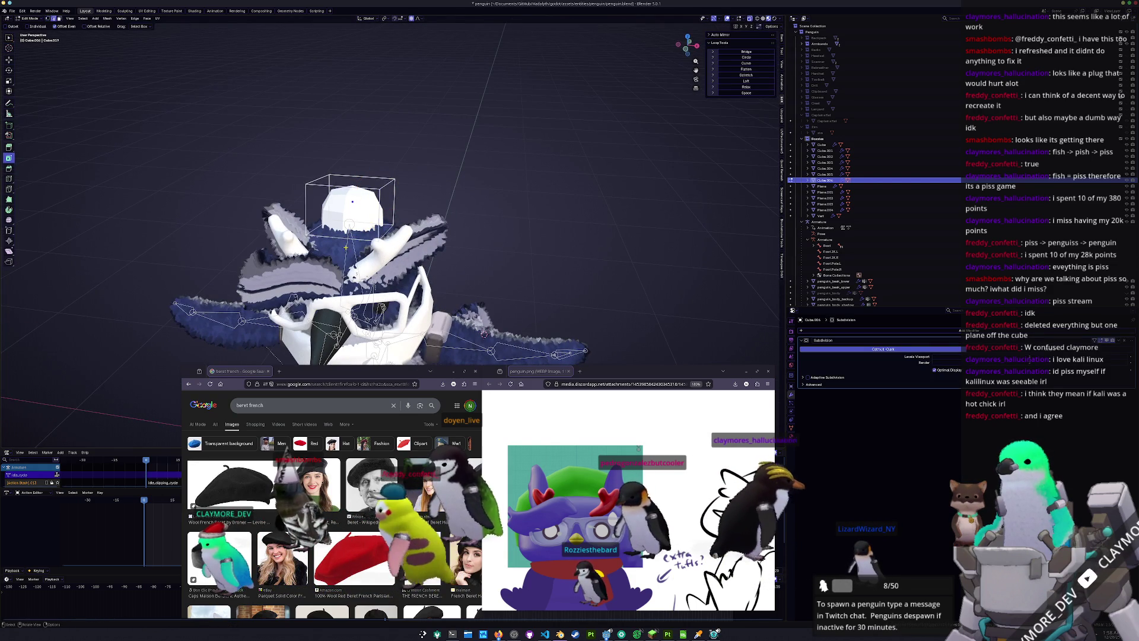
Scale the hat cube up to about 1.634, shrink it slightly, and nudge it vertically
{"action": "key", "text": "s"}
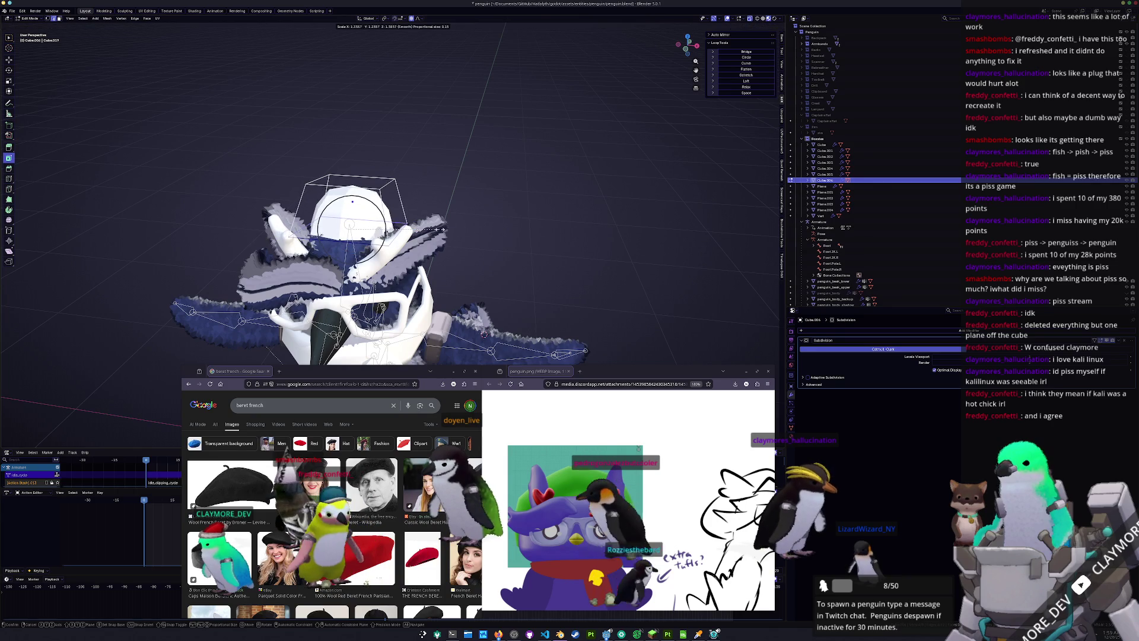
{"action": "right_click", "coordinate": [439, 229]}
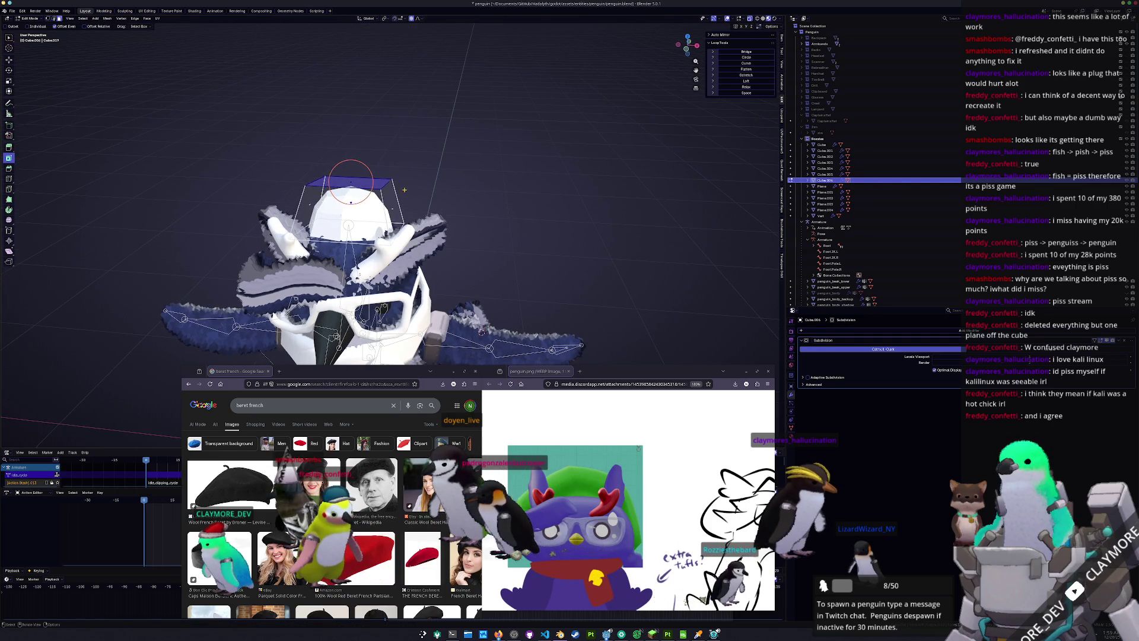
{"action": "key", "text": "s"}
{"action": "left_click", "coordinate": [360, 187]}
{"action": "middle_click_drag", "start_coordinate": [360, 188], "coordinate": [365, 196]}
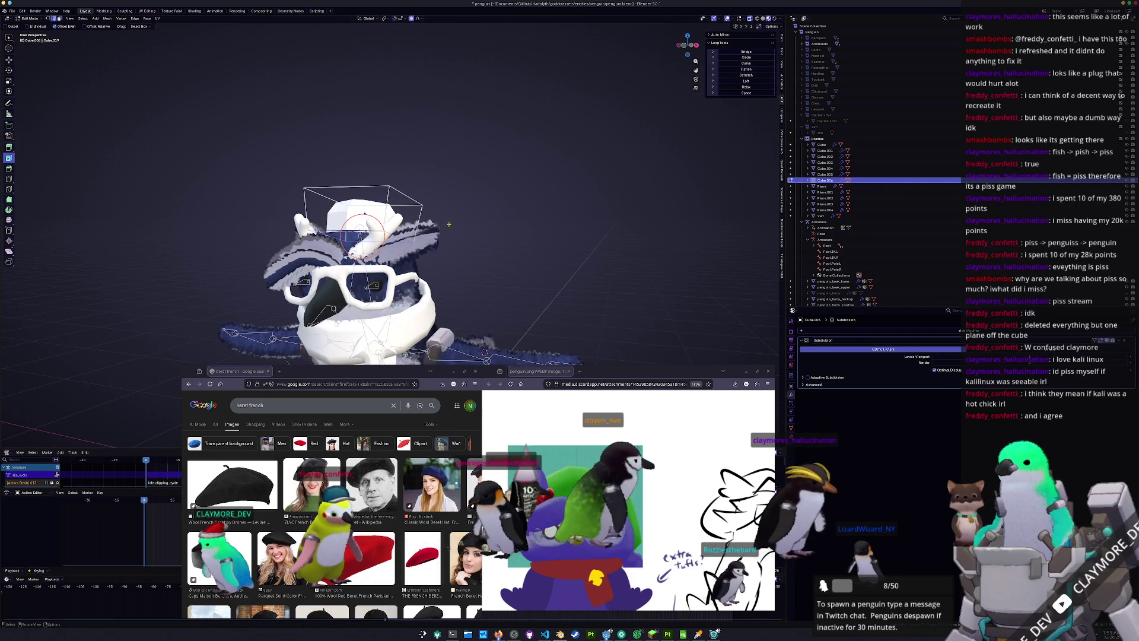
{"action": "key", "text": "s"}
{"action": "left_click", "coordinate": [447, 227]}
{"action": "key", "text": "g"}
{"action": "key", "text": "z"}
{"action": "key", "text": "z"}
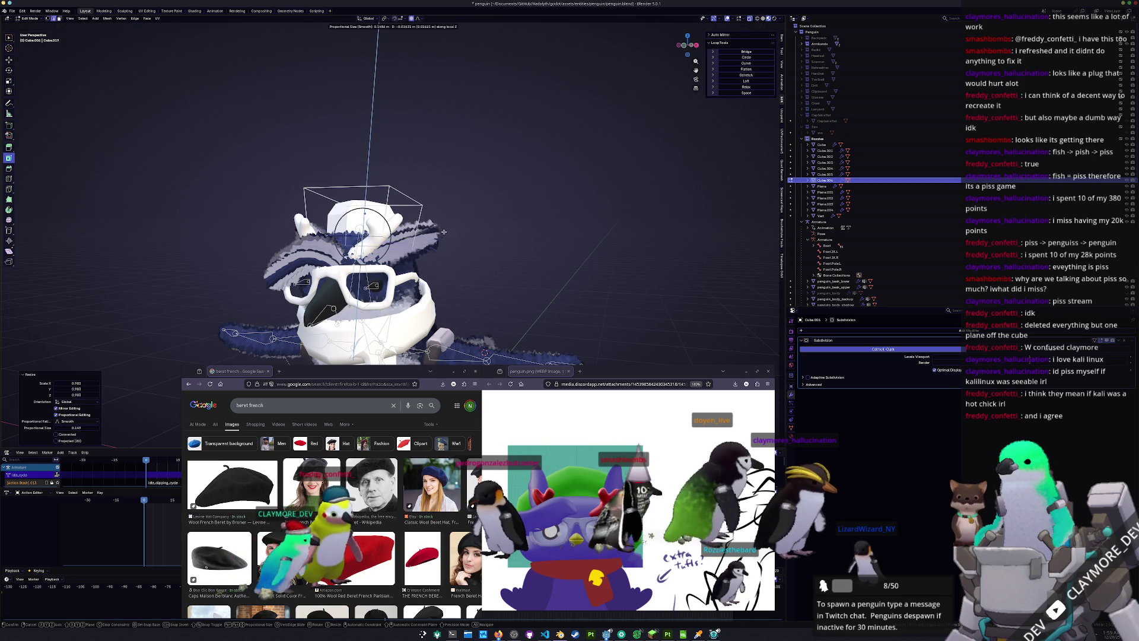
{"action": "left_click", "coordinate": [443, 230]}
From the right side, edge-slide an edge of the hat and rotate it slightly
{"action": "key", "text": "KP_3"}
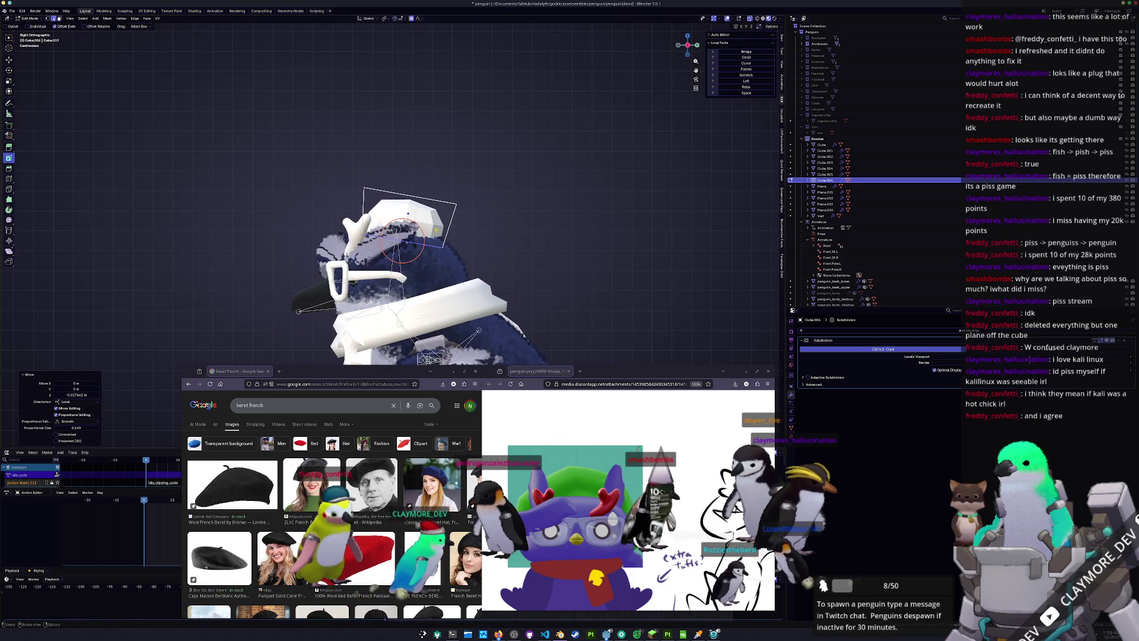
{"action": "key", "text": "g"}
{"action": "key", "text": "g"}
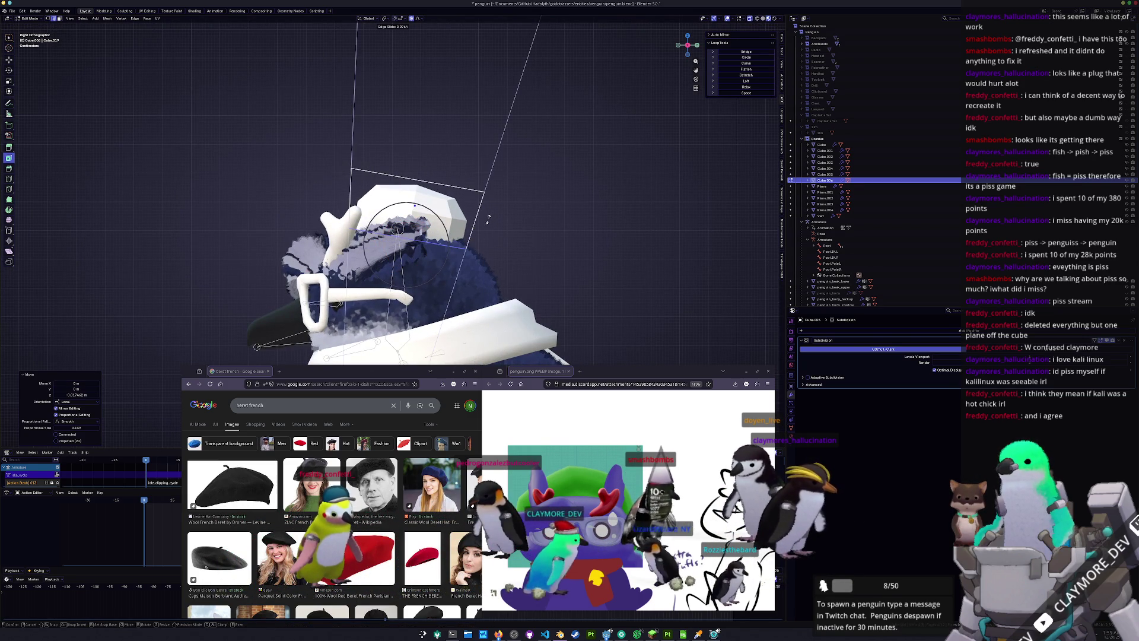
{"action": "left_click", "coordinate": [484, 220]}
{"action": "key", "text": "r"}
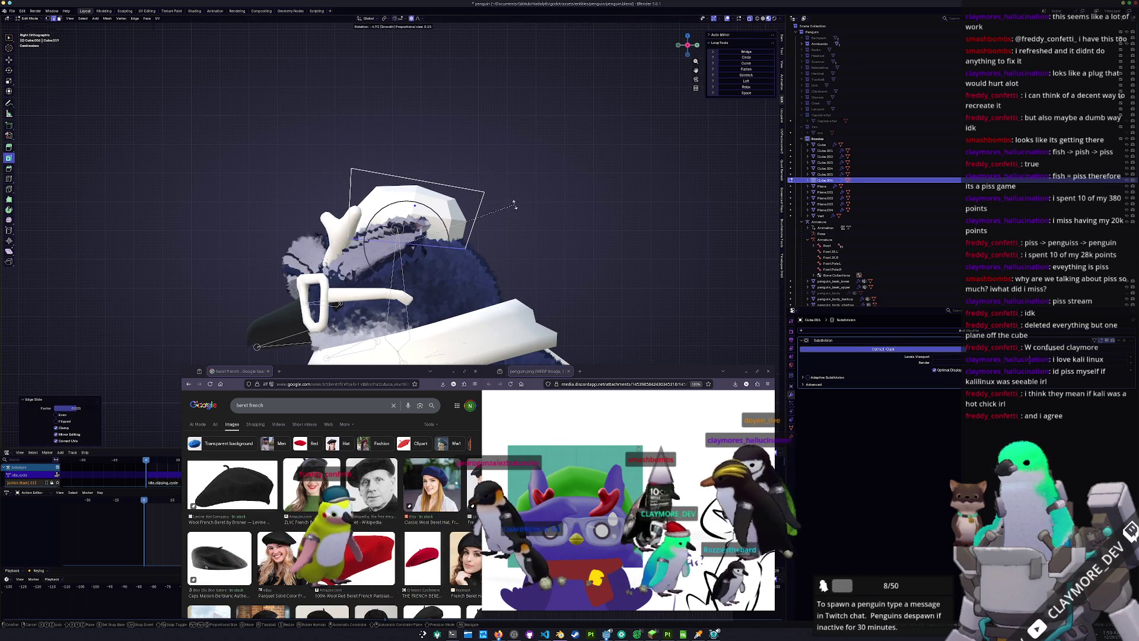
{"action": "left_click", "coordinate": [515, 205]}
{"action": "scroll", "coordinate": [401, 224], "scroll_direction": "down", "scroll_amount": 1}
{"action": "middle_click_drag", "start_coordinate": [401, 224], "coordinate": [339, 228]}
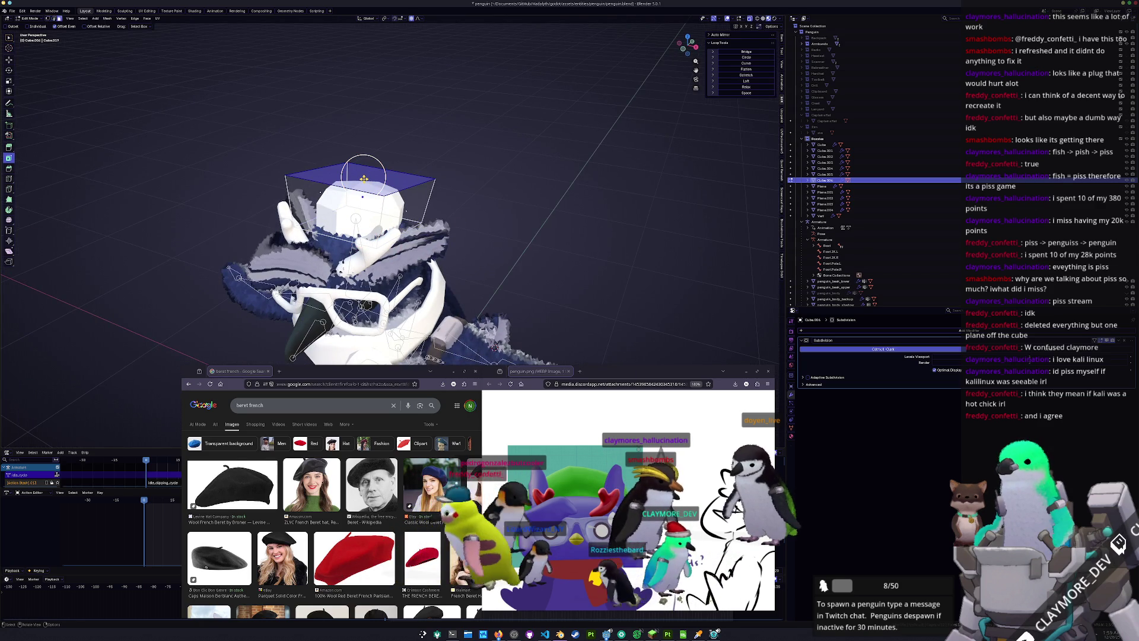
From the front, widen the hat about 1.628 in X/Y, keeping its height (Shift+Z)
{"action": "key", "text": "KP_1"}
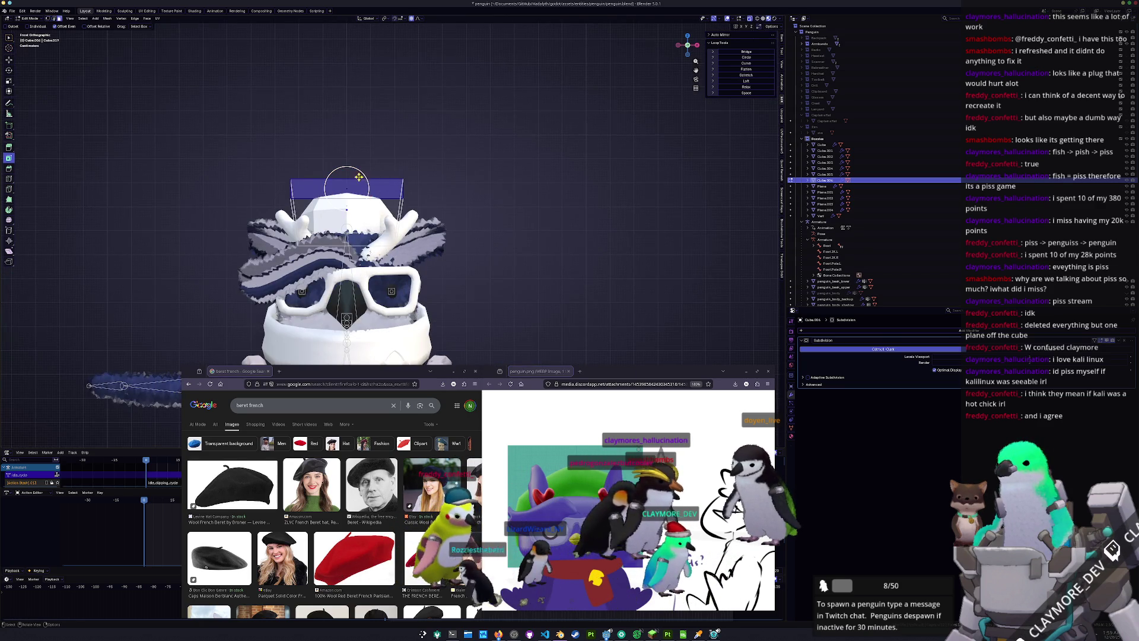
{"action": "scroll", "coordinate": [439, 212], "scroll_direction": "down", "scroll_amount": 3}
{"action": "key", "text": "s"}
{"action": "key", "text": "shift+z"}
{"action": "key", "text": "shift+z"}
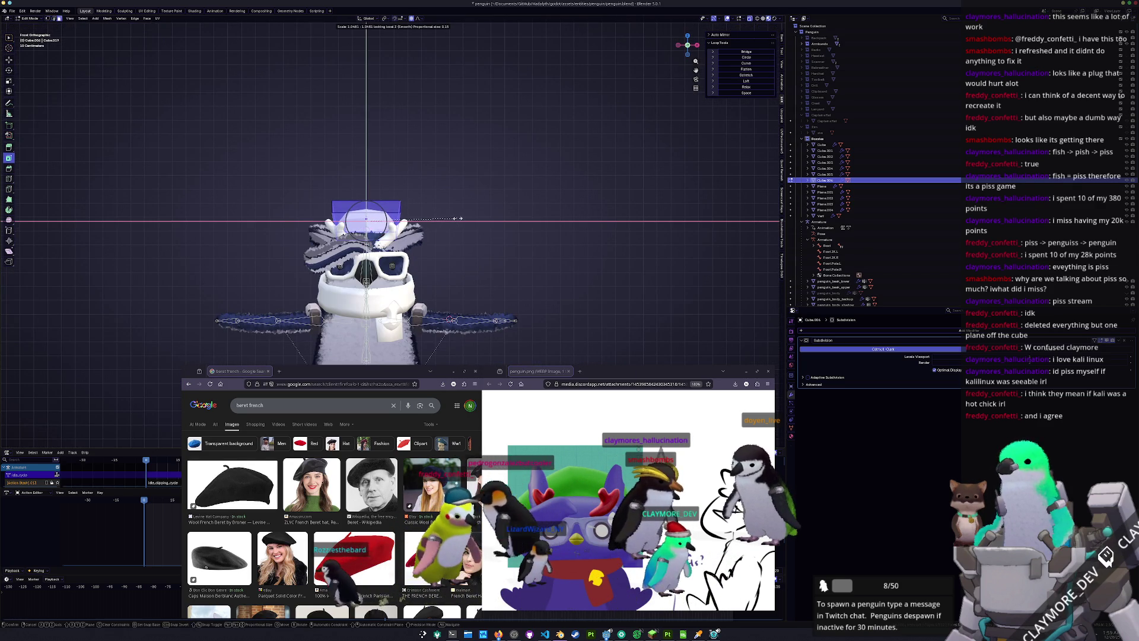
{"action": "left_click", "coordinate": [522, 211]}
{"action": "mouse_move", "coordinate": [521, 210]}
{"action": "middle_mouse_down"}
{"action": "mouse_move", "coordinate": [505, 187]}
{"action": "mouse_move", "coordinate": [522, 211]}
{"action": "middle_mouse_up"}
{"action": "middle_click_drag", "start_coordinate": [372, 211], "coordinate": [364, 203]}
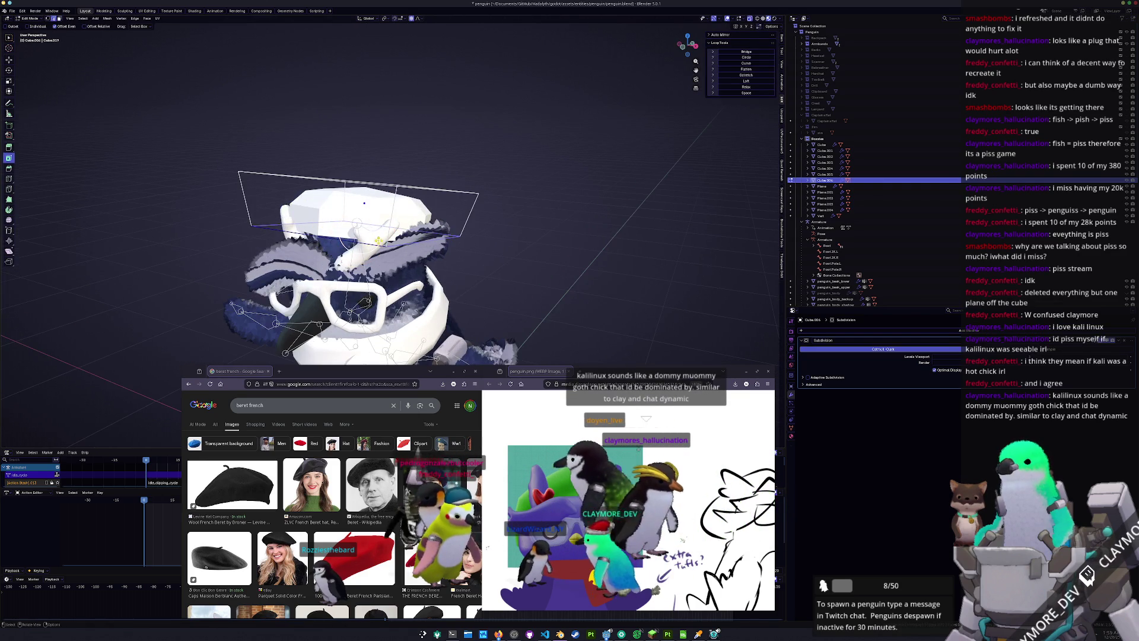
Slide and scale the hat's edge loops, shrinking the top slightly
{"action": "key", "text": "g"}
{"action": "key", "text": "g"}
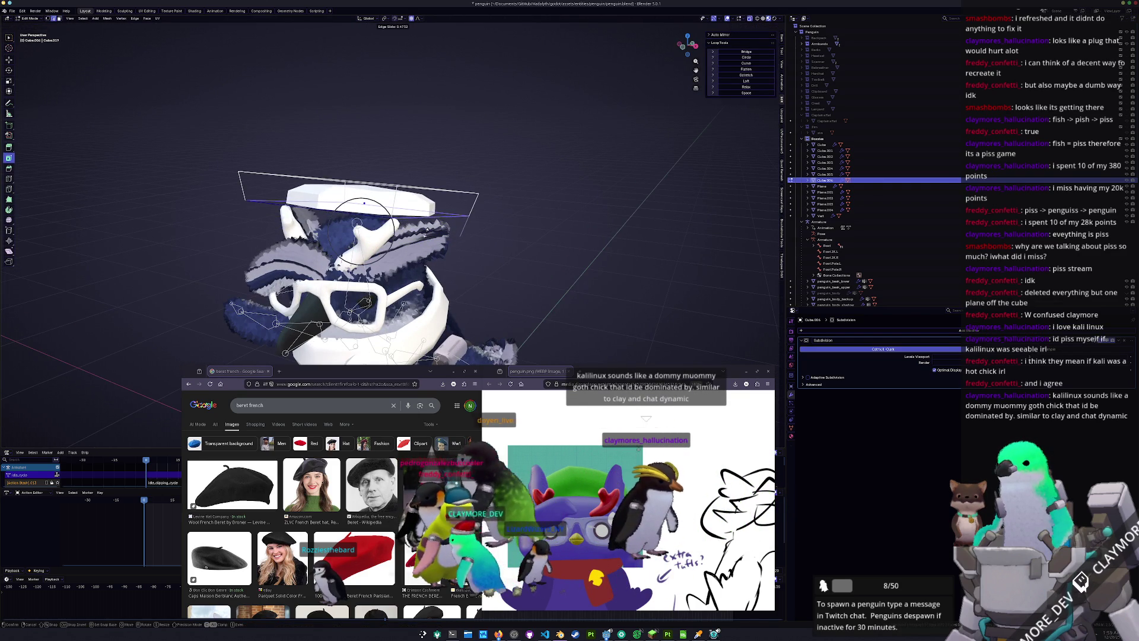
{"action": "left_click", "coordinate": [423, 244]}
{"action": "key", "text": "s"}
{"action": "left_click", "coordinate": [481, 236]}
{"action": "middle_click_drag", "start_coordinate": [480, 236], "coordinate": [482, 183]}
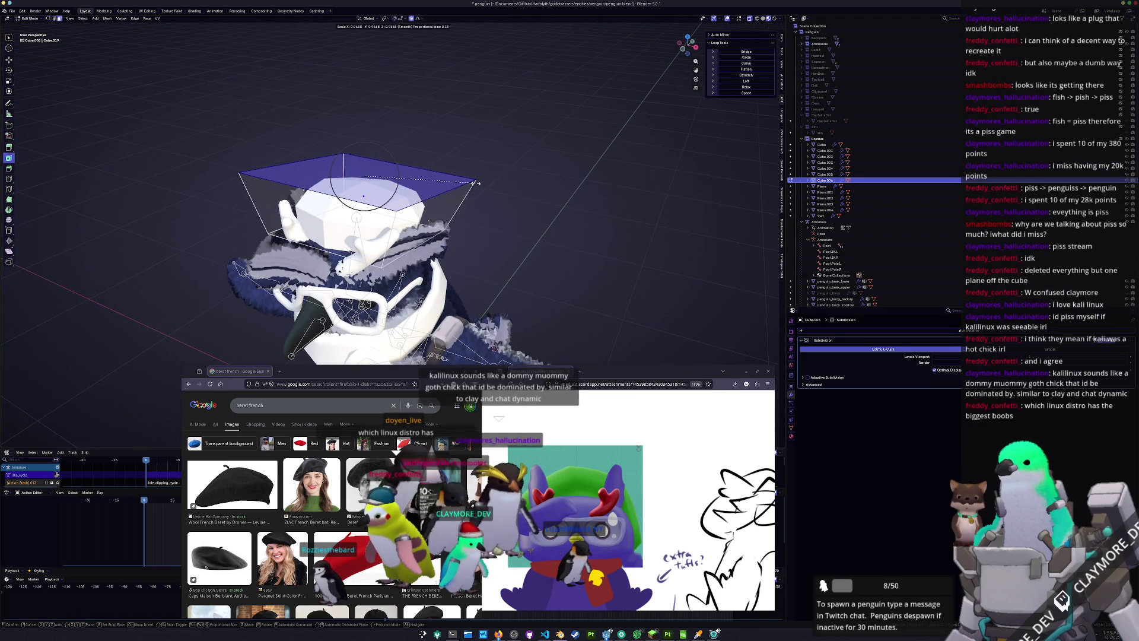
{"action": "left_click", "coordinate": [481, 183]}
{"action": "key", "text": "g"}
{"action": "key", "text": "g"}
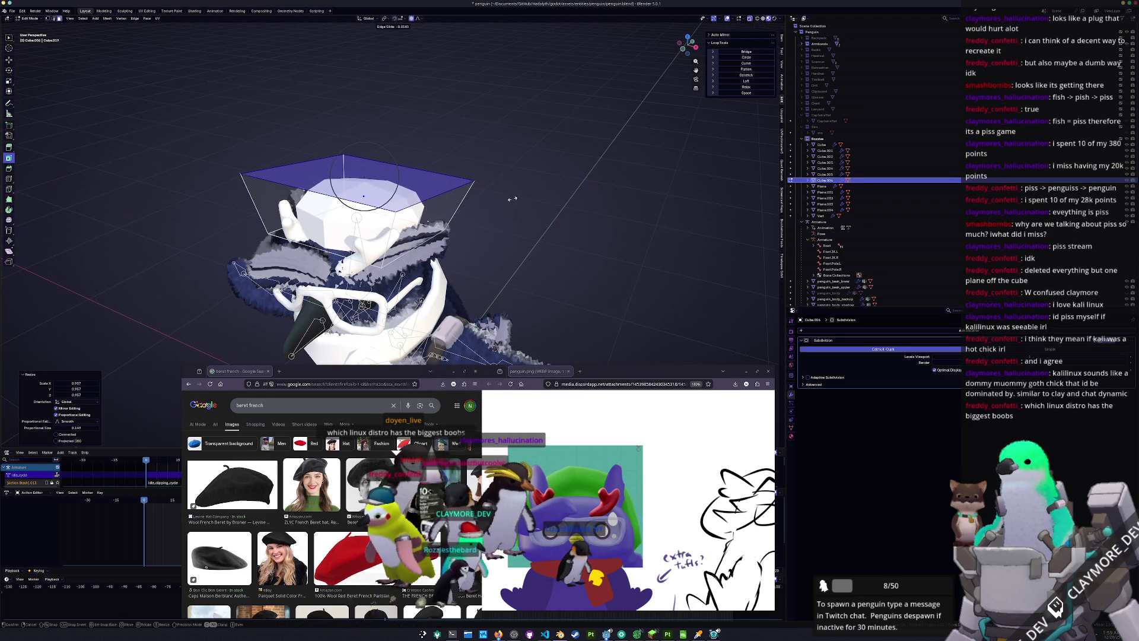
{"action": "left_click", "coordinate": [506, 225]}
{"action": "middle_click_drag", "start_coordinate": [506, 225], "coordinate": [423, 346]}
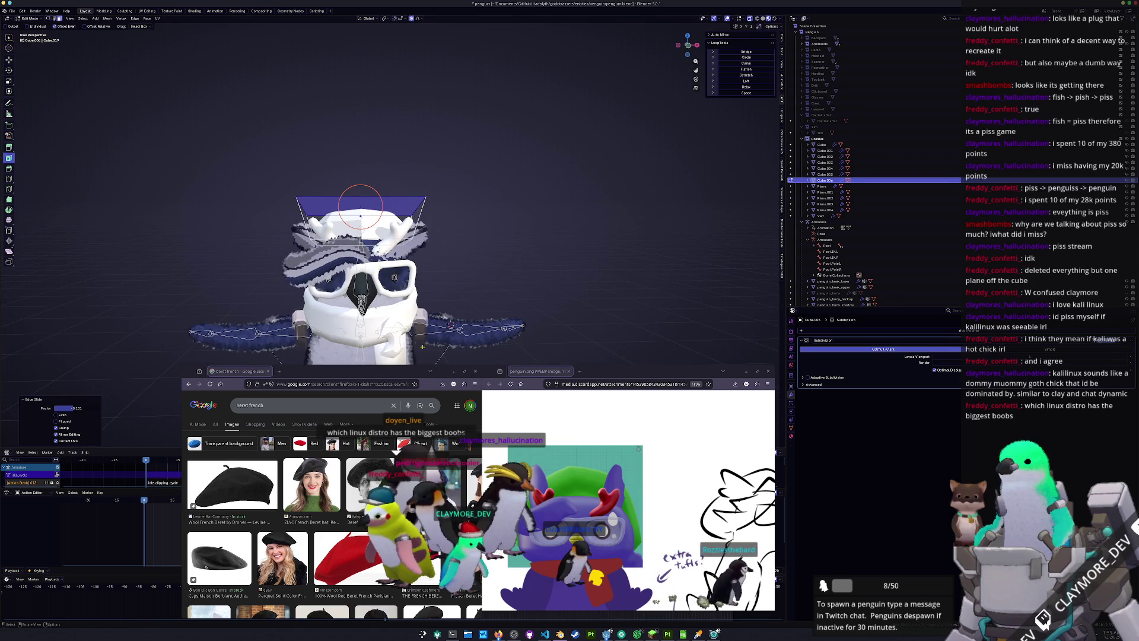
{"action": "scroll", "coordinate": [636, 488], "scroll_direction": "right", "scroll_amount": 5}
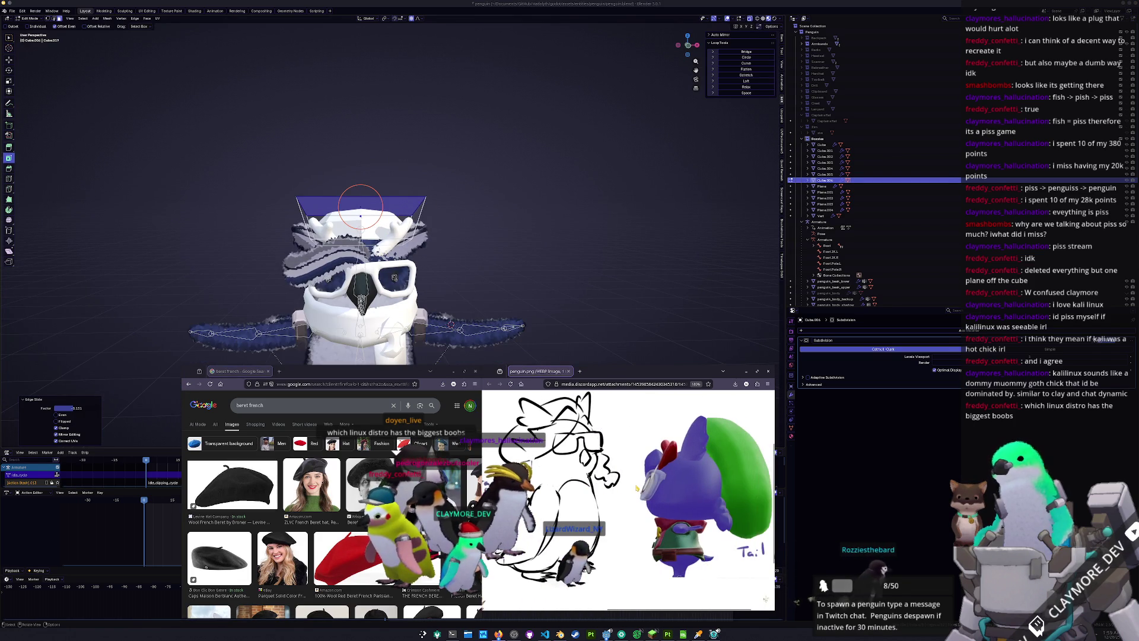
{"action": "scroll", "coordinate": [636, 487], "scroll_direction": "down", "scroll_amount": 3}
{"action": "mouse_move", "coordinate": [534, 344]}
{"action": "middle_mouse_down"}
{"action": "mouse_move", "coordinate": [510, 237]}
{"action": "mouse_move", "coordinate": [498, 272]}
{"action": "mouse_move", "coordinate": [431, 269]}
{"action": "middle_mouse_up"}
Select the hat's top faces, raise them along Z and taper them to about 0.65
{"action": "left_click", "coordinate": [524, 268]}
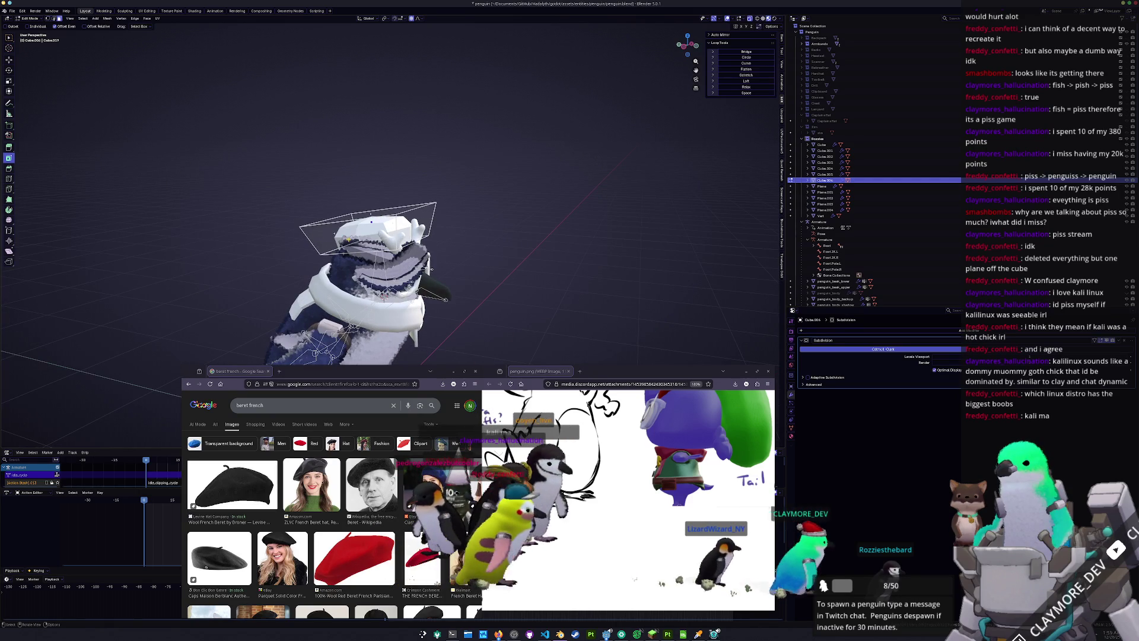
{"action": "key", "text": "c"}
{"action": "left_click_drag", "start_coordinate": [368, 231], "coordinate": [341, 233]}
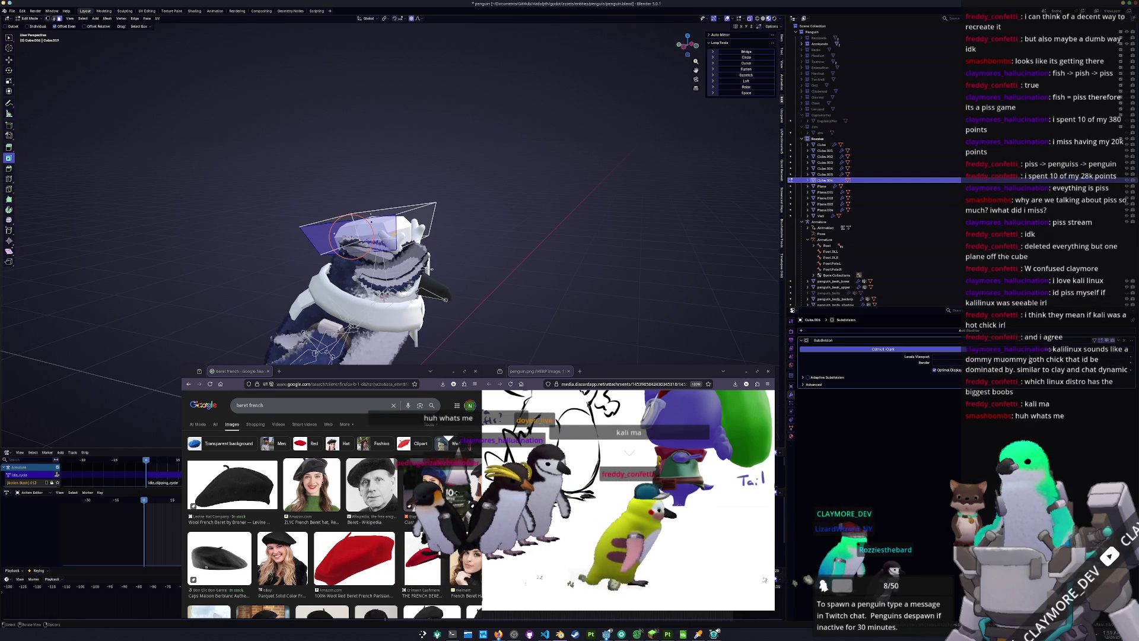
{"action": "key", "text": "Escape"}
{"action": "middle_click_drag", "start_coordinate": [341, 233], "coordinate": [368, 238]}
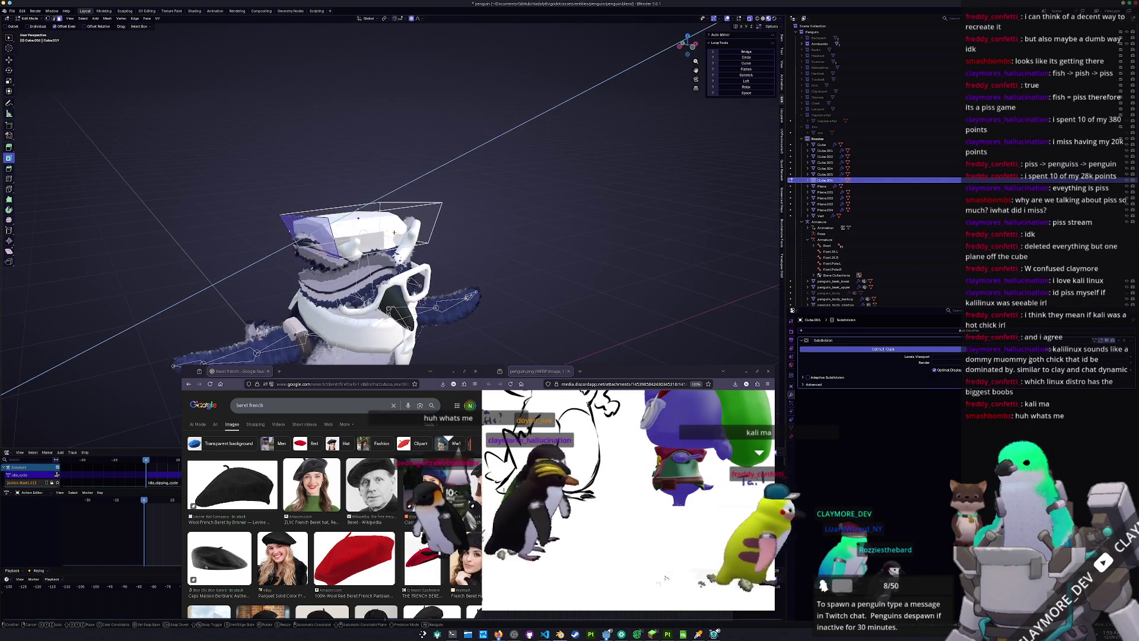
{"action": "key", "text": "g"}
{"action": "key", "text": "z"}
{"action": "key", "text": "z"}
{"action": "left_click", "coordinate": [368, 237]}
{"action": "key", "text": "s"}
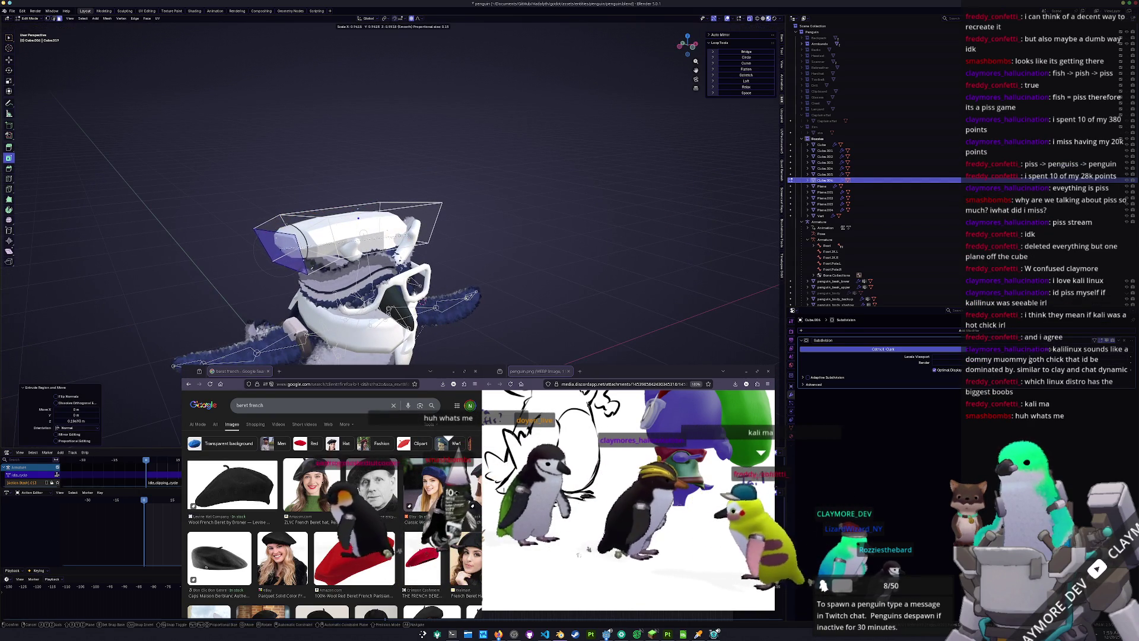
{"action": "left_click", "coordinate": [363, 235]}
Lower the hat top slightly along Z and shift it sideways along X
{"action": "middle_click_drag", "start_coordinate": [363, 234], "coordinate": [401, 277]}
{"action": "key", "text": "g"}
{"action": "key", "text": "z"}
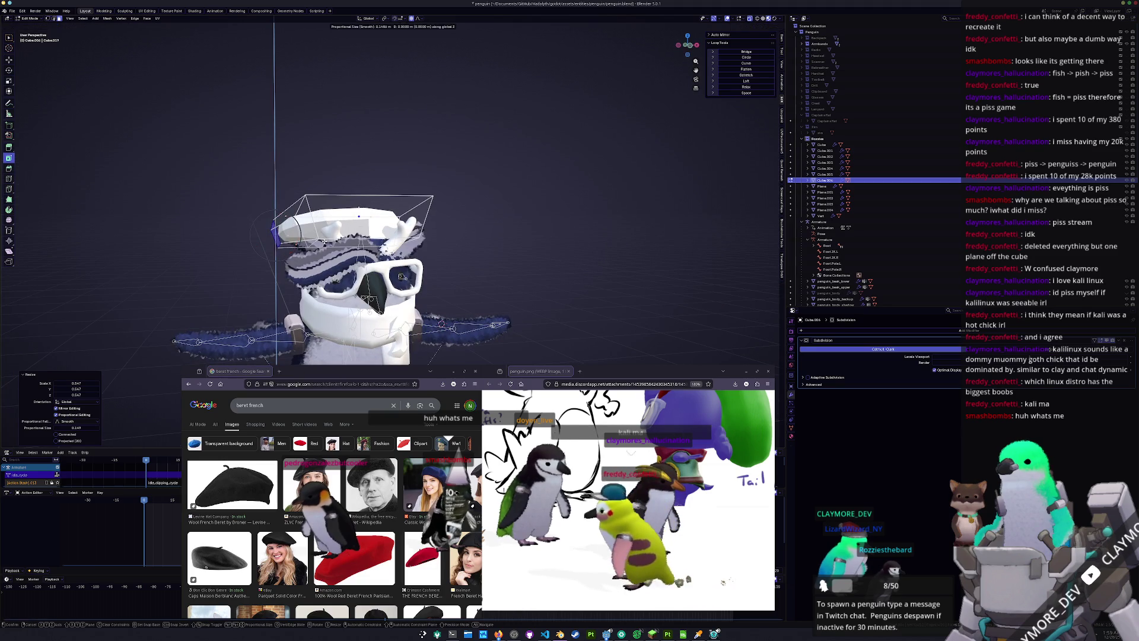
{"action": "left_click", "coordinate": [335, 261]}
{"action": "mouse_move", "coordinate": [335, 261]}
{"action": "middle_mouse_down"}
{"action": "mouse_move", "coordinate": [373, 240]}
{"action": "mouse_move", "coordinate": [344, 271]}
{"action": "mouse_move", "coordinate": [370, 266]}
{"action": "middle_mouse_up"}
{"action": "key", "text": "g"}
{"action": "key", "text": "z"}
{"action": "left_click", "coordinate": [366, 255]}
{"action": "key", "text": "g"}
{"action": "key", "text": "x"}
{"action": "left_click", "coordinate": [348, 265]}
Rotate the whole hat about -41.4° around its vertical axis, then adjust the turn
{"action": "key", "text": "Tab"}
{"action": "key", "text": "r"}
{"action": "key", "text": "z"}
{"action": "key", "text": "z"}
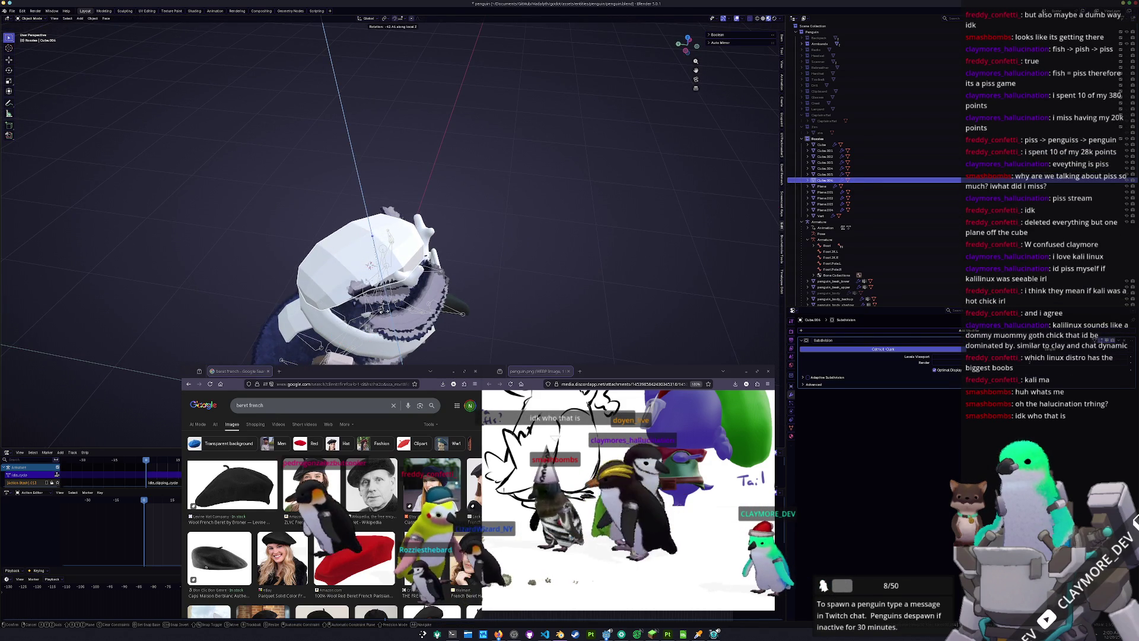
{"action": "left_click", "coordinate": [370, 265]}
{"action": "mouse_move", "coordinate": [370, 265]}
{"action": "middle_mouse_down"}
{"action": "mouse_move", "coordinate": [410, 297]}
{"action": "mouse_move", "coordinate": [306, 269]}
{"action": "mouse_move", "coordinate": [315, 276]}
{"action": "mouse_move", "coordinate": [336, 256]}
{"action": "middle_mouse_up"}
{"action": "key", "text": "r"}
{"action": "key", "text": "z"}
{"action": "key", "text": "z"}
{"action": "left_click", "coordinate": [398, 289]}
Give the hat a slouch with proportional-falloff moves along Z and X
{"action": "key", "text": "Tab"}
{"action": "key", "text": "g"}
{"action": "key", "text": "z"}
{"action": "left_click", "coordinate": [307, 269]}
{"action": "key", "text": "g"}
{"action": "key", "text": "x"}
{"action": "left_click", "coordinate": [330, 259]}
{"action": "key", "text": "r"}
{"action": "key", "text": "Escape"}
Finish the proportional rotation tweak of the beret and return to Object Mode
{"action": "key", "text": "g"}
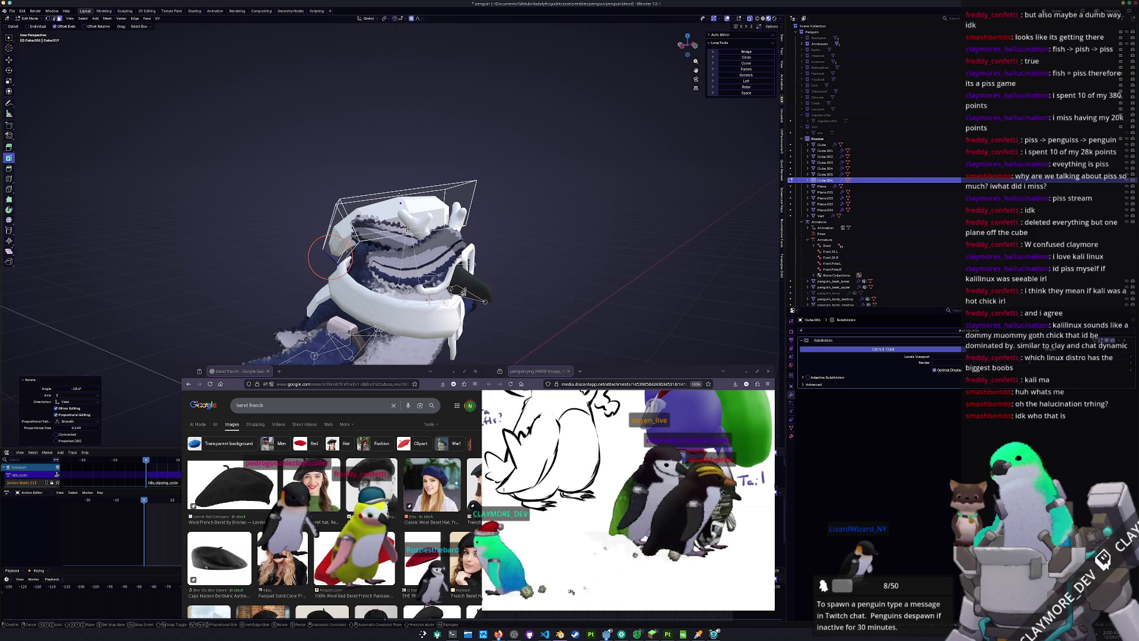
{"action": "key", "text": "Return"}
{"action": "key", "text": "r"}
{"action": "key", "text": "Escape"}
{"action": "key", "text": "Tab"}
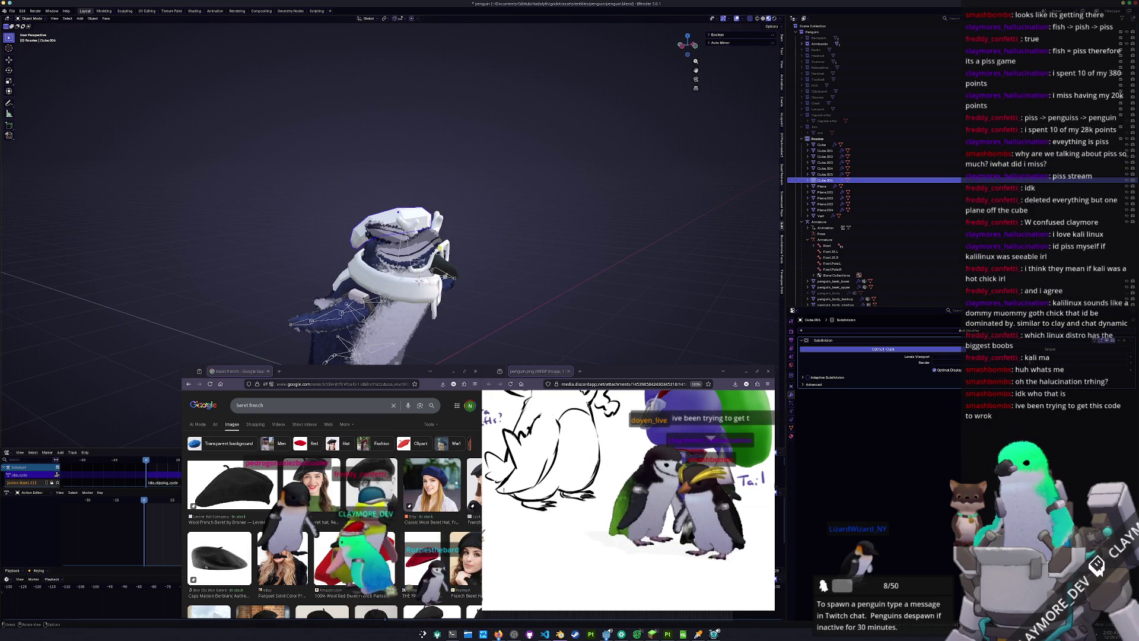
{"action": "mouse_move", "coordinate": [466, 243]}
{"action": "middle_mouse_down"}
{"action": "mouse_move", "coordinate": [396, 246]}
{"action": "mouse_move", "coordinate": [407, 315]}
{"action": "mouse_move", "coordinate": [427, 260]}
{"action": "mouse_move", "coordinate": [447, 257]}
{"action": "middle_mouse_up"}
Move the selected hat faces slightly to refine the beret's shape
{"action": "key", "text": "Tab"}
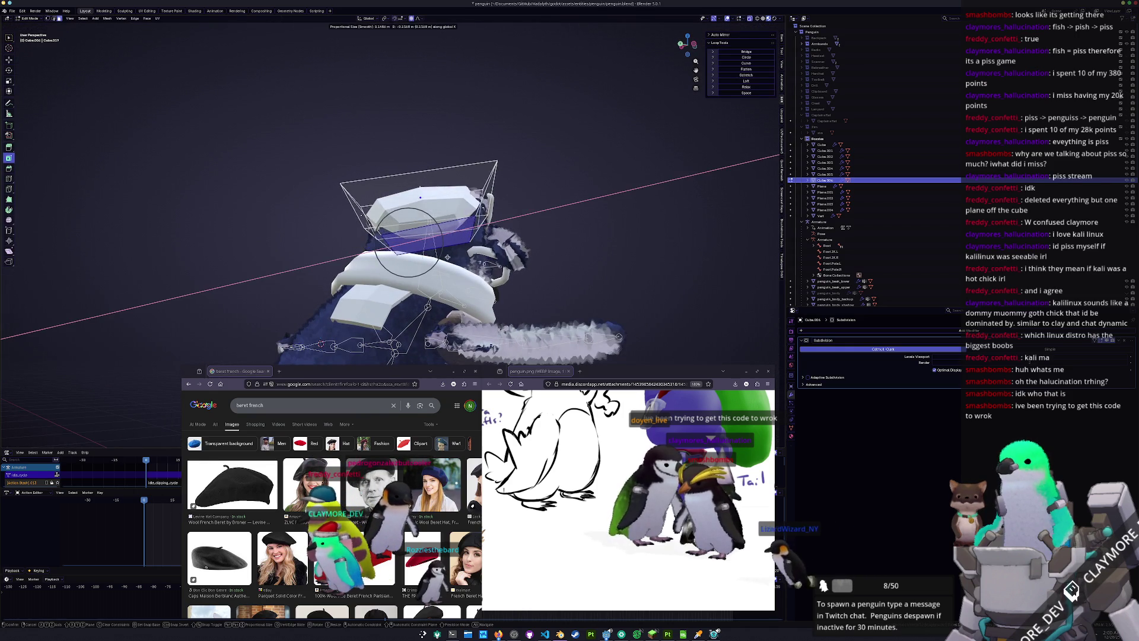
{"action": "key", "text": "g"}
{"action": "scroll", "coordinate": [457, 254], "scroll_direction": "down", "scroll_amount": 5}
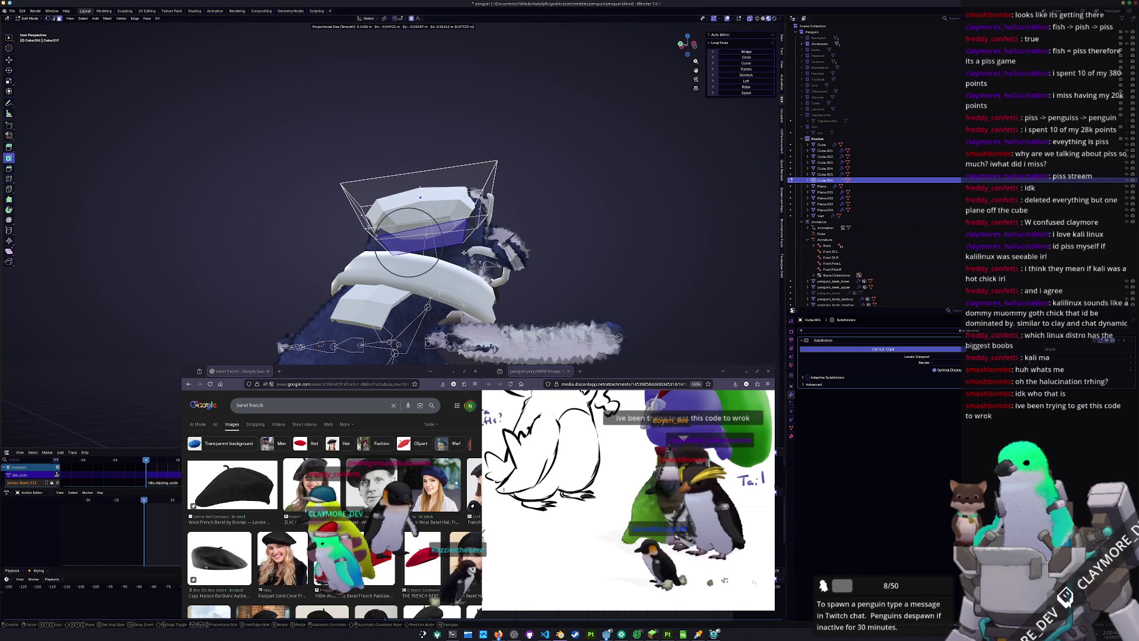
{"action": "left_click", "coordinate": [465, 253]}
{"action": "key", "text": "Tab"}
{"action": "middle_click_drag", "start_coordinate": [465, 253], "coordinate": [464, 262]}
{"action": "scroll", "coordinate": [464, 262], "scroll_direction": "up", "scroll_amount": 3}
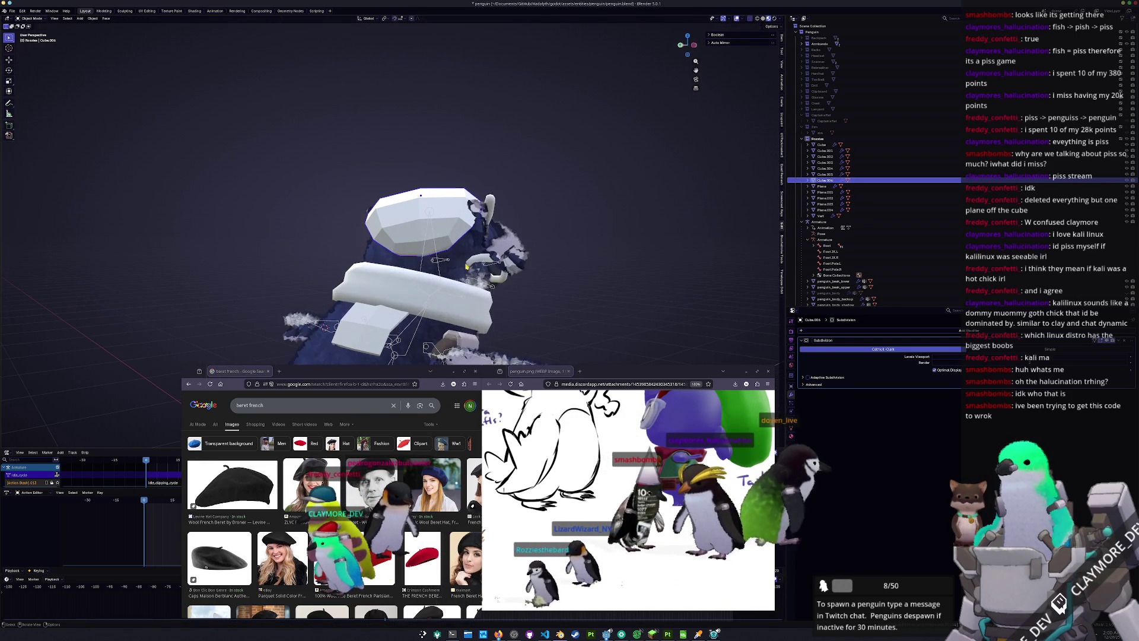
Shift part of the hat sideways along X with proportional falloff
{"action": "key", "text": "Tab"}
{"action": "key", "text": "g"}
{"action": "key", "text": "x"}
{"action": "left_click", "coordinate": [492, 287]}
{"action": "key", "text": "Tab"}
{"action": "mouse_move", "coordinate": [491, 286]}
{"action": "middle_mouse_down"}
{"action": "mouse_move", "coordinate": [452, 274]}
{"action": "mouse_move", "coordinate": [442, 308]}
{"action": "middle_mouse_up"}
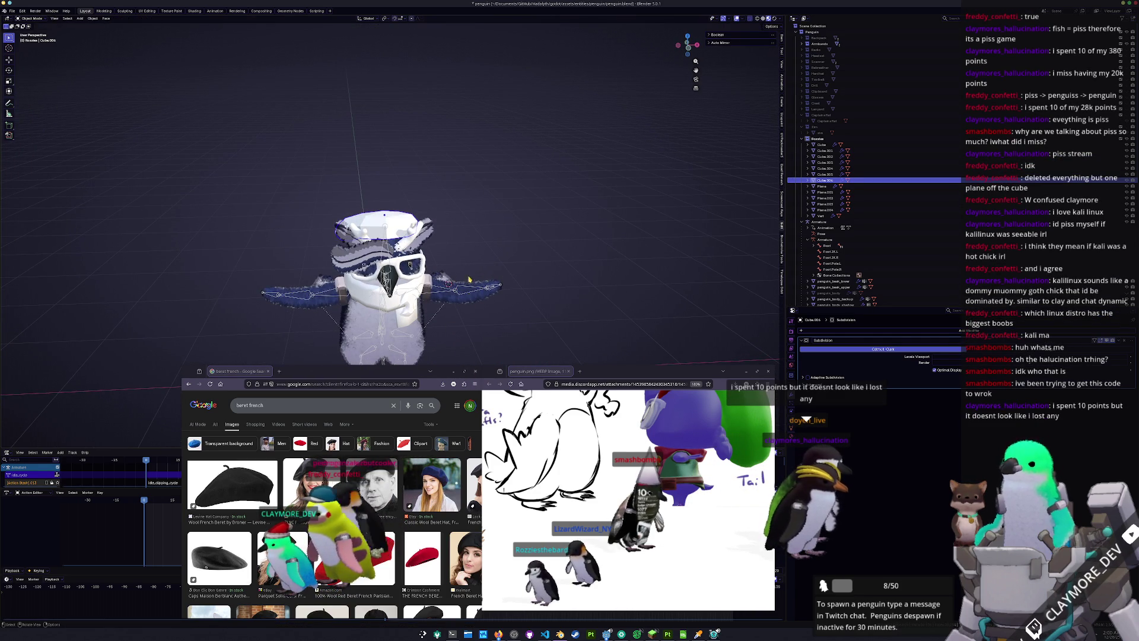
Duplicate an edge-loop band of the hat and separate it into its own object, Cube.007
{"action": "key", "text": "Tab"}
{"action": "scroll", "coordinate": [415, 267], "scroll_direction": "up", "scroll_amount": 3}
{"action": "left_click", "coordinate": [383, 204]}
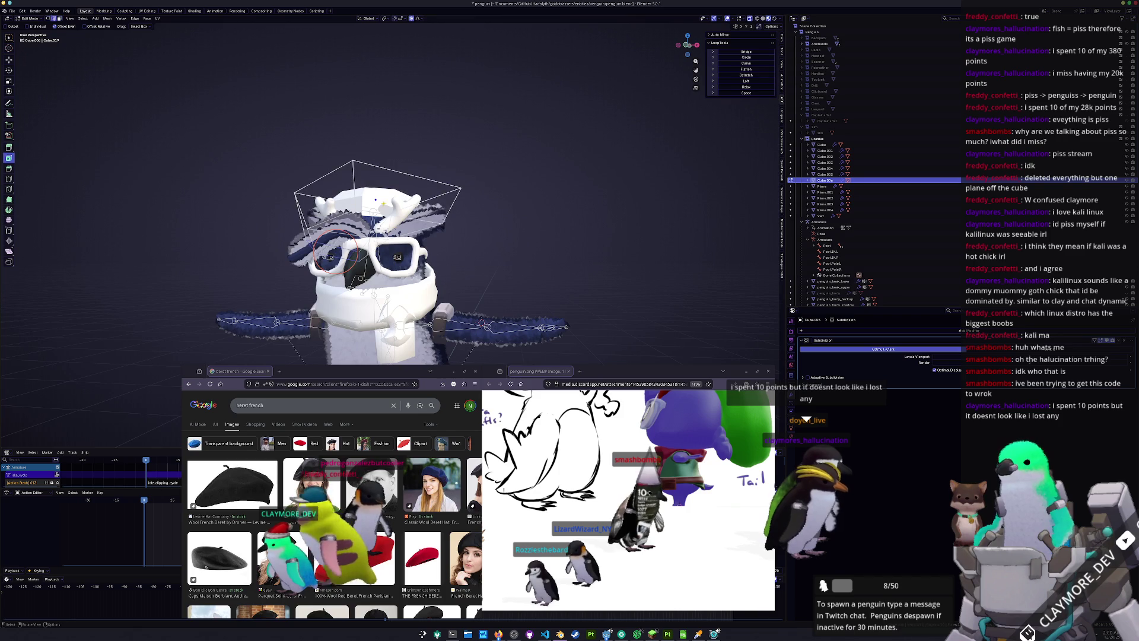
{"action": "middle_click_drag", "start_coordinate": [384, 205], "coordinate": [445, 196]}
{"action": "key", "text": "shift+d"}
{"action": "key", "text": "Escape"}
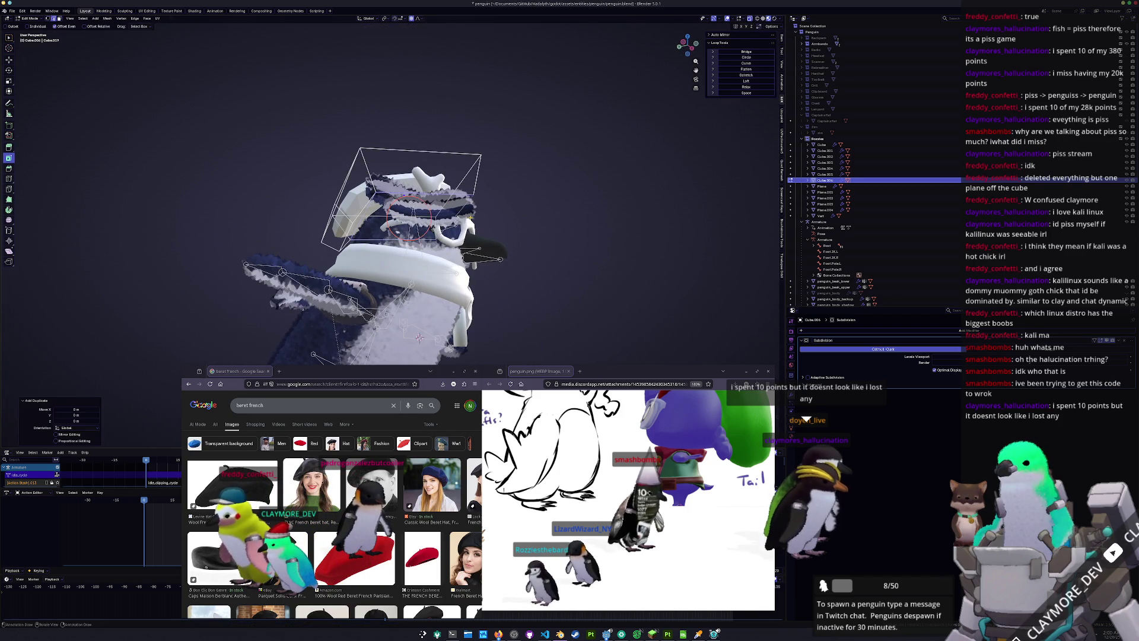
{"action": "key", "text": "ctrl+e"}
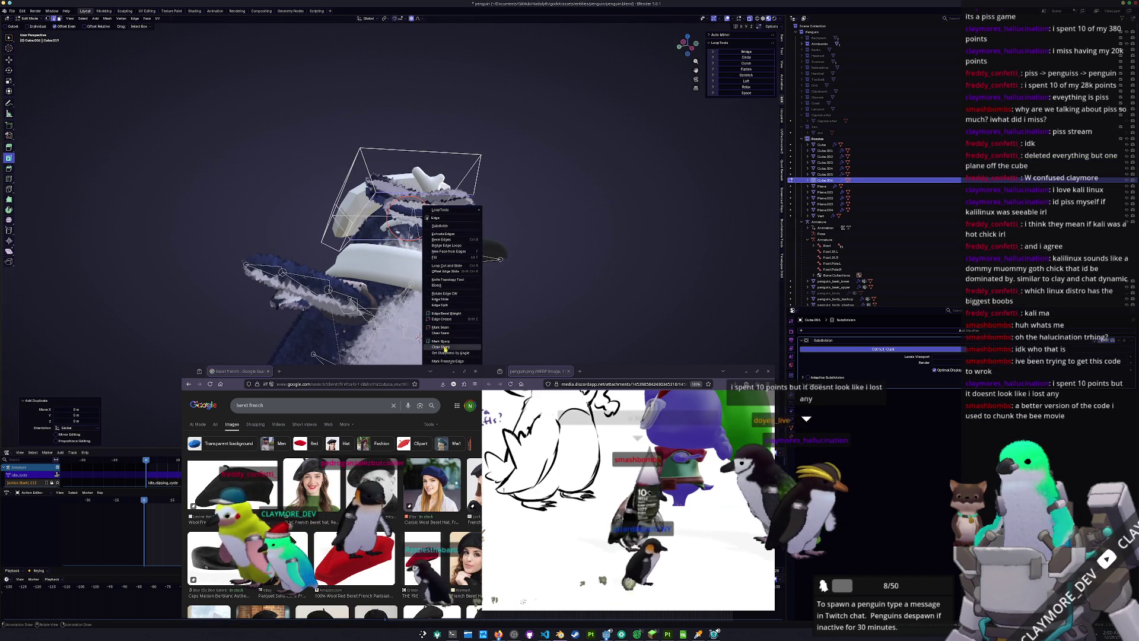
{"action": "left_click_drag", "start_coordinate": [408, 370], "coordinate": [368, 413]}
{"action": "mouse_move", "coordinate": [446, 387]}
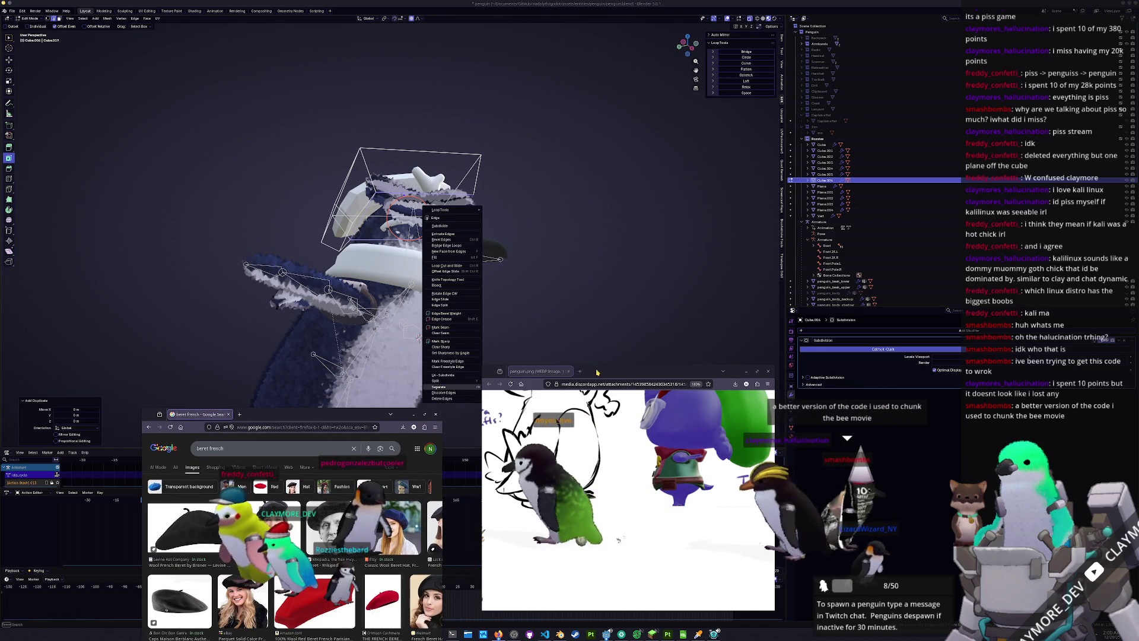
{"action": "left_click", "coordinate": [502, 386]}
{"action": "key", "text": "Tab"}
{"action": "middle_click_drag", "start_coordinate": [534, 332], "coordinate": [719, 196]}
Select Cube.007 and extrude its edge upward along Z to start the band
{"action": "left_click", "coordinate": [829, 187]}
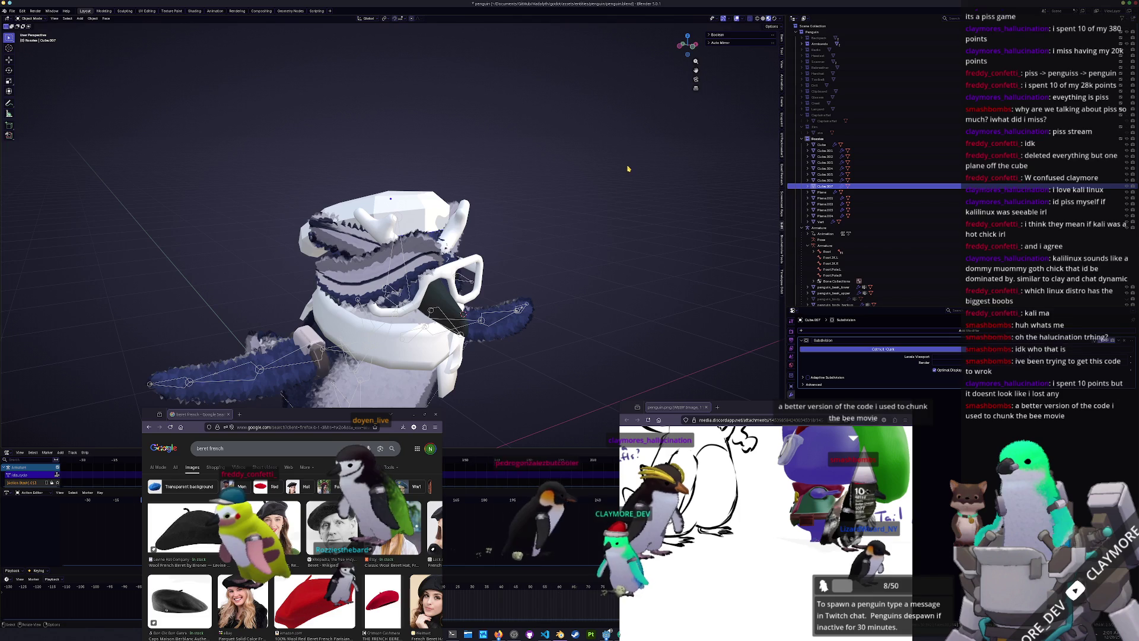
{"action": "key", "text": "Tab"}
{"action": "key", "text": "z"}
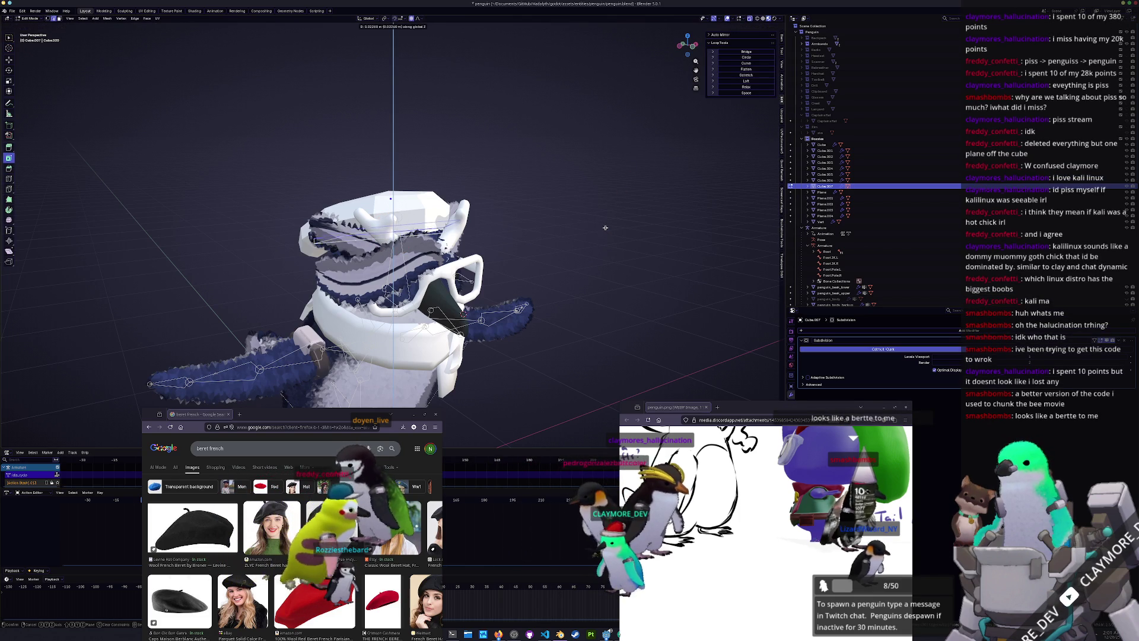
{"action": "left_click", "coordinate": [605, 226]}
{"action": "middle_click_drag", "start_coordinate": [605, 226], "coordinate": [597, 225]}
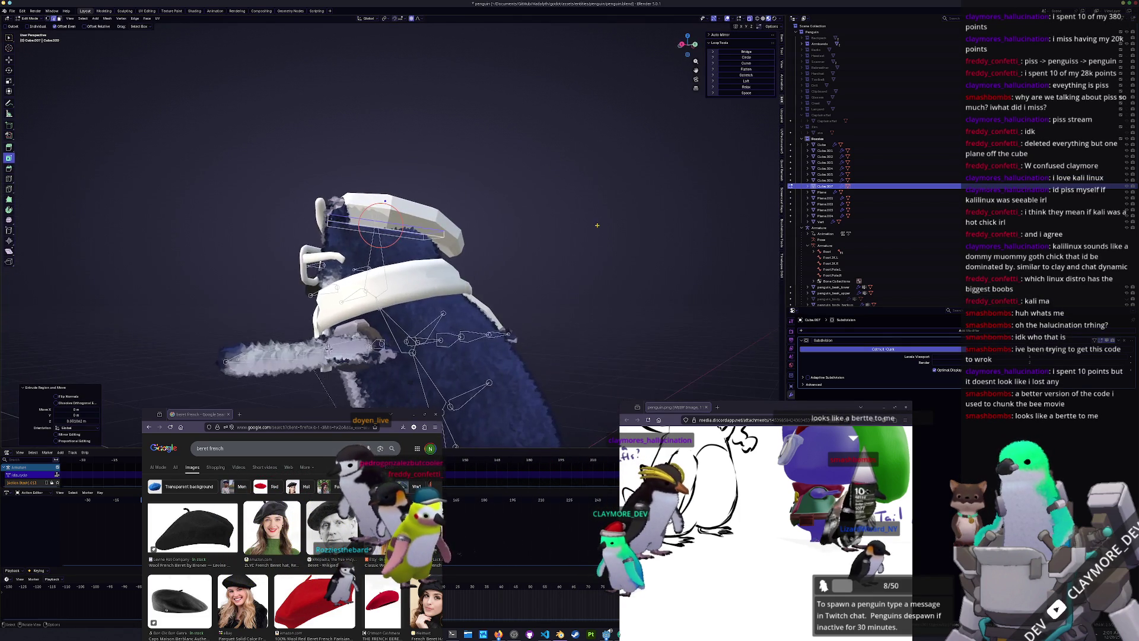
{"action": "scroll", "coordinate": [597, 225], "scroll_direction": "up", "scroll_amount": 3}
Reposition the band's selected loop on the beret after undoing a first attempt
{"action": "key", "text": "g"}
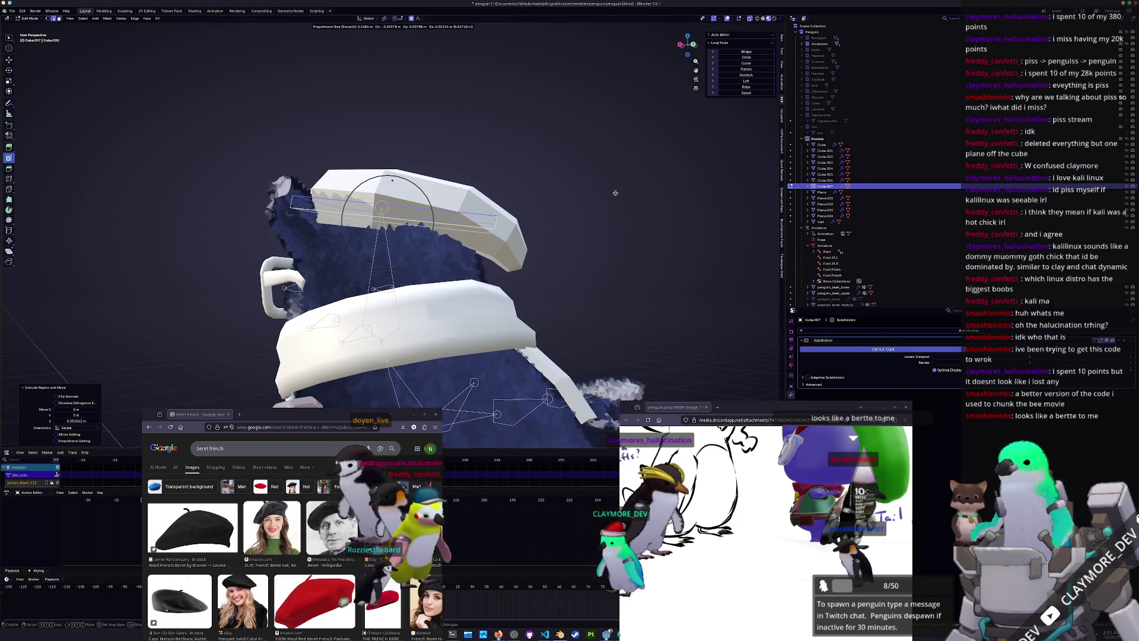
{"action": "key", "text": "Escape"}
{"action": "scroll", "coordinate": [569, 181], "scroll_direction": "up", "scroll_amount": 1}
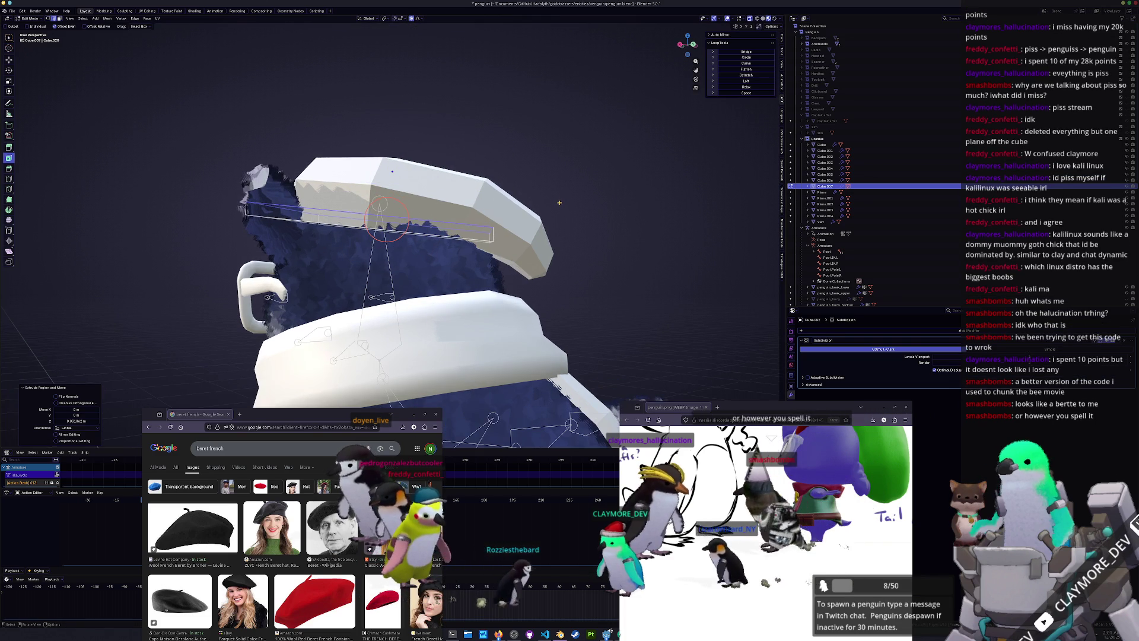
{"action": "key", "text": "ctrl+z"}
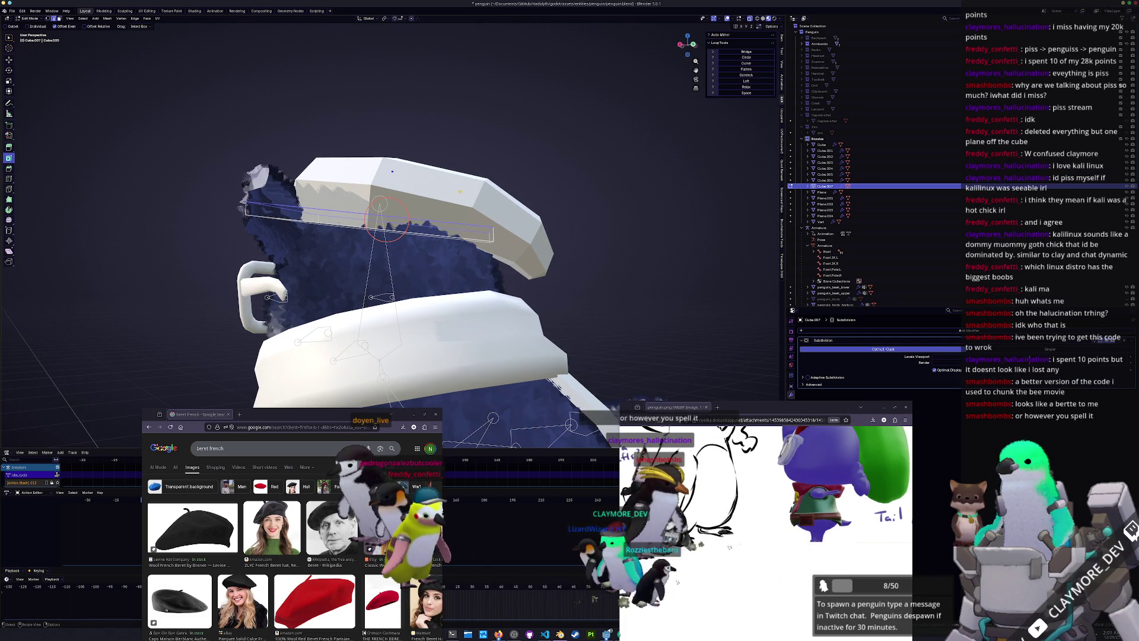
{"action": "key", "text": "g"}
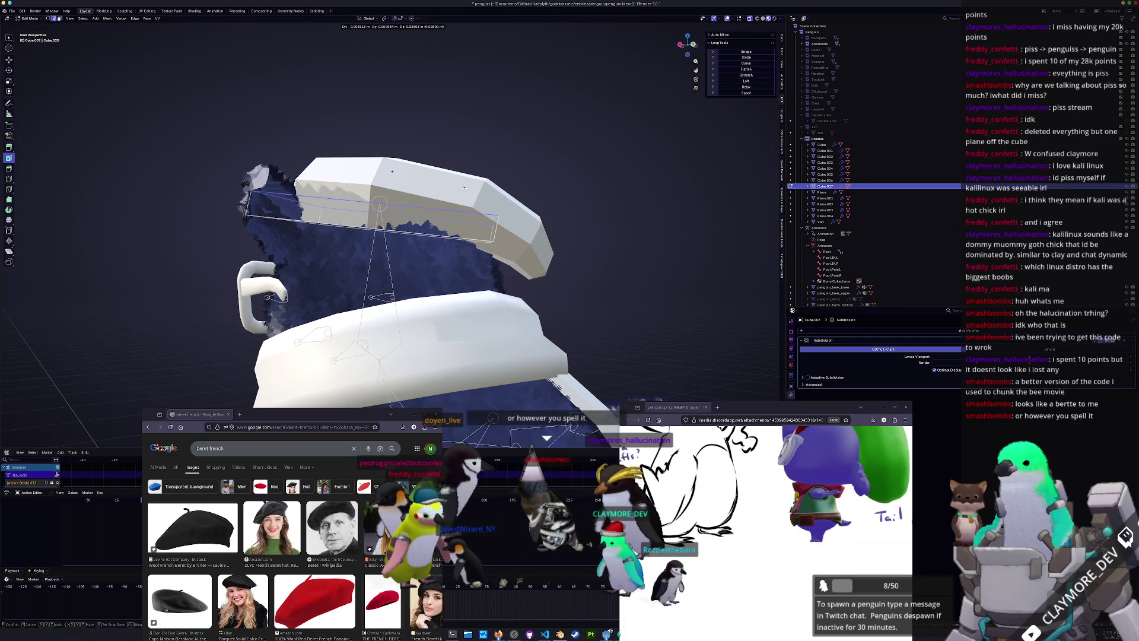
{"action": "left_click", "coordinate": [464, 188]}
{"action": "middle_click_drag", "start_coordinate": [463, 189], "coordinate": [505, 256]}
{"action": "middle_click_drag", "start_coordinate": [601, 255], "coordinate": [625, 278]}
Add a Solidify modifier to Cube.007 and apply its scale
{"action": "key", "text": "Tab"}
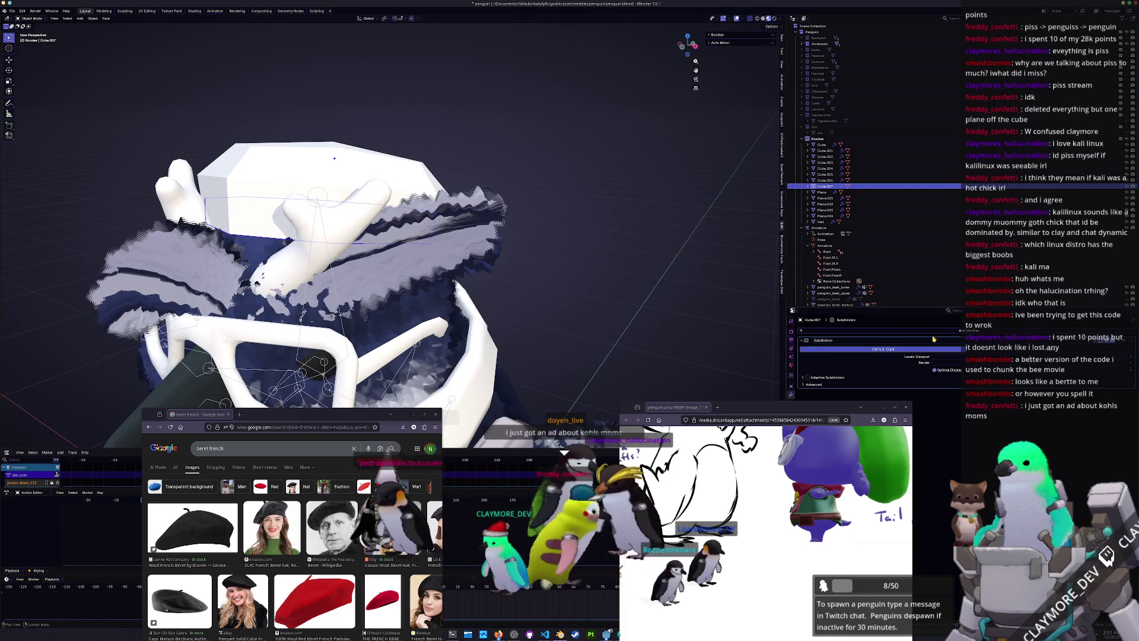
{"action": "left_click", "coordinate": [940, 333]}
{"action": "left_click", "coordinate": [940, 332]}
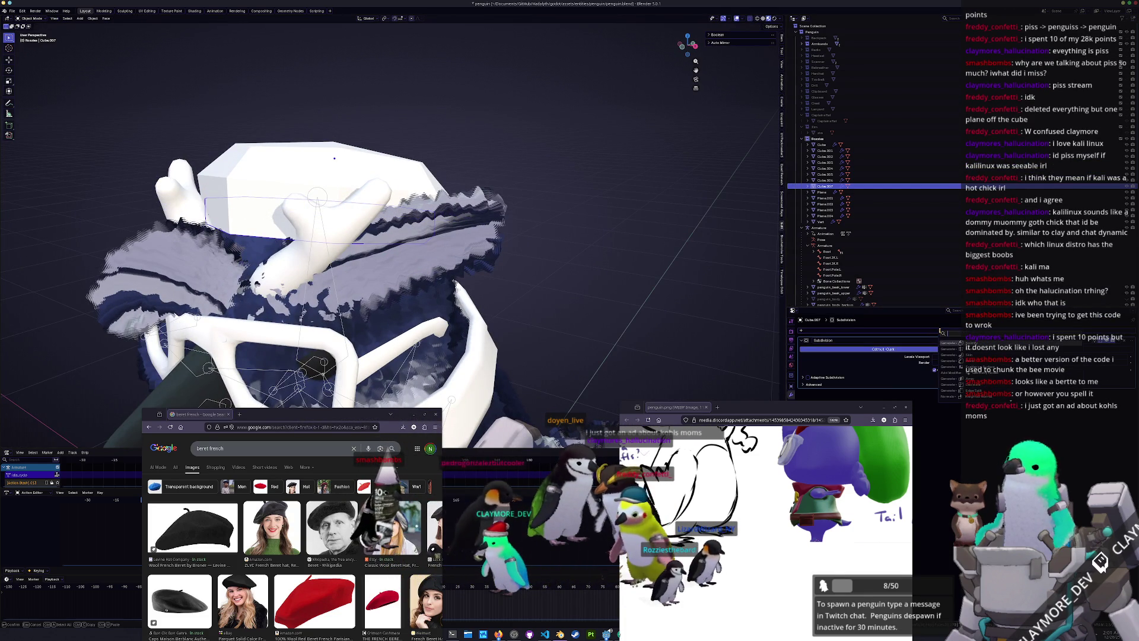
{"action": "type", "text": "solid"}
{"action": "key", "text": "Return"}
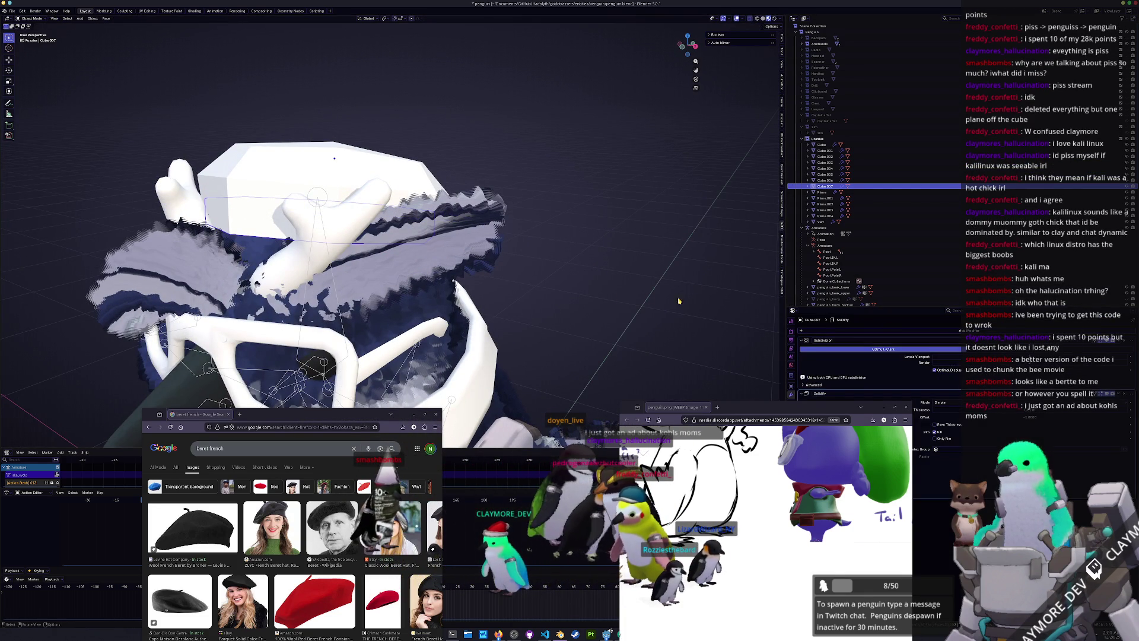
{"action": "key", "text": "ctrl+a"}
{"action": "left_click", "coordinate": [612, 295]}
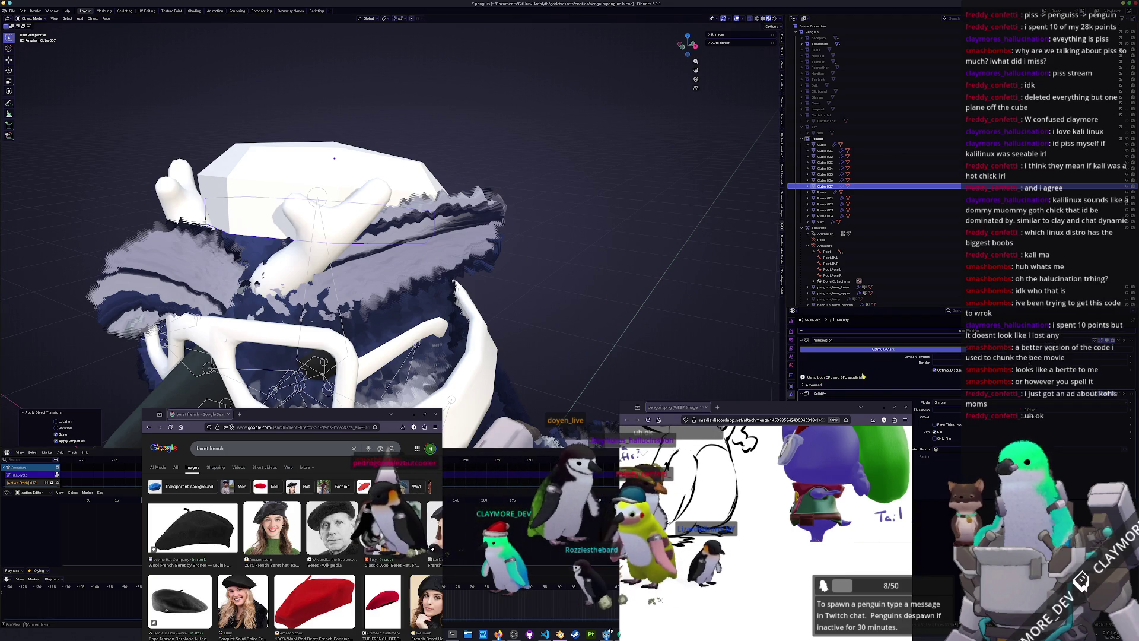
Flat-shade the hat and frame the view on it
{"action": "left_click_drag", "start_coordinate": [846, 410], "coordinate": [727, 422]}
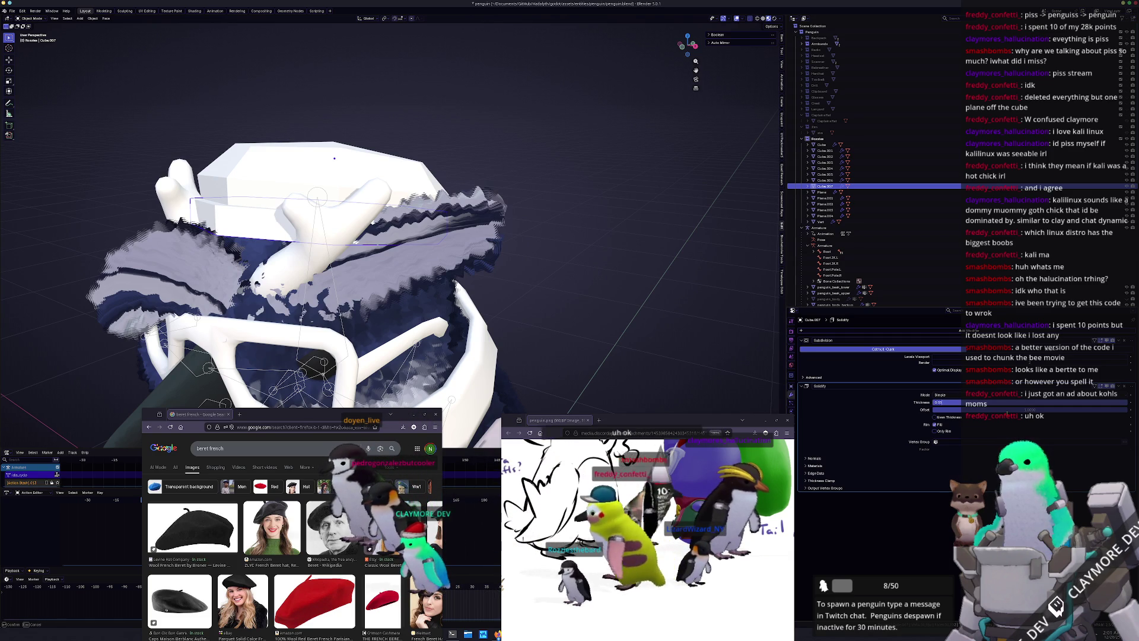
{"action": "left_click", "coordinate": [252, 217]}
{"action": "right_click", "coordinate": [255, 204]}
{"action": "left_click", "coordinate": [257, 201]}
{"action": "key", "text": "KP_Decimal"}
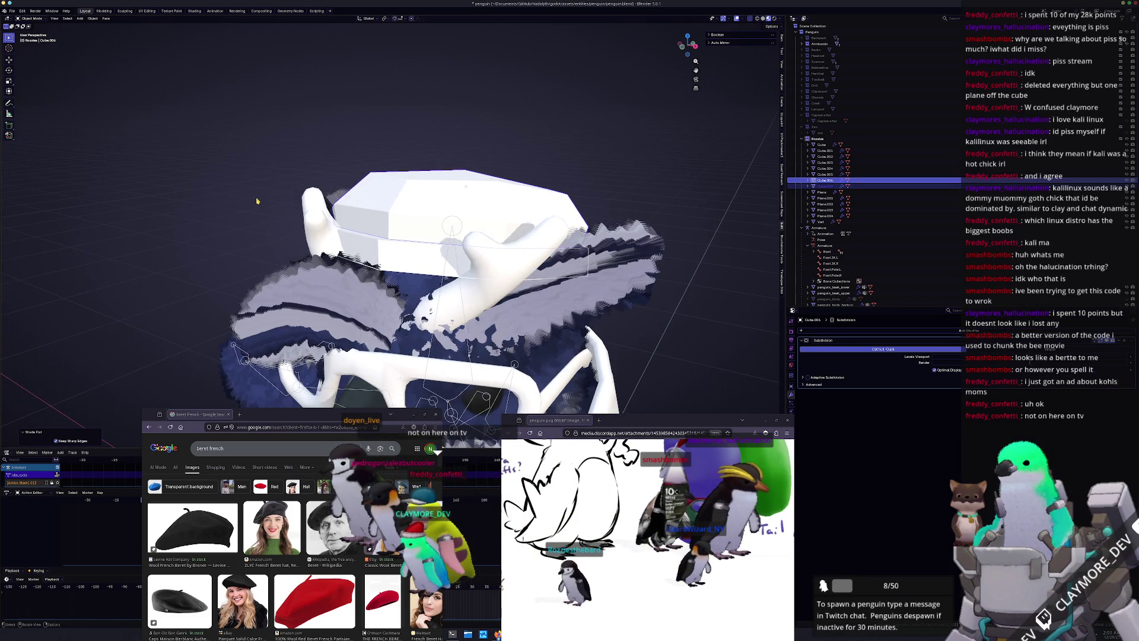
Switch the hat to smooth shading and zoom out to the whole penguin
{"action": "right_click", "coordinate": [397, 199]}
{"action": "left_click", "coordinate": [391, 185]}
{"action": "mouse_move", "coordinate": [214, 219]}
{"action": "middle_mouse_down"}
{"action": "mouse_move", "coordinate": [199, 236]}
{"action": "mouse_move", "coordinate": [245, 241]}
{"action": "middle_mouse_up"}
Tilt the hat in the right side view and lower it slightly along Z
{"action": "left_click", "coordinate": [367, 210], "text": "shift"}
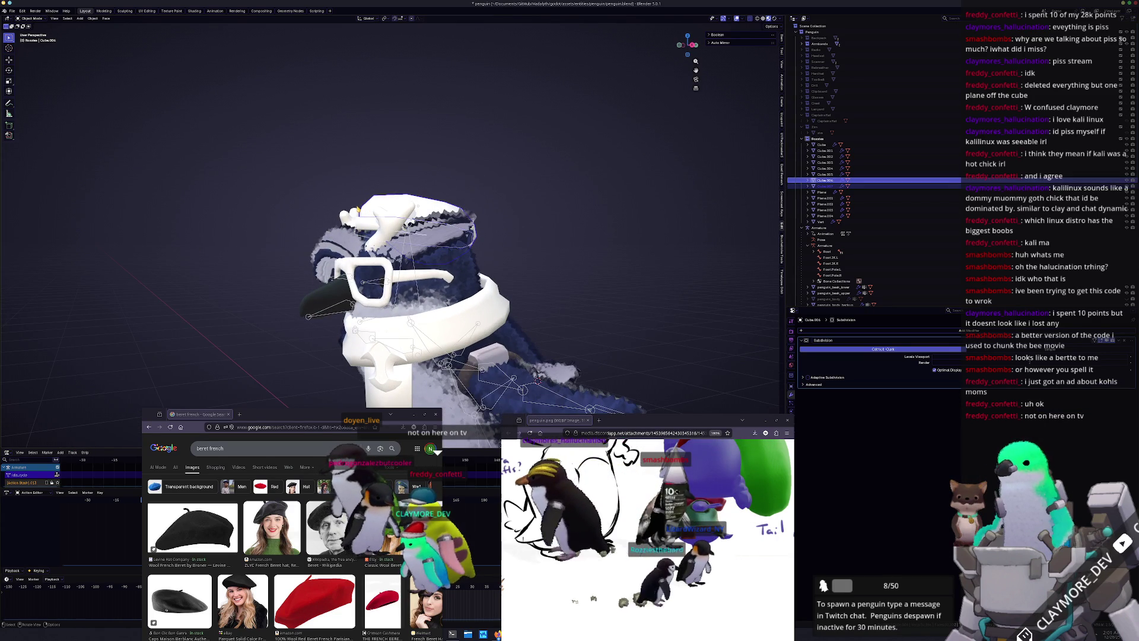
{"action": "key", "text": "KP_1"}
{"action": "key", "text": "KP_3"}
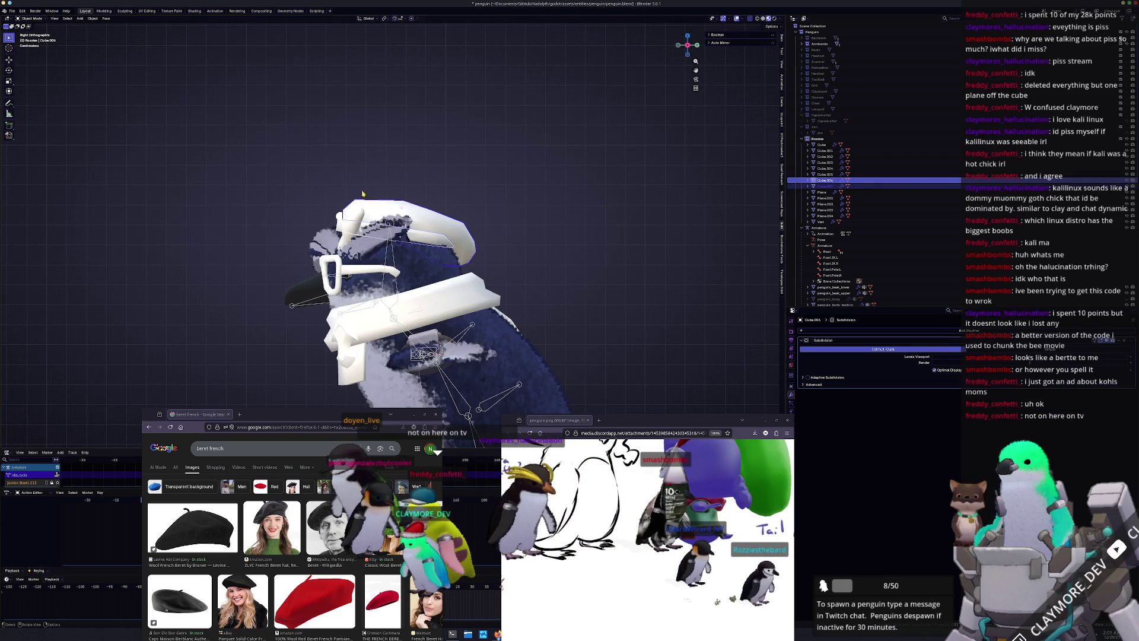
{"action": "scroll", "coordinate": [363, 193], "scroll_direction": "up", "scroll_amount": 2}
{"action": "key", "text": "r"}
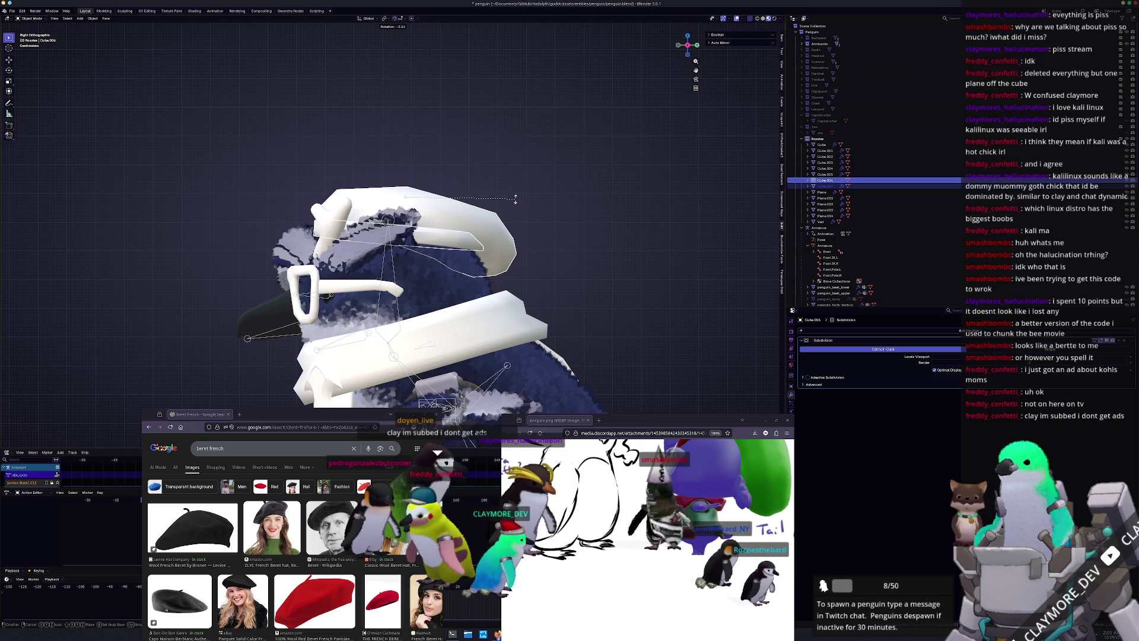
{"action": "key", "text": "g"}
{"action": "left_click", "coordinate": [515, 200]}
{"action": "mouse_move", "coordinate": [515, 200]}
{"action": "middle_mouse_down"}
{"action": "mouse_move", "coordinate": [535, 216]}
{"action": "mouse_move", "coordinate": [551, 200]}
{"action": "mouse_move", "coordinate": [550, 260]}
{"action": "middle_mouse_up"}
{"action": "key", "text": "g"}
{"action": "key", "text": "z"}
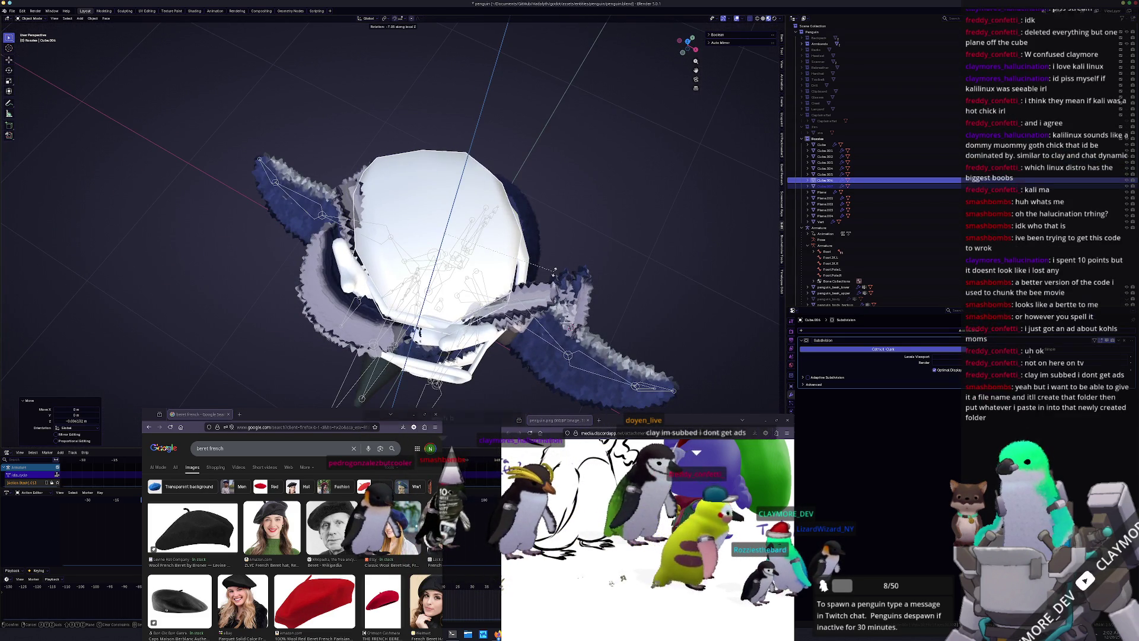
{"action": "left_click", "coordinate": [584, 240]}
{"action": "left_click", "coordinate": [612, 222]}
{"action": "middle_click_drag", "start_coordinate": [612, 223], "coordinate": [557, 233]}
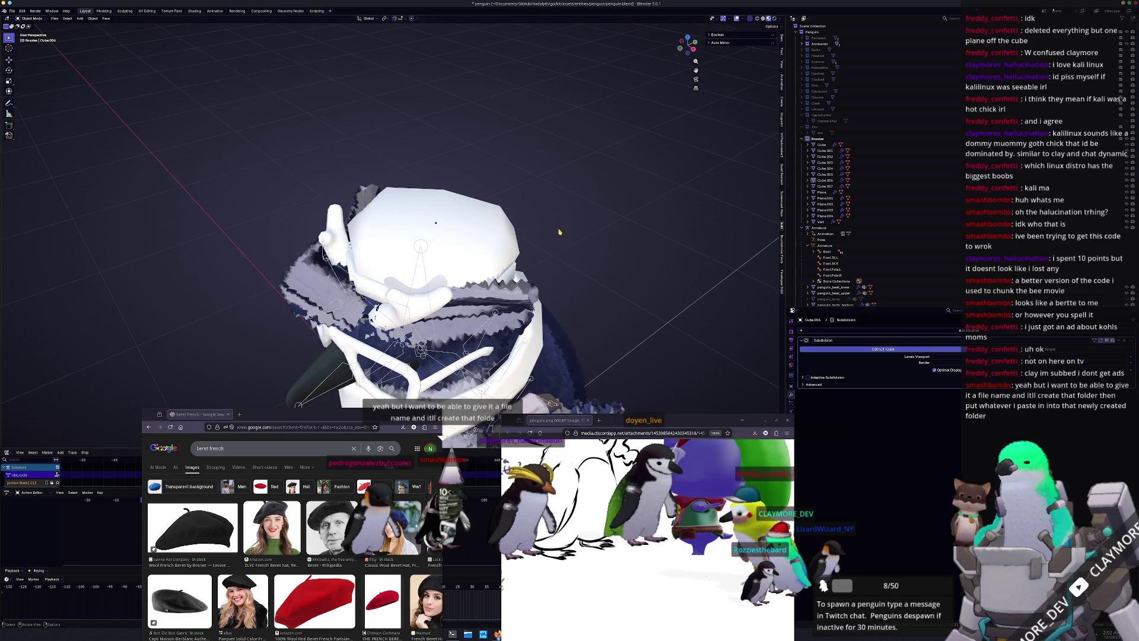
Circle-select the hat's top faces in Edit Mode, then return to Object Mode
{"action": "key", "text": "Tab"}
{"action": "key", "text": "c"}
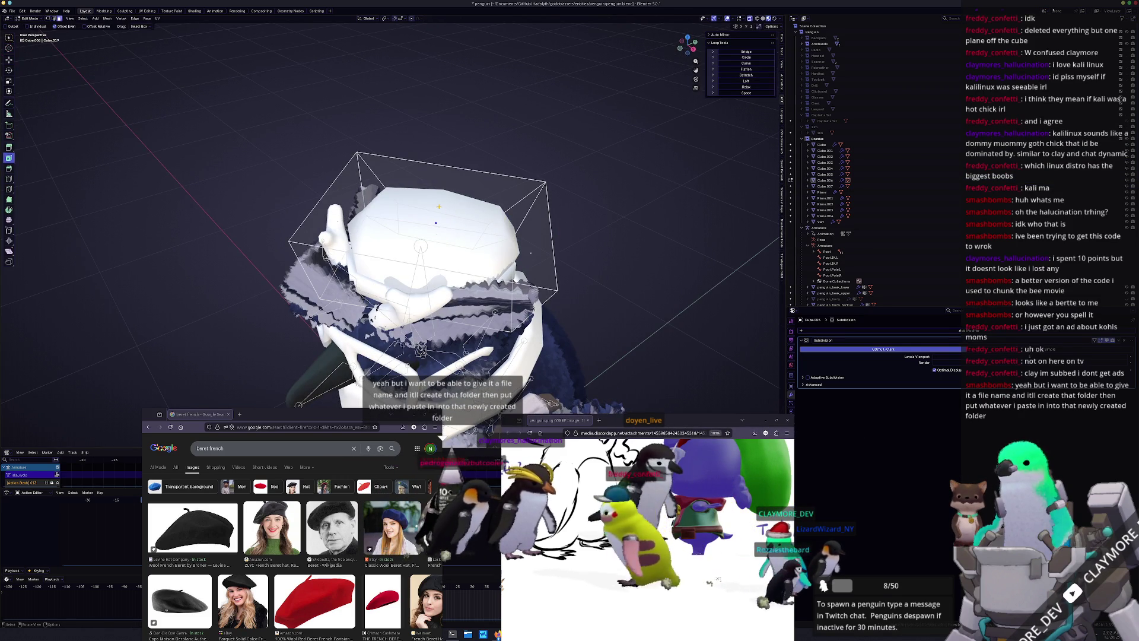
{"action": "left_click", "coordinate": [436, 206]}
{"action": "key", "text": "Tab"}
{"action": "middle_click_drag", "start_coordinate": [458, 206], "coordinate": [558, 229]}
{"action": "key", "text": "shift+a"}
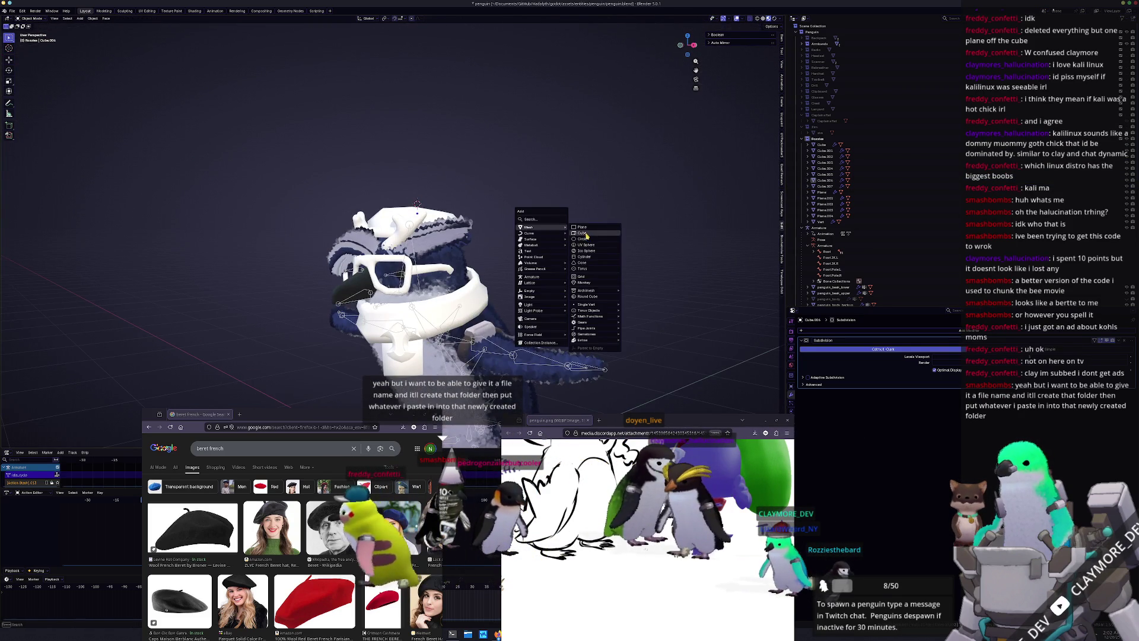
Add a tiny cube and place it on top of the hat along Z
{"action": "left_click", "coordinate": [585, 235]}
{"action": "key", "text": "s"}
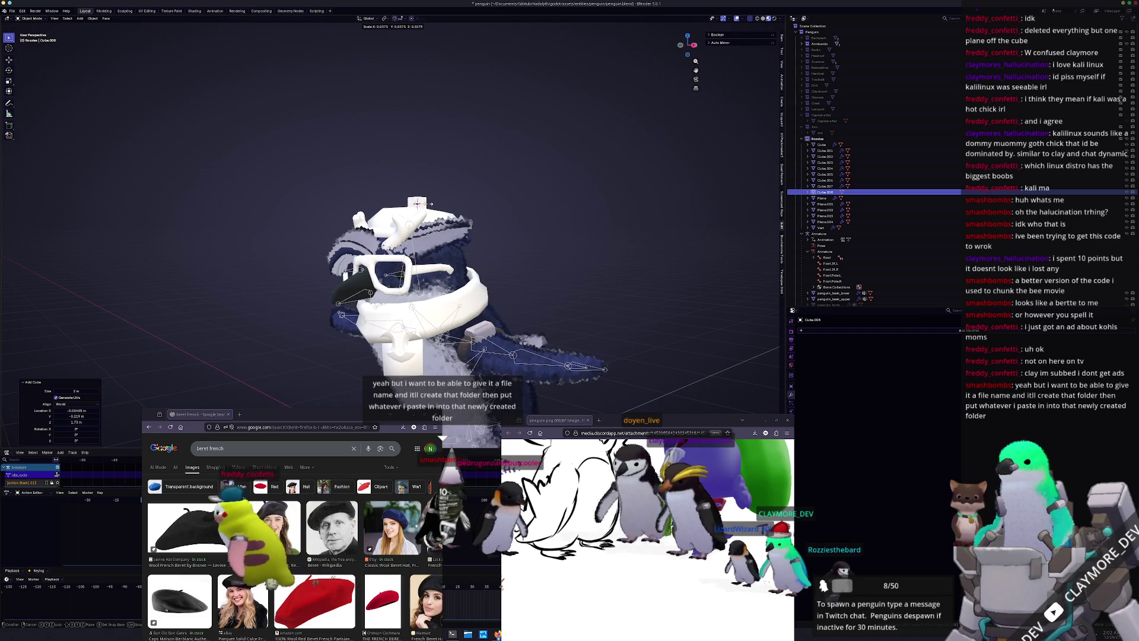
{"action": "left_click", "coordinate": [419, 203]}
{"action": "scroll", "coordinate": [421, 205], "scroll_direction": "up", "scroll_amount": 3}
{"action": "key", "text": "g"}
{"action": "key", "text": "z"}
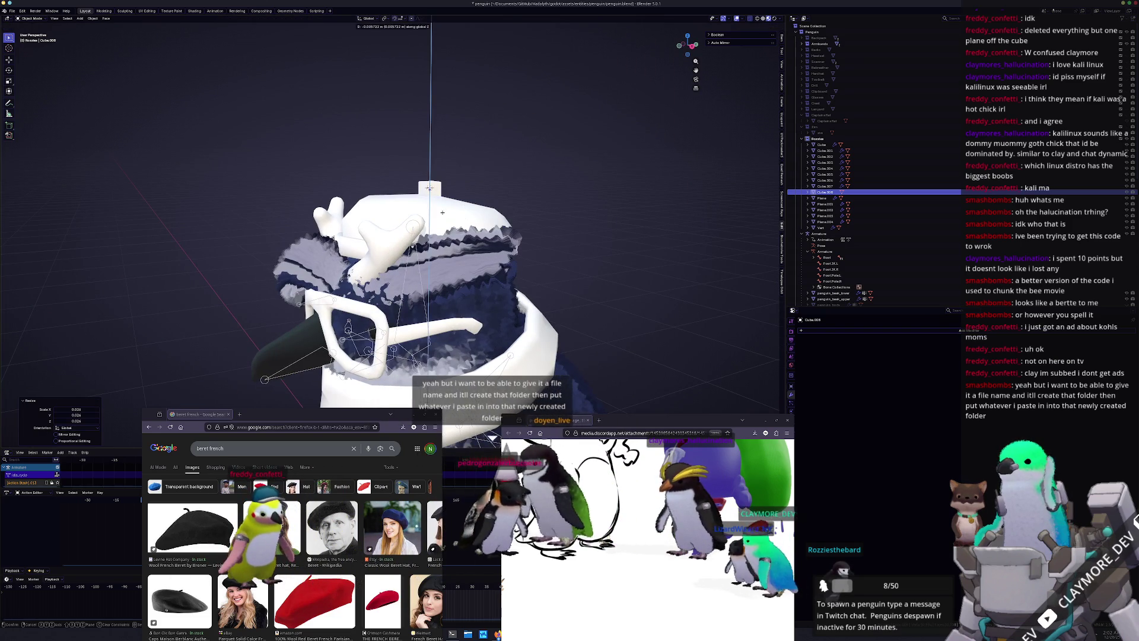
{"action": "left_click", "coordinate": [442, 212]}
In Edit Mode, raise the cube's mesh, shift it along X and rotate it
{"action": "key", "text": "Tab"}
{"action": "mouse_move", "coordinate": [431, 200]}
{"action": "middle_mouse_down"}
{"action": "mouse_move", "coordinate": [475, 172]}
{"action": "mouse_move", "coordinate": [523, 172]}
{"action": "middle_mouse_up"}
{"action": "key", "text": "g"}
{"action": "key", "text": "z"}
{"action": "left_click", "coordinate": [427, 178]}
{"action": "key", "text": "g"}
{"action": "key", "text": "x"}
{"action": "left_click", "coordinate": [509, 172]}
{"action": "key", "text": "r"}
{"action": "left_click", "coordinate": [556, 132]}
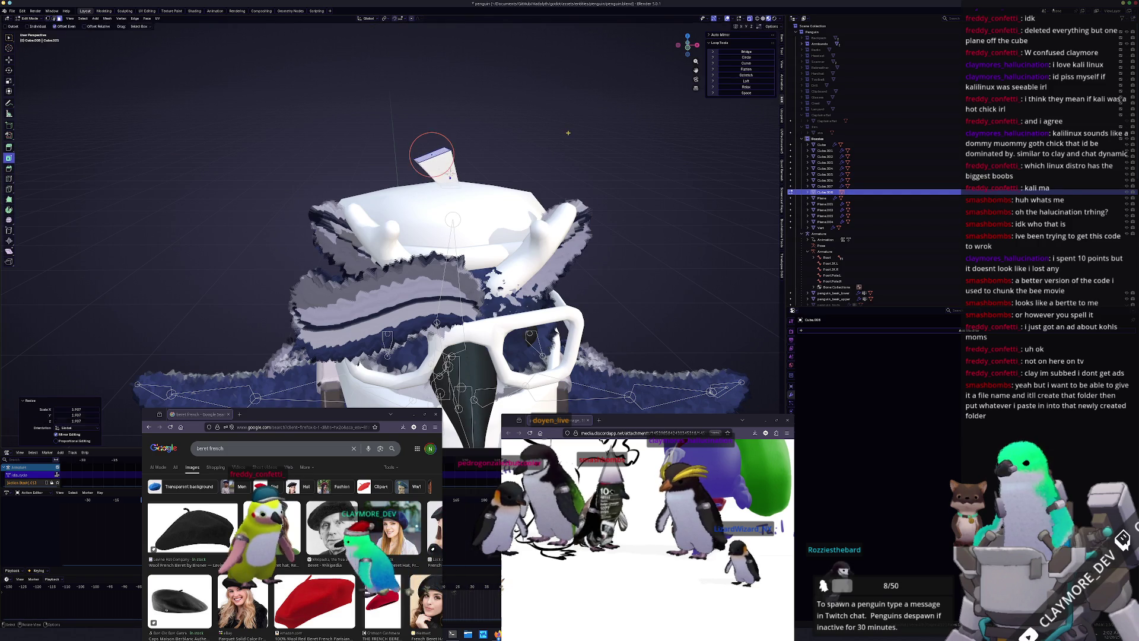
Round the nub with a Ctrl+1 subdivision surface and slide an edge upward
{"action": "key", "text": "ctrl+1"}
{"action": "mouse_move", "coordinate": [462, 201]}
{"action": "middle_mouse_down"}
{"action": "mouse_move", "coordinate": [481, 210]}
{"action": "mouse_move", "coordinate": [445, 179]}
{"action": "middle_mouse_up"}
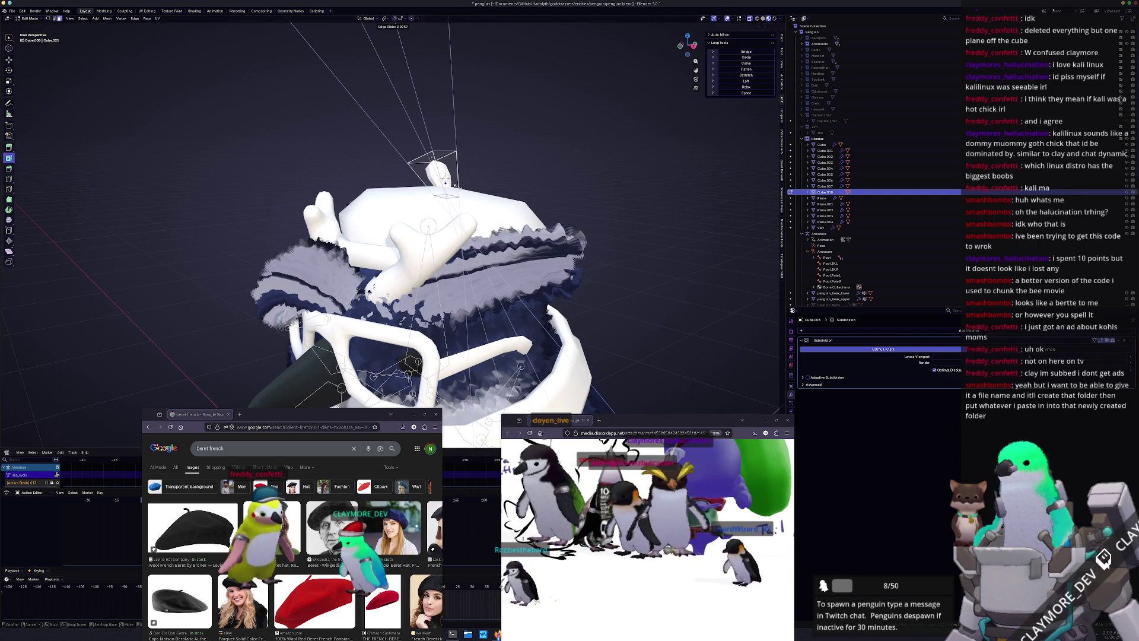
{"action": "left_click", "coordinate": [454, 186]}
{"action": "middle_click_drag", "start_coordinate": [454, 186], "coordinate": [452, 193]}
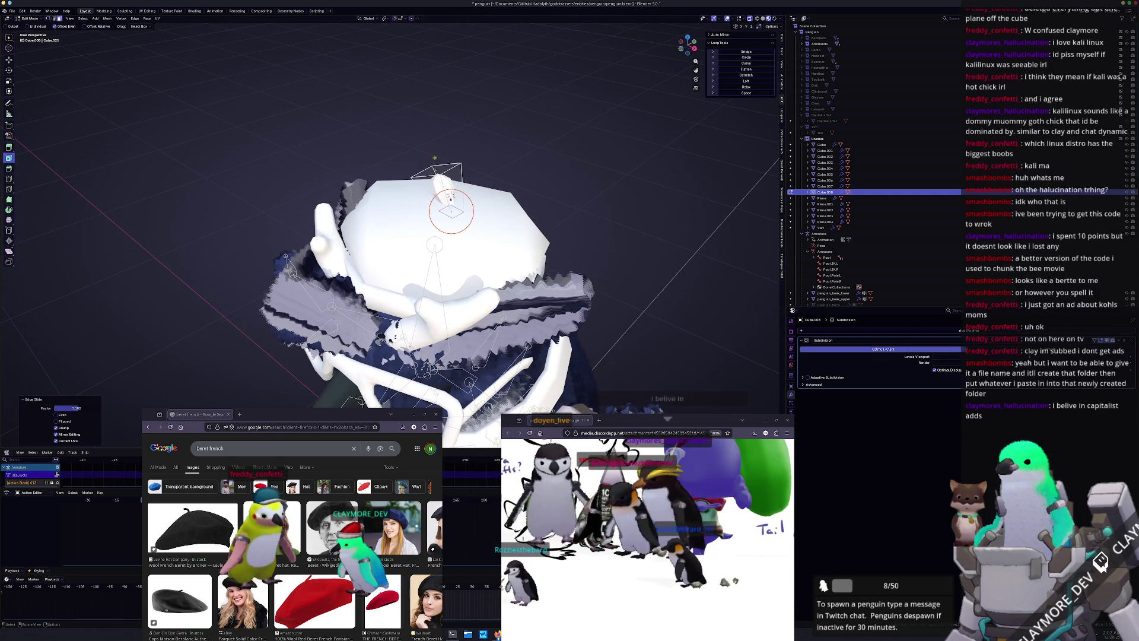
{"action": "left_click", "coordinate": [476, 168]}
{"action": "right_click", "coordinate": [431, 157], "text": "shift"}
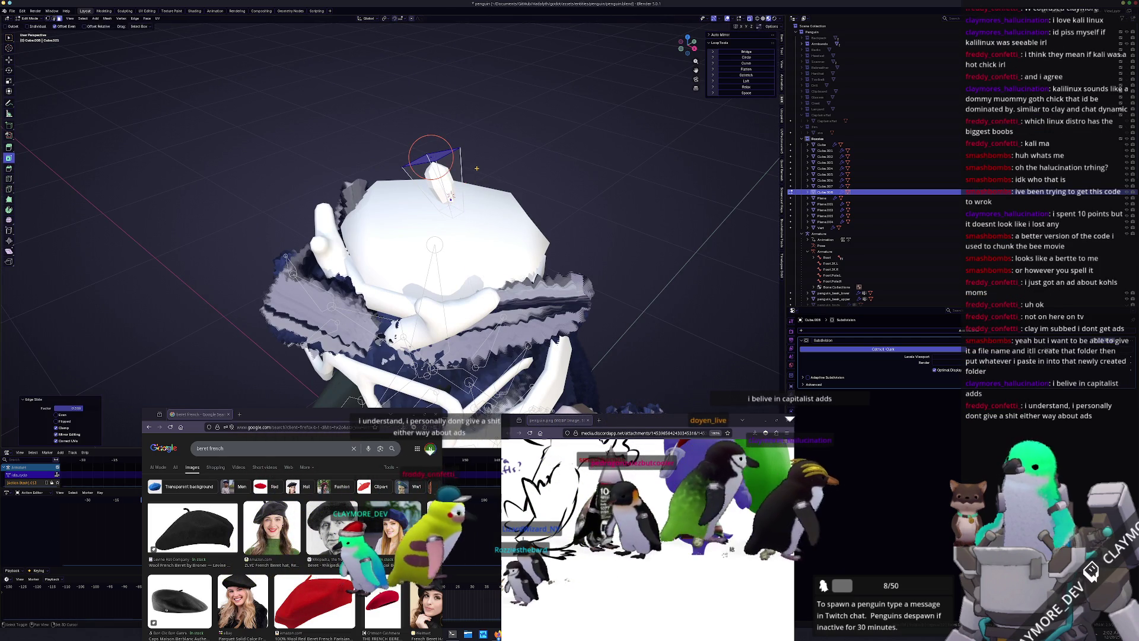
Crease the nub's edges by 0.272, then move and rotate its geometry
{"action": "key", "text": "shift+e"}
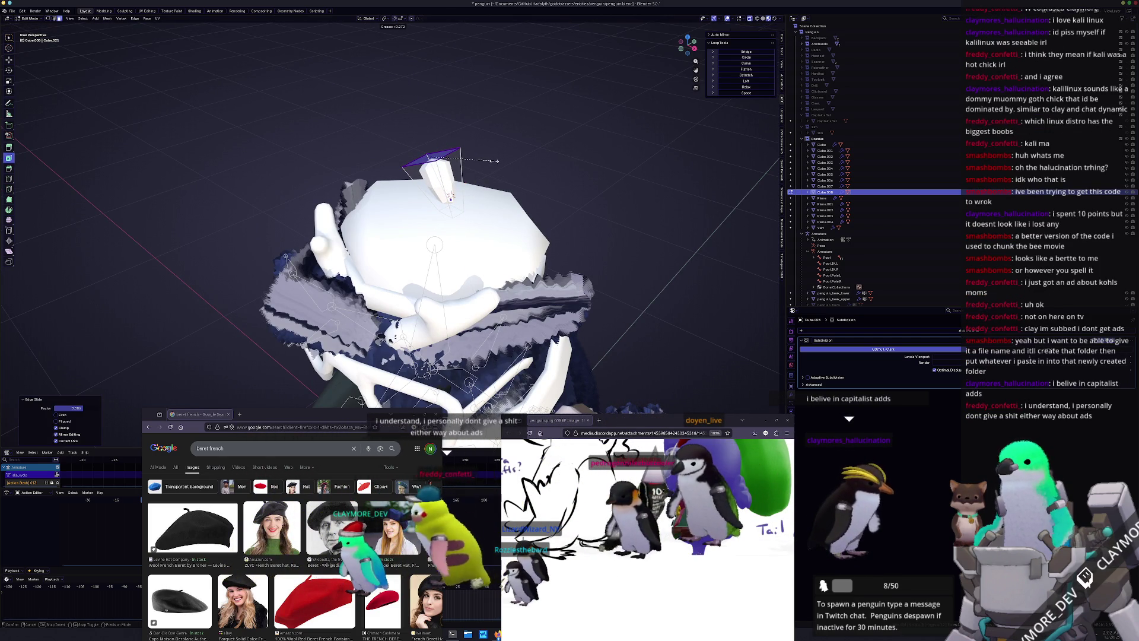
{"action": "left_click", "coordinate": [494, 160]}
{"action": "mouse_move", "coordinate": [494, 160]}
{"action": "middle_mouse_down"}
{"action": "mouse_move", "coordinate": [464, 159]}
{"action": "mouse_move", "coordinate": [479, 162]}
{"action": "middle_mouse_up"}
{"action": "key", "text": "g"}
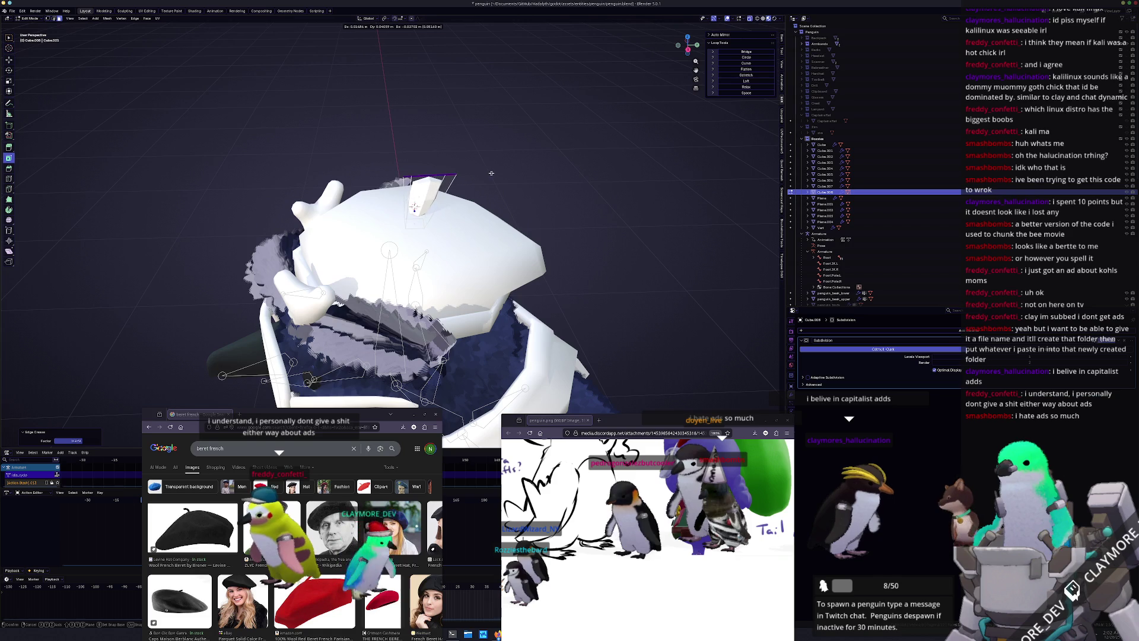
{"action": "left_click", "coordinate": [491, 172]}
{"action": "key", "text": "r"}
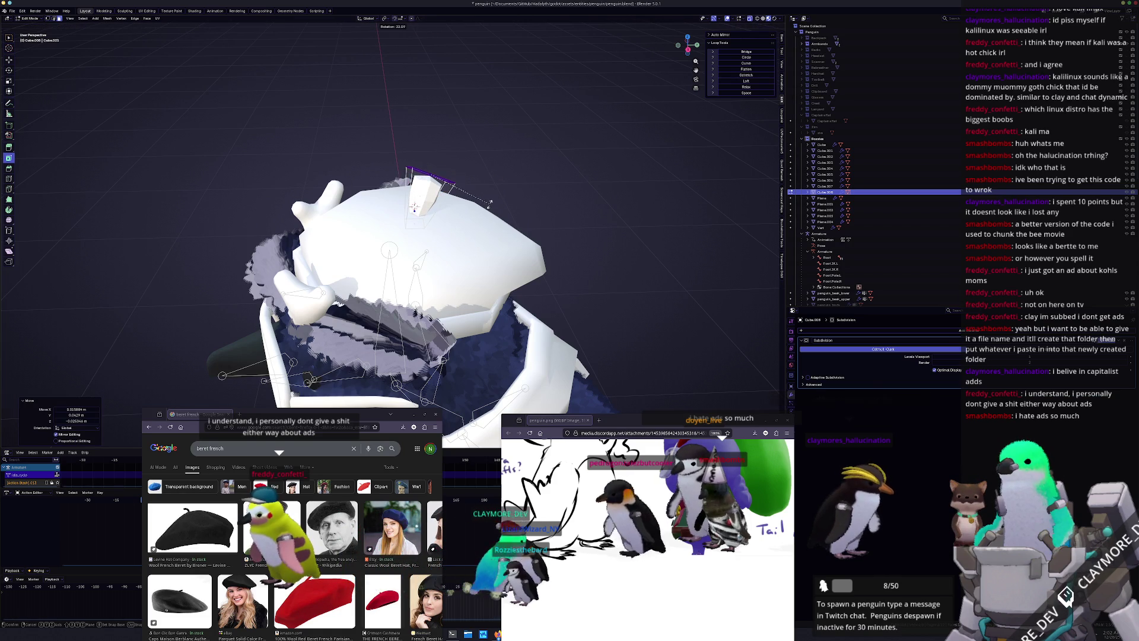
{"action": "left_click", "coordinate": [490, 203]}
Slide one more edge, then turn the nub around Z in Object Mode
{"action": "mouse_move", "coordinate": [427, 180]}
{"action": "middle_mouse_down"}
{"action": "mouse_move", "coordinate": [446, 182]}
{"action": "mouse_move", "coordinate": [437, 189]}
{"action": "middle_mouse_up"}
{"action": "key", "text": "Tab"}
{"action": "key", "text": "Tab"}
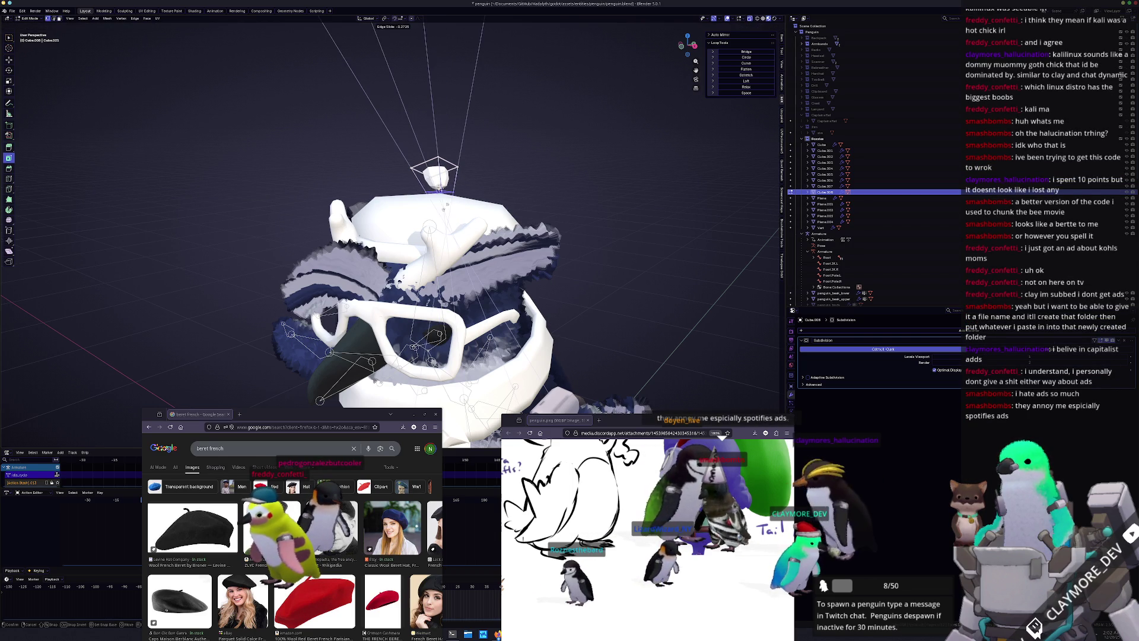
{"action": "left_click", "coordinate": [440, 190]}
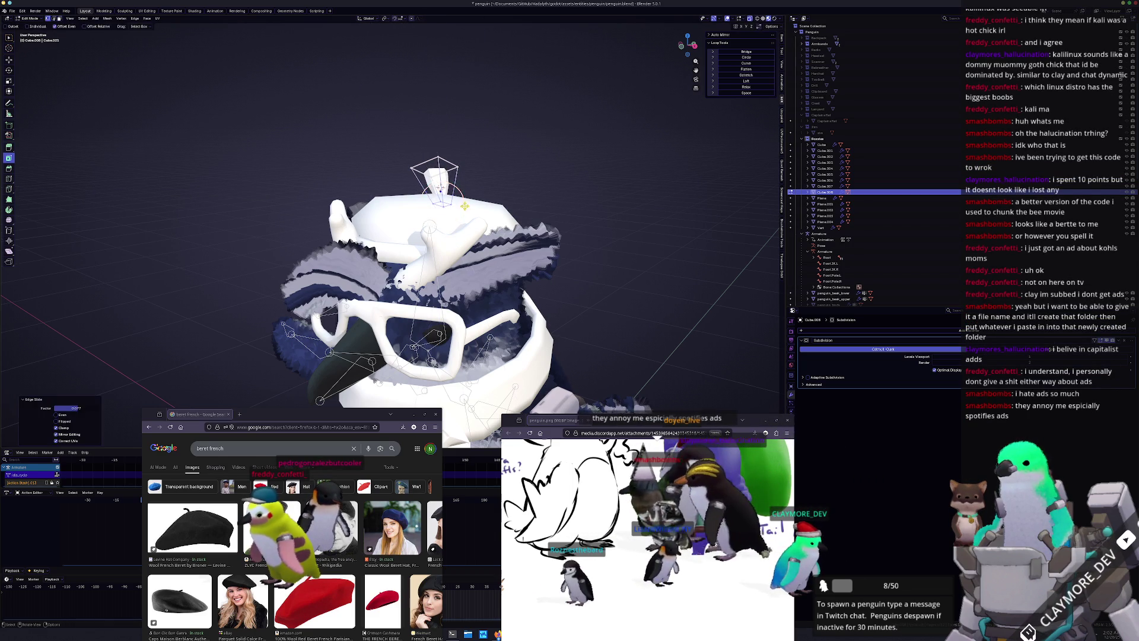
{"action": "key", "text": "Tab"}
{"action": "mouse_move", "coordinate": [441, 190]}
{"action": "middle_mouse_down"}
{"action": "mouse_move", "coordinate": [475, 196]}
{"action": "mouse_move", "coordinate": [516, 234]}
{"action": "middle_mouse_up"}
{"action": "key", "text": "r"}
{"action": "key", "text": "z"}
{"action": "key", "text": "Return"}
{"action": "scroll", "coordinate": [486, 219], "scroll_direction": "up", "scroll_amount": 4}
Move the hat's mesh vertically along Z in Edit Mode to a new height
{"action": "right_click", "coordinate": [423, 191]}
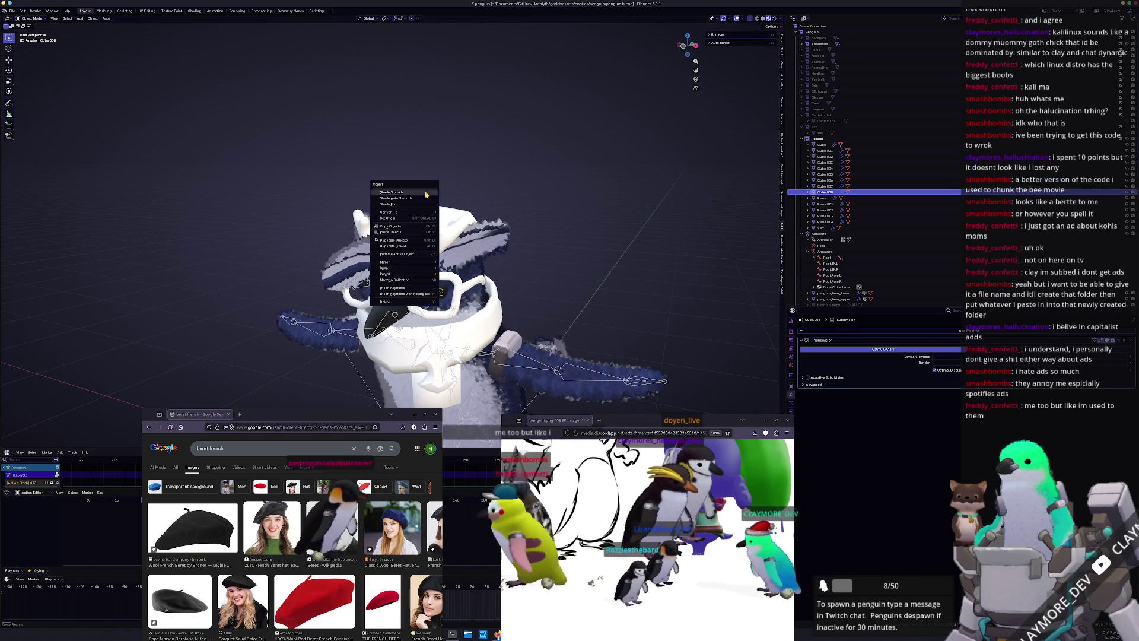
{"action": "left_click", "coordinate": [426, 193]}
{"action": "left_click", "coordinate": [506, 175]}
{"action": "mouse_move", "coordinate": [506, 176]}
{"action": "middle_mouse_down"}
{"action": "mouse_move", "coordinate": [372, 211]}
{"action": "mouse_move", "coordinate": [439, 195]}
{"action": "middle_mouse_up"}
{"action": "left_click", "coordinate": [374, 211]}
{"action": "key", "text": "Tab"}
{"action": "key", "text": "g"}
{"action": "key", "text": "z"}
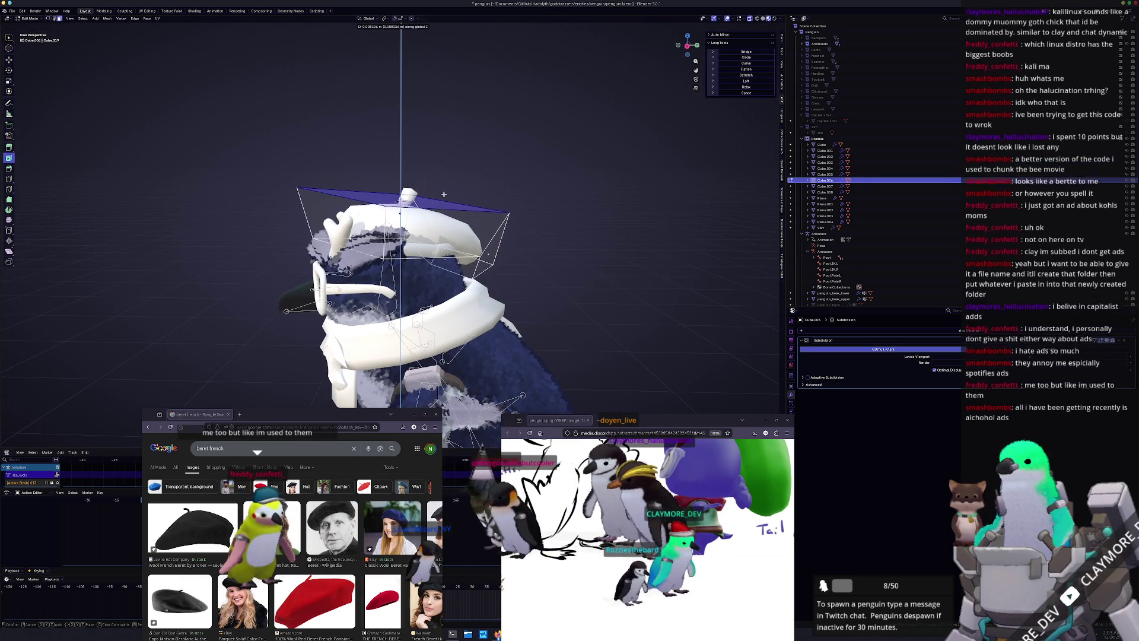
{"action": "left_click", "coordinate": [445, 189]}
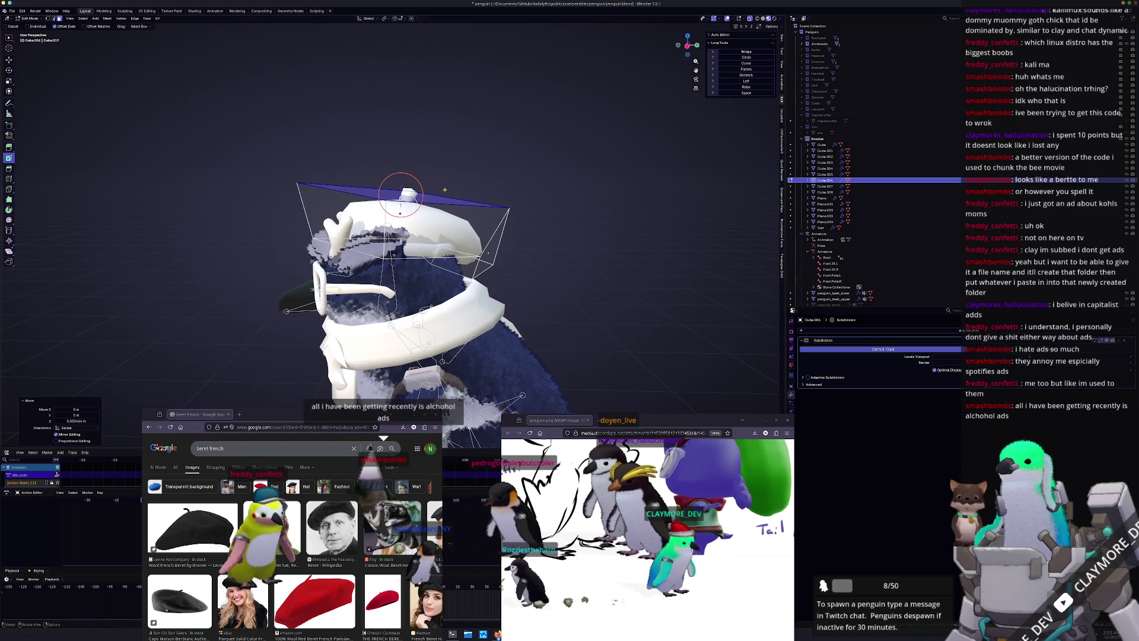
{"action": "key", "text": "Tab"}
Set the nub Cube.008's height and zoom out to frame the penguin
{"action": "left_click", "coordinate": [402, 201]}
{"action": "left_click", "coordinate": [411, 185]}
{"action": "left_click", "coordinate": [415, 178]}
{"action": "mouse_move", "coordinate": [414, 178]}
{"action": "middle_mouse_down"}
{"action": "mouse_move", "coordinate": [450, 202]}
{"action": "mouse_move", "coordinate": [422, 204]}
{"action": "middle_mouse_up"}
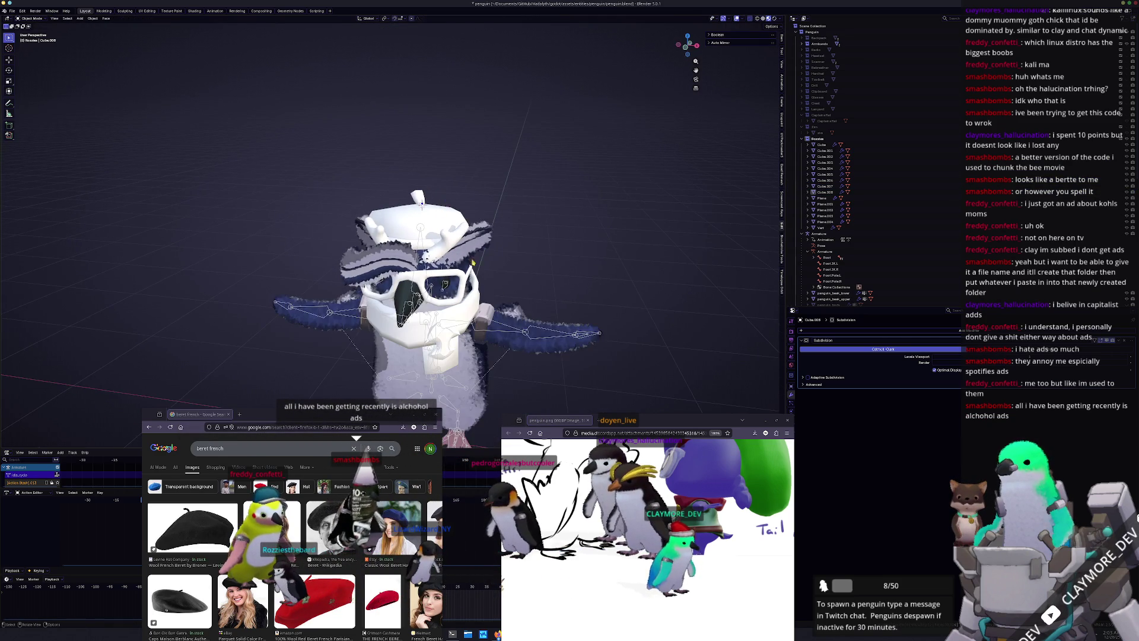
{"action": "scroll", "coordinate": [472, 261], "scroll_direction": "down", "scroll_amount": 4}
{"action": "middle_click_drag", "start_coordinate": [533, 359], "coordinate": [530, 365]}
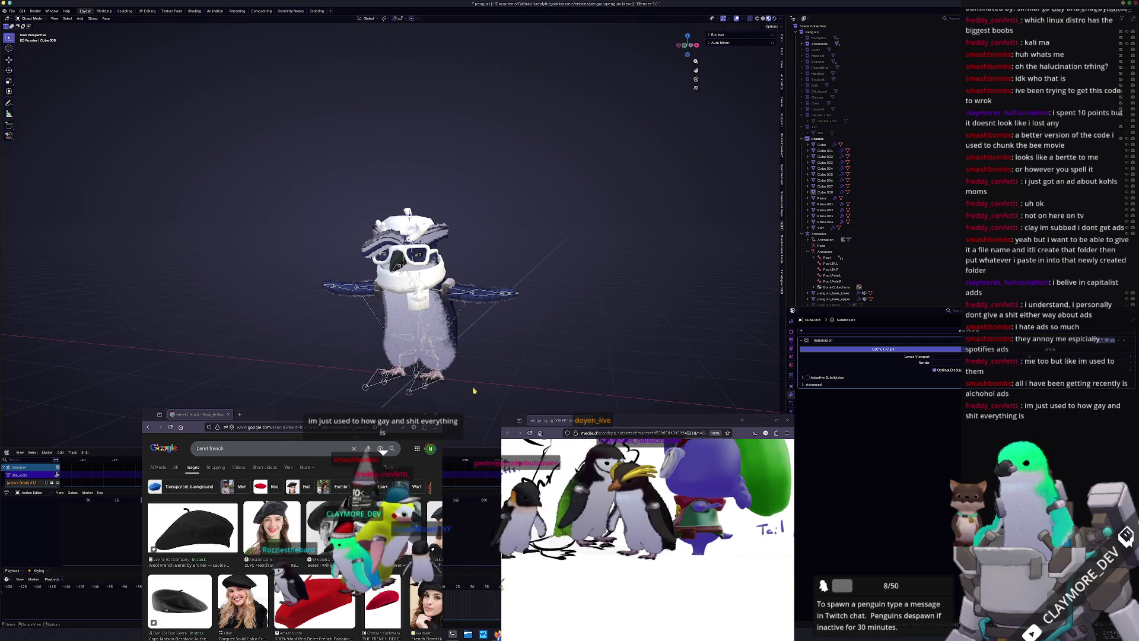
Close the reference image search window and inspect the penguin from the side, behind and above
{"action": "left_click", "coordinate": [435, 415]}
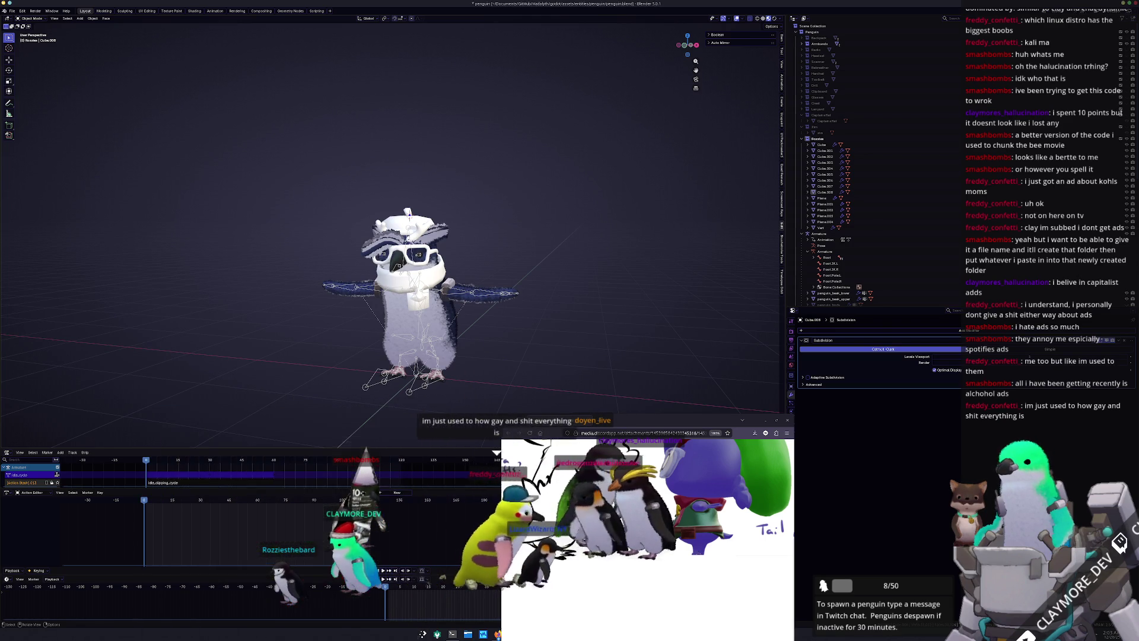
{"action": "mouse_move", "coordinate": [534, 362]}
{"action": "middle_mouse_down"}
{"action": "mouse_move", "coordinate": [488, 360]}
{"action": "mouse_move", "coordinate": [534, 360]}
{"action": "middle_mouse_up"}
{"action": "mouse_move", "coordinate": [687, 542]}
{"action": "middle_mouse_down"}
{"action": "mouse_move", "coordinate": [650, 545]}
{"action": "mouse_move", "coordinate": [656, 532]}
{"action": "middle_mouse_up"}
{"action": "mouse_move", "coordinate": [628, 415]}
{"action": "middle_mouse_down"}
{"action": "mouse_move", "coordinate": [458, 388]}
{"action": "mouse_move", "coordinate": [378, 360]}
{"action": "mouse_move", "coordinate": [255, 362]}
{"action": "mouse_move", "coordinate": [304, 351]}
{"action": "middle_mouse_up"}
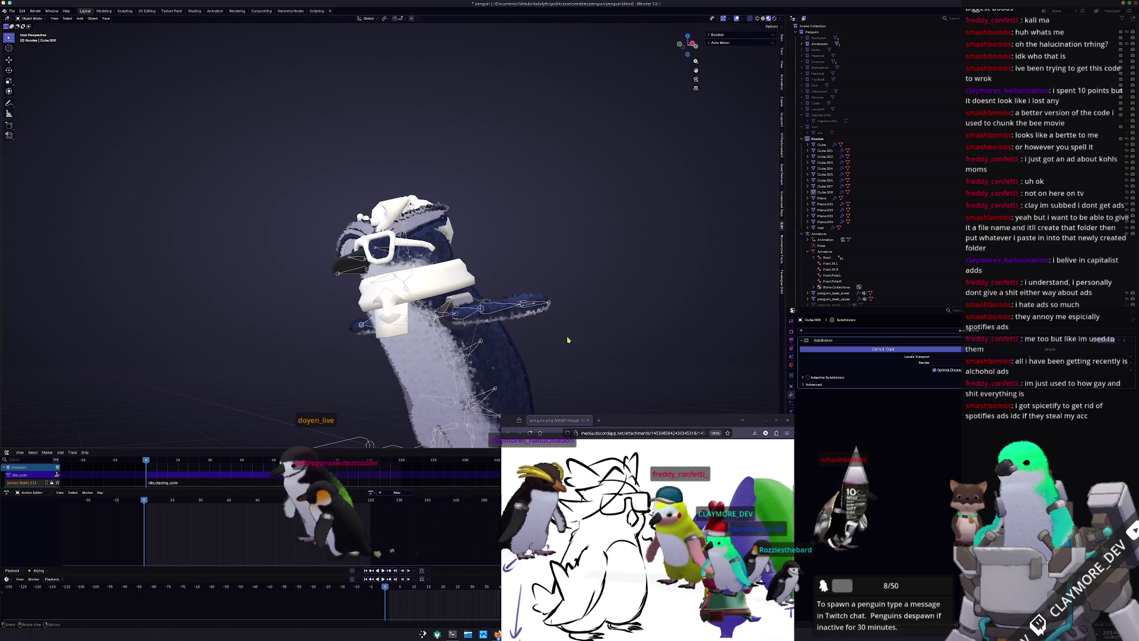
{"action": "key", "text": "KP_8"}
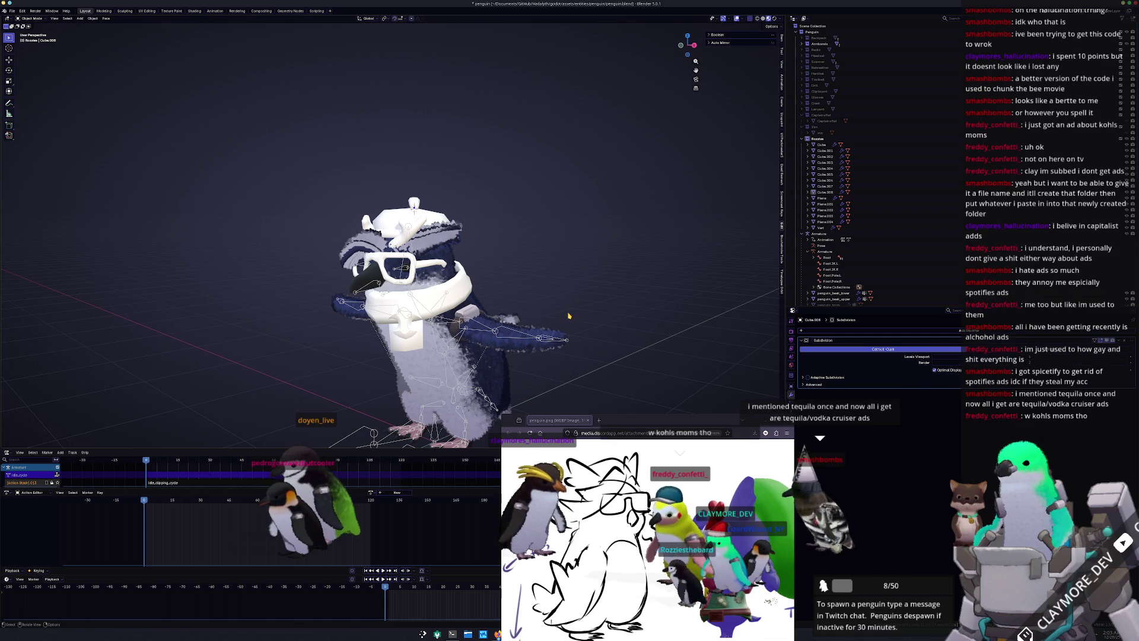
{"action": "key", "text": "shift+a"}
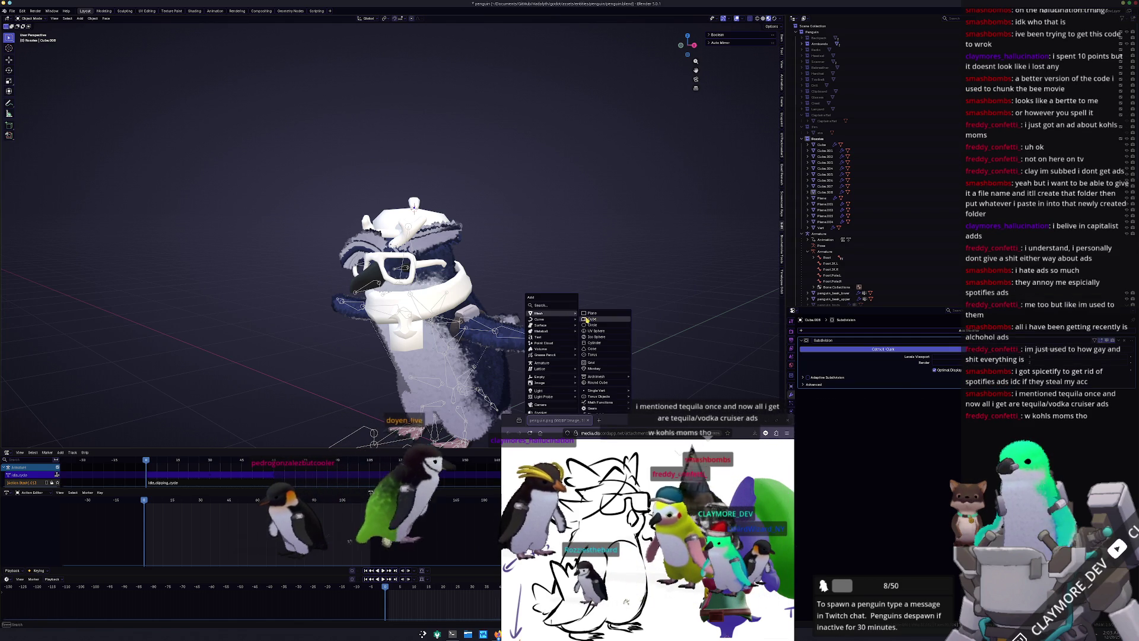
Add a cube, shrink it to a tiny size and tilt it in front view
{"action": "left_click", "coordinate": [587, 320]}
{"action": "left_click", "coordinate": [443, 210]}
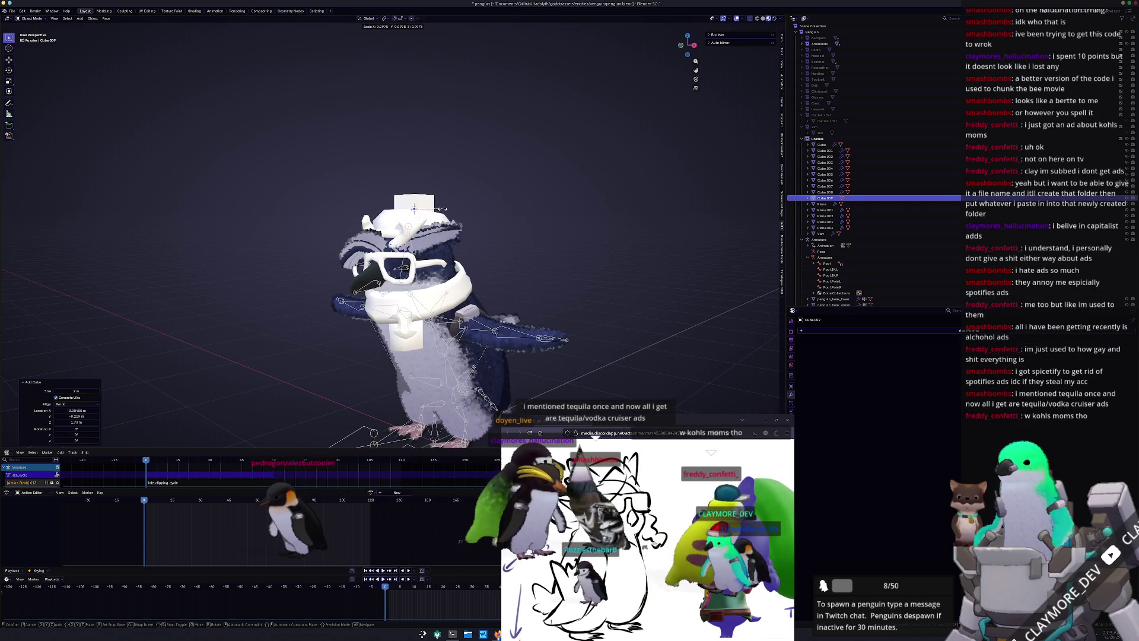
{"action": "key", "text": "KP_1"}
{"action": "key", "text": "r"}
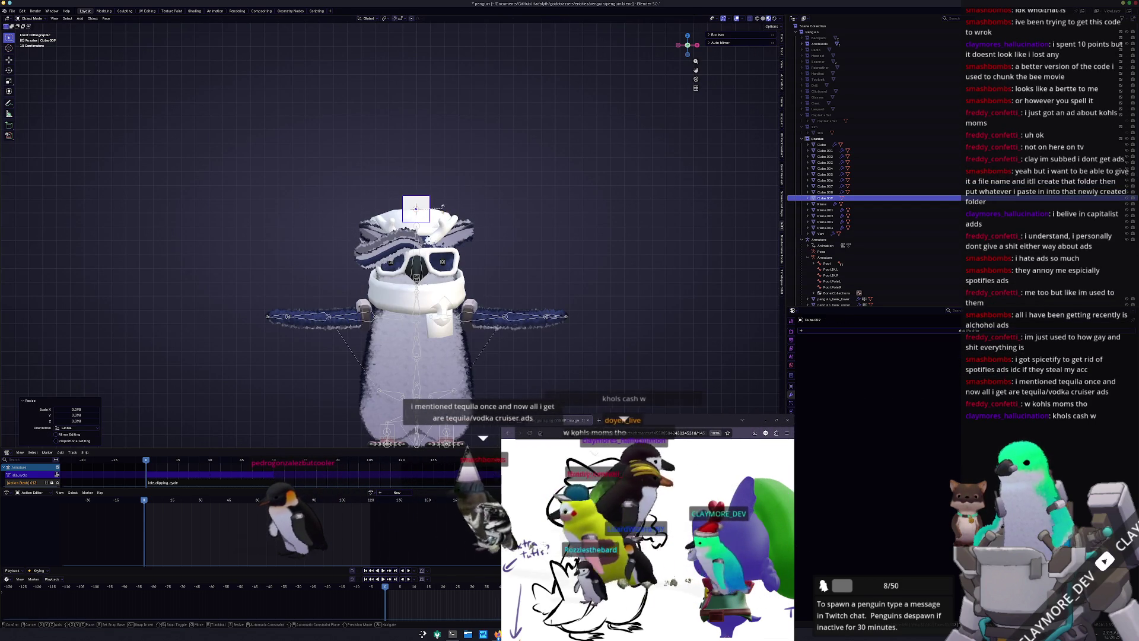
{"action": "left_click", "coordinate": [444, 197]}
{"action": "key", "text": "g"}
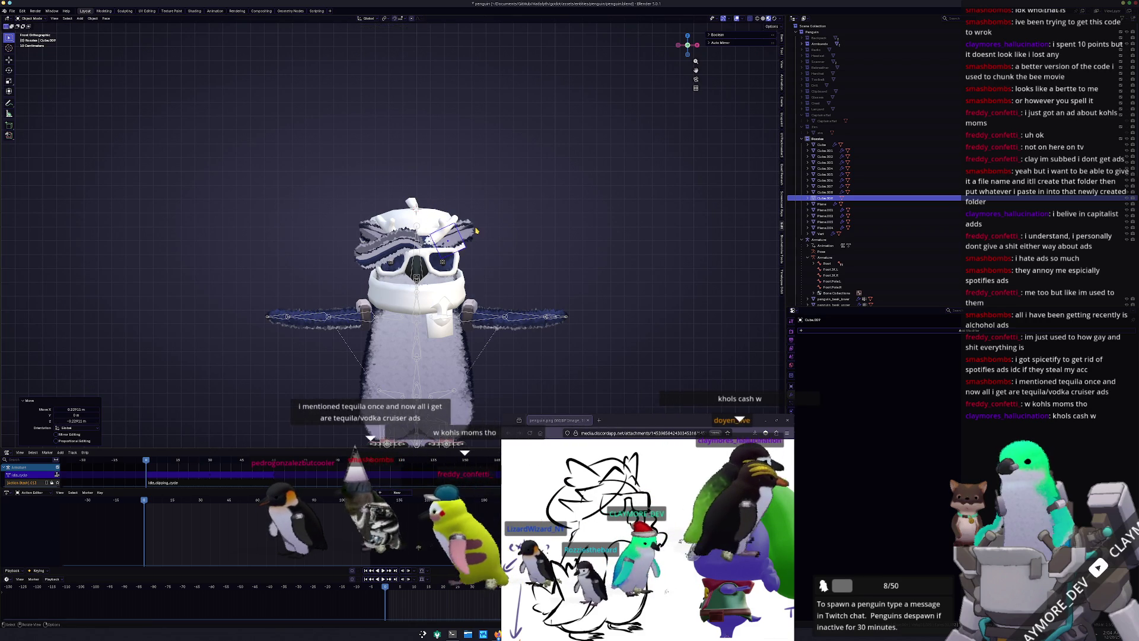
{"action": "key", "text": "Escape"}
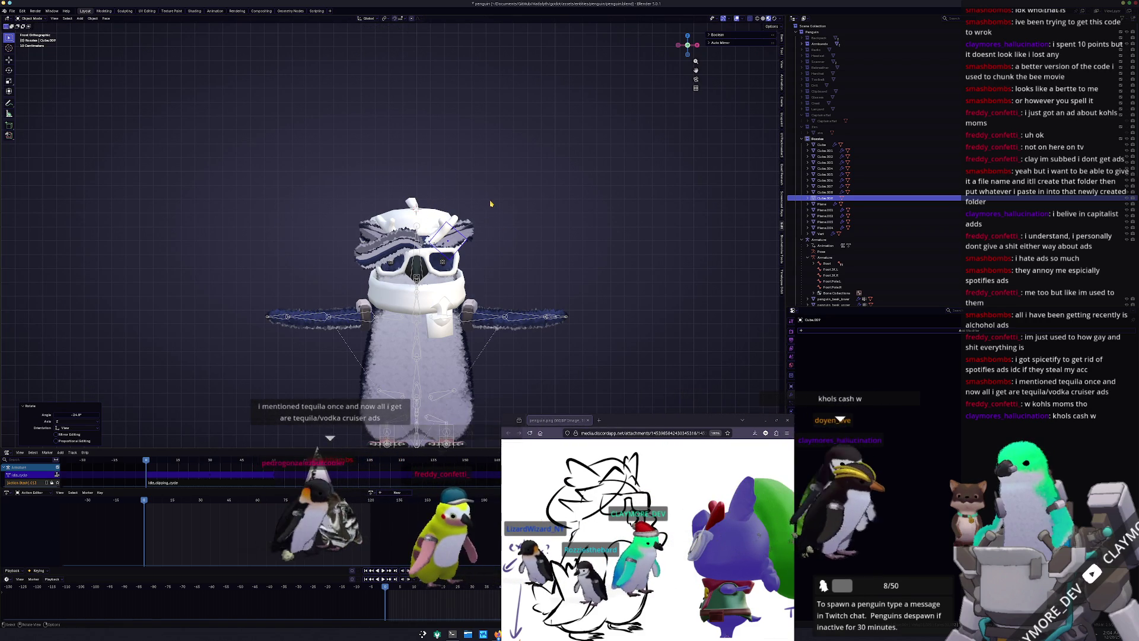
In side view, slide the cube along Y to sit beside the beret
{"action": "key", "text": "KP_3"}
{"action": "scroll", "coordinate": [490, 199], "scroll_direction": "up", "scroll_amount": 2}
{"action": "key", "text": "g"}
{"action": "key", "text": "x"}
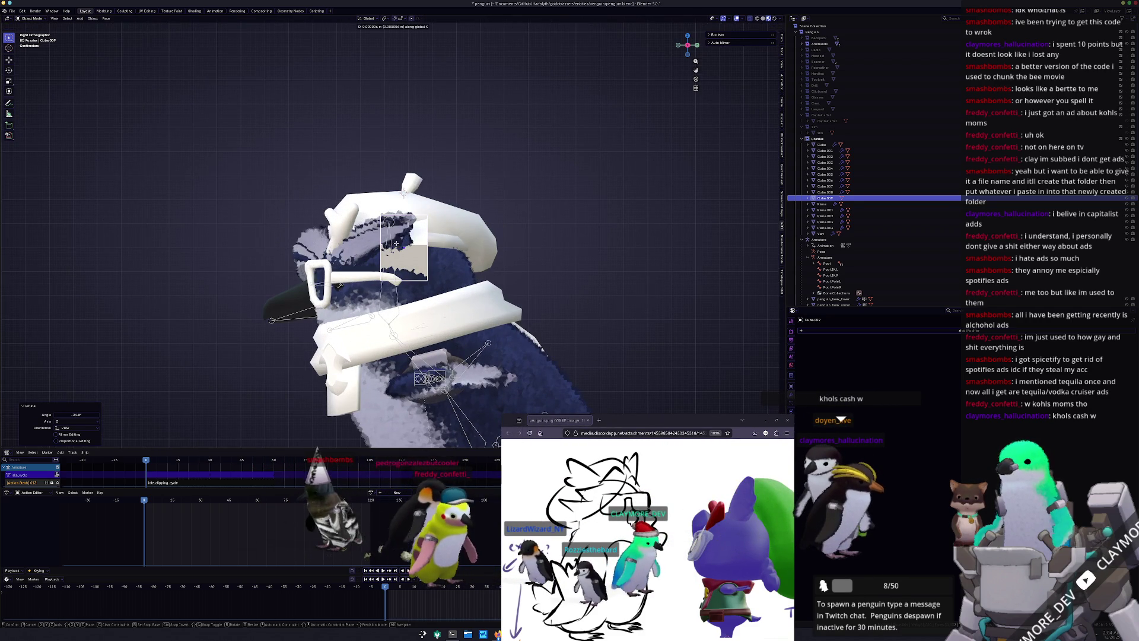
{"action": "key", "text": "y"}
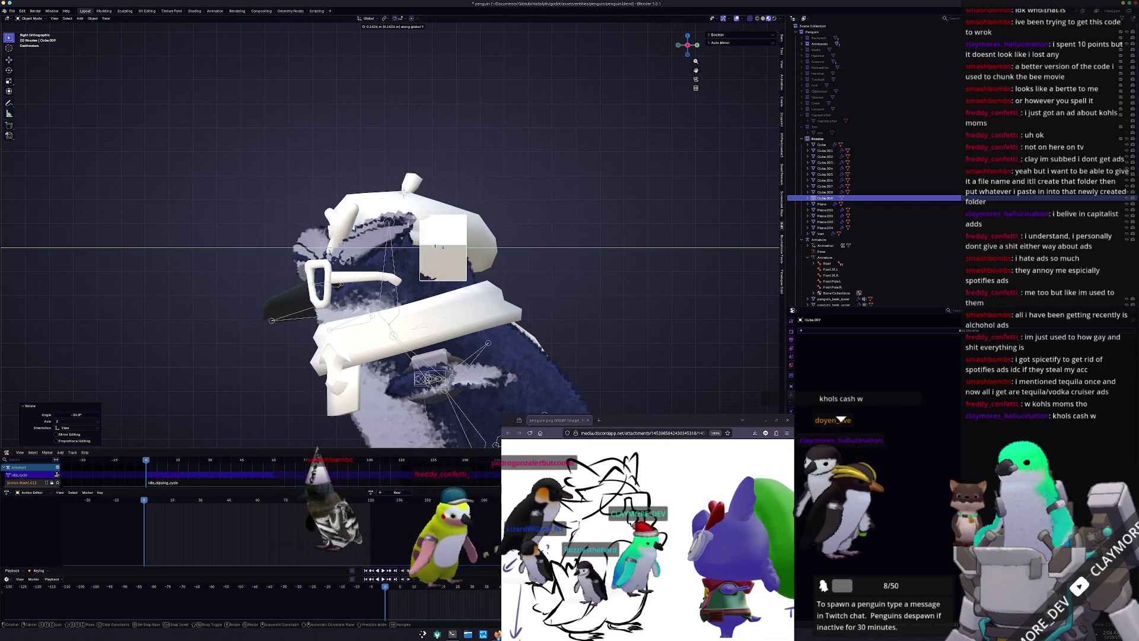
{"action": "left_click", "coordinate": [435, 246]}
Clear the cube's rotation, reposition it and tilt it by -42.9°
{"action": "middle_click_drag", "start_coordinate": [434, 246], "coordinate": [370, 203]}
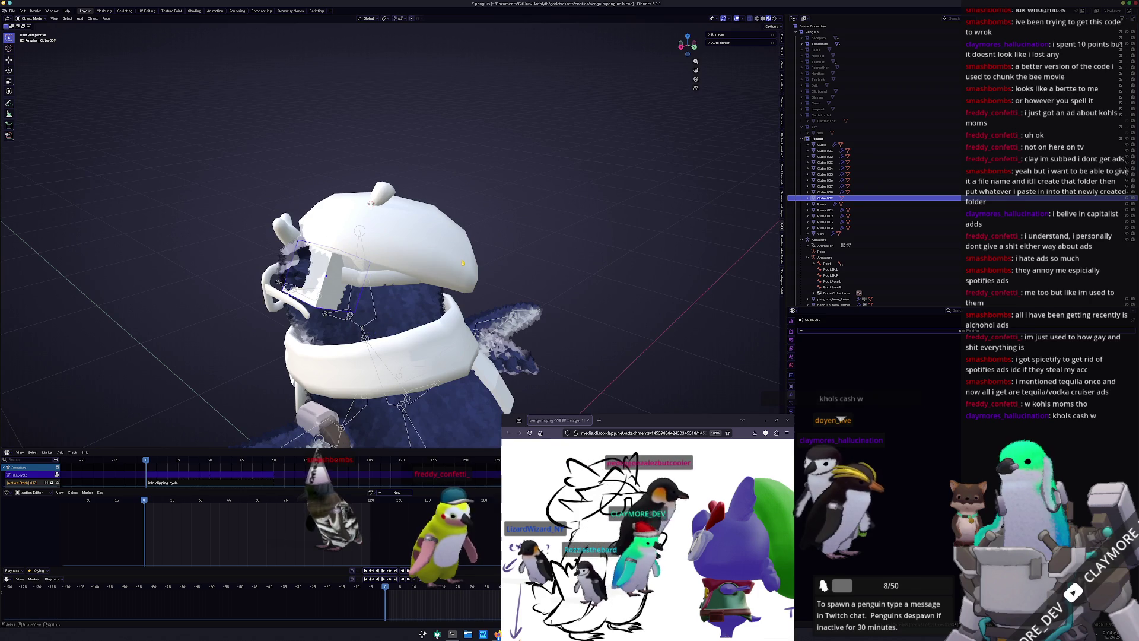
{"action": "key", "text": "alt+r"}
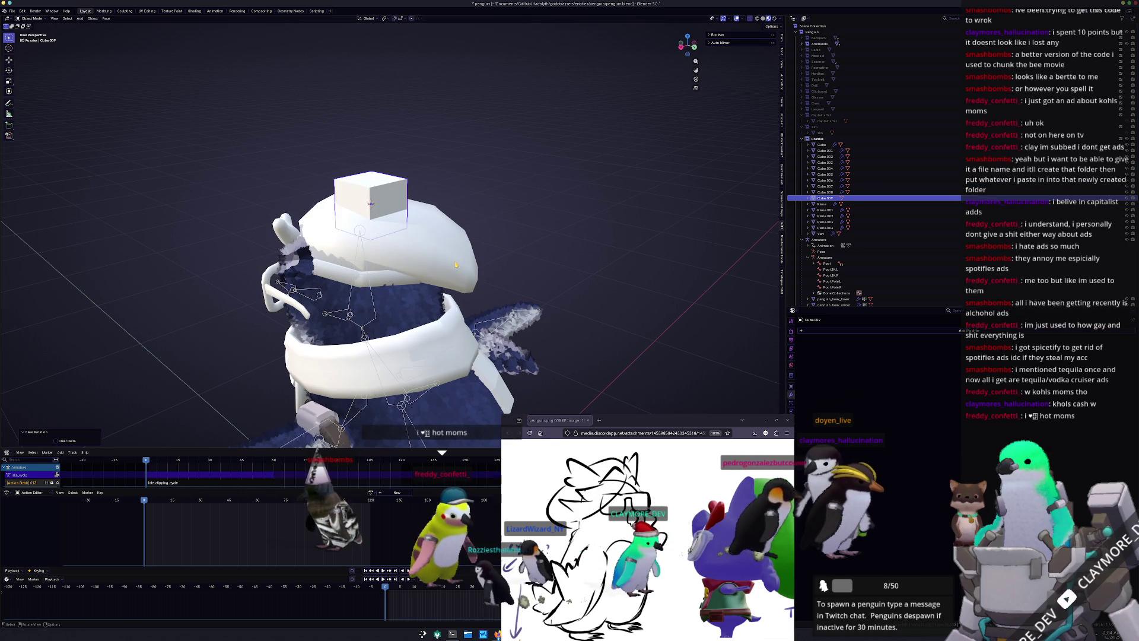
{"action": "key", "text": "KP_3"}
{"action": "key", "text": "g"}
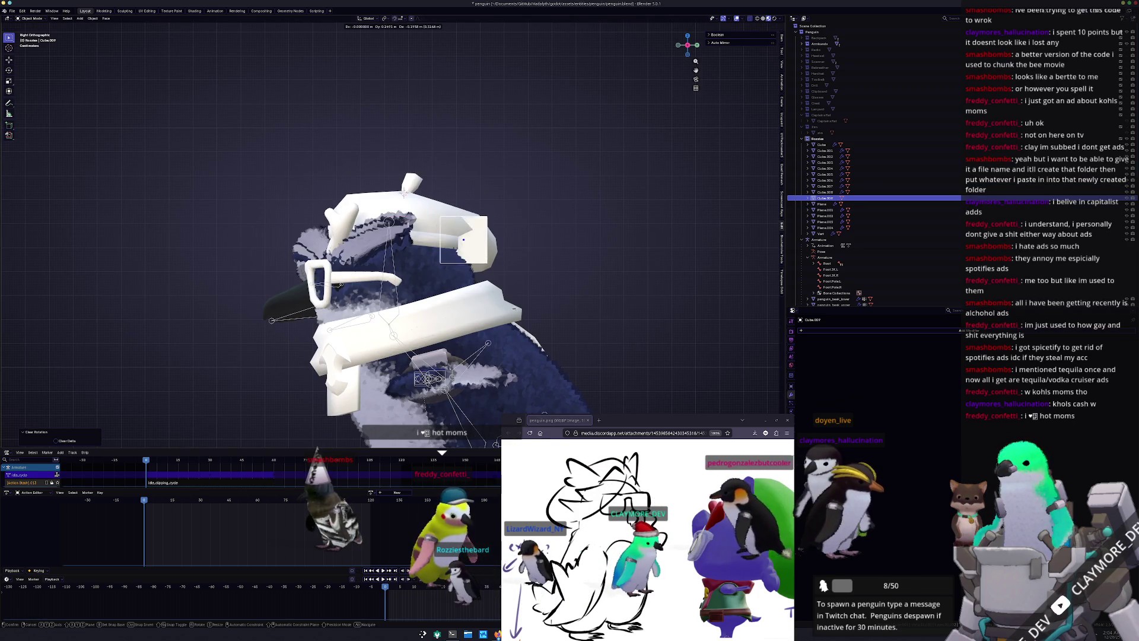
{"action": "key", "text": "Return"}
{"action": "key", "text": "r"}
{"action": "left_click", "coordinate": [529, 224]}
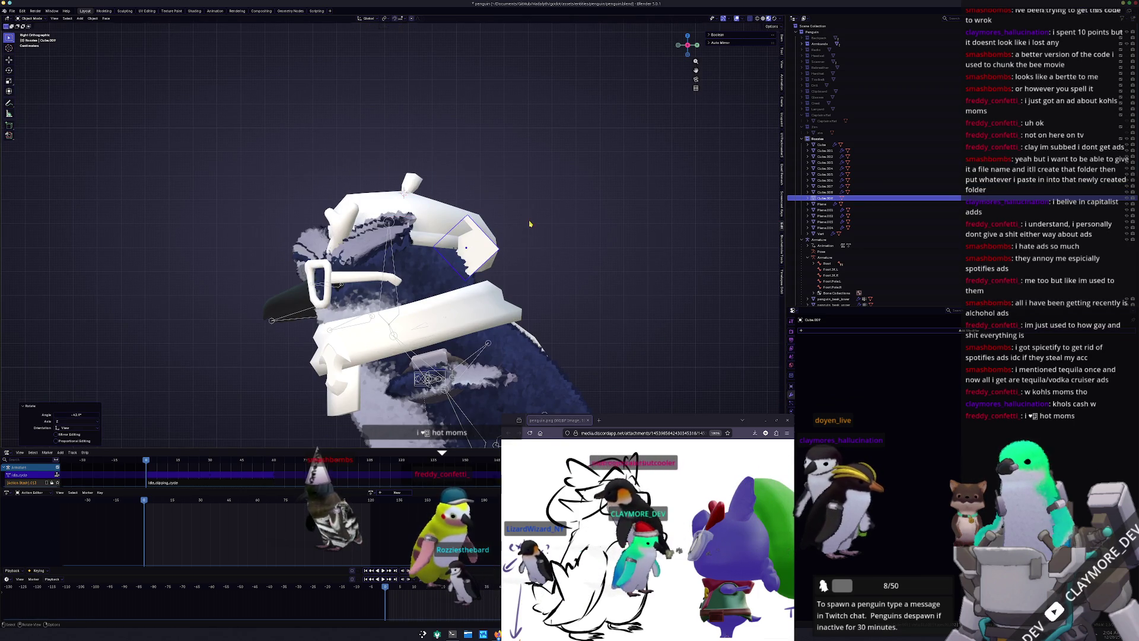
Shrink the cube further and rotate it again in side view
{"action": "scroll", "coordinate": [617, 264], "scroll_direction": "up", "scroll_amount": 1}
{"action": "key", "text": "s"}
{"action": "left_click", "coordinate": [536, 242]}
{"action": "middle_click_drag", "start_coordinate": [535, 242], "coordinate": [527, 260]}
{"action": "key", "text": "KP_3"}
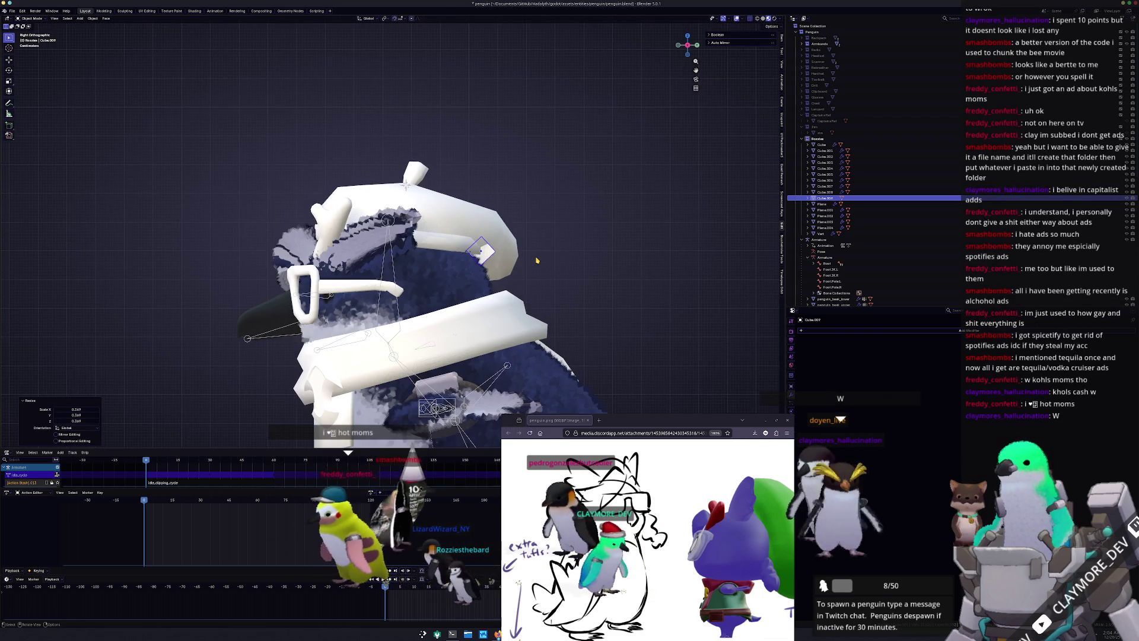
{"action": "key", "text": "r"}
{"action": "left_click", "coordinate": [541, 246]}
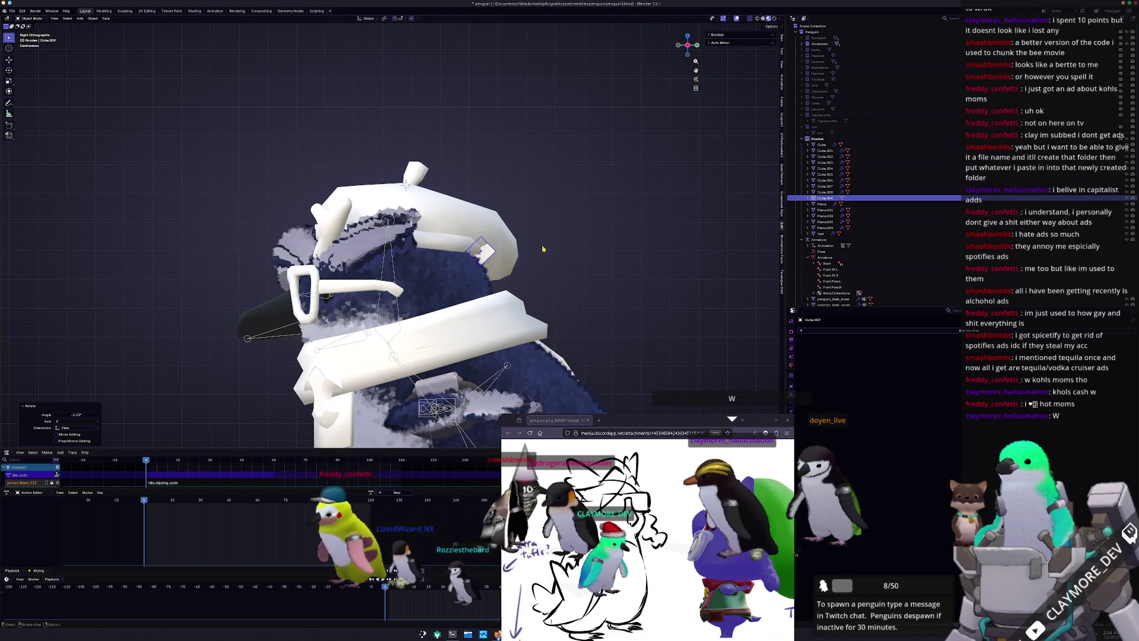
Nudge the cube slightly down along Z and enter Edit Mode with nothing selected
{"action": "scroll", "coordinate": [522, 267], "scroll_direction": "up", "scroll_amount": 2}
{"action": "key", "text": "g"}
{"action": "key", "text": "z"}
{"action": "left_click", "coordinate": [520, 268]}
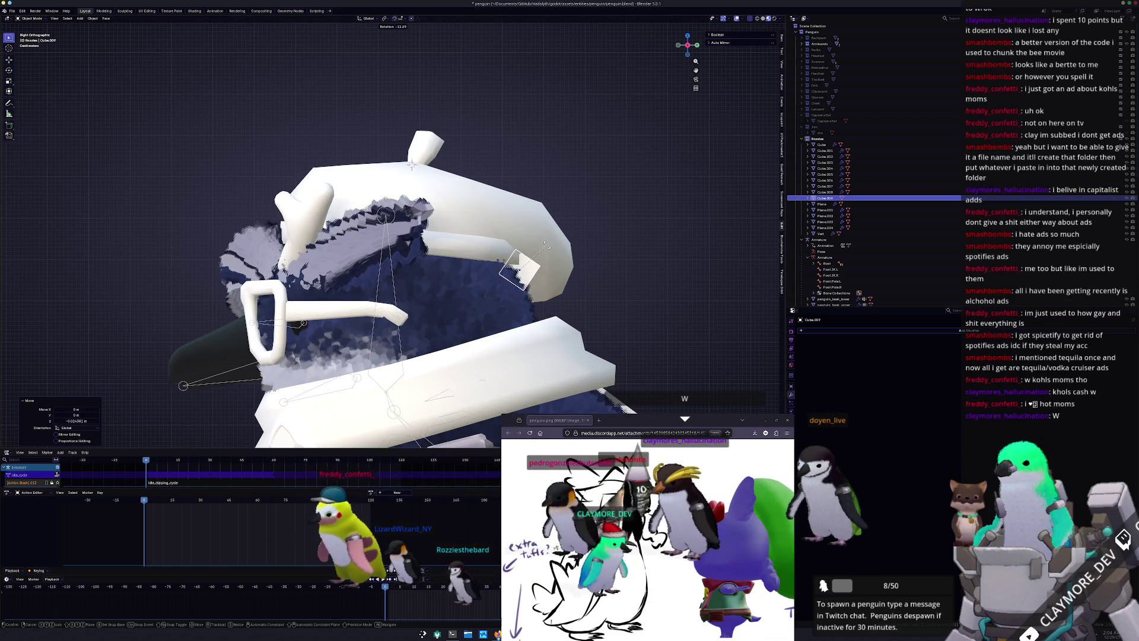
{"action": "key", "text": "Tab"}
{"action": "left_click", "coordinate": [432, 299]}
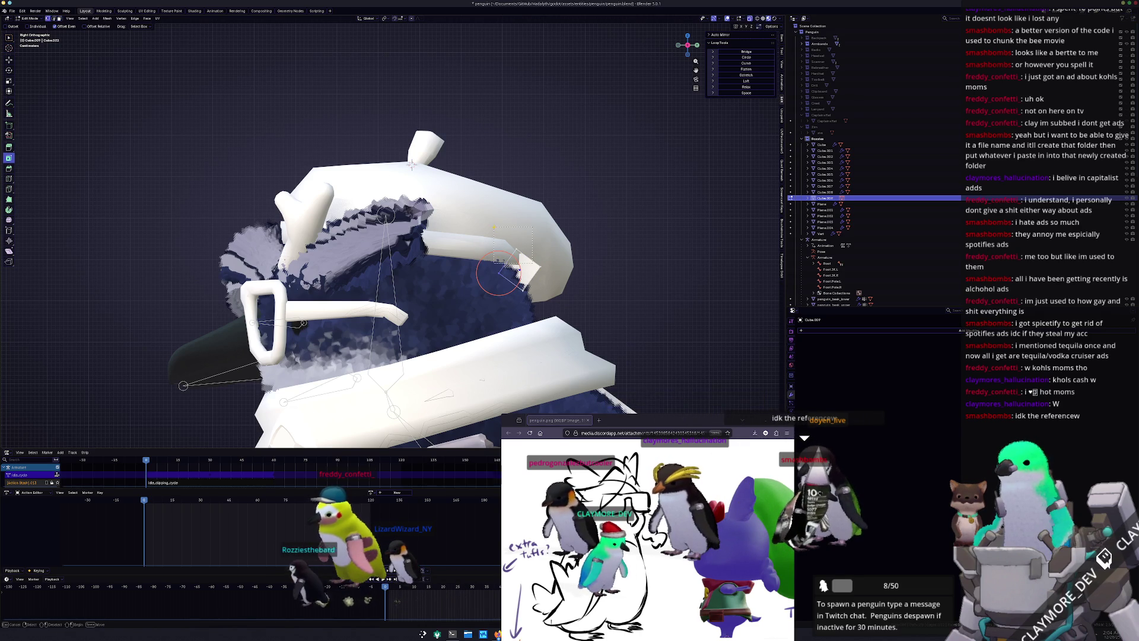
Nudge the picked element up and back, then box-select the cube's tip vertices
{"action": "scroll", "coordinate": [412, 165], "scroll_direction": "up", "scroll_amount": 1}
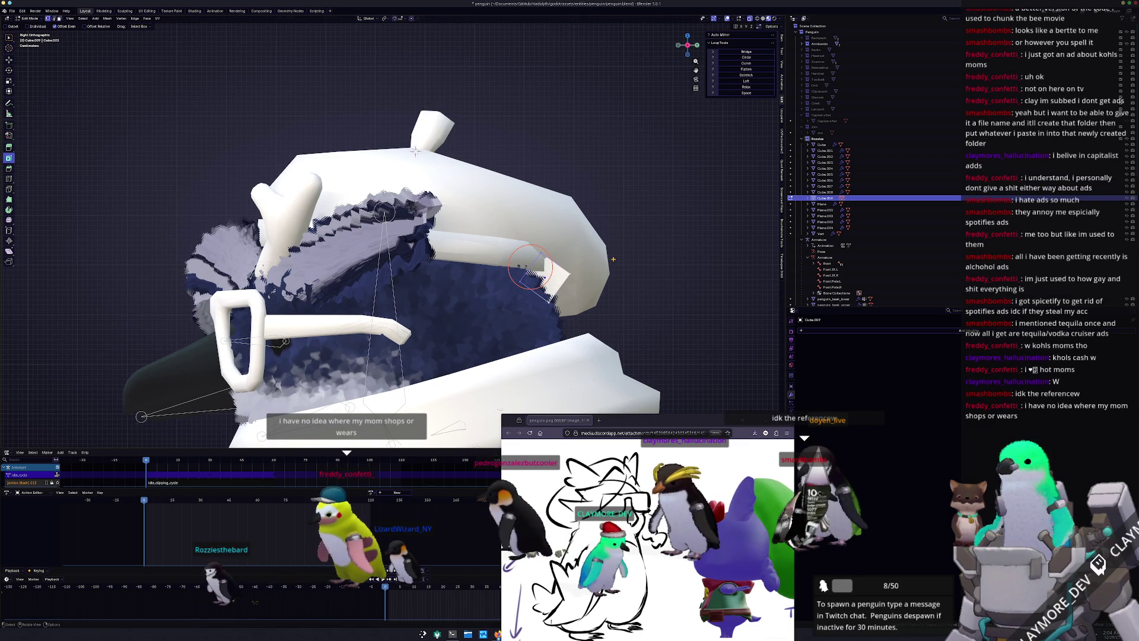
{"action": "key", "text": "g"}
{"action": "left_click", "coordinate": [603, 255]}
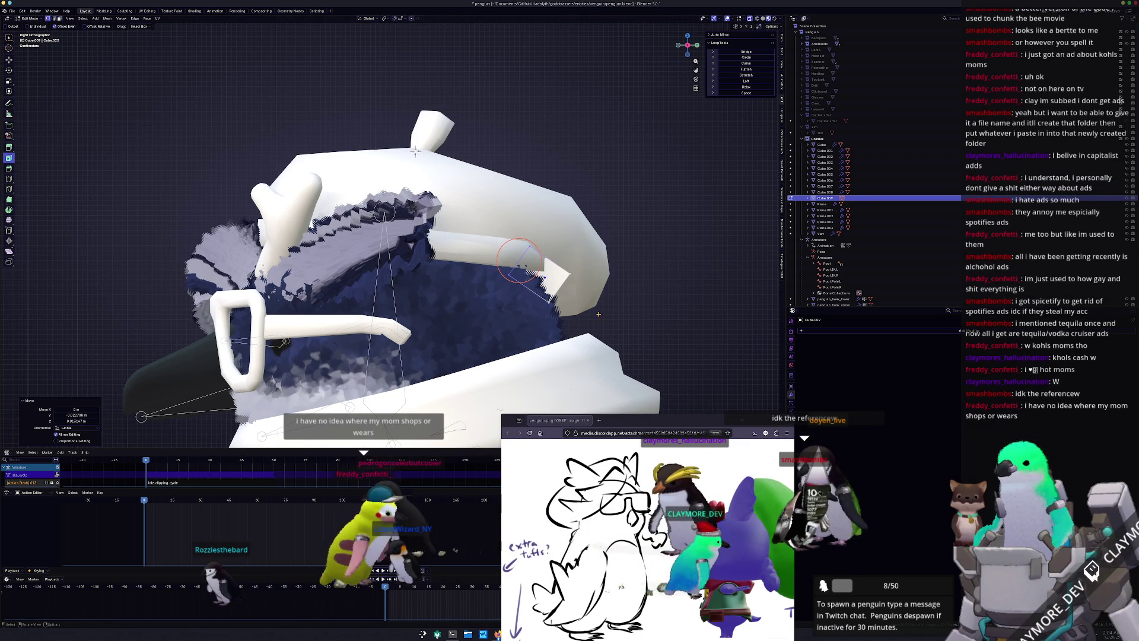
{"action": "left_click_drag", "start_coordinate": [592, 327], "coordinate": [548, 271]}
{"action": "middle_click_drag", "start_coordinate": [415, 151], "coordinate": [412, 165]}
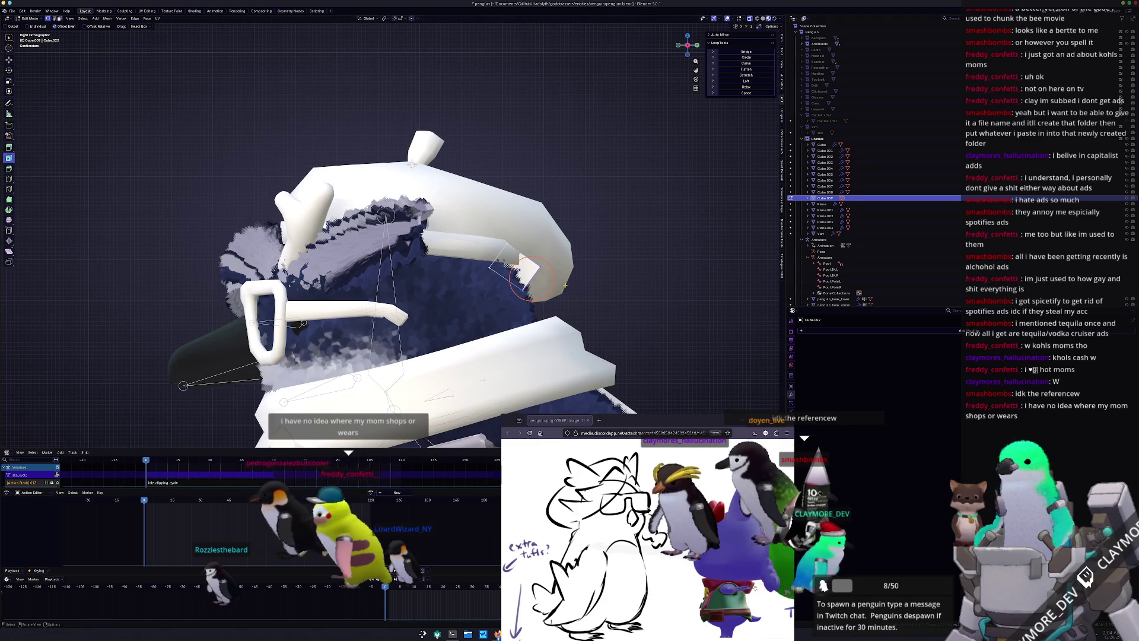
{"action": "middle_click_drag", "start_coordinate": [533, 278], "coordinate": [508, 303]}
Rotate the selected tip around its local Y axis
{"action": "key", "text": "r"}
{"action": "key", "text": "z"}
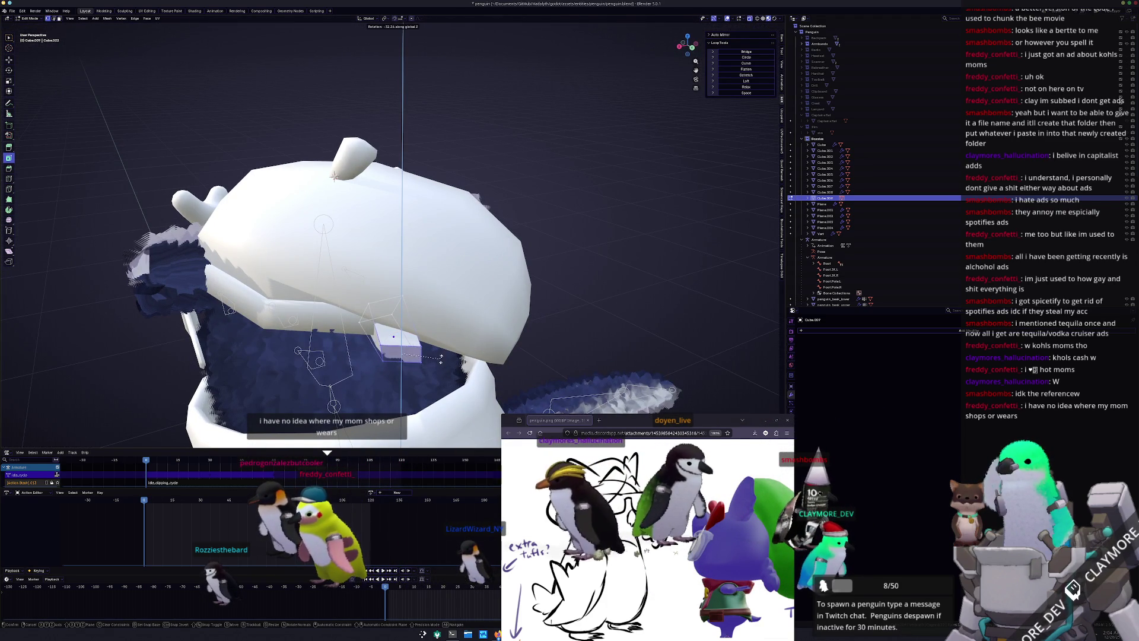
{"action": "middle_click_drag", "start_coordinate": [441, 358], "coordinate": [433, 352]}
{"action": "key", "text": "x"}
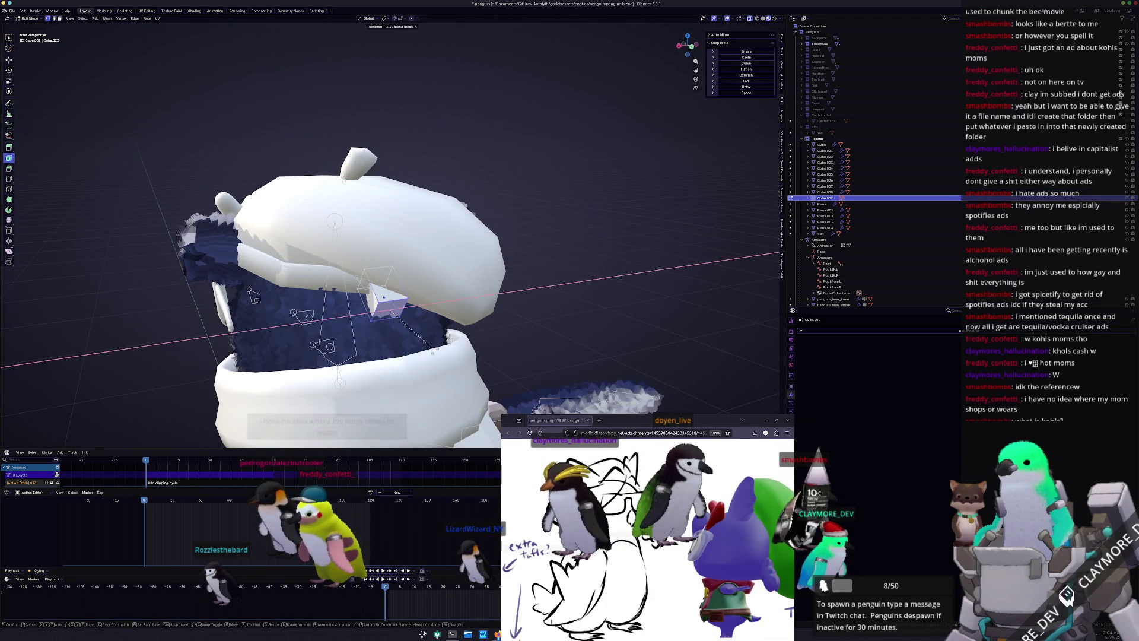
{"action": "key", "text": "y"}
{"action": "key", "text": "y"}
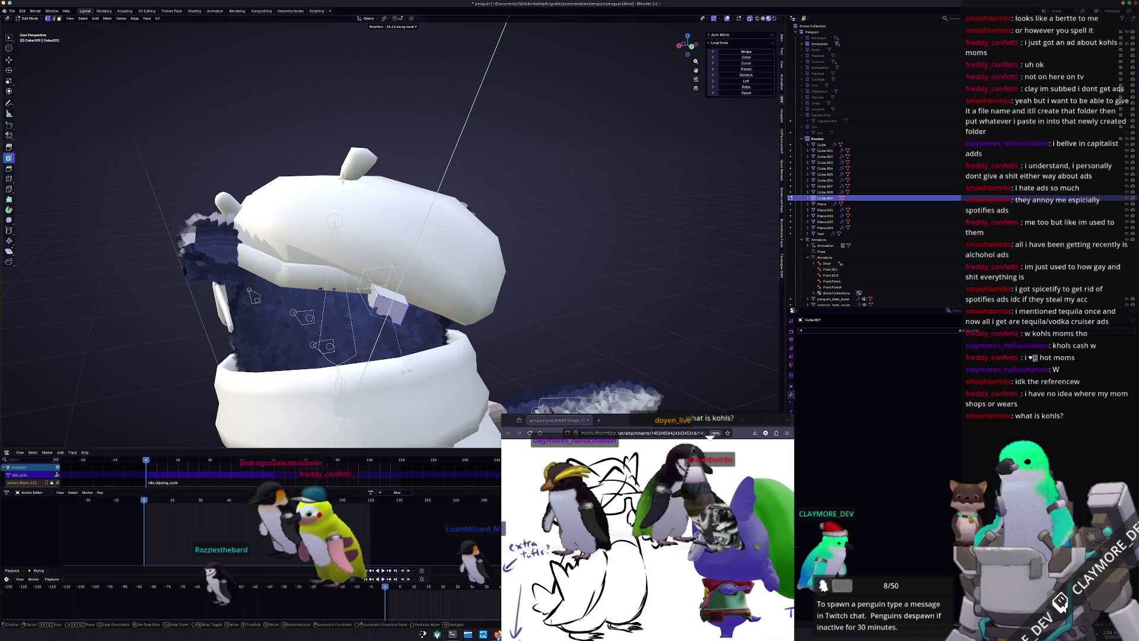
{"action": "key", "text": "Return"}
Extrude the tip outward and bend the new tip around local Y
{"action": "key", "text": "g"}
{"action": "middle_click_drag", "start_coordinate": [379, 332], "coordinate": [401, 343]}
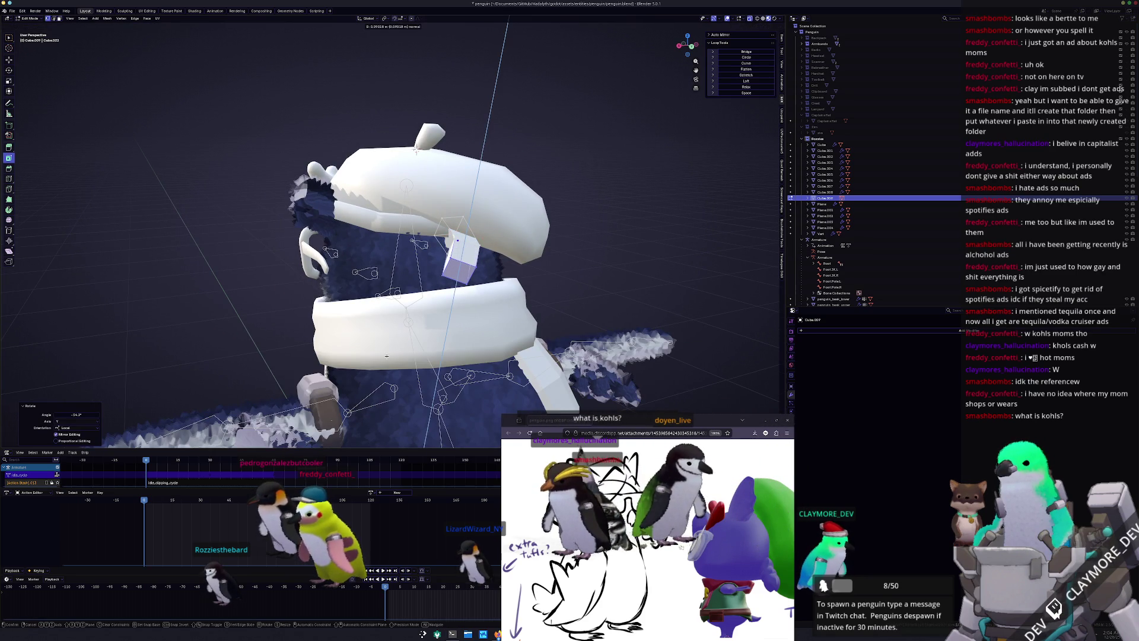
{"action": "key", "text": "Return"}
{"action": "key", "text": "r"}
{"action": "key", "text": "y"}
{"action": "key", "text": "y"}
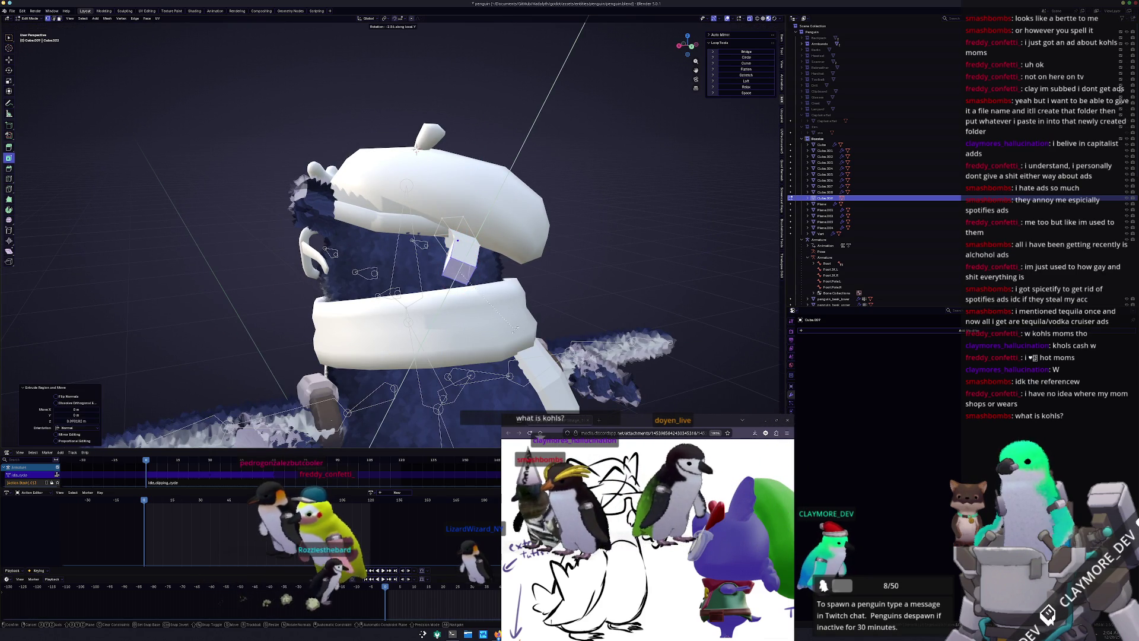
{"action": "key", "text": "Return"}
Move the tip along local Z, inspect the tuft in Object Mode, then re-enter Edit Mode
{"action": "key", "text": "g"}
{"action": "key", "text": "z"}
{"action": "key", "text": "z"}
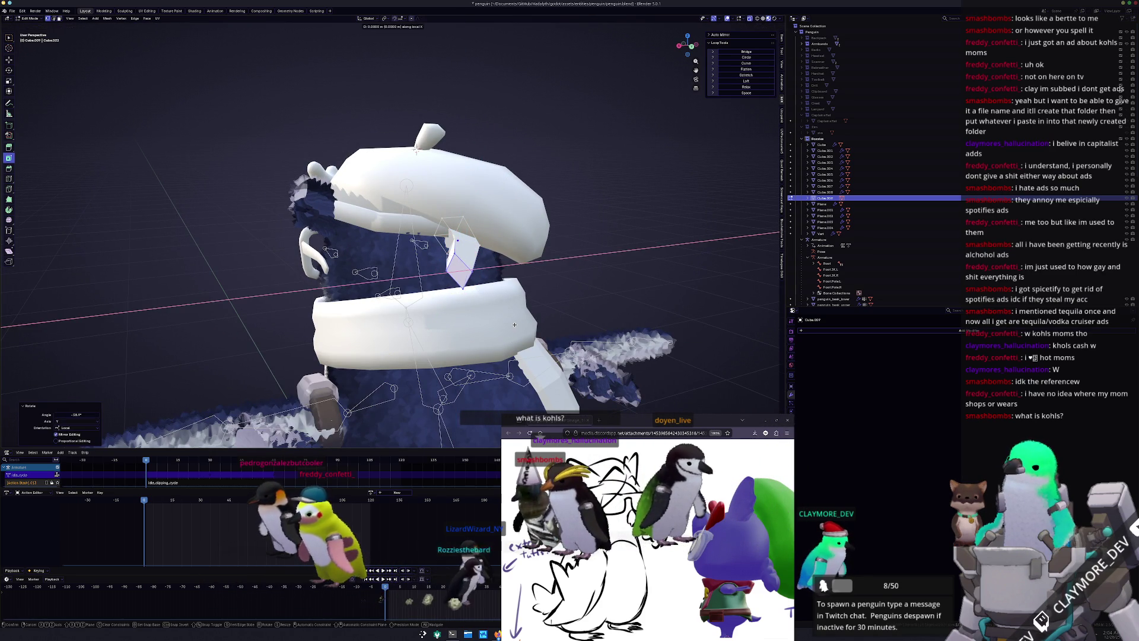
{"action": "key", "text": "Return"}
{"action": "key", "text": "Tab"}
{"action": "middle_click_drag", "start_coordinate": [509, 319], "coordinate": [460, 322]}
{"action": "key", "text": "Tab"}
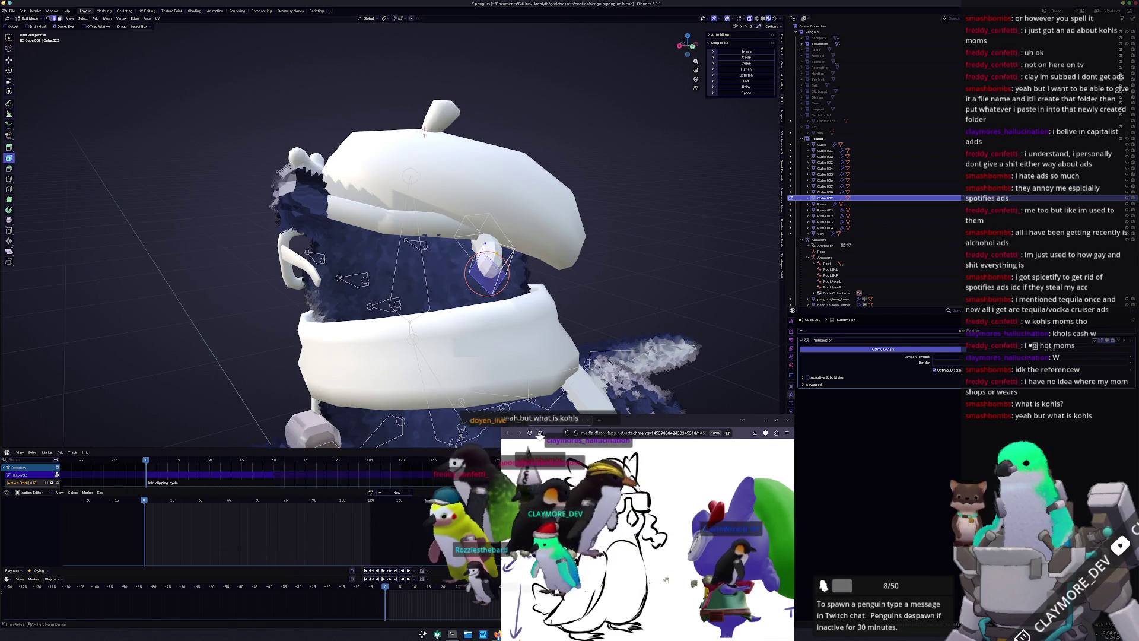
Enlarge the selected part 2.35 times and shift it sideways along X
{"action": "key", "text": "s"}
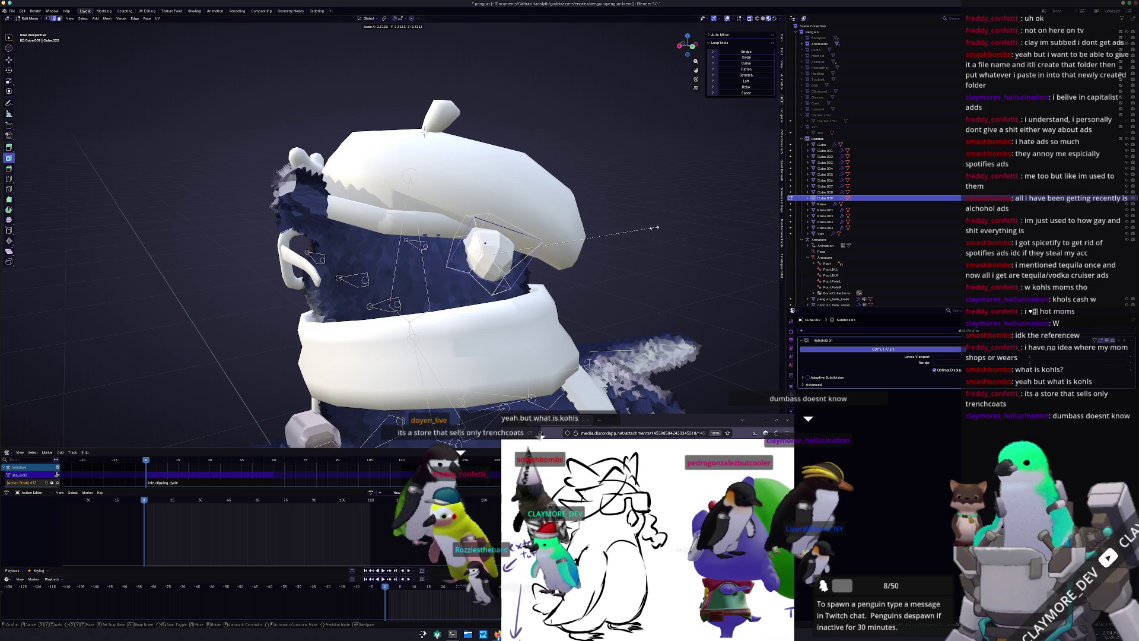
{"action": "left_click", "coordinate": [656, 227]}
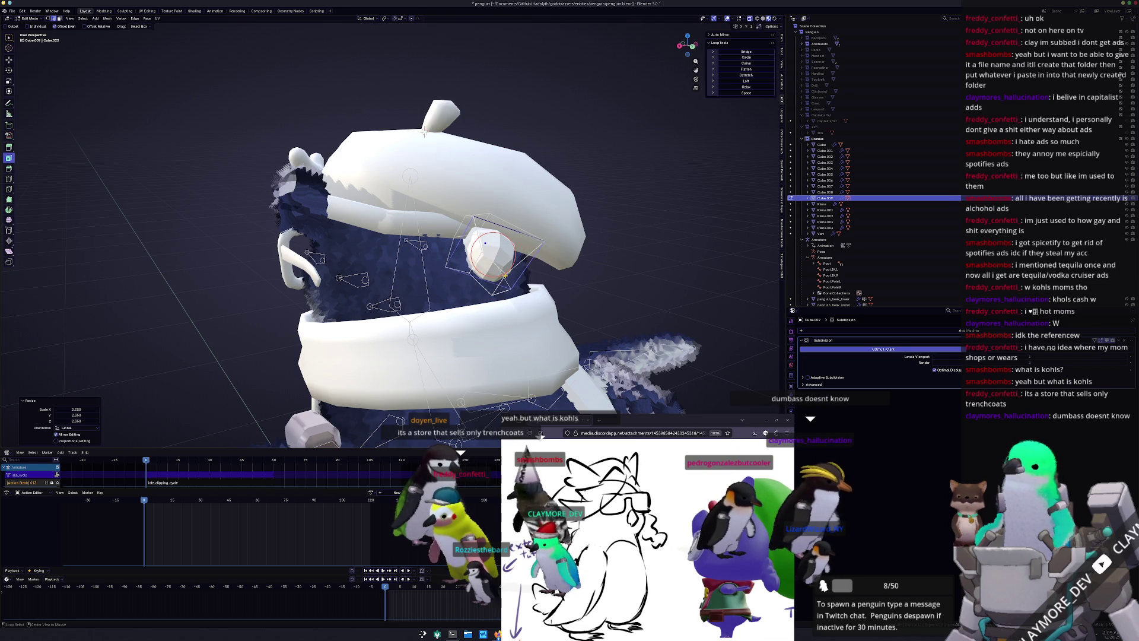
{"action": "scroll", "coordinate": [424, 132], "scroll_direction": "up", "scroll_amount": 2}
{"action": "scroll", "coordinate": [423, 119], "scroll_direction": "up", "scroll_amount": 2}
{"action": "middle_click_drag", "start_coordinate": [424, 119], "coordinate": [424, 115]}
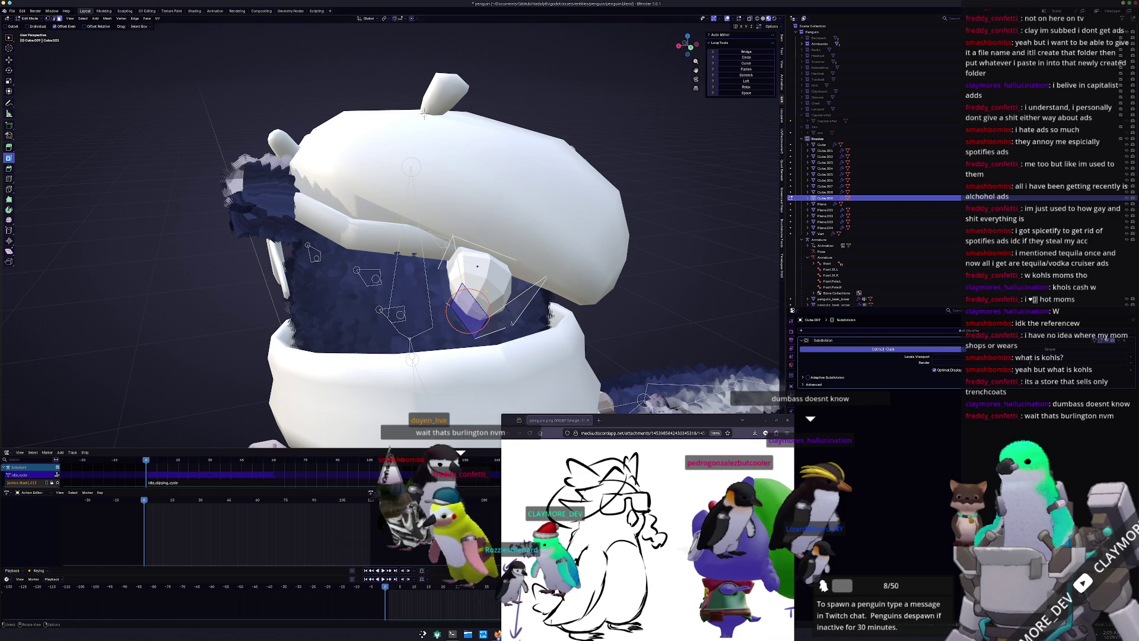
{"action": "scroll", "coordinate": [423, 114], "scroll_direction": "up", "scroll_amount": 2}
{"action": "key", "text": "g"}
{"action": "key", "text": "x"}
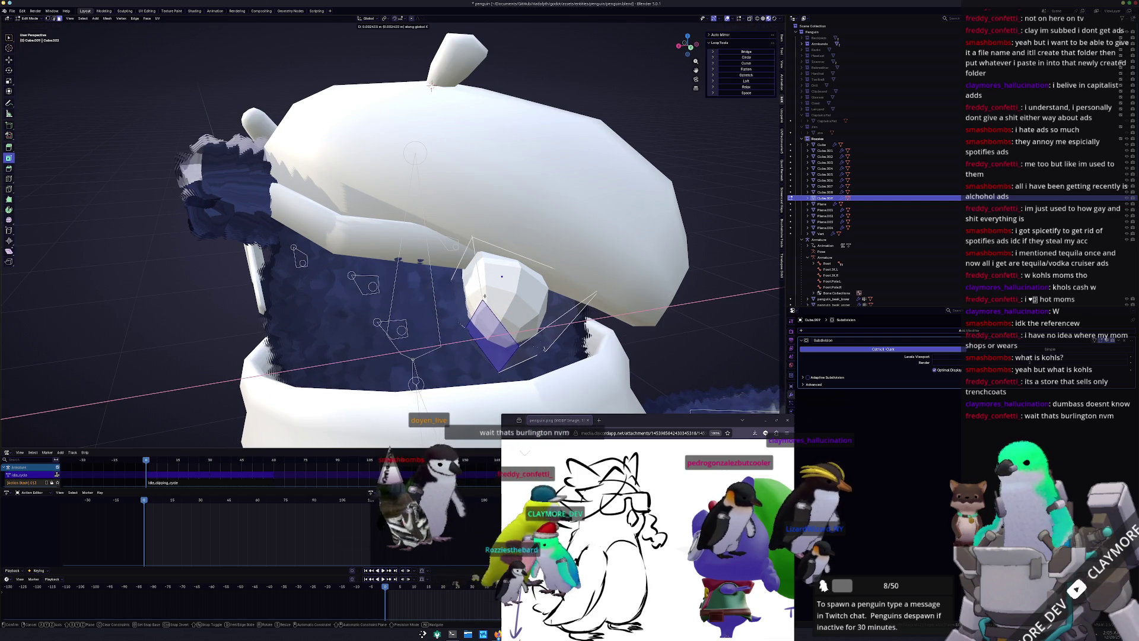
{"action": "left_click", "coordinate": [469, 298]}
{"action": "middle_click_drag", "start_coordinate": [470, 299], "coordinate": [483, 307]}
Rotate the part -11.2° on Z, extrude its face and enlarge it
{"action": "key", "text": "r"}
{"action": "key", "text": "z"}
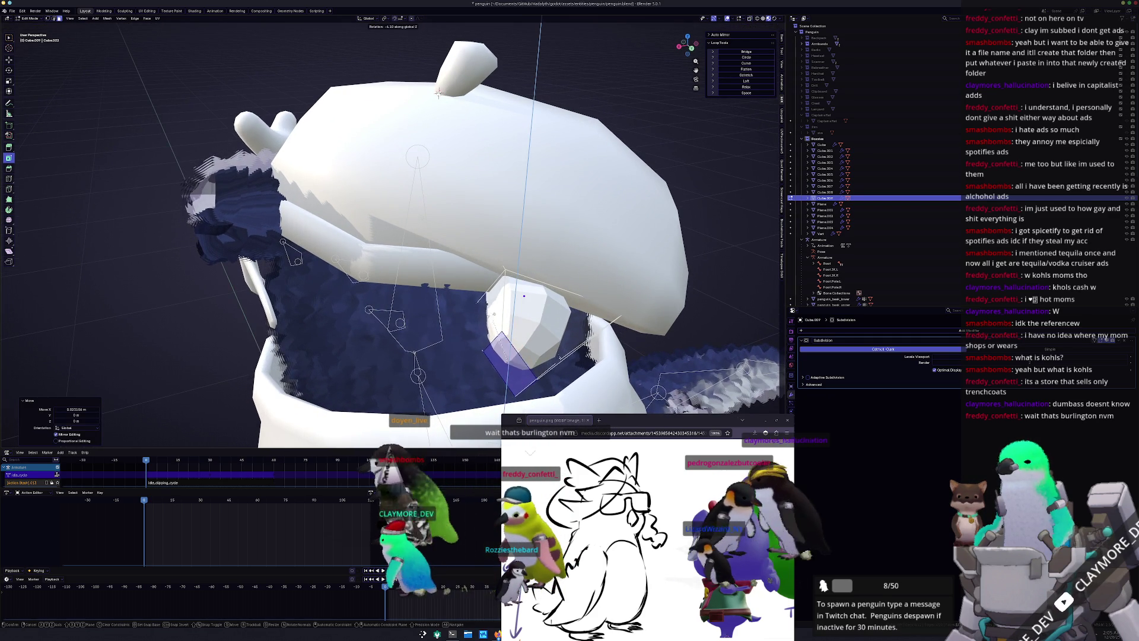
{"action": "left_click", "coordinate": [560, 357]}
{"action": "middle_click_drag", "start_coordinate": [560, 358], "coordinate": [473, 321]}
{"action": "key", "text": "g"}
{"action": "left_click", "coordinate": [469, 326]}
{"action": "key", "text": "s"}
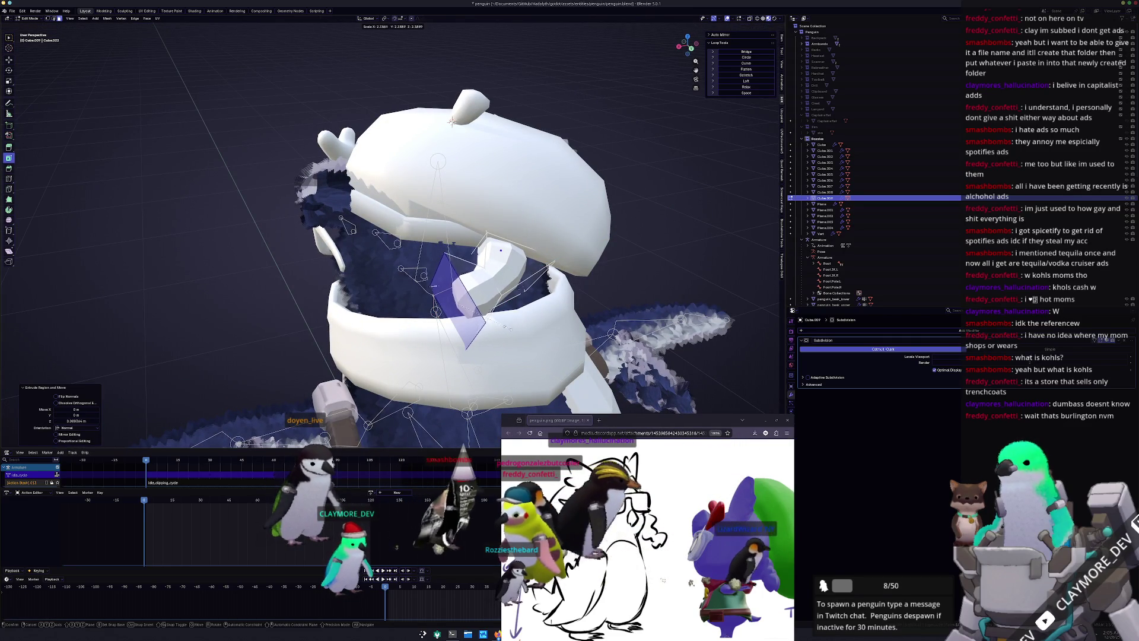
{"action": "left_click", "coordinate": [509, 327]}
{"action": "middle_click_drag", "start_coordinate": [509, 327], "coordinate": [491, 328]}
Move the geometry along Z, rotate it -22.8° on Z and extrude the faces
{"action": "key", "text": "g"}
{"action": "key", "text": "z"}
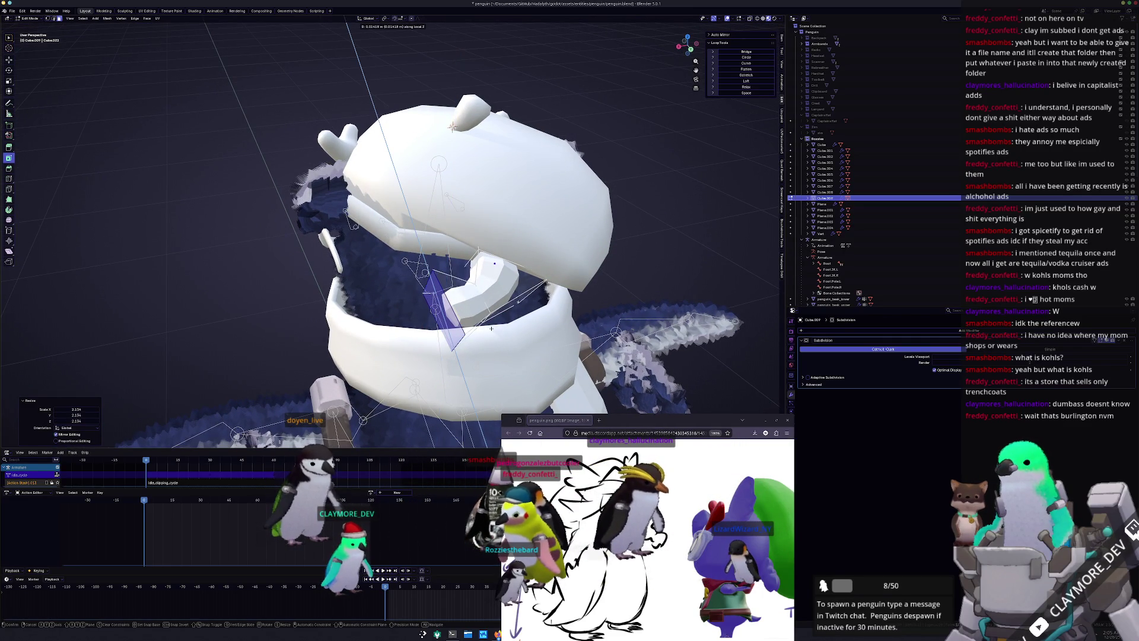
{"action": "left_click", "coordinate": [490, 324]}
{"action": "key", "text": "r"}
{"action": "key", "text": "z"}
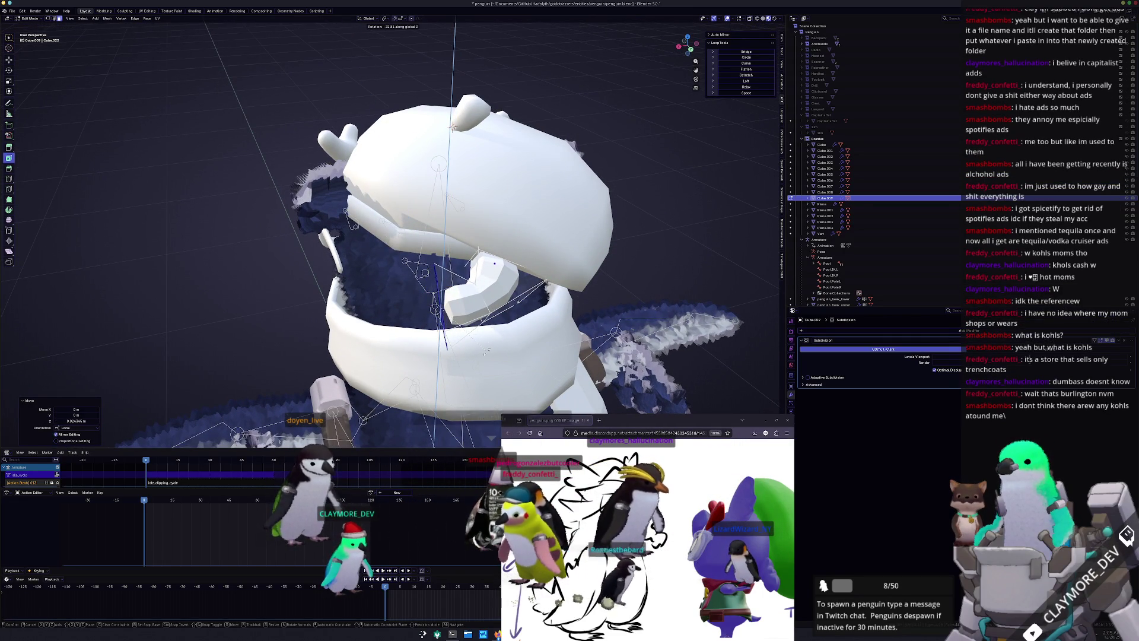
{"action": "left_click", "coordinate": [487, 353]}
{"action": "key", "text": "e"}
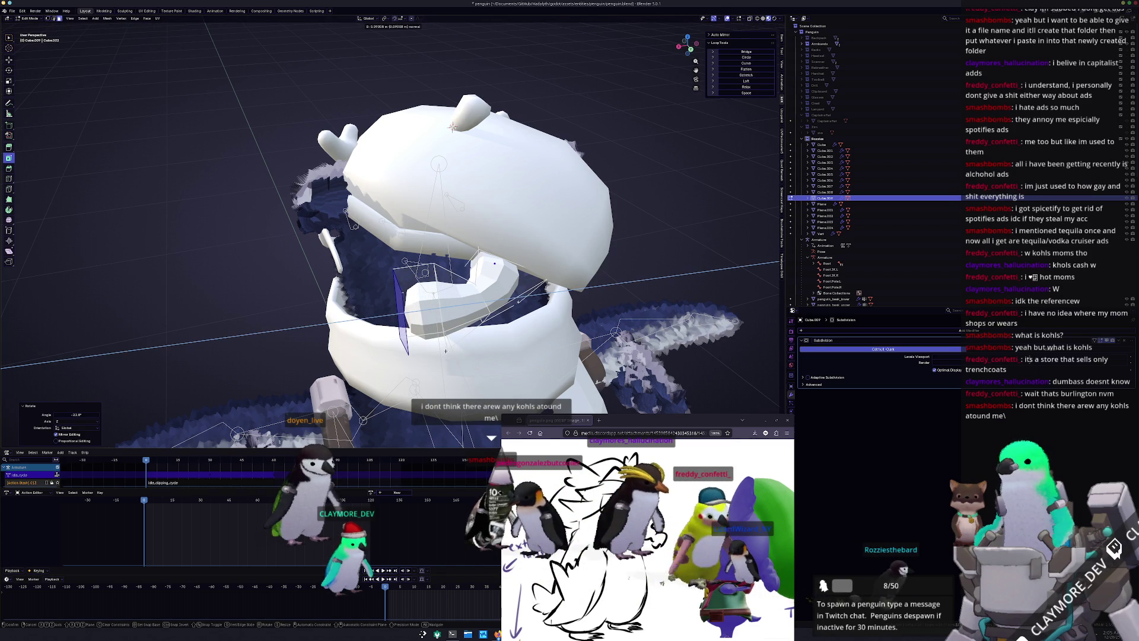
{"action": "left_click", "coordinate": [446, 350]}
Adjust the new faces' scale: shrink, enlarge, then shrink slightly
{"action": "key", "text": "s"}
{"action": "left_click", "coordinate": [452, 126]}
{"action": "middle_click_drag", "start_coordinate": [452, 127], "coordinate": [452, 117]}
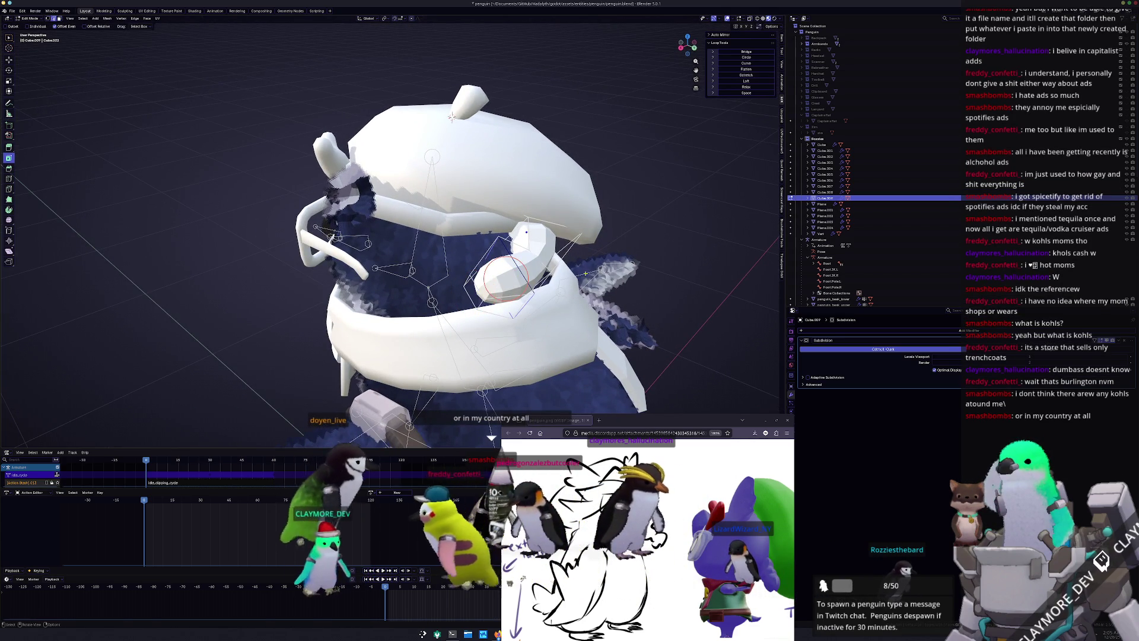
{"action": "key", "text": "s"}
{"action": "left_click", "coordinate": [453, 117]}
{"action": "middle_click_drag", "start_coordinate": [452, 117], "coordinate": [448, 115]}
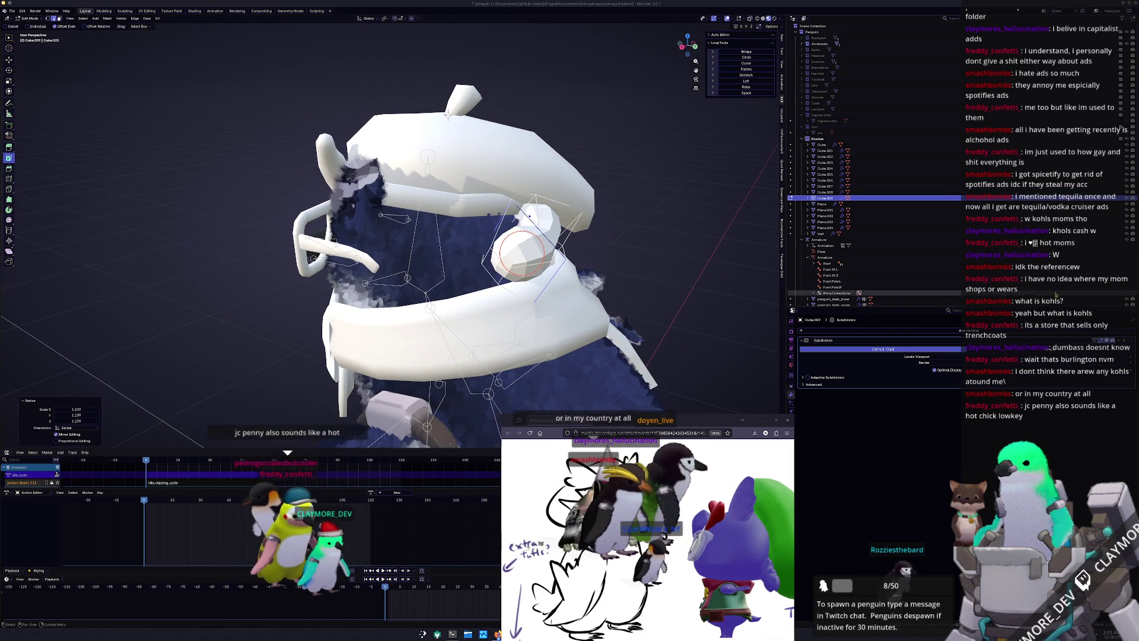
{"action": "mouse_move", "coordinate": [448, 115]}
{"action": "middle_mouse_down"}
{"action": "mouse_move", "coordinate": [436, 136]}
{"action": "mouse_move", "coordinate": [448, 115]}
{"action": "mouse_move", "coordinate": [474, 166]}
{"action": "middle_mouse_up"}
{"action": "key", "text": "s"}
{"action": "left_click", "coordinate": [547, 239]}
{"action": "mouse_move", "coordinate": [547, 240]}
{"action": "middle_mouse_down"}
{"action": "mouse_move", "coordinate": [456, 278]}
{"action": "mouse_move", "coordinate": [426, 332]}
{"action": "mouse_move", "coordinate": [521, 217]}
{"action": "mouse_move", "coordinate": [490, 223]}
{"action": "mouse_move", "coordinate": [533, 268]}
{"action": "middle_mouse_up"}
Edge-slide the loop along the piece and move it vertically along global Z
{"action": "key", "text": "g"}
{"action": "key", "text": "g"}
{"action": "left_click", "coordinate": [421, 331]}
{"action": "key", "text": "g"}
{"action": "key", "text": "z"}
{"action": "left_click", "coordinate": [490, 228]}
Rotate the geometry around global X and extrude the face outward once more
{"action": "key", "text": "r"}
{"action": "key", "text": "z"}
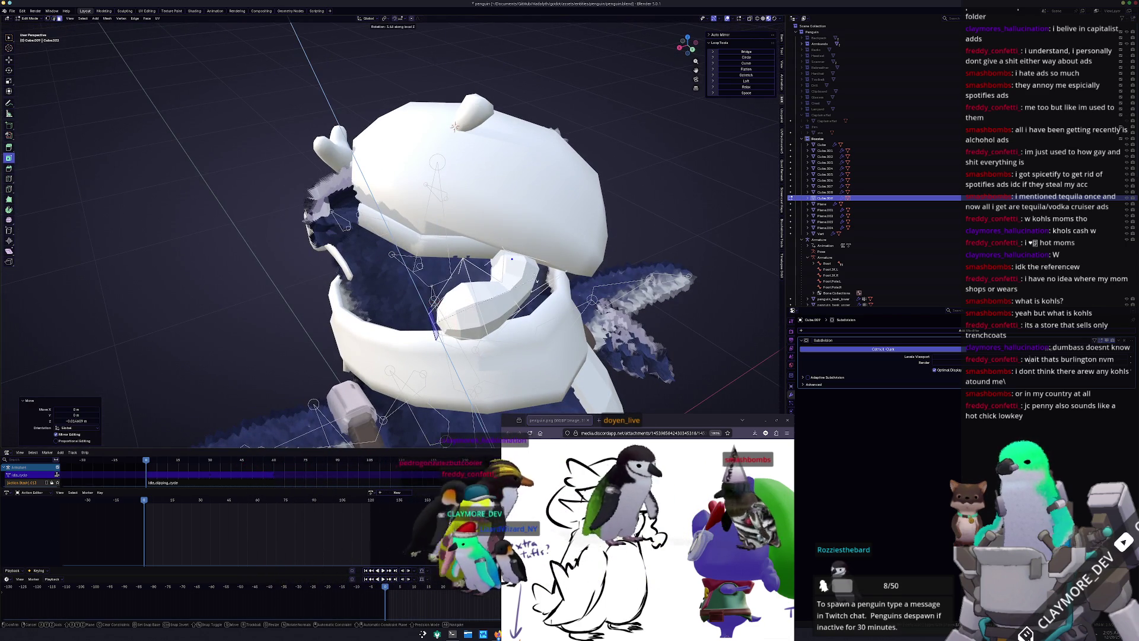
{"action": "key", "text": "x"}
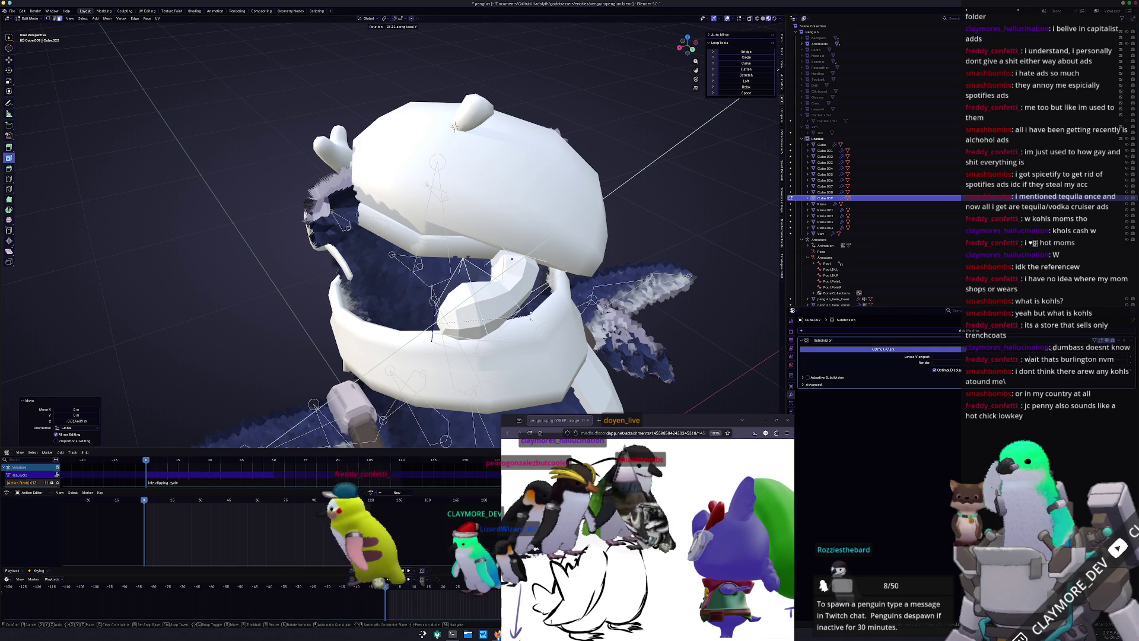
{"action": "left_click", "coordinate": [454, 127]}
{"action": "middle_click_drag", "start_coordinate": [454, 126], "coordinate": [418, 122]}
{"action": "key", "text": "e"}
{"action": "left_click", "coordinate": [440, 125]}
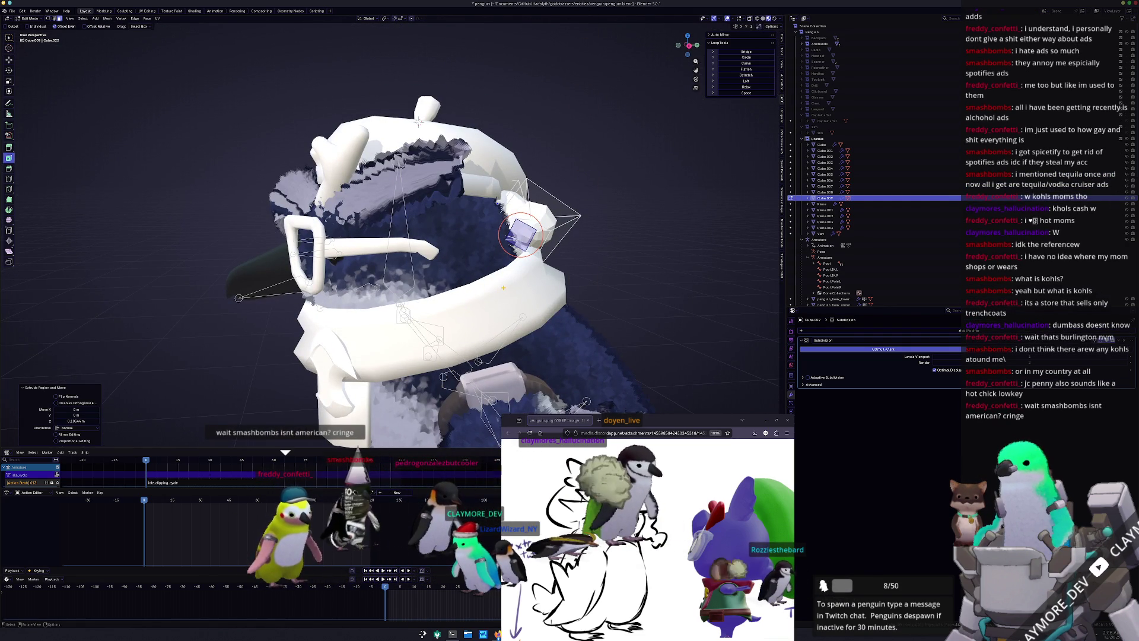
Enlarge the side face, extrude it outward and shrink the new face to taper it
{"action": "key", "text": "s"}
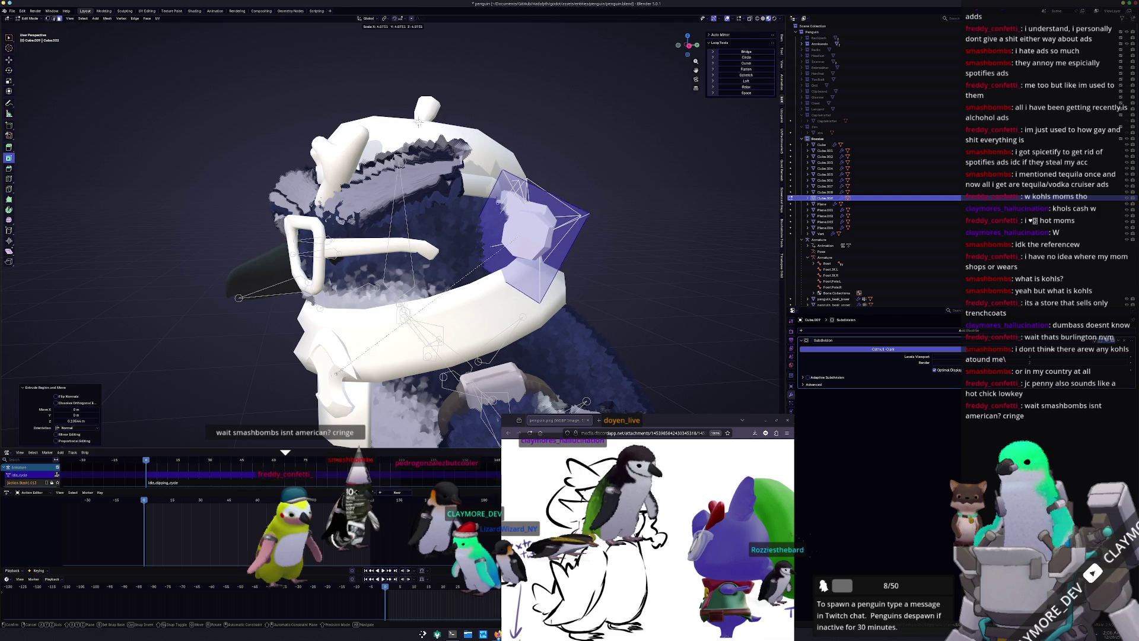
{"action": "left_click", "coordinate": [418, 122]}
{"action": "mouse_move", "coordinate": [418, 123]}
{"action": "middle_mouse_down"}
{"action": "mouse_move", "coordinate": [446, 117]}
{"action": "mouse_move", "coordinate": [404, 114]}
{"action": "middle_mouse_up"}
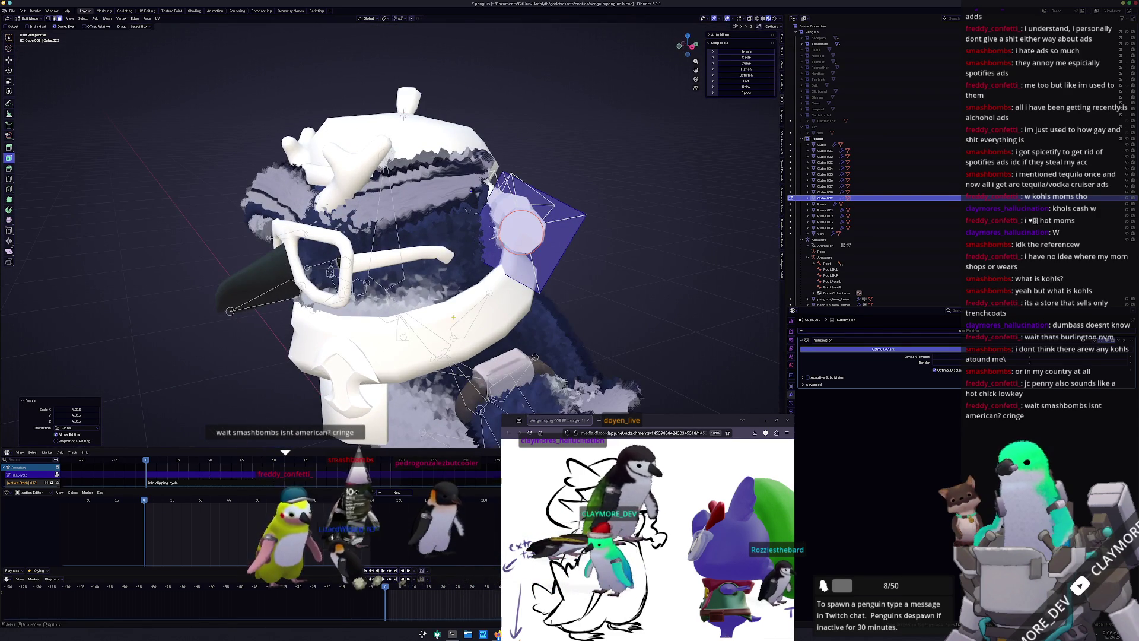
{"action": "key", "text": "e"}
{"action": "left_click", "coordinate": [643, 269]}
{"action": "key", "text": "s"}
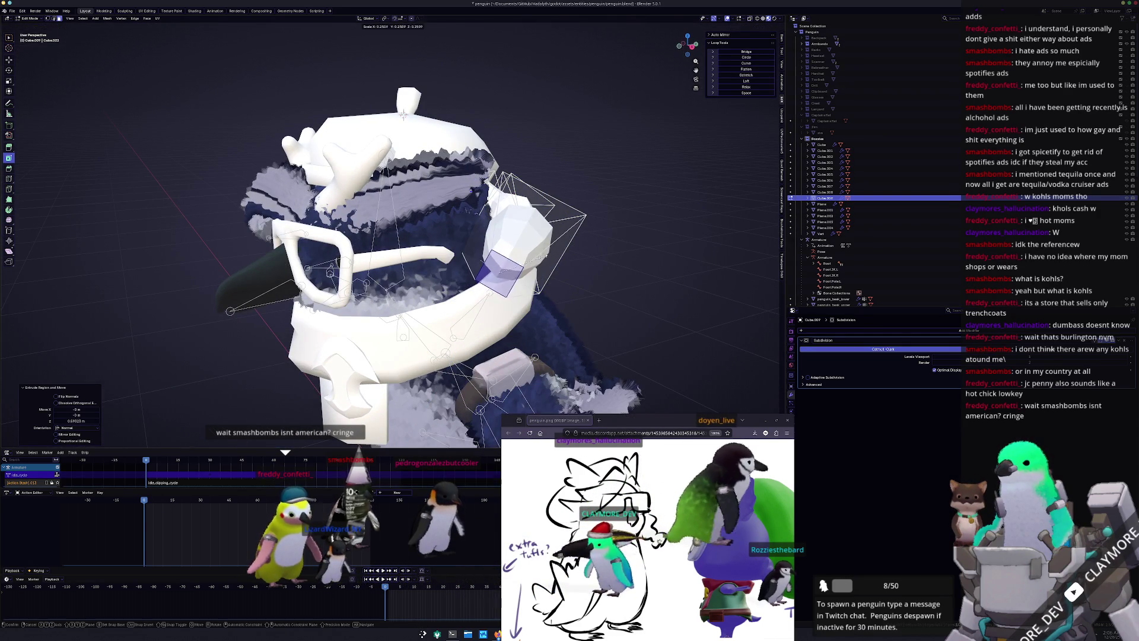
{"action": "left_click", "coordinate": [403, 115]}
Edge-slide the tapered face, scale it smaller and move it into place
{"action": "middle_click_drag", "start_coordinate": [404, 115], "coordinate": [440, 120]}
{"action": "key", "text": "g"}
{"action": "key", "text": "g"}
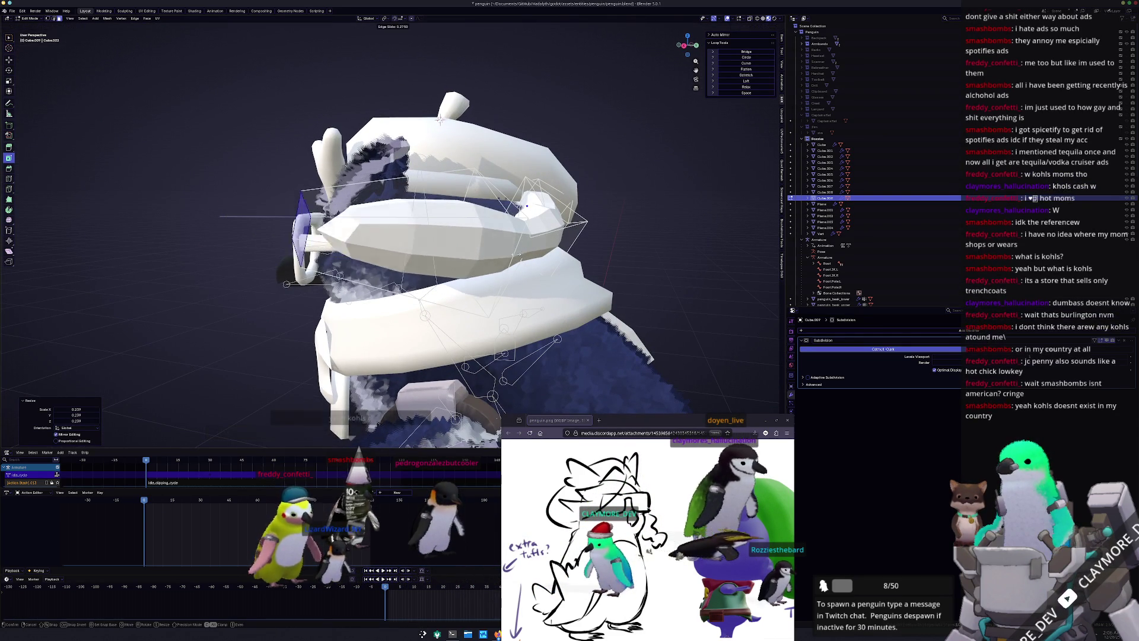
{"action": "left_click", "coordinate": [587, 248]}
{"action": "key", "text": "s"}
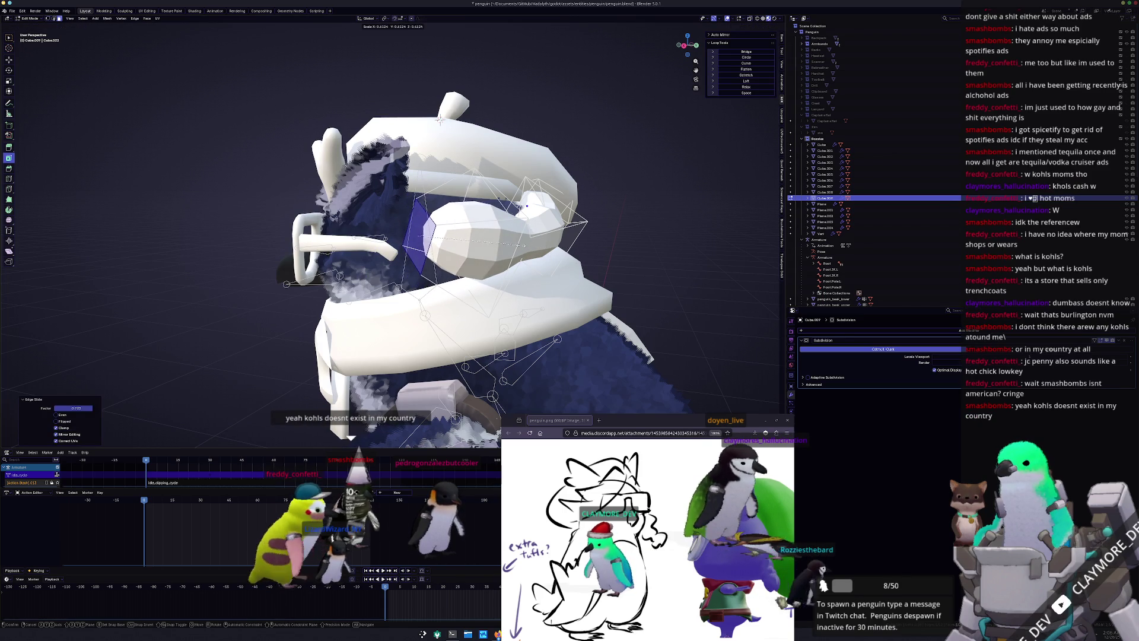
{"action": "left_click", "coordinate": [439, 119]}
{"action": "mouse_move", "coordinate": [439, 118]}
{"action": "middle_mouse_down"}
{"action": "mouse_move", "coordinate": [389, 141]}
{"action": "mouse_move", "coordinate": [487, 249]}
{"action": "middle_mouse_up"}
{"action": "key", "text": "g"}
{"action": "left_click", "coordinate": [384, 143]}
Shift the knob horizontally, keeping its height fixed, and shrink it to 0.768
{"action": "middle_click_drag", "start_coordinate": [391, 118], "coordinate": [368, 137]}
{"action": "key", "text": "g"}
{"action": "key", "text": "shift+z"}
{"action": "left_click", "coordinate": [514, 213]}
{"action": "middle_click_drag", "start_coordinate": [514, 213], "coordinate": [536, 233]}
{"action": "mouse_move", "coordinate": [447, 273]}
{"action": "middle_mouse_down"}
{"action": "mouse_move", "coordinate": [493, 238]}
{"action": "mouse_move", "coordinate": [410, 283]}
{"action": "mouse_move", "coordinate": [440, 277]}
{"action": "middle_mouse_up"}
{"action": "key", "text": "g"}
{"action": "key", "text": "shift+z"}
{"action": "left_click", "coordinate": [507, 226]}
{"action": "key", "text": "g"}
{"action": "key", "text": "shift+z"}
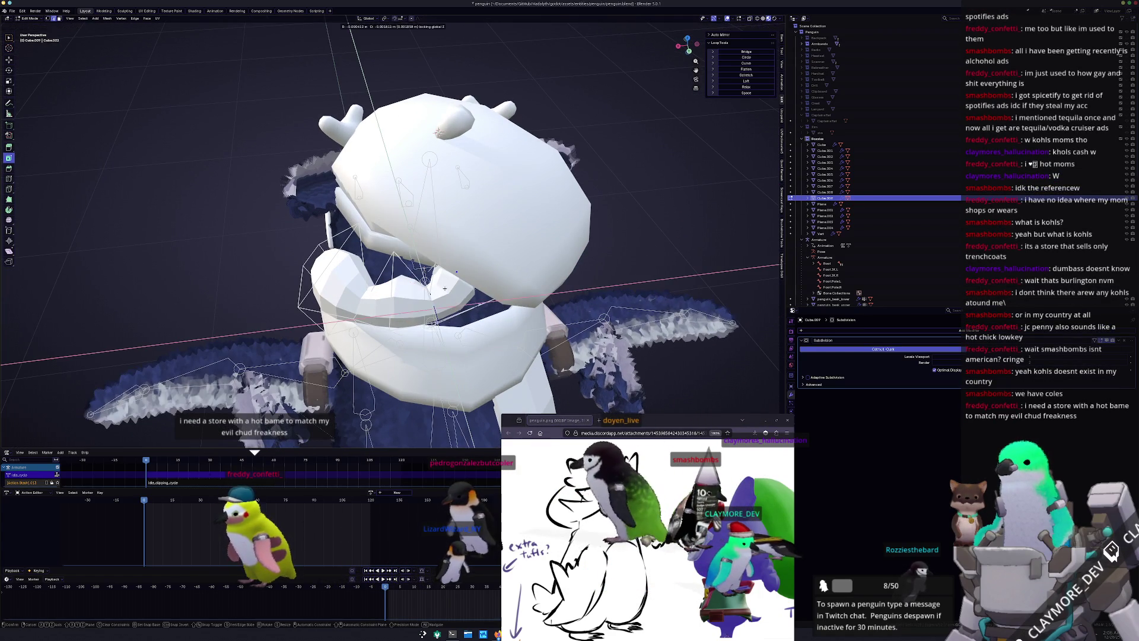
{"action": "key", "text": "s"}
{"action": "left_click", "coordinate": [439, 276]}
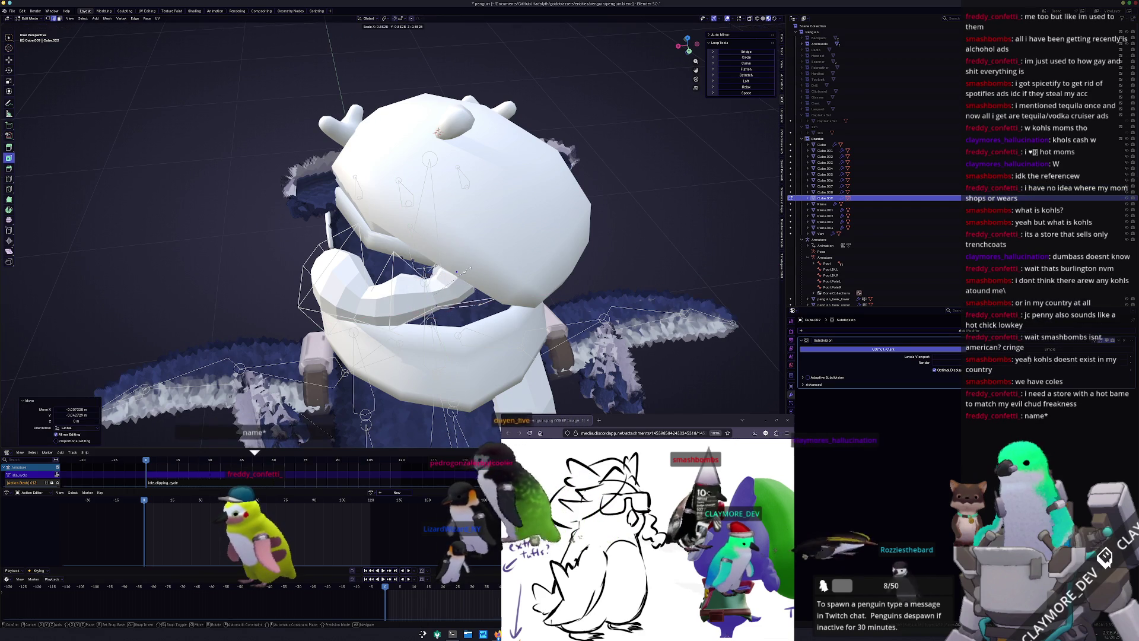
Rotate the knob 14.5° around Z, fine-tune its position and switch to right view
{"action": "mouse_move", "coordinate": [439, 276]}
{"action": "middle_mouse_down"}
{"action": "mouse_move", "coordinate": [460, 262]}
{"action": "mouse_move", "coordinate": [436, 268]}
{"action": "mouse_move", "coordinate": [414, 298]}
{"action": "mouse_move", "coordinate": [356, 320]}
{"action": "middle_mouse_up"}
{"action": "key", "text": "r"}
{"action": "key", "text": "z"}
{"action": "left_click", "coordinate": [449, 261]}
{"action": "key", "text": "g"}
{"action": "left_click", "coordinate": [433, 292]}
{"action": "left_click", "coordinate": [391, 305]}
{"action": "key", "text": "g"}
{"action": "left_click", "coordinate": [391, 306]}
{"action": "key", "text": "KP_3"}
Scale down the tuft block and nudge it into position
{"action": "key", "text": "g"}
{"action": "left_click", "coordinate": [613, 149]}
{"action": "key", "text": "s"}
{"action": "left_click", "coordinate": [557, 211]}
{"action": "key", "text": "g"}
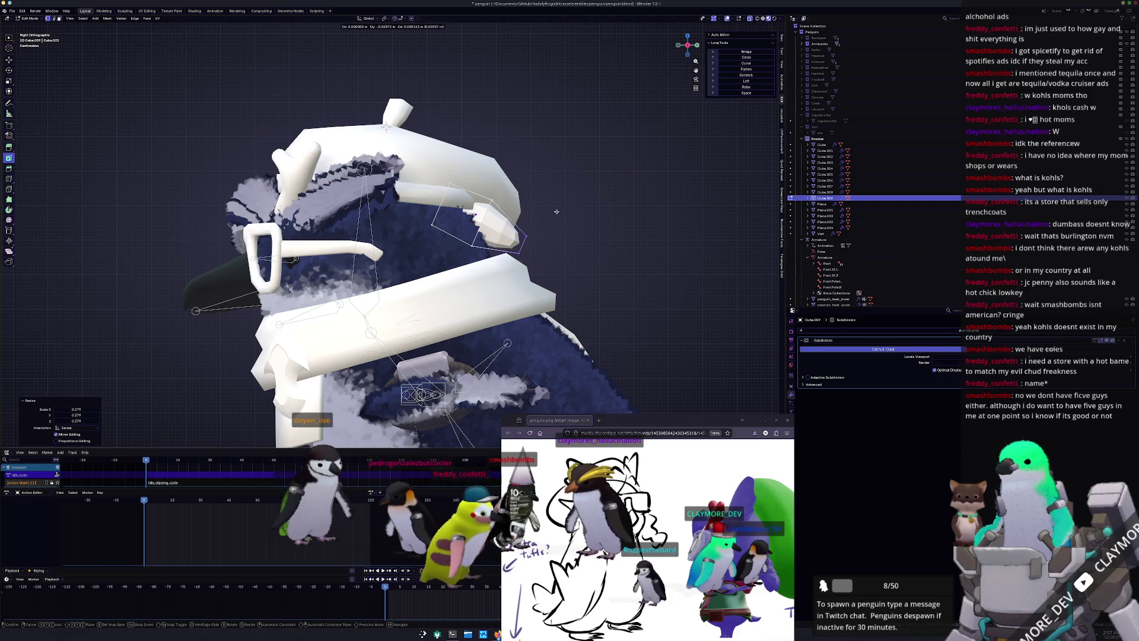
{"action": "left_click", "coordinate": [554, 212]}
{"action": "key", "text": "g"}
{"action": "left_click", "coordinate": [556, 214]}
Extrude the block's faces, enlarge them to 5.014 and slide the edges along the piece
{"action": "key", "text": "g"}
{"action": "left_click", "coordinate": [559, 216]}
{"action": "key", "text": "e"}
{"action": "left_click", "coordinate": [558, 220]}
{"action": "key", "text": "s"}
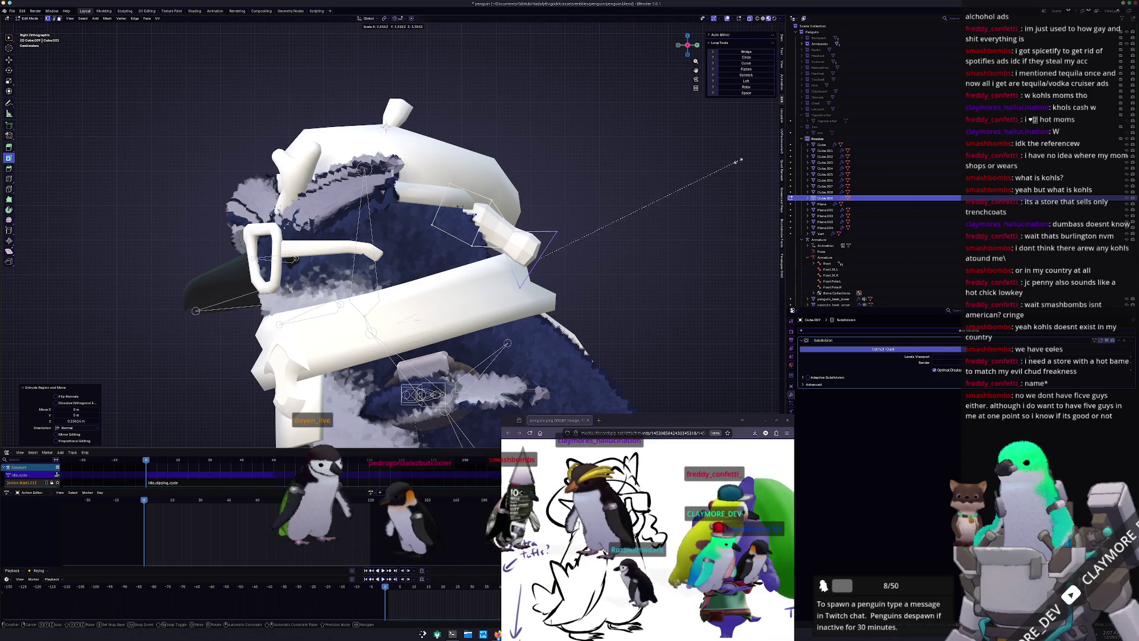
{"action": "left_click", "coordinate": [779, 159]}
{"action": "middle_click_drag", "start_coordinate": [386, 126], "coordinate": [316, 121], "text": "shift"}
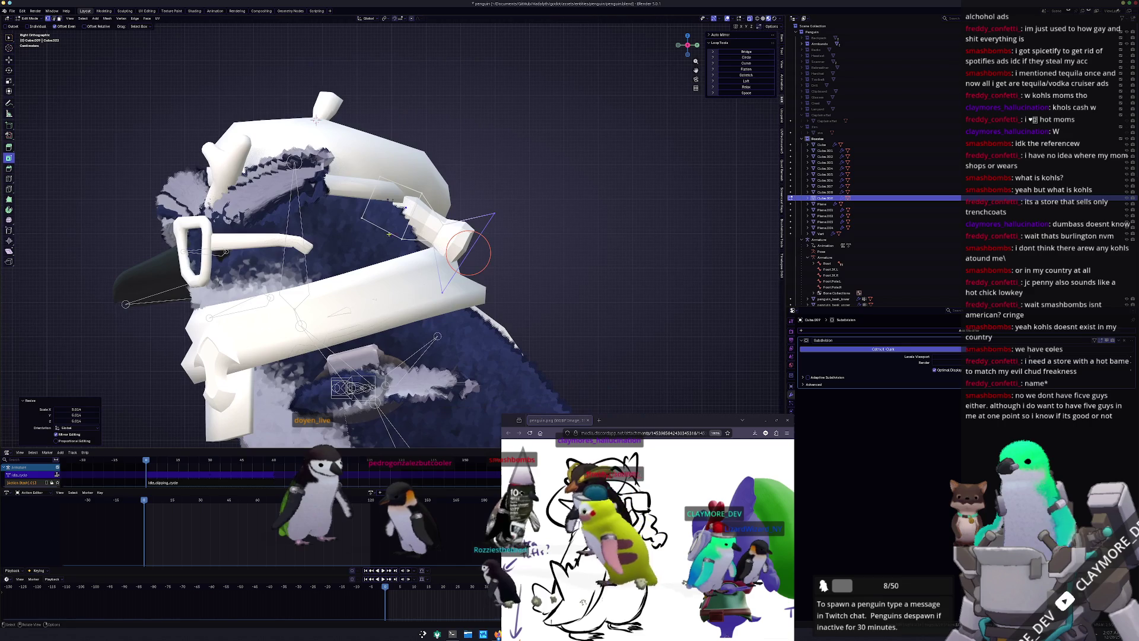
{"action": "key", "text": "g"}
{"action": "key", "text": "g"}
{"action": "left_click", "coordinate": [435, 230]}
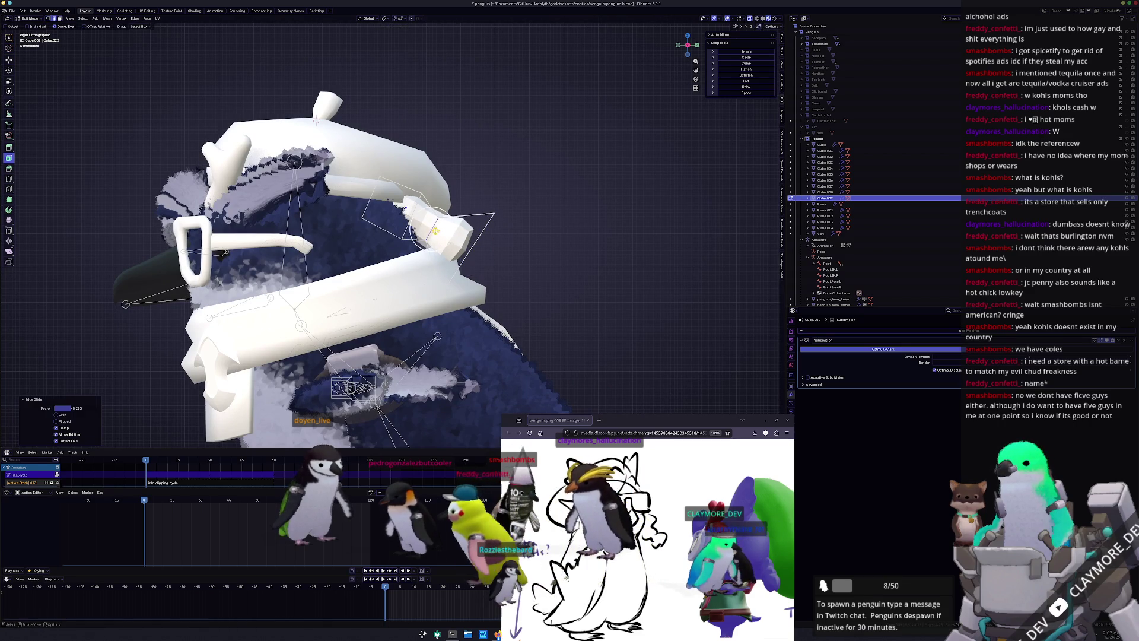
{"action": "key", "text": "g"}
{"action": "key", "text": "g"}
{"action": "left_click", "coordinate": [469, 254]}
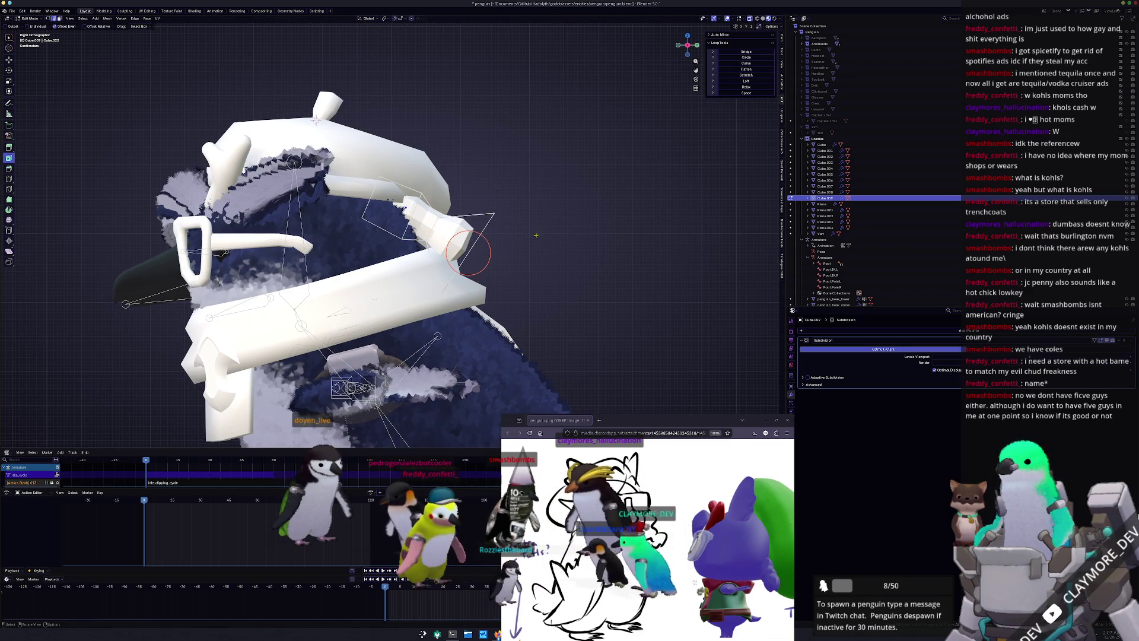
In right view, extrude the tip face along Z twice, flaring it outward
{"action": "scroll", "coordinate": [491, 252], "scroll_direction": "down", "scroll_amount": 1}
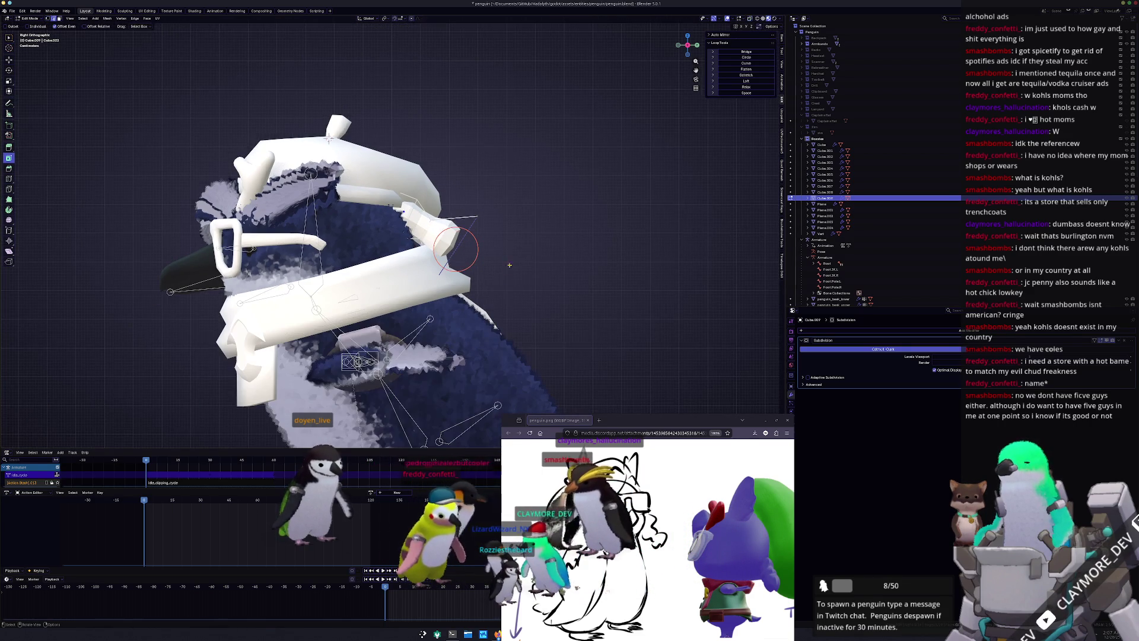
{"action": "middle_click_drag", "start_coordinate": [443, 242], "coordinate": [465, 252]}
{"action": "key", "text": "KP_3"}
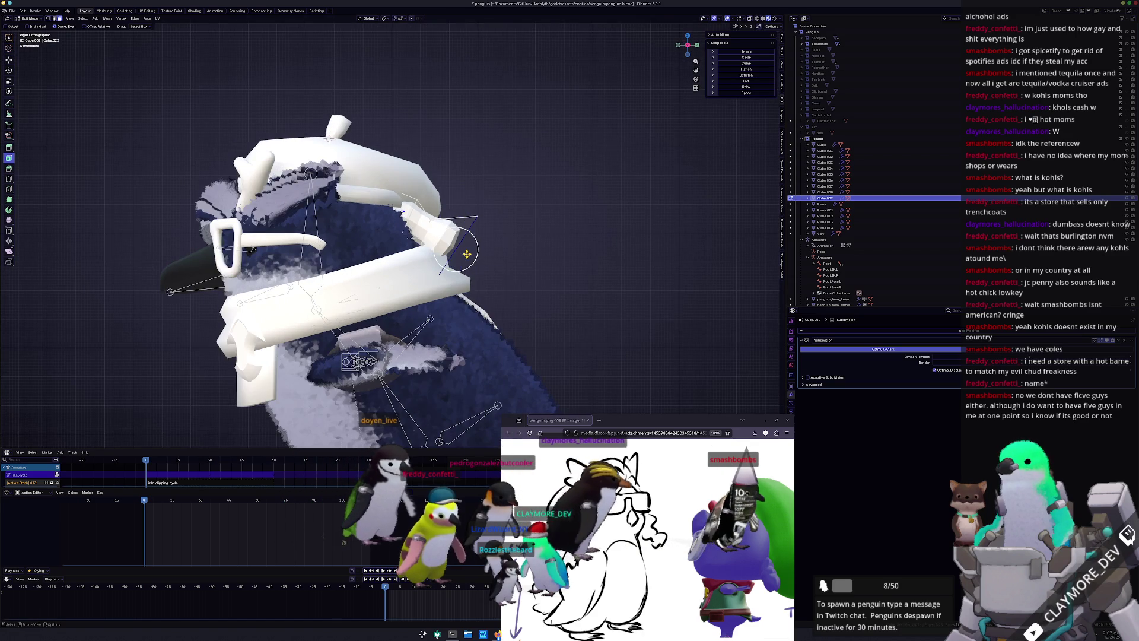
{"action": "key", "text": "g"}
{"action": "key", "text": "z"}
{"action": "key", "text": "z"}
{"action": "left_click", "coordinate": [494, 268]}
{"action": "key", "text": "s"}
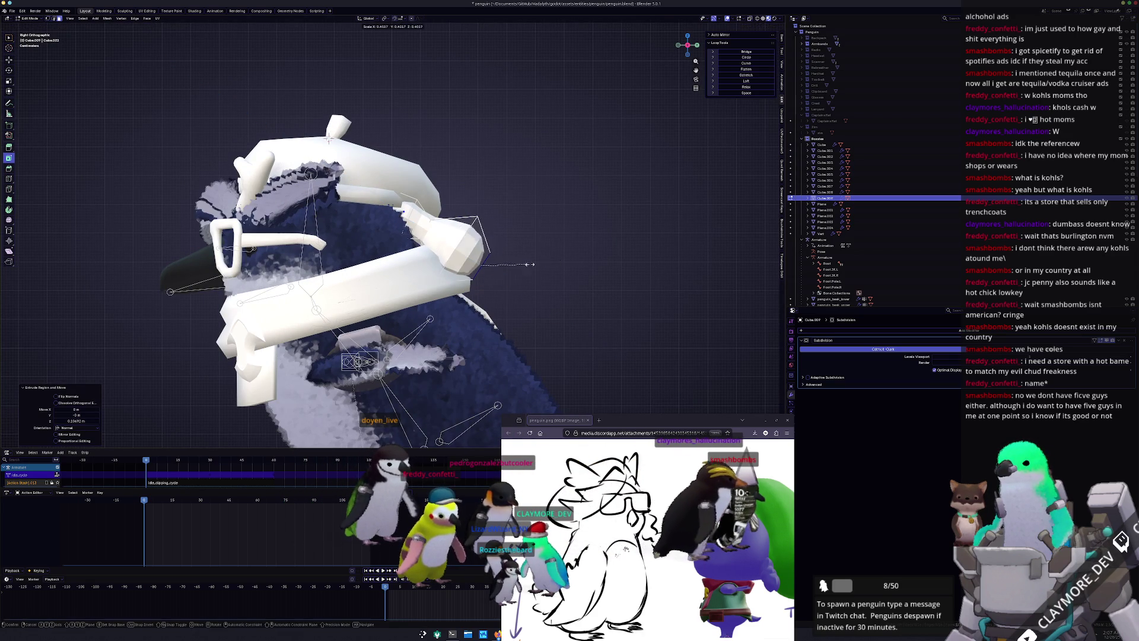
{"action": "key", "text": "g"}
{"action": "left_click", "coordinate": [502, 267]}
{"action": "key", "text": "g"}
{"action": "key", "text": "z"}
{"action": "key", "text": "z"}
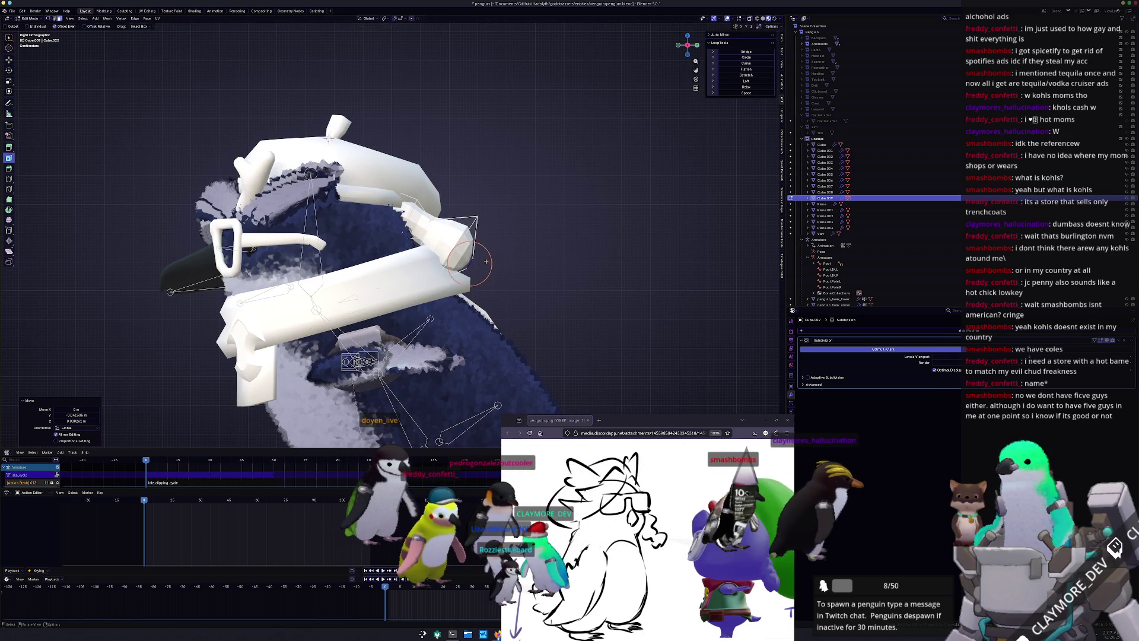
{"action": "left_click", "coordinate": [504, 272]}
Extrude the tip once more and shrink it to a point, nudging it into place
{"action": "key", "text": "s"}
{"action": "left_click", "coordinate": [681, 223]}
{"action": "key", "text": "g"}
{"action": "key", "text": "z"}
{"action": "key", "text": "z"}
{"action": "left_click", "coordinate": [682, 223]}
{"action": "key", "text": "s"}
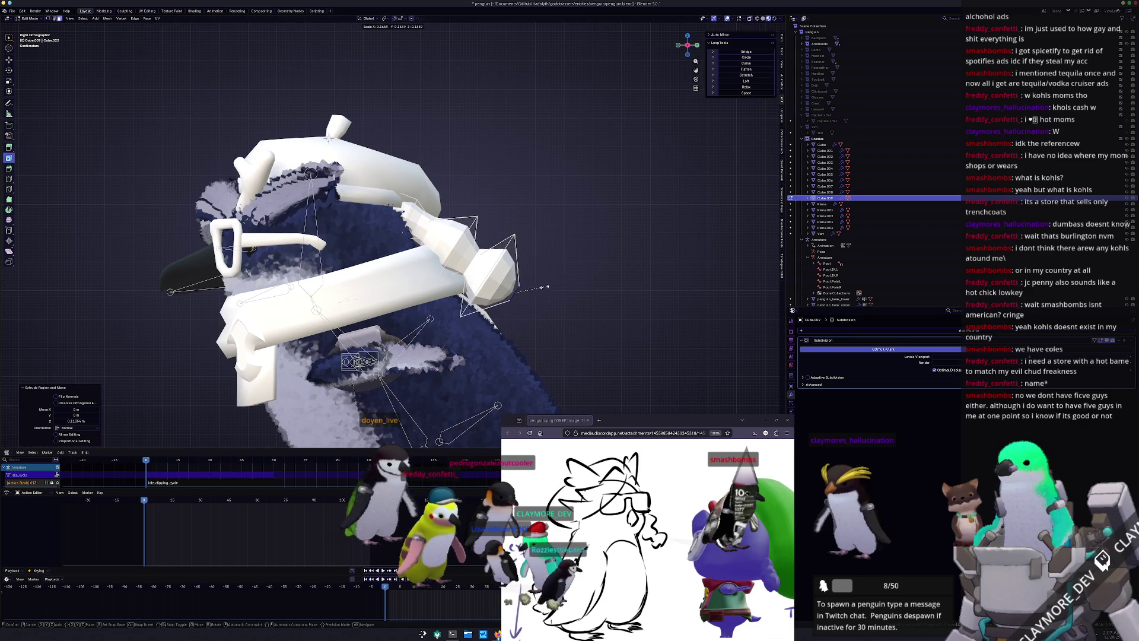
{"action": "left_click", "coordinate": [541, 285]}
{"action": "key", "text": "g"}
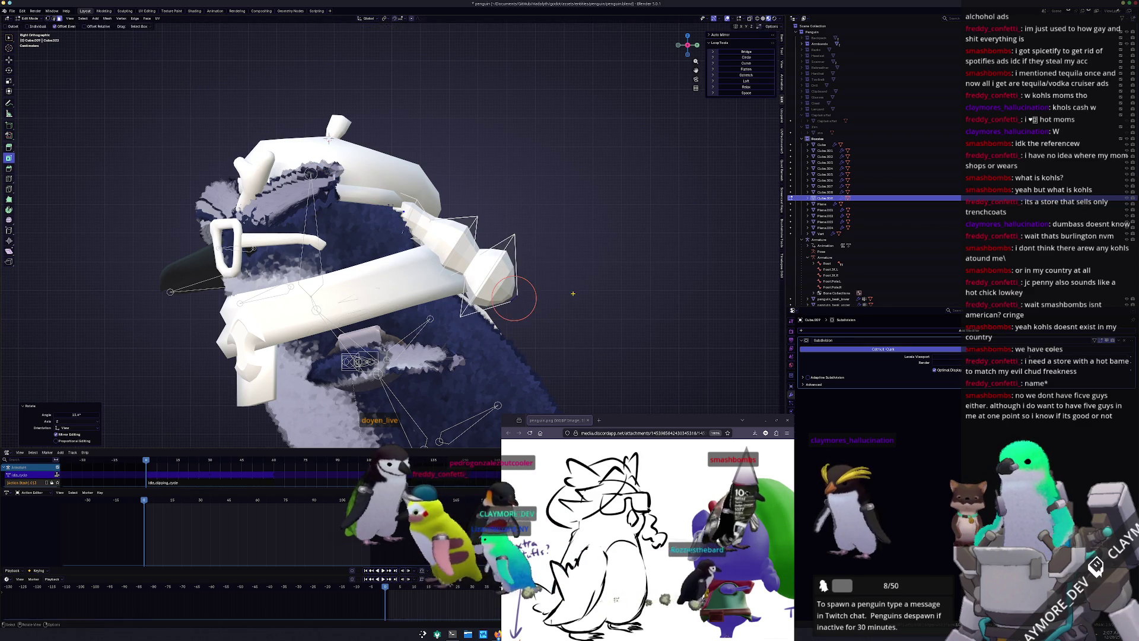
{"action": "left_click", "coordinate": [569, 296]}
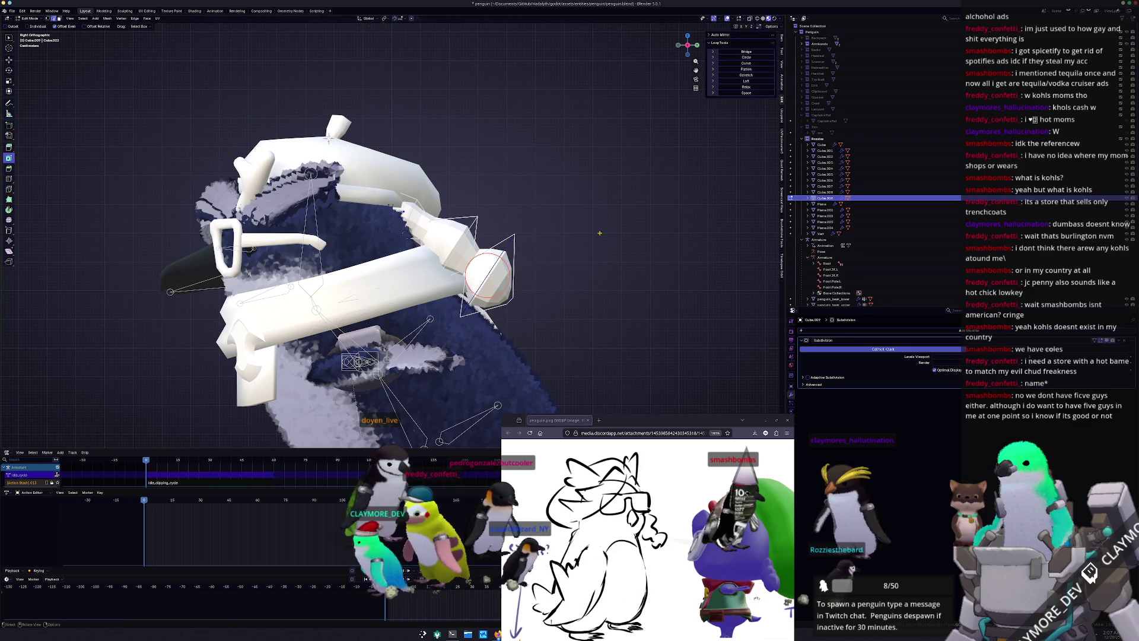
{"action": "key", "text": "s"}
{"action": "left_click", "coordinate": [570, 246]}
{"action": "key", "text": "s"}
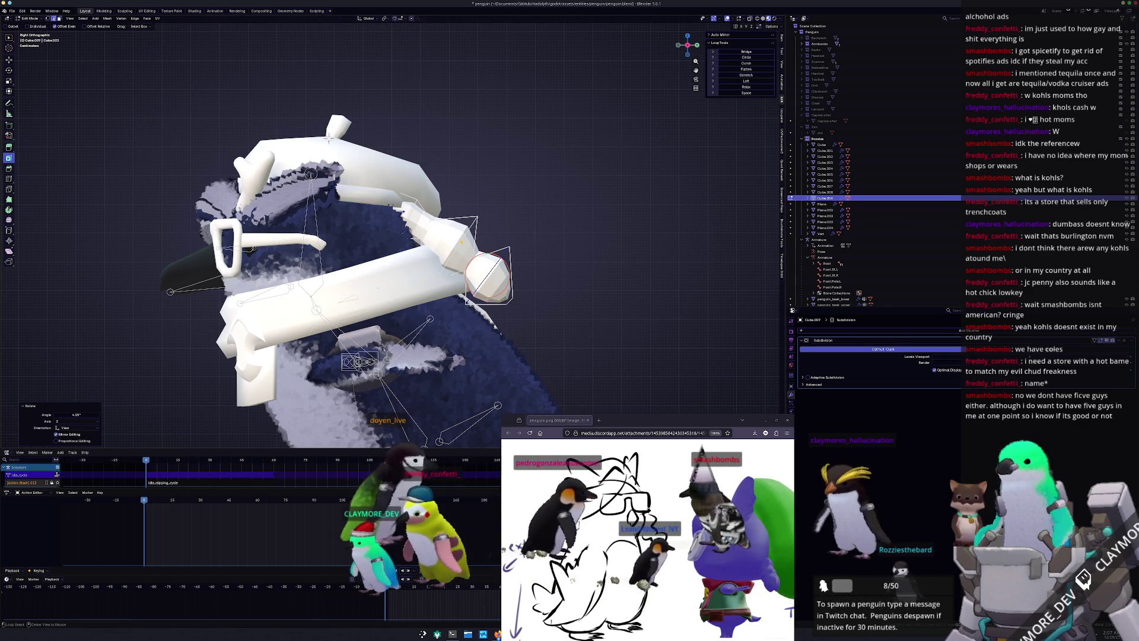
{"action": "left_click", "coordinate": [533, 228]}
Select the tip's edge loop and reposition it, cancelling trial moves and rotations
{"action": "key", "text": "r"}
{"action": "key", "text": "Escape"}
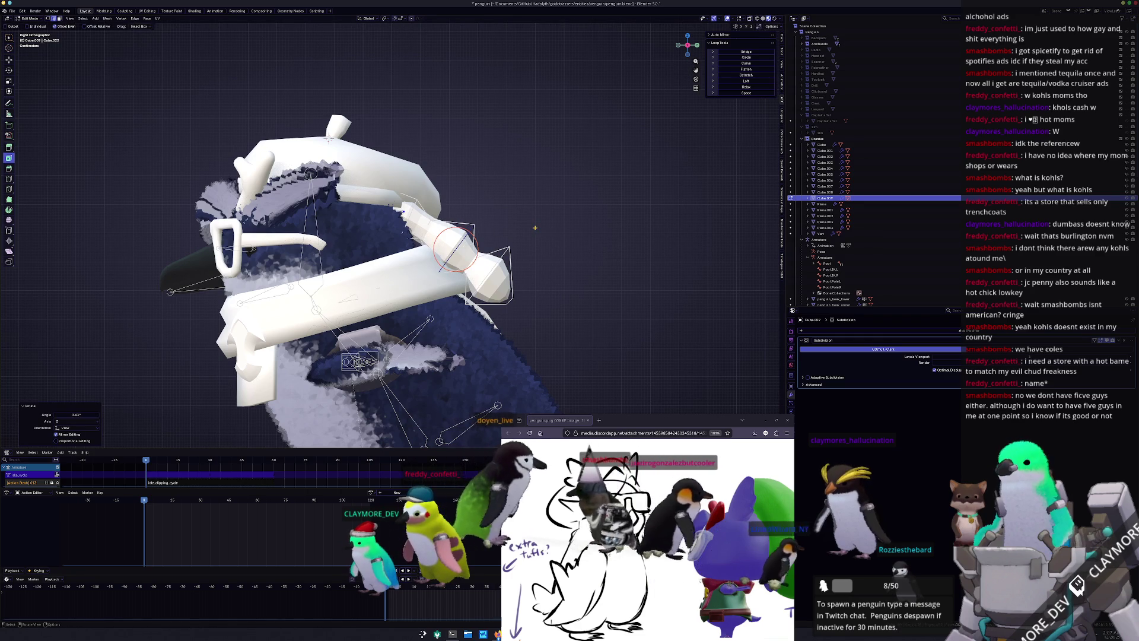
{"action": "left_click_drag", "start_coordinate": [468, 237], "coordinate": [456, 240]}
{"action": "left_click", "coordinate": [488, 276]}
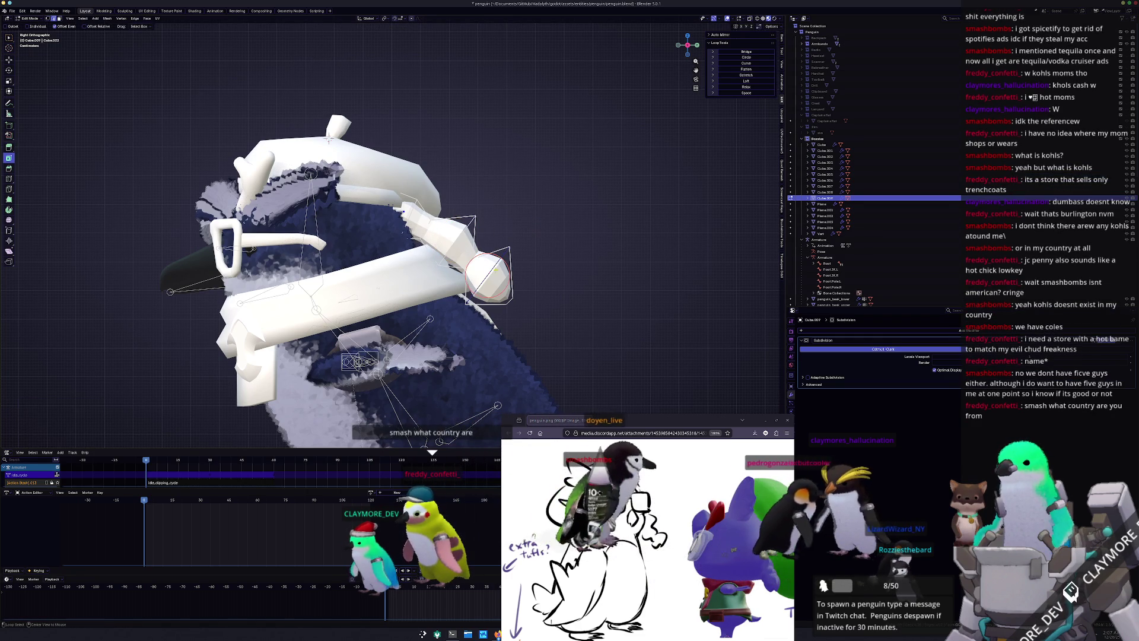
{"action": "key", "text": "g"}
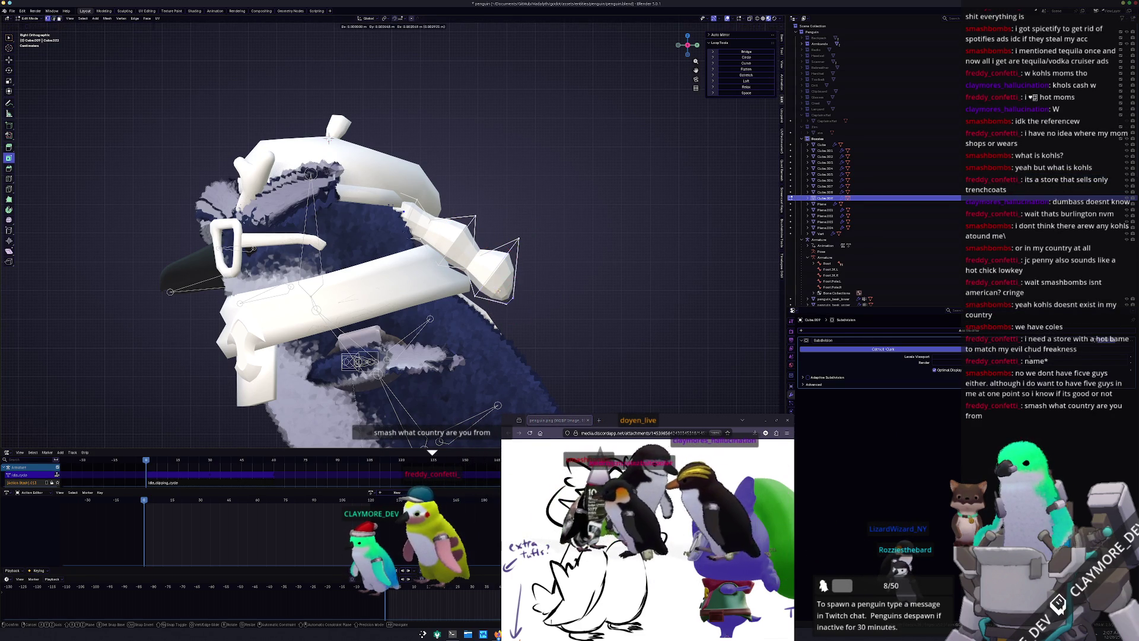
{"action": "left_click", "coordinate": [509, 300]}
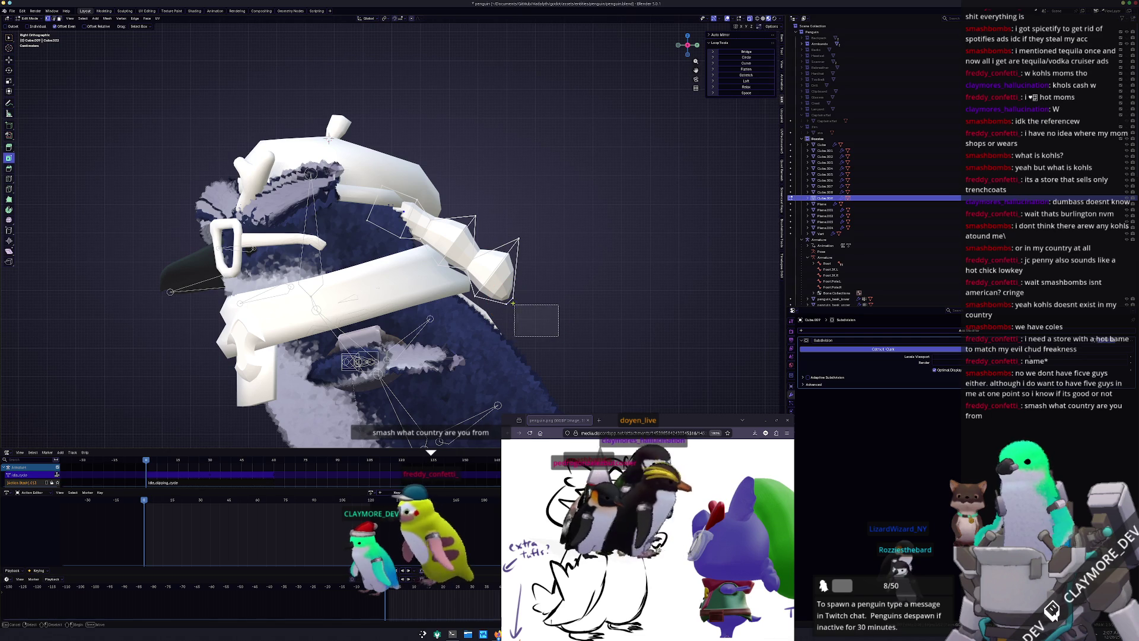
{"action": "key", "text": "g"}
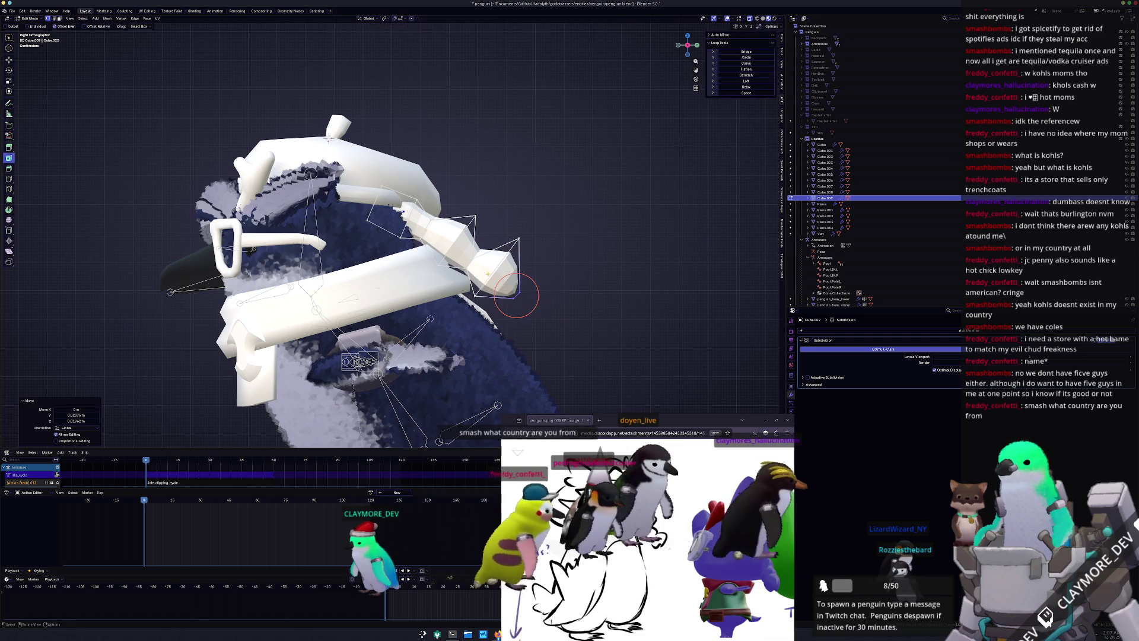
{"action": "right_click", "coordinate": [457, 240]}
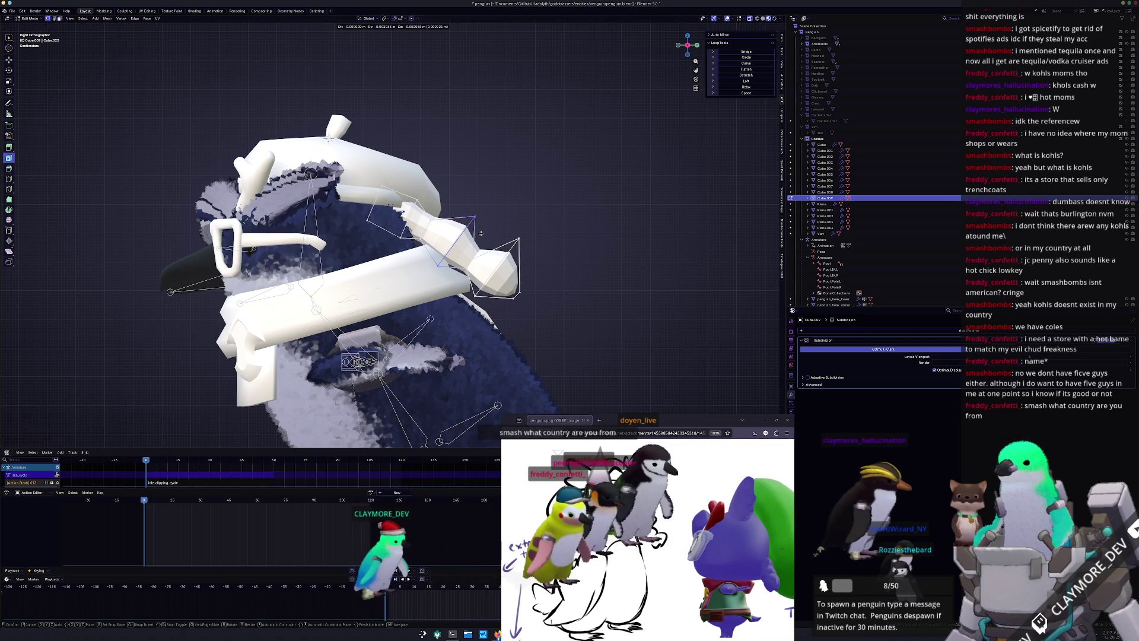
{"action": "left_click_drag", "start_coordinate": [516, 299], "coordinate": [516, 298]}
{"action": "key", "text": "r"}
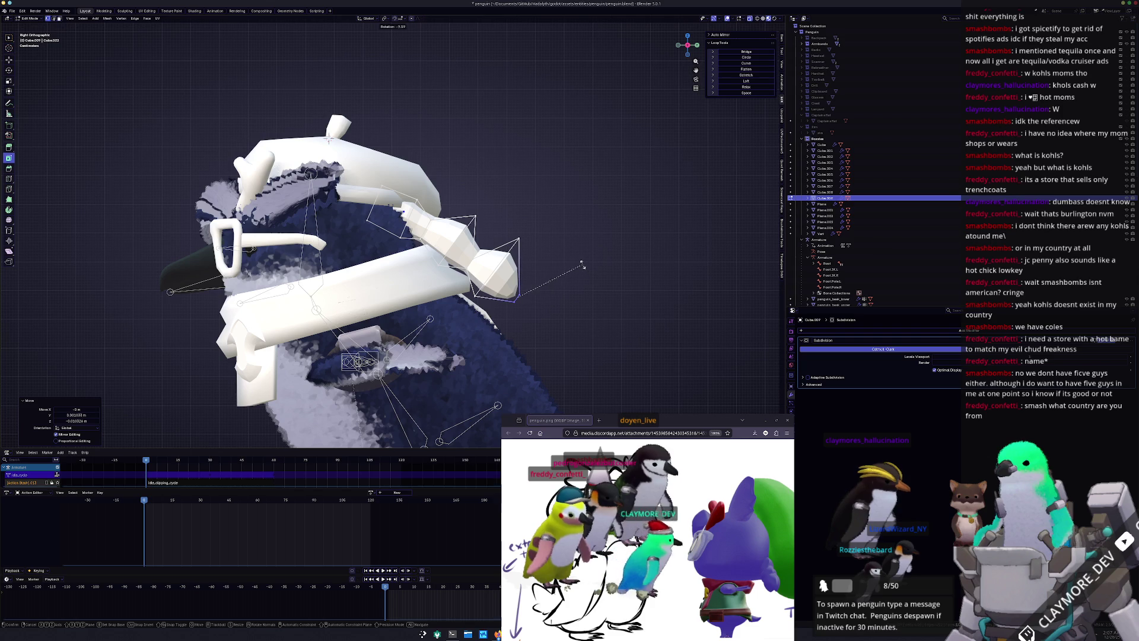
{"action": "right_click", "coordinate": [516, 299]}
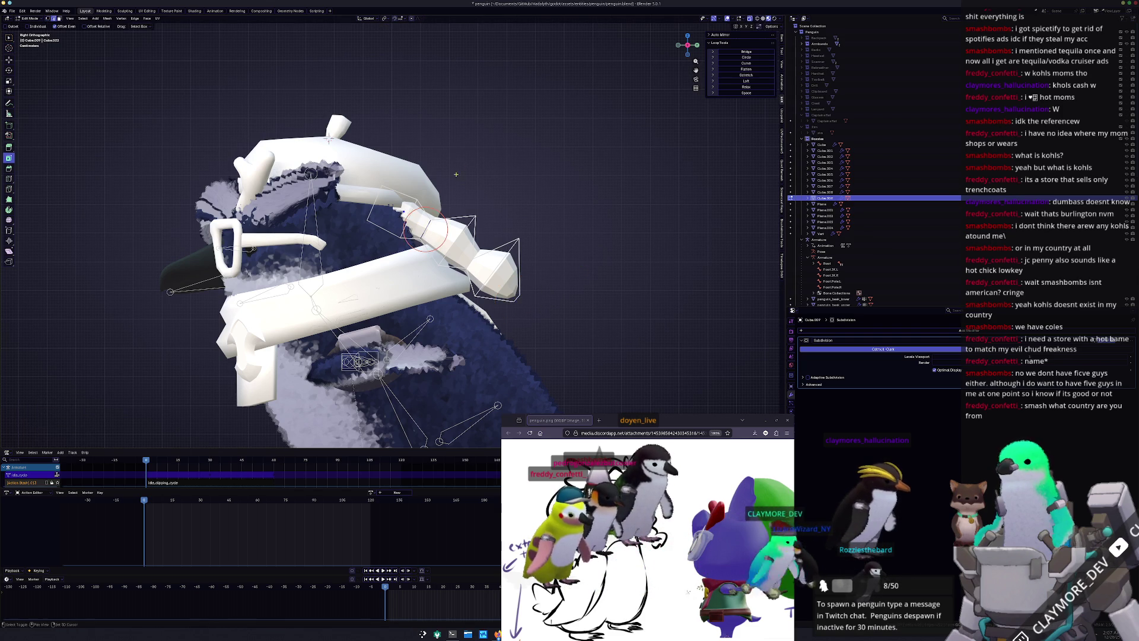
{"action": "middle_click_drag", "start_coordinate": [391, 238], "coordinate": [433, 246], "text": "shift"}
Scale the tuft piece up and rotate it slightly around Z
{"action": "key", "text": "s"}
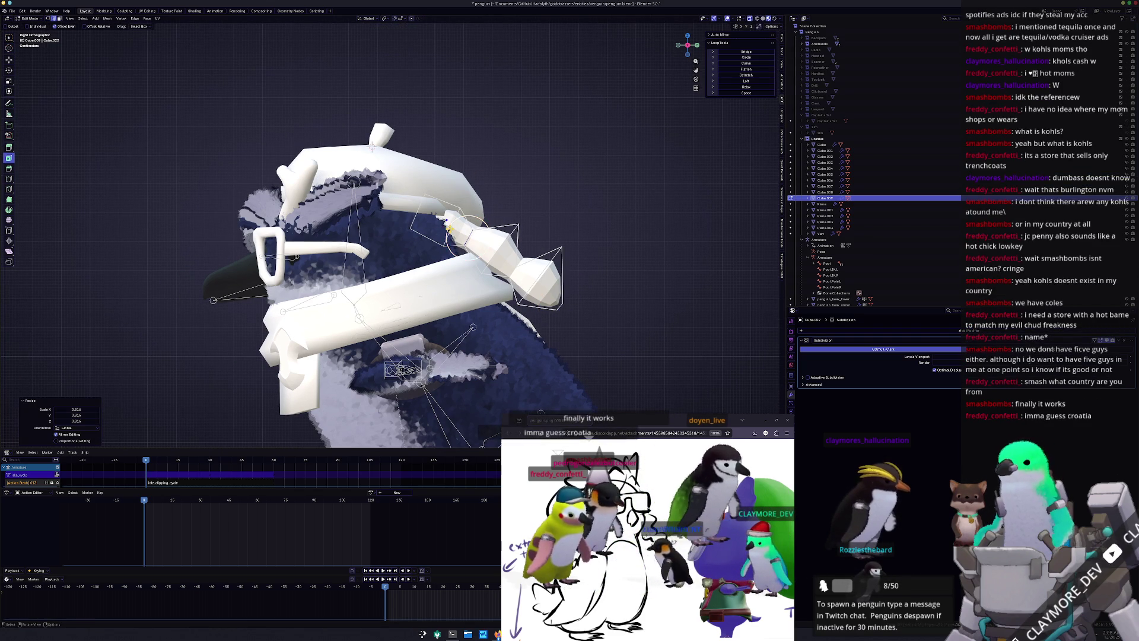
{"action": "key", "text": "s"}
{"action": "left_click", "coordinate": [510, 197]}
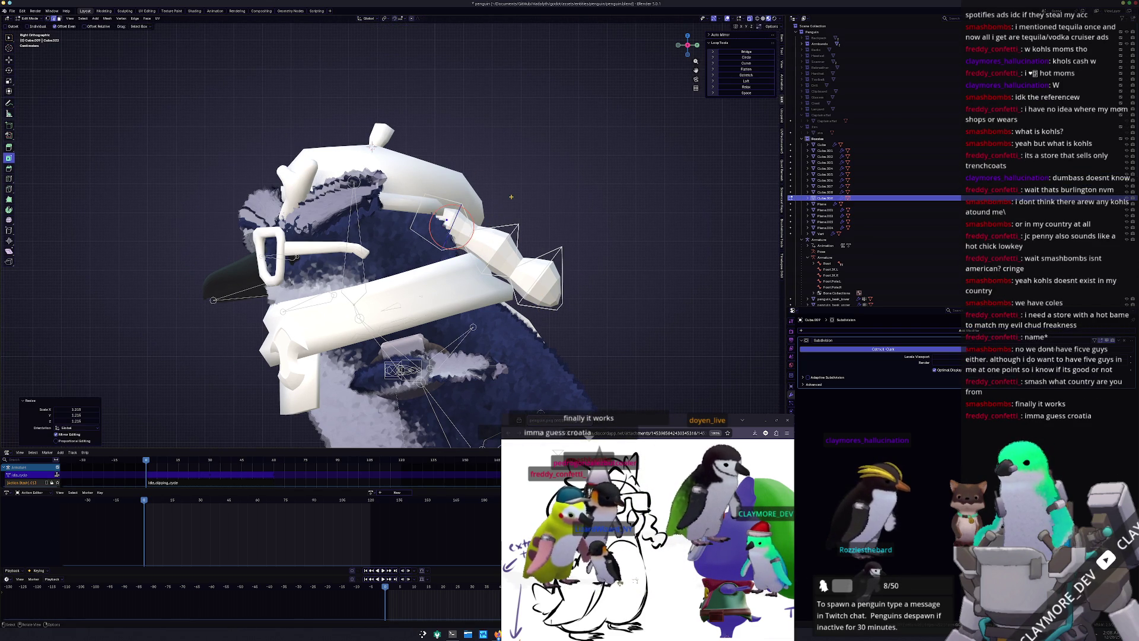
{"action": "left_click_drag", "start_coordinate": [451, 227], "coordinate": [492, 261]}
{"action": "left_click", "coordinate": [418, 211]}
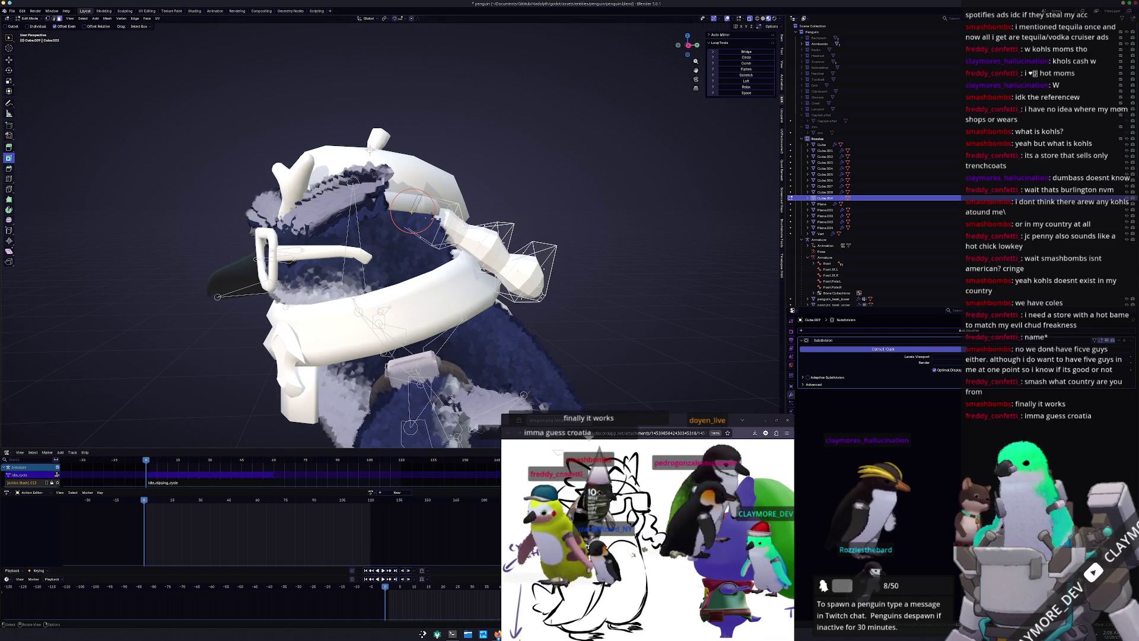
{"action": "scroll", "coordinate": [418, 211], "scroll_direction": "up", "scroll_amount": 3}
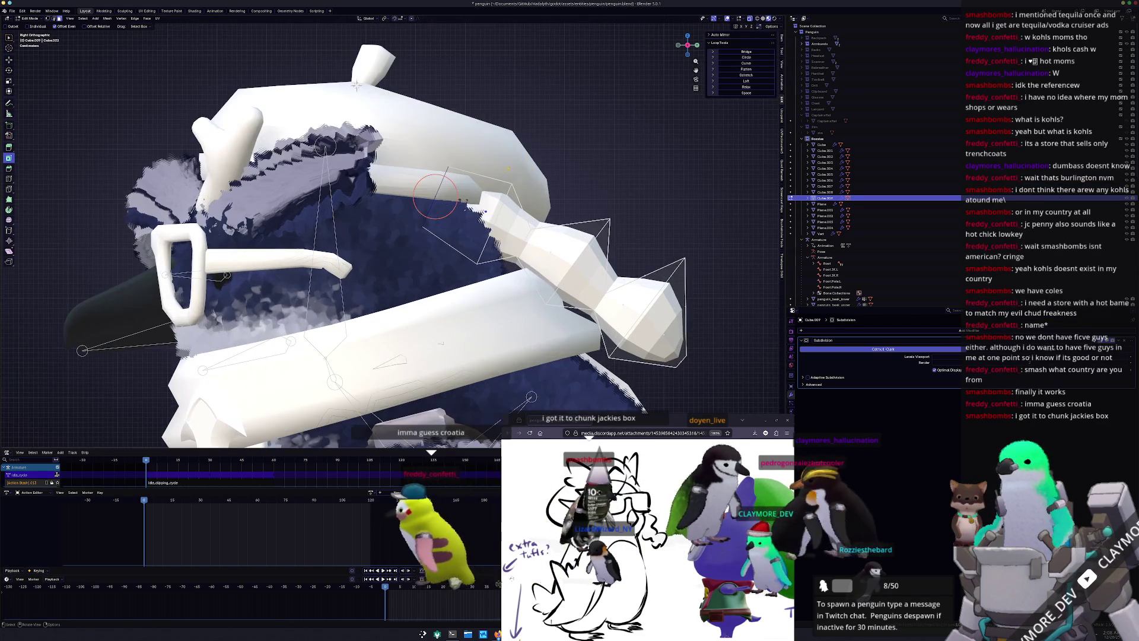
{"action": "key", "text": "r"}
{"action": "left_click", "coordinate": [475, 166]}
{"action": "key", "text": "g"}
{"action": "key", "text": "z"}
{"action": "key", "text": "Escape"}
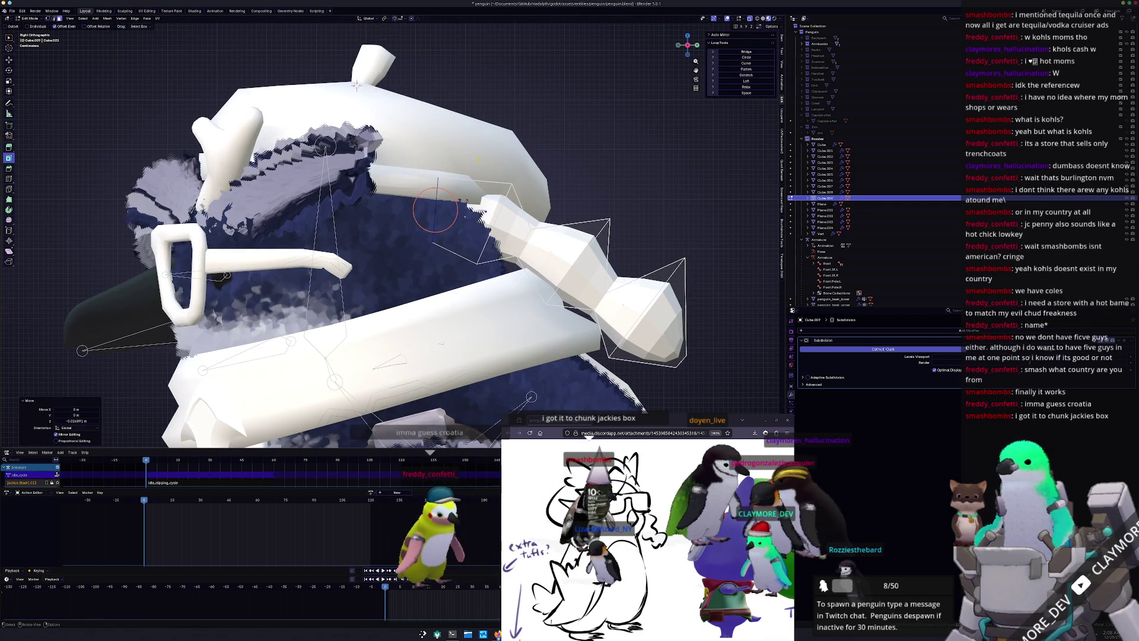
Back in Object Mode, apply the tuft's scale and set it to Shade Smooth
{"action": "key", "text": "c"}
{"action": "key", "text": "Escape"}
{"action": "key", "text": "Tab"}
{"action": "scroll", "coordinate": [436, 177], "scroll_direction": "down", "scroll_amount": 3}
{"action": "middle_click_drag", "start_coordinate": [435, 177], "coordinate": [484, 218]}
{"action": "key", "text": "ctrl+a"}
{"action": "left_click", "coordinate": [473, 200]}
{"action": "right_click", "coordinate": [485, 248]}
{"action": "left_click", "coordinate": [485, 251]}
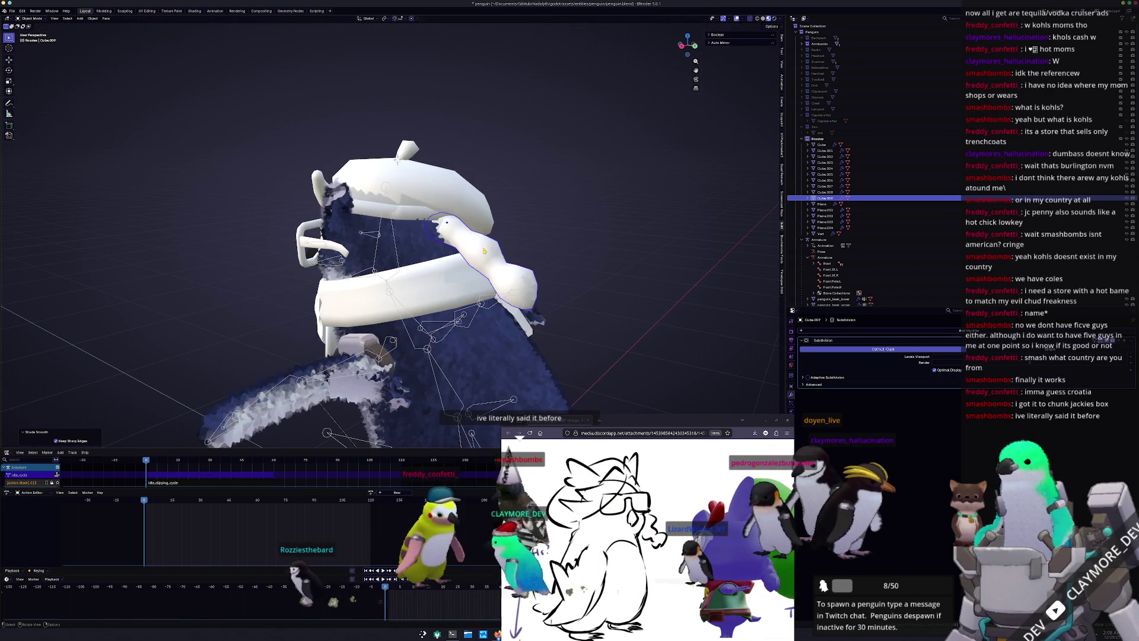
{"action": "middle_click_drag", "start_coordinate": [593, 284], "coordinate": [557, 289]}
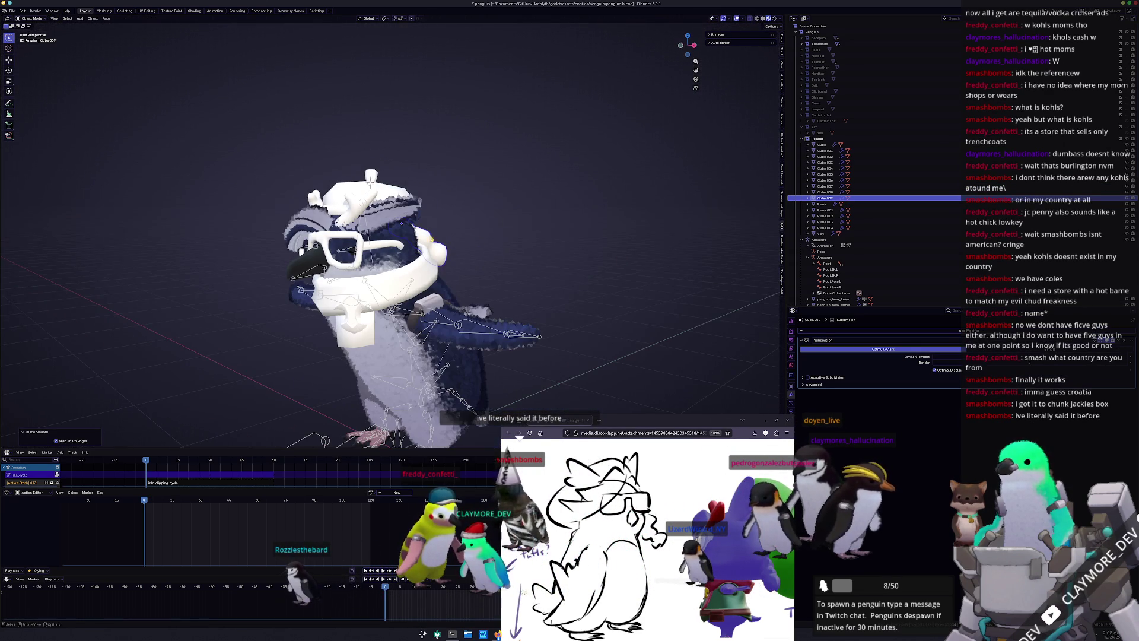
{"action": "left_click", "coordinate": [411, 210]}
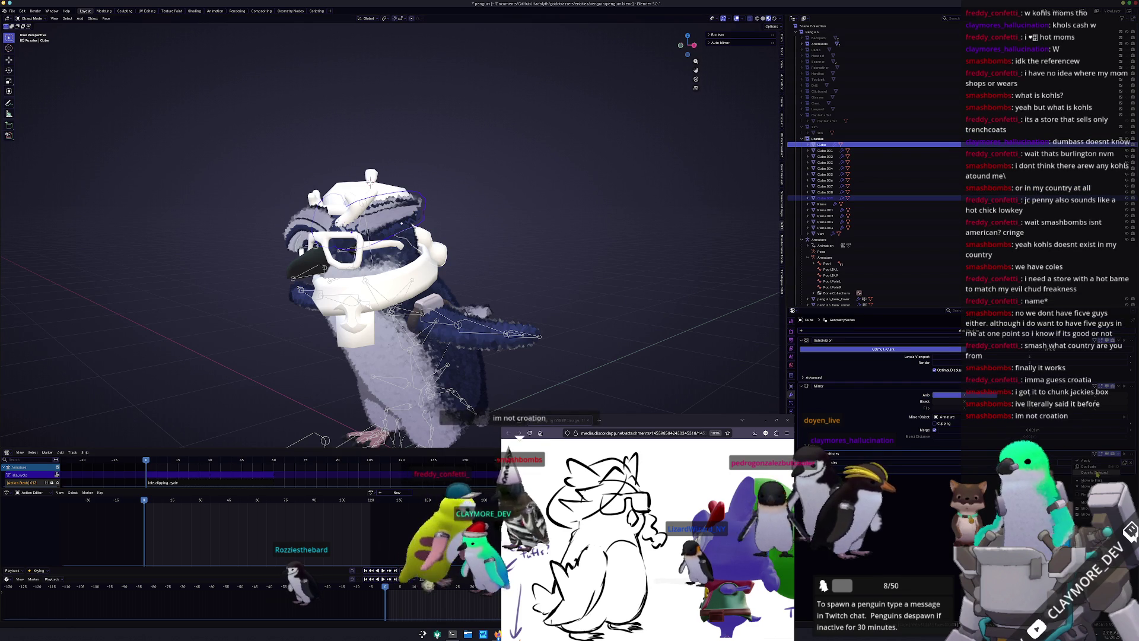
Copy the modifier onto the selected pieces and apply Cube.009's scale
{"action": "left_click", "coordinate": [1097, 473]}
{"action": "left_click", "coordinate": [467, 278]}
{"action": "key", "text": "ctrl+a"}
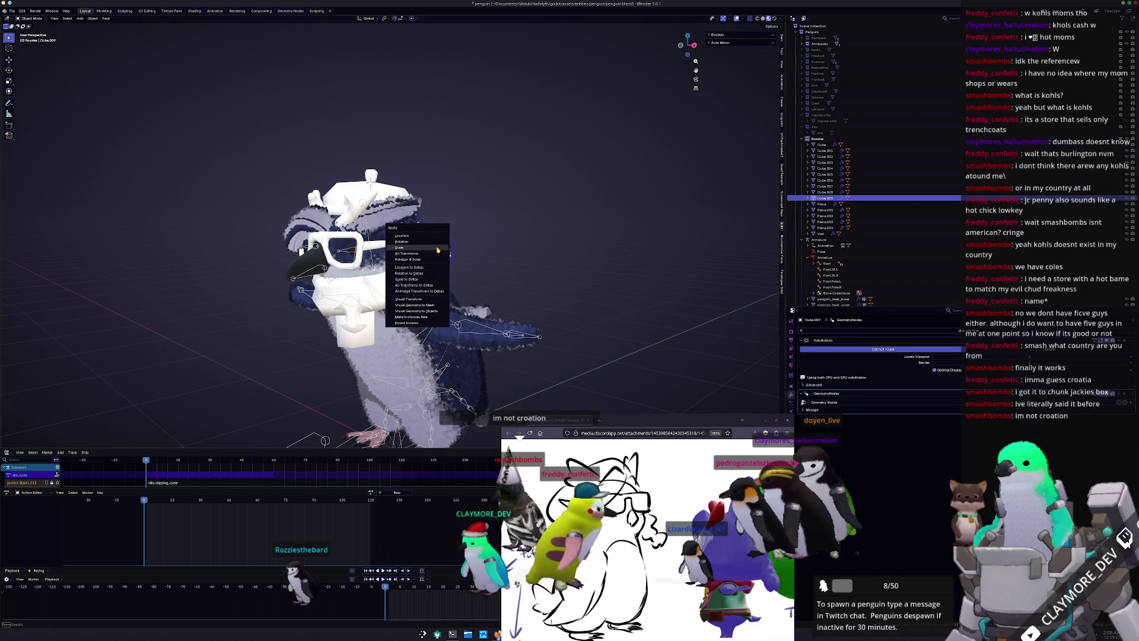
{"action": "left_click", "coordinate": [416, 243]}
{"action": "mouse_move", "coordinate": [416, 243]}
{"action": "middle_mouse_down"}
{"action": "mouse_move", "coordinate": [465, 305]}
{"action": "mouse_move", "coordinate": [320, 296]}
{"action": "mouse_move", "coordinate": [371, 186]}
{"action": "middle_mouse_up"}
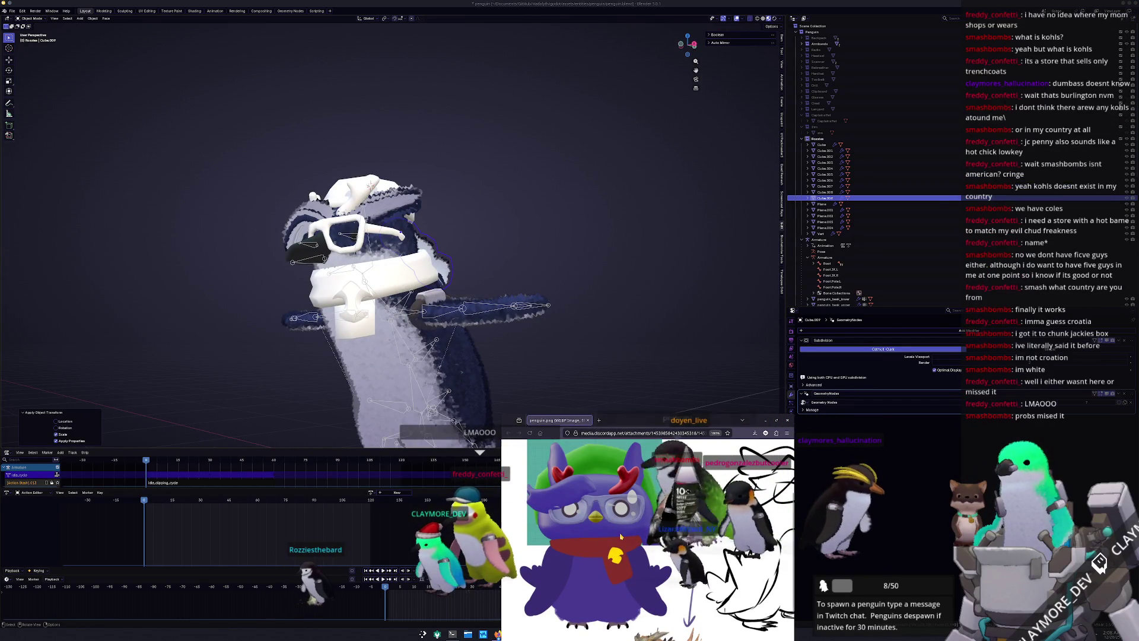
{"action": "scroll", "coordinate": [624, 542], "scroll_direction": "down", "scroll_amount": 3}
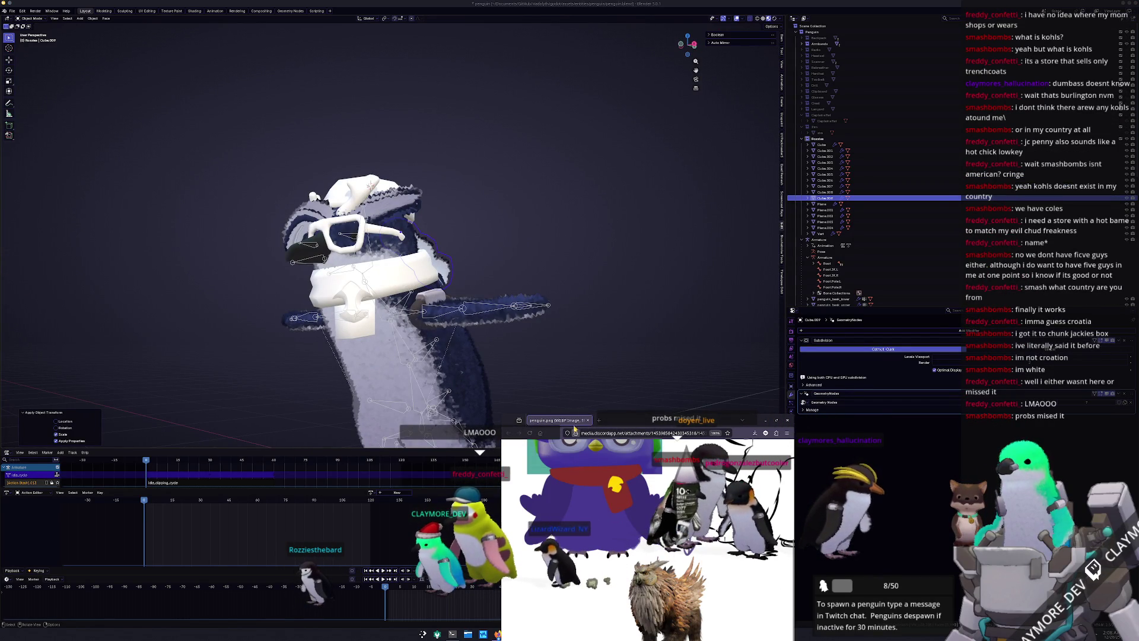
{"action": "scroll", "coordinate": [575, 428], "scroll_direction": "down", "scroll_amount": 3}
{"action": "middle_click_drag", "start_coordinate": [574, 428], "coordinate": [583, 324]}
{"action": "scroll", "coordinate": [584, 324], "scroll_direction": "up", "scroll_amount": 2}
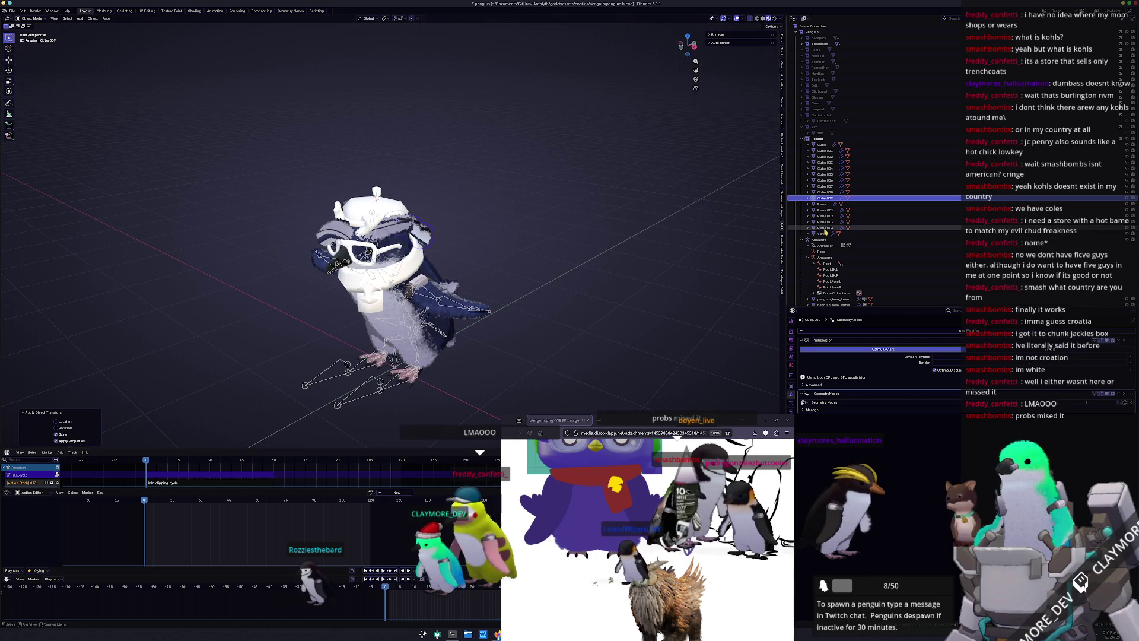
{"action": "left_click", "coordinate": [825, 229]}
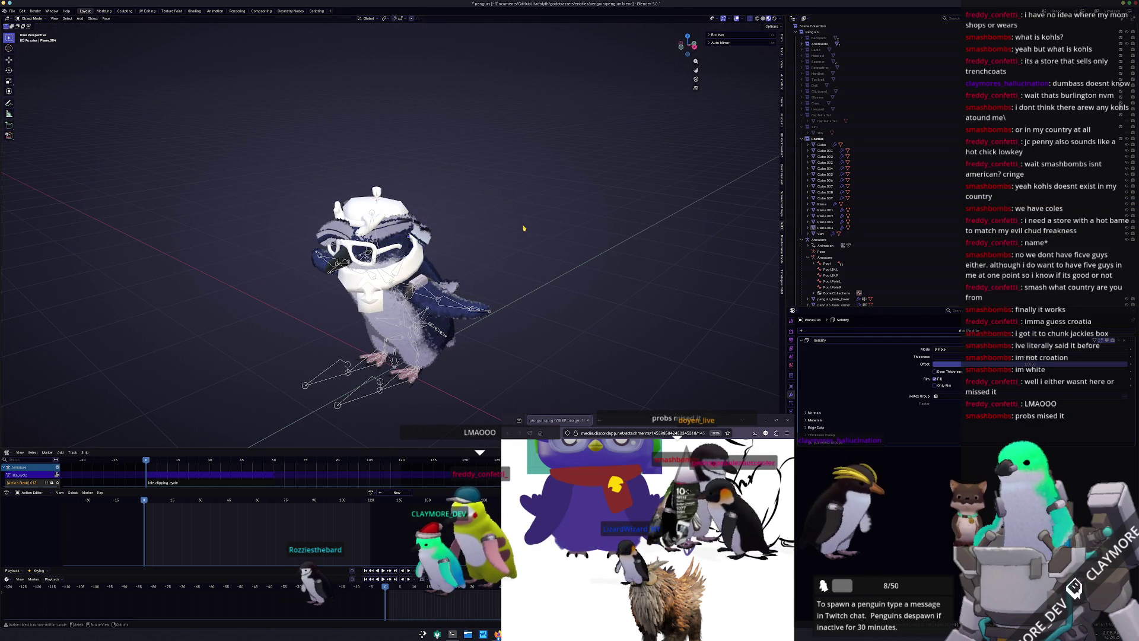
{"action": "scroll", "coordinate": [520, 261], "scroll_direction": "up", "scroll_amount": 5}
Join Cube.005, Cube.002 and Cube.001 into one fur object with Ctrl+J
{"action": "left_click", "coordinate": [485, 321]}
{"action": "middle_click_drag", "start_coordinate": [486, 321], "coordinate": [518, 287]}
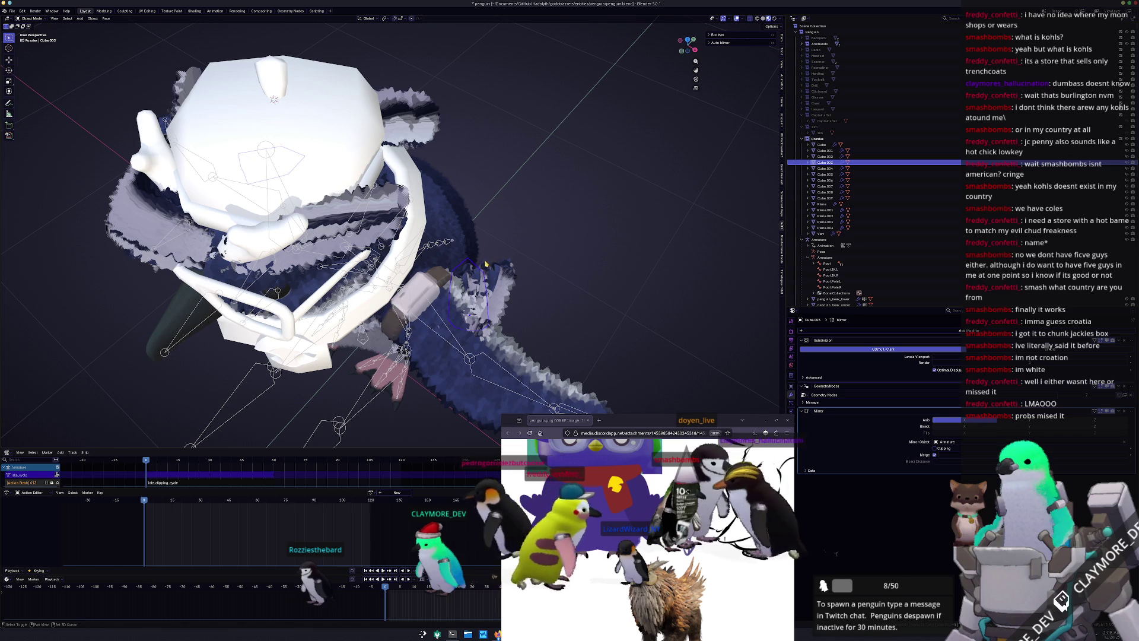
{"action": "left_click", "coordinate": [498, 273], "text": "shift"}
{"action": "left_click", "coordinate": [509, 282], "text": "shift"}
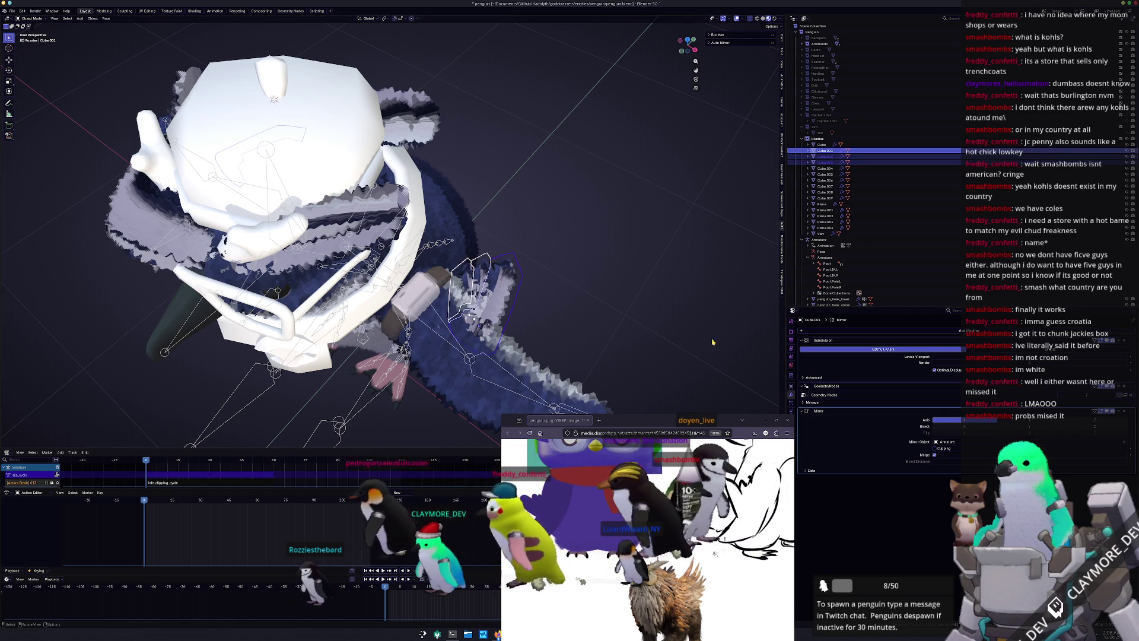
{"action": "right_click", "coordinate": [579, 261]}
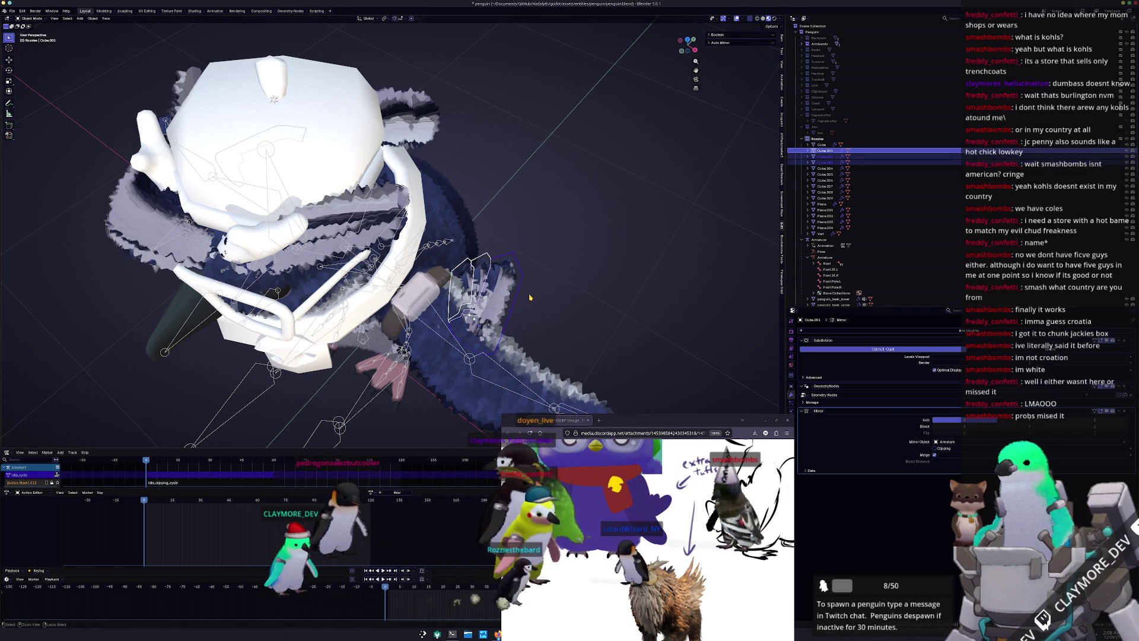
{"action": "key", "text": "ctrl+j"}
{"action": "middle_click_drag", "start_coordinate": [528, 293], "coordinate": [847, 366], "text": "ctrl"}
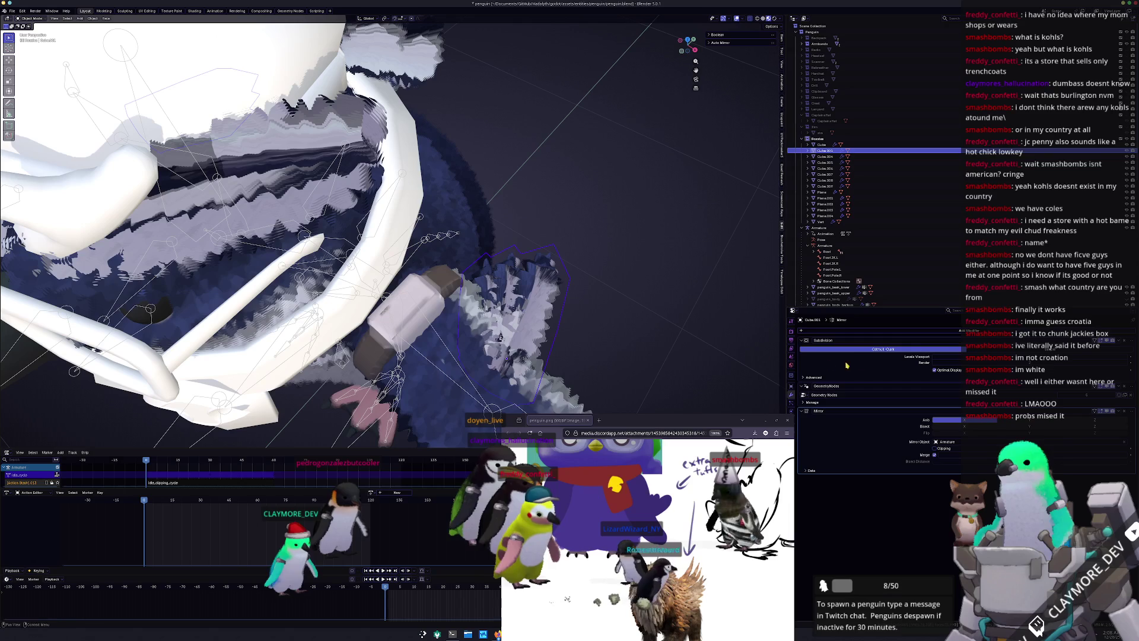
Apply the joined piece's Subdivision and Mirror modifiers, leaving GeometryNodes in place
{"action": "key", "text": "ctrl+a"}
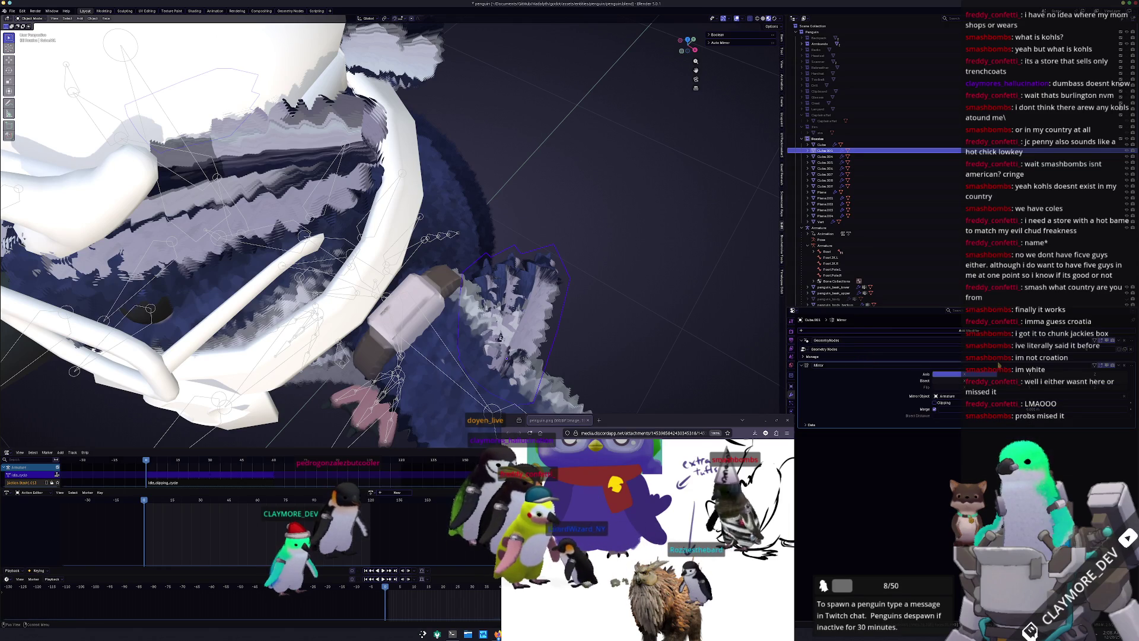
{"action": "scroll", "coordinate": [504, 267], "scroll_direction": "down", "scroll_amount": 8}
{"action": "mouse_move", "coordinate": [504, 267]}
{"action": "middle_mouse_down"}
{"action": "mouse_move", "coordinate": [534, 279]}
{"action": "mouse_move", "coordinate": [522, 285]}
{"action": "mouse_move", "coordinate": [542, 317]}
{"action": "middle_mouse_up"}
{"action": "key", "text": "ctrl+a"}
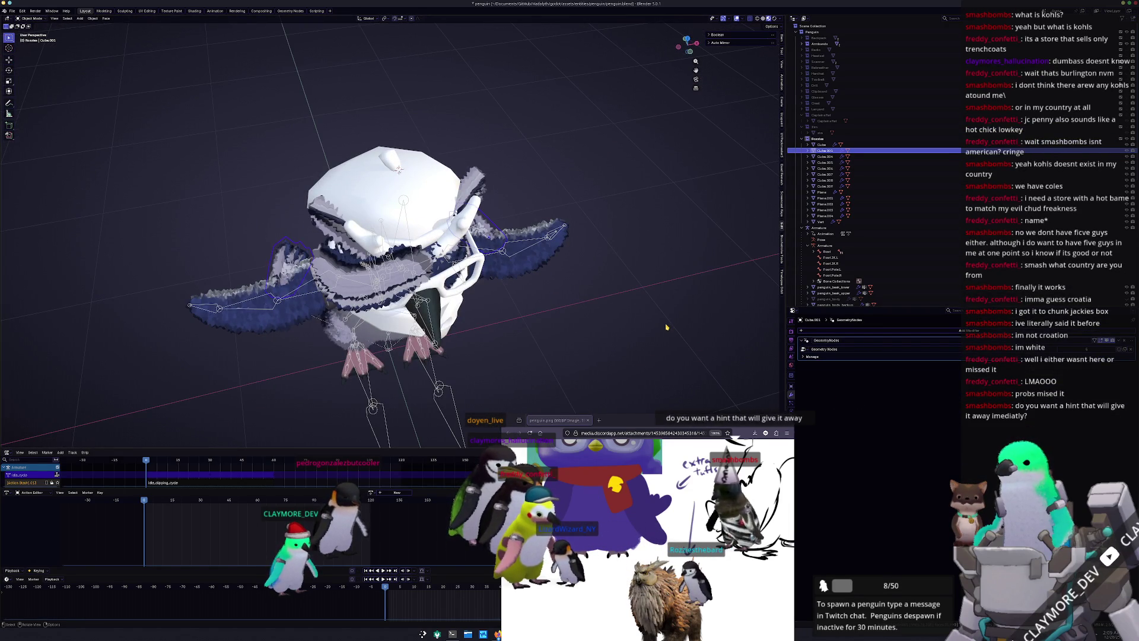
{"action": "key", "text": "KP_7"}
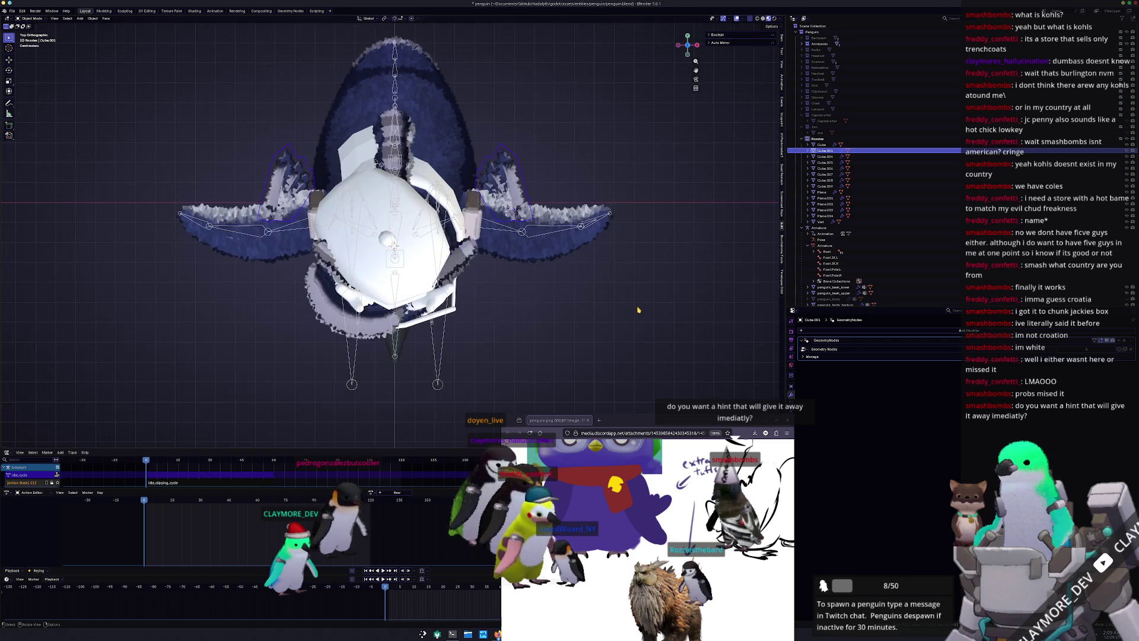
Separate the selected wing fur geometry into its own object
{"action": "key", "text": "Tab"}
{"action": "mouse_move", "coordinate": [551, 278]}
{"action": "left_mouse_down"}
{"action": "mouse_move", "coordinate": [471, 151]}
{"action": "mouse_move", "coordinate": [462, 107]}
{"action": "left_mouse_up"}
{"action": "right_click", "coordinate": [549, 244]}
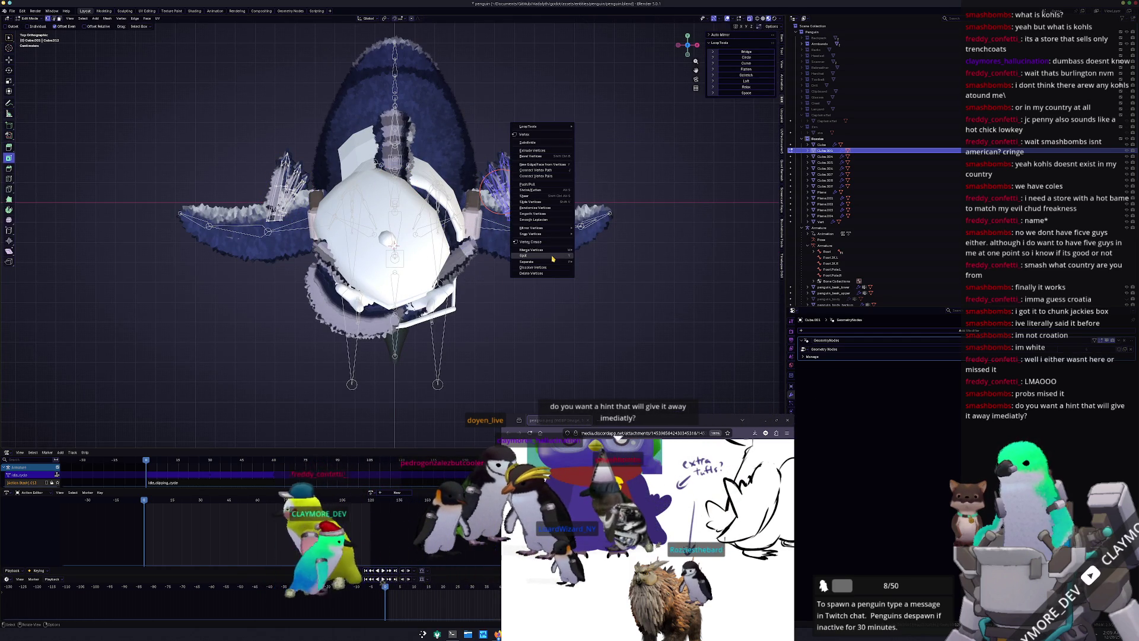
{"action": "mouse_move", "coordinate": [558, 262]}
{"action": "left_click", "coordinate": [593, 263]}
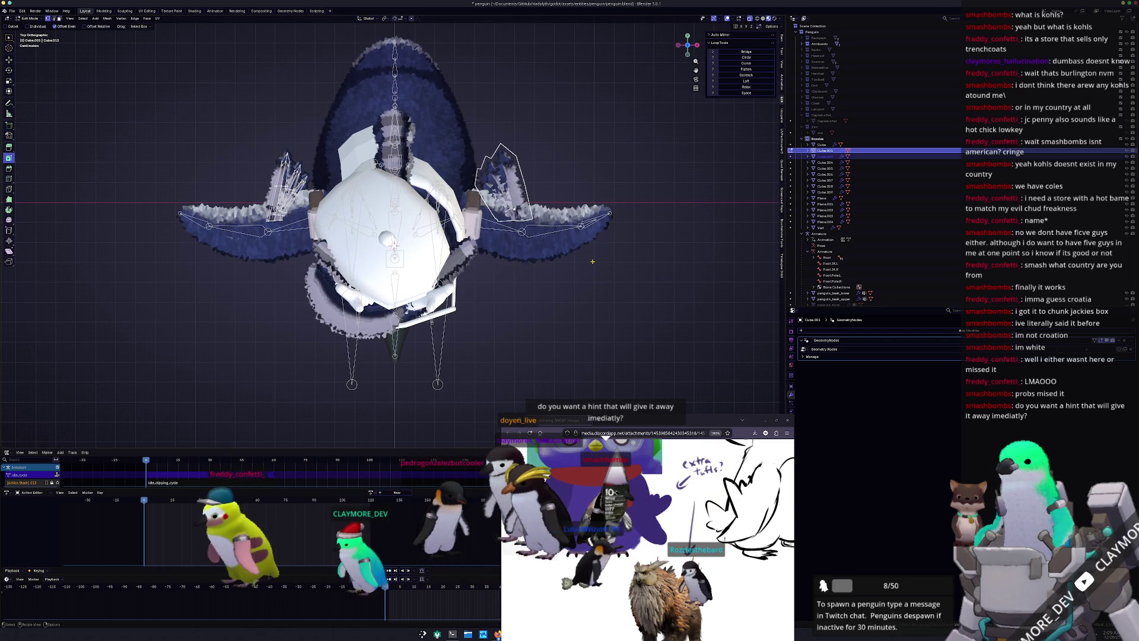
{"action": "key", "text": "Tab"}
Name the separated wing fur FurArm.L and the other wing's fur piece FurArm.R
{"action": "left_click", "coordinate": [517, 178]}
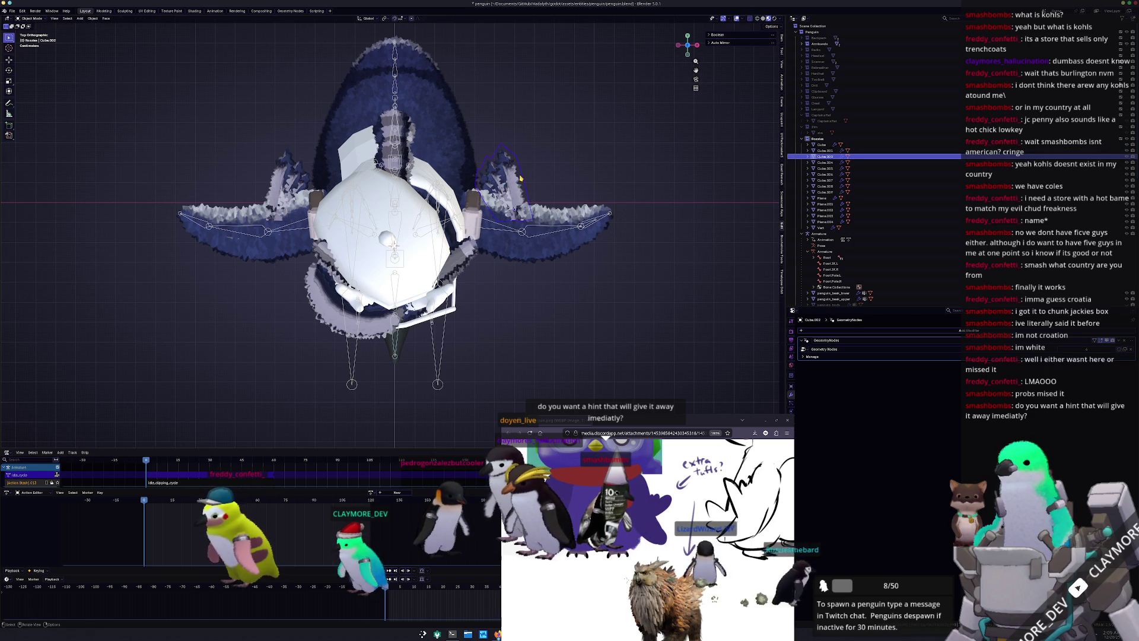
{"action": "key", "text": "F2"}
{"action": "type", "text": "Fur.L"}
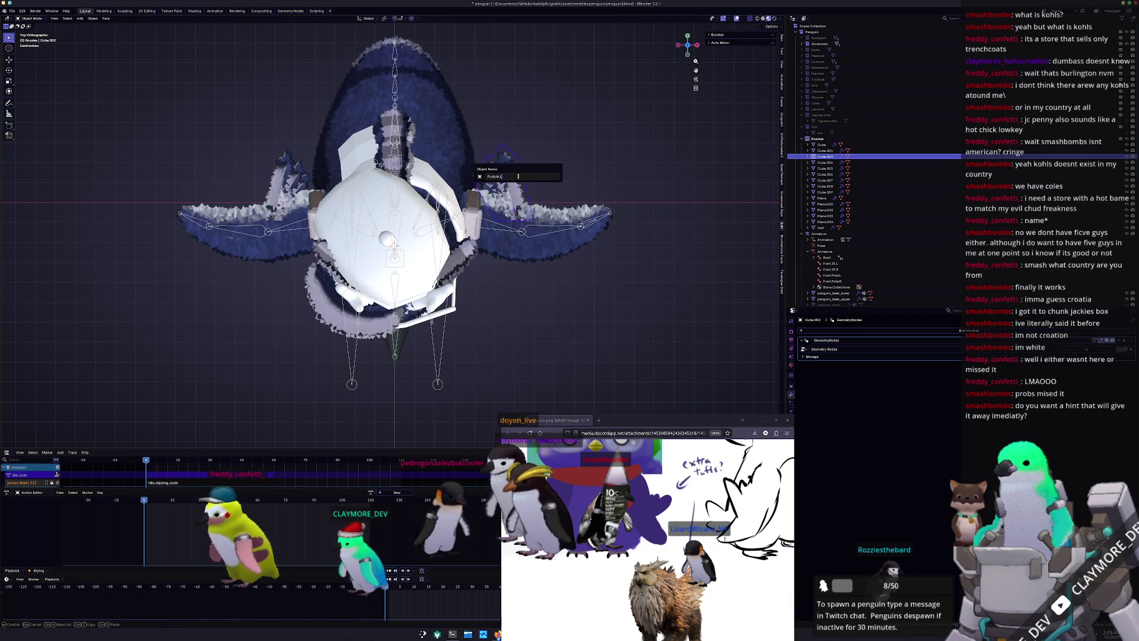
{"action": "key", "text": "Return"}
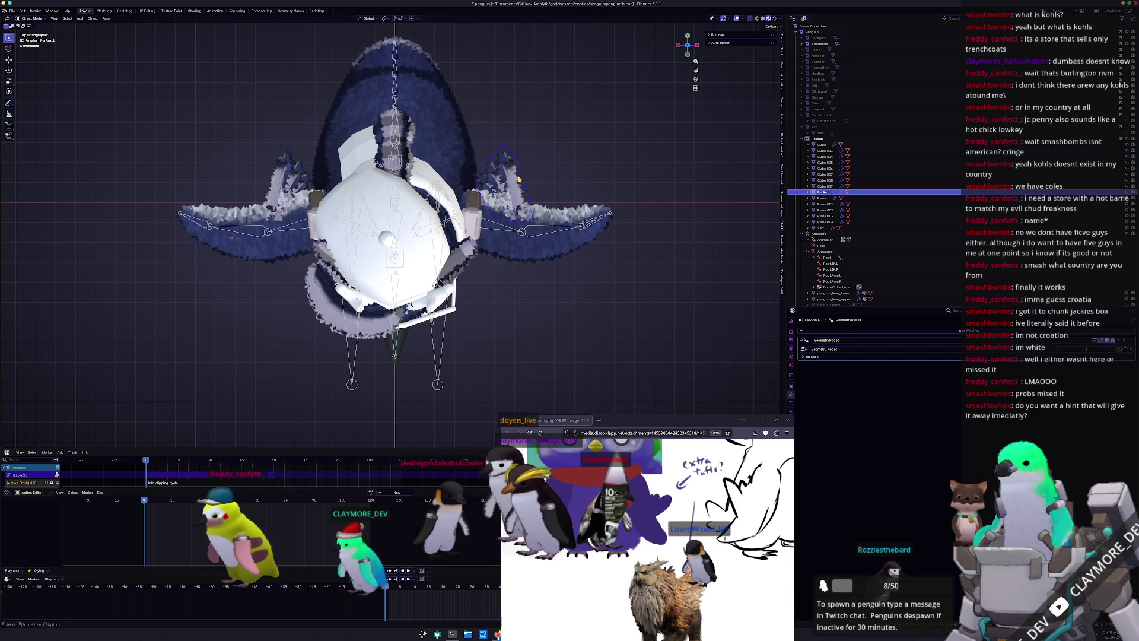
{"action": "left_click", "coordinate": [280, 181]}
{"action": "key", "text": "F2"}
{"action": "type", "text": "Feather"}
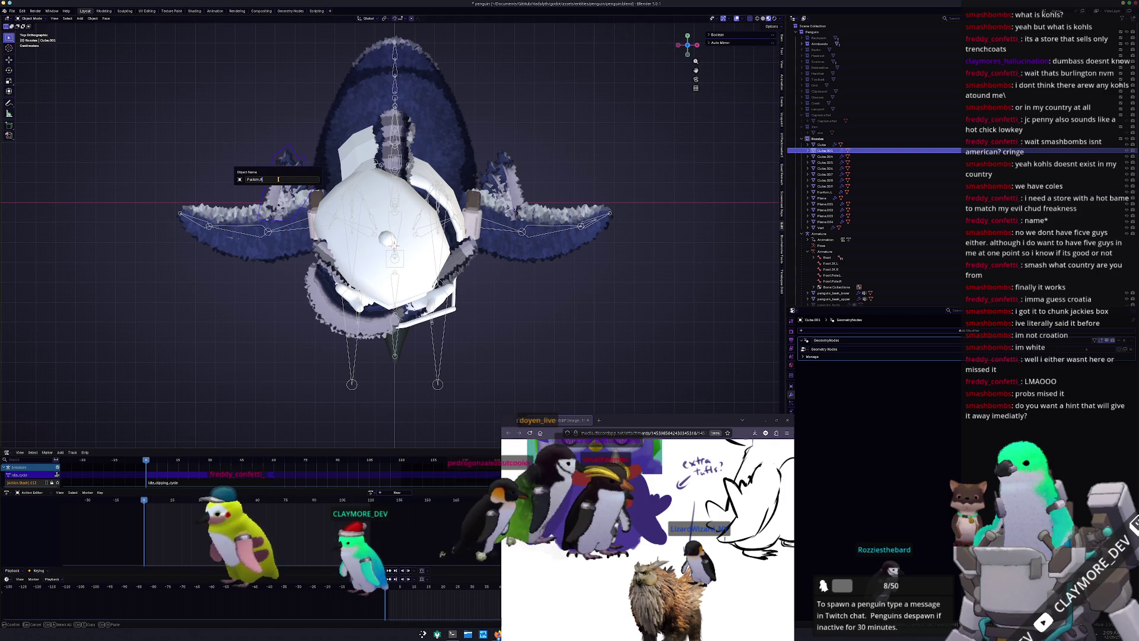
{"action": "key", "text": "Return"}
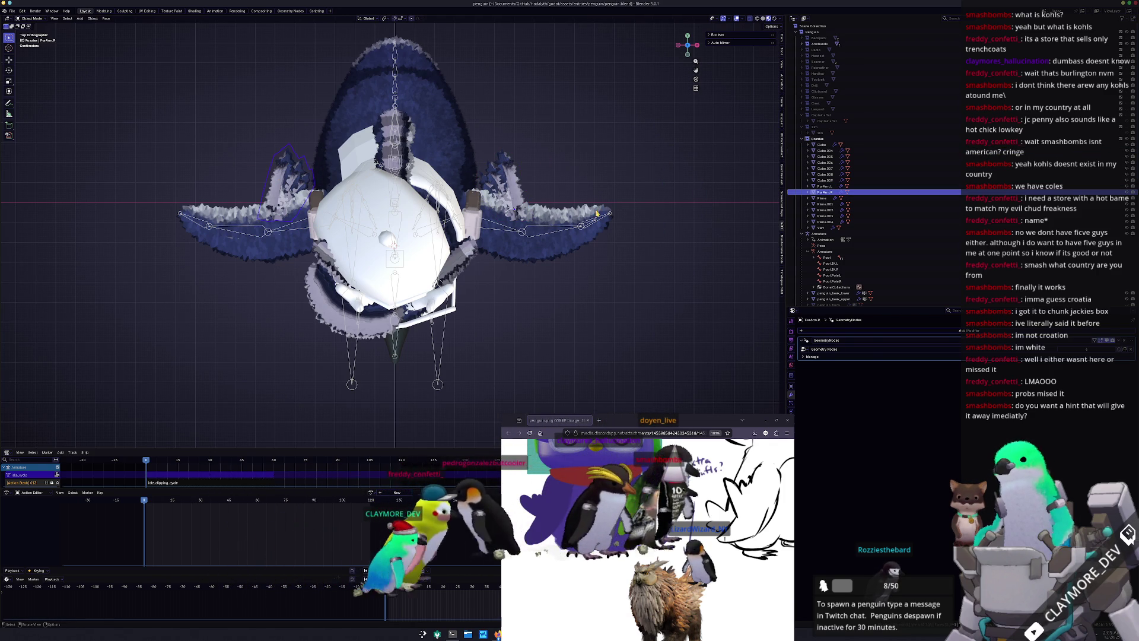
Check FurArm.L and FurArm.R, orbit to perspective, and select the white collar
{"action": "left_click", "coordinate": [503, 175]}
{"action": "left_click", "coordinate": [292, 171]}
{"action": "middle_click_drag", "start_coordinate": [292, 171], "coordinate": [478, 276]}
{"action": "left_click", "coordinate": [367, 319]}
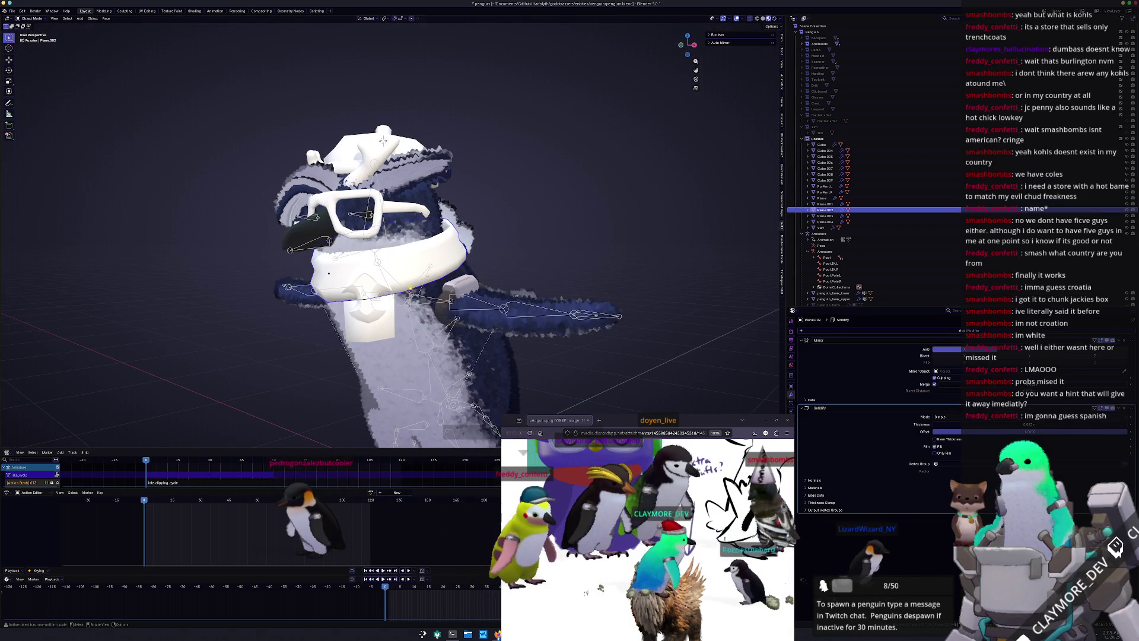
Select the collar band Plane.004 and convert it to a plain mesh
{"action": "left_click", "coordinate": [384, 140]}
{"action": "left_click", "coordinate": [383, 139]}
{"action": "middle_click_drag", "start_coordinate": [383, 139], "coordinate": [379, 142]}
{"action": "left_click", "coordinate": [377, 143]}
{"action": "mouse_move", "coordinate": [520, 273]}
{"action": "middle_mouse_down"}
{"action": "mouse_move", "coordinate": [512, 281]}
{"action": "mouse_move", "coordinate": [499, 267]}
{"action": "middle_mouse_up"}
{"action": "left_click", "coordinate": [513, 280]}
{"action": "key", "text": "ctrl+a"}
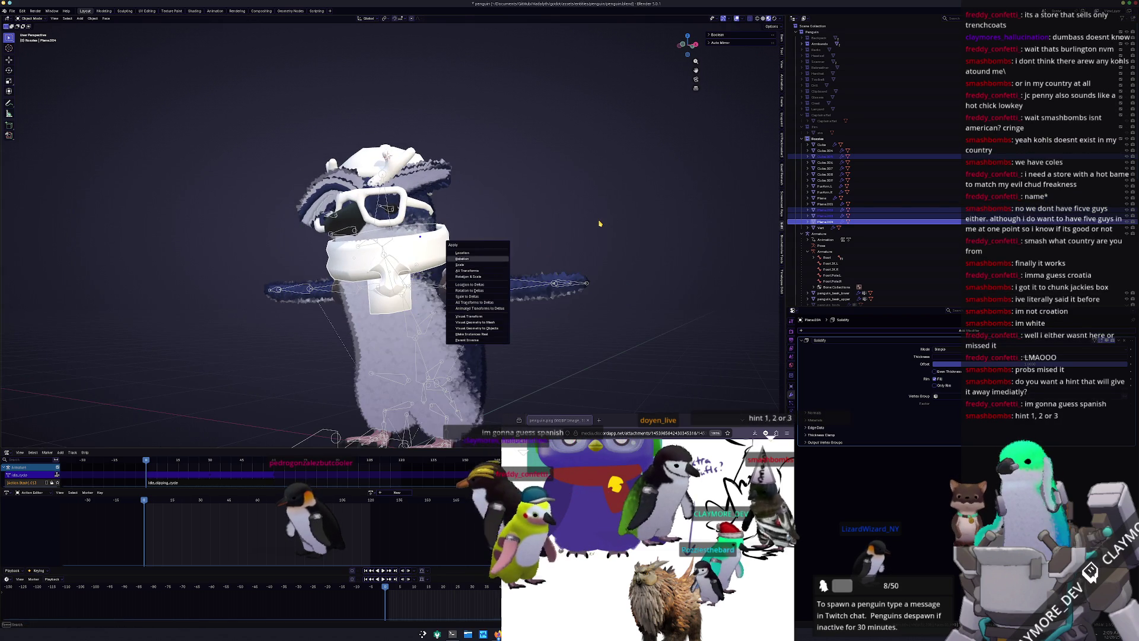
{"action": "right_click", "coordinate": [600, 224]}
{"action": "left_click", "coordinate": [624, 249]}
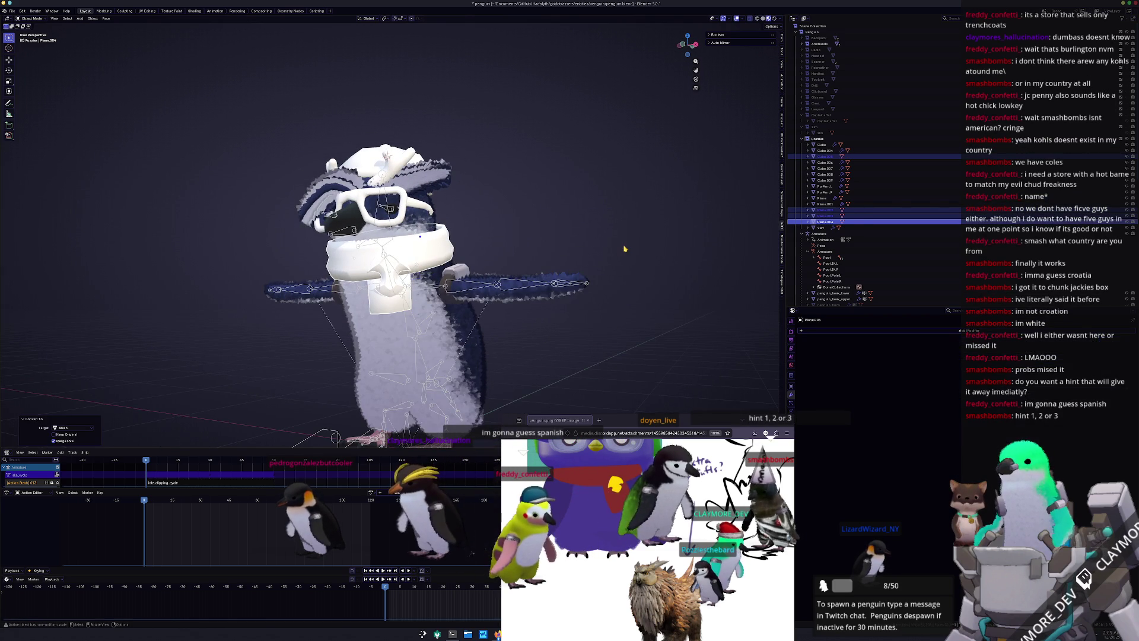
Rename the converted collar band to Scarf
{"action": "key", "text": "F2"}
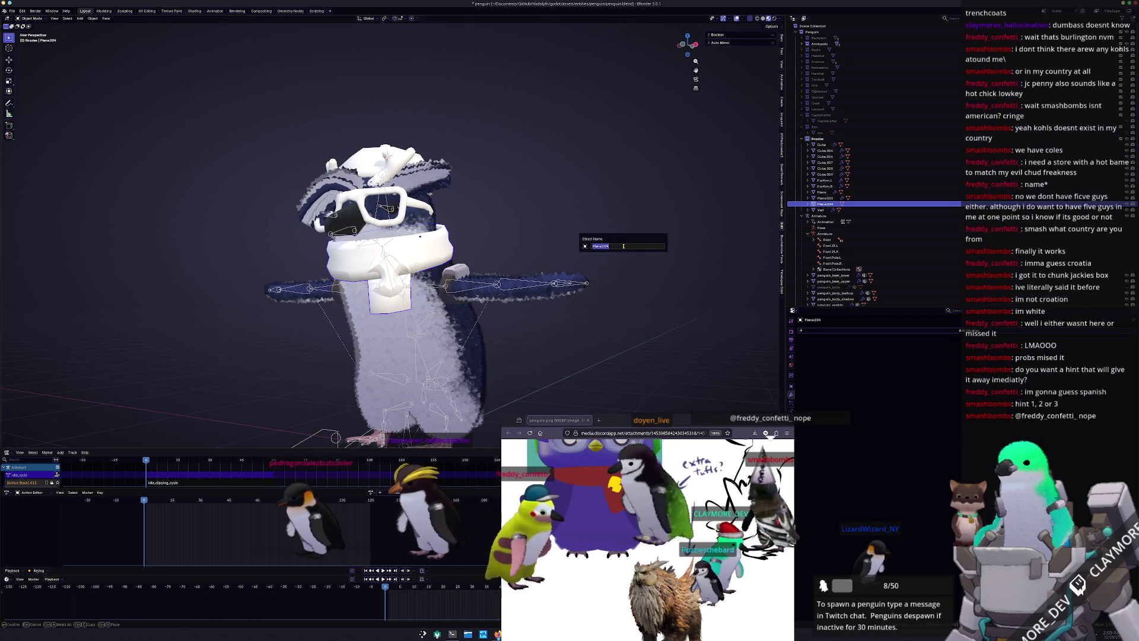
{"action": "type", "text": "f"}
{"action": "key", "text": "Return"}
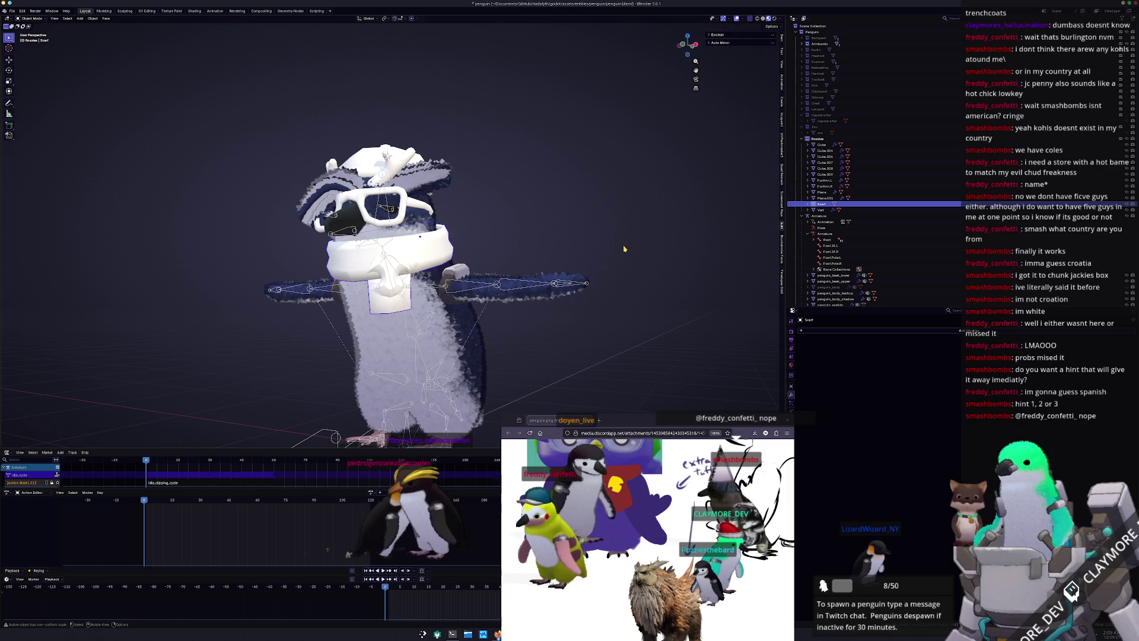
{"action": "scroll", "coordinate": [538, 212], "scroll_direction": "up", "scroll_amount": 3}
Inspect the head pieces, cycling between the glasses, Cube and Cube.004
{"action": "left_click", "coordinate": [434, 182]}
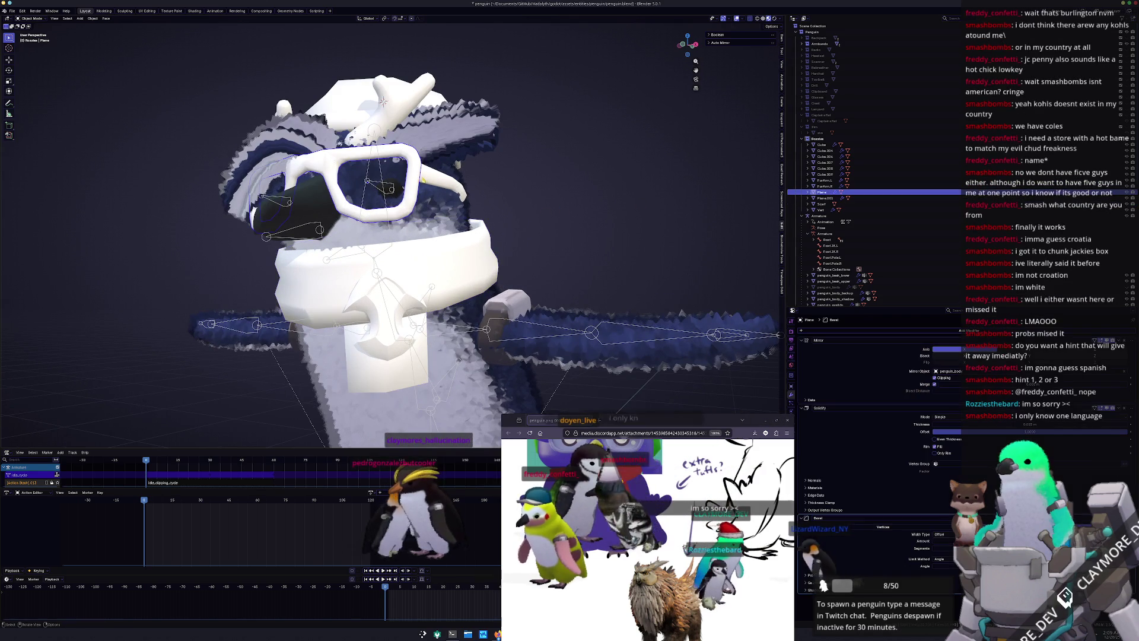
{"action": "left_click", "coordinate": [435, 182]}
{"action": "mouse_move", "coordinate": [435, 182]}
{"action": "middle_mouse_down"}
{"action": "mouse_move", "coordinate": [390, 157]}
{"action": "mouse_move", "coordinate": [386, 125]}
{"action": "mouse_move", "coordinate": [510, 213]}
{"action": "mouse_move", "coordinate": [543, 219]}
{"action": "middle_mouse_up"}
{"action": "left_click", "coordinate": [385, 162]}
{"action": "left_click", "coordinate": [375, 173]}
{"action": "left_click", "coordinate": [384, 121]}
{"action": "left_click", "coordinate": [305, 203]}
{"action": "left_click", "coordinate": [386, 123]}
{"action": "middle_click_drag", "start_coordinate": [660, 304], "coordinate": [633, 294]}
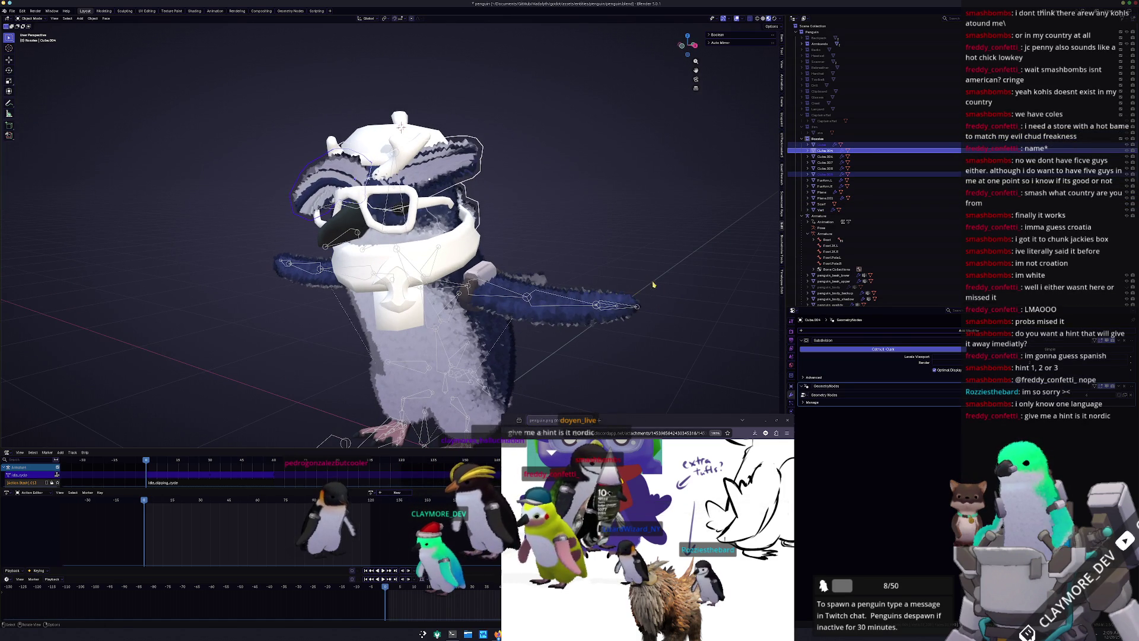
Remove Cube's Subdivision modifier and set level-1 subdivision on Cube.004 and Cube.009
{"action": "left_click", "coordinate": [459, 162]}
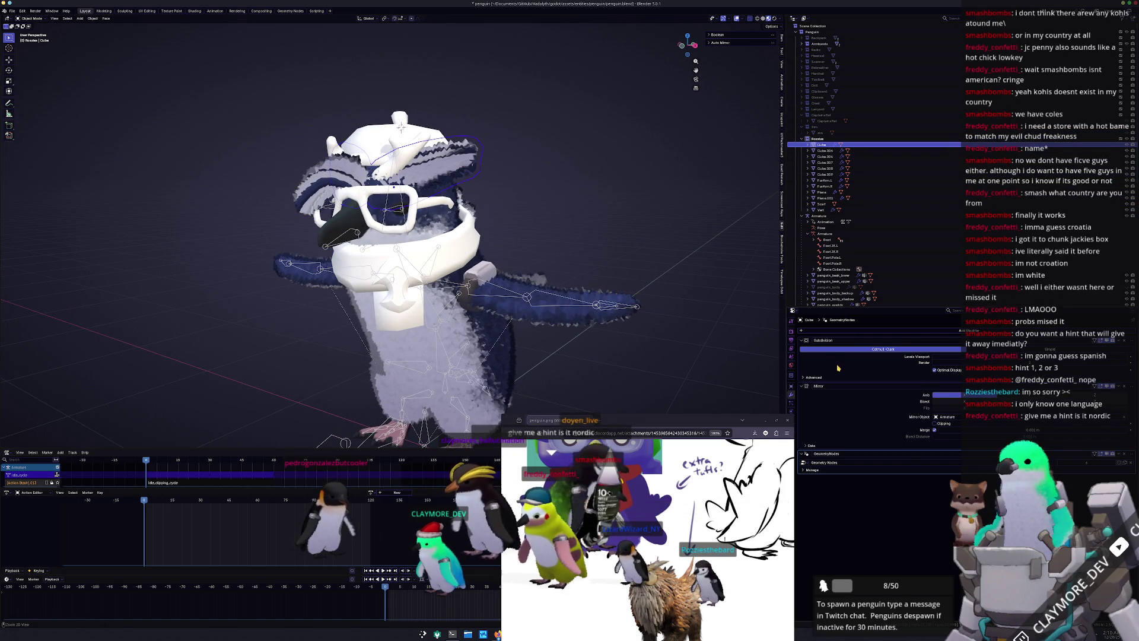
{"action": "key", "text": "ctrl+x"}
{"action": "scroll", "coordinate": [333, 163], "scroll_direction": "up", "scroll_amount": 1}
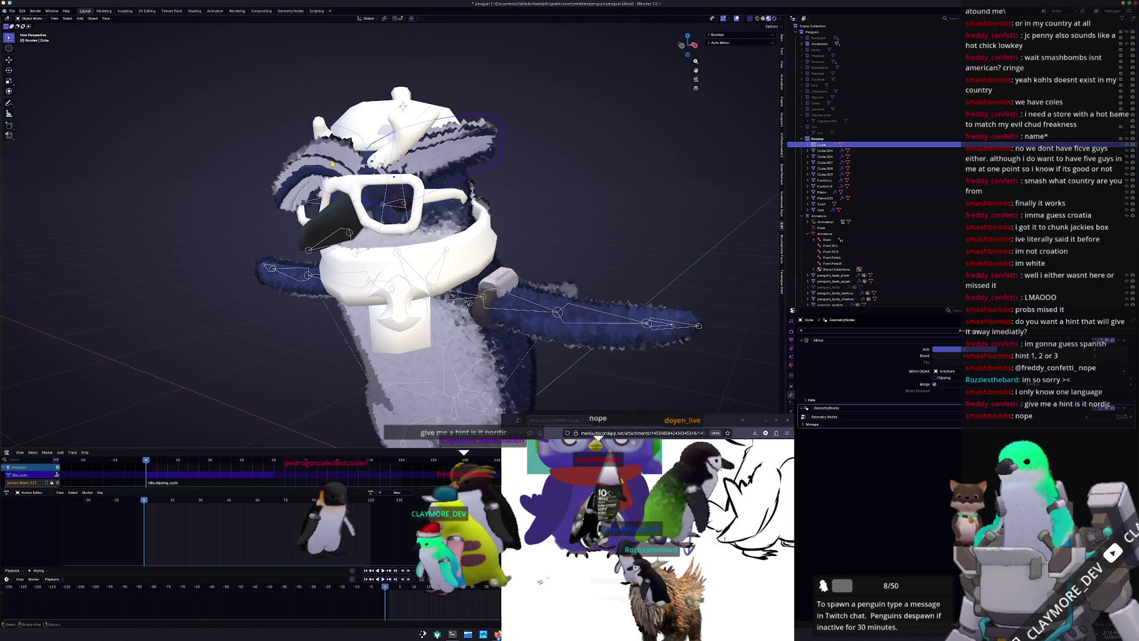
{"action": "left_click", "coordinate": [333, 163]}
{"action": "middle_click_drag", "start_coordinate": [462, 172], "coordinate": [524, 177]}
{"action": "left_click", "coordinate": [536, 187]}
{"action": "mouse_move", "coordinate": [727, 325]}
{"action": "middle_mouse_down"}
{"action": "mouse_move", "coordinate": [640, 305]}
{"action": "mouse_move", "coordinate": [700, 303]}
{"action": "mouse_move", "coordinate": [640, 302]}
{"action": "middle_mouse_up"}
{"action": "key", "text": "ctrl+1"}
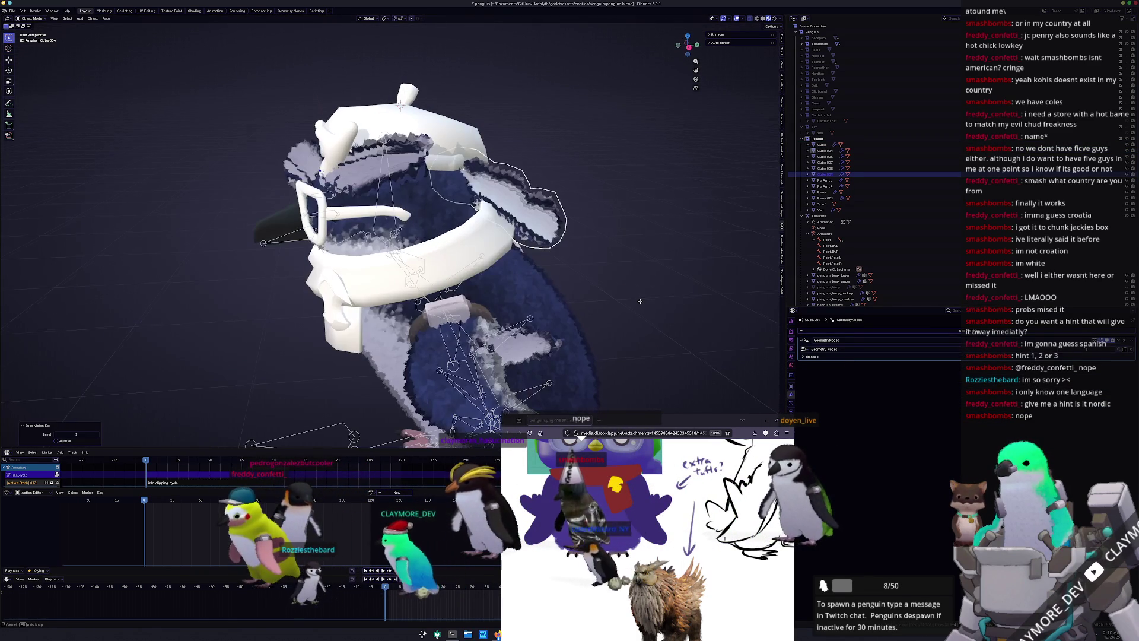
Join Cube.009 and Cube into Cube.004, then undo the join
{"action": "left_click", "coordinate": [538, 205]}
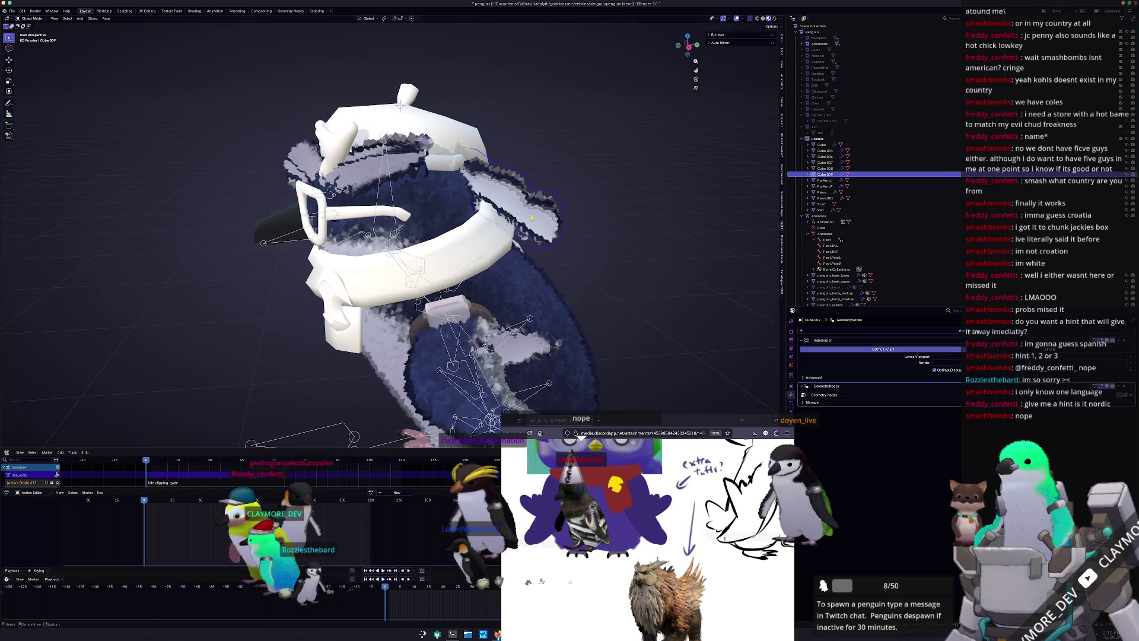
{"action": "middle_click_drag", "start_coordinate": [569, 207], "coordinate": [538, 205]}
{"action": "left_click", "coordinate": [461, 149]}
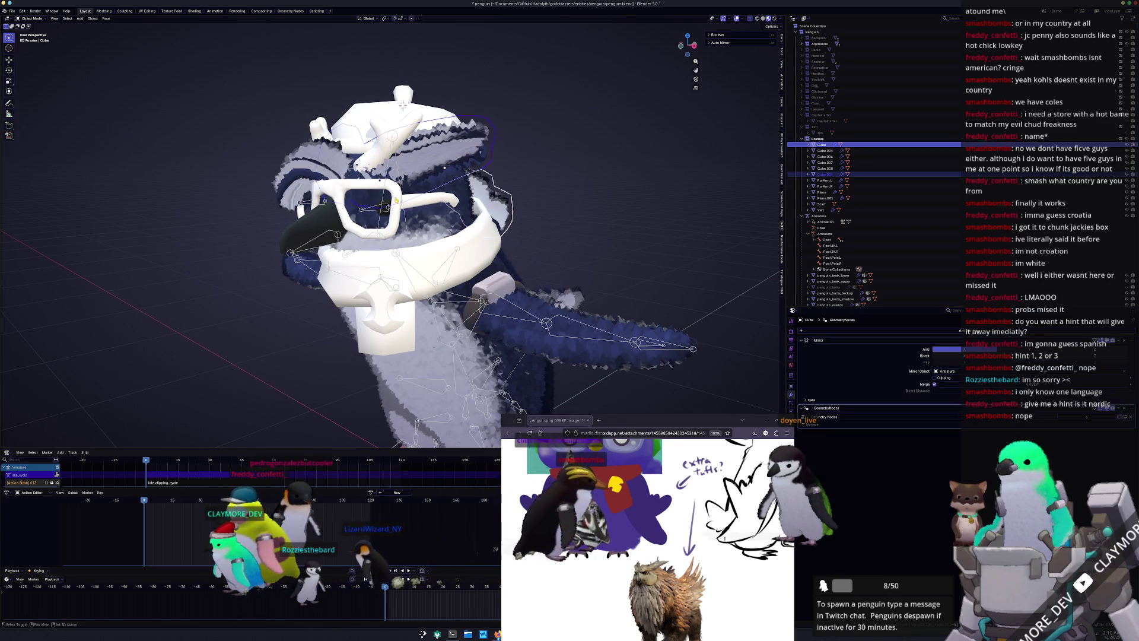
{"action": "left_click", "coordinate": [287, 168]}
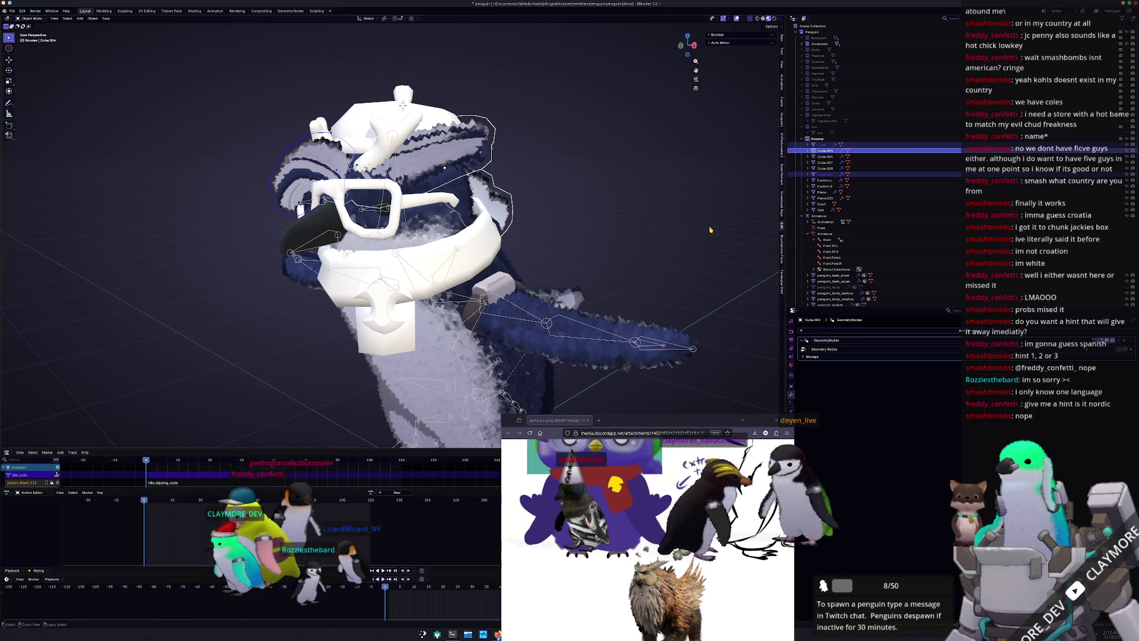
{"action": "key", "text": "ctrl+j"}
{"action": "middle_click_drag", "start_coordinate": [709, 229], "coordinate": [600, 237]}
{"action": "key", "text": "ctrl+z"}
{"action": "key", "text": "ctrl+z"}
{"action": "key", "text": "ctrl+z"}
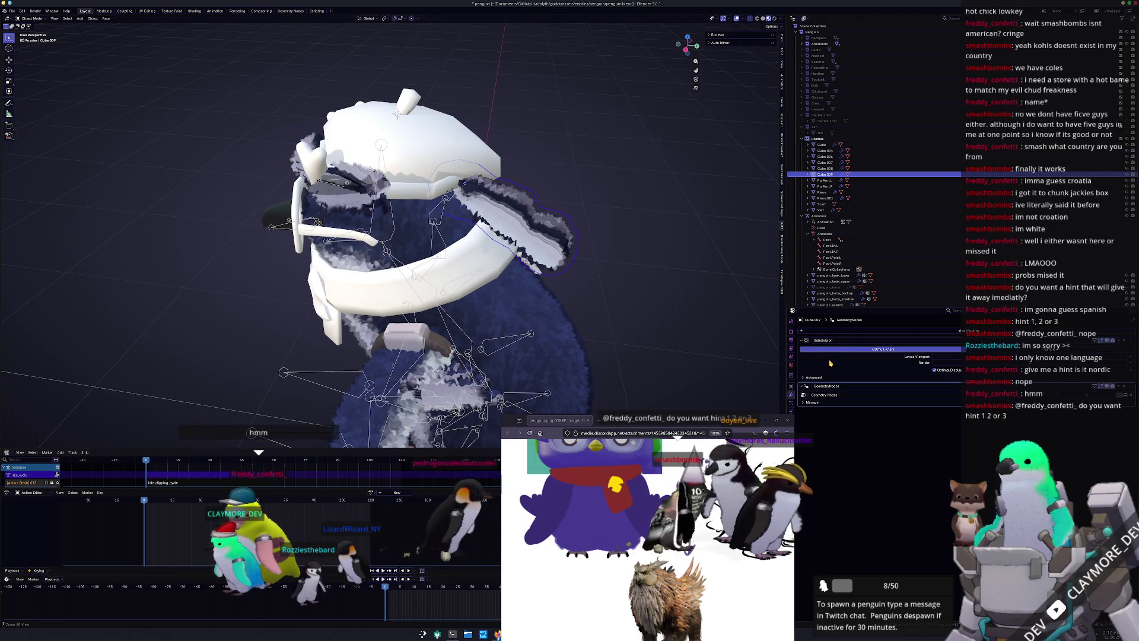
Remove Cube.009's Subdivision, join the head tufts into Cube.004 and name it FurHead
{"action": "key", "text": "ctrl+x"}
{"action": "left_click", "coordinate": [333, 194]}
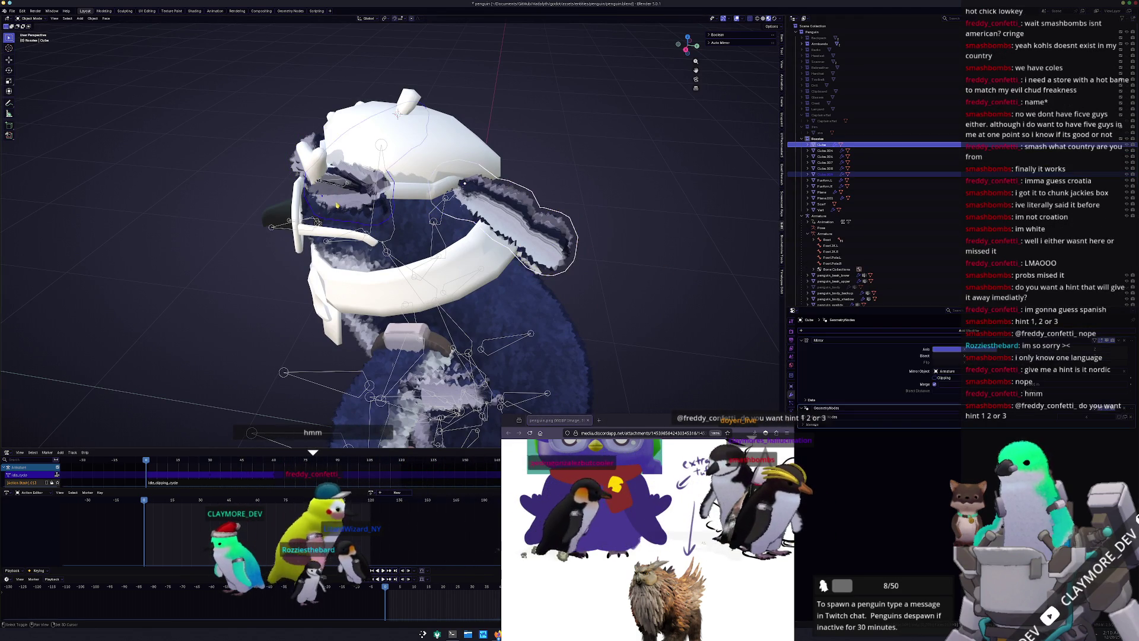
{"action": "middle_click_drag", "start_coordinate": [333, 194], "coordinate": [343, 206]}
{"action": "left_click", "coordinate": [280, 187]}
{"action": "middle_click_drag", "start_coordinate": [280, 186], "coordinate": [282, 205]}
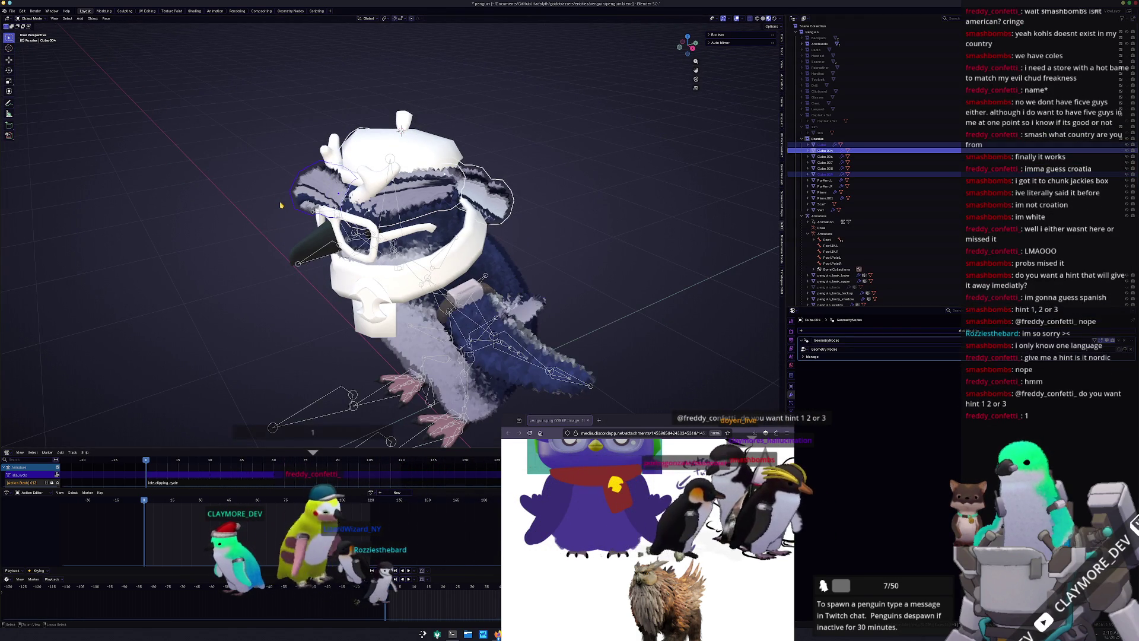
{"action": "key", "text": "ctrl+j"}
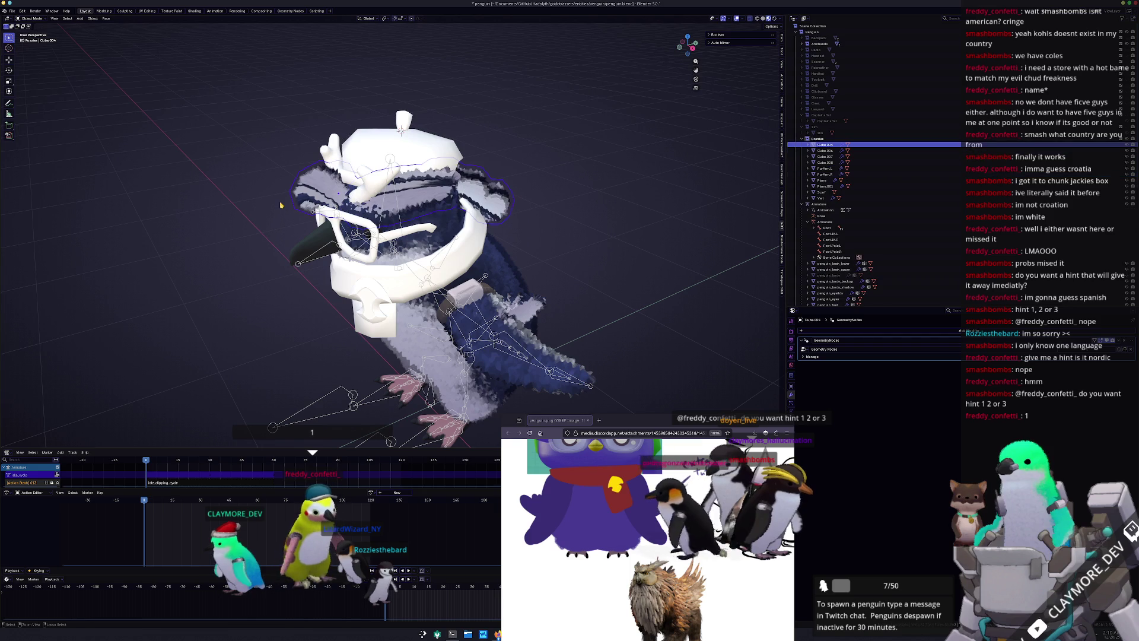
{"action": "middle_click_drag", "start_coordinate": [295, 210], "coordinate": [303, 218]}
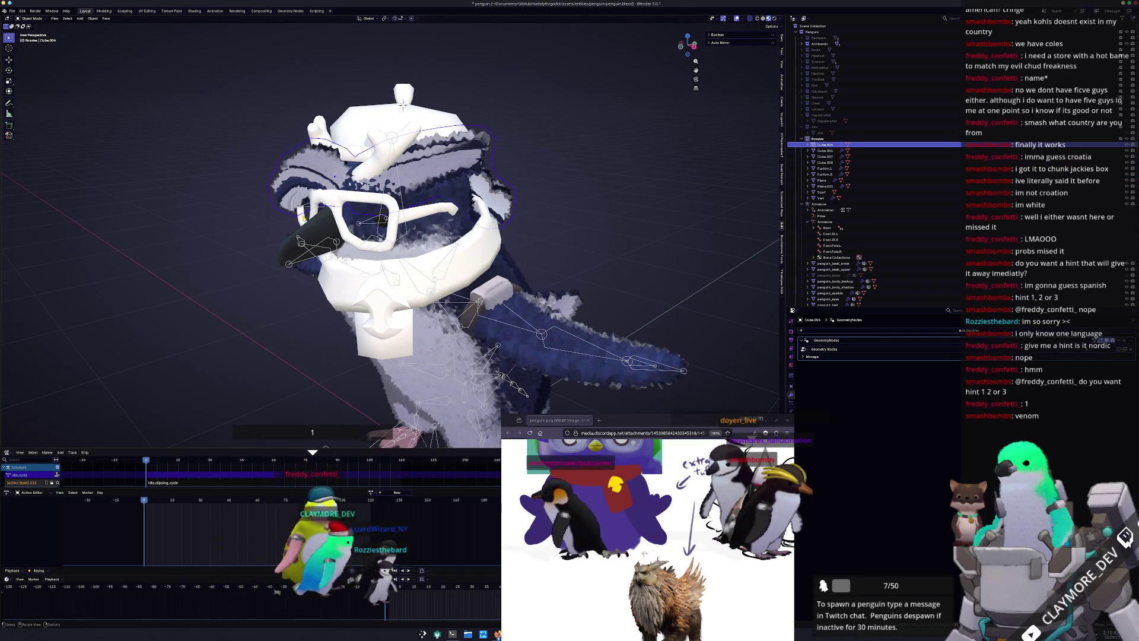
{"action": "key", "text": "F2"}
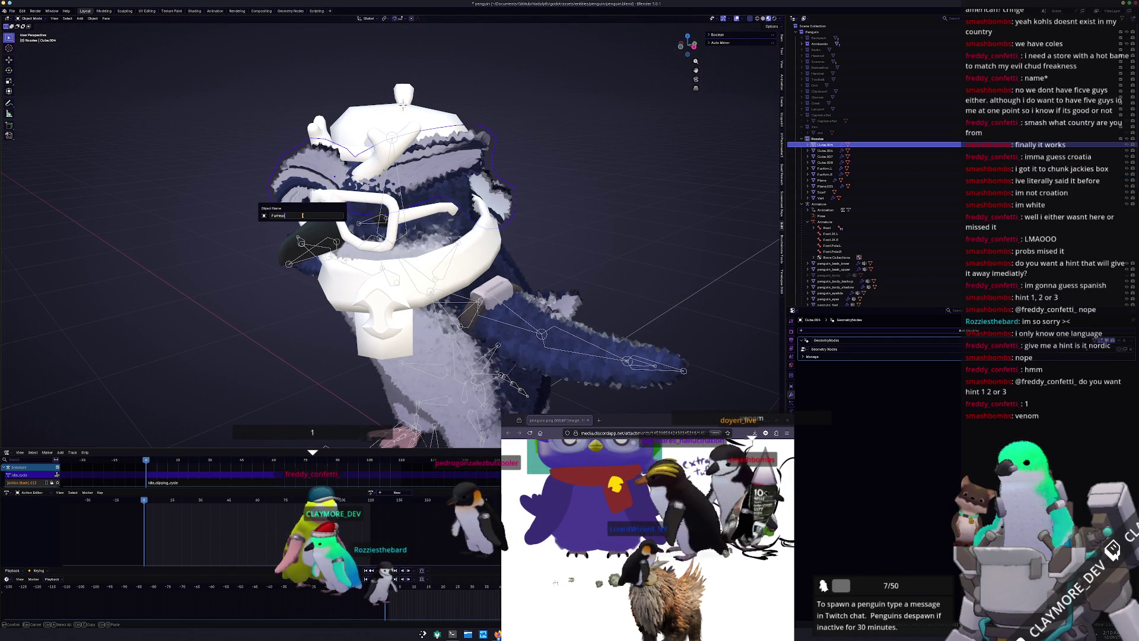
{"action": "key", "text": "Return"}
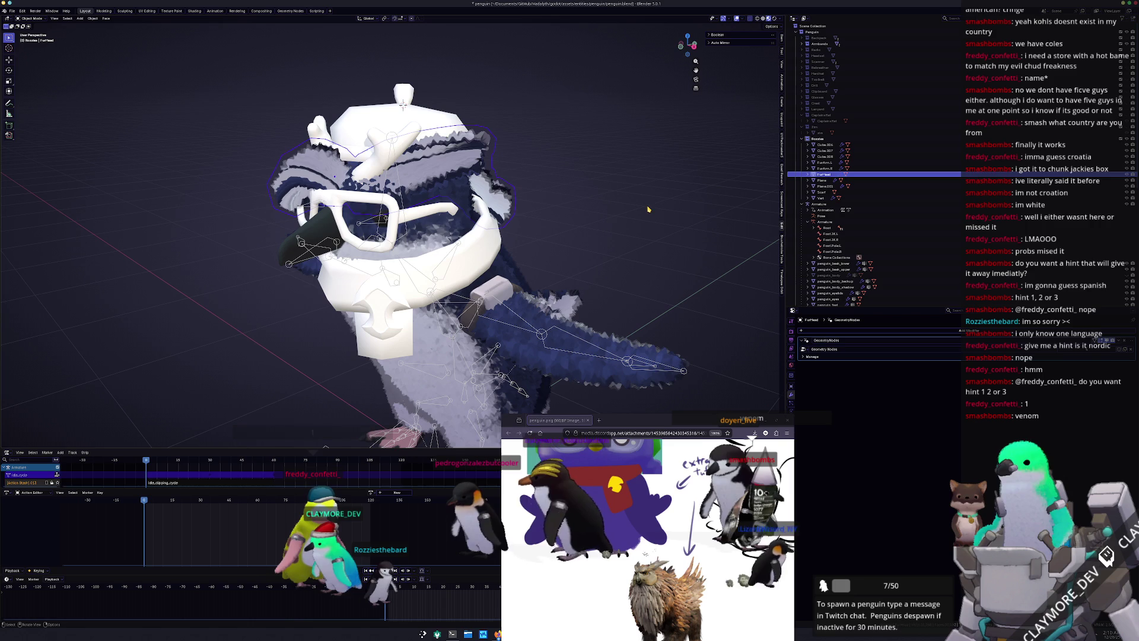
Click through the glasses, antler Vert and hat parts Cube.006 and Cube.007
{"action": "left_click", "coordinate": [649, 209]}
{"action": "left_click", "coordinate": [384, 204]}
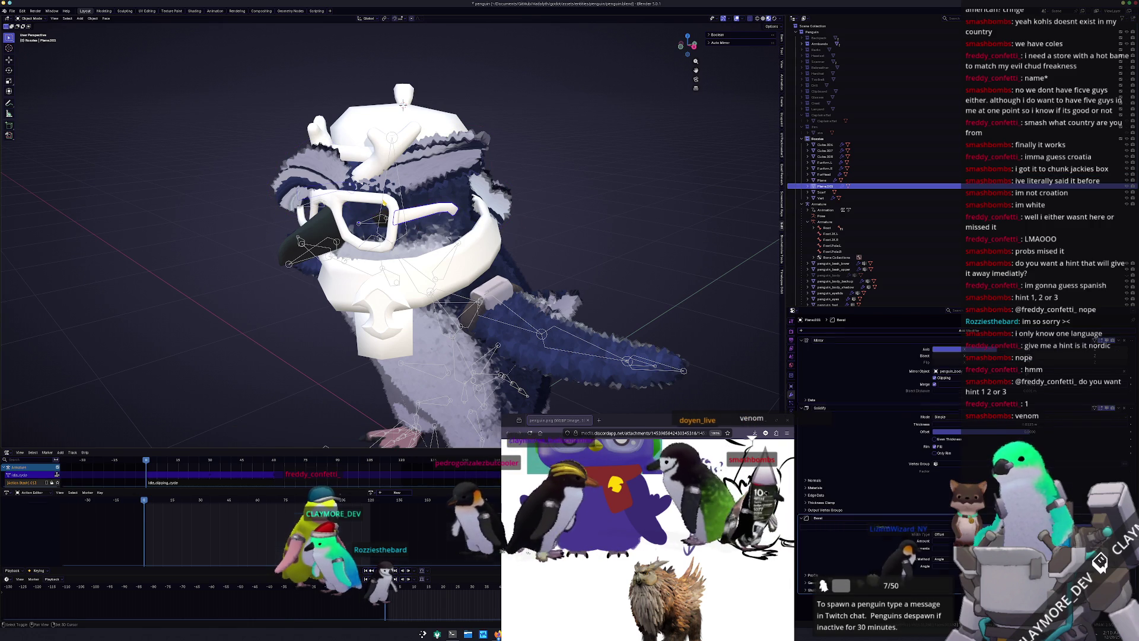
{"action": "left_click", "coordinate": [379, 203]}
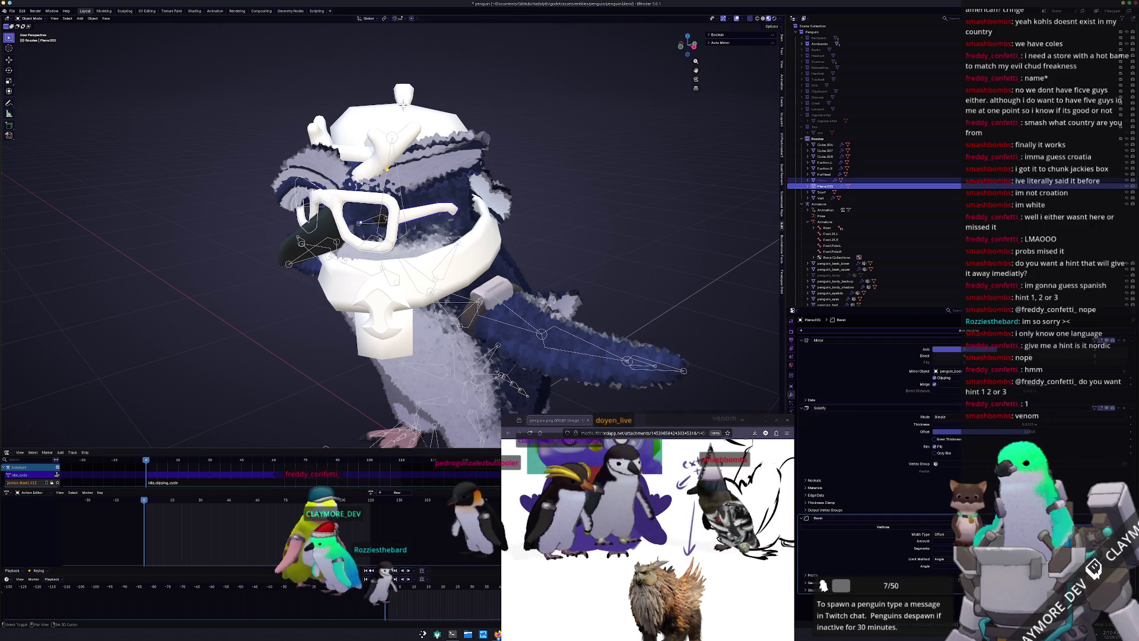
{"action": "left_click", "coordinate": [386, 148]}
{"action": "left_click", "coordinate": [403, 105]}
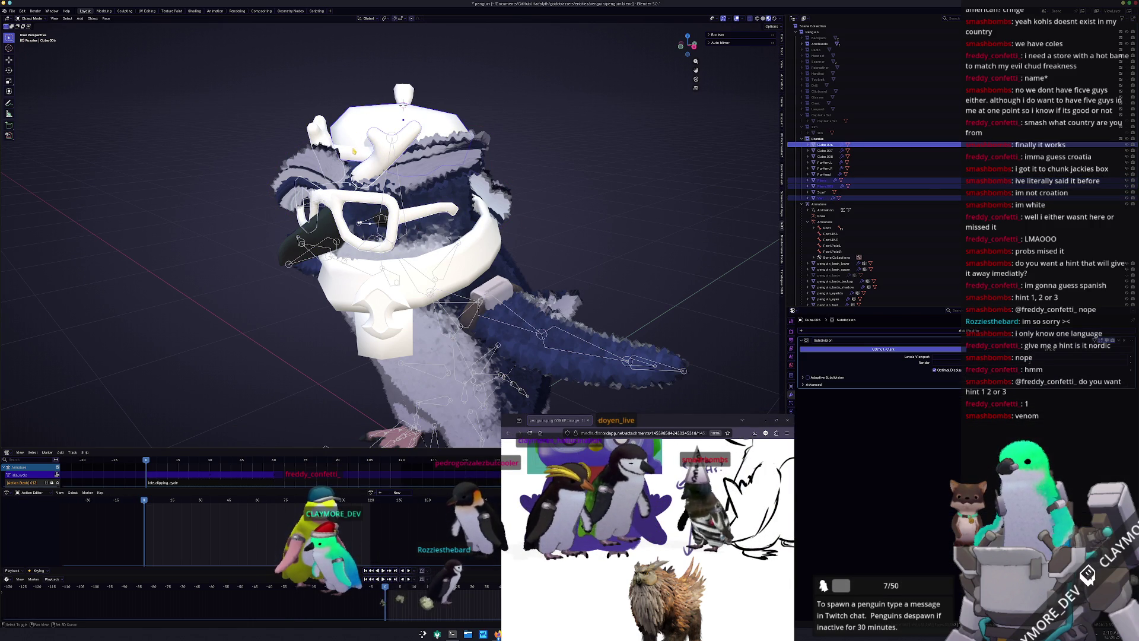
{"action": "left_click", "coordinate": [404, 105]}
{"action": "mouse_move", "coordinate": [403, 105]}
{"action": "middle_mouse_down"}
{"action": "mouse_move", "coordinate": [492, 90]}
{"action": "mouse_move", "coordinate": [531, 155]}
{"action": "middle_mouse_up"}
Try moving the hat Cube.008 vertically, cancel, and reselect FurHead
{"action": "left_click", "coordinate": [410, 105]}
{"action": "key", "text": "g"}
{"action": "key", "text": "z"}
{"action": "key", "text": "Escape"}
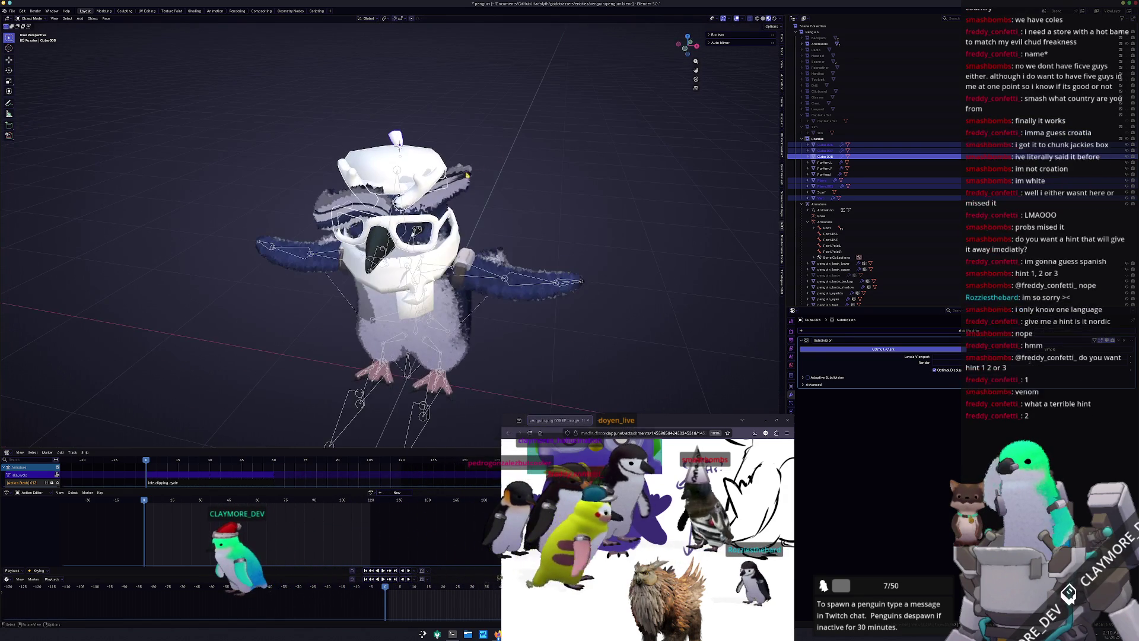
{"action": "left_click", "coordinate": [453, 175]}
{"action": "mouse_move", "coordinate": [454, 175]}
{"action": "middle_mouse_down"}
{"action": "mouse_move", "coordinate": [459, 206]}
{"action": "mouse_move", "coordinate": [485, 187]}
{"action": "middle_mouse_up"}
Select all of FurHead's geometry in Edit Mode and symmetrize it
{"action": "key", "text": "Tab"}
{"action": "key", "text": "ctrl+l"}
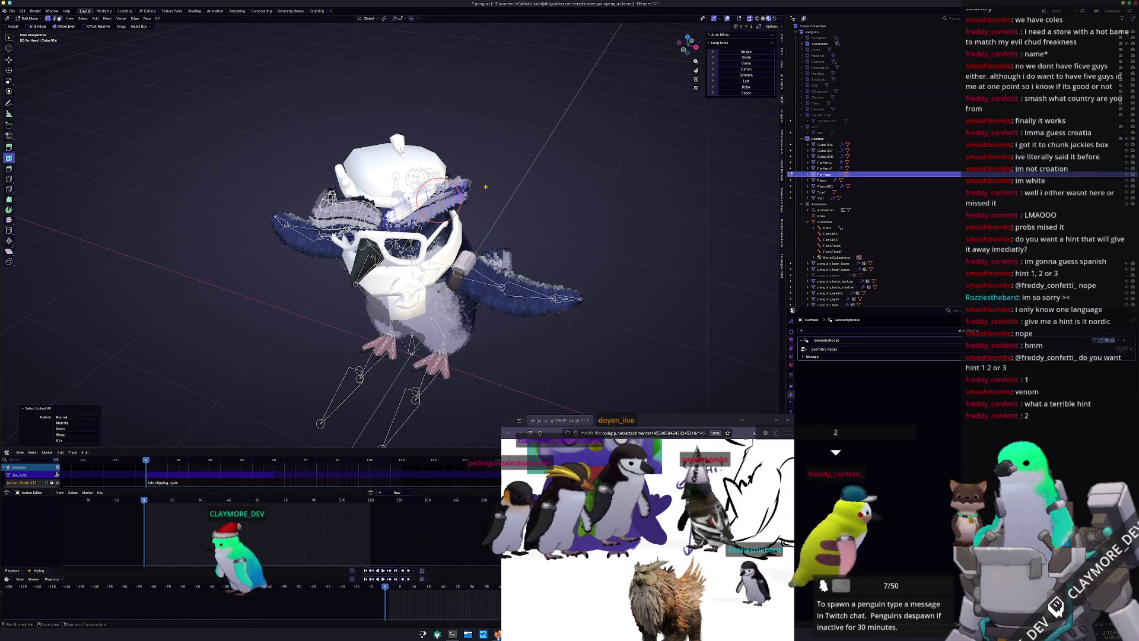
{"action": "left_click", "coordinate": [108, 19]}
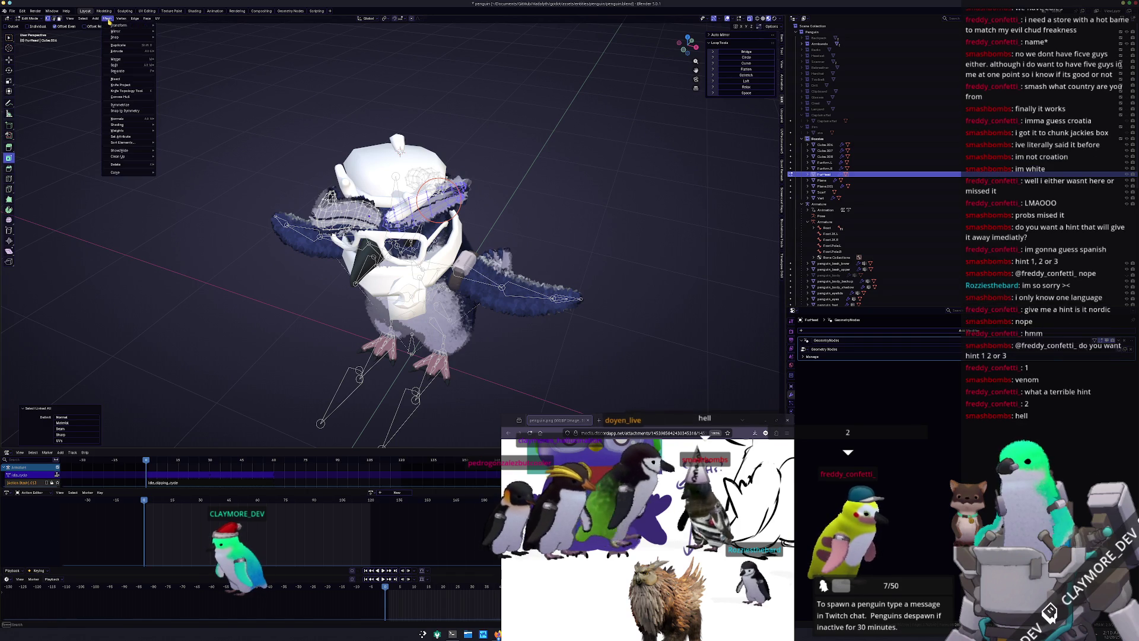
{"action": "left_click", "coordinate": [121, 105]}
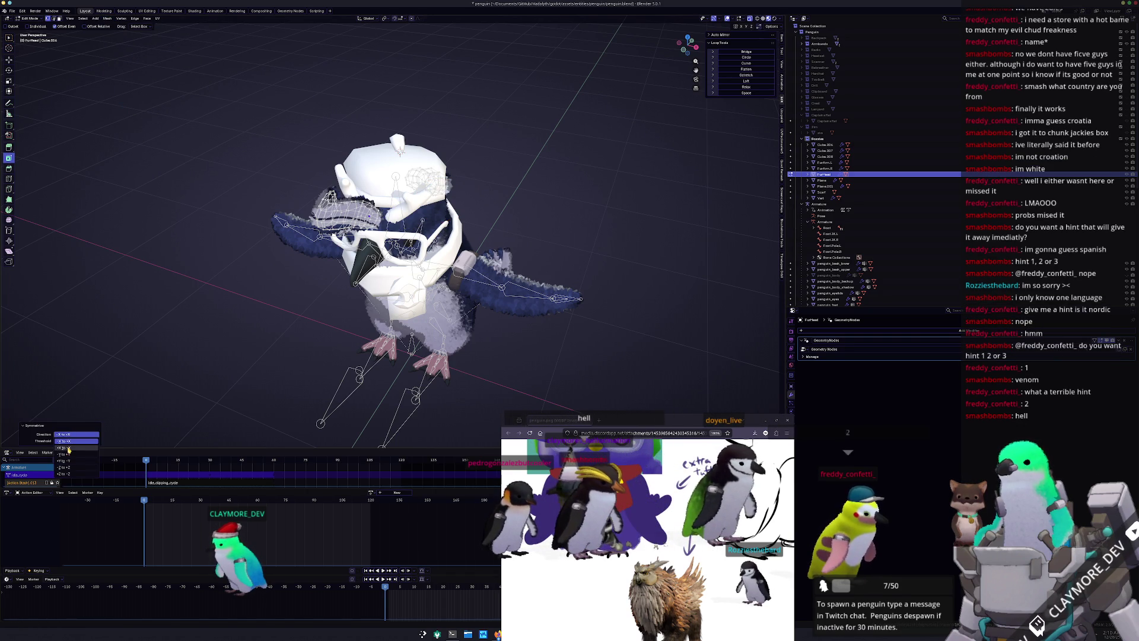
{"action": "middle_click_drag", "start_coordinate": [399, 152], "coordinate": [189, 326]}
{"action": "middle_click_drag", "start_coordinate": [207, 339], "coordinate": [255, 333]}
Apply FurHead's transforms, then symmetrize the tuft geometry again
{"action": "key", "text": "Tab"}
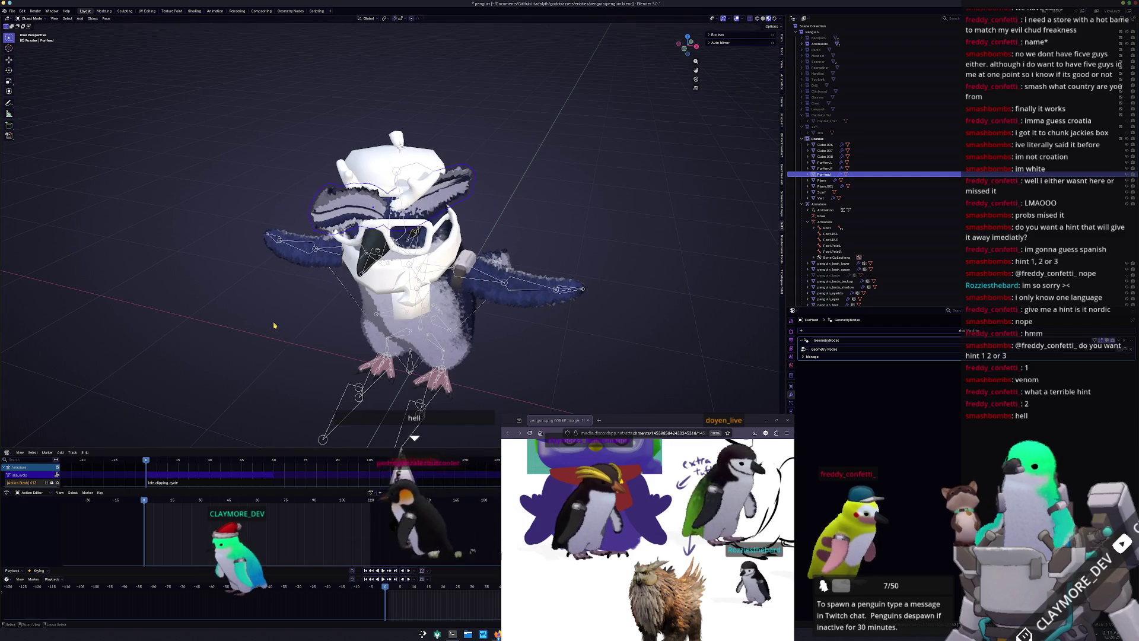
{"action": "key", "text": "ctrl+a"}
{"action": "left_click", "coordinate": [252, 336]}
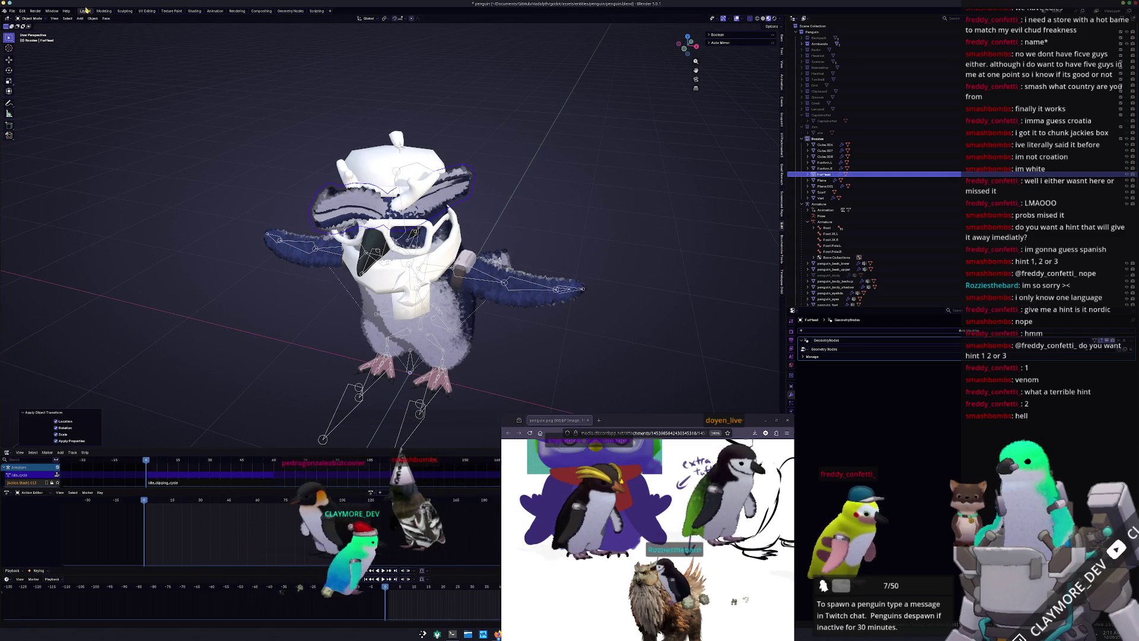
{"action": "key", "text": "Tab"}
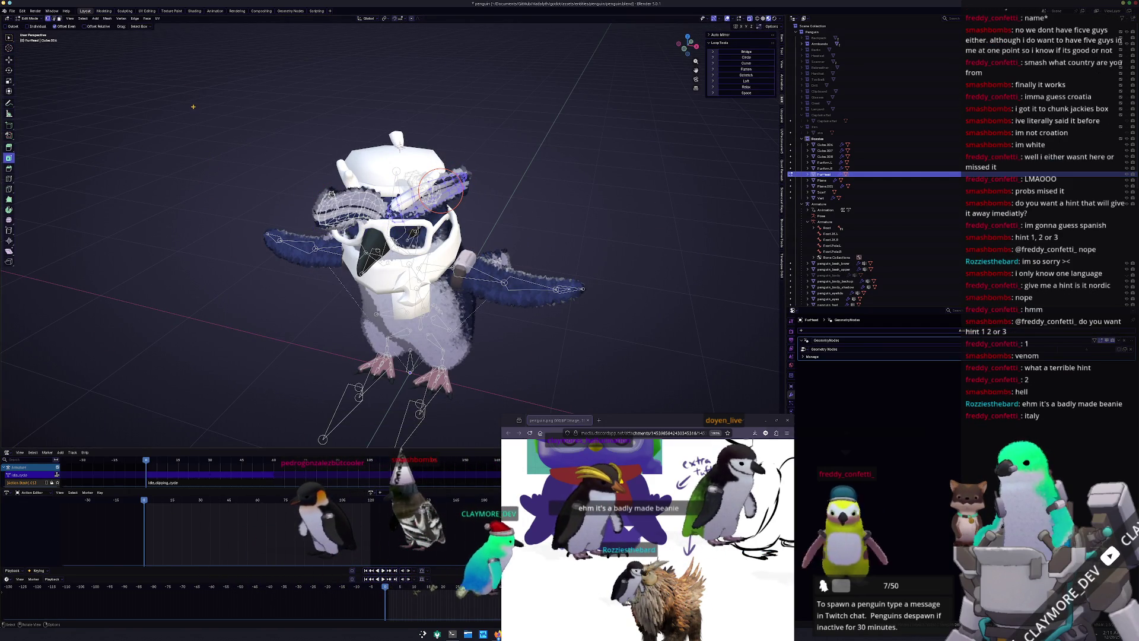
{"action": "scroll", "coordinate": [202, 101], "scroll_direction": "up", "scroll_amount": 2}
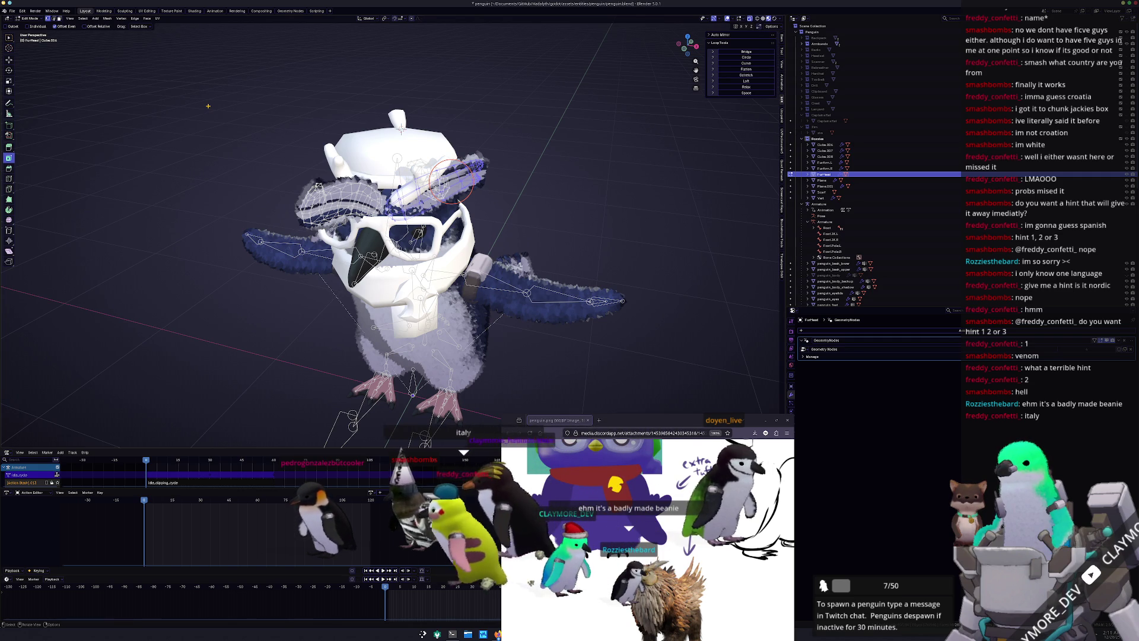
{"action": "left_click", "coordinate": [107, 18]}
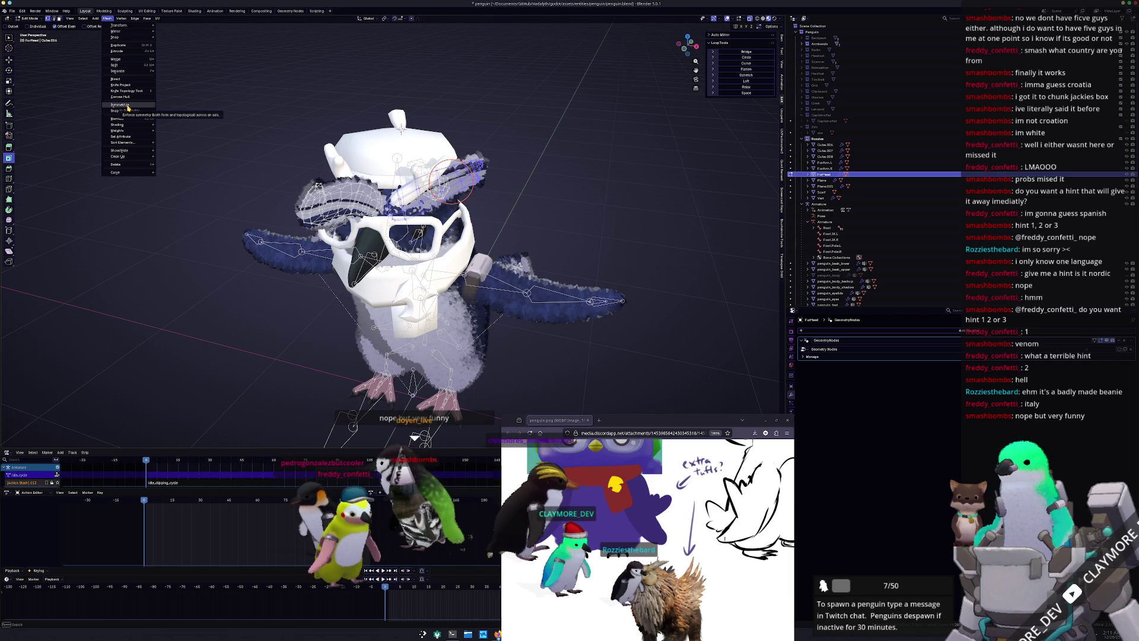
{"action": "left_click", "coordinate": [128, 106]}
Clear the selection, return to Object Mode and view the penguin from behind
{"action": "left_click", "coordinate": [135, 200]}
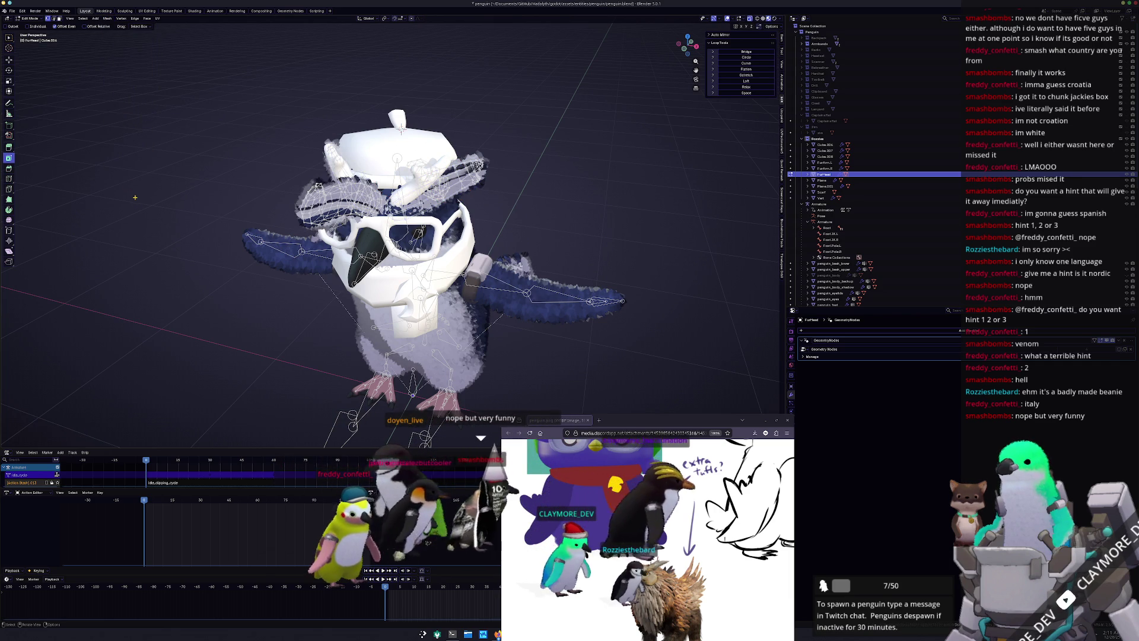
{"action": "key", "text": "Tab"}
{"action": "mouse_move", "coordinate": [218, 235]}
{"action": "middle_mouse_down"}
{"action": "mouse_move", "coordinate": [409, 237]}
{"action": "mouse_move", "coordinate": [384, 208]}
{"action": "mouse_move", "coordinate": [406, 161]}
{"action": "middle_mouse_up"}
{"action": "middle_click", "coordinate": [646, 553]}
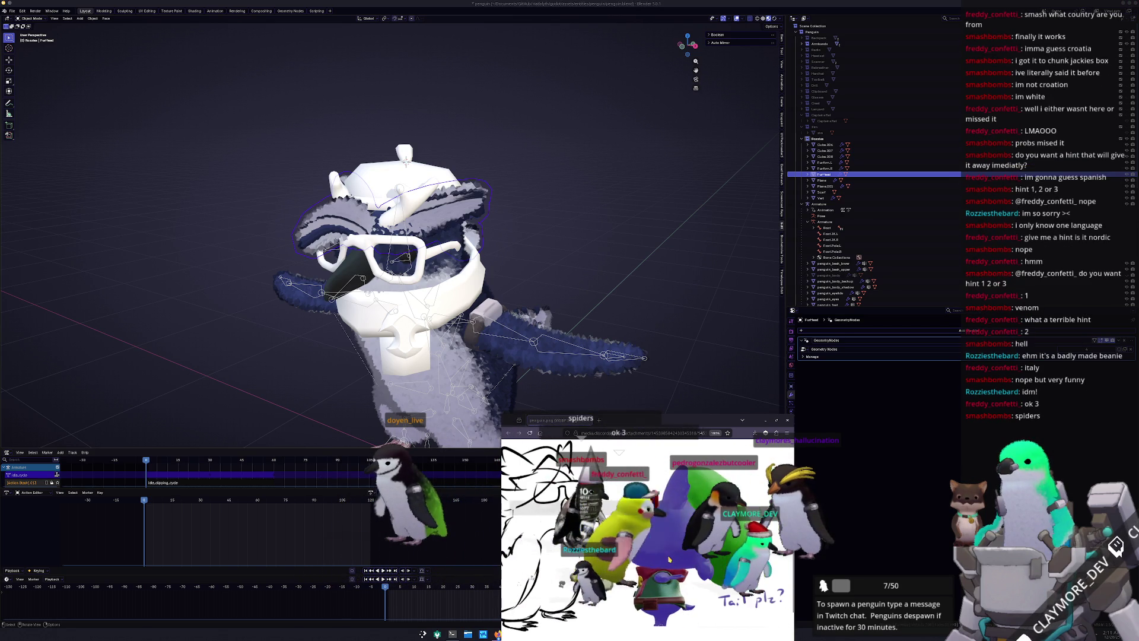
Join the hat parts Cube.006 through Cube.008 into one object
{"action": "middle_click_drag", "start_coordinate": [623, 281], "coordinate": [536, 219], "text": "ctrl"}
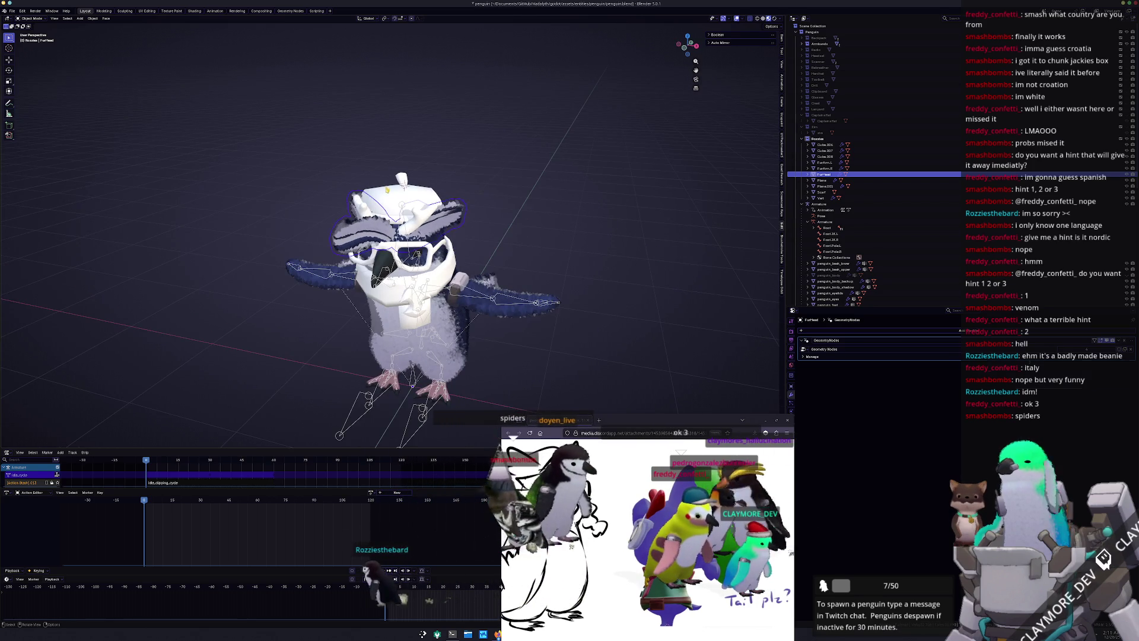
{"action": "left_click", "coordinate": [386, 189]}
{"action": "scroll", "coordinate": [431, 150], "scroll_direction": "up", "scroll_amount": 5}
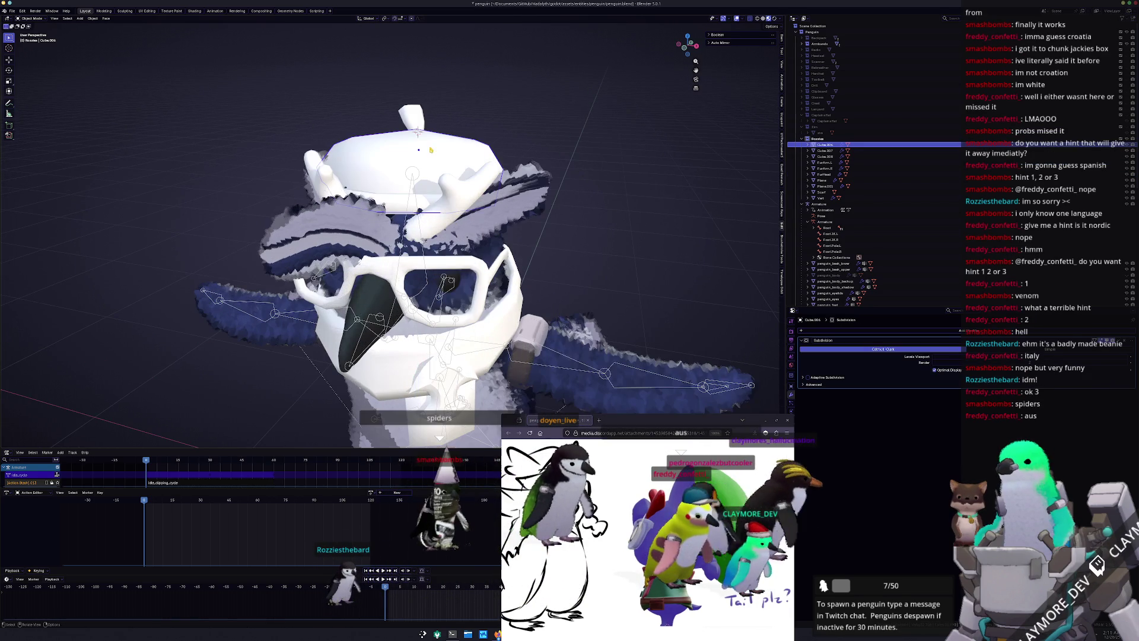
{"action": "left_click", "coordinate": [403, 203], "text": "shift"}
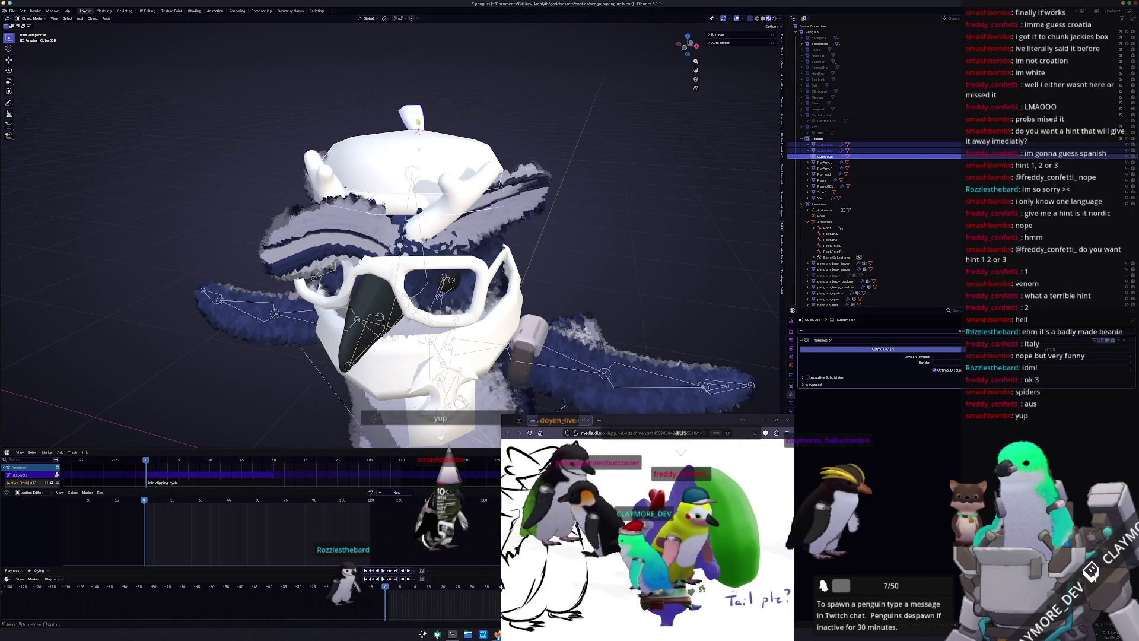
{"action": "scroll", "coordinate": [453, 148], "scroll_direction": "down", "scroll_amount": 2}
{"action": "right_click", "coordinate": [458, 145]}
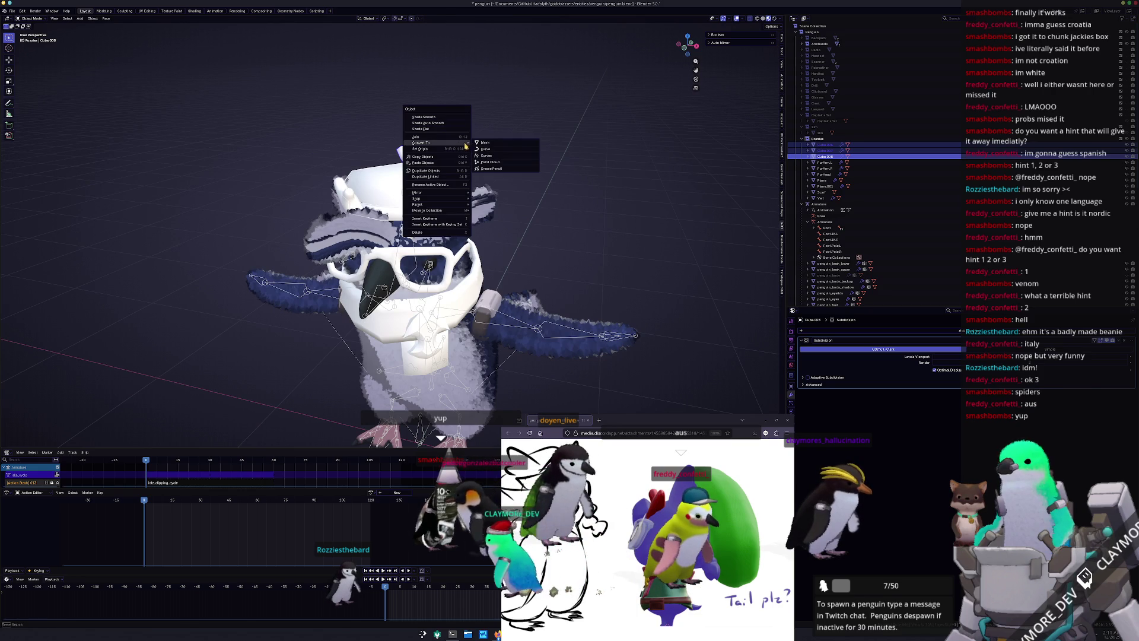
{"action": "left_click", "coordinate": [495, 143]}
Convert the glasses and hat to meshes and join them into one object
{"action": "scroll", "coordinate": [489, 206], "scroll_direction": "up", "scroll_amount": 1}
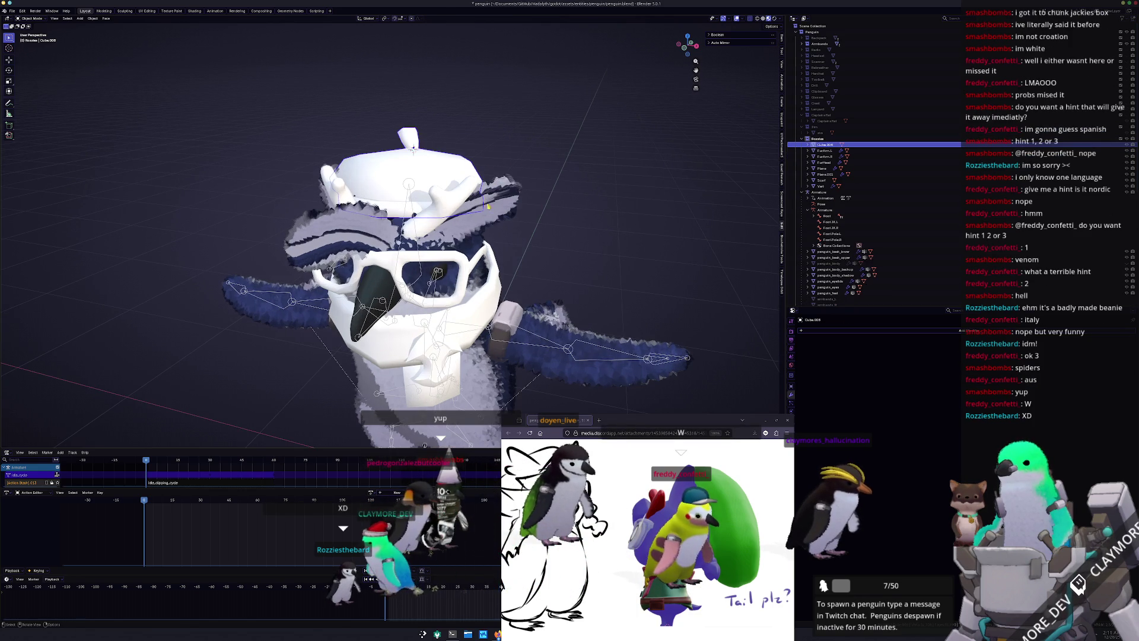
{"action": "left_click", "coordinate": [460, 261]}
{"action": "scroll", "coordinate": [520, 256], "scroll_direction": "down", "scroll_amount": 1}
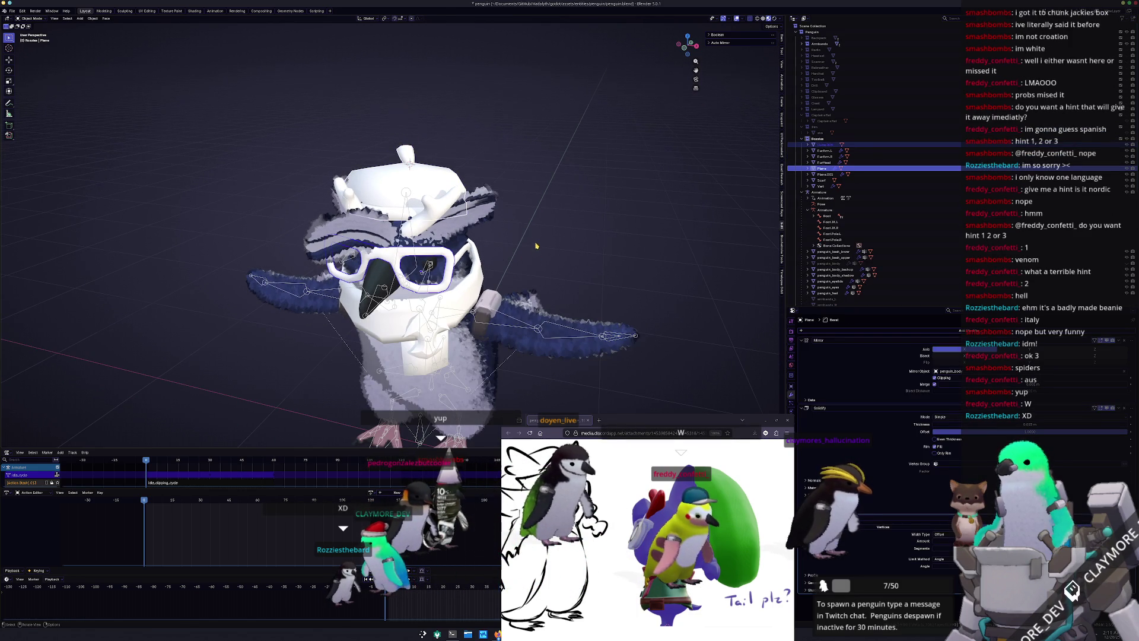
{"action": "middle_click_drag", "start_coordinate": [536, 245], "coordinate": [535, 242]}
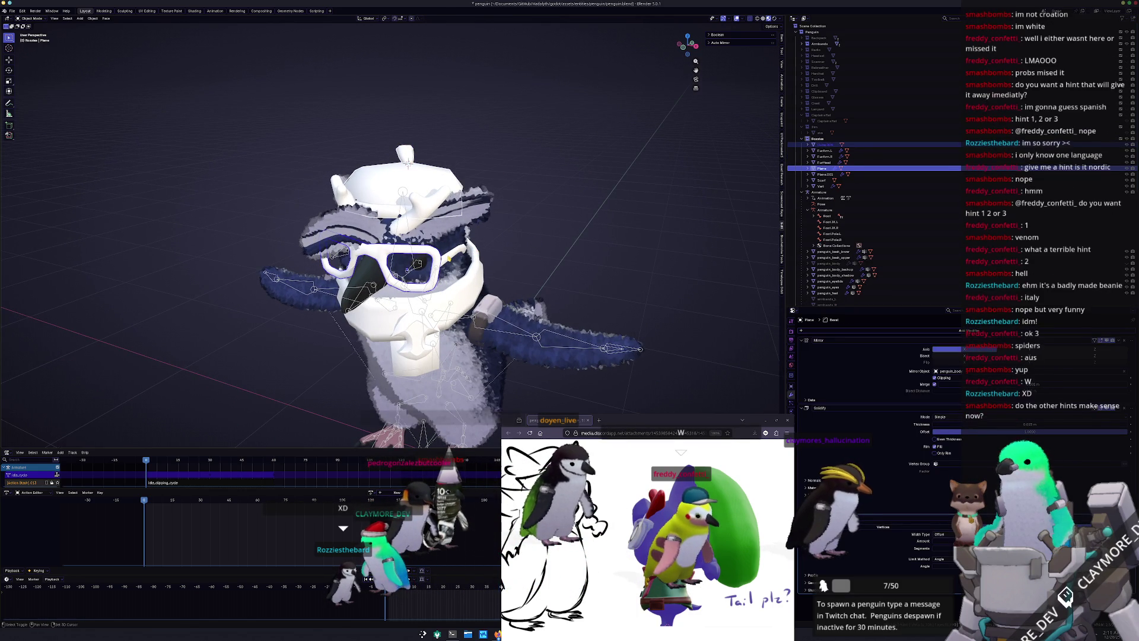
{"action": "left_click", "coordinate": [449, 257]}
{"action": "right_click", "coordinate": [534, 226]}
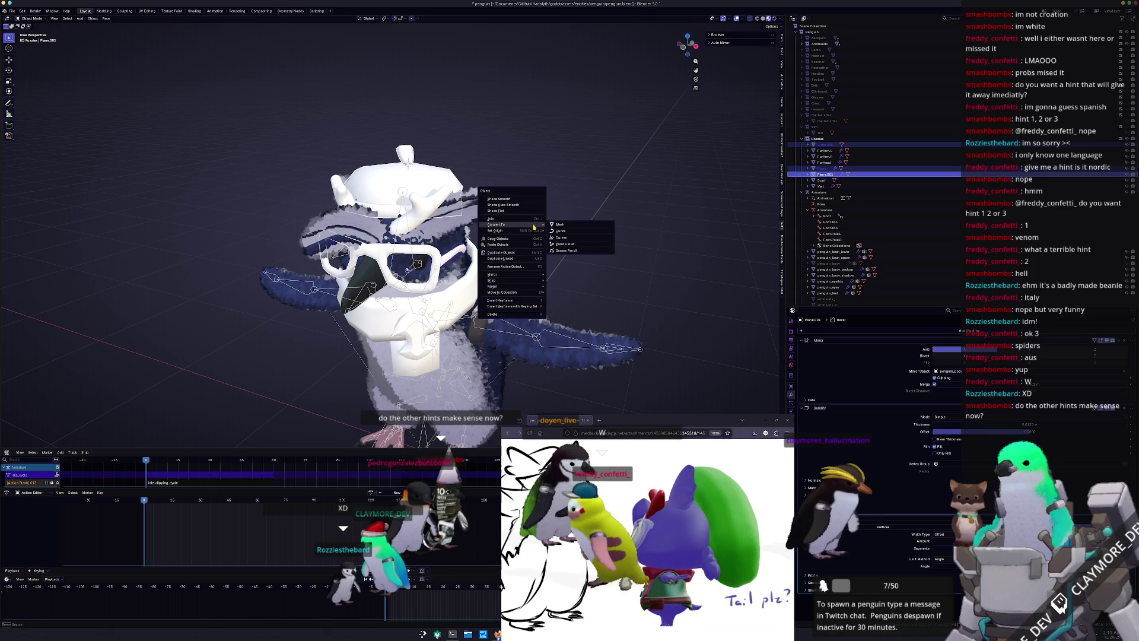
{"action": "left_click", "coordinate": [560, 226]}
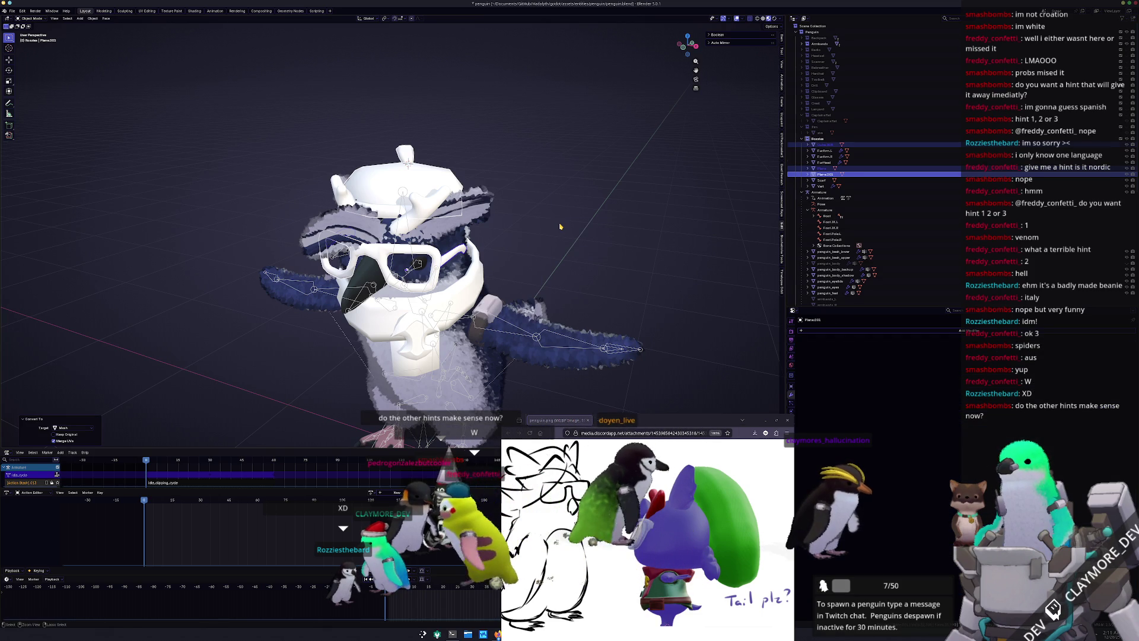
{"action": "key", "text": "ctrl+j"}
Start moving the combined hat and glasses along the Z axis
{"action": "middle_click_drag", "start_coordinate": [500, 270], "coordinate": [495, 258]}
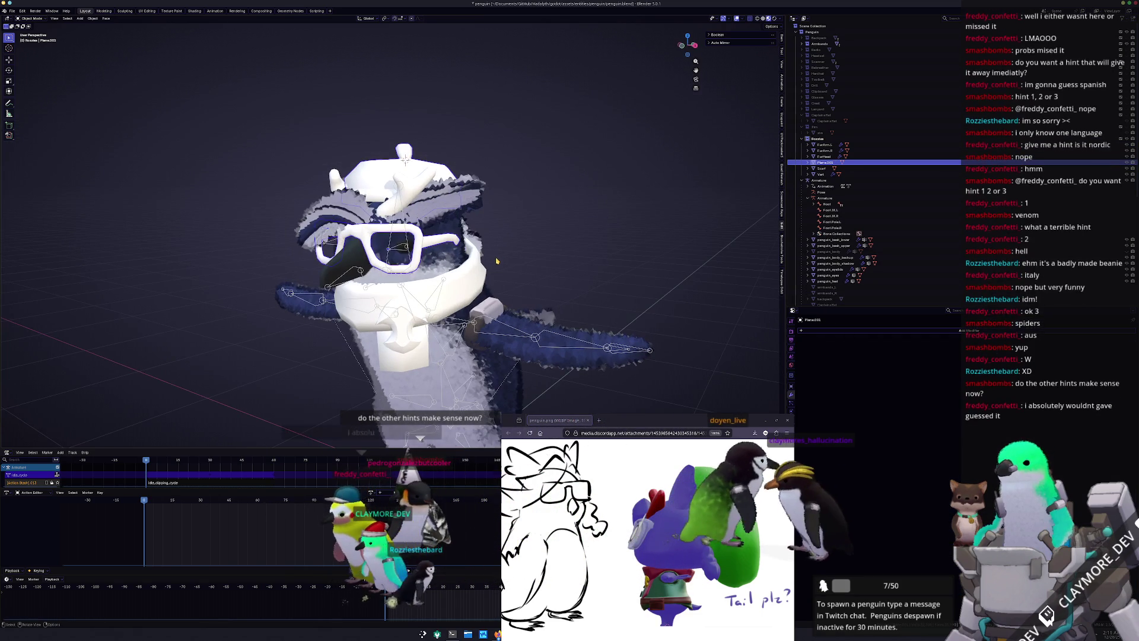
{"action": "key", "text": "g"}
{"action": "key", "text": "z"}
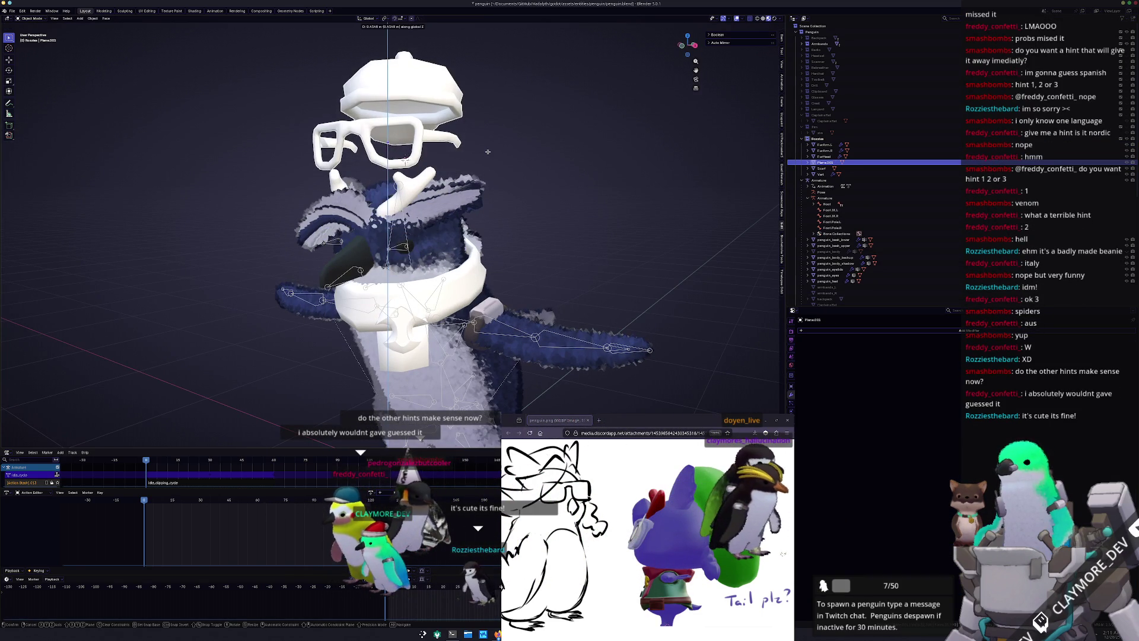
Drop the hat and glasses onto the head and name the object RozziesHead
{"action": "left_click", "coordinate": [500, 242]}
{"action": "mouse_move", "coordinate": [523, 214]}
{"action": "middle_mouse_down"}
{"action": "mouse_move", "coordinate": [514, 211]}
{"action": "mouse_move", "coordinate": [538, 212]}
{"action": "middle_mouse_up"}
{"action": "key", "text": "F2"}
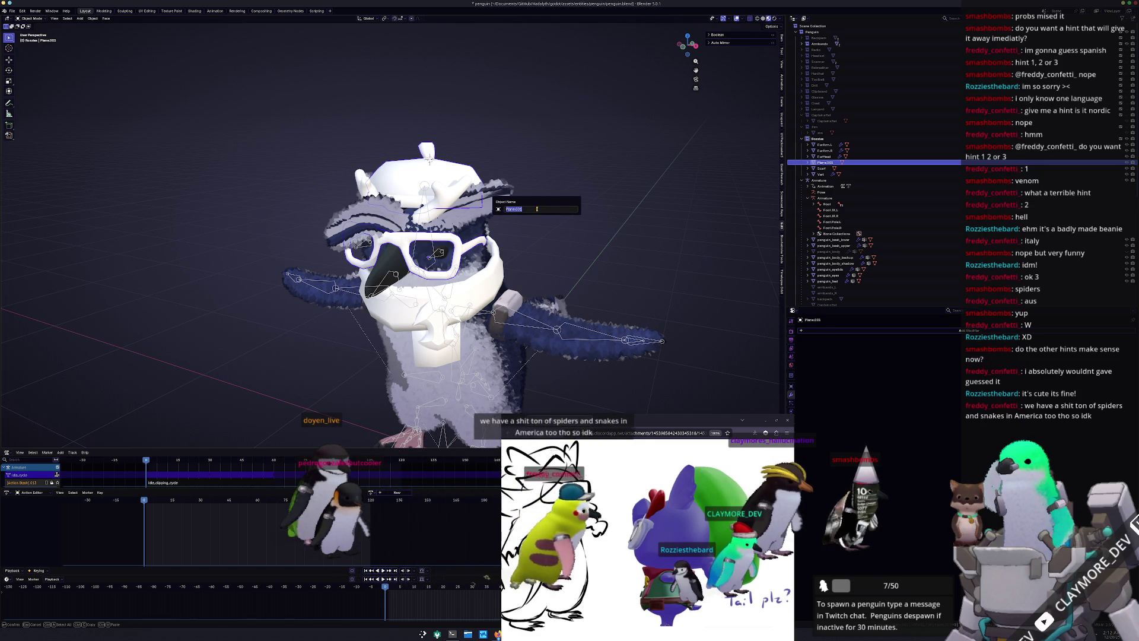
{"action": "type", "text": "Hea"}
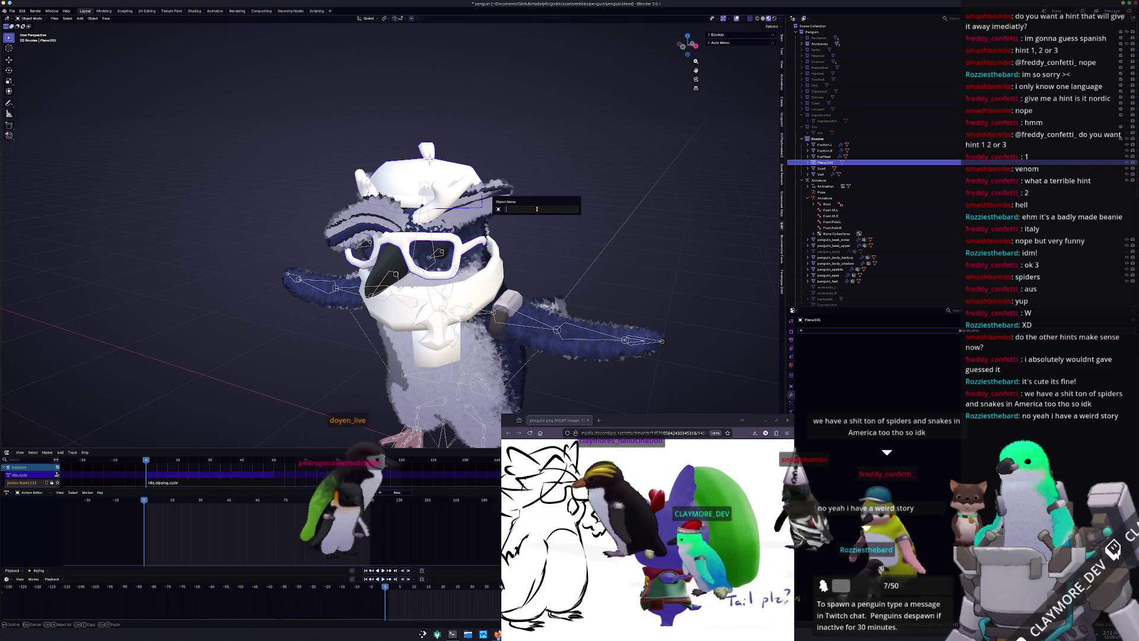
{"action": "type", "text": "H"}
{"action": "key", "text": "BackSpace"}
{"action": "key", "text": "BackSpace"}
{"action": "key", "text": "BackSpace"}
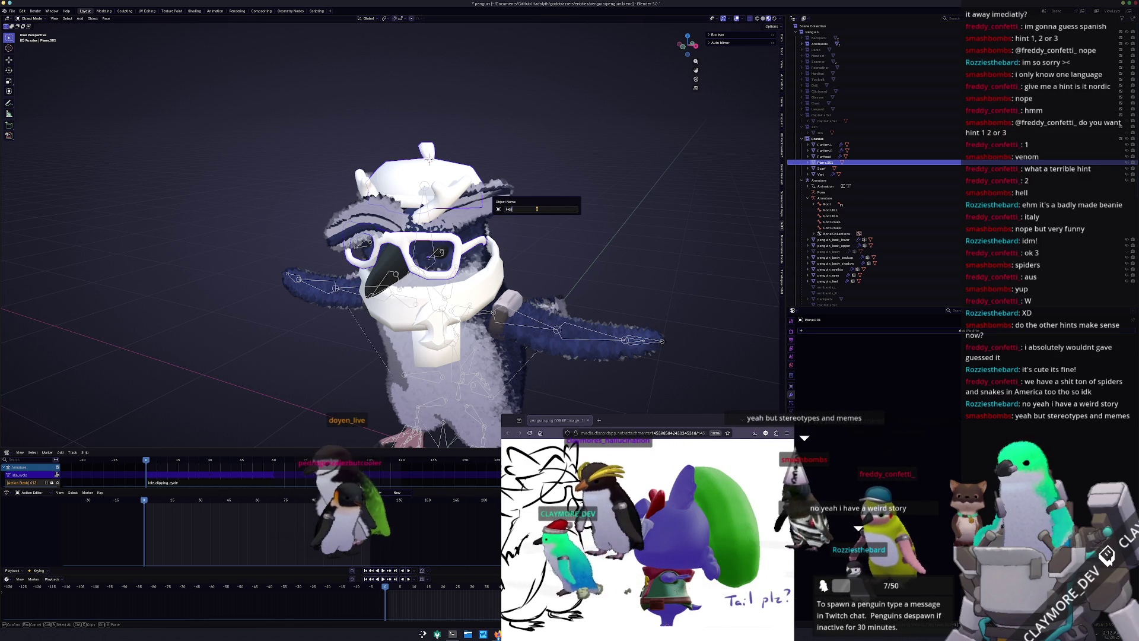
{"action": "type", "text": "RozziesHead"}
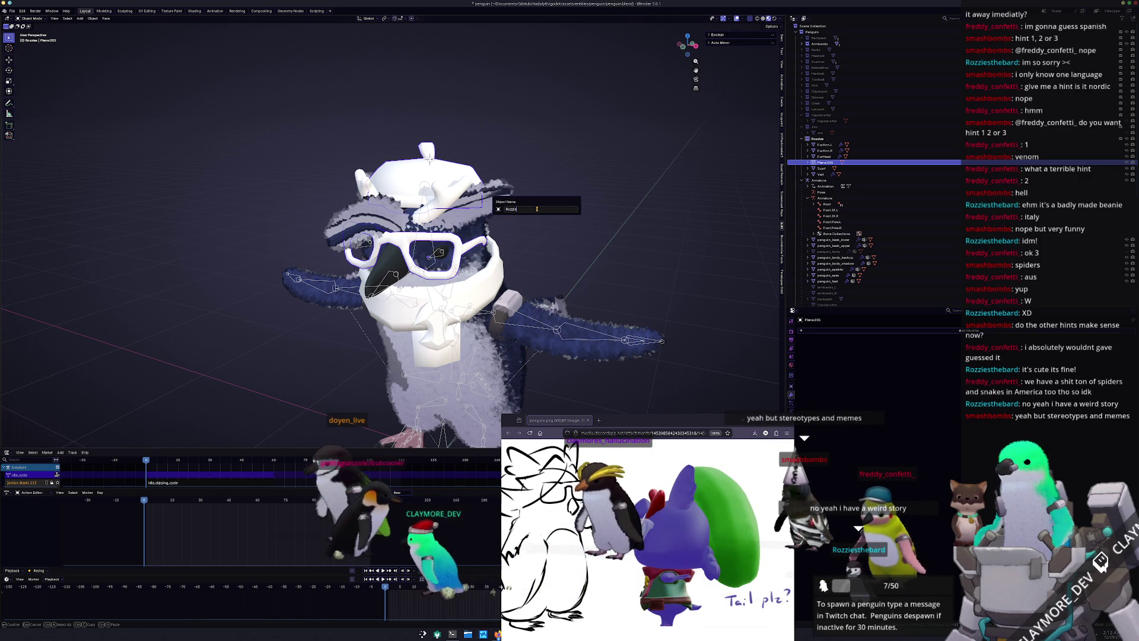
{"action": "key", "text": "Return"}
{"action": "scroll", "coordinate": [538, 212], "scroll_direction": "up", "scroll_amount": 2}
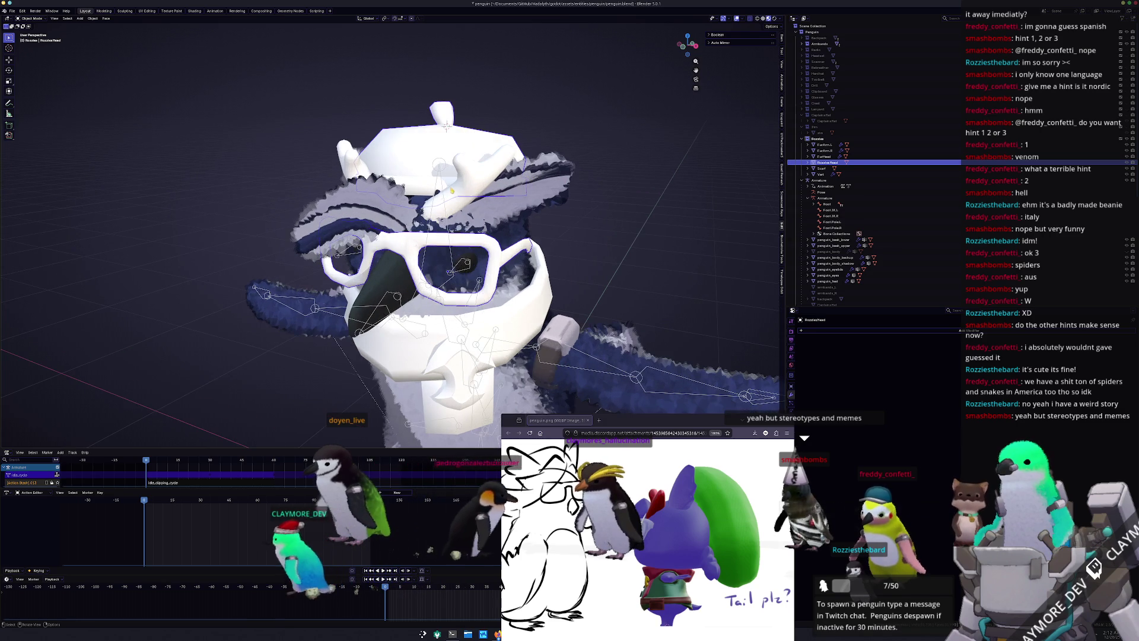
Convert the Vest to a mesh and join RozziesHead into it
{"action": "left_click", "coordinate": [558, 129], "text": "shift"}
{"action": "right_click", "coordinate": [558, 128]}
{"action": "left_click", "coordinate": [595, 123]}
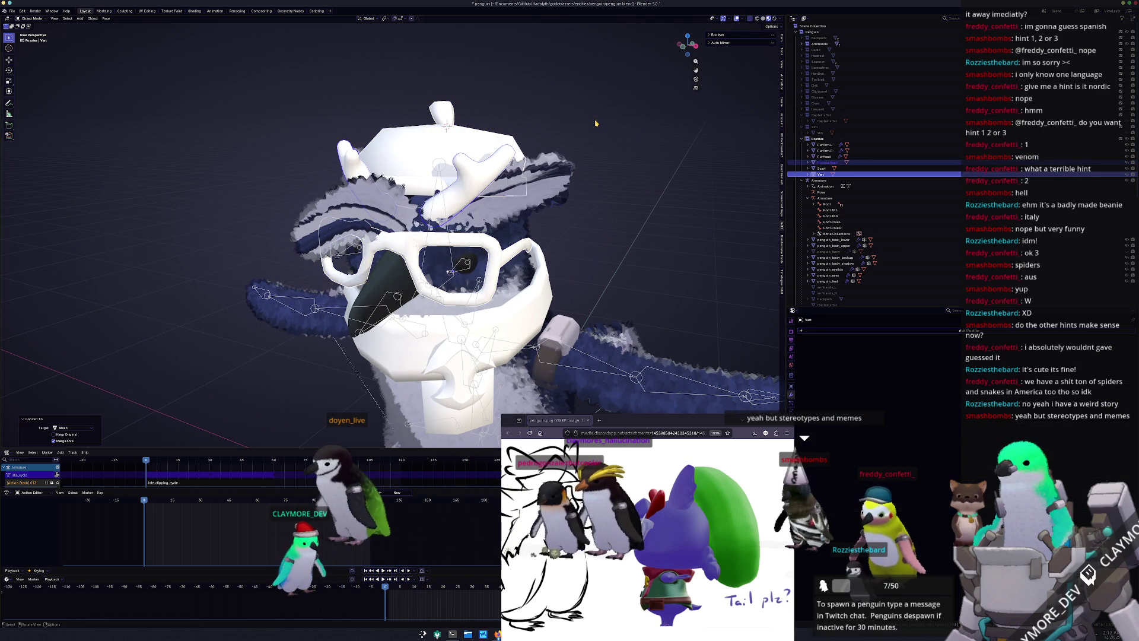
{"action": "key", "text": "ctrl+j"}
{"action": "scroll", "coordinate": [596, 123], "scroll_direction": "down", "scroll_amount": 2}
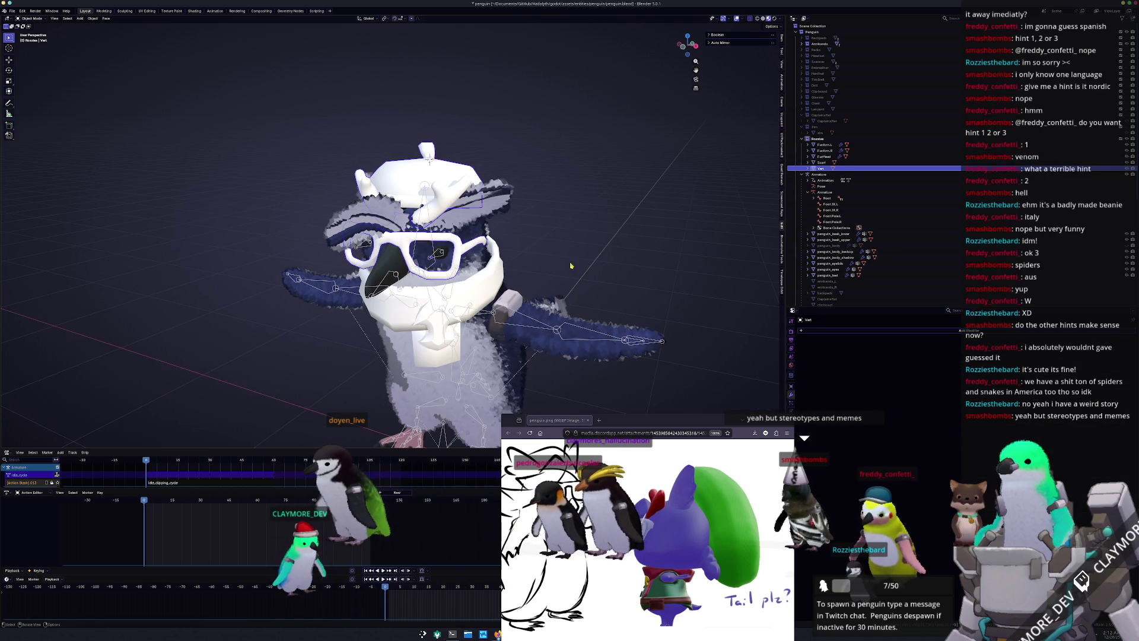
{"action": "scroll", "coordinate": [575, 270], "scroll_direction": "down", "scroll_amount": 2}
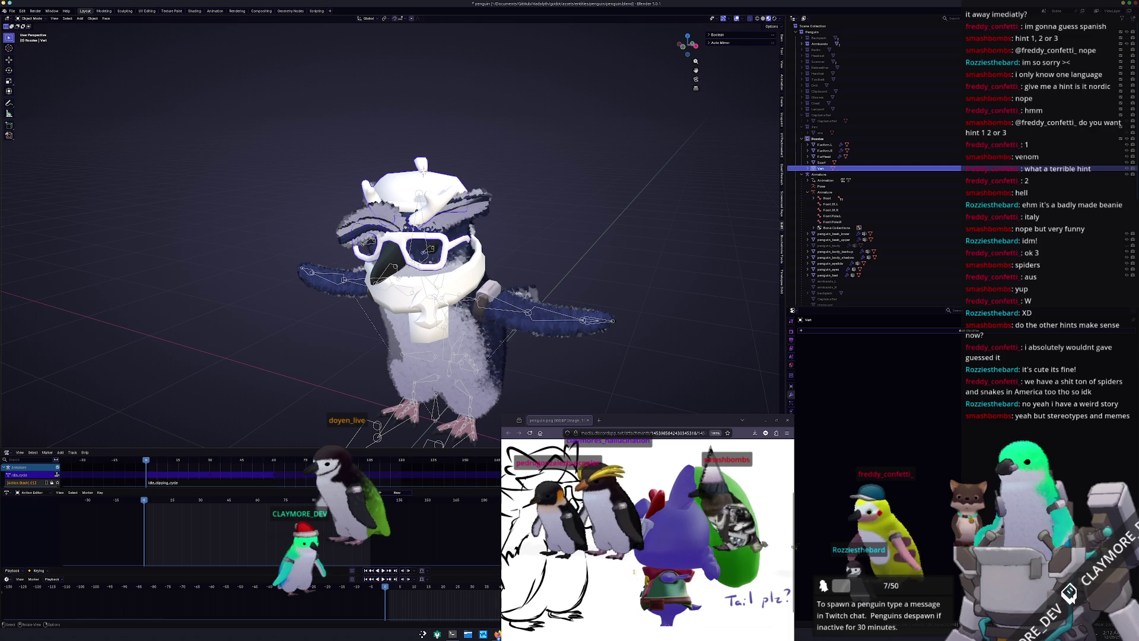
Reselect the Vest and start a move, then cancel it
{"action": "left_click", "coordinate": [485, 269]}
{"action": "left_click", "coordinate": [489, 273]}
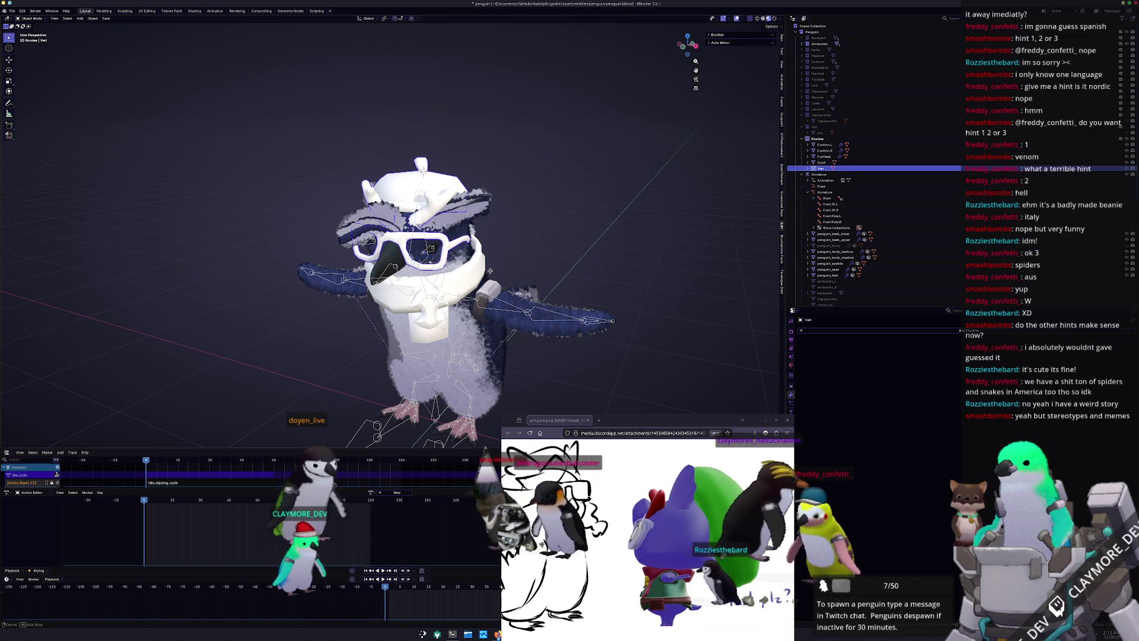
{"action": "key", "text": "g"}
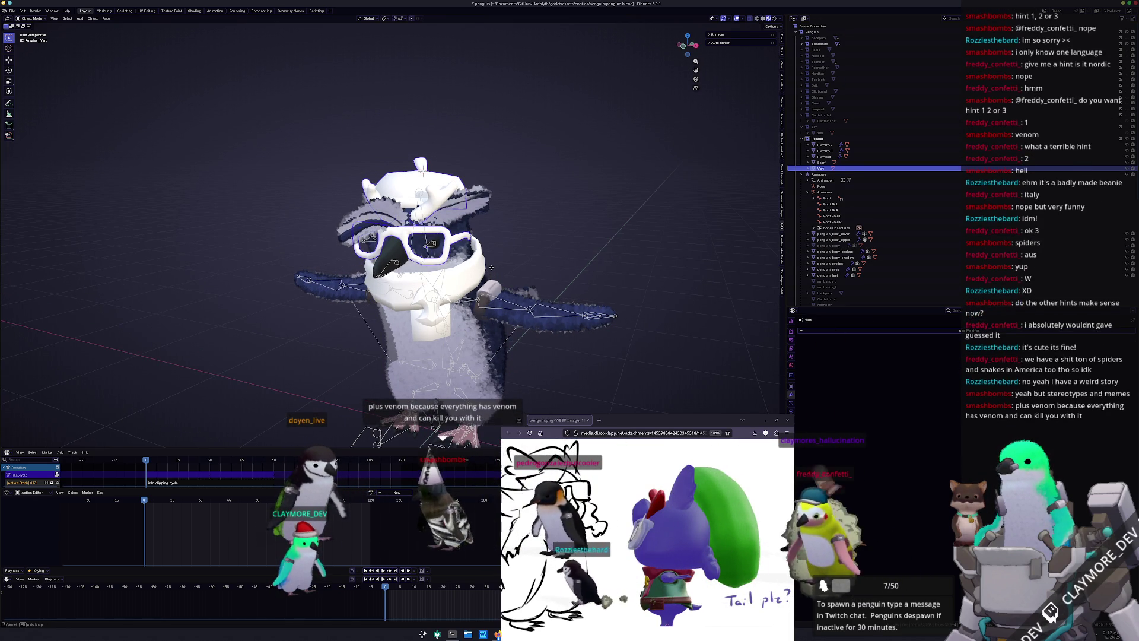
{"action": "key", "text": "Escape"}
{"action": "scroll", "coordinate": [533, 272], "scroll_direction": "up", "scroll_amount": 1}
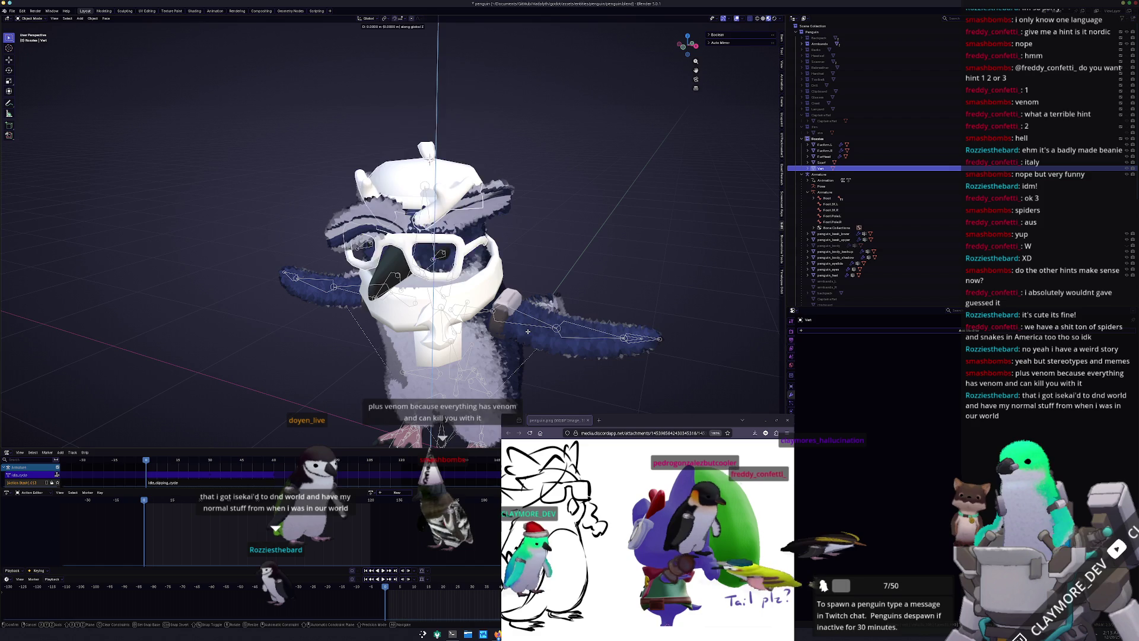
Select the Scarf, frame it in the view, and enter Edit Mode
{"action": "left_click", "coordinate": [443, 344]}
{"action": "key", "text": "KP_Decimal"}
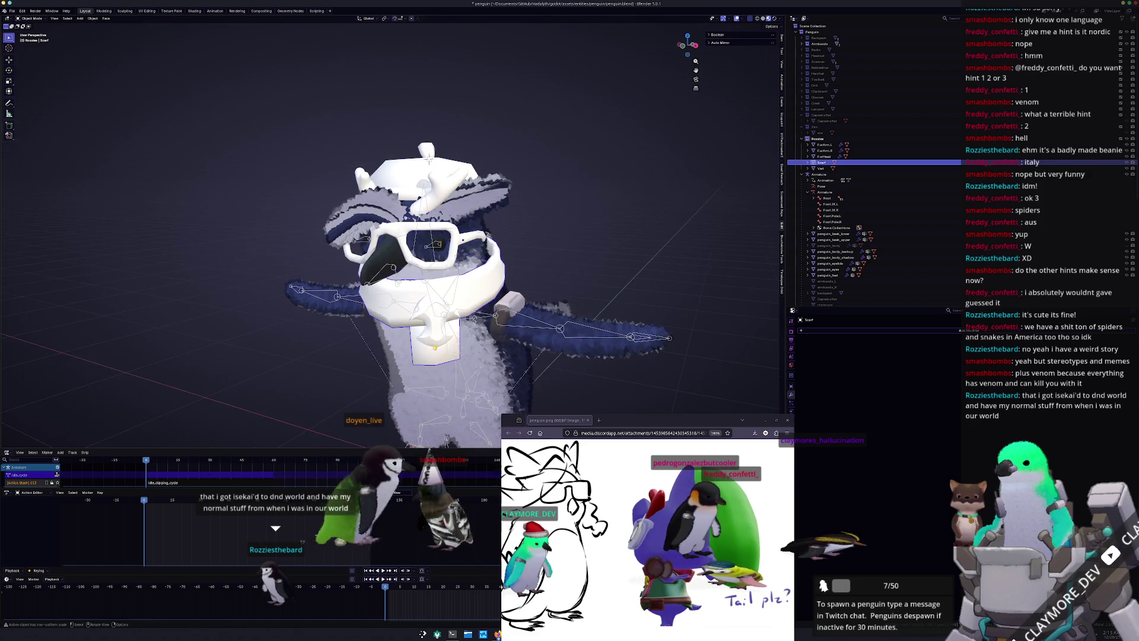
{"action": "middle_click_drag", "start_coordinate": [450, 368], "coordinate": [449, 321]}
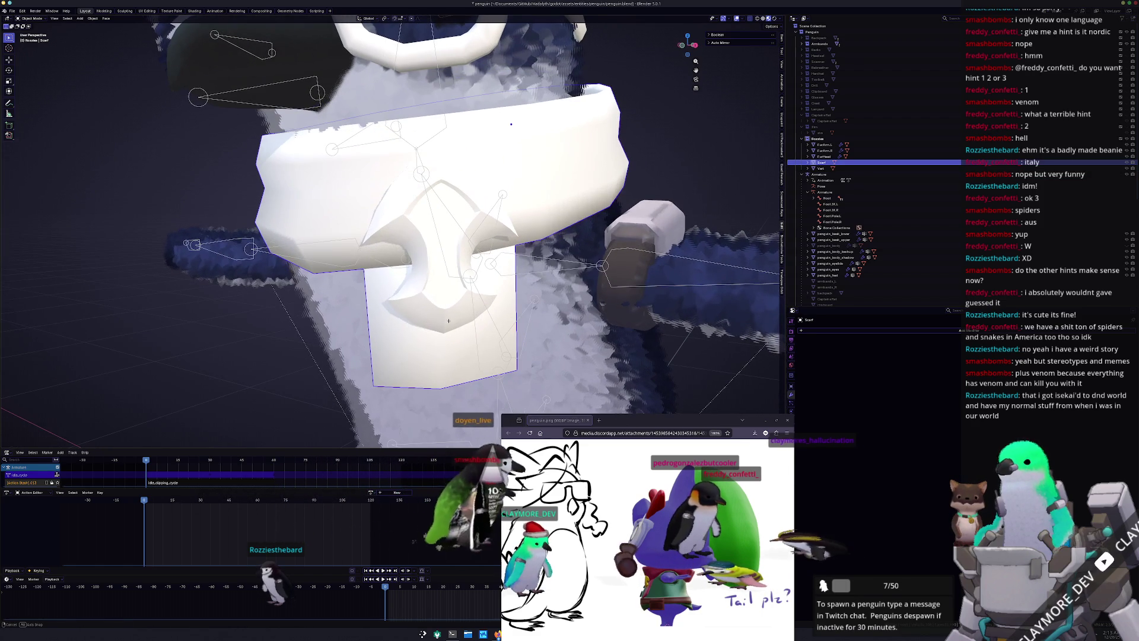
{"action": "scroll", "coordinate": [458, 311], "scroll_direction": "up", "scroll_amount": 2}
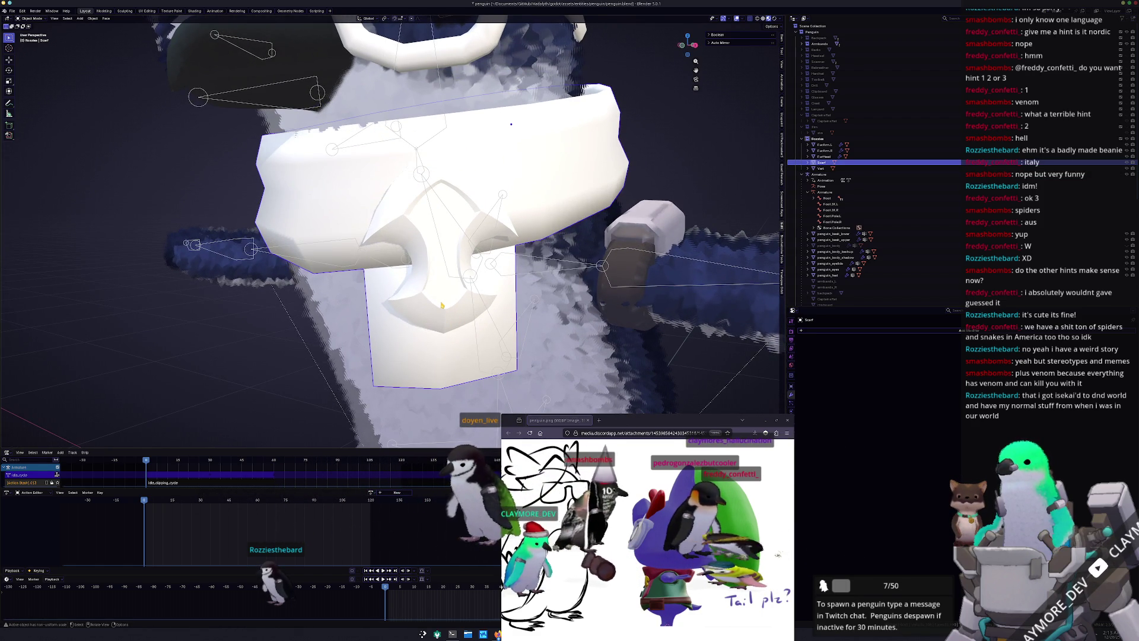
{"action": "key", "text": "Tab"}
{"action": "key", "text": "Tab"}
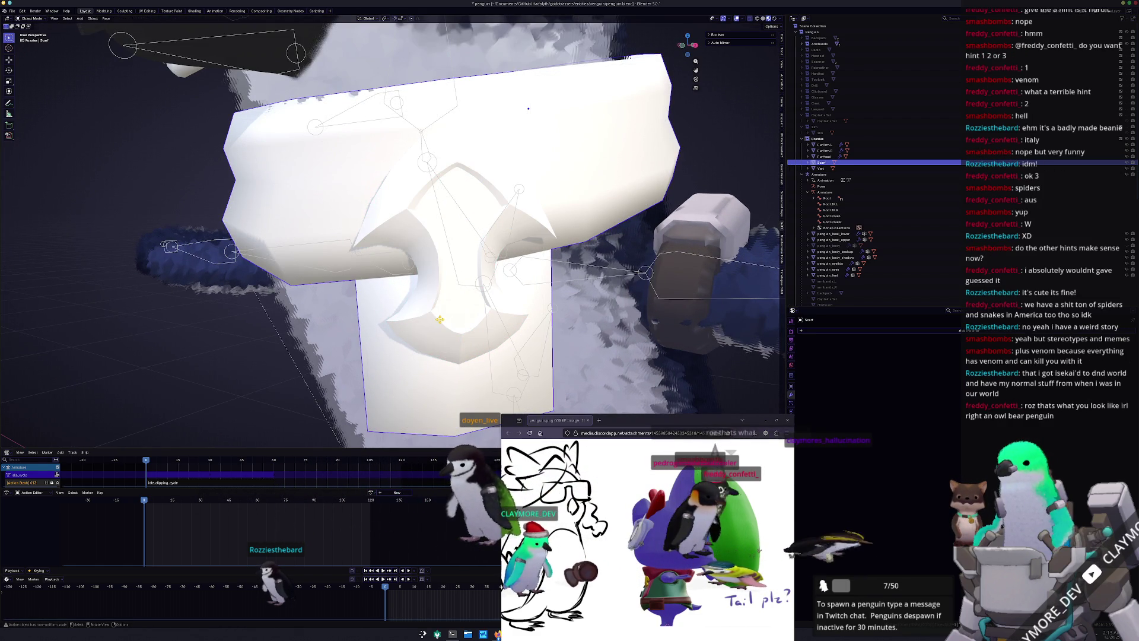
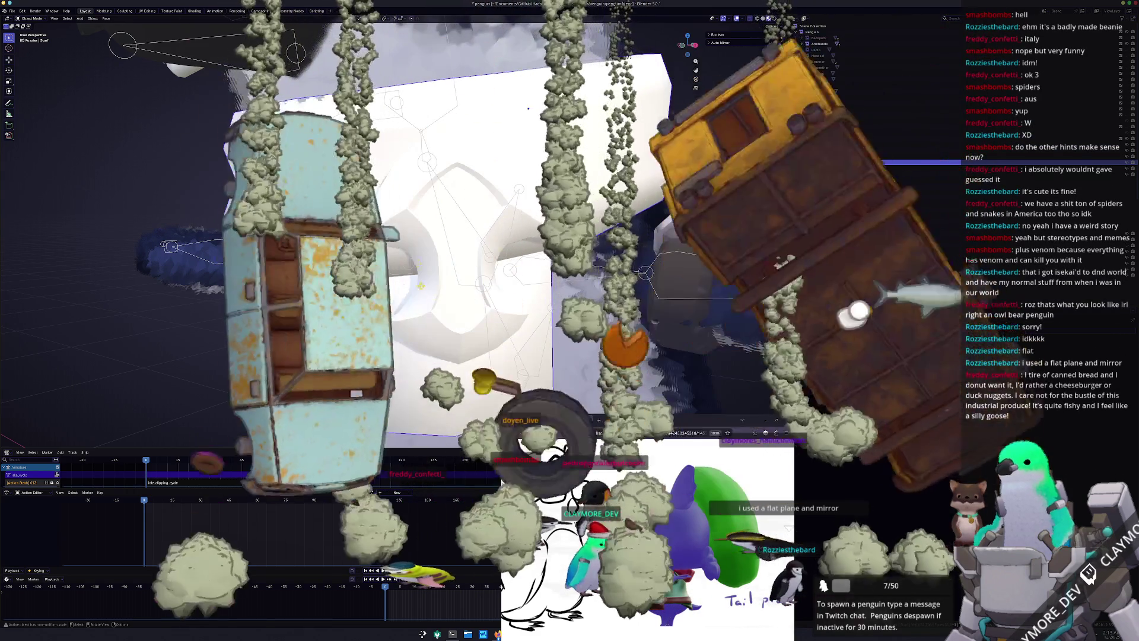
Inspect the scarf mesh in Edit Mode, then return to Object Mode
{"action": "left_click", "coordinate": [437, 319]}
{"action": "key", "text": "Tab"}
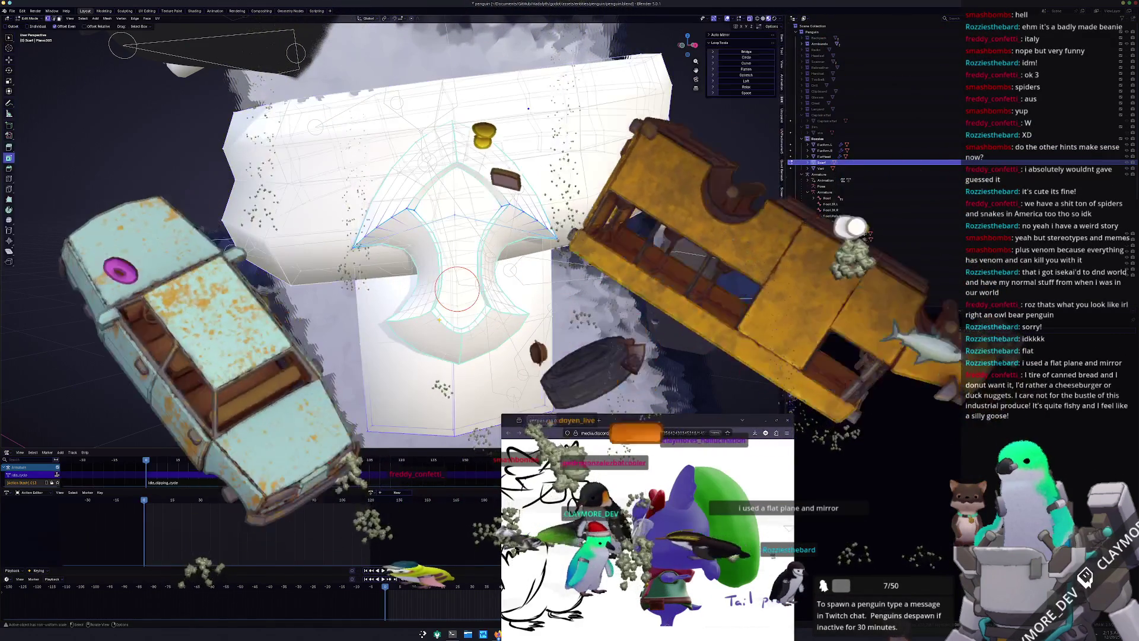
{"action": "scroll", "coordinate": [437, 319], "scroll_direction": "up", "scroll_amount": 5}
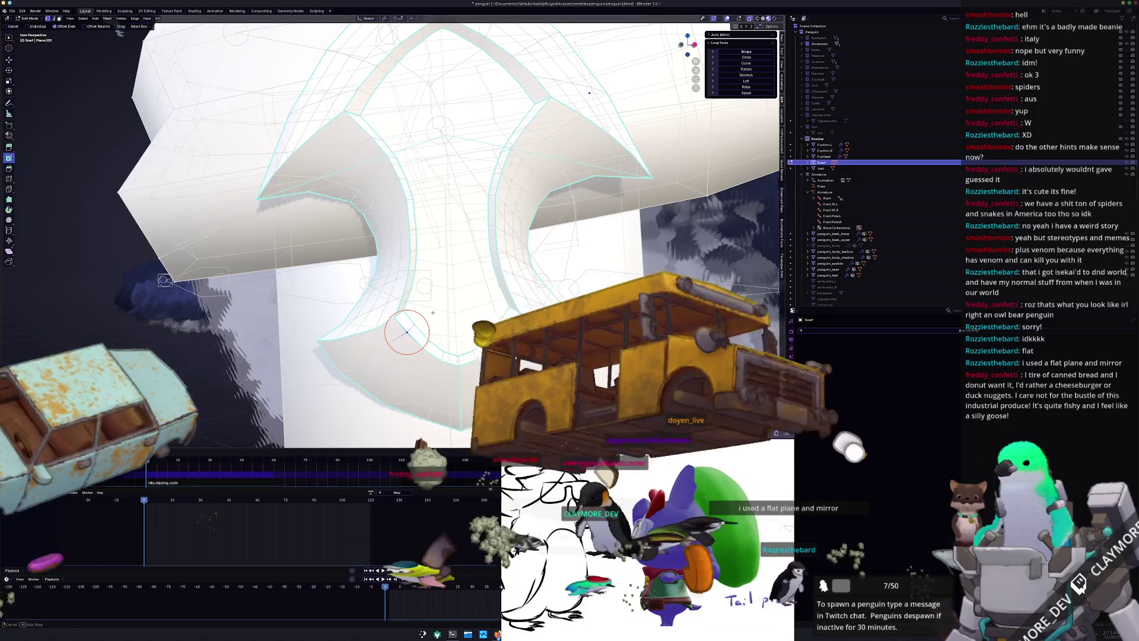
{"action": "mouse_move", "coordinate": [439, 317]}
{"action": "middle_mouse_down"}
{"action": "mouse_move", "coordinate": [465, 316]}
{"action": "mouse_move", "coordinate": [439, 317]}
{"action": "mouse_move", "coordinate": [429, 342]}
{"action": "middle_mouse_up"}
{"action": "key", "text": "Tab"}
{"action": "scroll", "coordinate": [433, 339], "scroll_direction": "down", "scroll_amount": 6}
Select the Vert object, trying a move and cancelling it
{"action": "left_click", "coordinate": [435, 136], "text": "shift"}
{"action": "left_click", "coordinate": [432, 126], "text": "shift"}
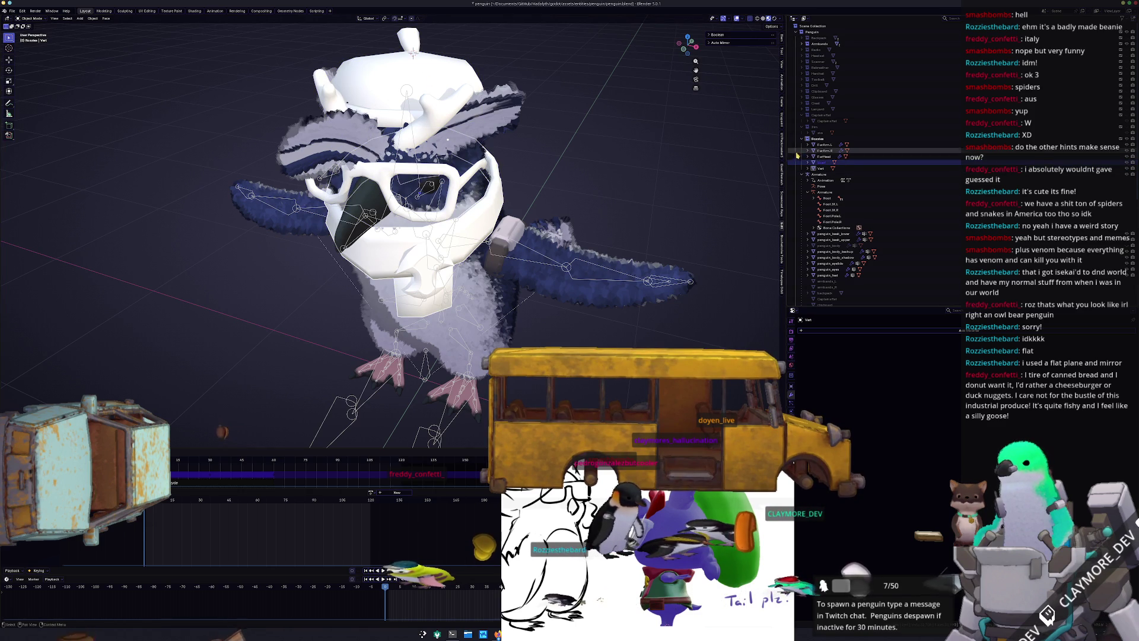
{"action": "left_click", "coordinate": [821, 168]}
{"action": "scroll", "coordinate": [624, 215], "scroll_direction": "down", "scroll_amount": 1}
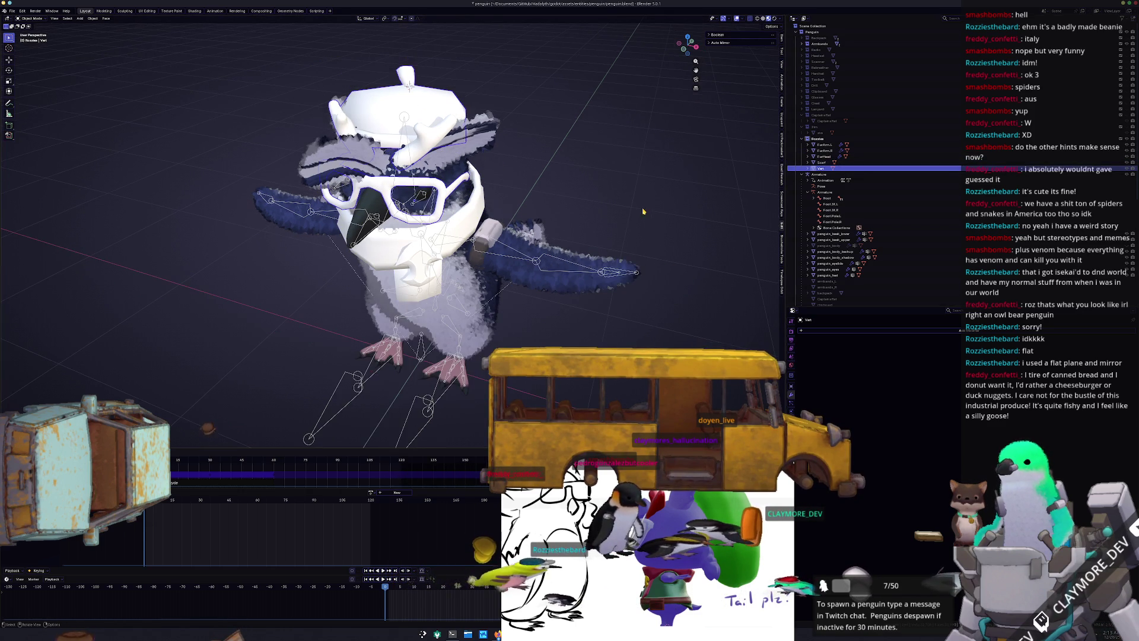
{"action": "key", "text": "g"}
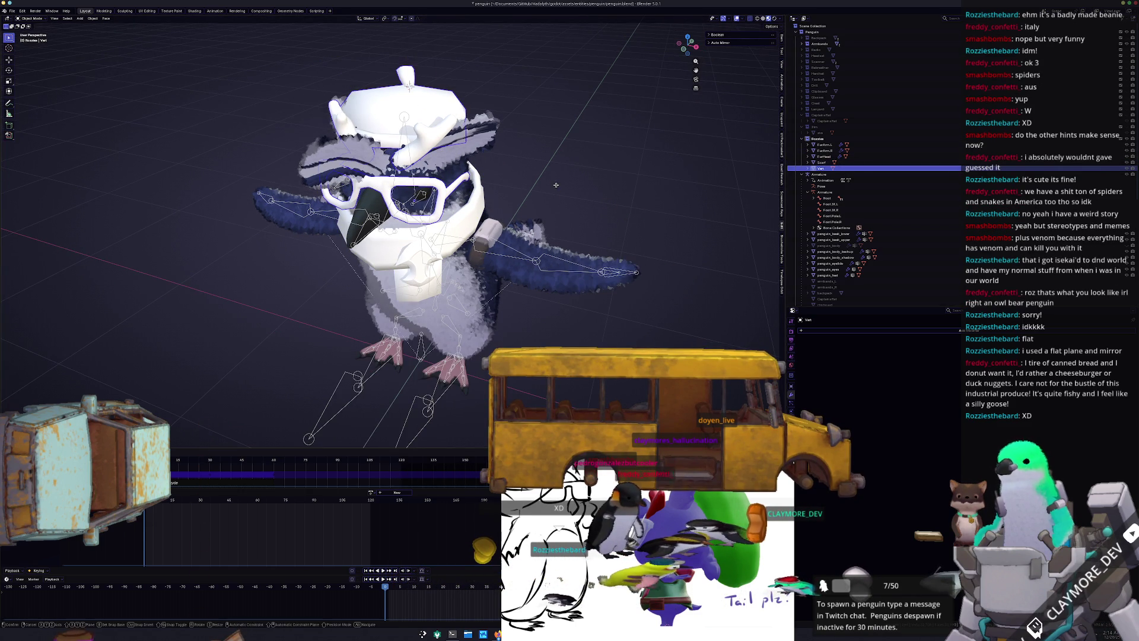
{"action": "key", "text": "Escape"}
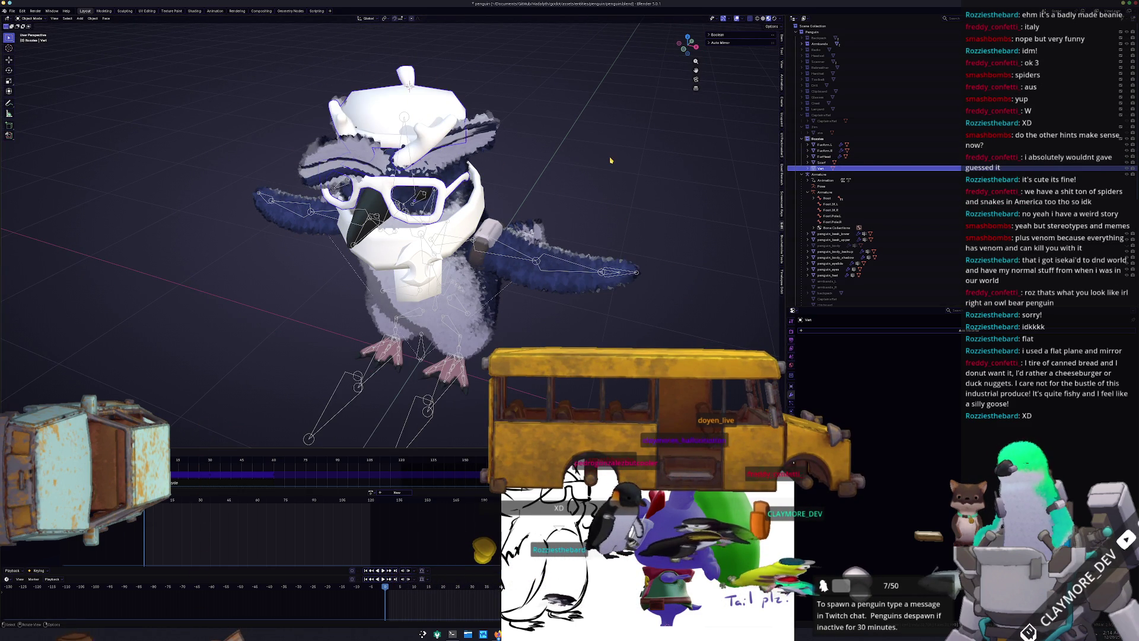
Rename the Vert object to a head name and save the file
{"action": "key", "text": "F2"}
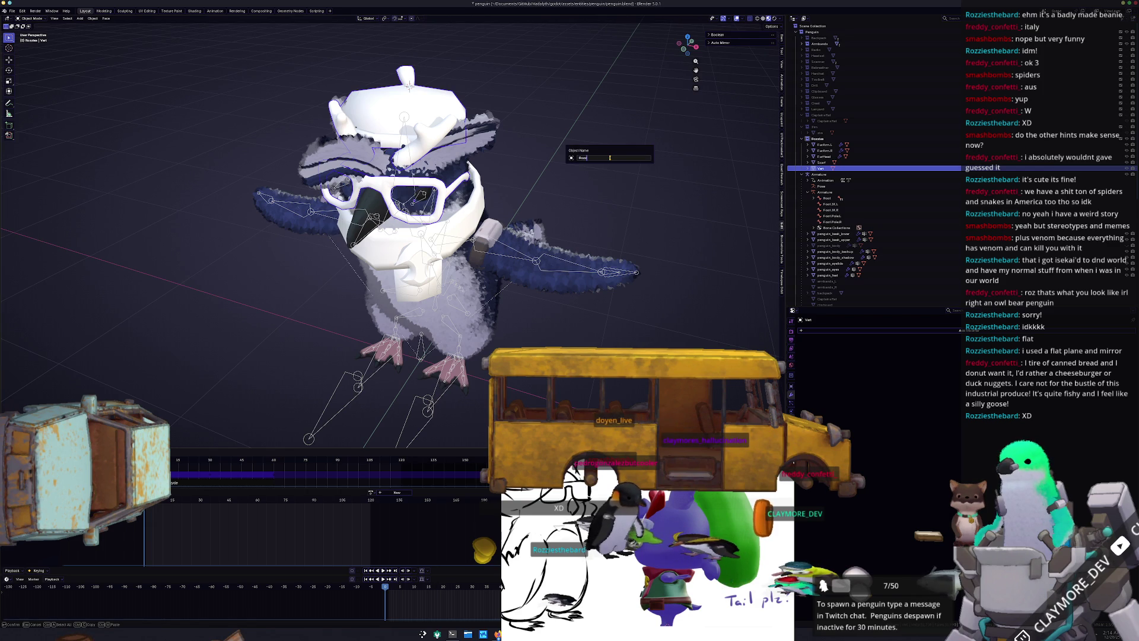
{"action": "type", "text": "ead"}
{"action": "key", "text": "Return"}
{"action": "key", "text": "ctrl+s"}
{"action": "left_click", "coordinate": [825, 156]}
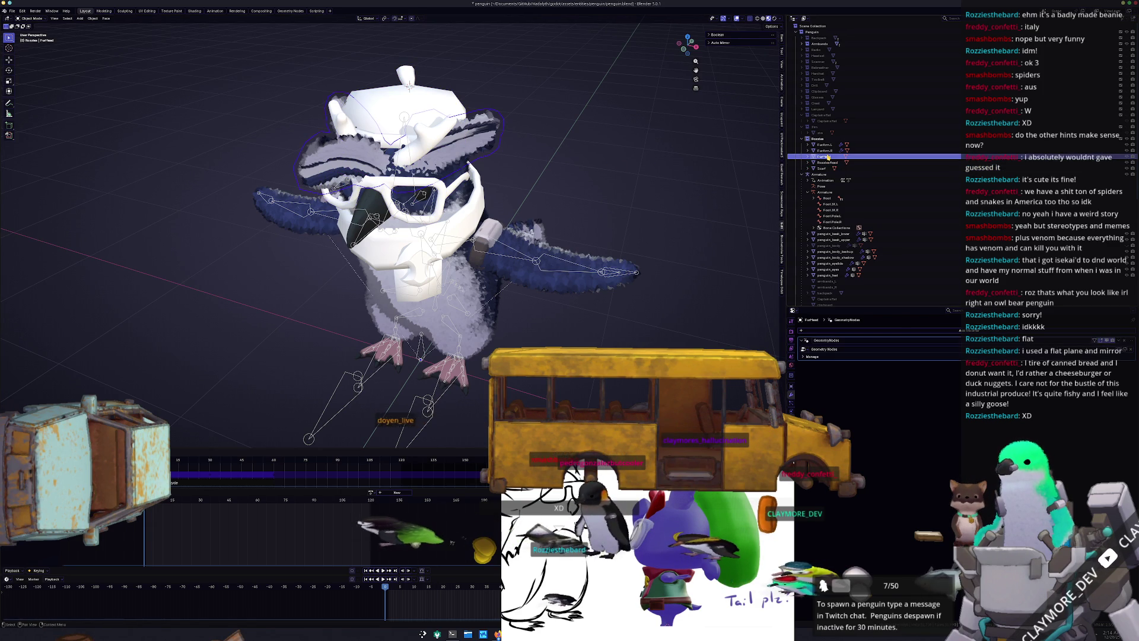
Select FurArm.L and add a Geometry Nodes modifier using the Geometry Nodes group
{"action": "left_click", "coordinate": [825, 150]}
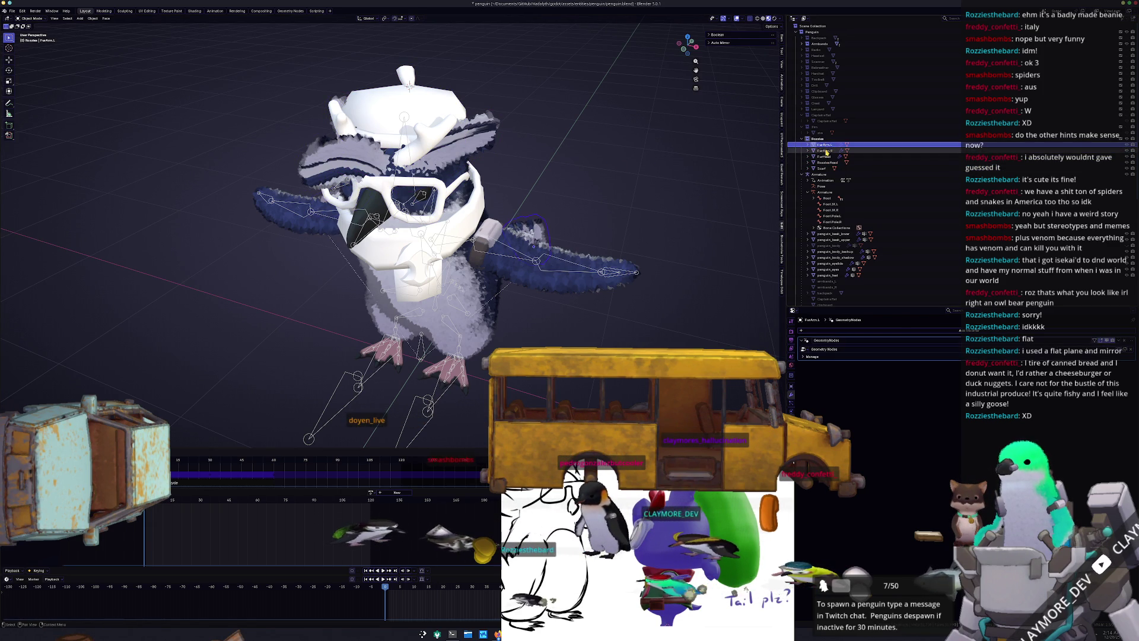
{"action": "left_click", "coordinate": [824, 157]}
{"action": "left_click", "coordinate": [826, 162]}
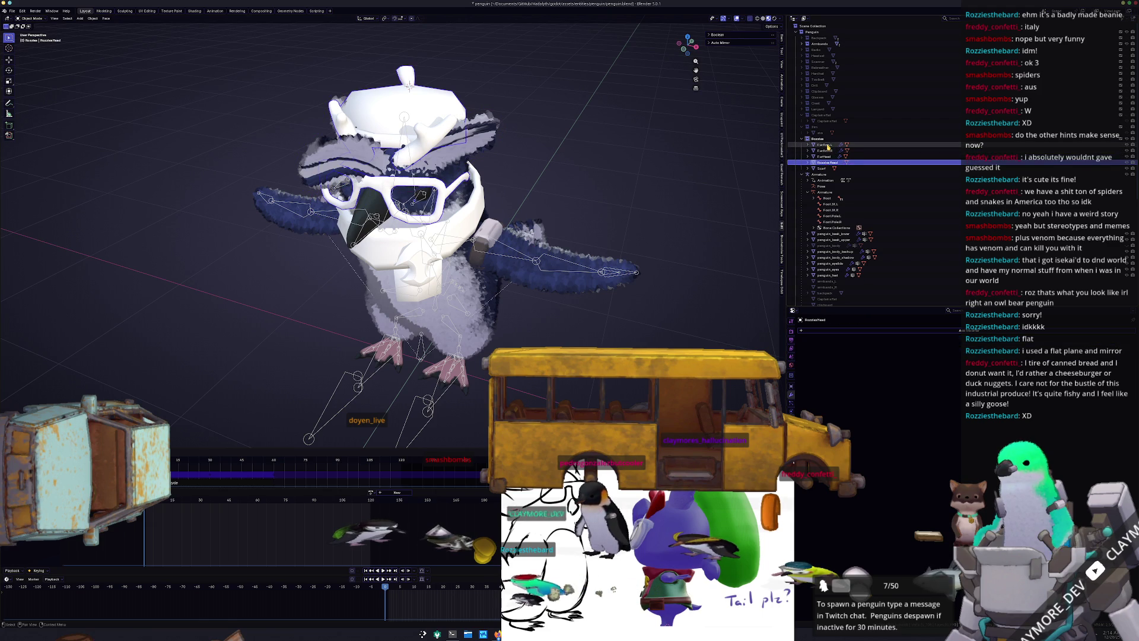
{"action": "left_click", "coordinate": [824, 145]}
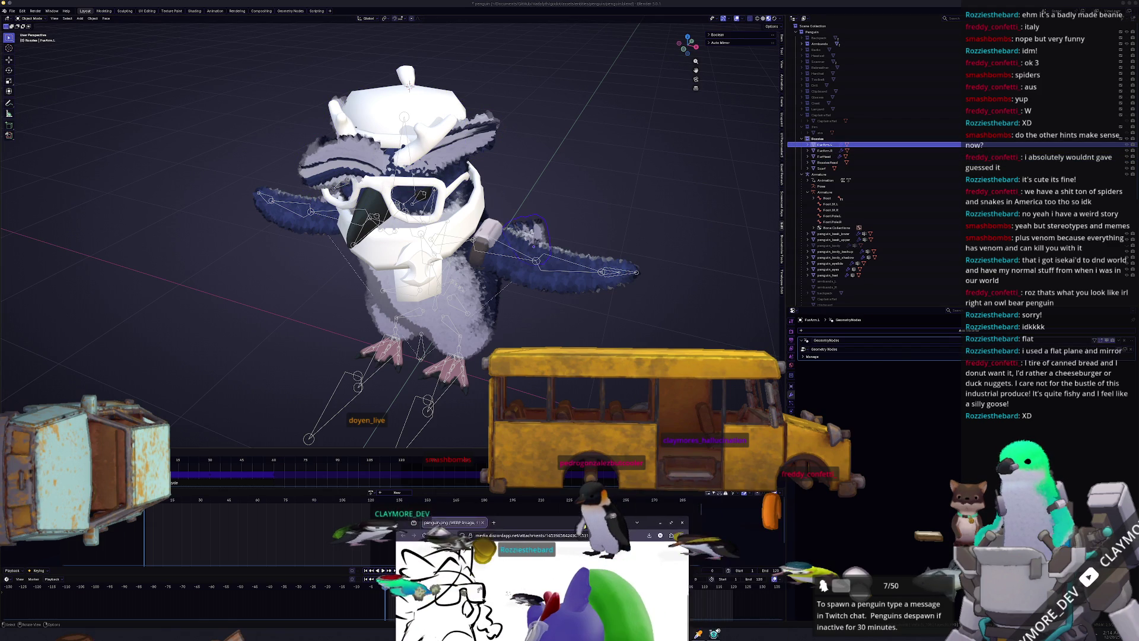
{"action": "left_click", "coordinate": [941, 331]}
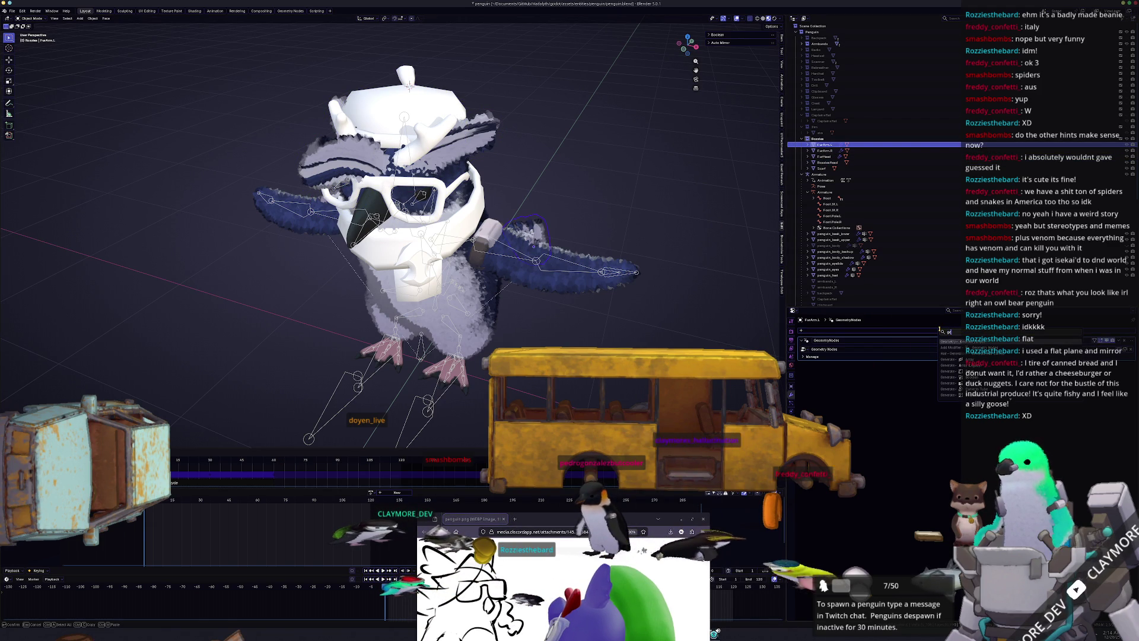
{"action": "left_click", "coordinate": [961, 348]}
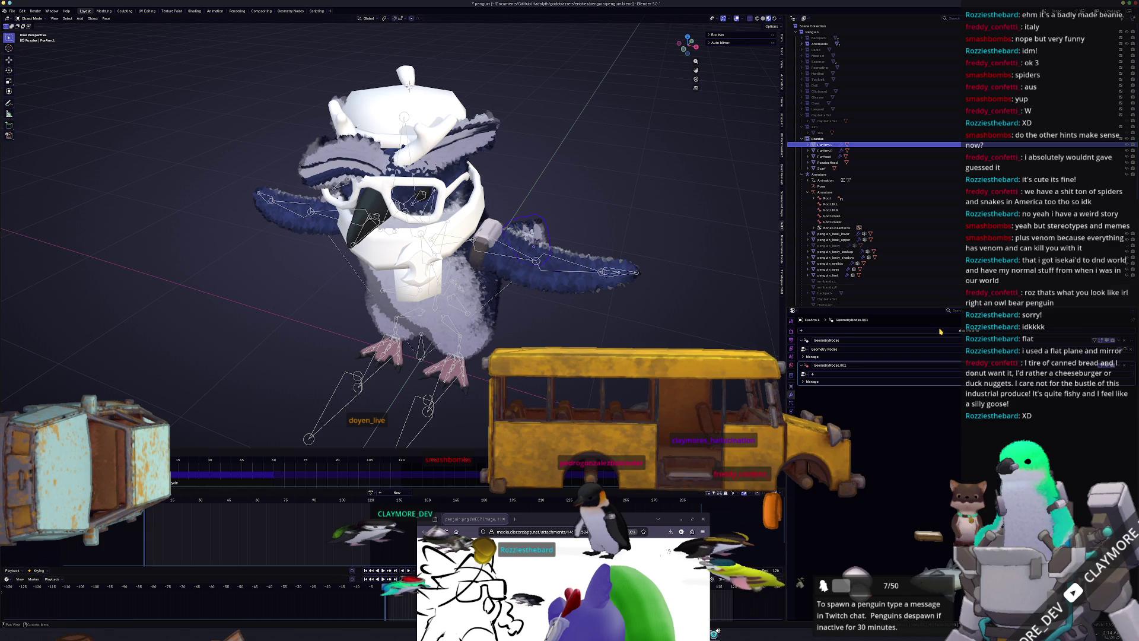
{"action": "left_click", "coordinate": [805, 374]}
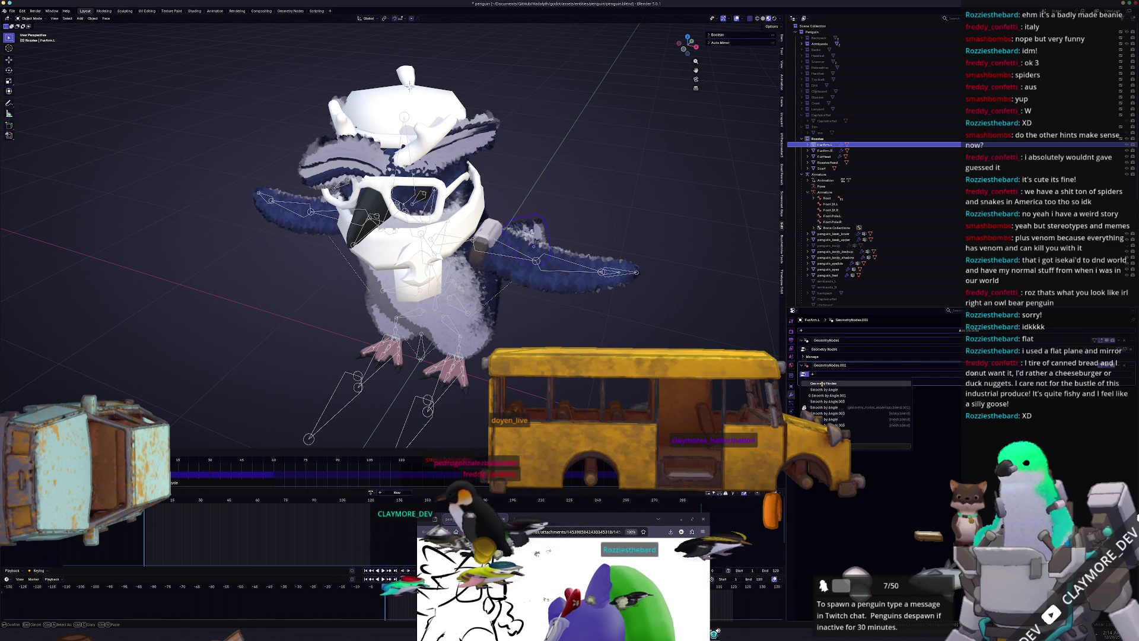
{"action": "left_click", "coordinate": [823, 384]}
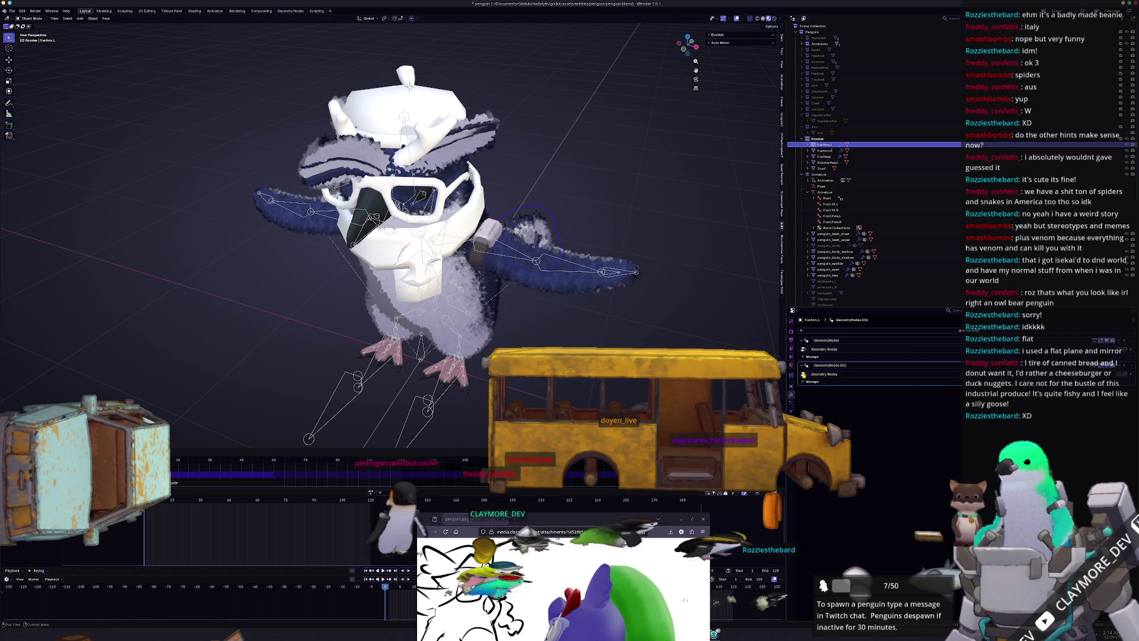
Try the Smooth by Angle, .003 and .001 groups, then revert the modifier to Geometry Nodes
{"action": "left_click", "coordinate": [804, 374]}
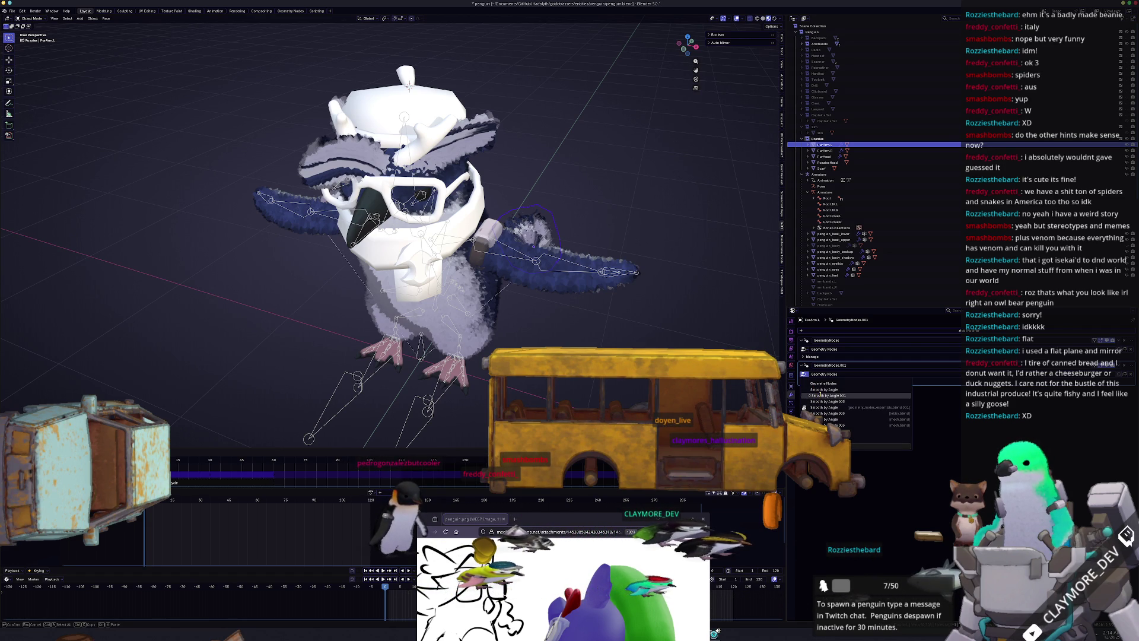
{"action": "left_click", "coordinate": [819, 390]}
{"action": "left_click", "coordinate": [804, 375]}
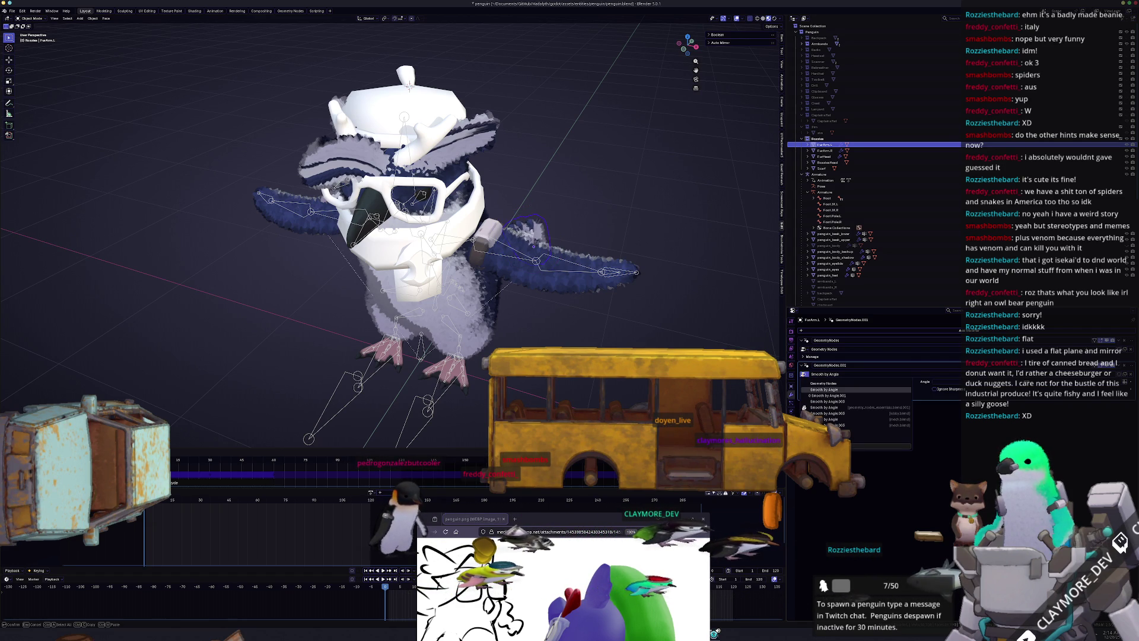
{"action": "left_click", "coordinate": [818, 401]}
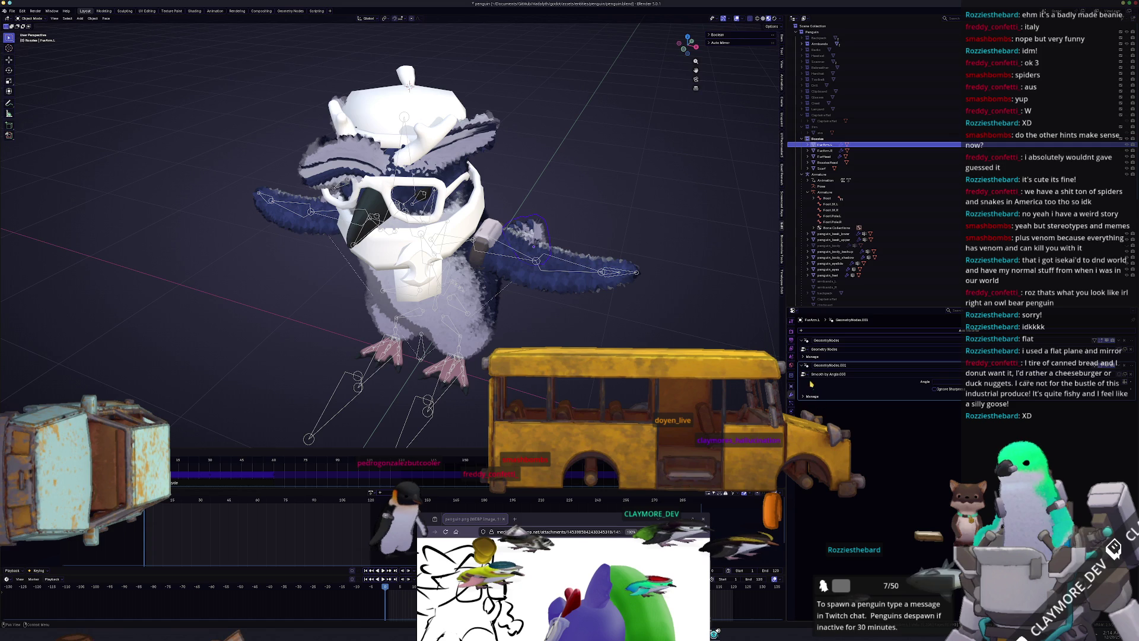
{"action": "left_click", "coordinate": [805, 376]}
{"action": "left_click", "coordinate": [815, 397]}
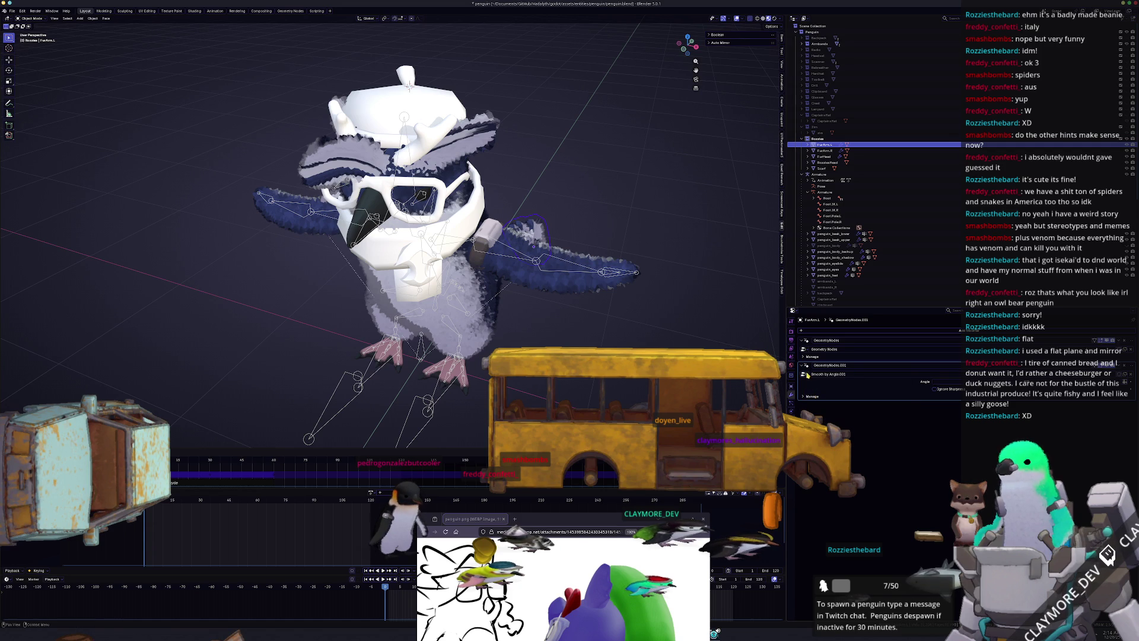
{"action": "left_click", "coordinate": [805, 375]}
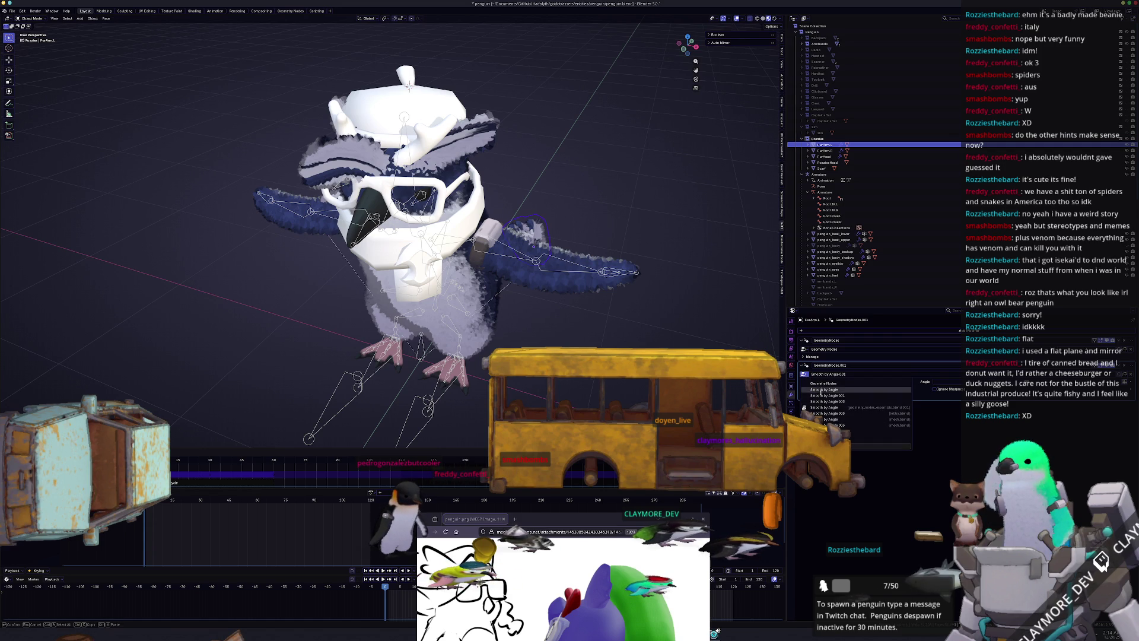
{"action": "left_click", "coordinate": [821, 385]}
{"action": "mouse_move", "coordinate": [237, 60]}
{"action": "middle_mouse_down"}
{"action": "mouse_move", "coordinate": [119, 48]}
{"action": "mouse_move", "coordinate": [198, 34]}
{"action": "middle_mouse_up"}
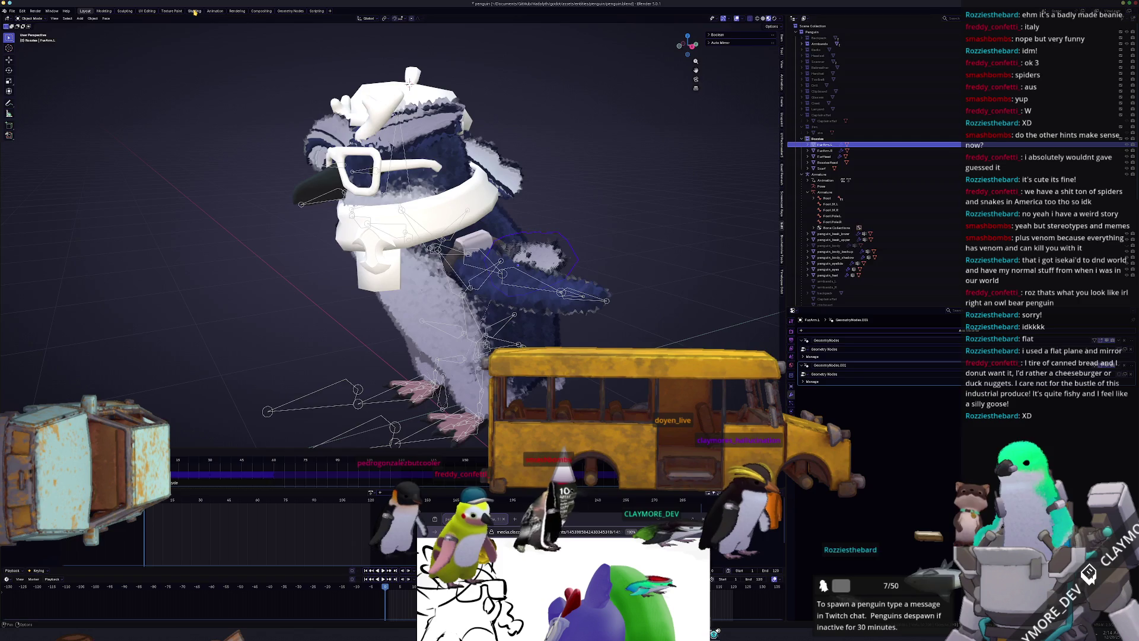
Switch to the Geometry Nodes workspace and show the Geometry Nodes fur tree
{"action": "left_click", "coordinate": [194, 10]}
{"action": "left_click", "coordinate": [290, 10]}
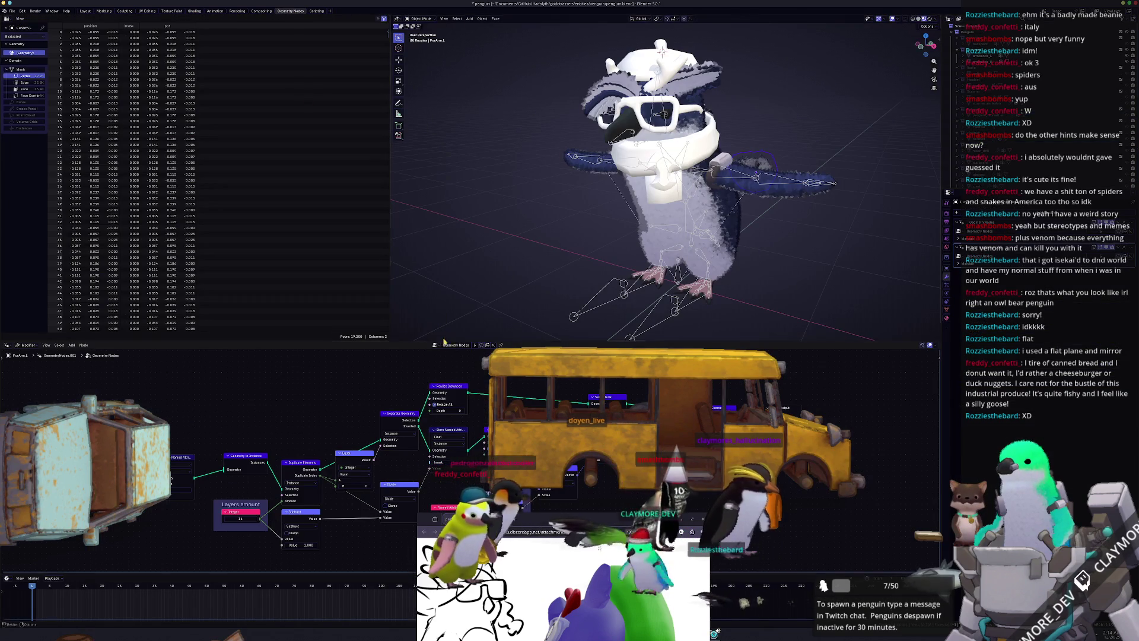
{"action": "left_click", "coordinate": [435, 346]}
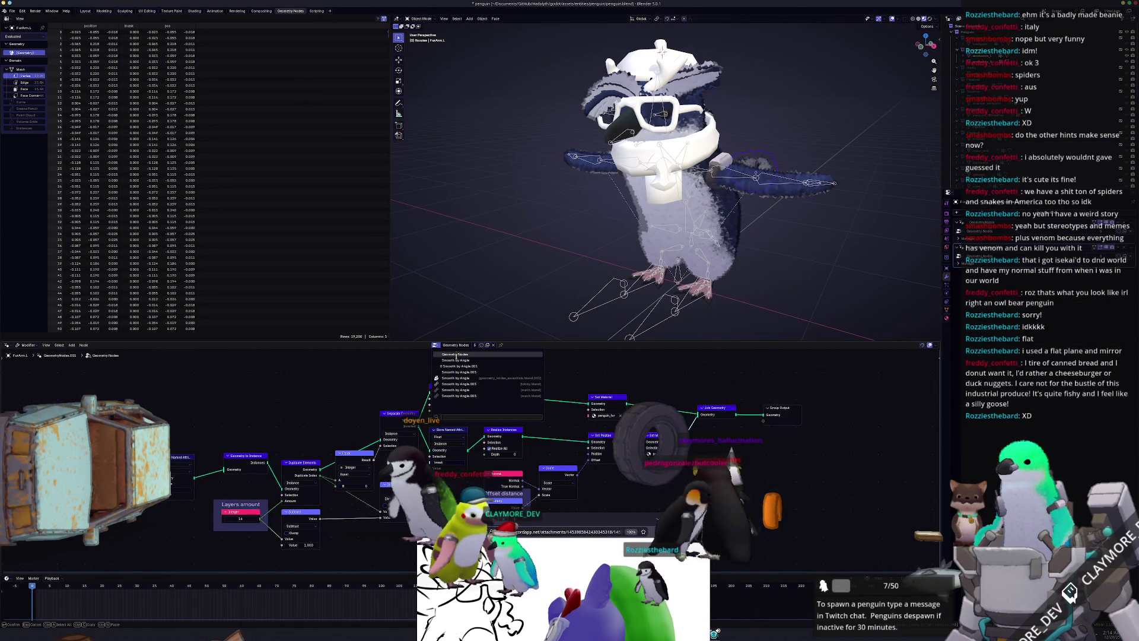
{"action": "left_click", "coordinate": [455, 353]}
{"action": "middle_click_drag", "start_coordinate": [473, 385], "coordinate": [523, 353]}
Enlarge the node editor and outliner areas, then select penguin_body
{"action": "left_click_drag", "start_coordinate": [523, 343], "coordinate": [523, 261]}
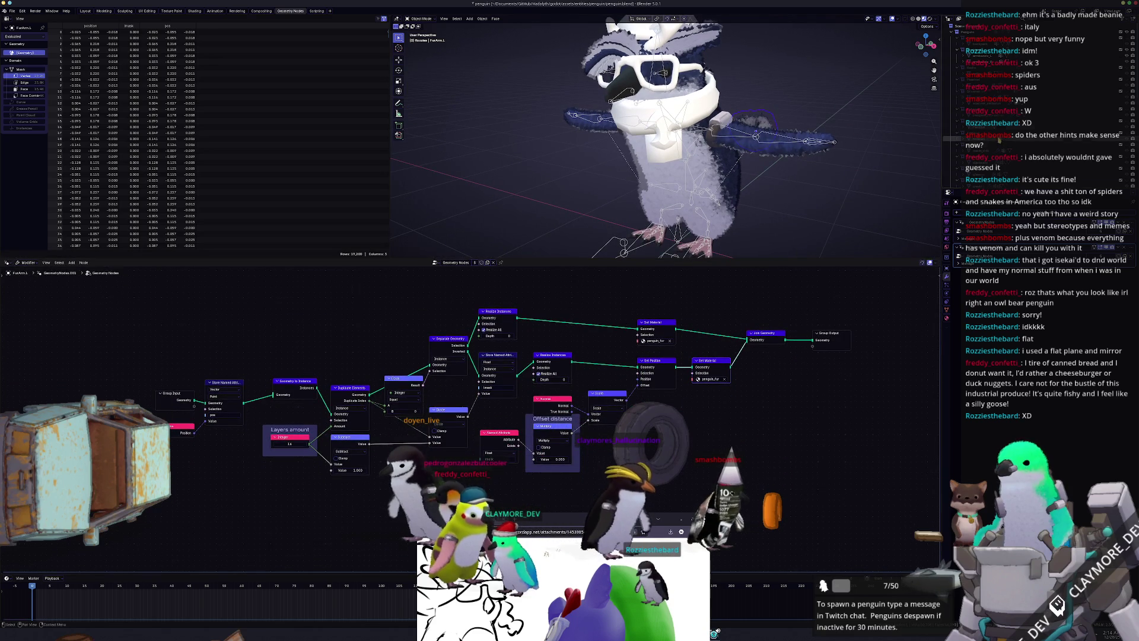
{"action": "left_click_drag", "start_coordinate": [1038, 189], "coordinate": [1038, 323]}
{"action": "left_click", "coordinate": [979, 192]}
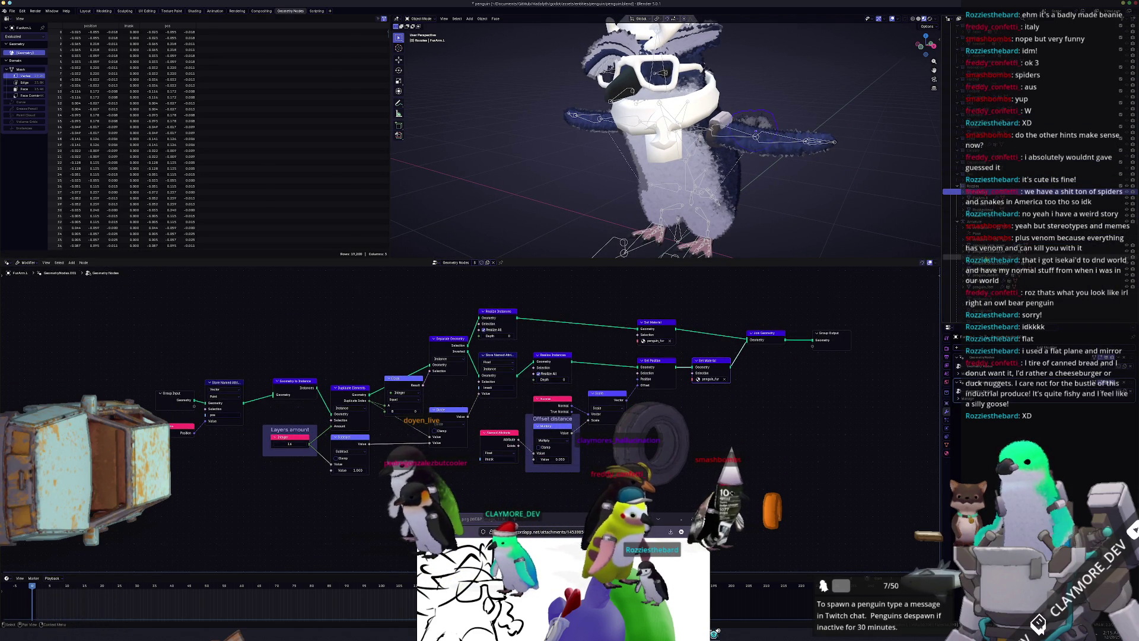
{"action": "left_click", "coordinate": [978, 259]}
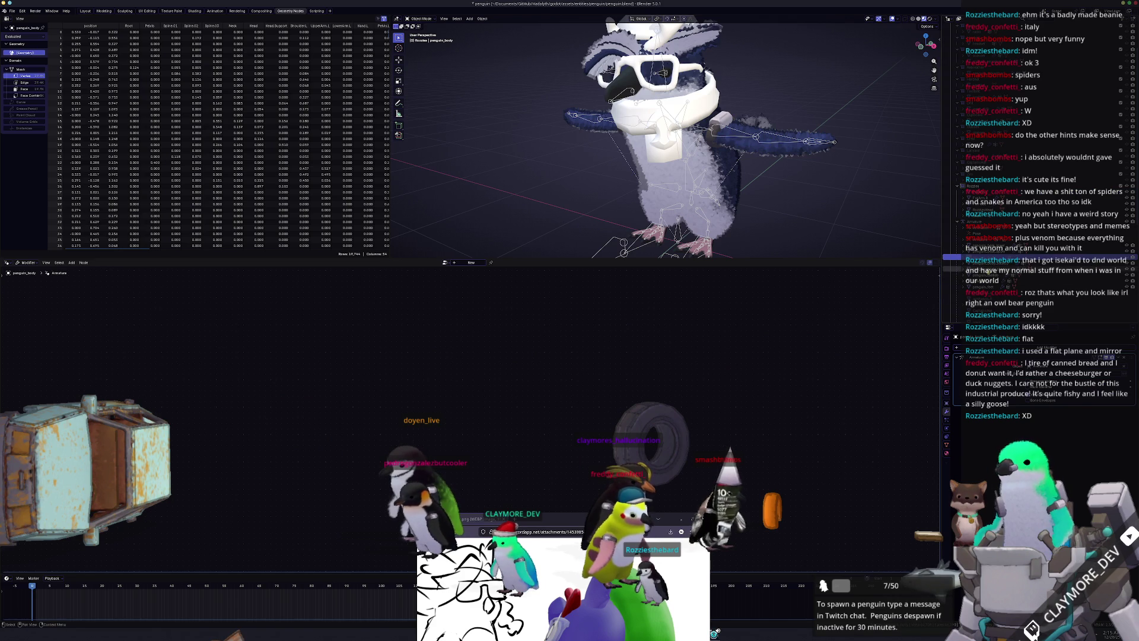
Select penguin_body_backup and expand its Armature modifier panel
{"action": "left_click", "coordinate": [983, 264]}
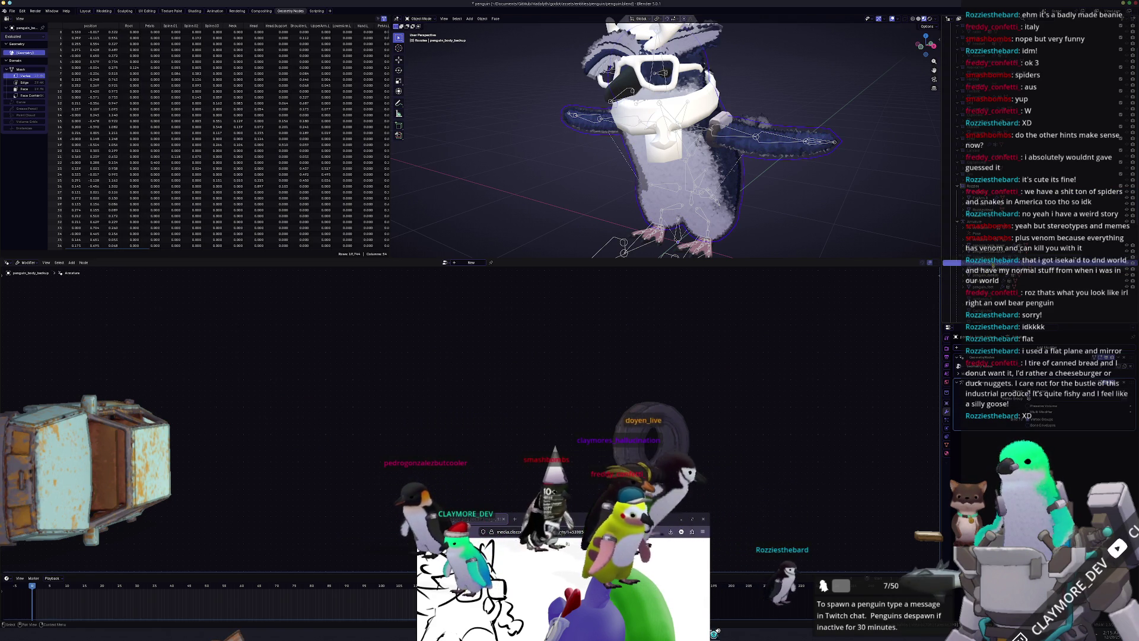
{"action": "left_click", "coordinate": [961, 372]}
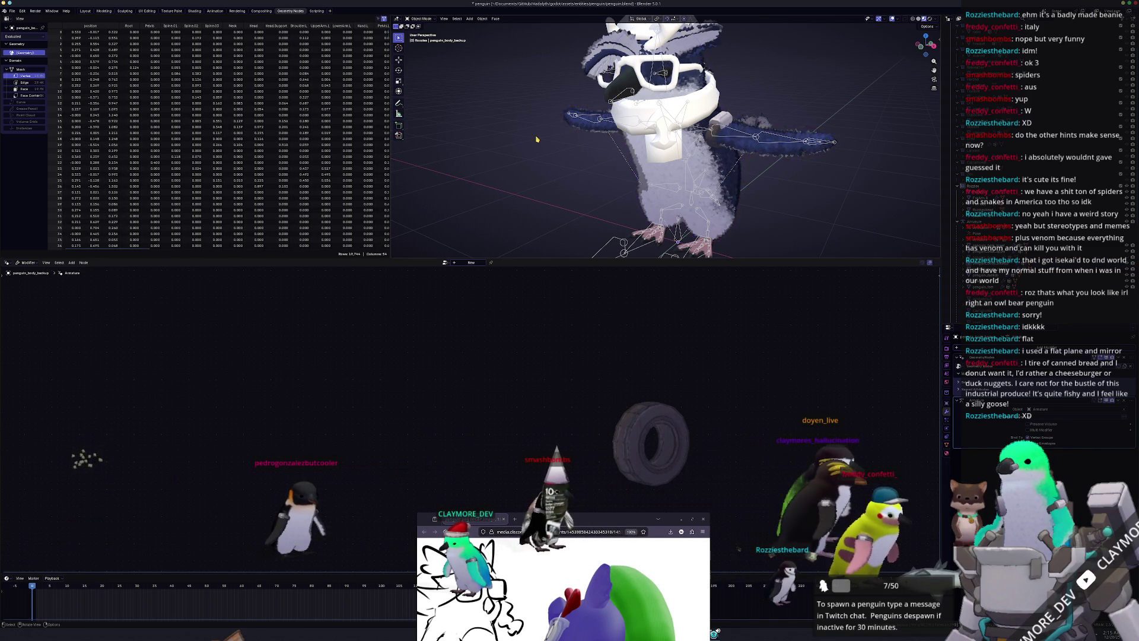
{"action": "scroll", "coordinate": [537, 139], "scroll_direction": "down", "scroll_amount": 3}
{"action": "left_click", "coordinate": [12, 11]}
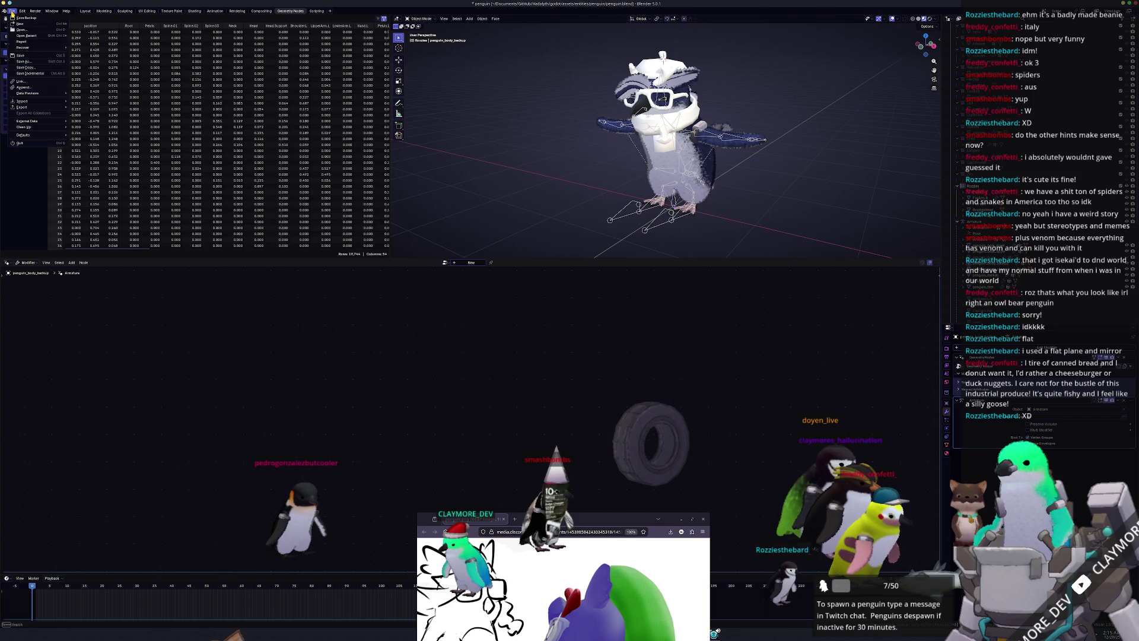
Start File > Append and browse to GitHub/Hadalyth/godot/assets/entities/penguin/backup
{"action": "left_click", "coordinate": [23, 87]}
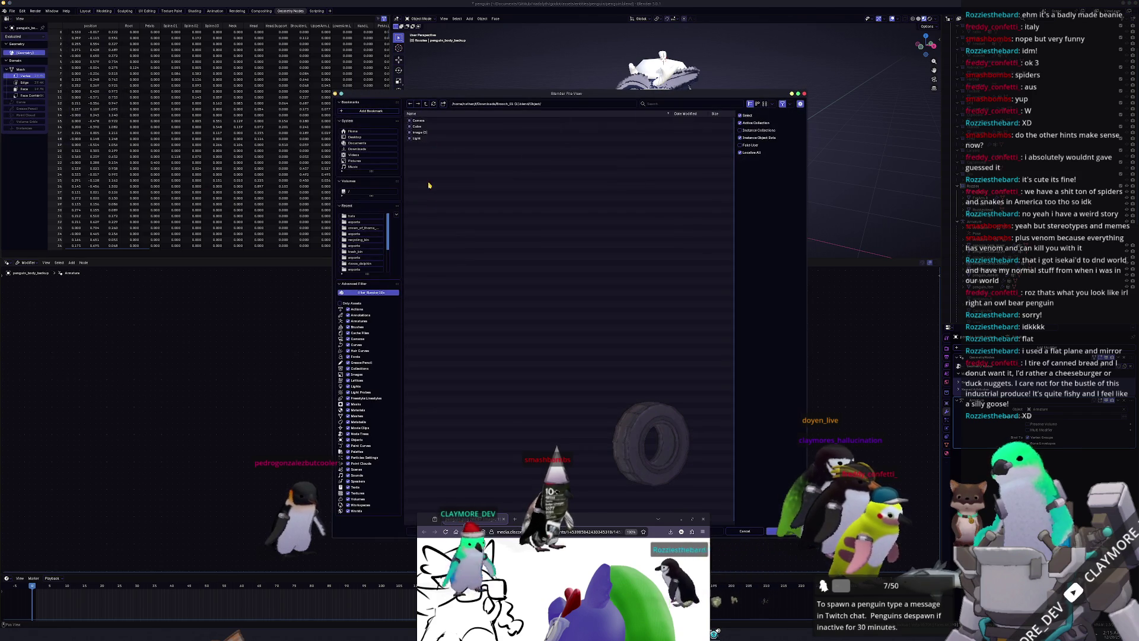
{"action": "left_click_drag", "start_coordinate": [511, 72], "coordinate": [492, 75]}
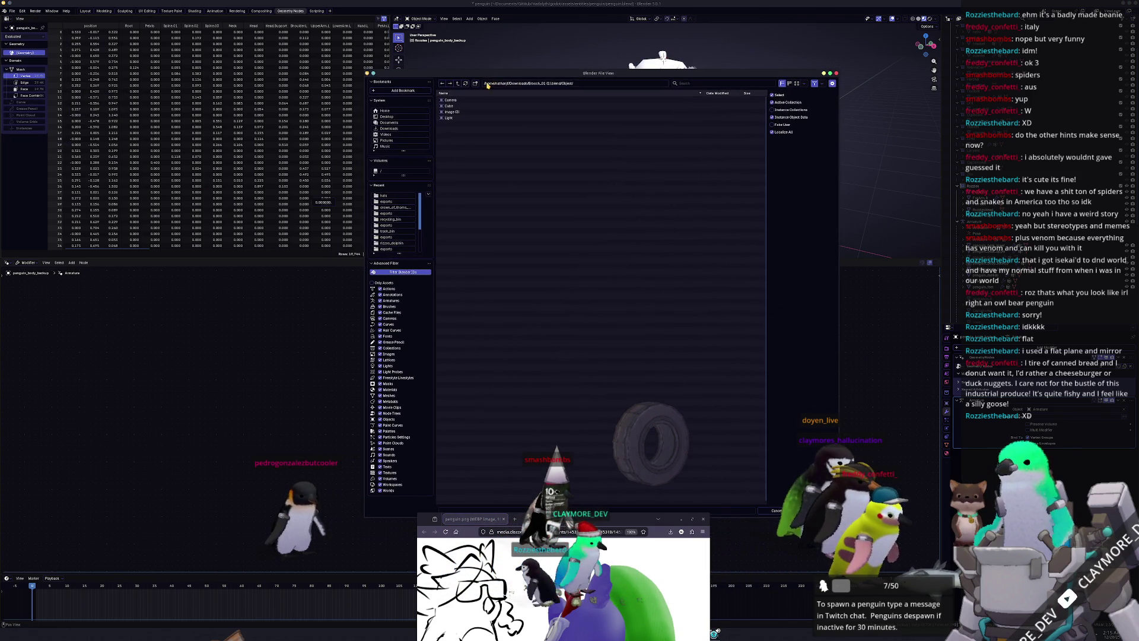
{"action": "left_click", "coordinate": [456, 83]}
{"action": "left_click", "coordinate": [457, 83]}
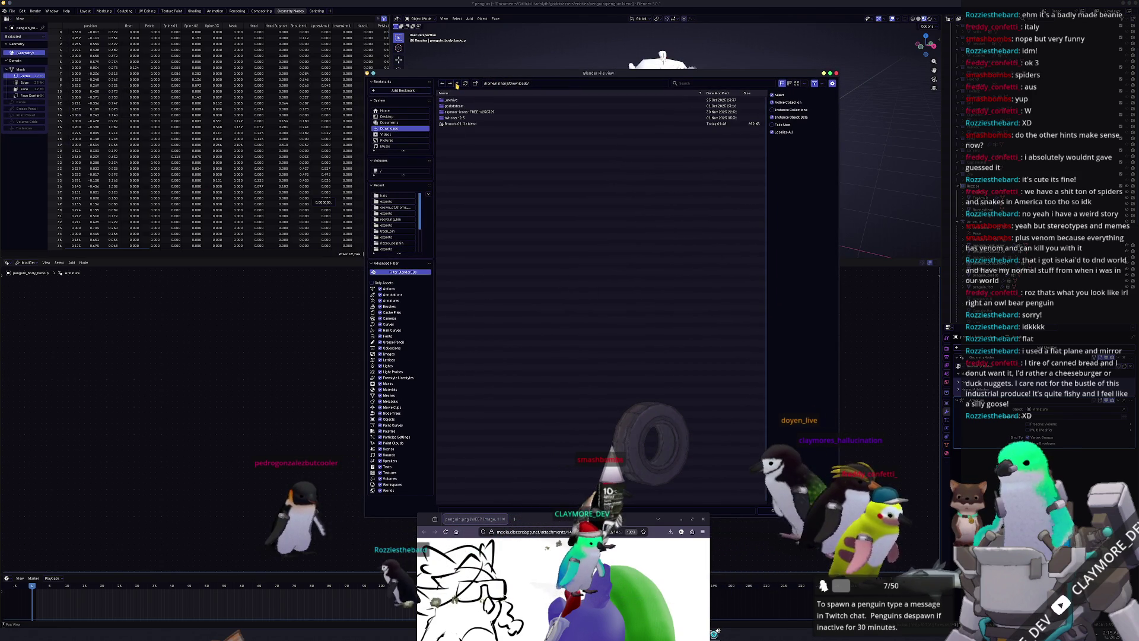
{"action": "left_click", "coordinate": [397, 123]}
{"action": "double_click", "coordinate": [450, 105]}
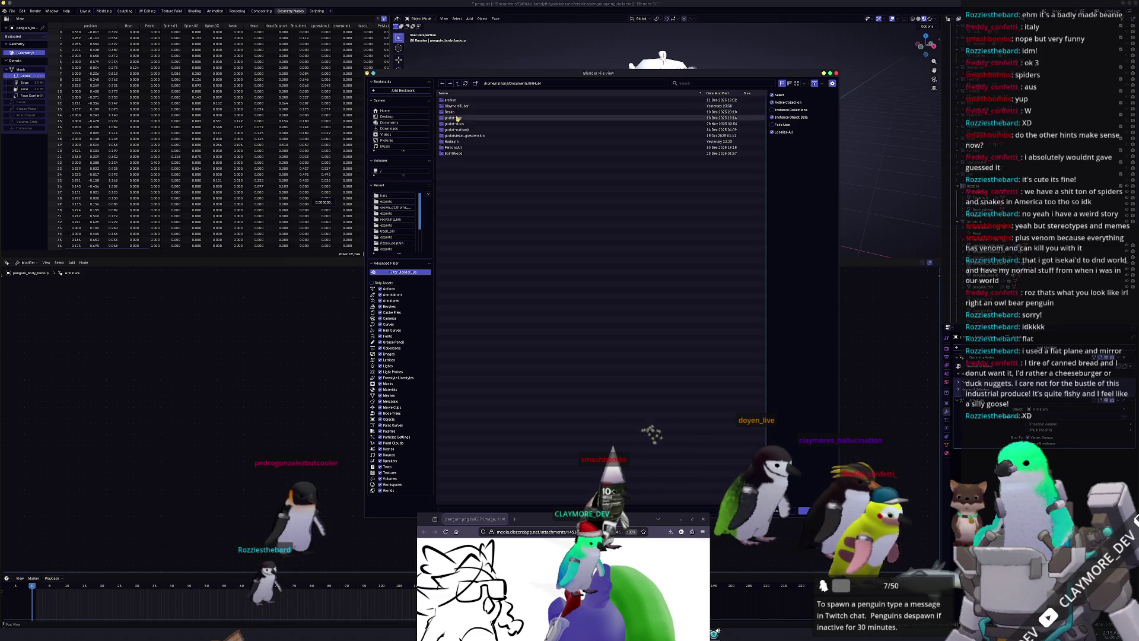
{"action": "double_click", "coordinate": [452, 141]}
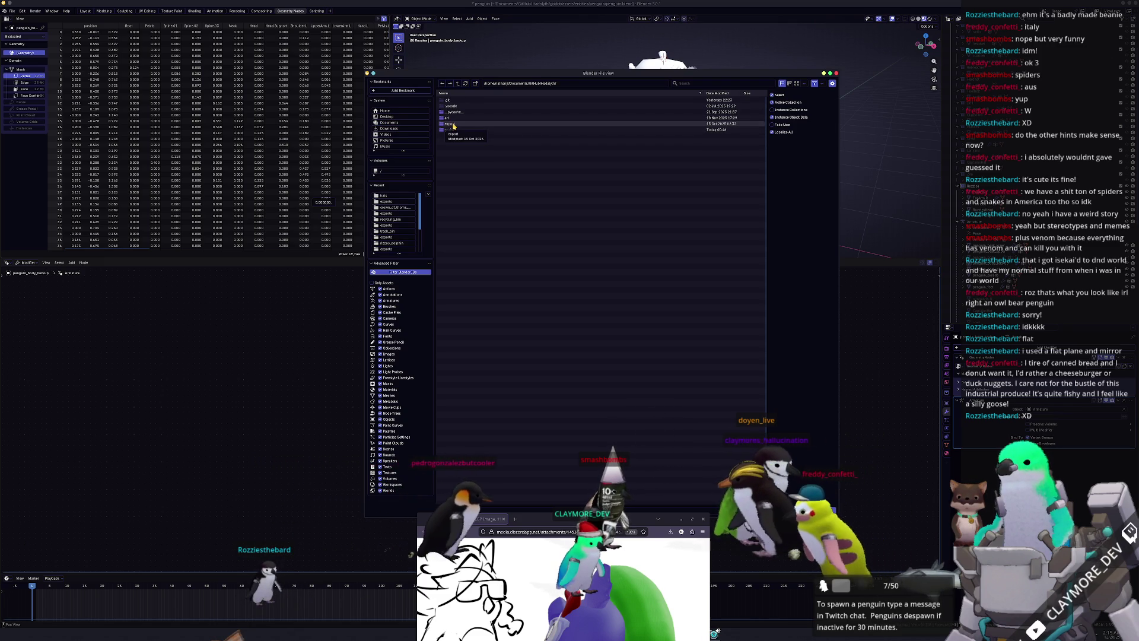
{"action": "double_click", "coordinate": [451, 130]}
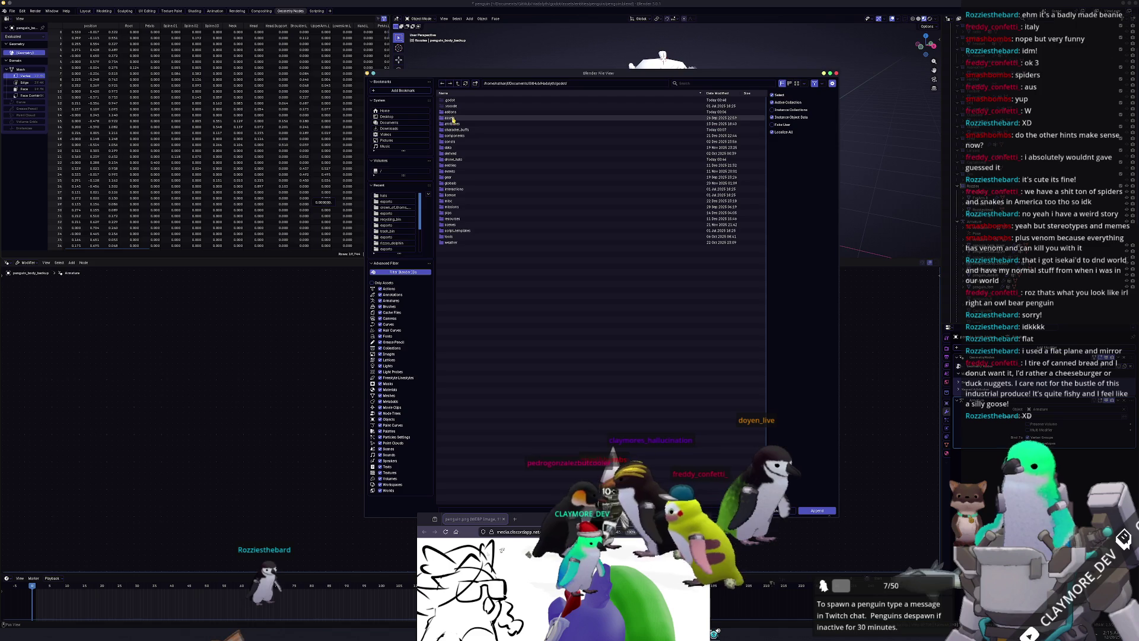
{"action": "double_click", "coordinate": [452, 118]}
{"action": "double_click", "coordinate": [454, 123]}
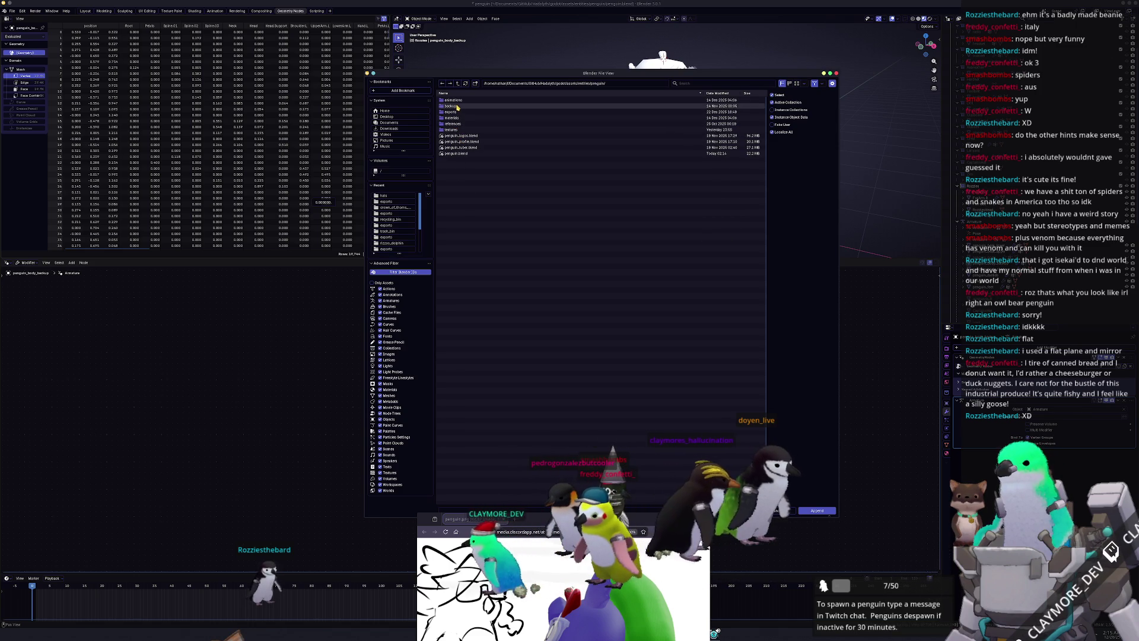
{"action": "double_click", "coordinate": [457, 106]}
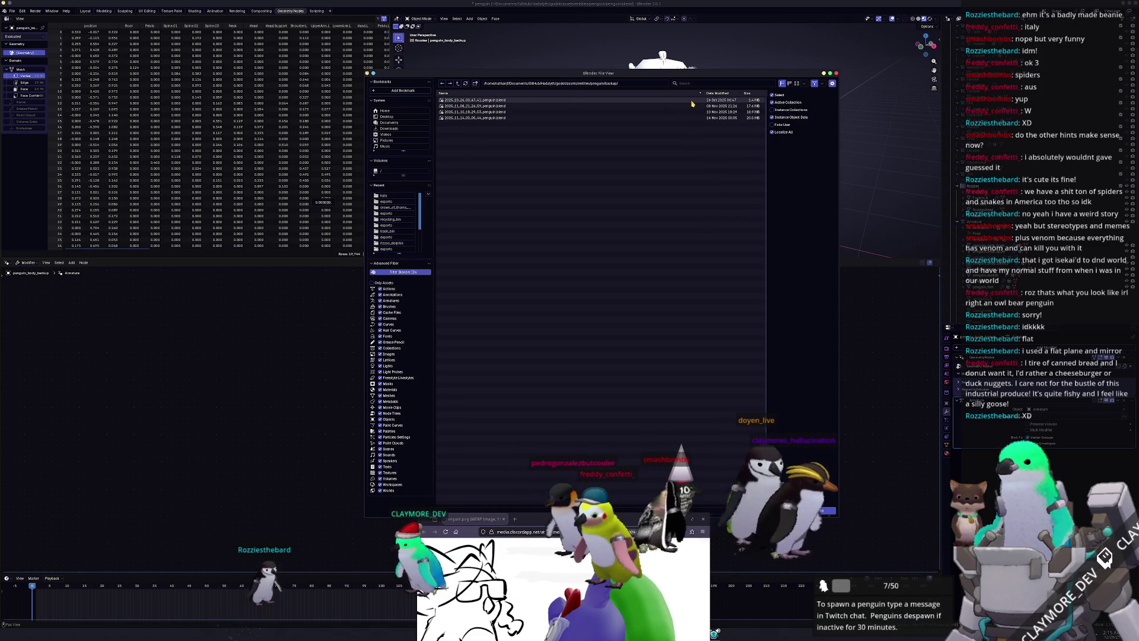
Sort the backups by date and open the newest penguin backup .blend
{"action": "left_click", "coordinate": [752, 106]}
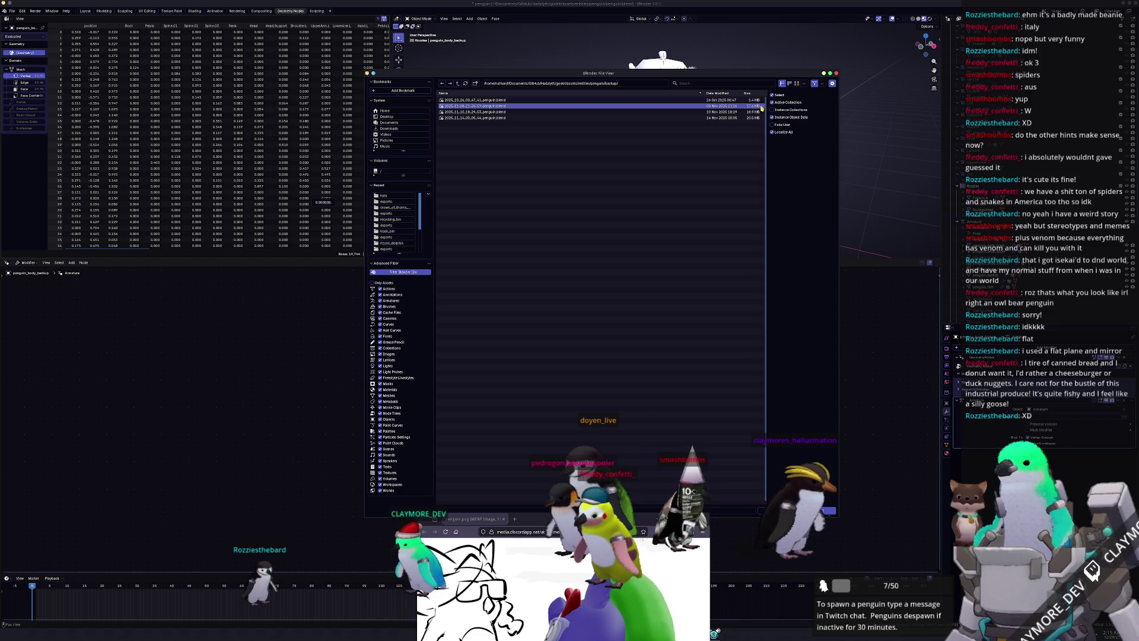
{"action": "left_click", "coordinate": [717, 93]}
{"action": "left_click", "coordinate": [716, 101]}
{"action": "left_click", "coordinate": [717, 103], "text": "ctrl"}
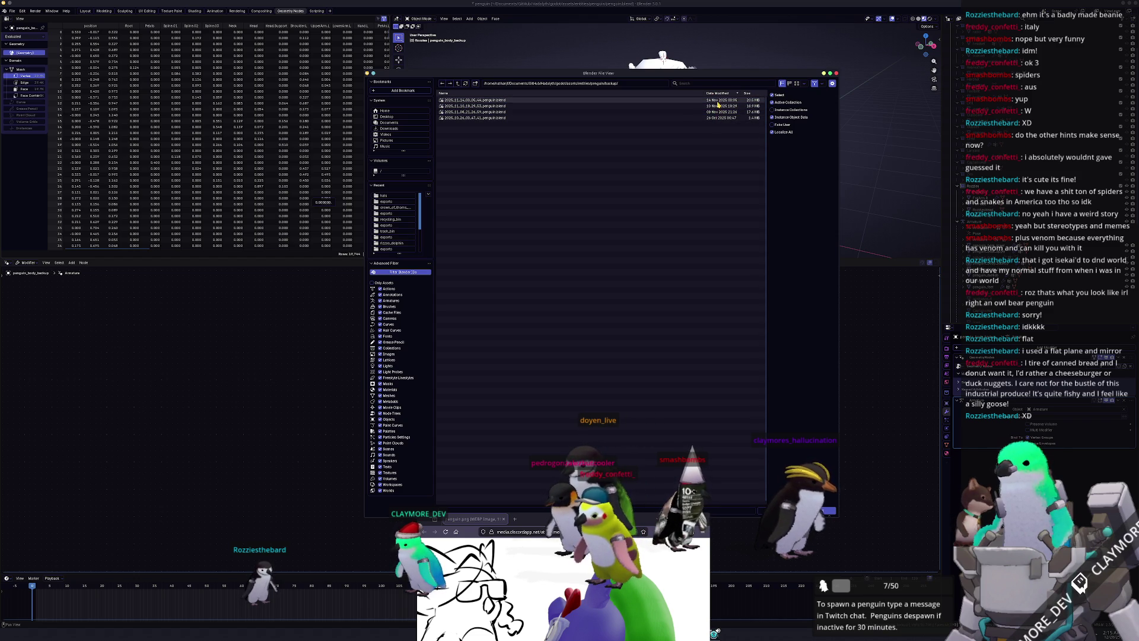
{"action": "double_click", "coordinate": [717, 102]}
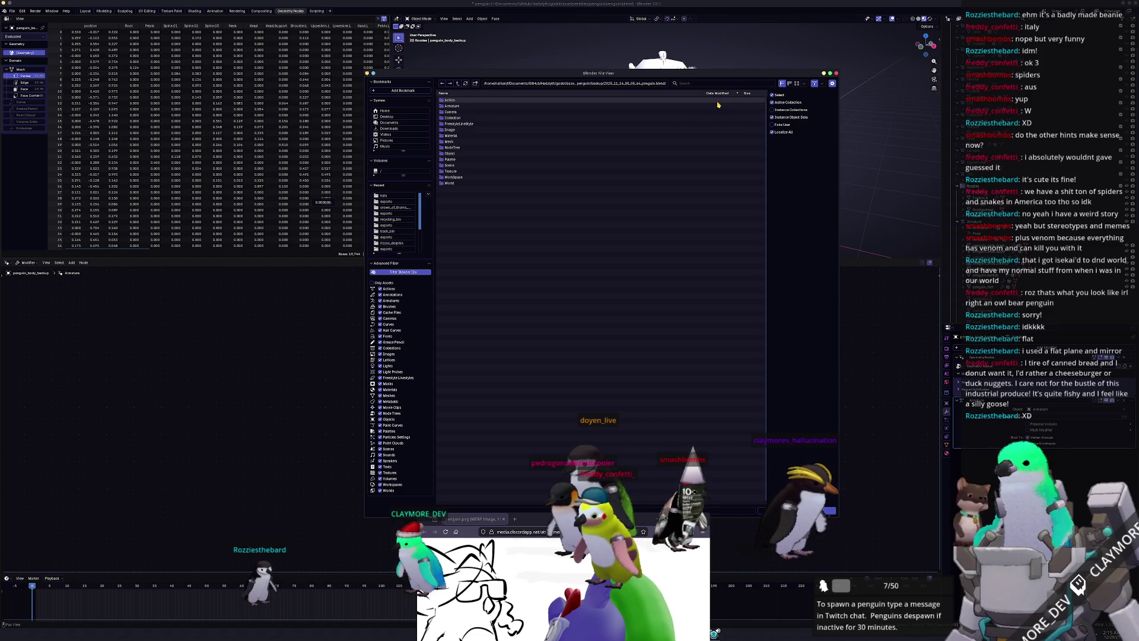
Append the Smooth by Angle node group from its NodeTree folder
{"action": "double_click", "coordinate": [458, 149]}
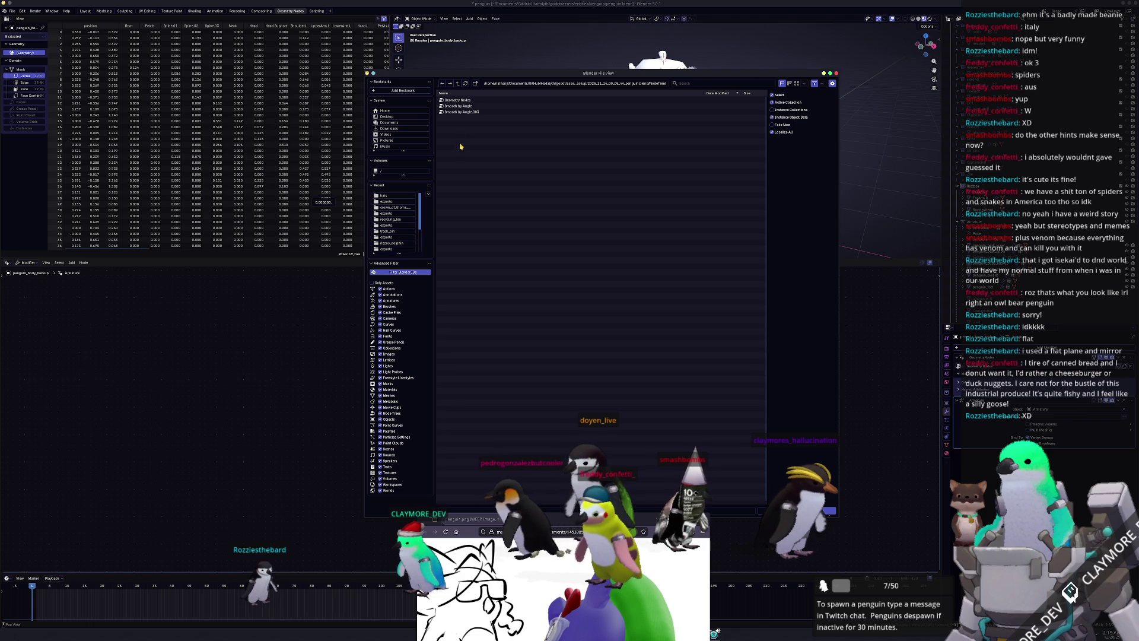
{"action": "left_click", "coordinate": [458, 83]}
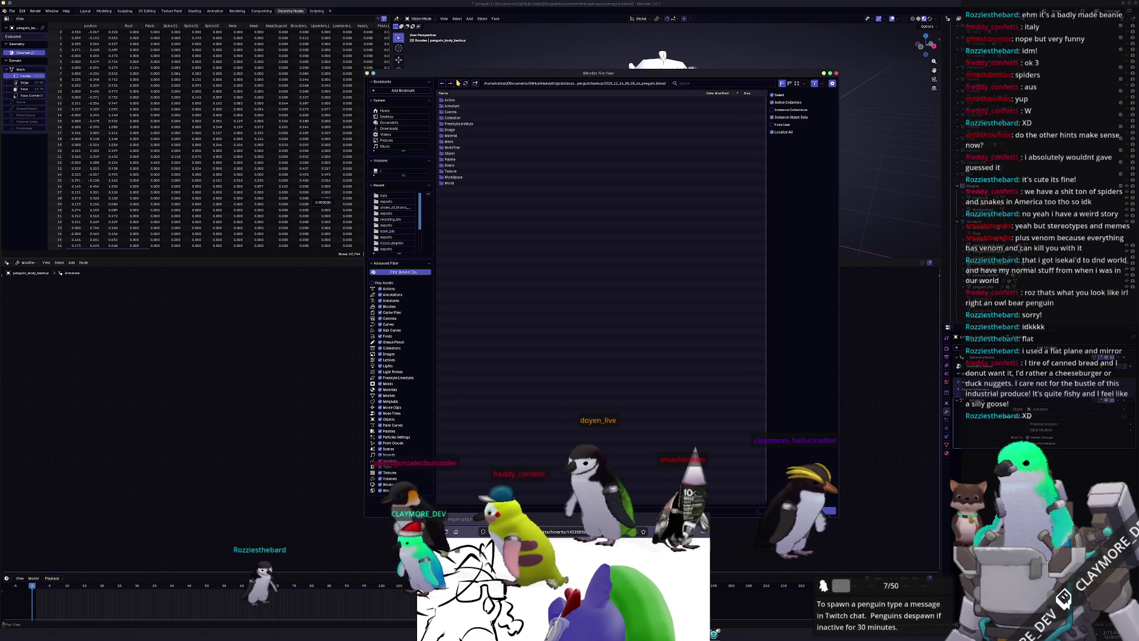
{"action": "double_click", "coordinate": [465, 147]}
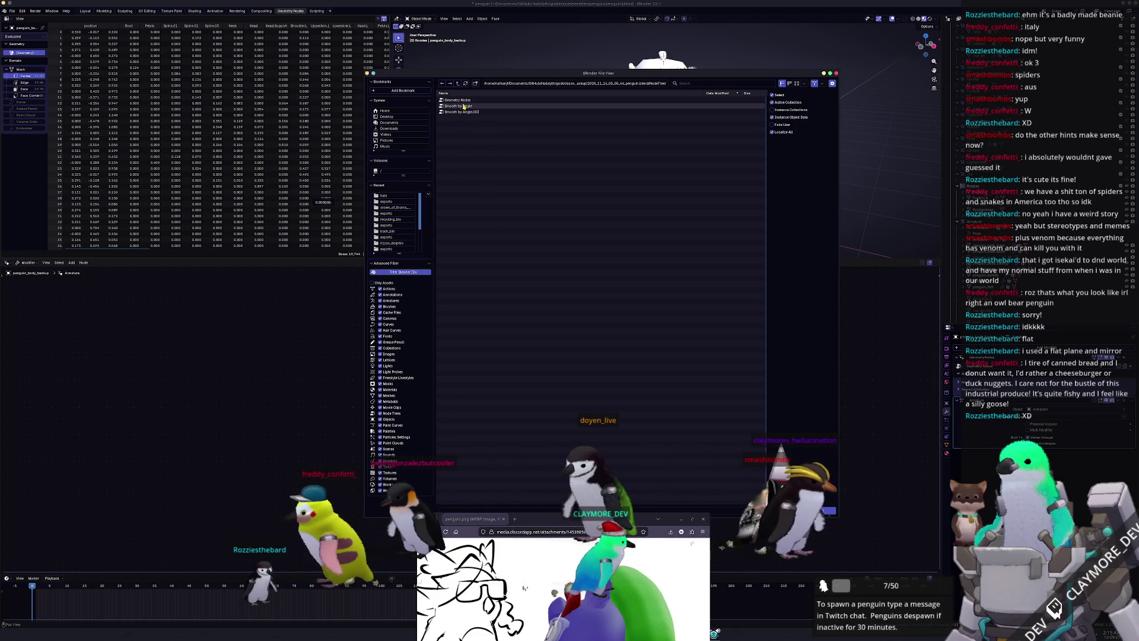
{"action": "double_click", "coordinate": [464, 107]}
{"action": "left_click", "coordinate": [446, 263]}
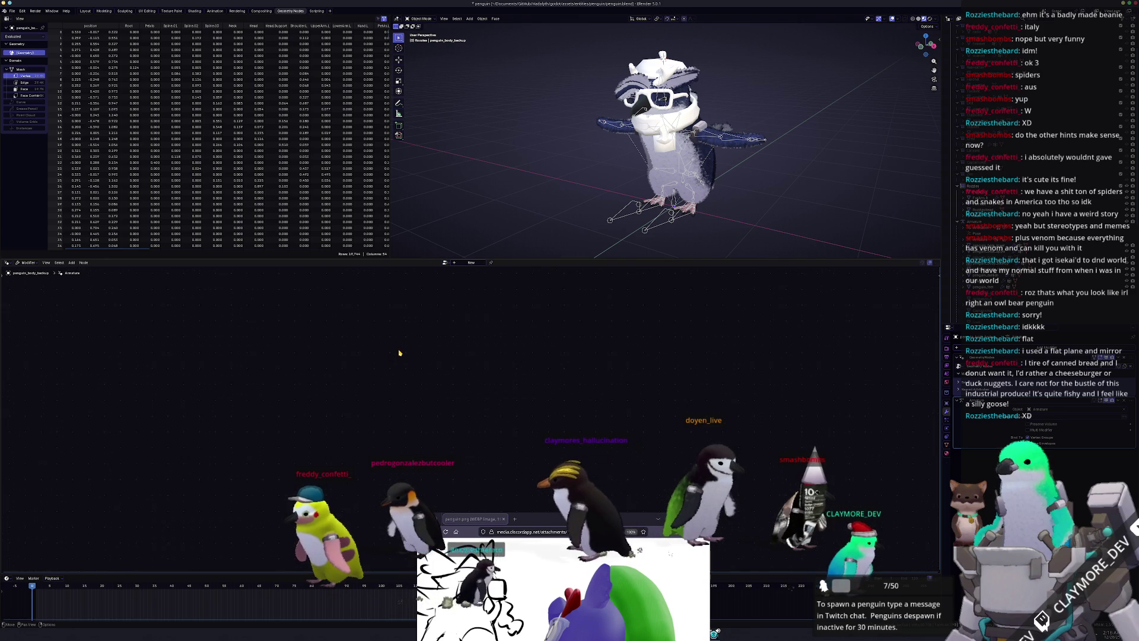
{"action": "left_click", "coordinate": [446, 262]}
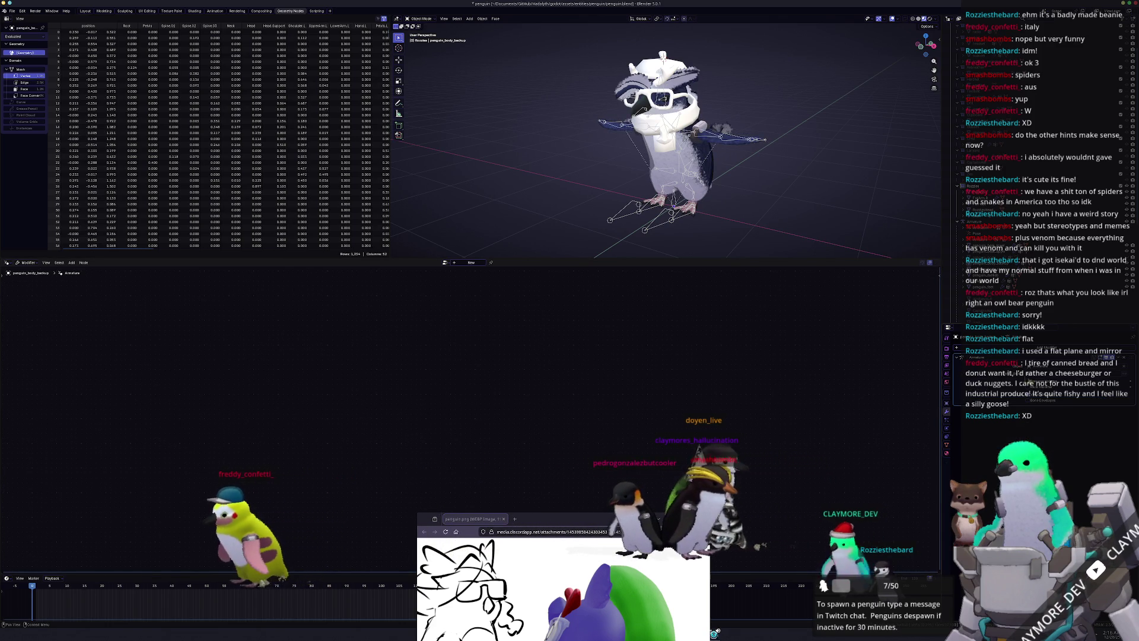
{"action": "scroll", "coordinate": [739, 165], "scroll_direction": "up", "scroll_amount": 4}
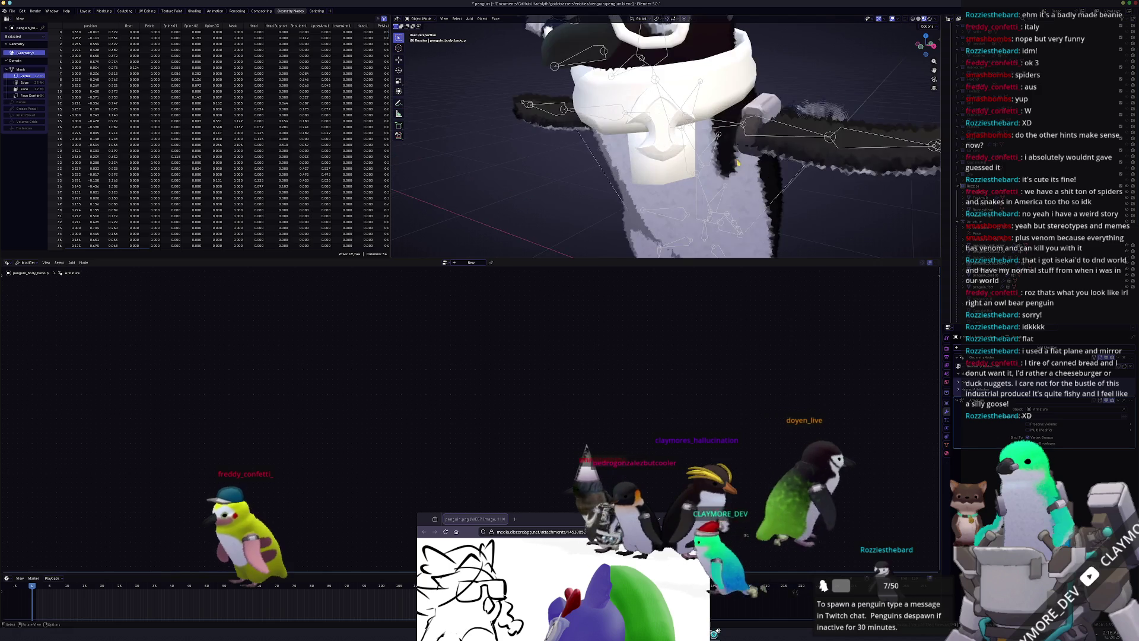
{"action": "scroll", "coordinate": [740, 165], "scroll_direction": "down", "scroll_amount": 2}
{"action": "middle_click_drag", "start_coordinate": [739, 165], "coordinate": [760, 211], "text": "ctrl"}
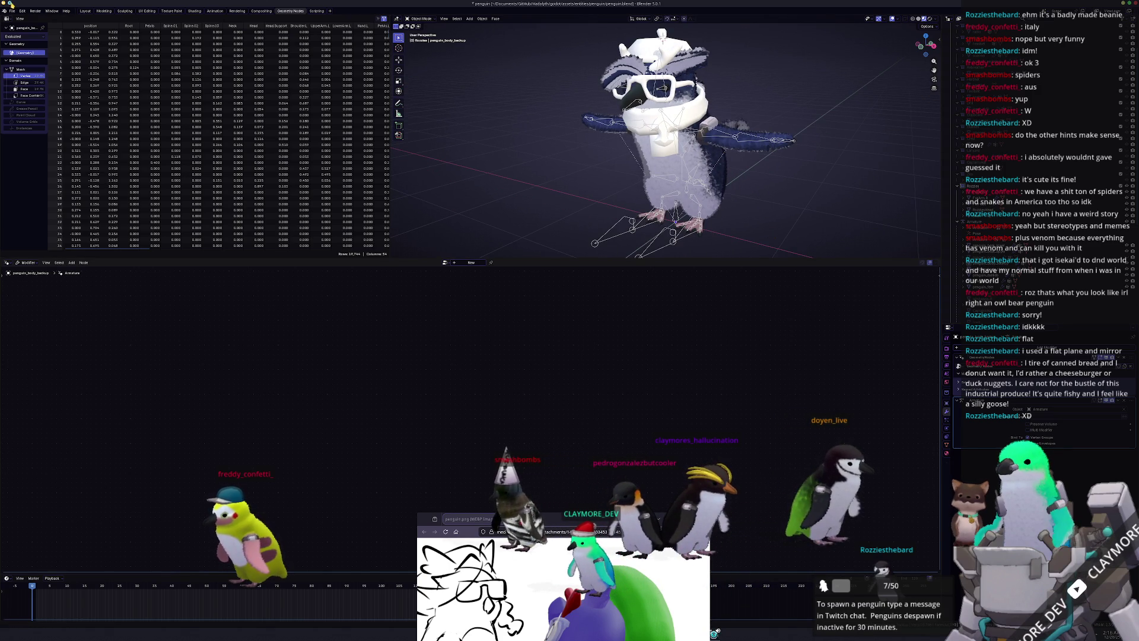
{"action": "left_click", "coordinate": [12, 11]}
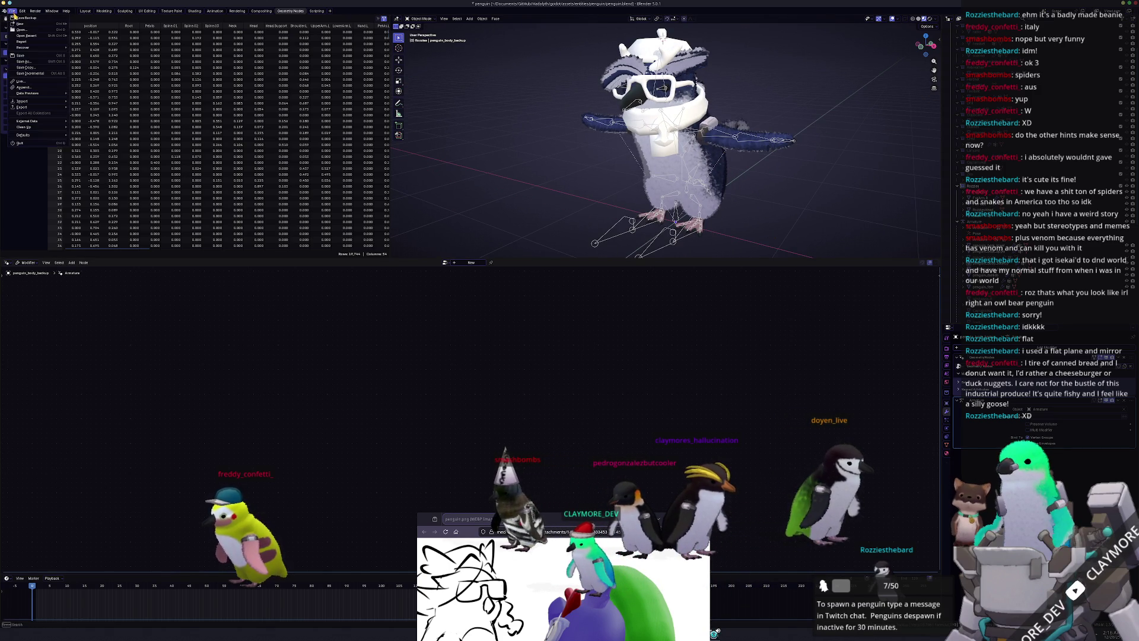
Append Smooth by Angle from the third penguin backup file's NodeTree folder
{"action": "left_click", "coordinate": [24, 88]}
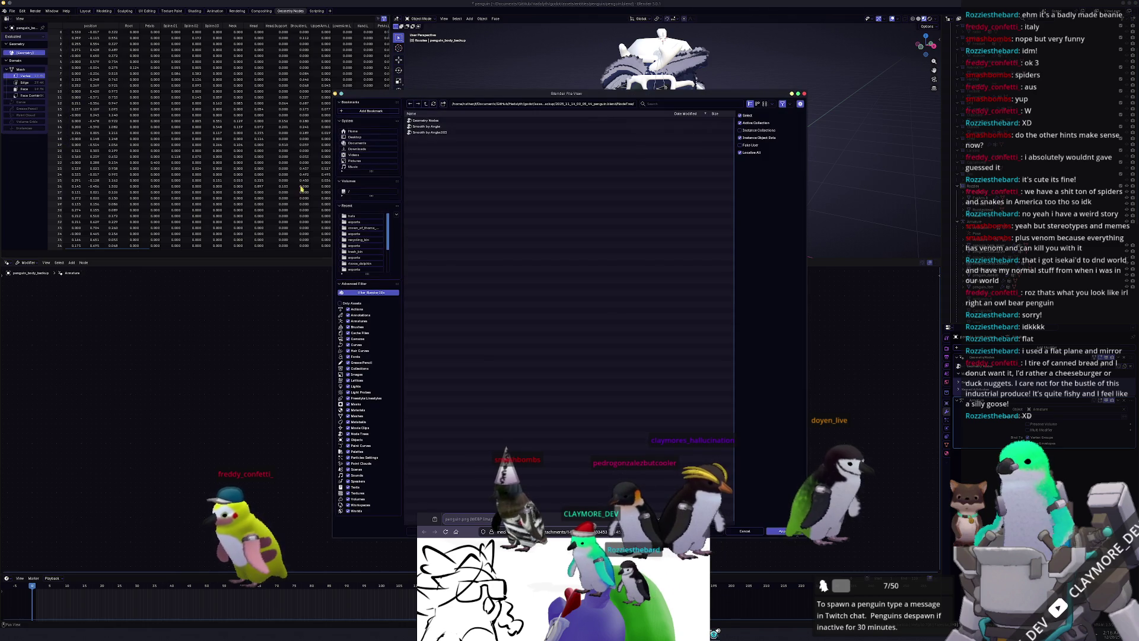
{"action": "left_click", "coordinate": [427, 104]}
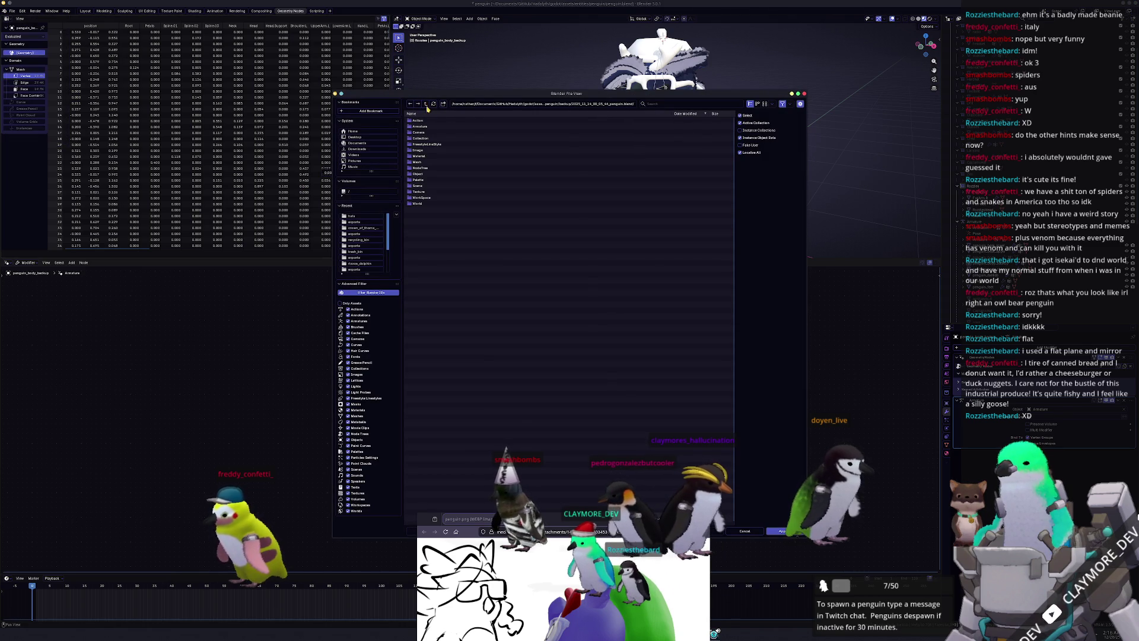
{"action": "left_click", "coordinate": [427, 105]}
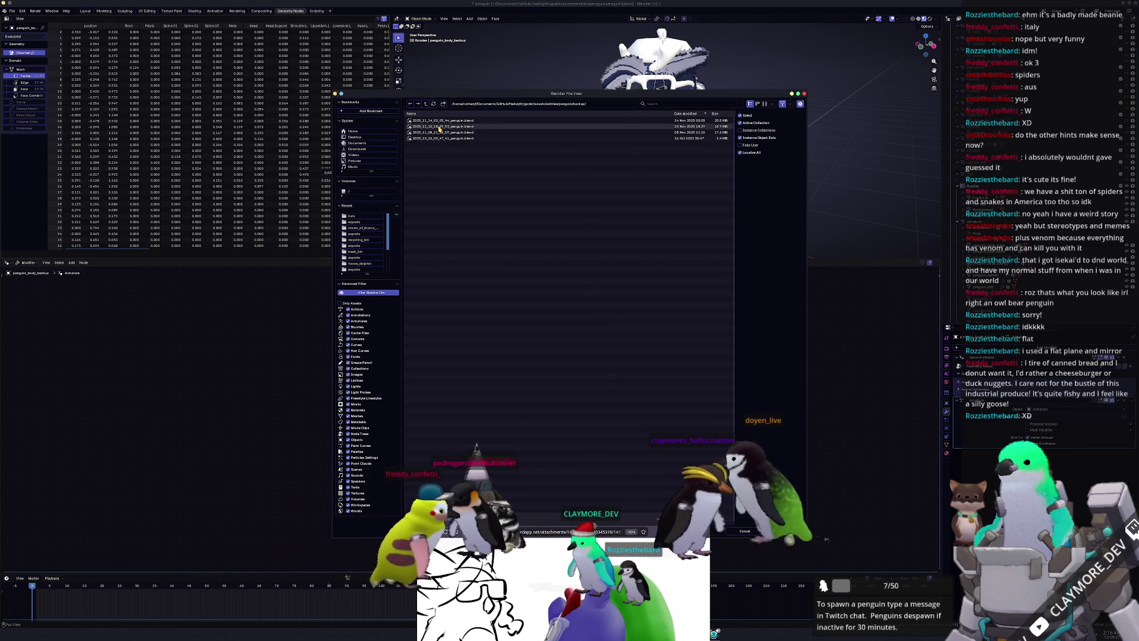
{"action": "double_click", "coordinate": [516, 134]}
{"action": "double_click", "coordinate": [435, 167]}
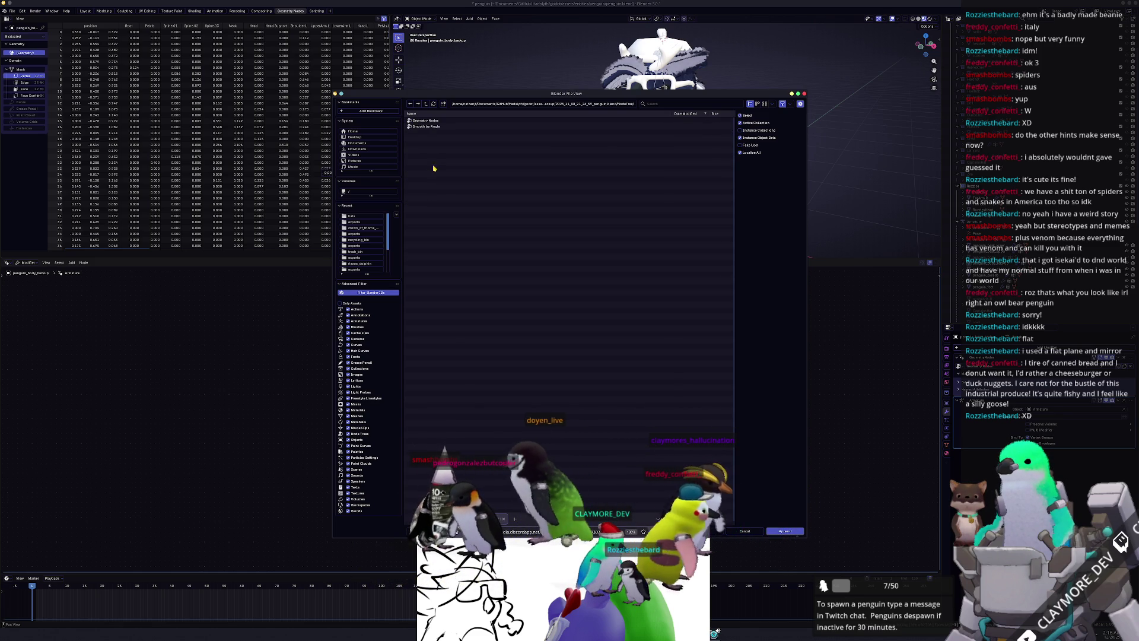
{"action": "double_click", "coordinate": [435, 127]}
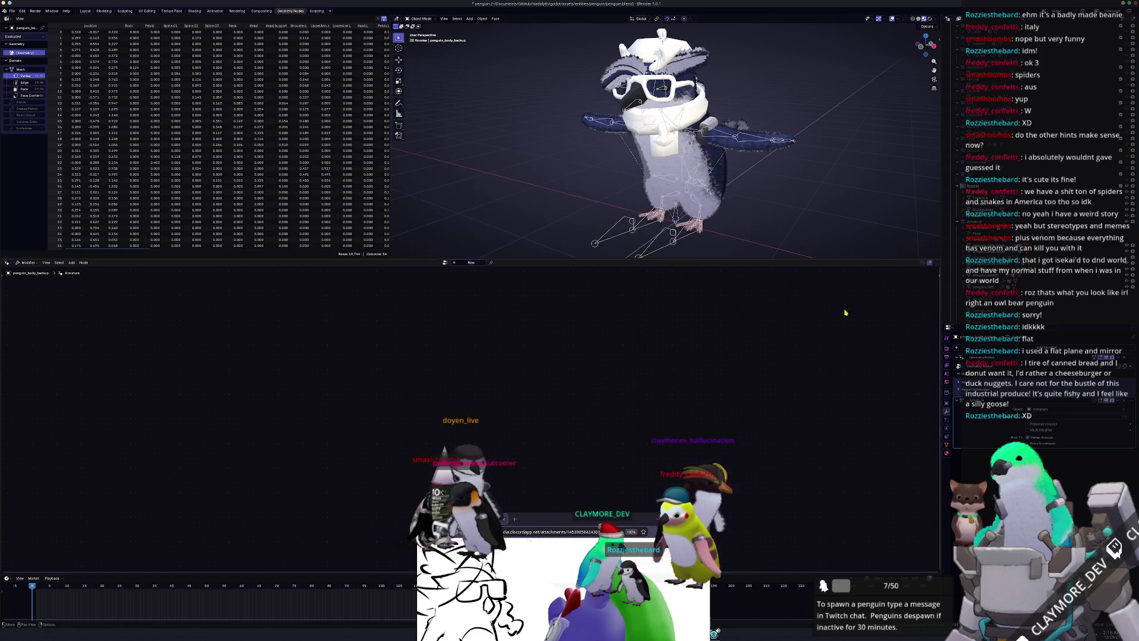
Check the node groups available to the modifier and node editor without choosing one
{"action": "left_click", "coordinate": [959, 366]}
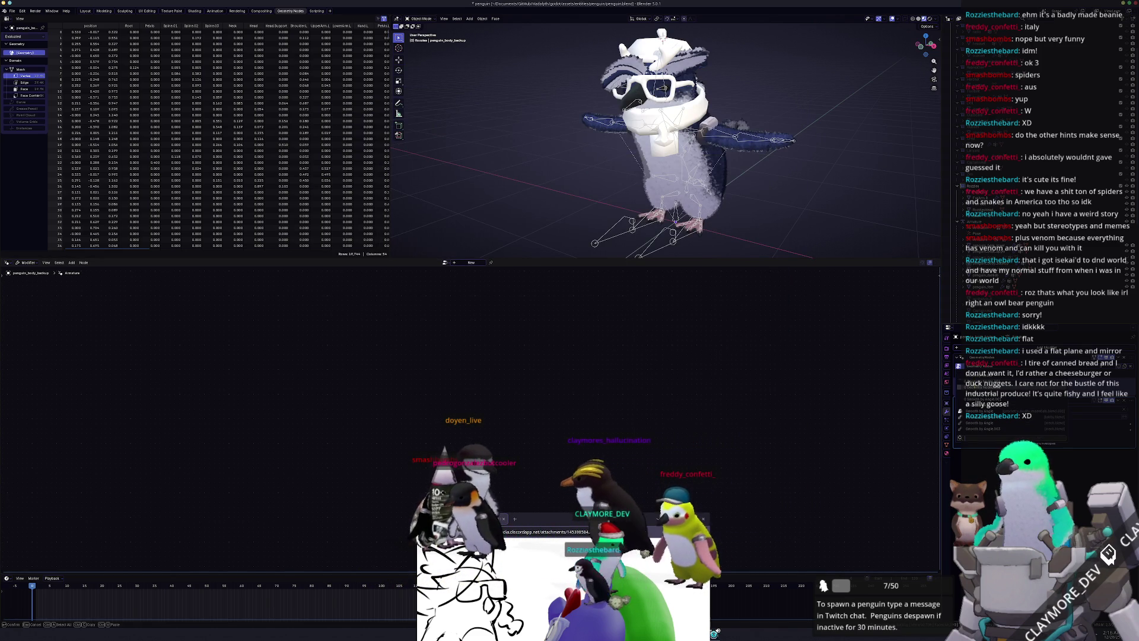
{"action": "left_click", "coordinate": [449, 263]}
{"action": "key", "text": "Escape"}
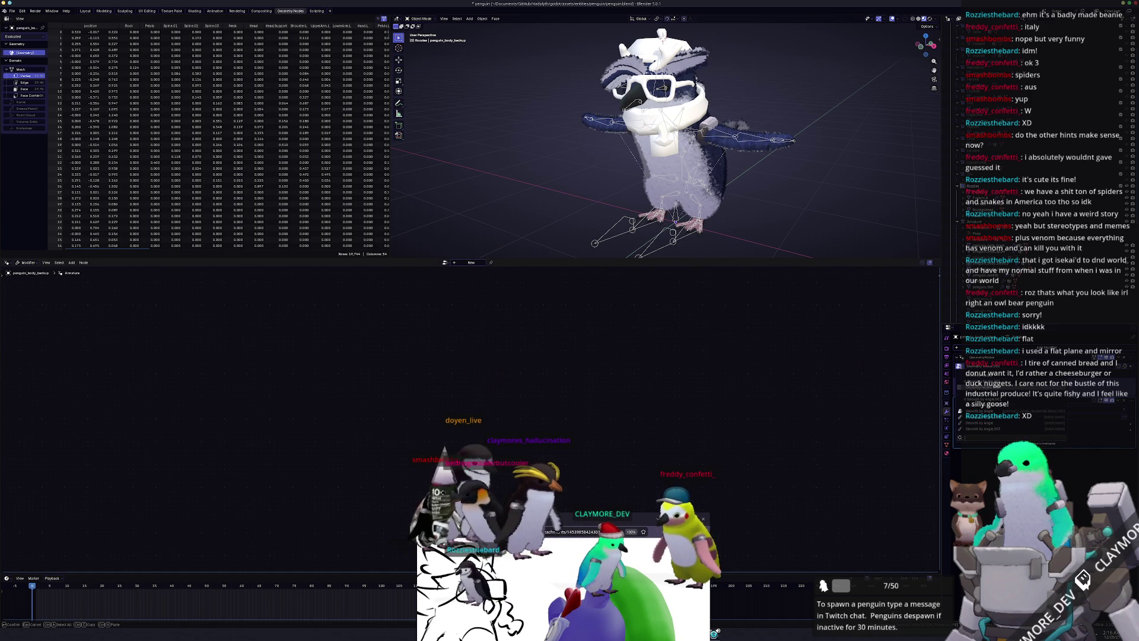
Make penguin_body the active object again and open the File menu
{"action": "left_click", "coordinate": [726, 190]}
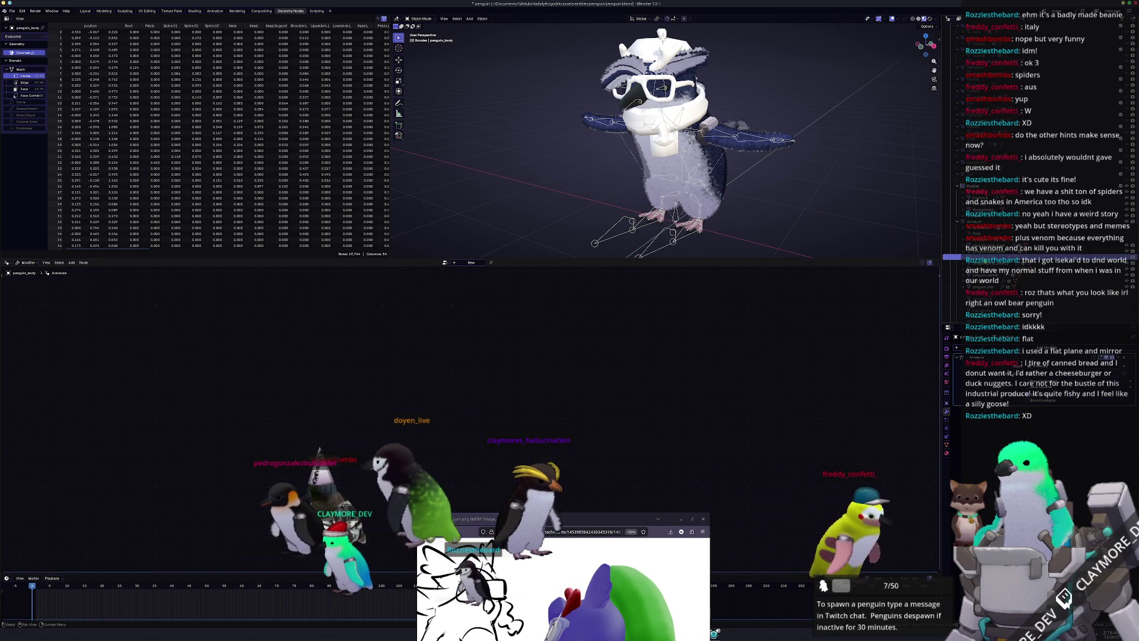
{"action": "left_click", "coordinate": [978, 260]}
{"action": "left_click", "coordinate": [978, 270]}
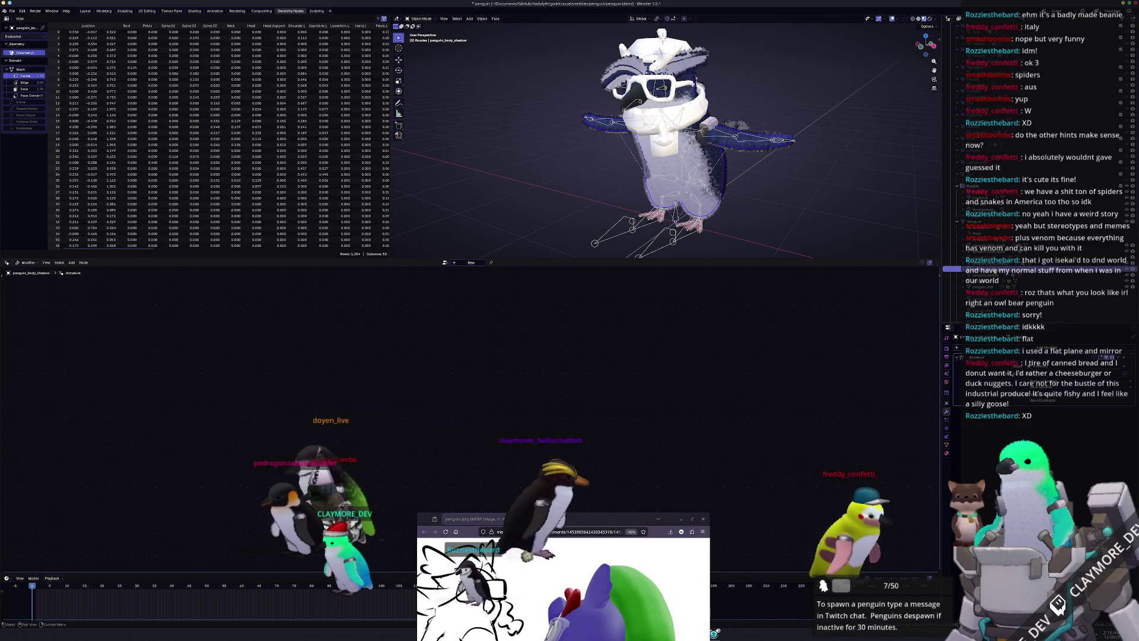
{"action": "left_click", "coordinate": [978, 260]}
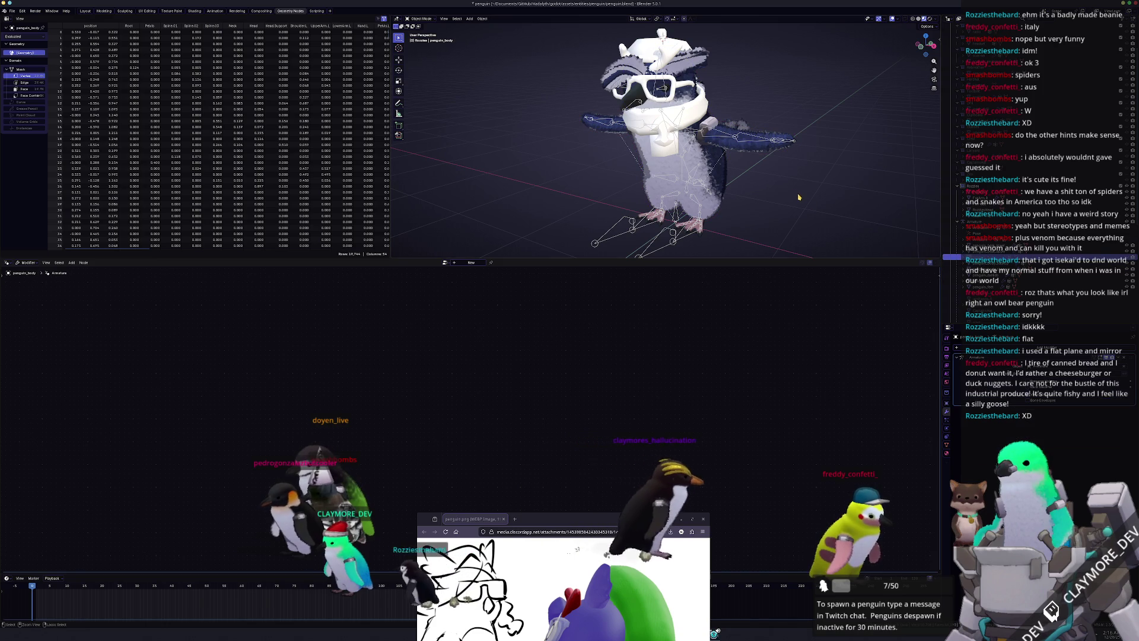
{"action": "left_click", "coordinate": [12, 11]}
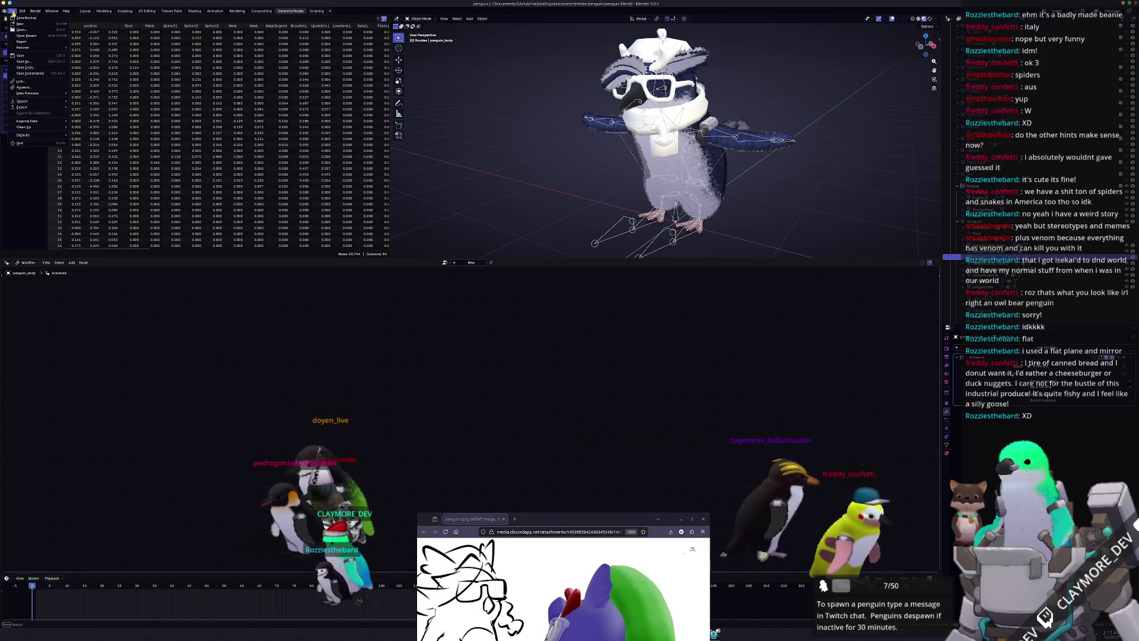
Start appending and browse the node groups inside a penguin backup file
{"action": "mouse_move", "coordinate": [26, 108]}
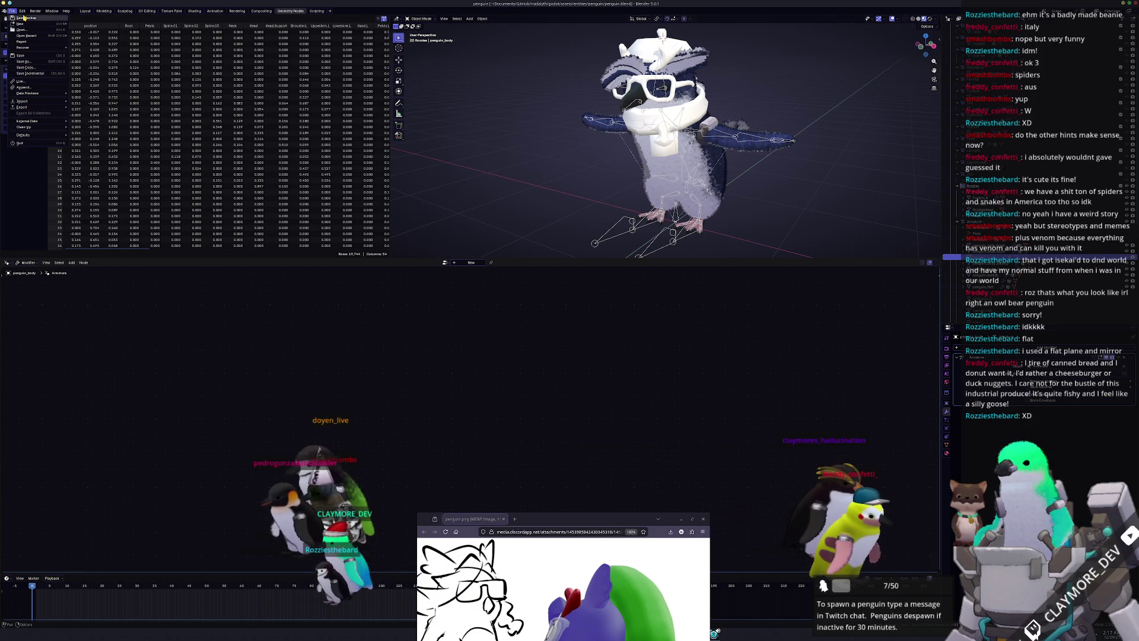
{"action": "left_click", "coordinate": [34, 88]}
{"action": "left_click", "coordinate": [425, 104]}
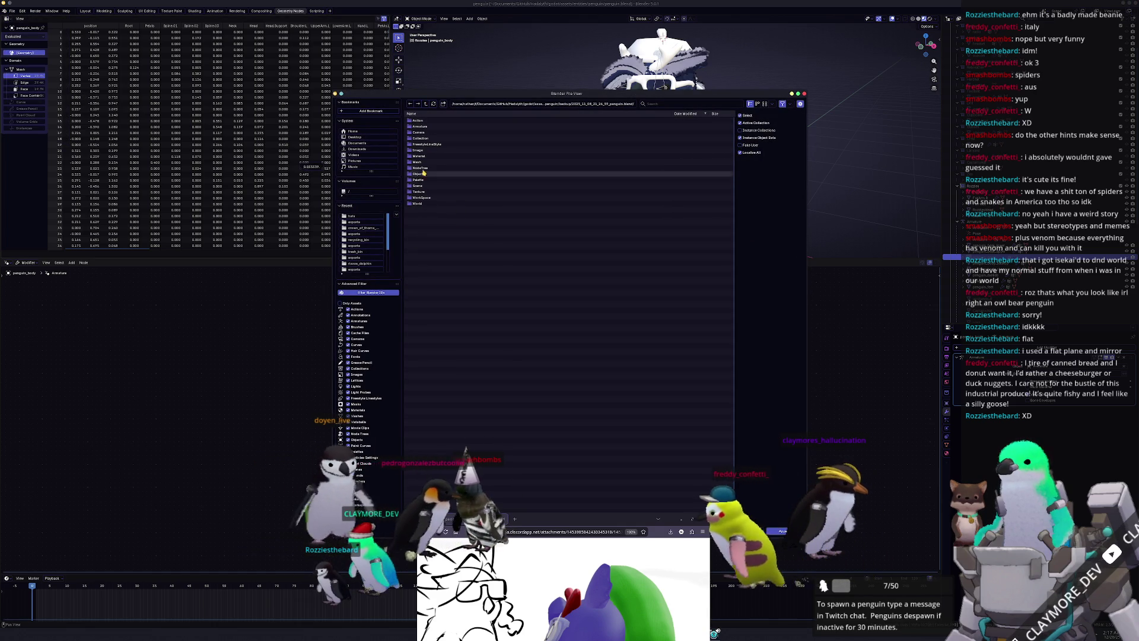
{"action": "key", "text": "BackSpace"}
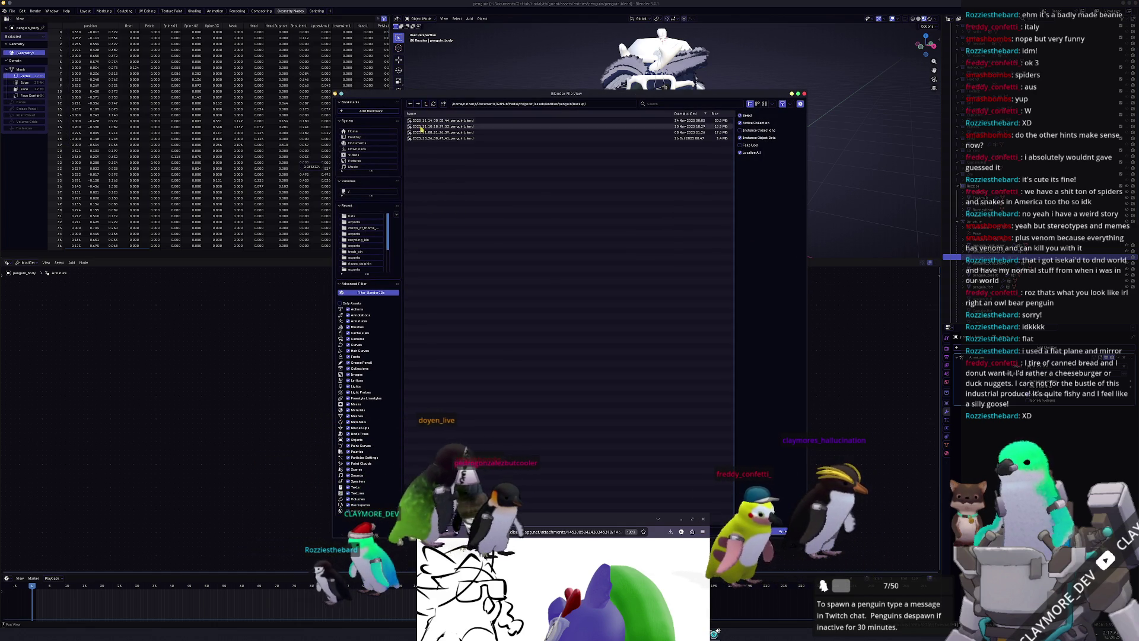
{"action": "double_click", "coordinate": [428, 139]}
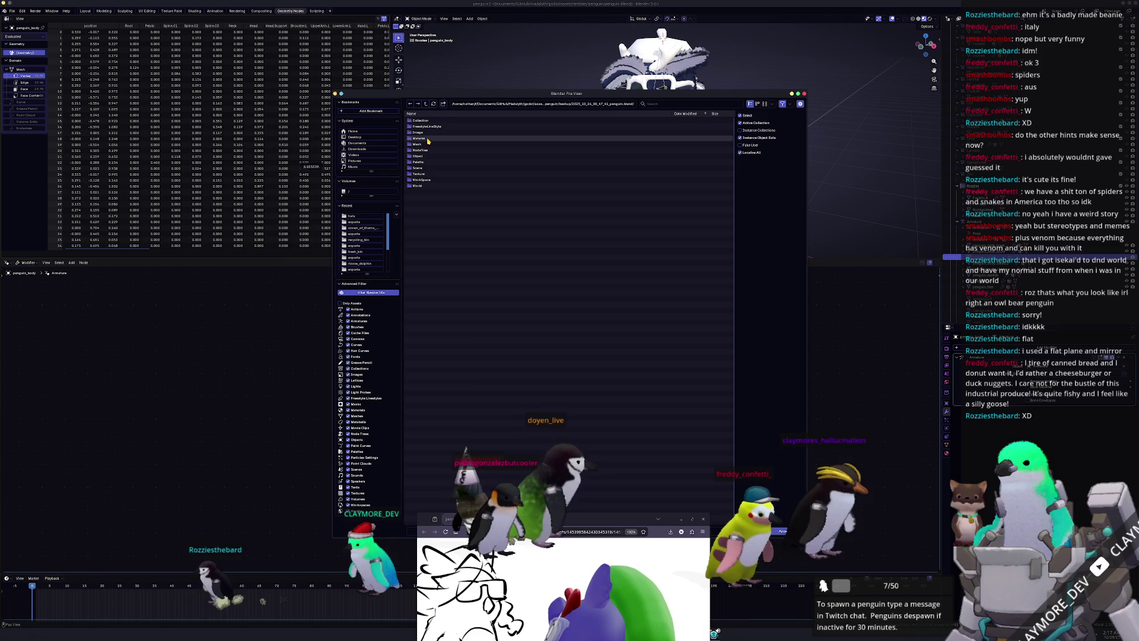
{"action": "double_click", "coordinate": [426, 151]}
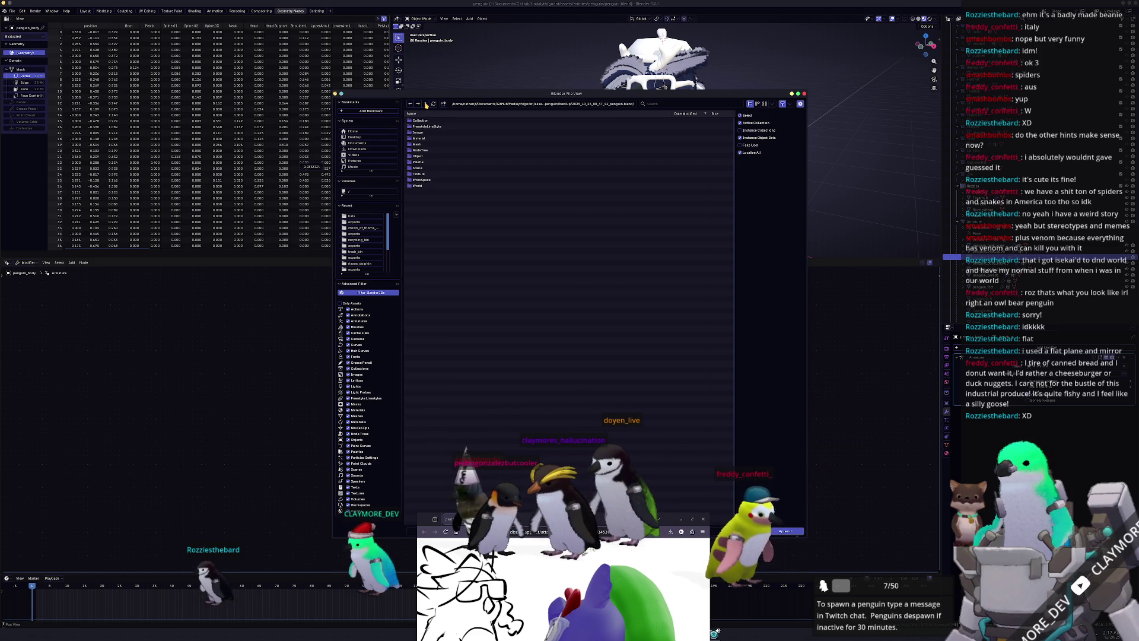
Navigate to PersonaArt/fish_logo/fish_logo.blend NodeTree and append the DataPacker group
{"action": "left_click", "coordinate": [425, 105]}
{"action": "left_click", "coordinate": [426, 105]}
{"action": "left_click", "coordinate": [426, 104]}
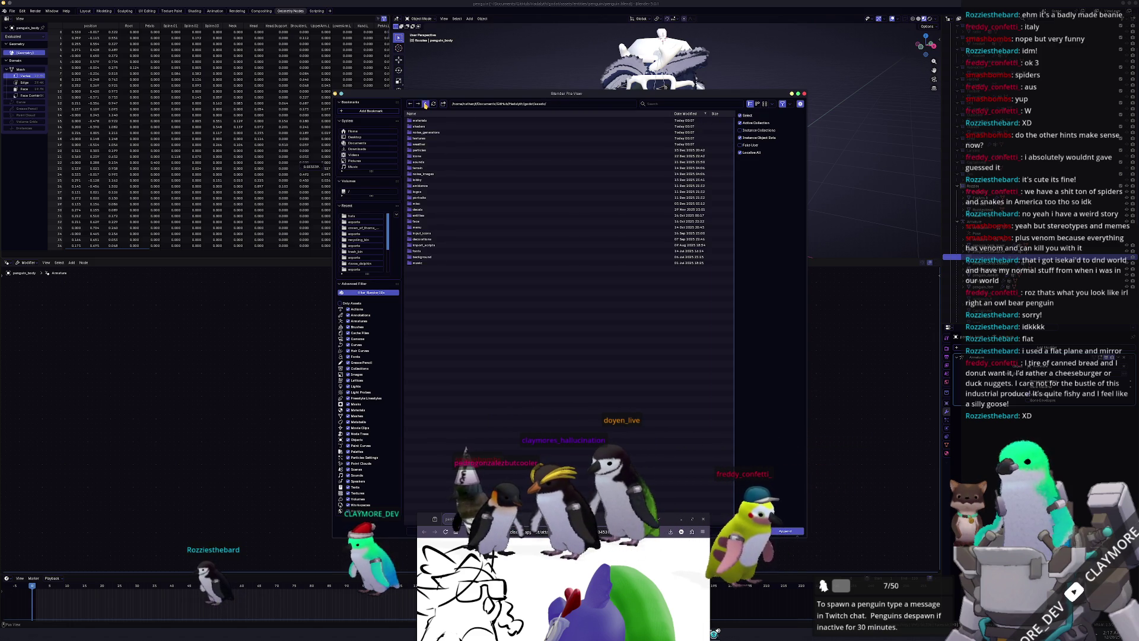
{"action": "double_click", "coordinate": [426, 104]}
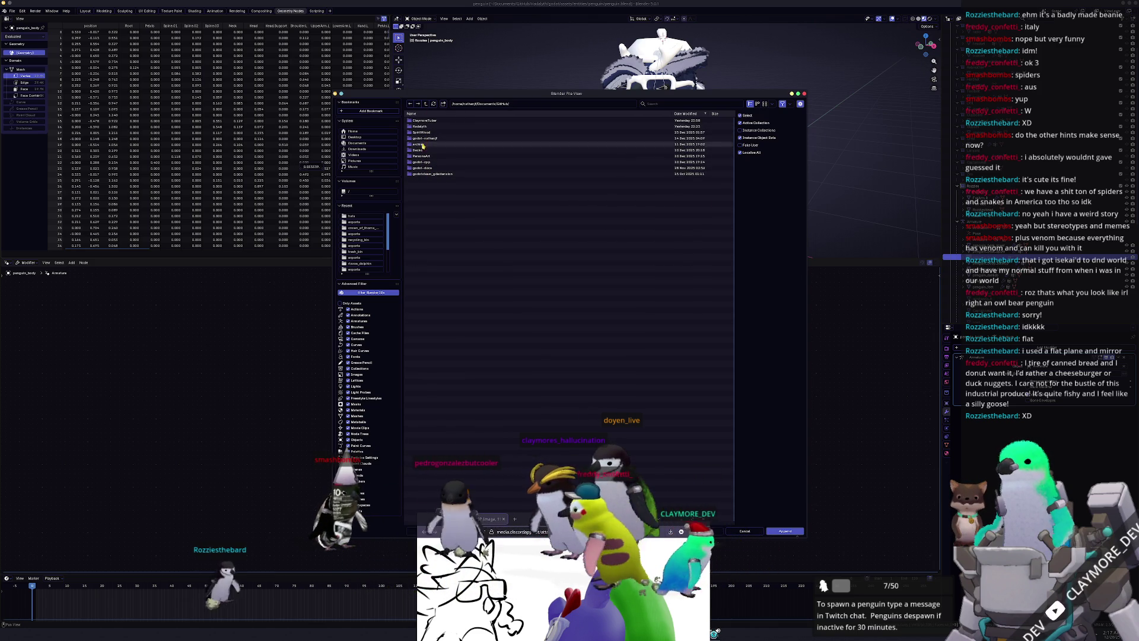
{"action": "double_click", "coordinate": [421, 155]}
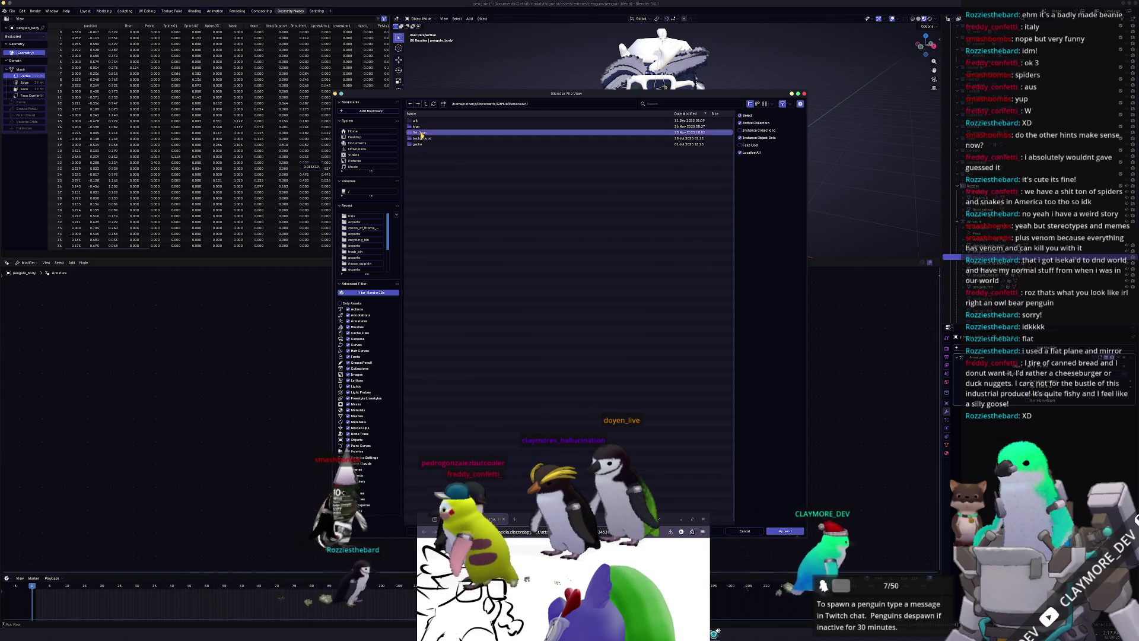
{"action": "double_click", "coordinate": [421, 132]}
{"action": "double_click", "coordinate": [425, 150]}
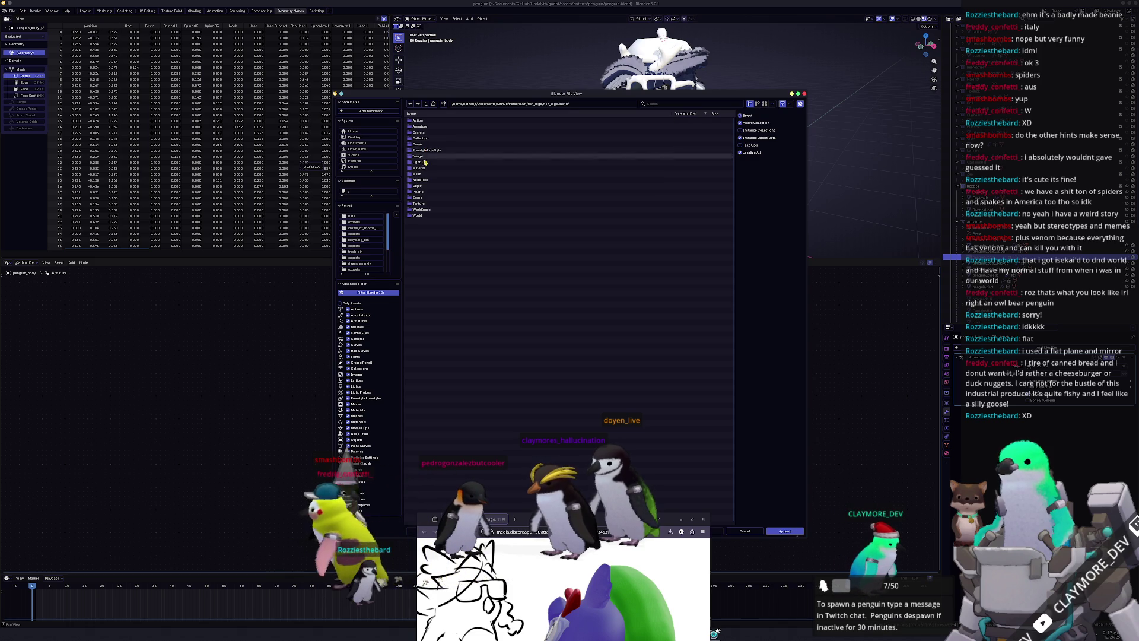
{"action": "double_click", "coordinate": [419, 180]}
{"action": "double_click", "coordinate": [427, 121]}
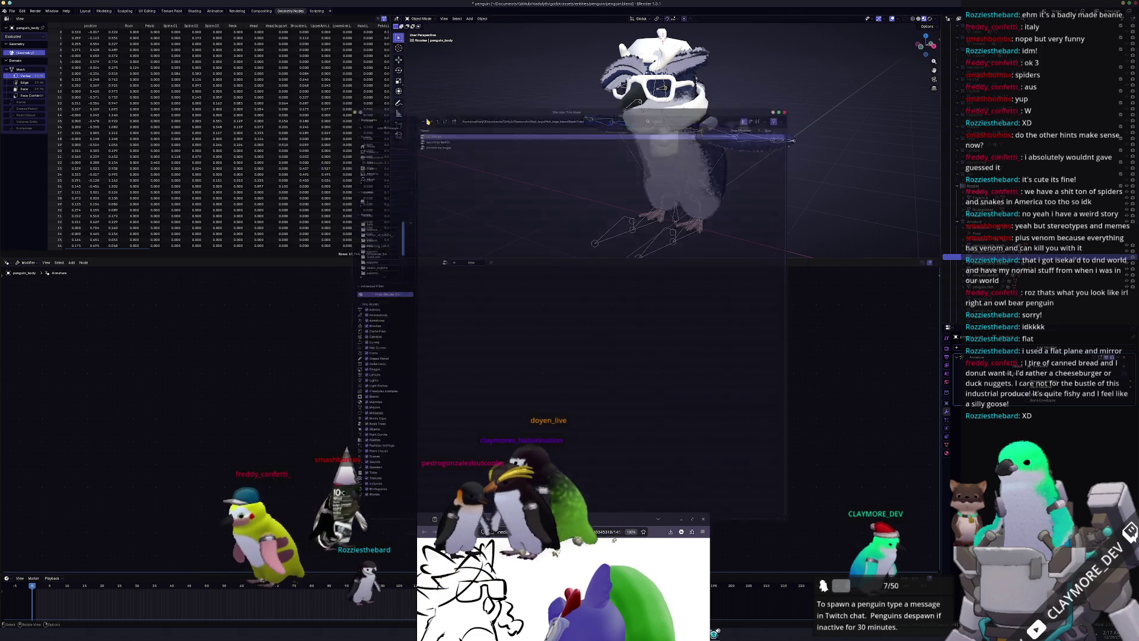
Select the ForeArm.L object and center the node graph
{"action": "left_click", "coordinate": [445, 262]}
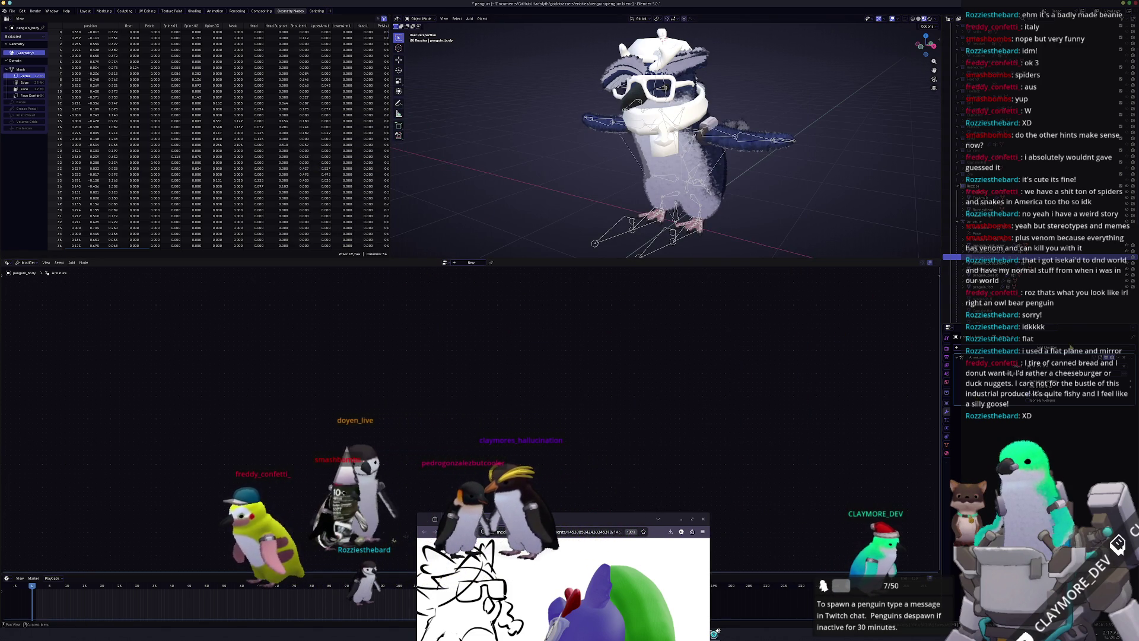
{"action": "scroll", "coordinate": [1009, 267], "scroll_direction": "up", "scroll_amount": 3}
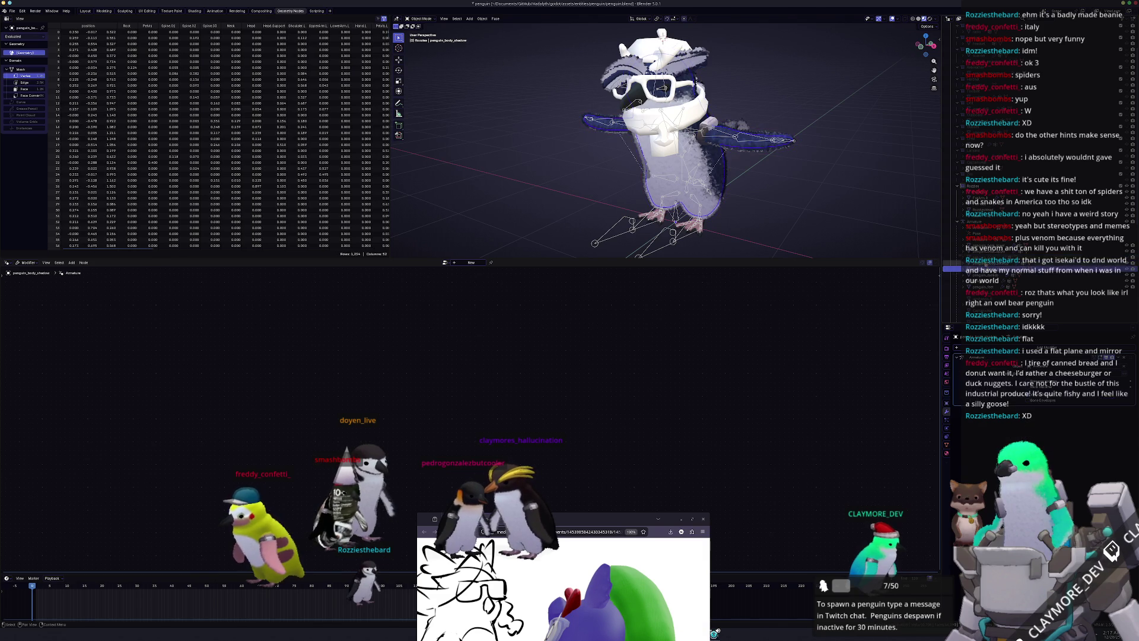
{"action": "left_click", "coordinate": [983, 215]}
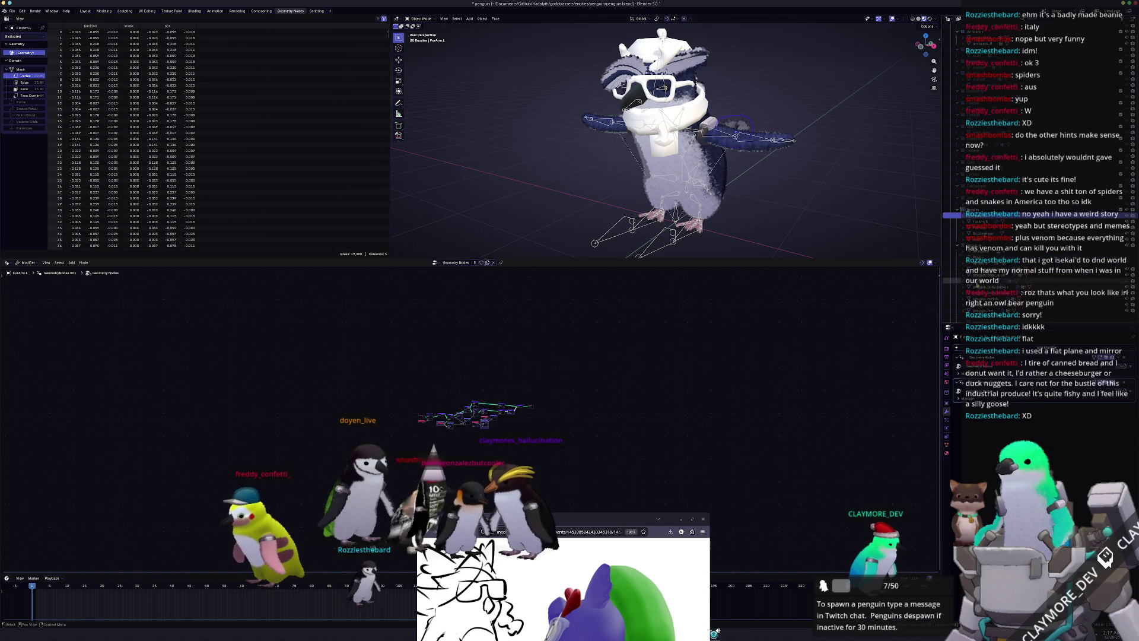
{"action": "scroll", "coordinate": [475, 416], "scroll_direction": "up", "scroll_amount": 8}
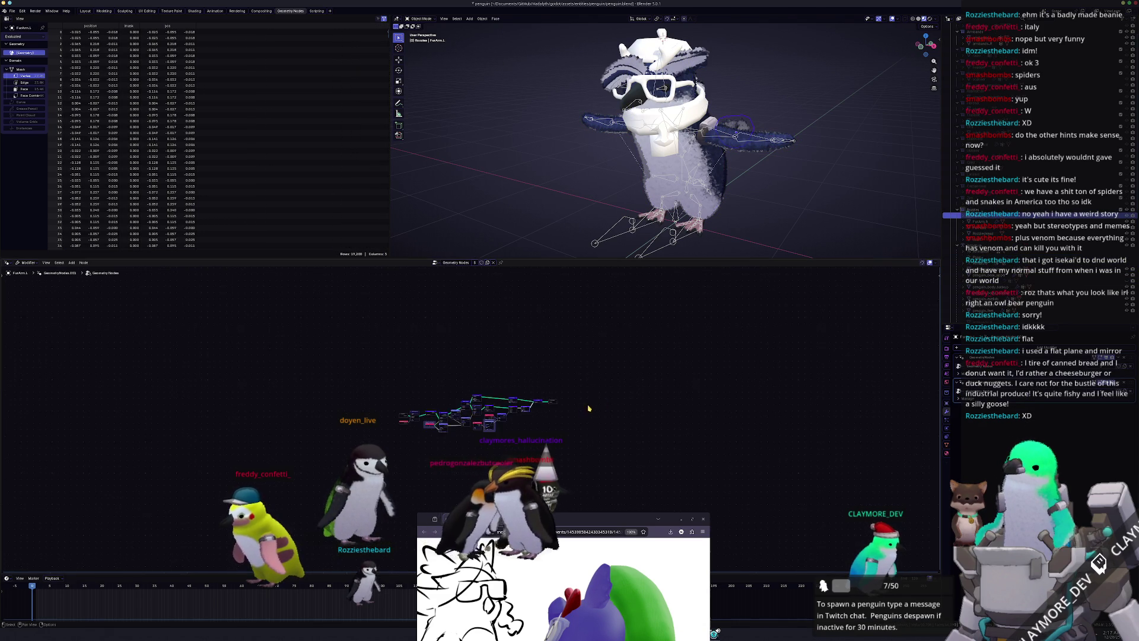
{"action": "middle_click_drag", "start_coordinate": [634, 451], "coordinate": [656, 449]}
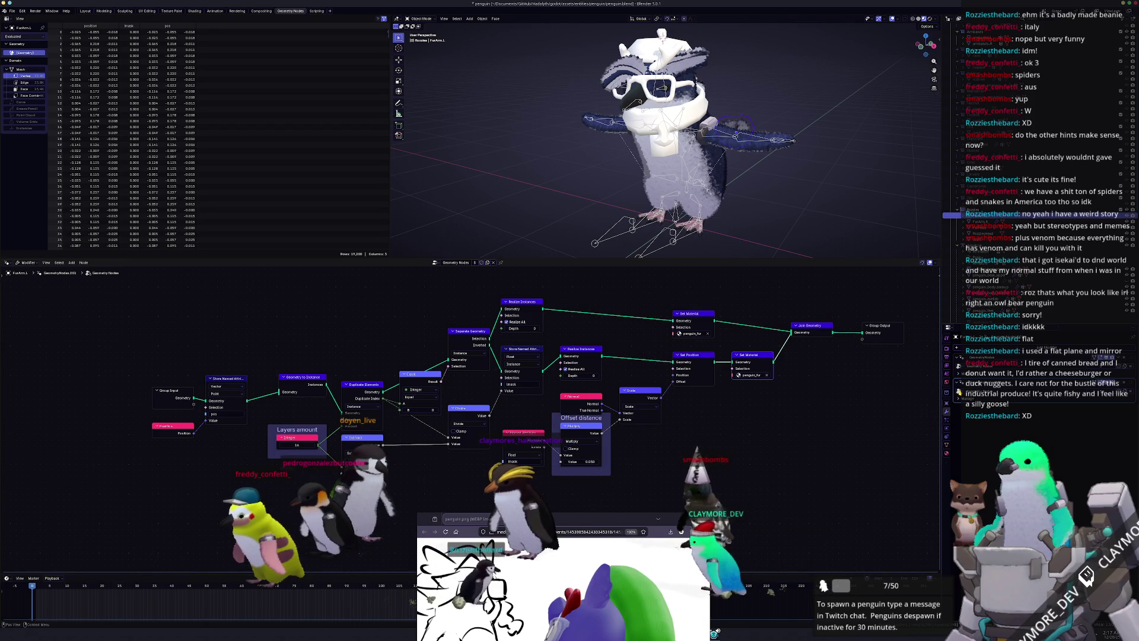
Assign DataPacker to the Geometry Nodes modifier and frame all its nodes
{"action": "left_click", "coordinate": [960, 462]}
{"action": "left_click", "coordinate": [985, 354]}
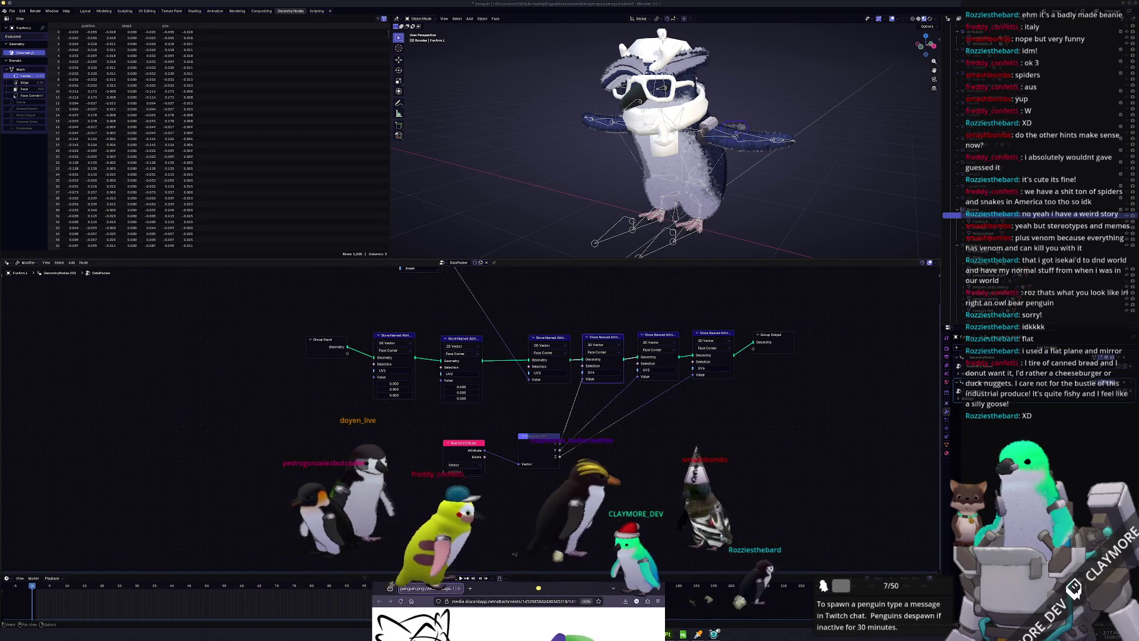
{"action": "key", "text": "Home"}
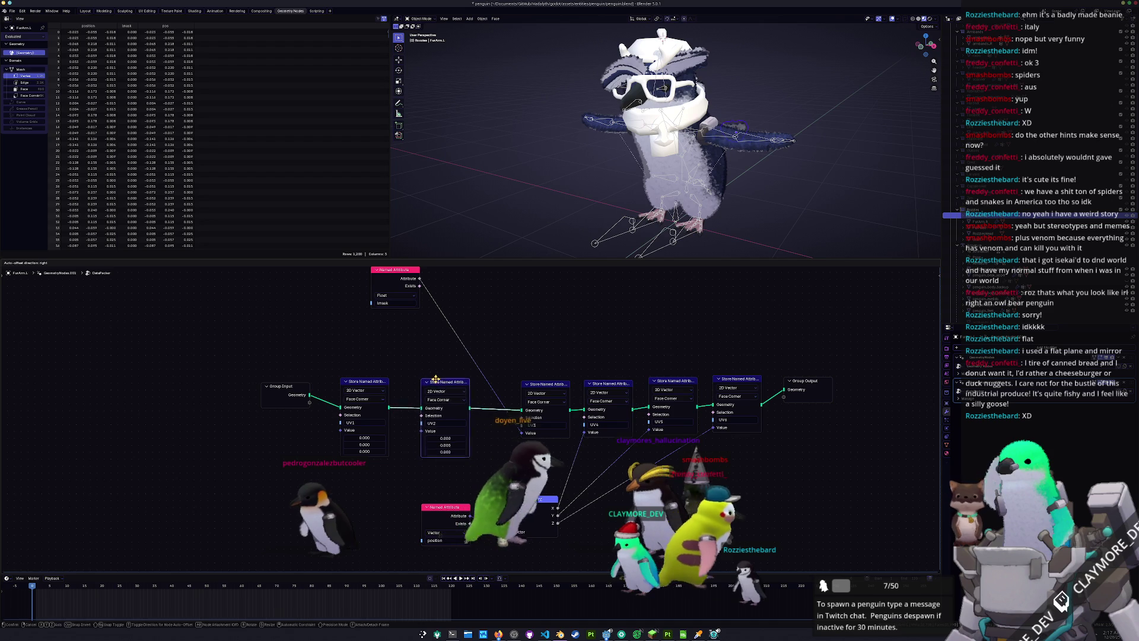
{"action": "left_click_drag", "start_coordinate": [371, 384], "coordinate": [369, 388]}
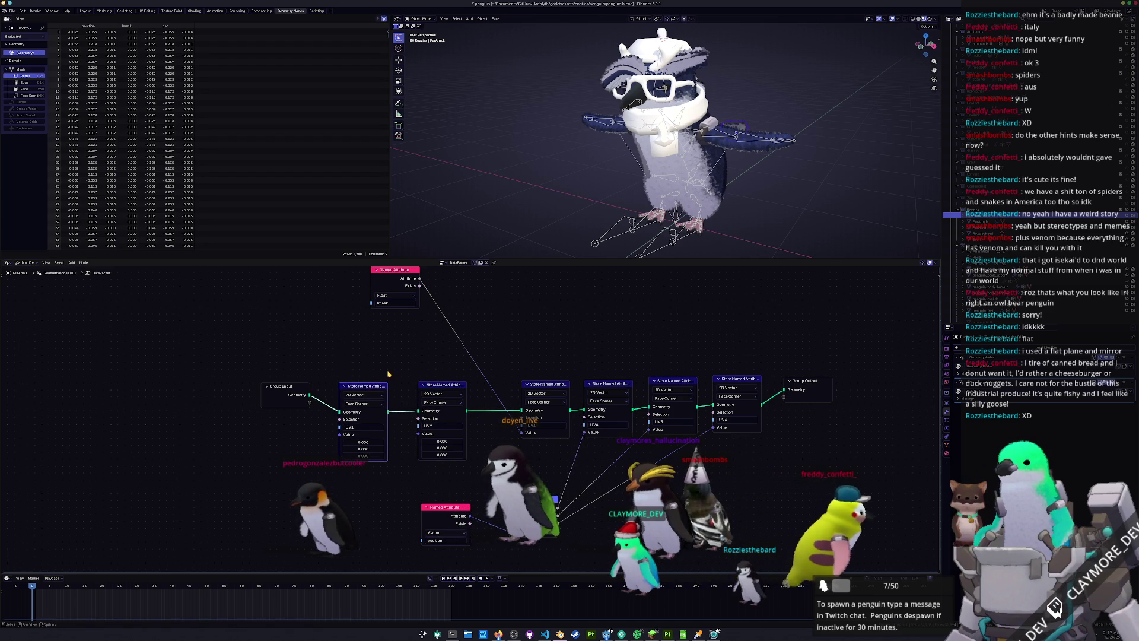
{"action": "key", "text": "Escape"}
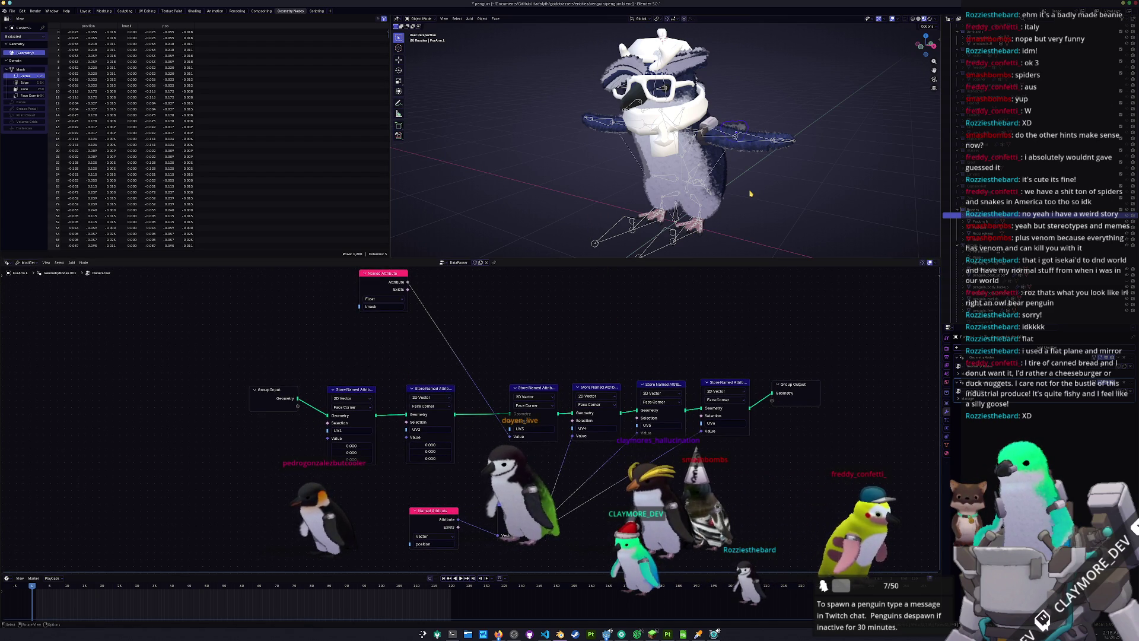
{"action": "scroll", "coordinate": [783, 185], "scroll_direction": "up", "scroll_amount": 2}
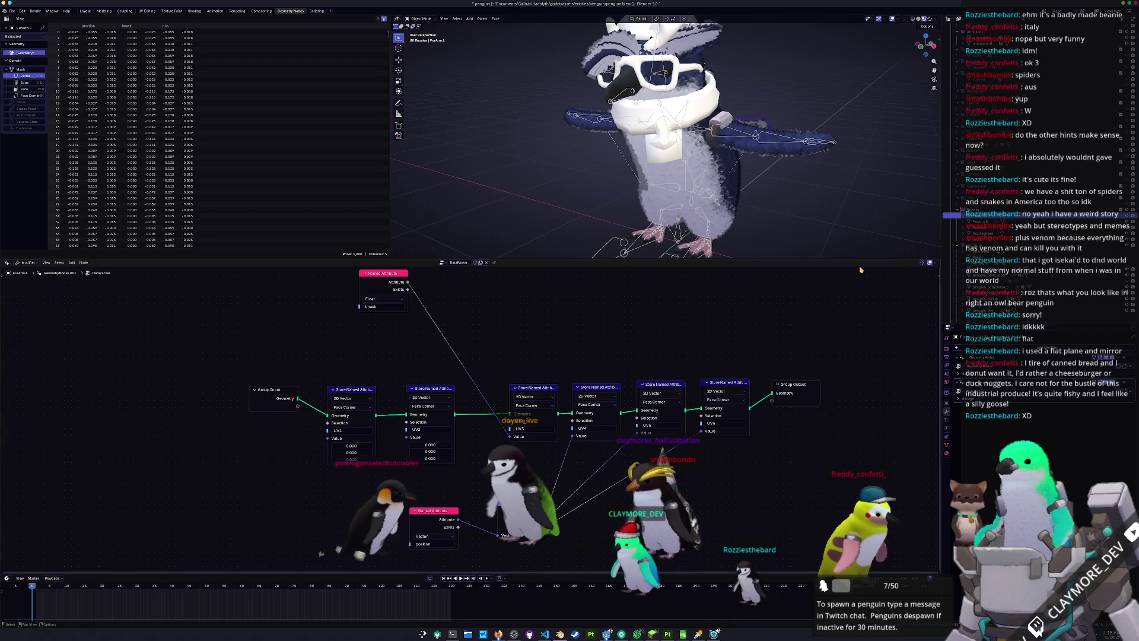
Save penguin.blend and enlarge the 3D view to look at the penguin
{"action": "scroll", "coordinate": [794, 199], "scroll_direction": "up", "scroll_amount": 1}
{"action": "key", "text": "ctrl+s"}
{"action": "left_click_drag", "start_coordinate": [465, 259], "coordinate": [465, 401]}
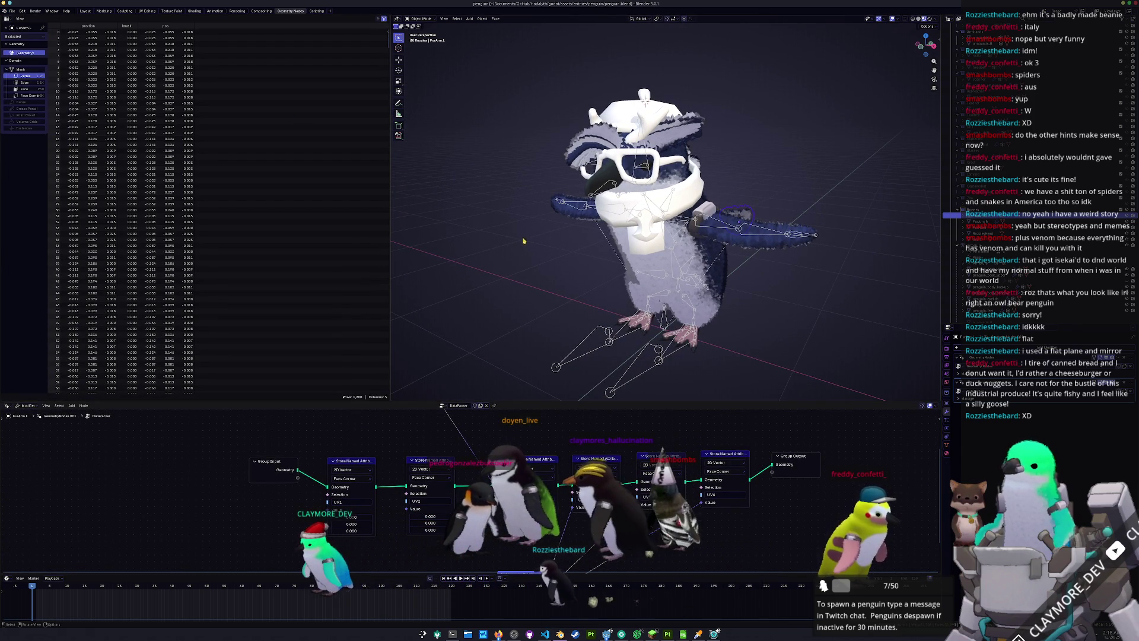
{"action": "mouse_move", "coordinate": [524, 241]}
{"action": "middle_mouse_down"}
{"action": "mouse_move", "coordinate": [868, 273]}
{"action": "mouse_move", "coordinate": [937, 367]}
{"action": "middle_mouse_up"}
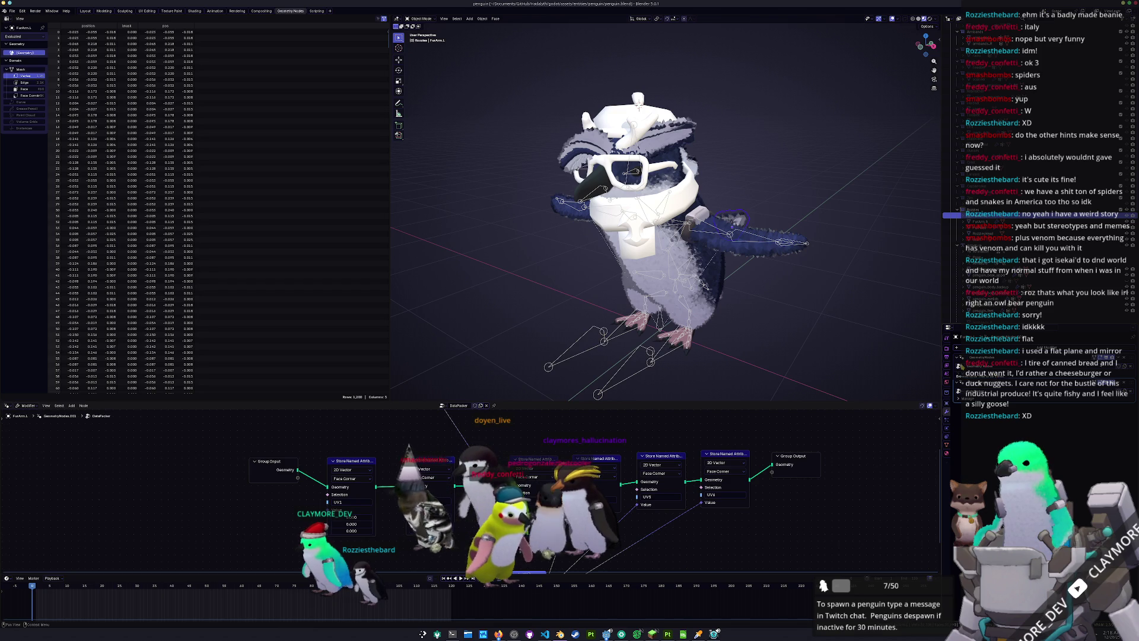
Apply the GeometryNodes and GeometryNodes.001 modifiers and show the Object Data UV maps
{"action": "left_click", "coordinate": [1119, 359]}
{"action": "left_click", "coordinate": [1108, 367]}
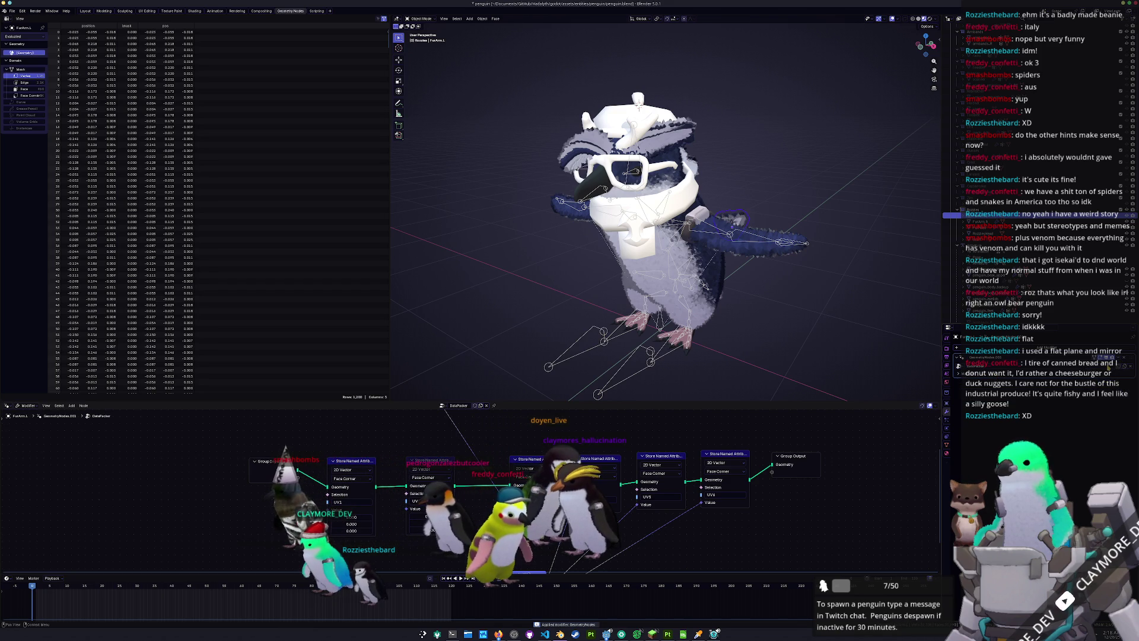
{"action": "left_click", "coordinate": [1118, 398]}
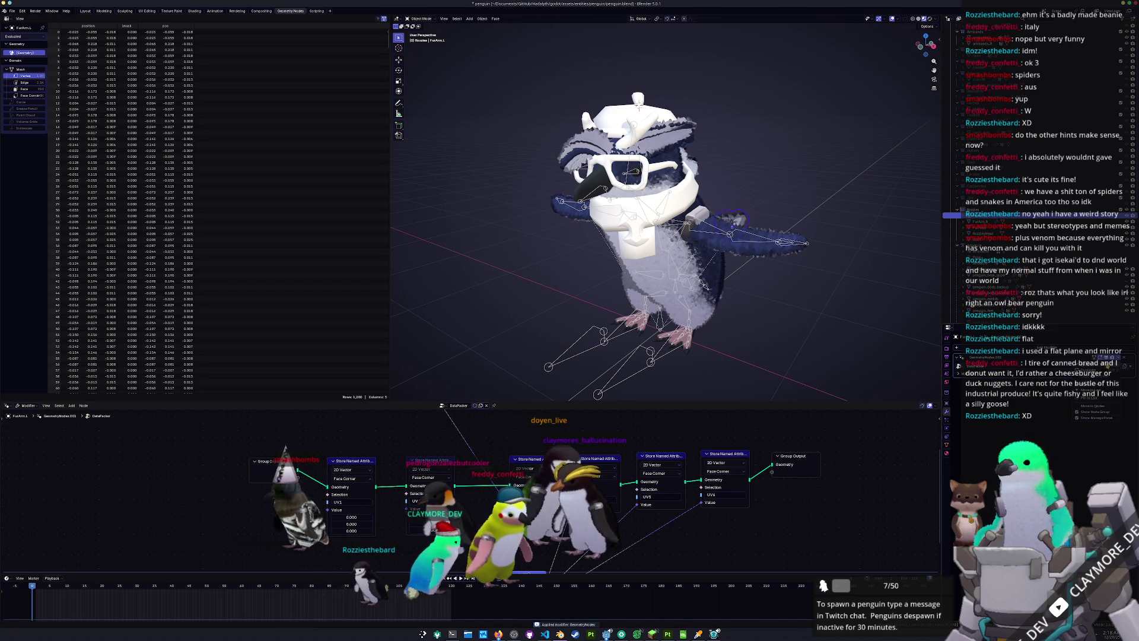
{"action": "left_click", "coordinate": [1109, 408]}
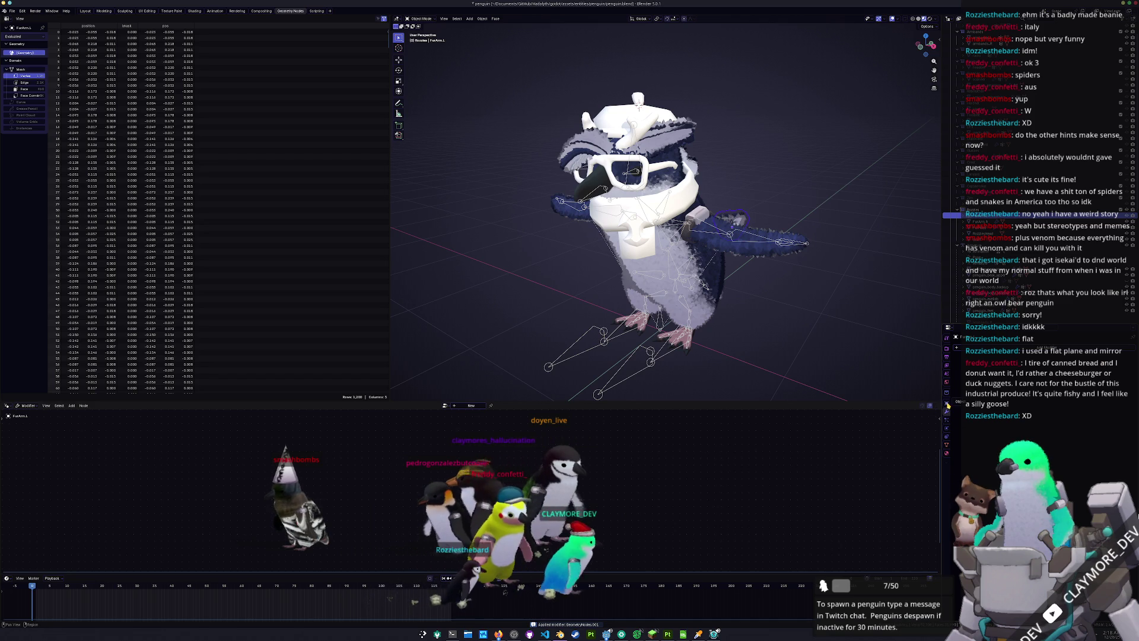
{"action": "left_click", "coordinate": [945, 445]}
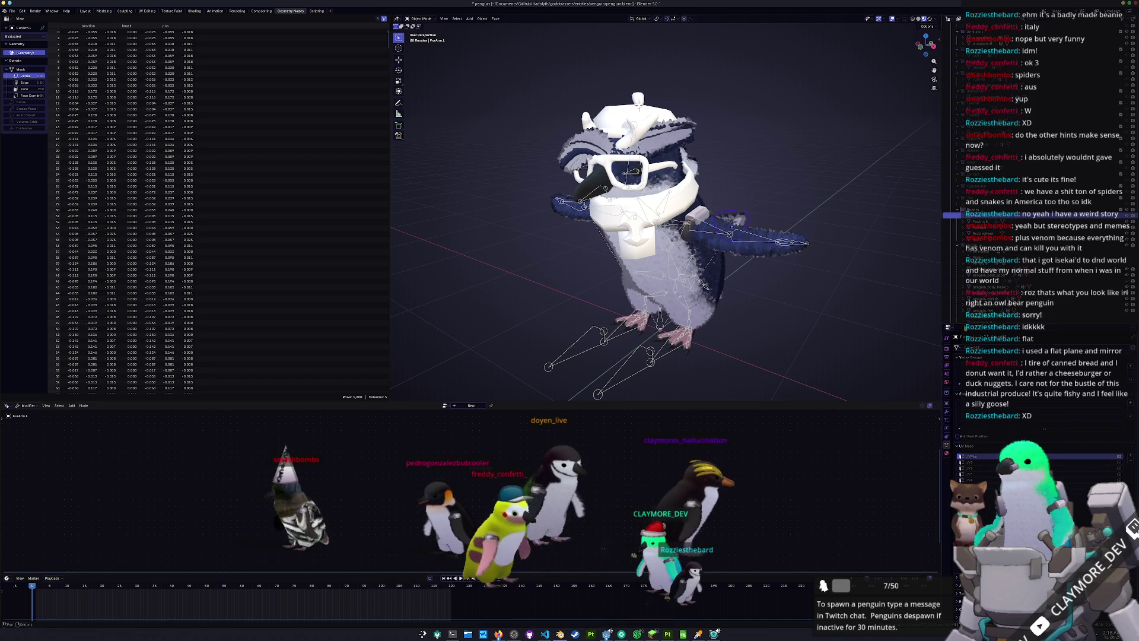
{"action": "left_click", "coordinate": [978, 221]}
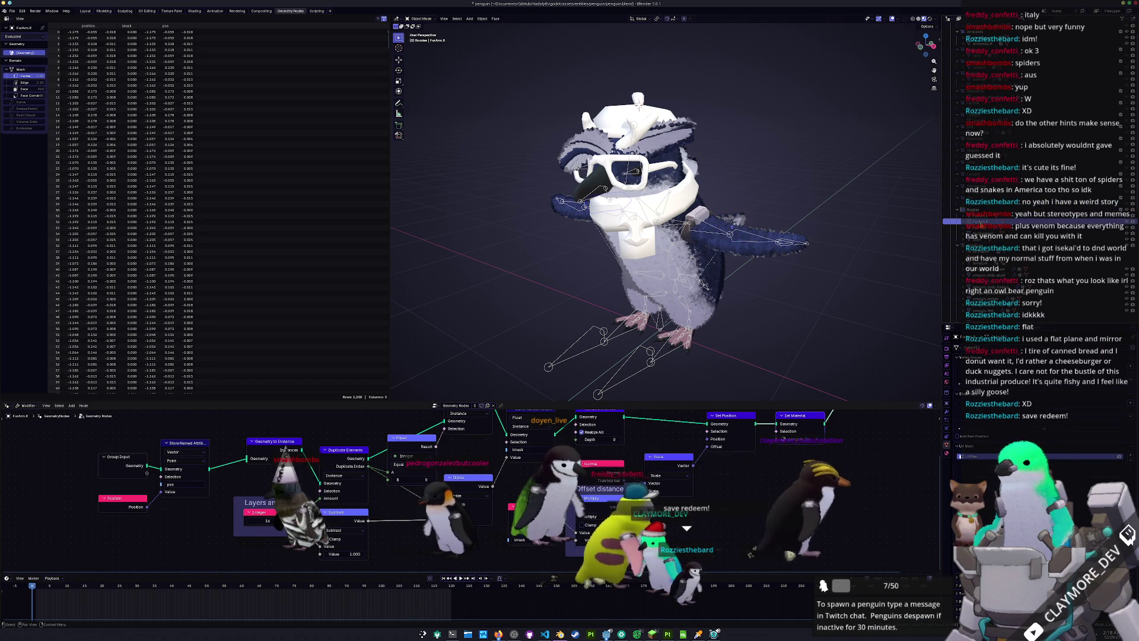
Apply the fur GeometryNodes modifier on the right fur arm mesh
{"action": "scroll", "coordinate": [973, 427], "scroll_direction": "down", "scroll_amount": 1}
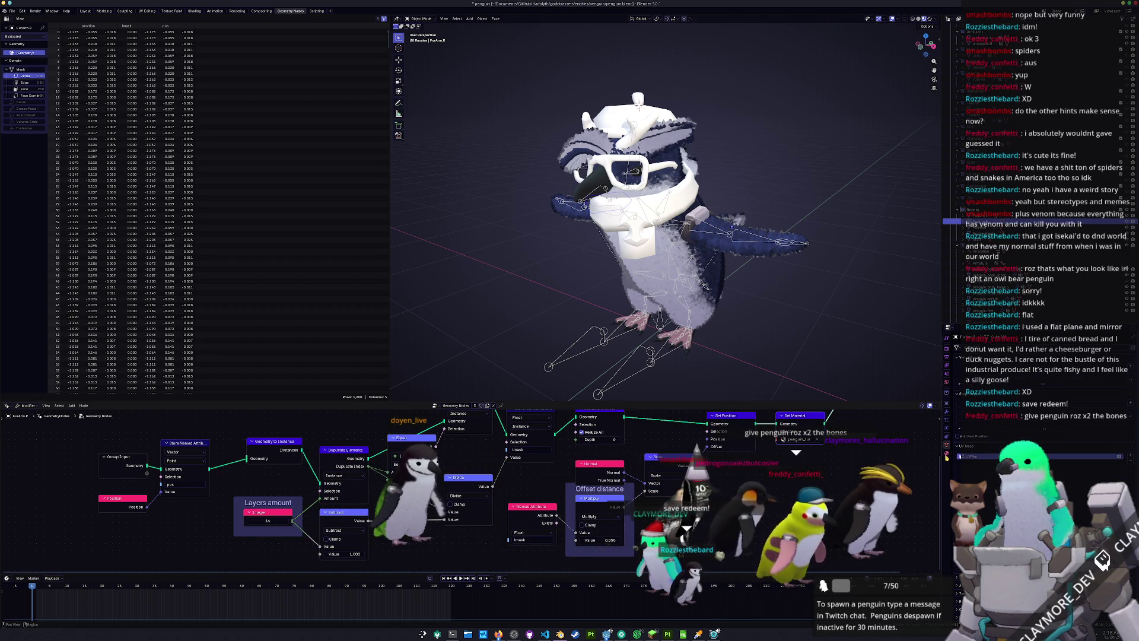
{"action": "left_click", "coordinate": [947, 434]}
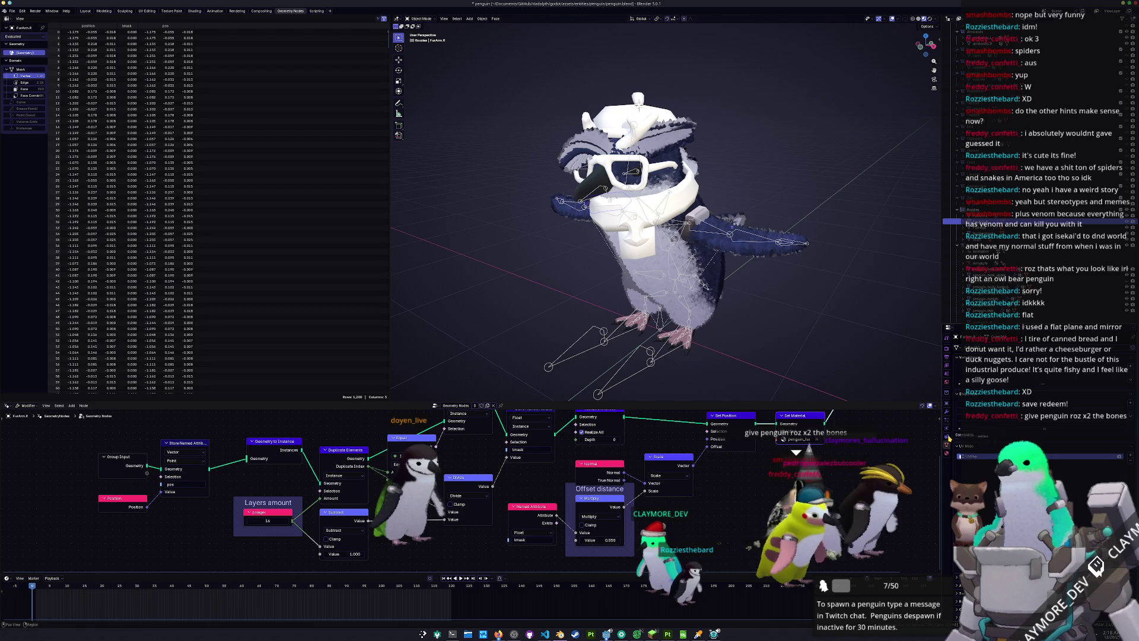
{"action": "left_click", "coordinate": [948, 410]}
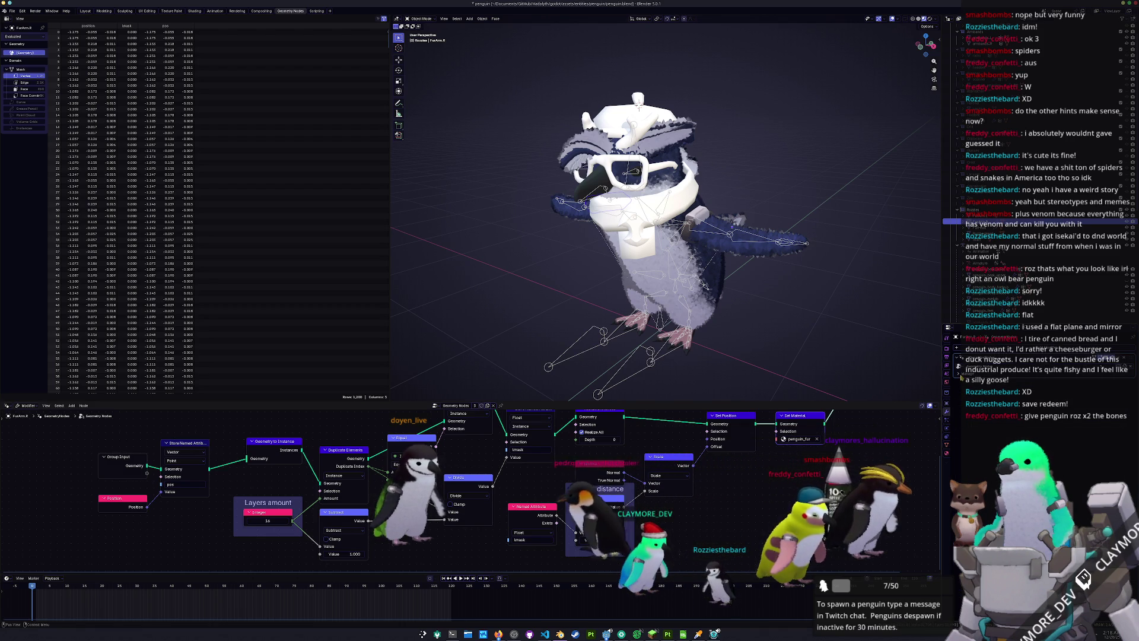
{"action": "left_click", "coordinate": [1119, 358]}
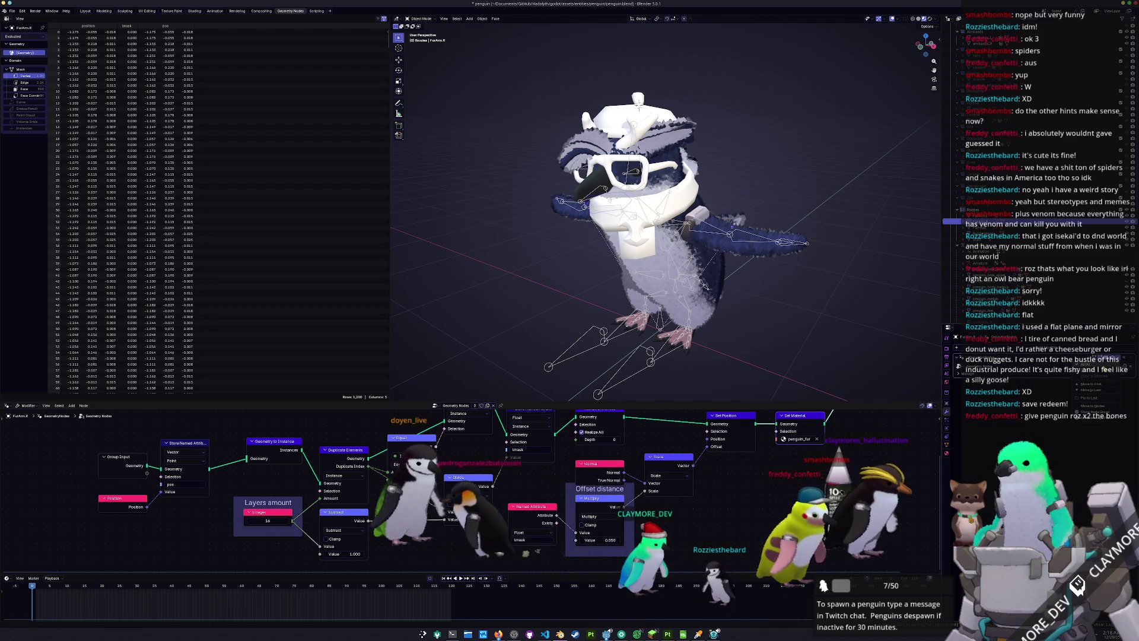
{"action": "left_click", "coordinate": [1044, 365]}
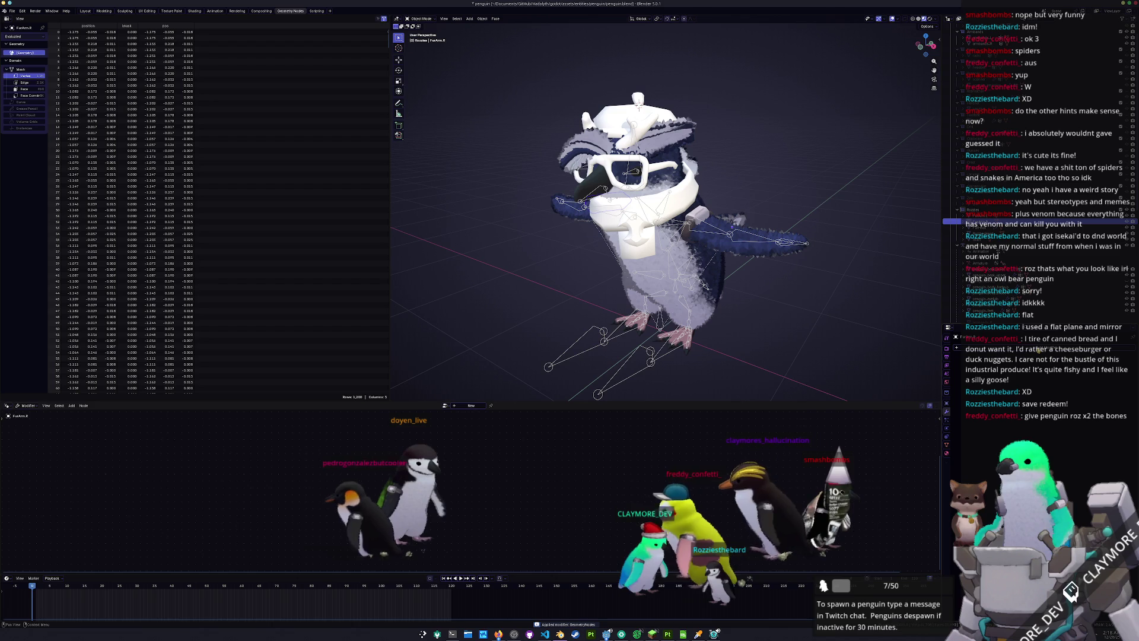
Add a Geometry Nodes modifier using the DataPacker node group to the right fur arm and apply it
{"action": "left_click", "coordinate": [1038, 347]}
{"action": "left_click", "coordinate": [1003, 363]}
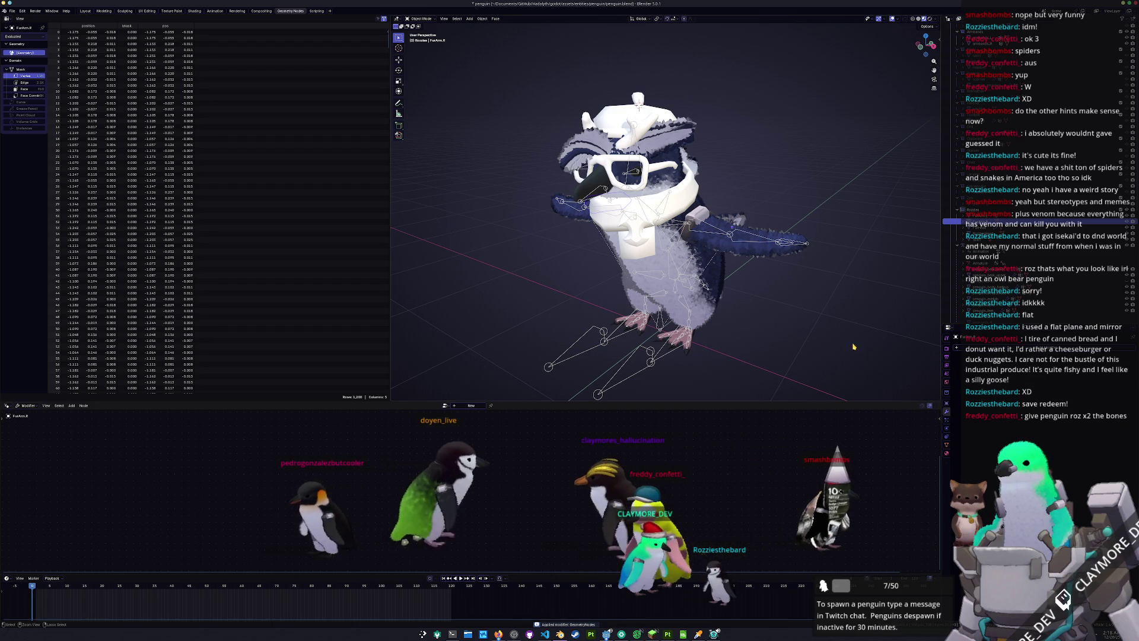
{"action": "left_click", "coordinate": [1115, 368]}
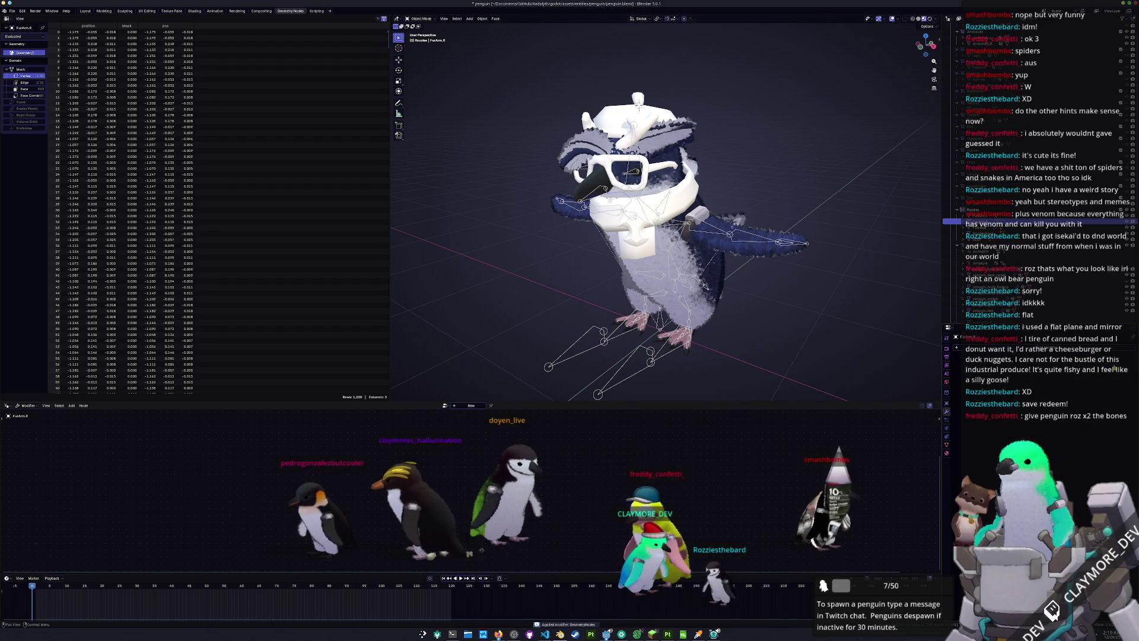
{"action": "left_click", "coordinate": [1004, 350]}
{"action": "left_click", "coordinate": [1034, 363]}
{"action": "left_click", "coordinate": [959, 367]}
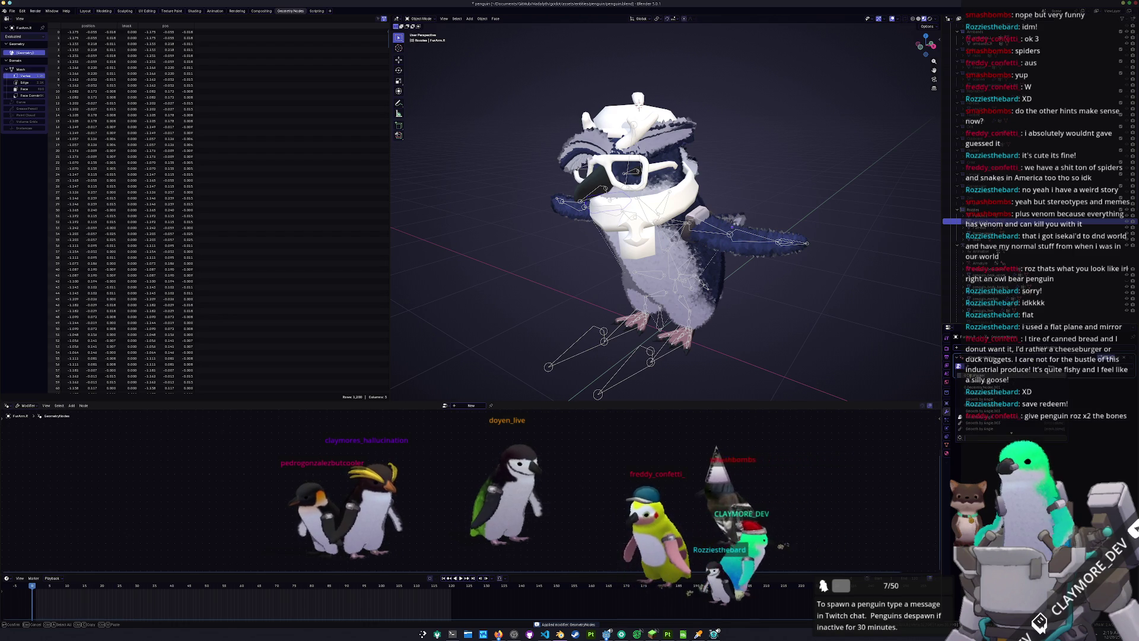
{"action": "left_click", "coordinate": [972, 373]}
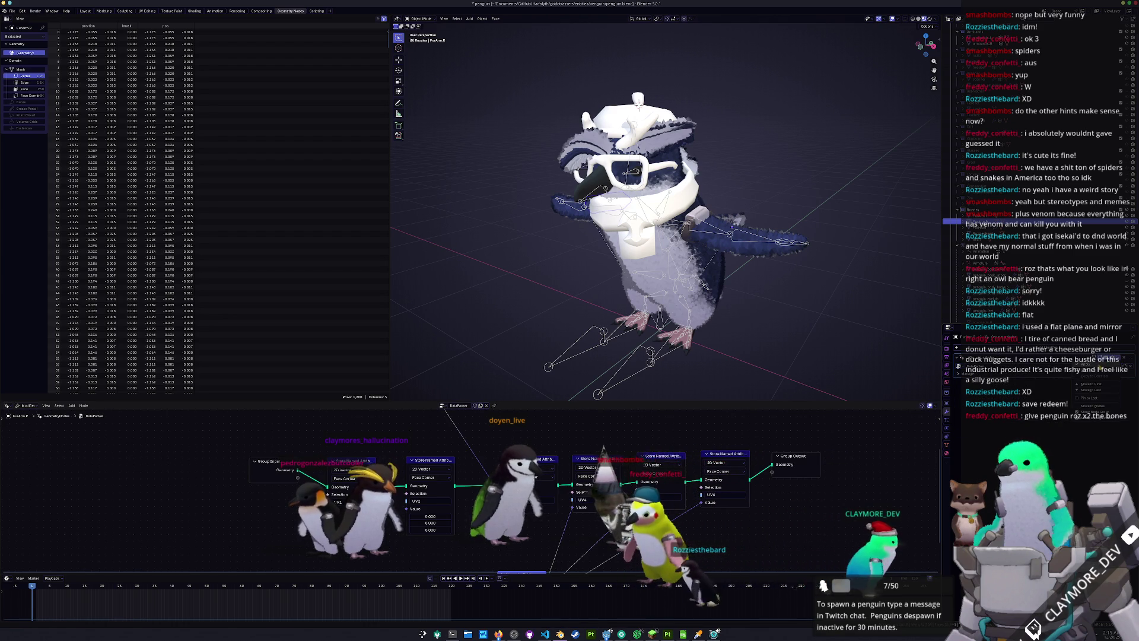
{"action": "left_click", "coordinate": [1097, 360]}
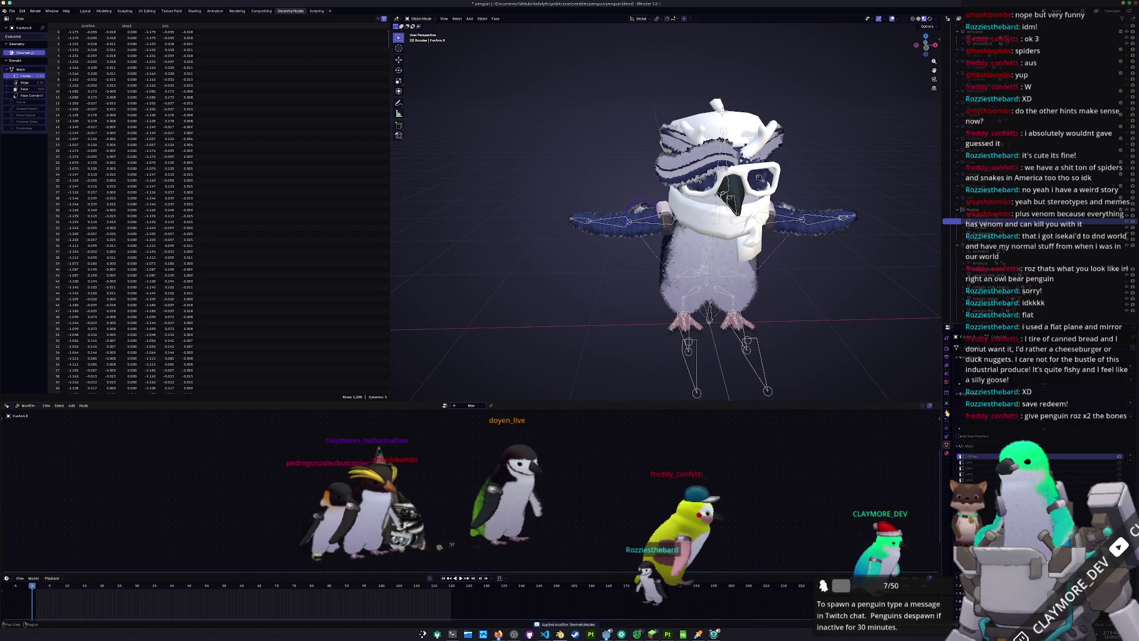
On FurHead, apply the fur geometry nodes, then add and apply a DataPacker modifier
{"action": "left_click", "coordinate": [984, 228]}
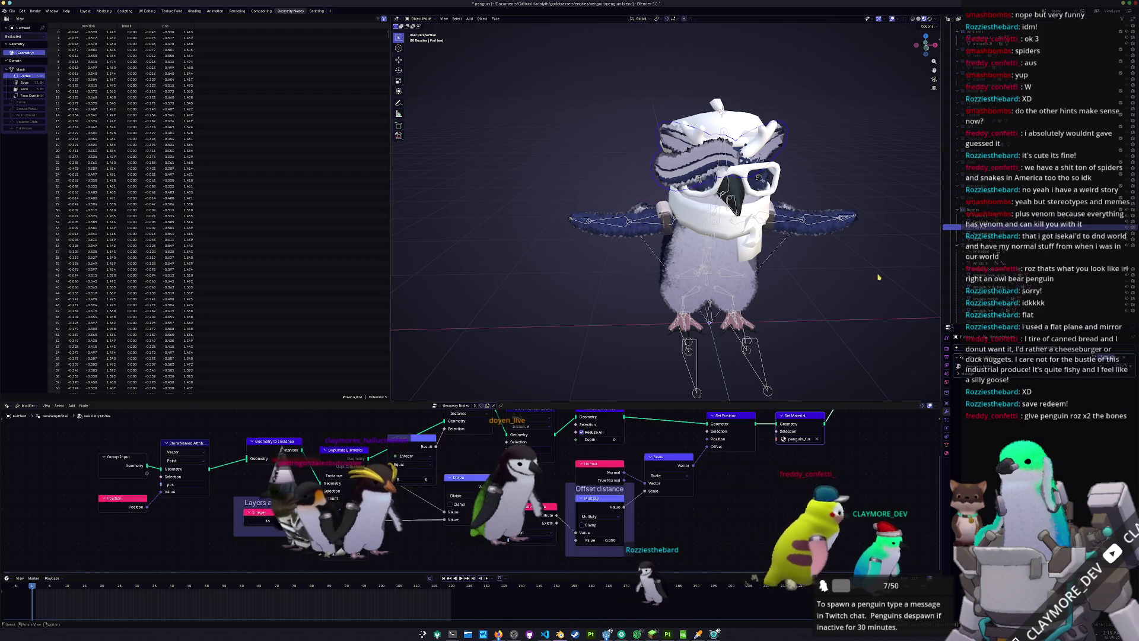
{"action": "middle_click_drag", "start_coordinate": [878, 277], "coordinate": [890, 318]}
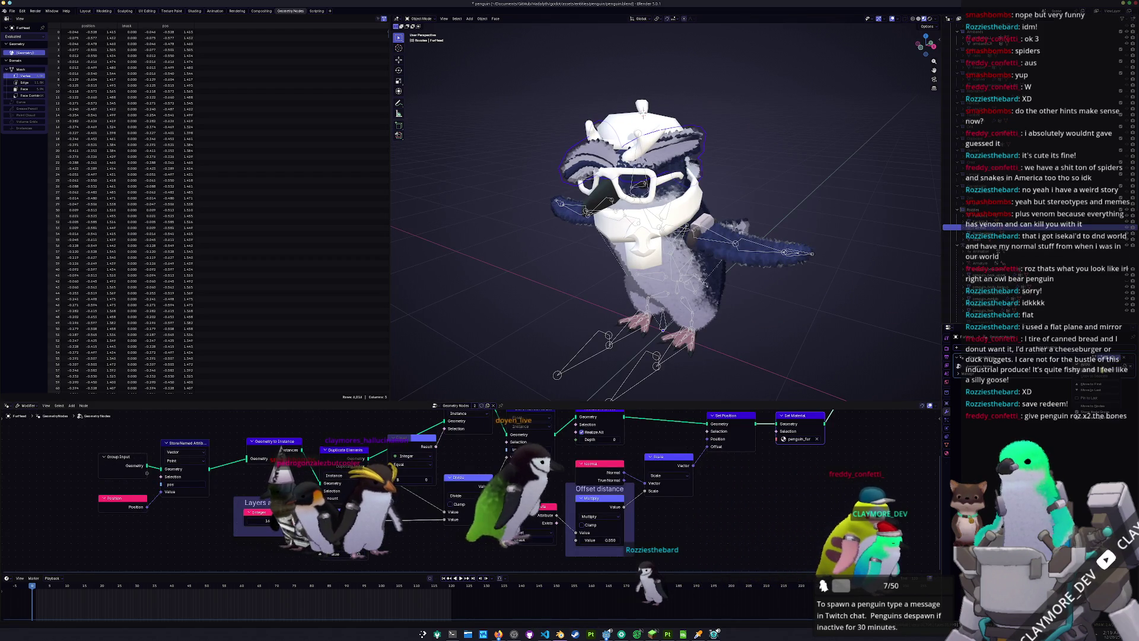
{"action": "left_click", "coordinate": [1097, 359]}
{"action": "left_click", "coordinate": [1050, 348]}
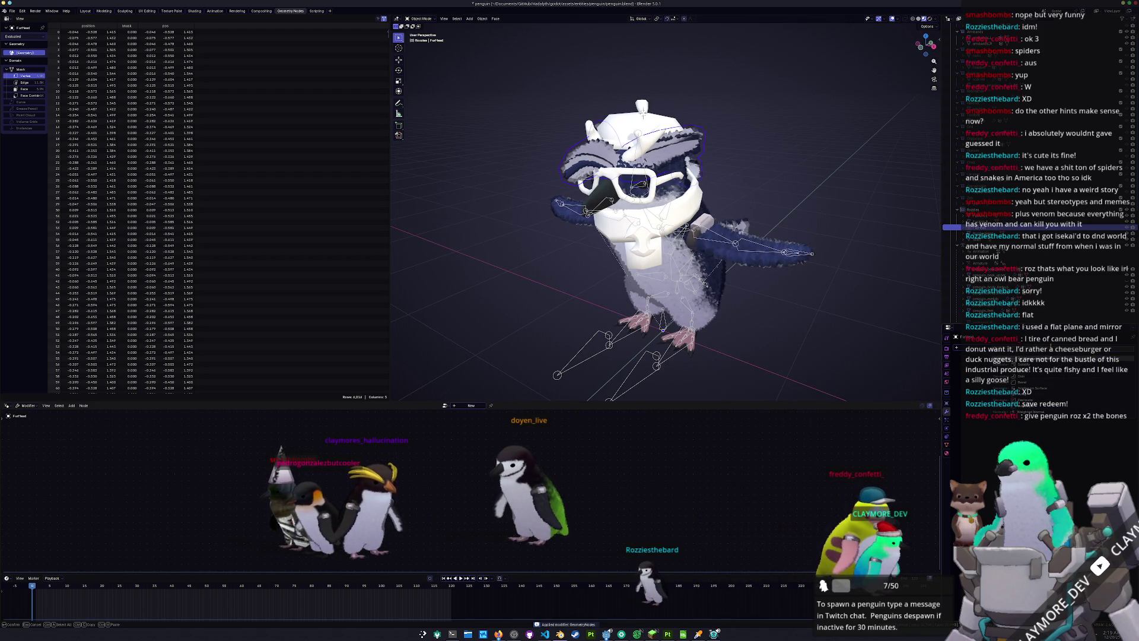
{"action": "left_click", "coordinate": [958, 366]}
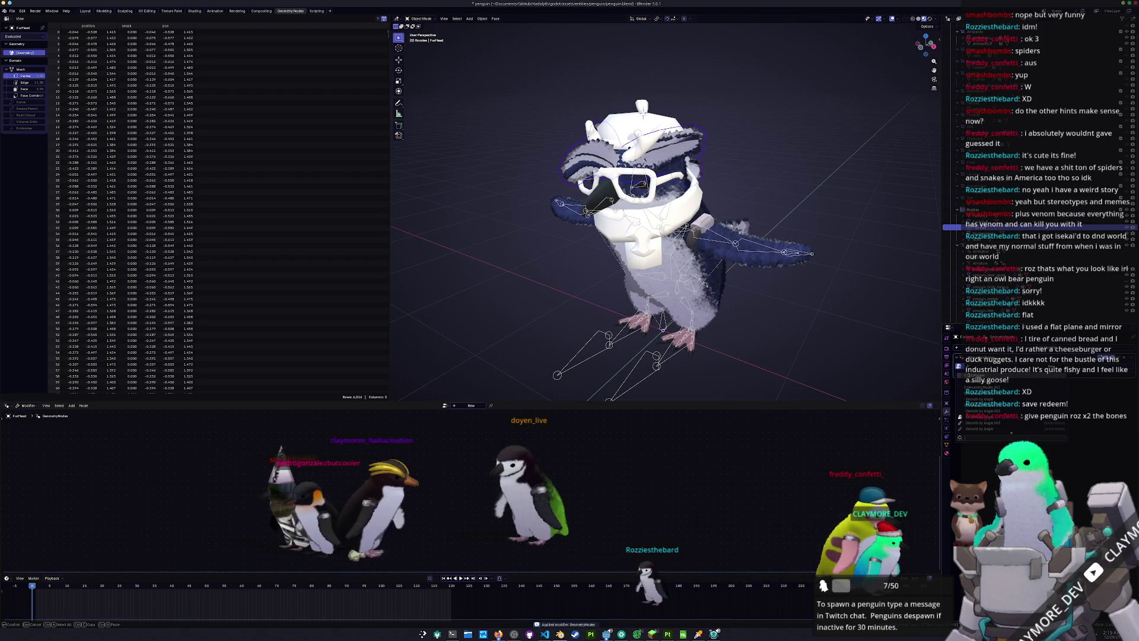
{"action": "left_click", "coordinate": [964, 377]}
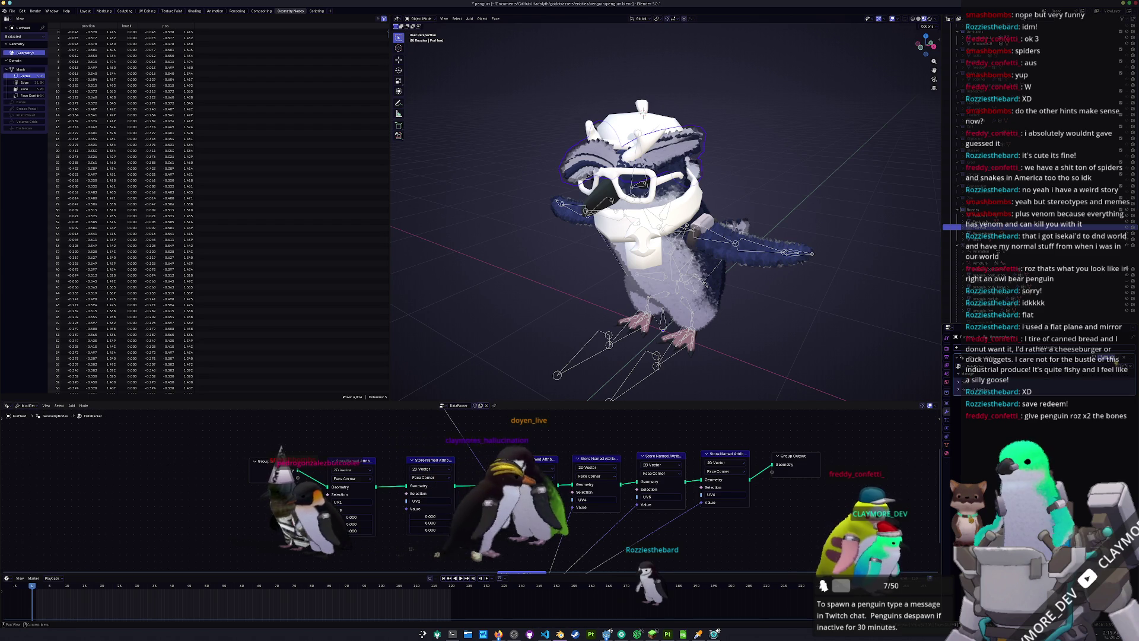
{"action": "left_click", "coordinate": [1088, 360]}
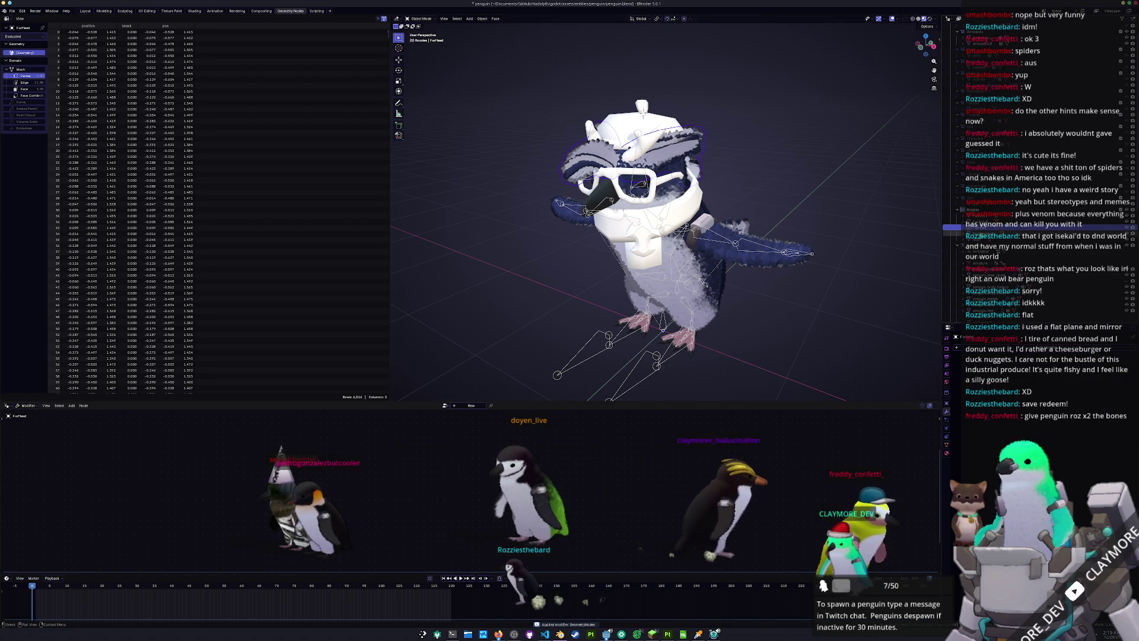
Select RozziesHead, Scarf, FurHead, penguin_body_backup and the left arm in turn, ending on the right fur arm
{"action": "left_click", "coordinate": [985, 236]}
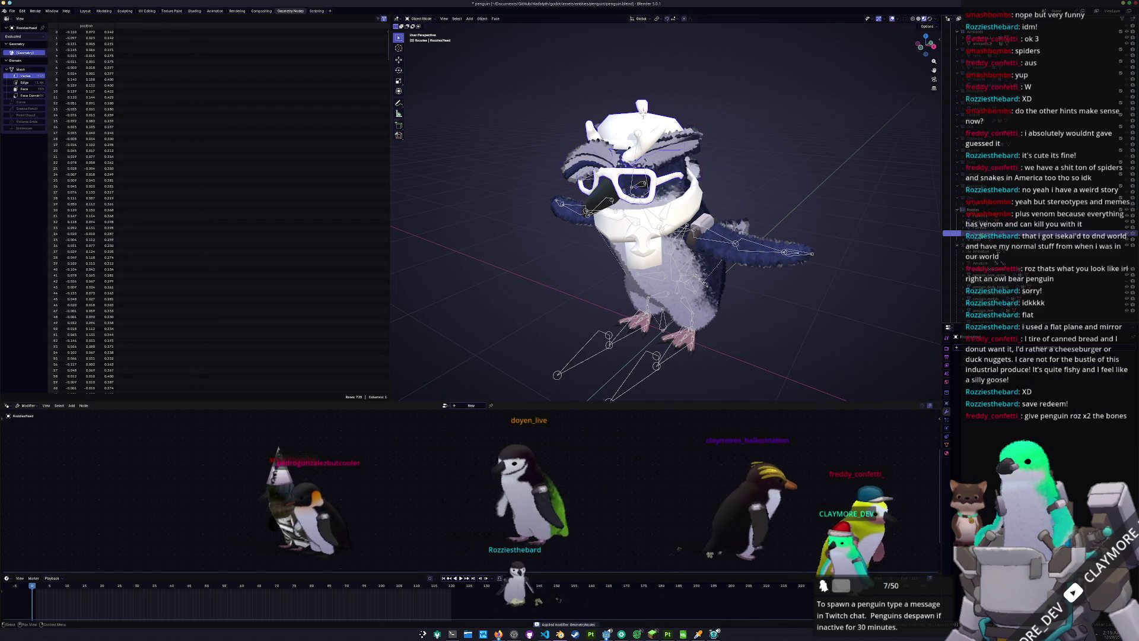
{"action": "left_click", "coordinate": [983, 241]}
{"action": "left_click", "coordinate": [656, 137]}
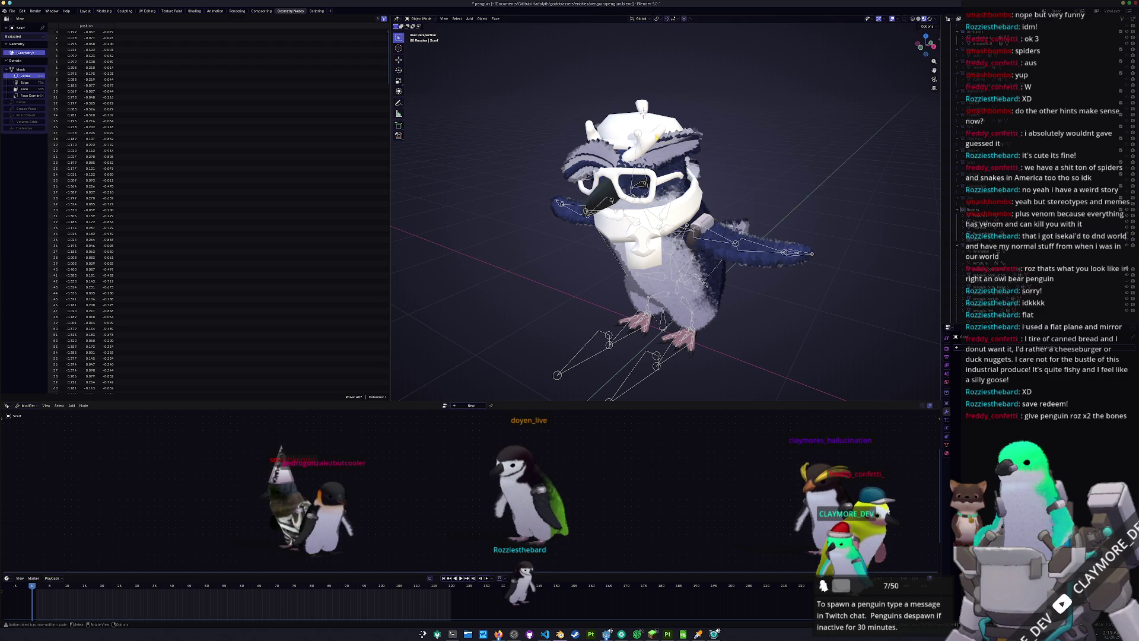
{"action": "left_click", "coordinate": [678, 143]}
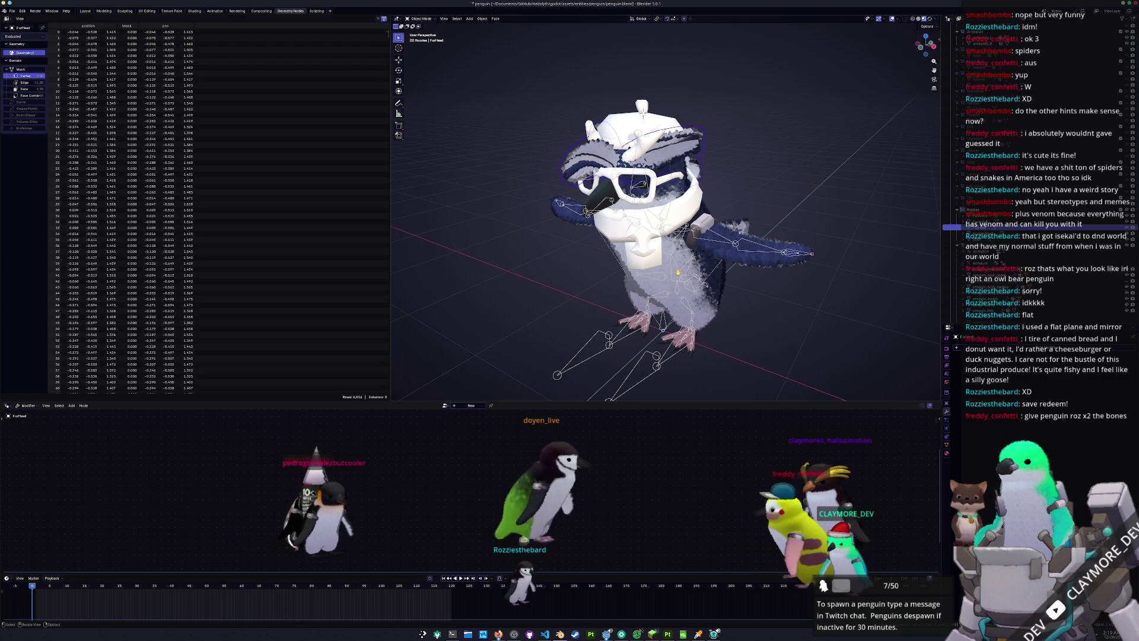
{"action": "left_click", "coordinate": [665, 269]}
{"action": "middle_click_drag", "start_coordinate": [665, 268], "coordinate": [713, 268]}
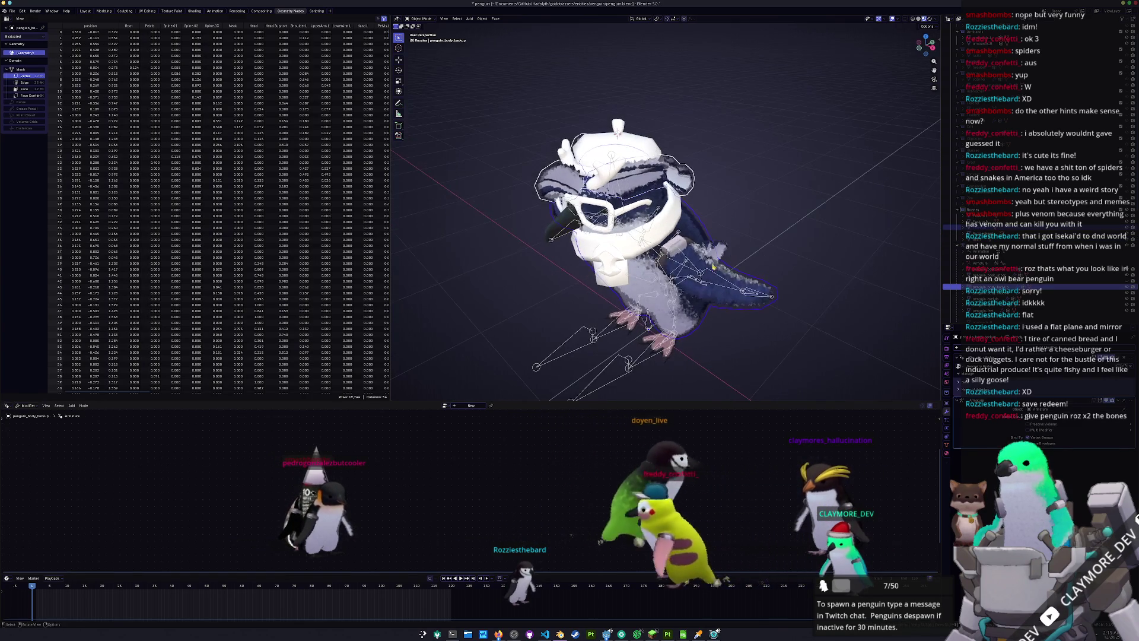
{"action": "left_click", "coordinate": [618, 134]}
{"action": "middle_click_drag", "start_coordinate": [617, 134], "coordinate": [783, 207]}
{"action": "left_click", "coordinate": [783, 208]}
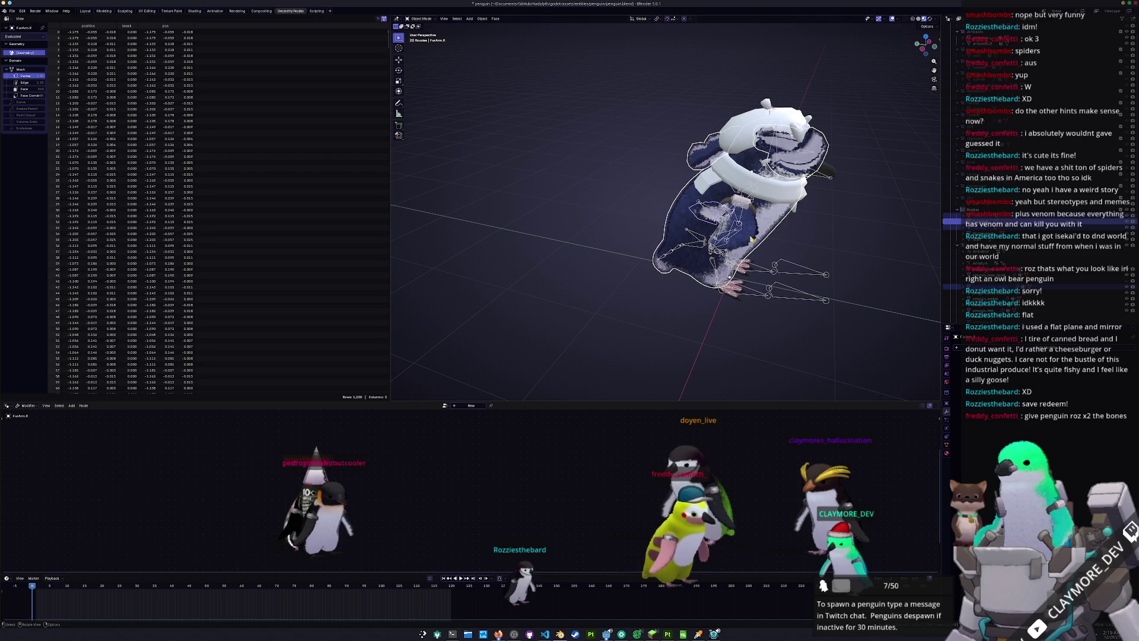
Inspect the right arm mesh in Edit Mode, then select the left arm and FurHead, facing the penguin front-on
{"action": "key", "text": "Tab"}
{"action": "mouse_move", "coordinate": [820, 252]}
{"action": "middle_mouse_down"}
{"action": "mouse_move", "coordinate": [677, 234]}
{"action": "mouse_move", "coordinate": [765, 233]}
{"action": "mouse_move", "coordinate": [765, 247]}
{"action": "mouse_move", "coordinate": [741, 239]}
{"action": "middle_mouse_up"}
{"action": "key", "text": "Tab"}
{"action": "left_click", "coordinate": [741, 239]}
{"action": "left_click", "coordinate": [948, 227]}
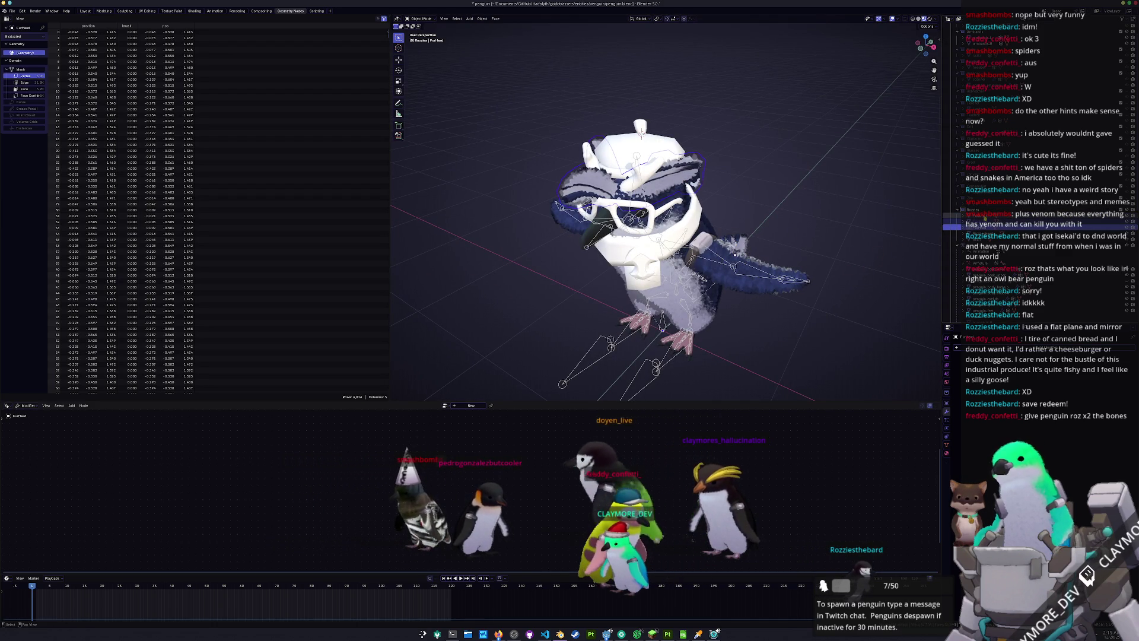
{"action": "middle_click_drag", "start_coordinate": [851, 244], "coordinate": [854, 230]}
Toggle Edit Mode on the head mesh, then select RozziesHead, FurHead and both fur arms in turn
{"action": "key", "text": "Tab"}
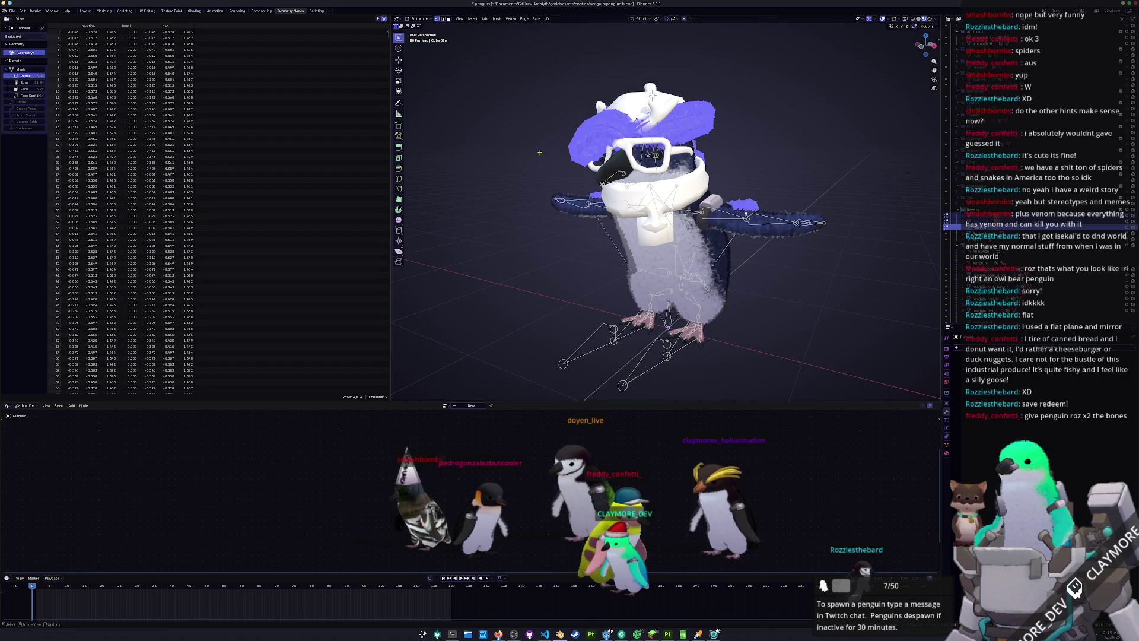
{"action": "key", "text": "Tab"}
{"action": "key", "text": "Tab"}
{"action": "key", "text": "Tab"}
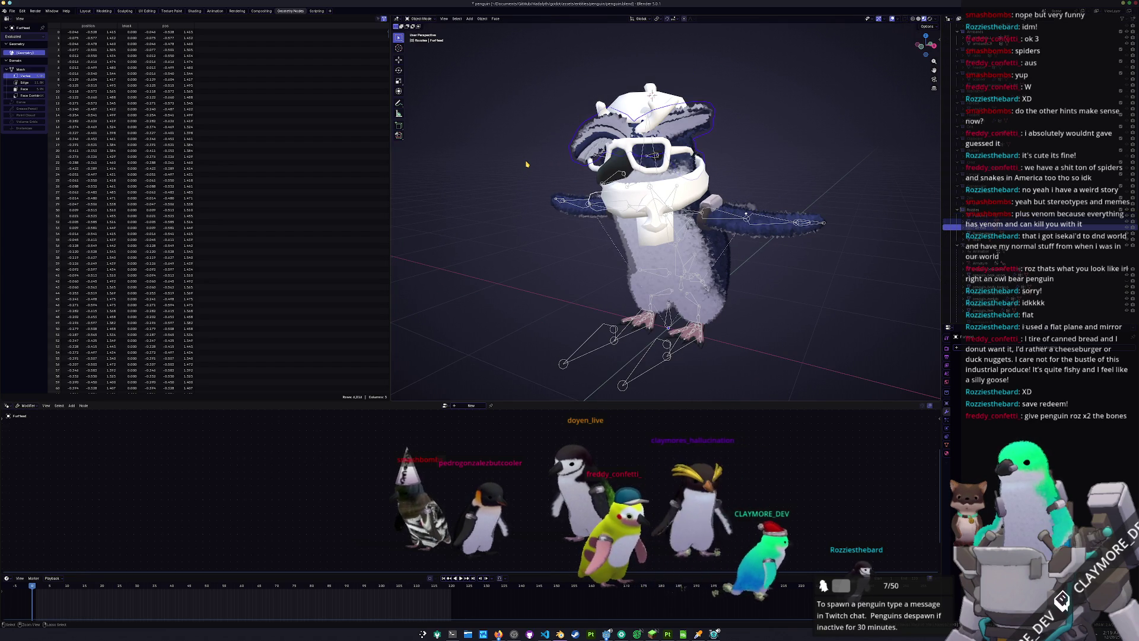
{"action": "key", "text": "Tab"}
{"action": "key", "text": "Tab"}
{"action": "left_click", "coordinate": [985, 234]}
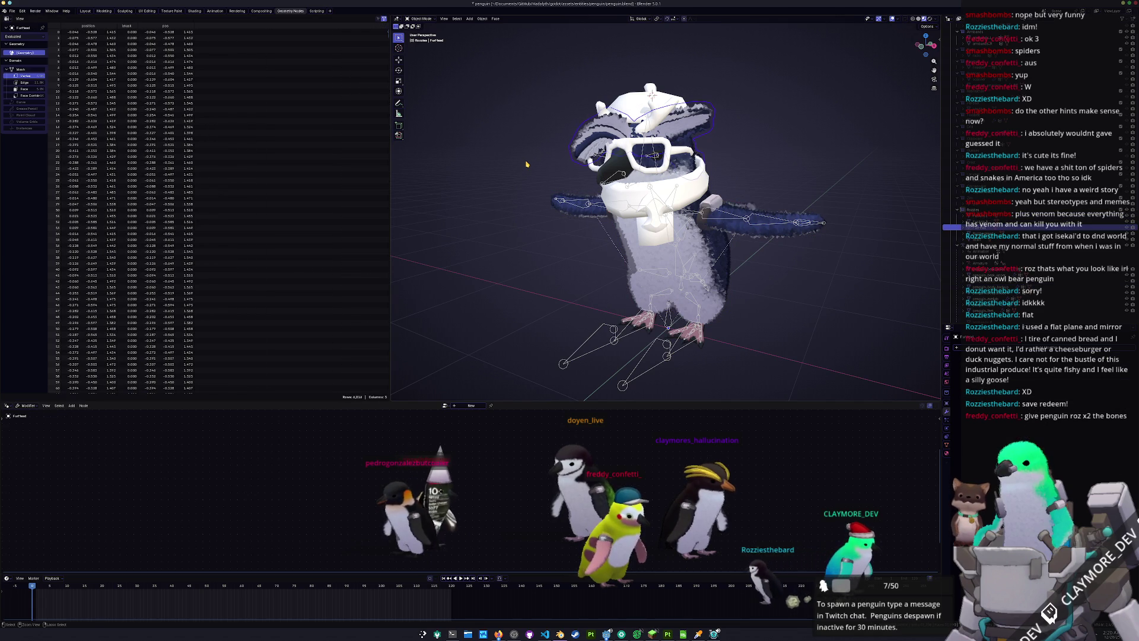
{"action": "left_click", "coordinate": [985, 227]}
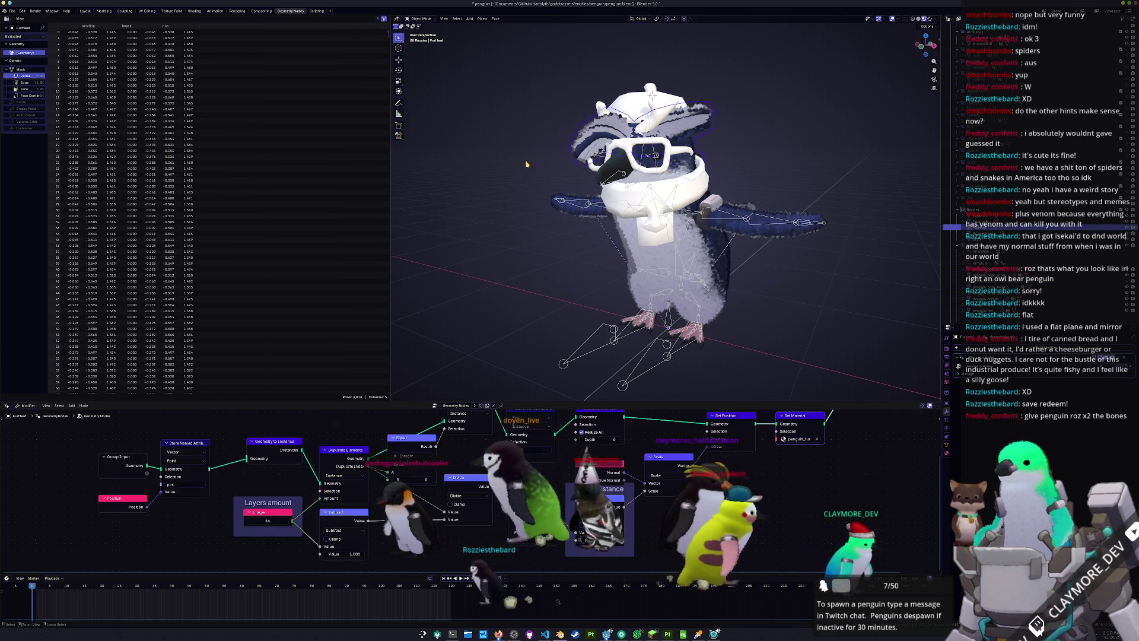
{"action": "left_click", "coordinate": [985, 221]}
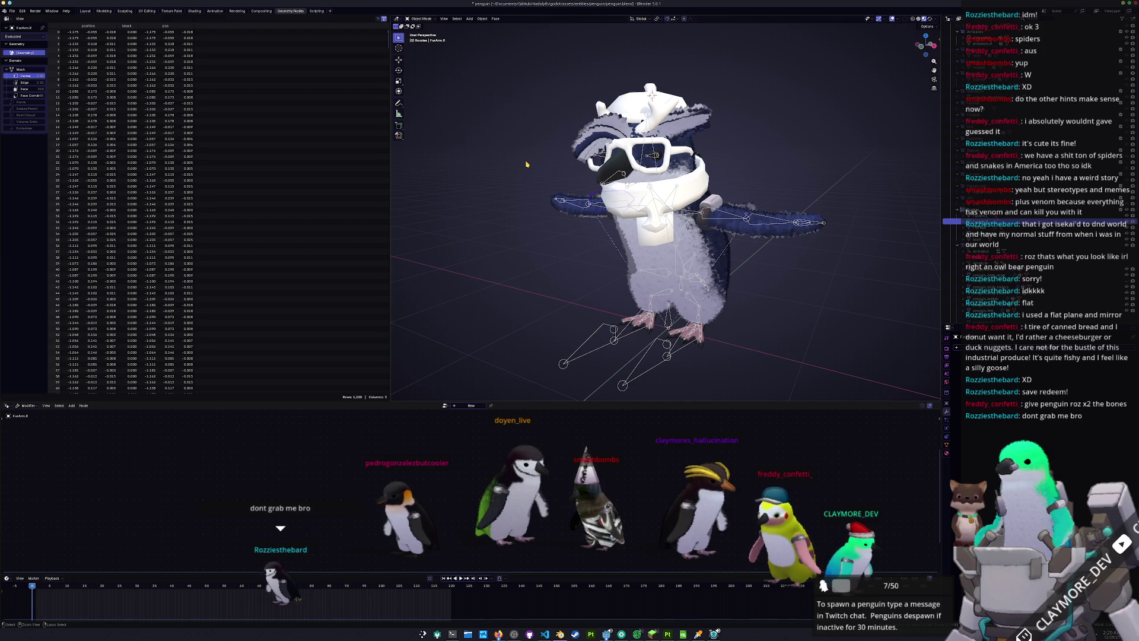
{"action": "left_click", "coordinate": [984, 216]}
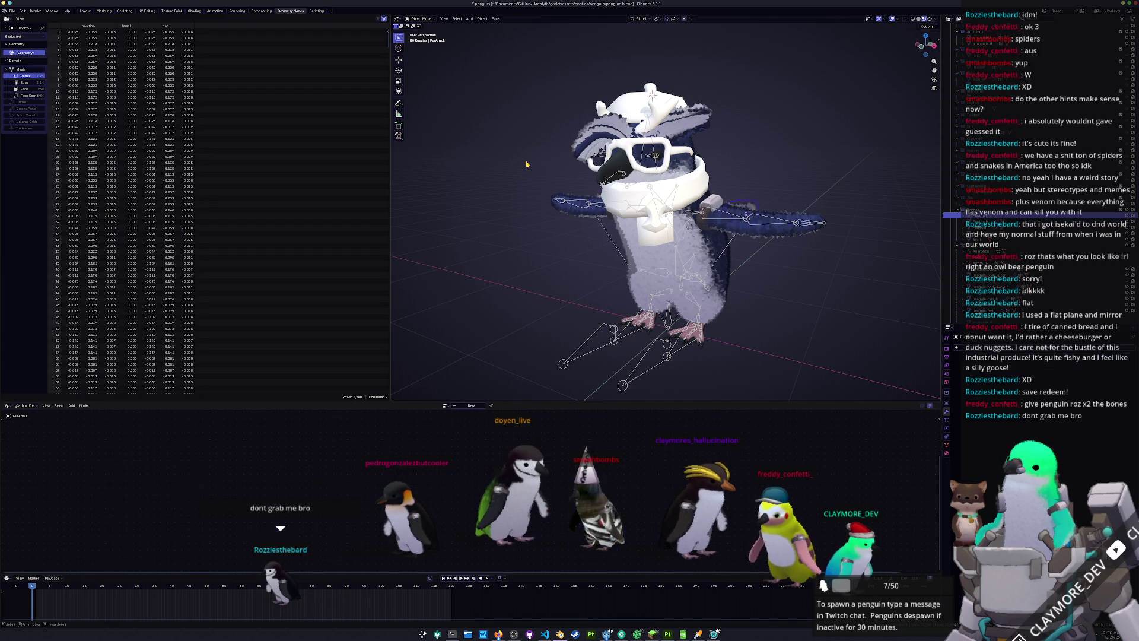
Select FurHead, then the right fur arm, and enter its Edit Mode
{"action": "middle_click_drag", "start_coordinate": [556, 178], "coordinate": [535, 244], "text": "ctrl"}
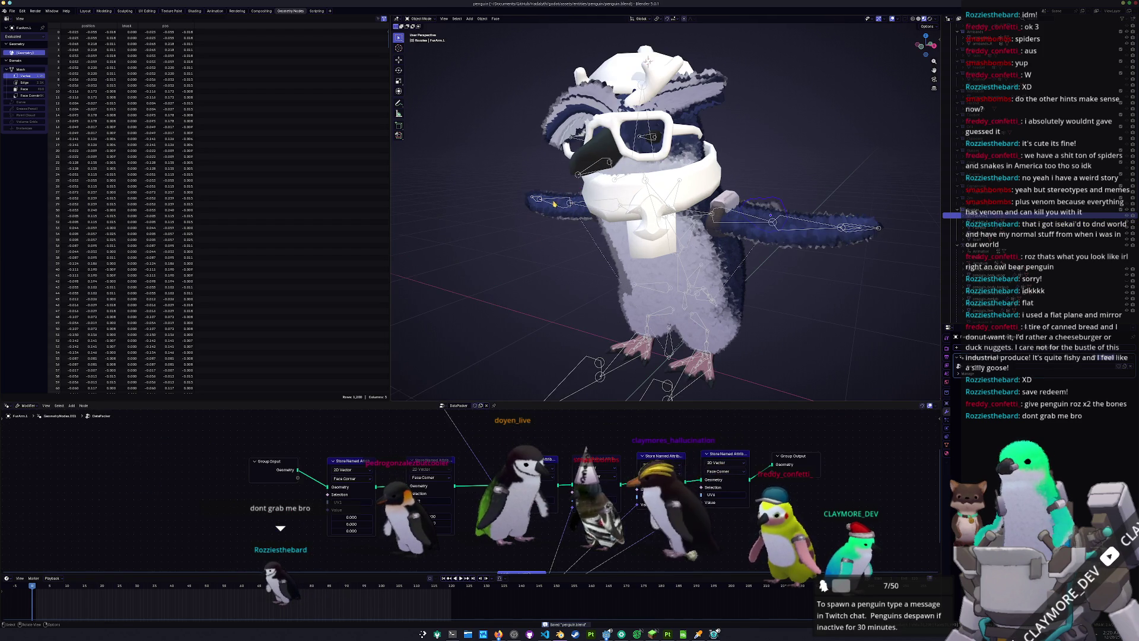
{"action": "middle_click_drag", "start_coordinate": [555, 204], "coordinate": [623, 134], "text": "ctrl"}
{"action": "left_click", "coordinate": [625, 131], "text": "shift"}
{"action": "middle_click_drag", "start_coordinate": [524, 209], "coordinate": [676, 178]}
{"action": "left_click", "coordinate": [658, 177]}
{"action": "key", "text": "Tab"}
{"action": "key", "text": "Tab"}
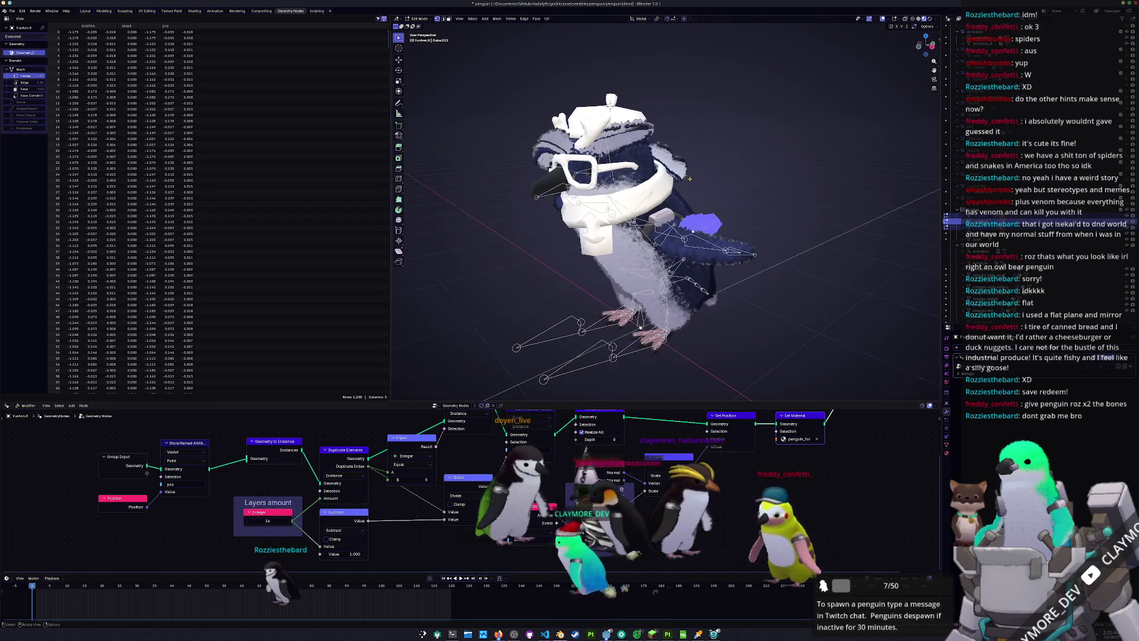
{"action": "scroll", "coordinate": [698, 183], "scroll_direction": "up", "scroll_amount": 5}
{"action": "scroll", "coordinate": [699, 182], "scroll_direction": "down", "scroll_amount": 2}
Edit the left arm fur mesh briefly, then leave the right arm fur selected and switch to UV Editing
{"action": "left_click", "coordinate": [694, 169]}
{"action": "left_click", "coordinate": [774, 179]}
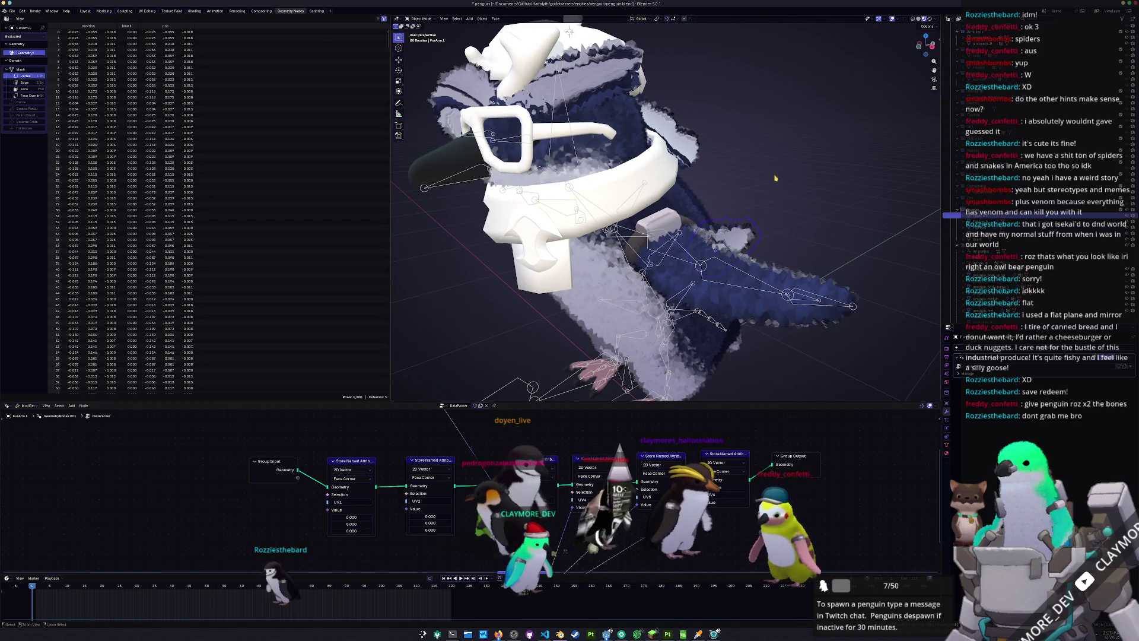
{"action": "key", "text": "Tab"}
{"action": "key", "text": "Tab"}
{"action": "left_click", "coordinate": [686, 152]}
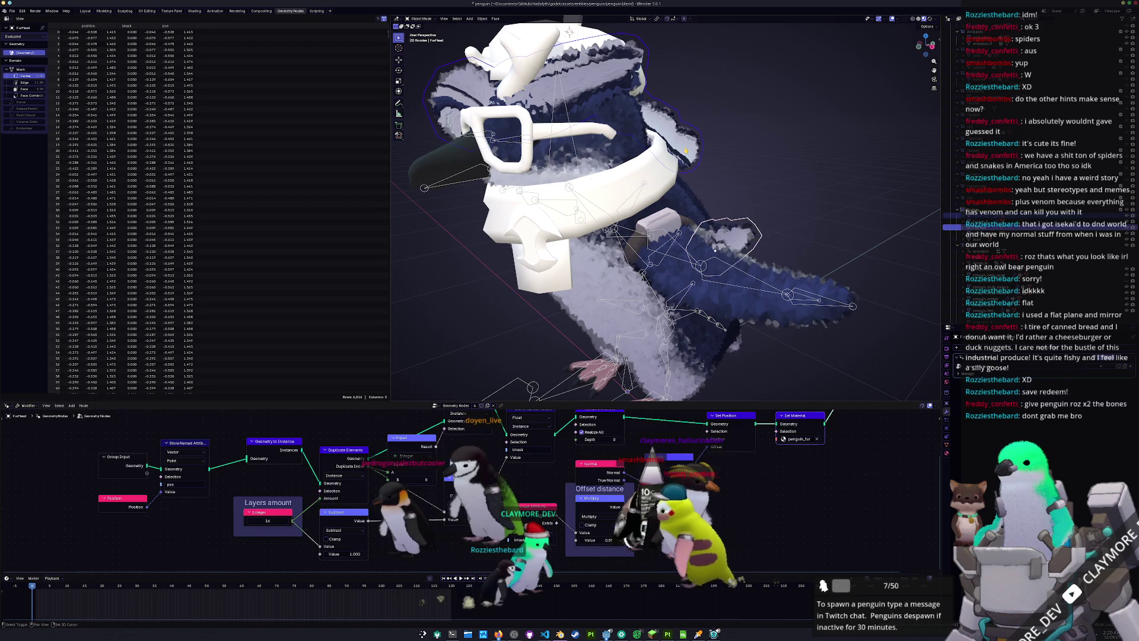
{"action": "scroll", "coordinate": [686, 151], "scroll_direction": "down", "scroll_amount": 2}
{"action": "mouse_move", "coordinate": [686, 152]}
{"action": "middle_mouse_down"}
{"action": "mouse_move", "coordinate": [651, 177]}
{"action": "mouse_move", "coordinate": [733, 168]}
{"action": "middle_mouse_up"}
{"action": "left_click", "coordinate": [651, 177]}
{"action": "key", "text": "Tab"}
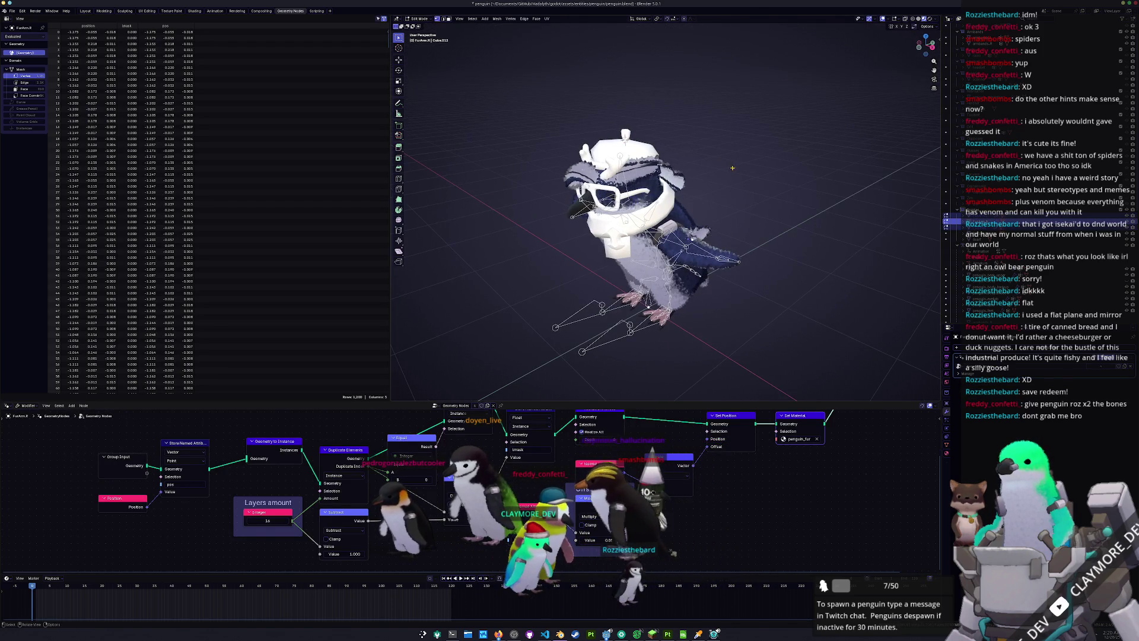
{"action": "left_click", "coordinate": [146, 10]}
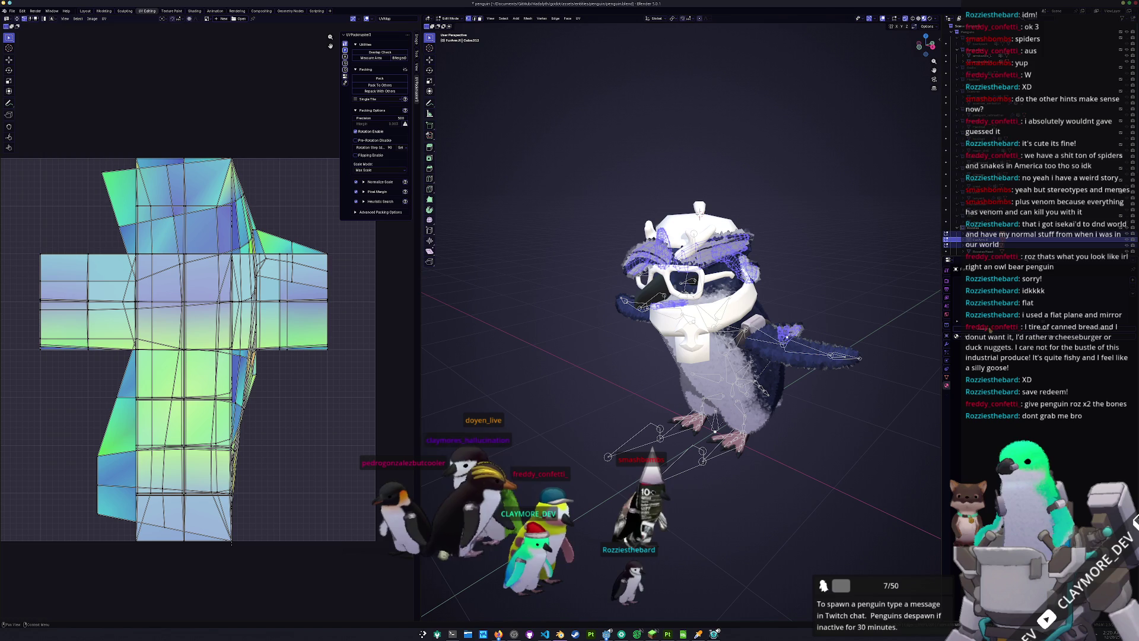
Unwrap the fur mesh with Smart UV Project and pack its UV islands into the tile
{"action": "left_click", "coordinate": [983, 337]}
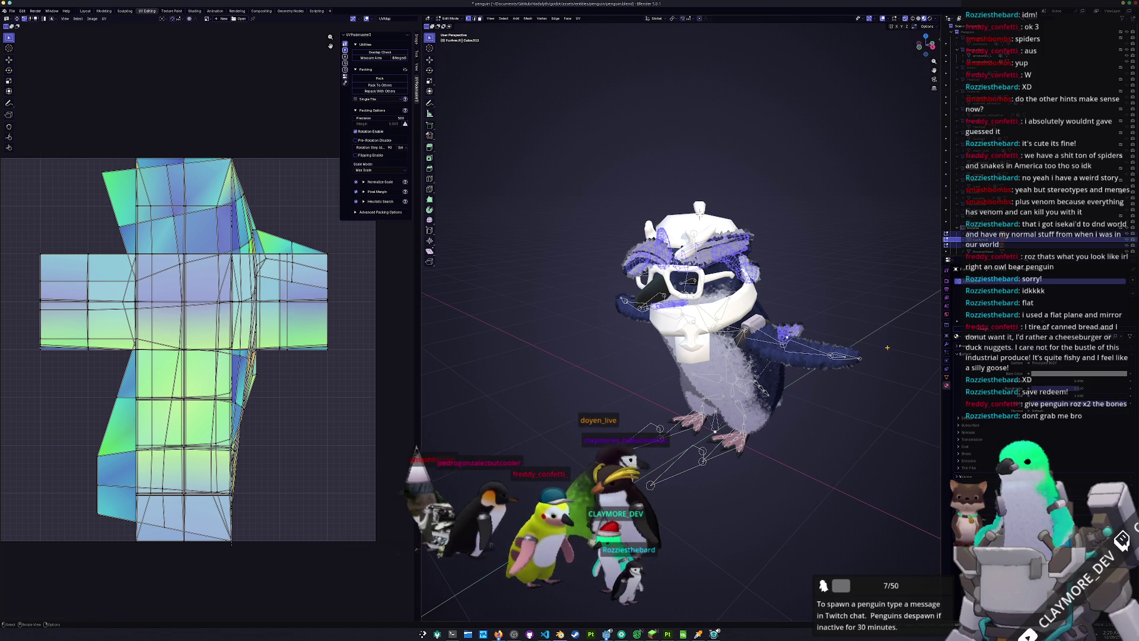
{"action": "left_click", "coordinate": [578, 19]}
{"action": "left_click", "coordinate": [597, 46]}
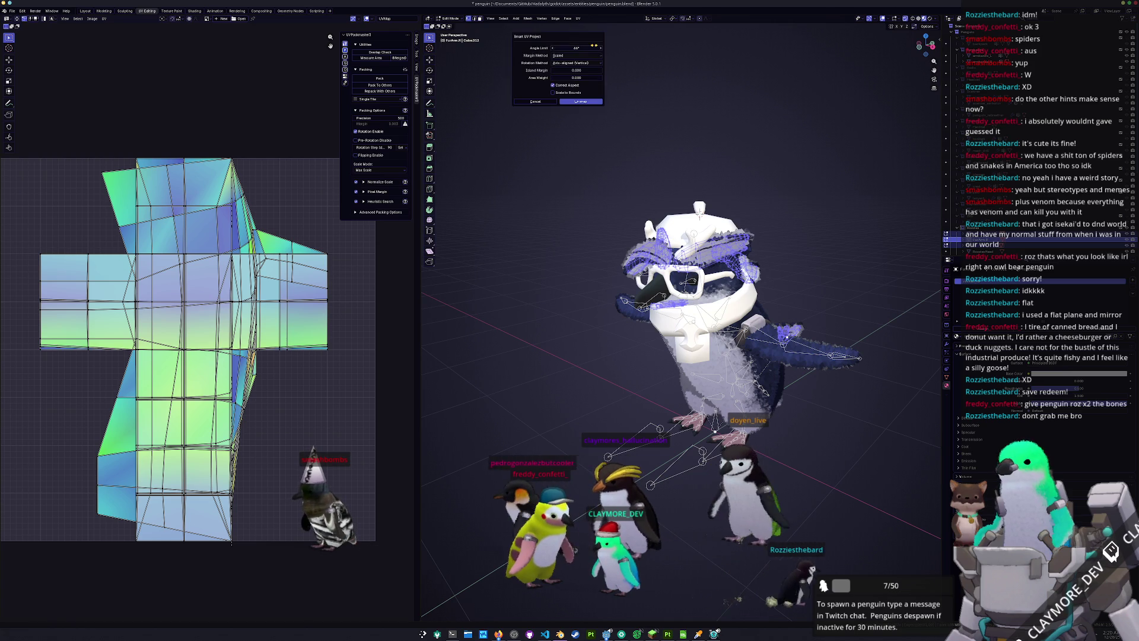
{"action": "left_click", "coordinate": [575, 102]}
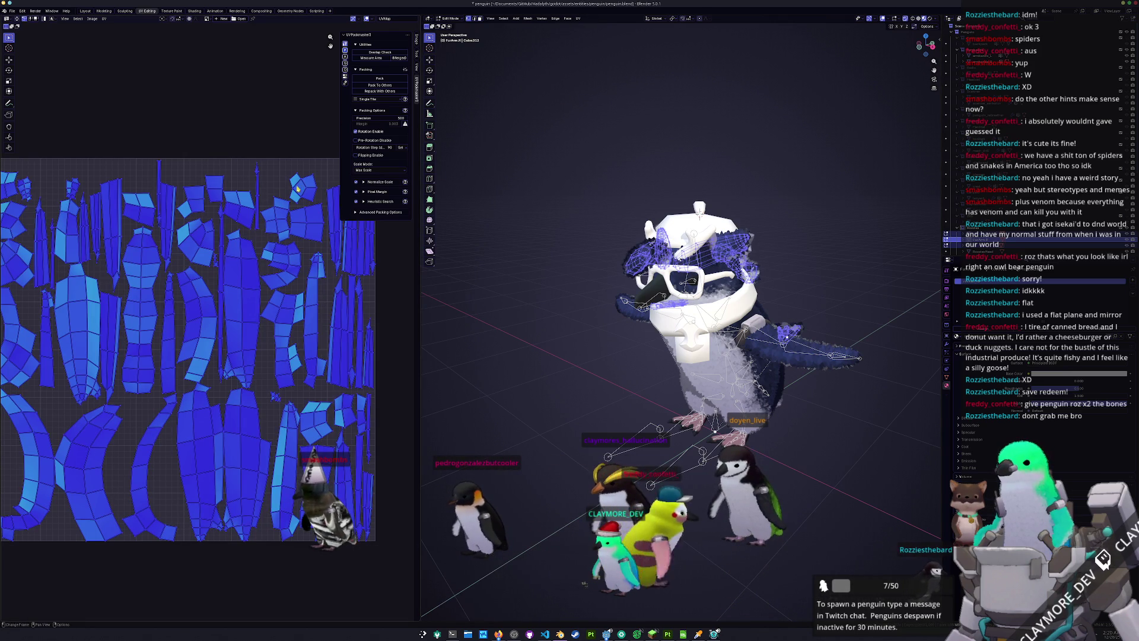
{"action": "left_click", "coordinate": [375, 79]}
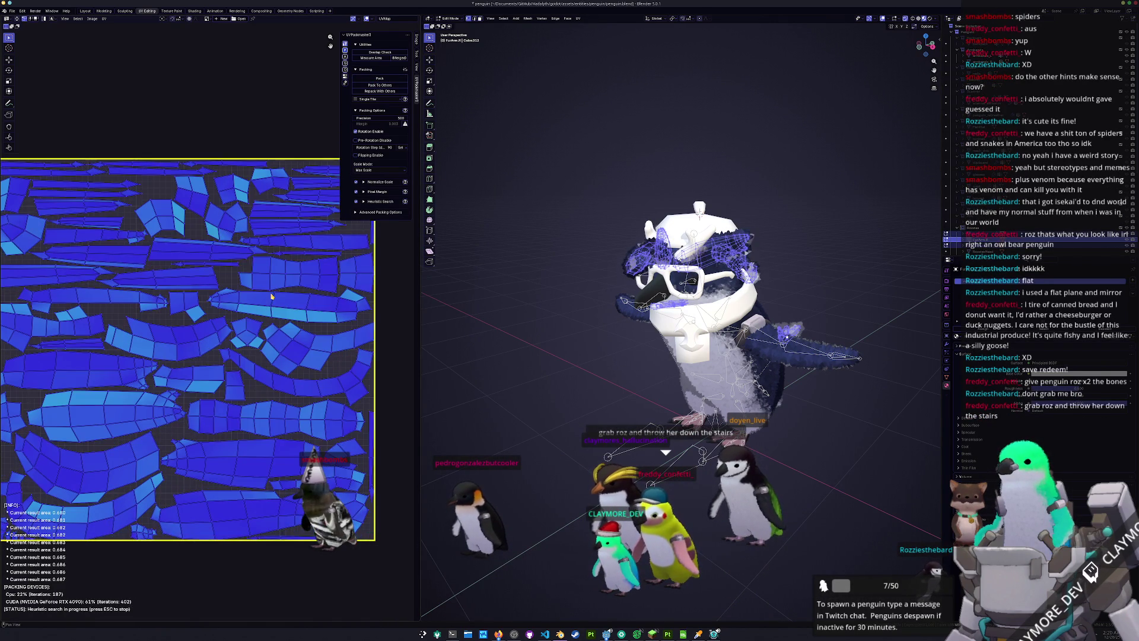
{"action": "middle_click_drag", "start_coordinate": [277, 328], "coordinate": [300, 325]}
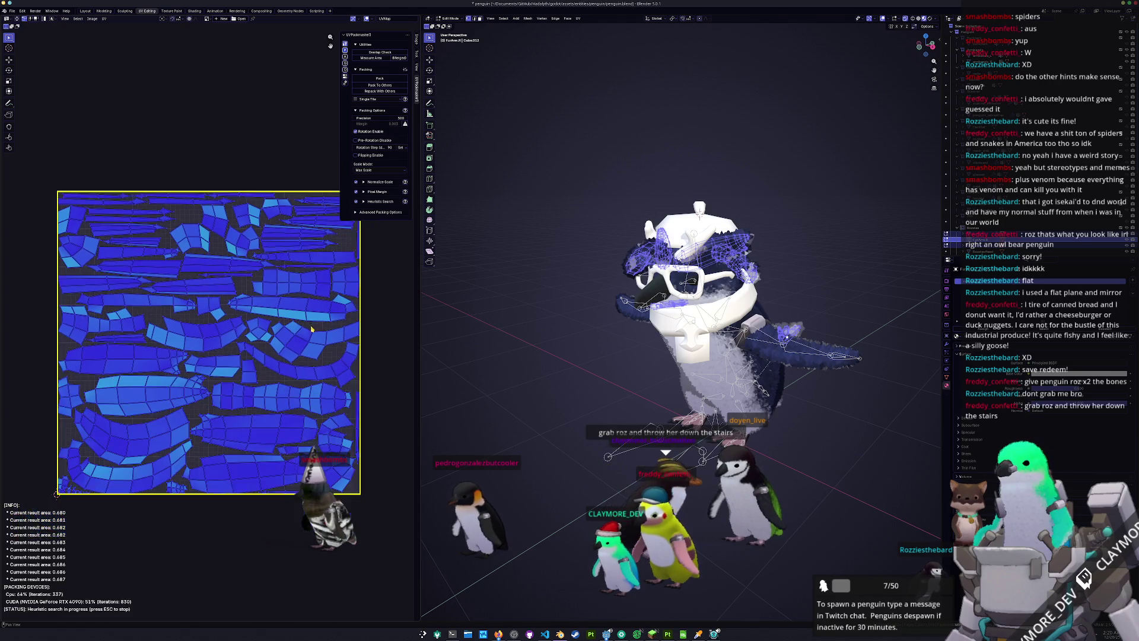
{"action": "middle_click_drag", "start_coordinate": [543, 362], "coordinate": [549, 361]}
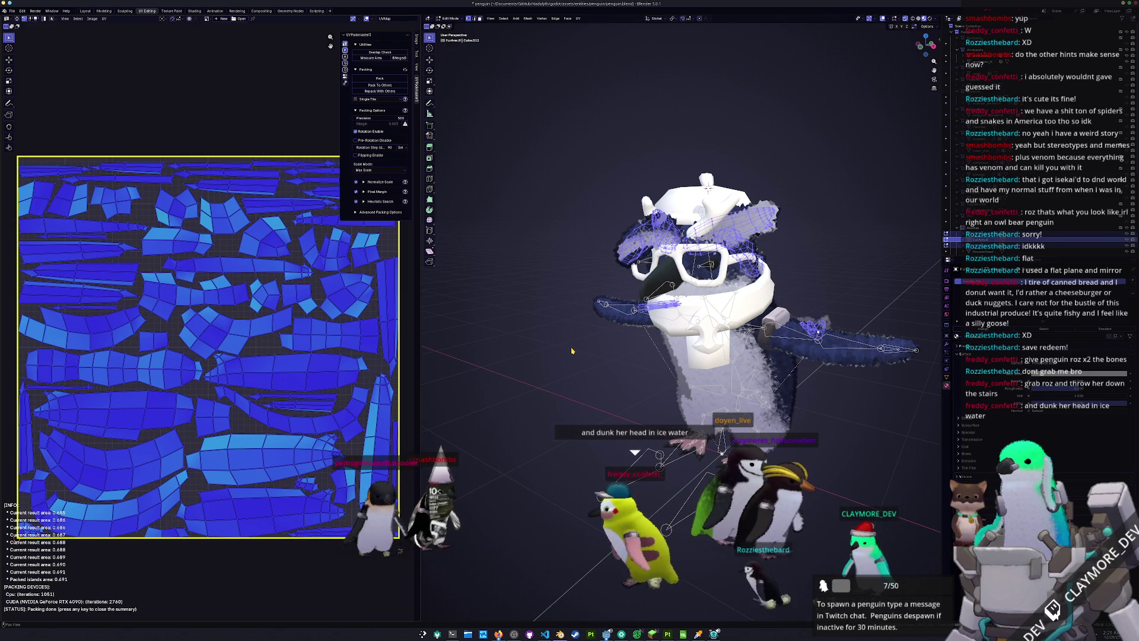
Back in Object Mode, give the hat and sunglasses object a new material
{"action": "key", "text": "Tab"}
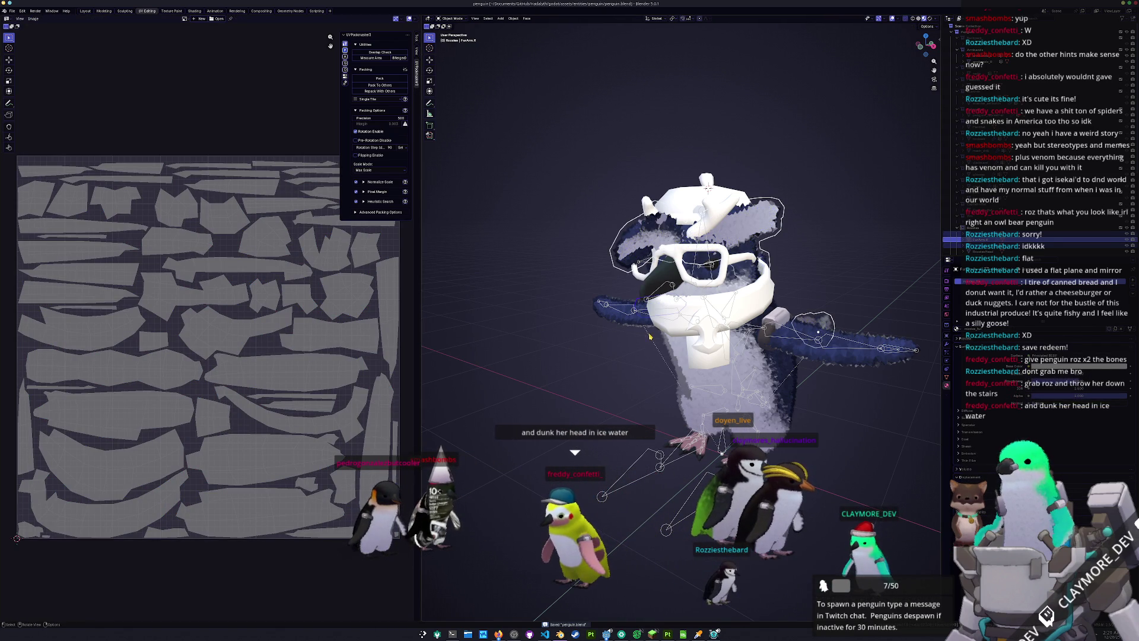
{"action": "left_click", "coordinate": [1000, 203]}
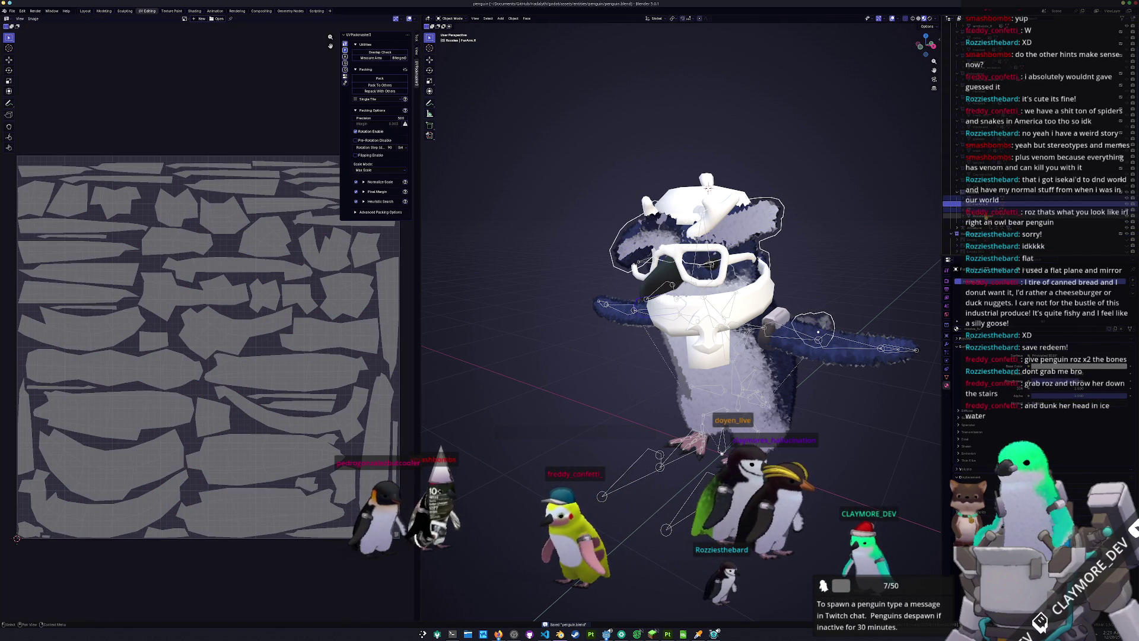
{"action": "left_click", "coordinate": [1000, 215]}
{"action": "left_click", "coordinate": [1013, 326]}
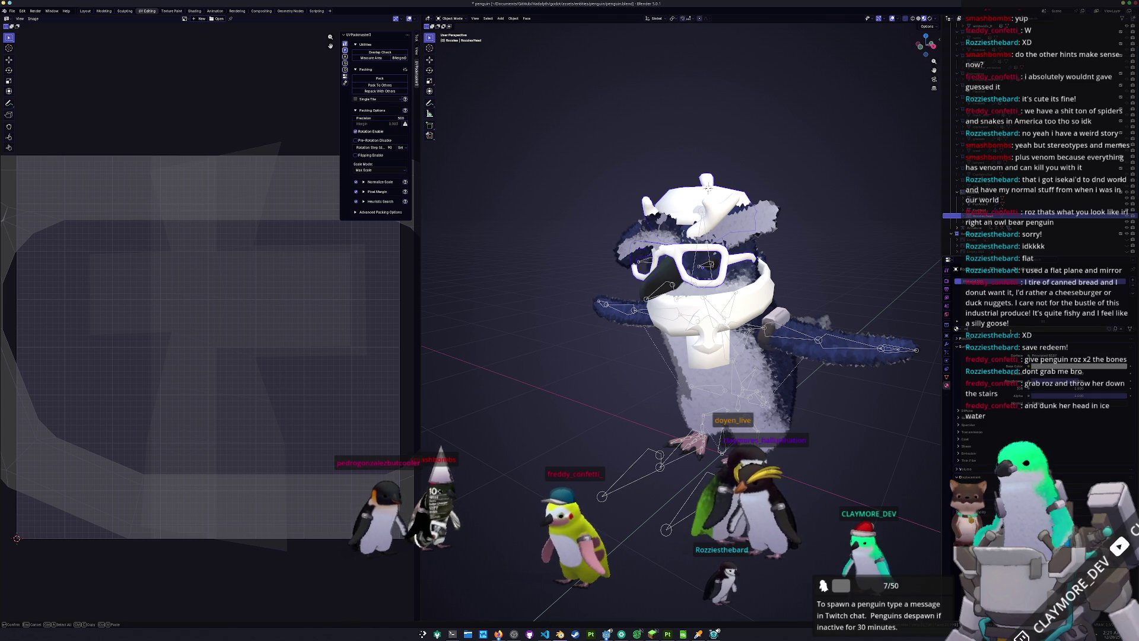
{"action": "key", "text": "Return"}
Smart UV Project the hat and sunglasses mesh, pack its UVs, and return to Object Mode
{"action": "key", "text": "Tab"}
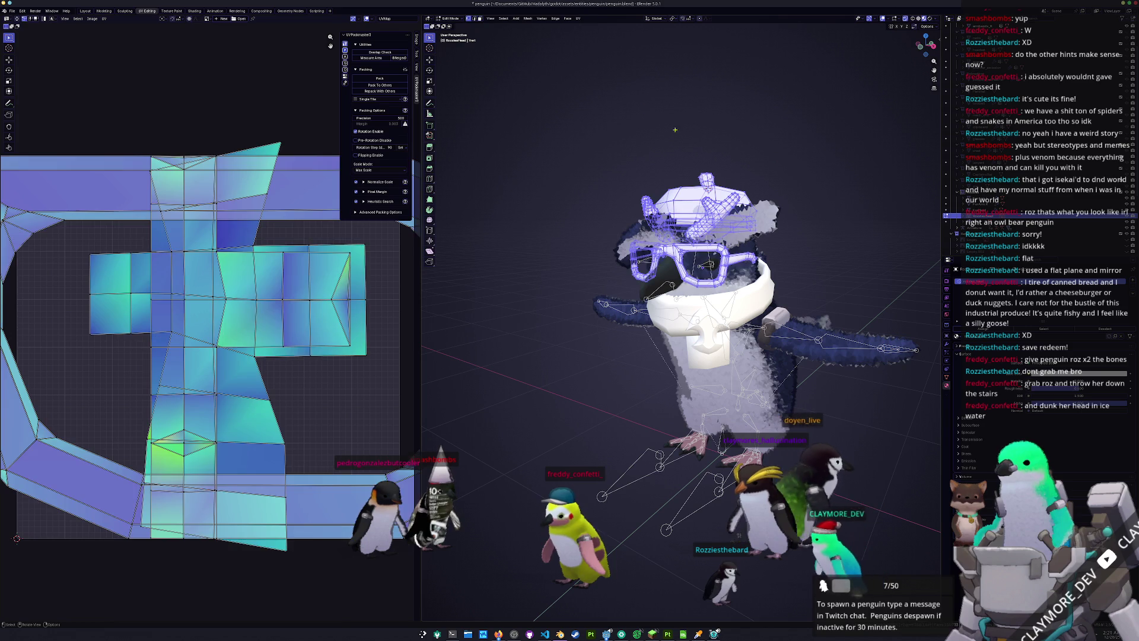
{"action": "left_click", "coordinate": [579, 18]}
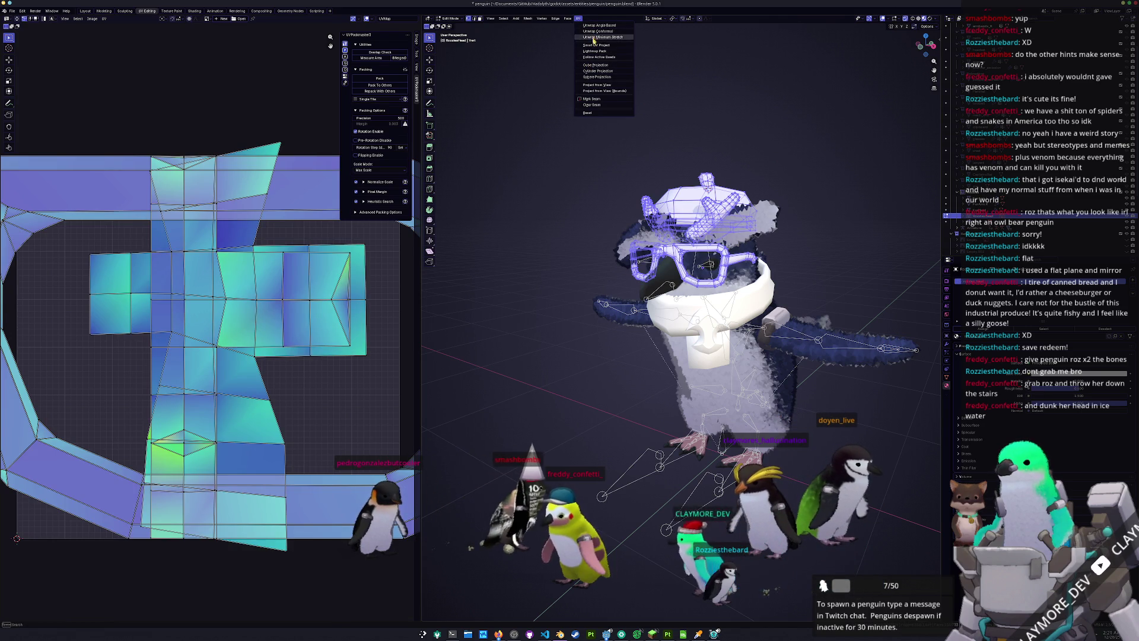
{"action": "left_click", "coordinate": [589, 38]}
{"action": "left_click", "coordinate": [579, 99]}
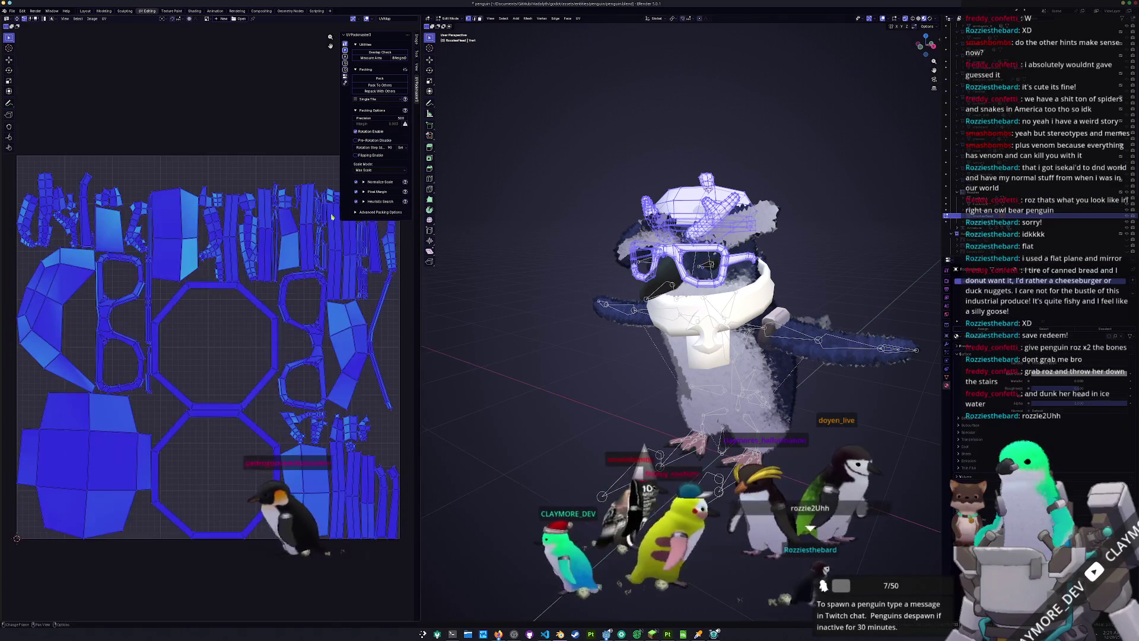
{"action": "left_click", "coordinate": [379, 77]}
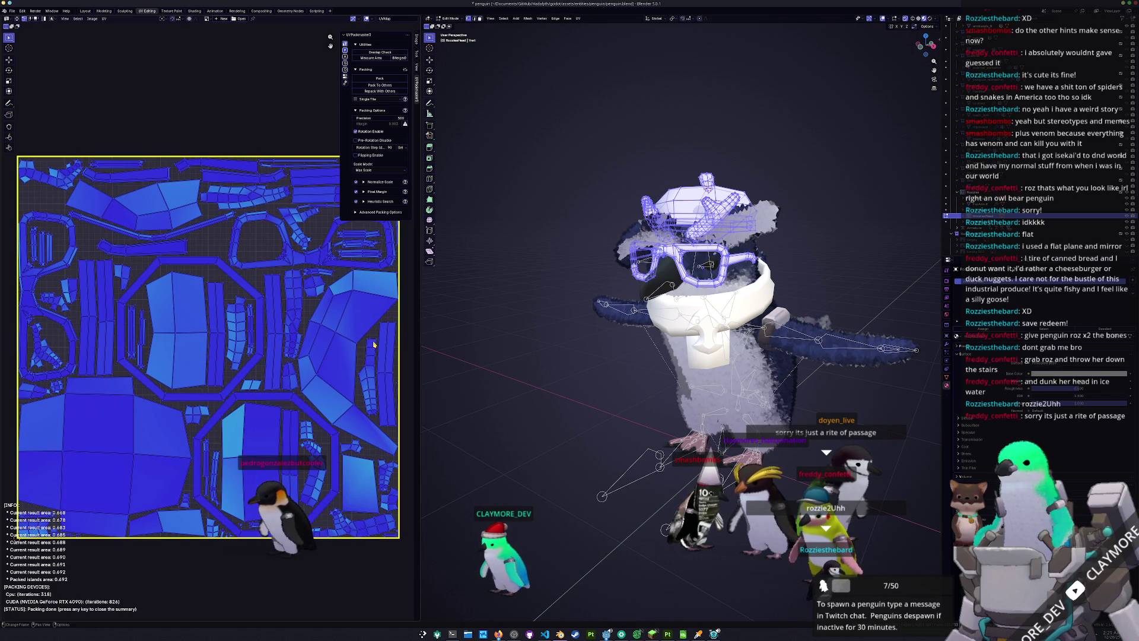
{"action": "key", "text": "Tab"}
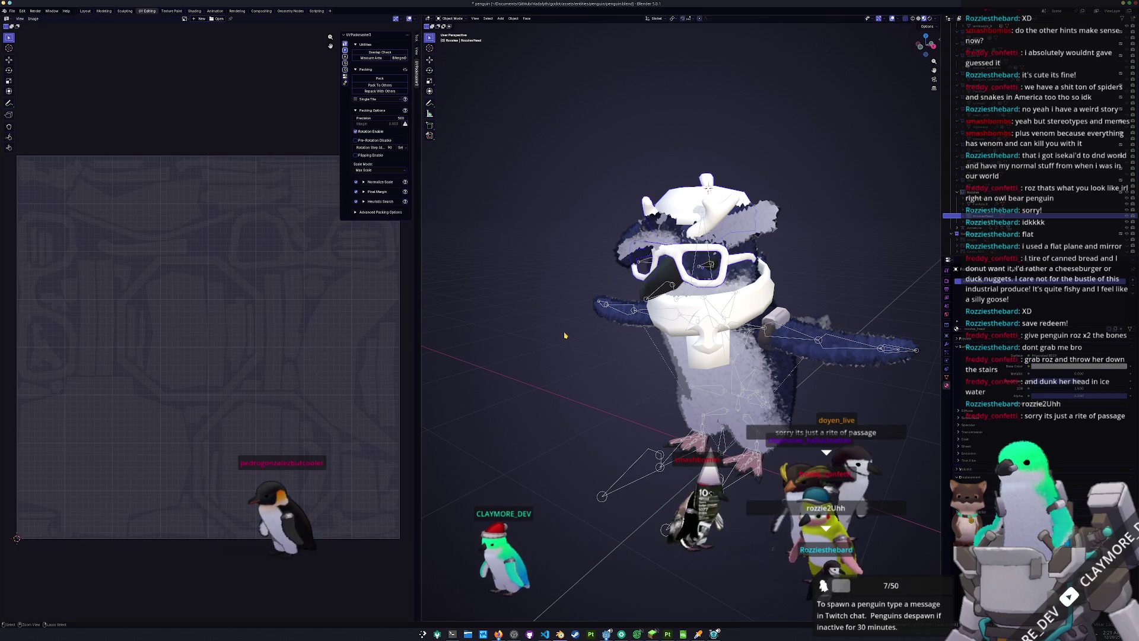
Smart UV Project the scarf, pack its UV islands, and save penguin.blend
{"action": "left_click", "coordinate": [765, 284]}
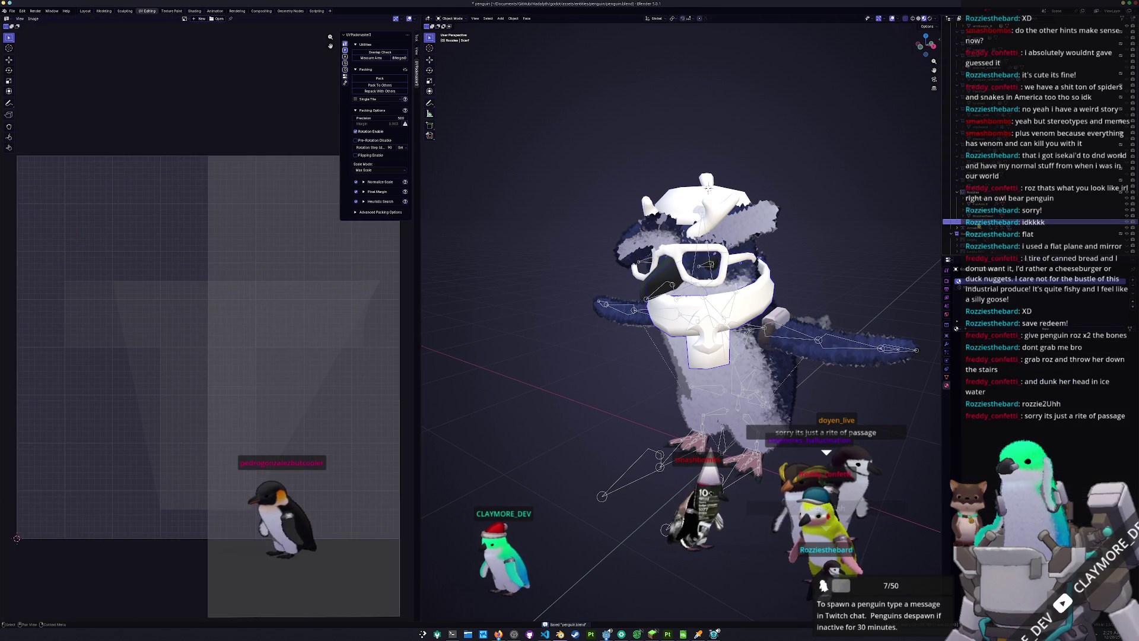
{"action": "key", "text": "Tab"}
{"action": "key", "text": "u"}
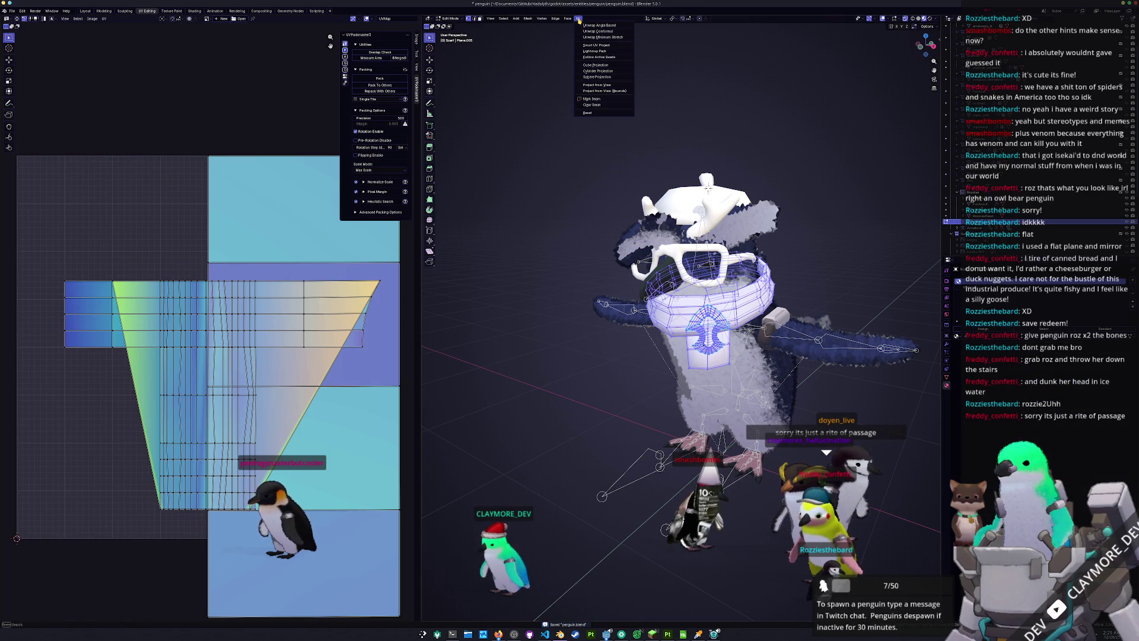
{"action": "left_click", "coordinate": [600, 45]}
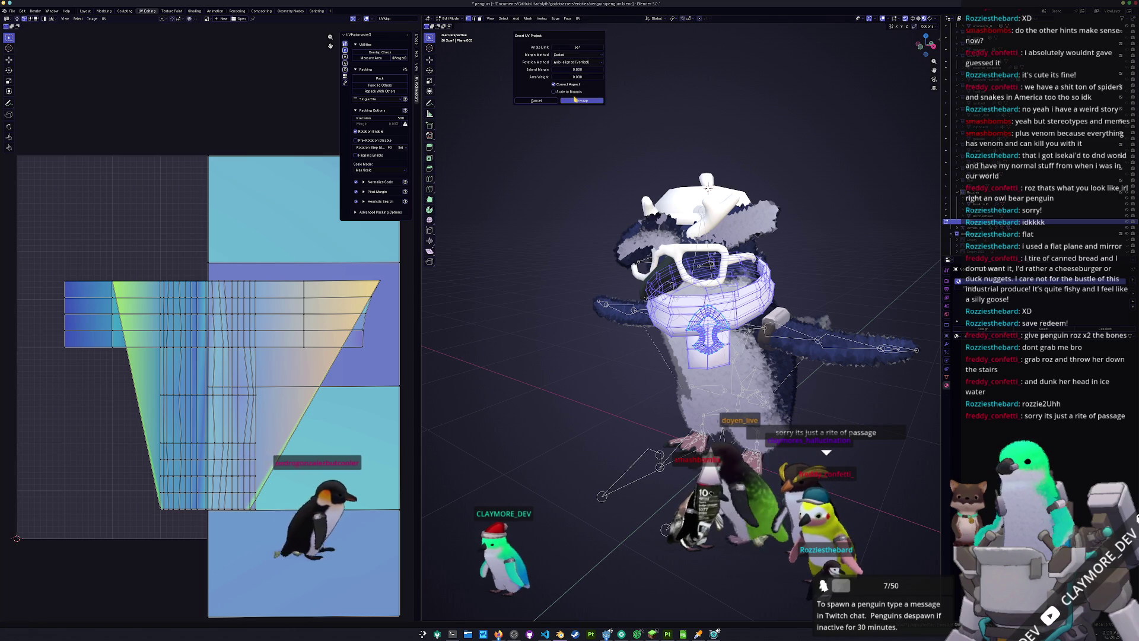
{"action": "left_click", "coordinate": [581, 100]}
{"action": "left_click", "coordinate": [380, 78]}
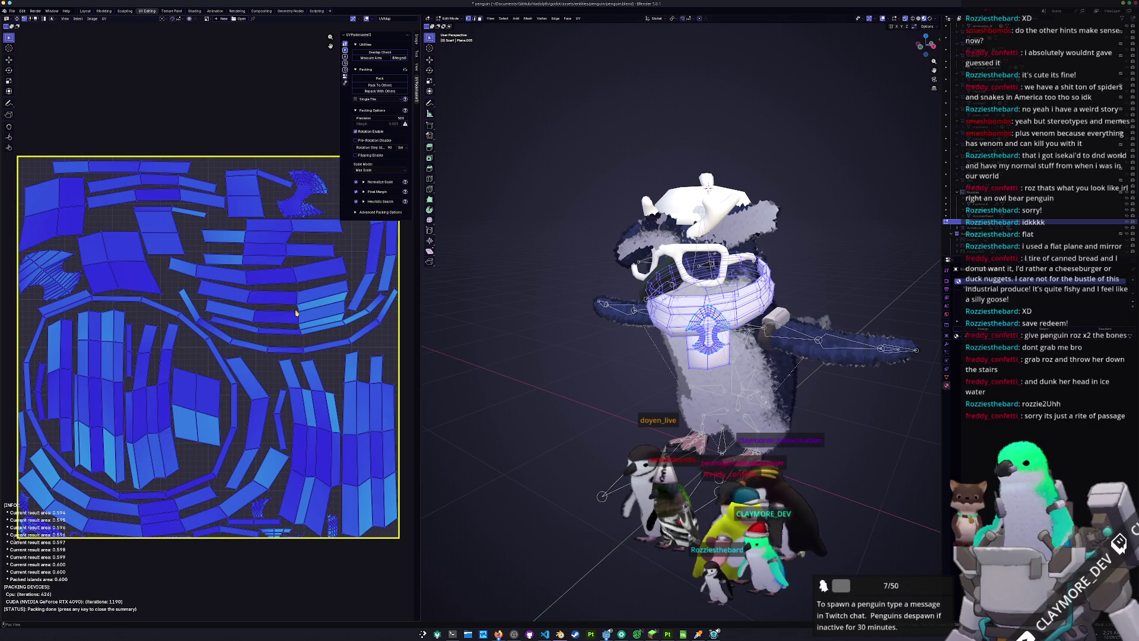
{"action": "key", "text": "Tab"}
{"action": "key", "text": "ctrl+s"}
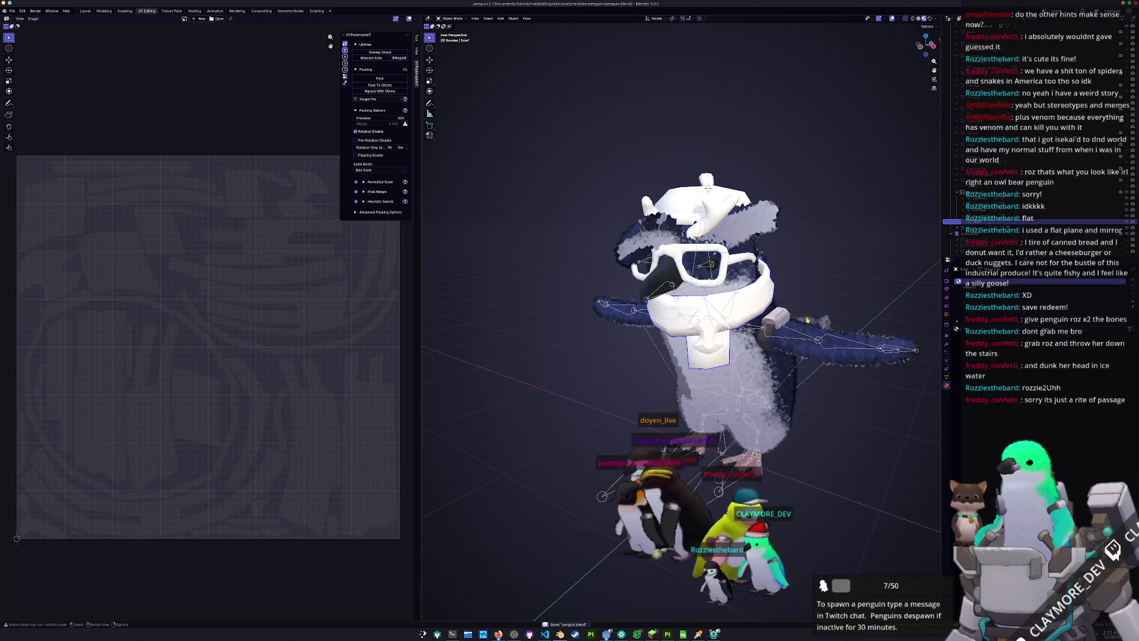
Select the armature, body, forearm, hat and sunglasses, and scarf in turn to check their UVs
{"action": "left_click", "coordinate": [708, 188]}
{"action": "key", "text": "r"}
{"action": "key", "text": "Escape"}
{"action": "left_click", "coordinate": [634, 297]}
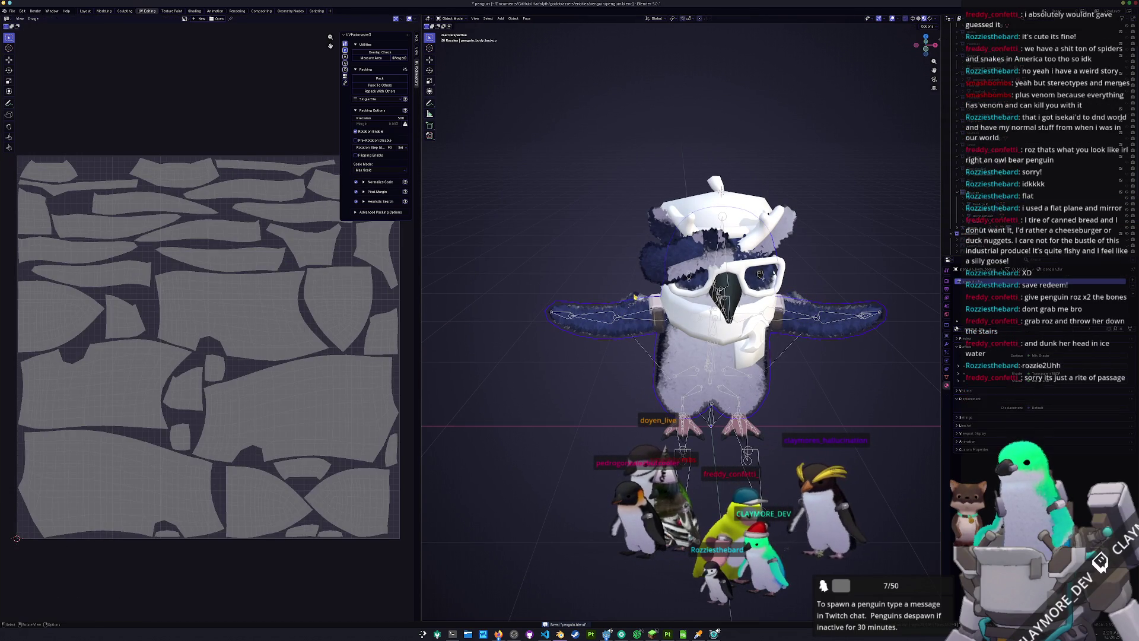
{"action": "left_click", "coordinate": [633, 298]}
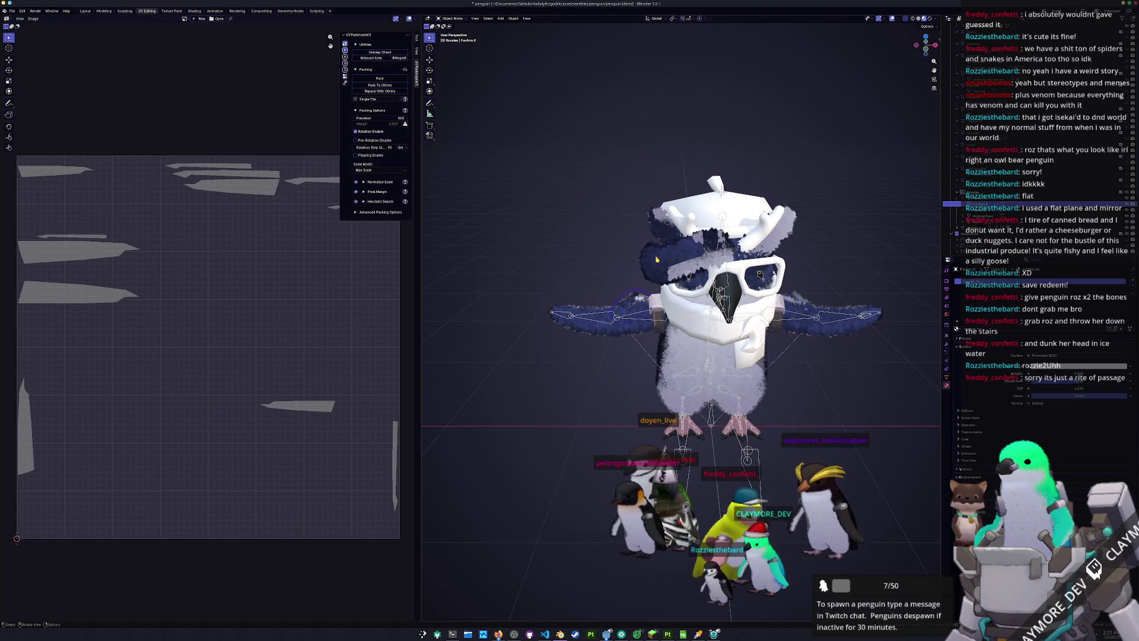
{"action": "left_click", "coordinate": [656, 260]}
{"action": "middle_click_drag", "start_coordinate": [659, 261], "coordinate": [712, 237]}
{"action": "left_click", "coordinate": [748, 225]}
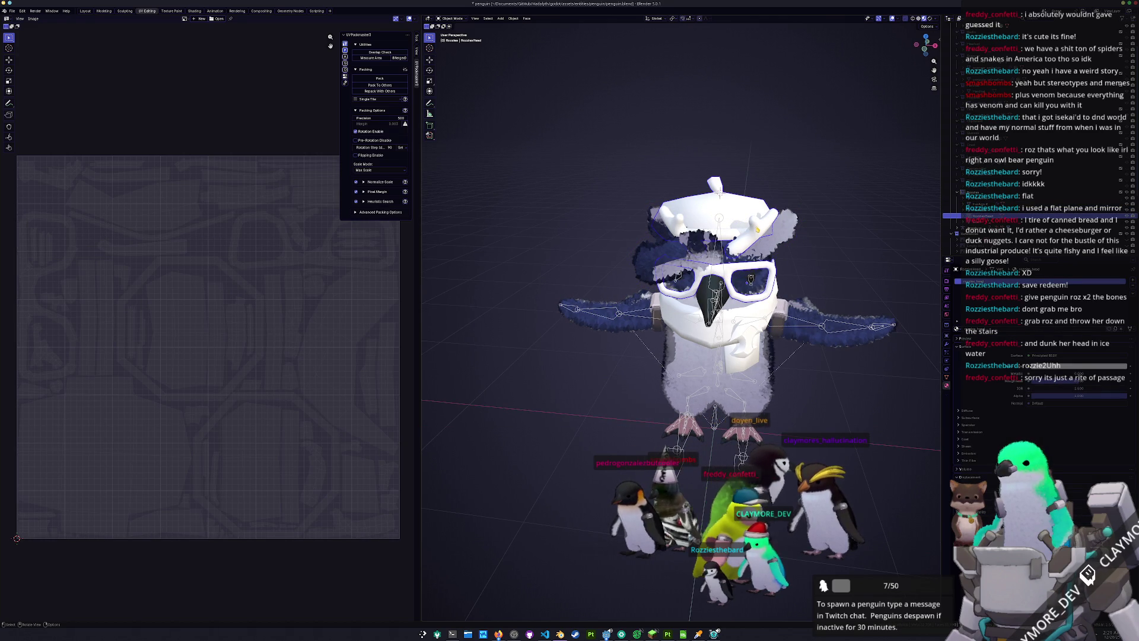
{"action": "left_click", "coordinate": [744, 334]}
{"action": "middle_click_drag", "start_coordinate": [744, 334], "coordinate": [795, 330]}
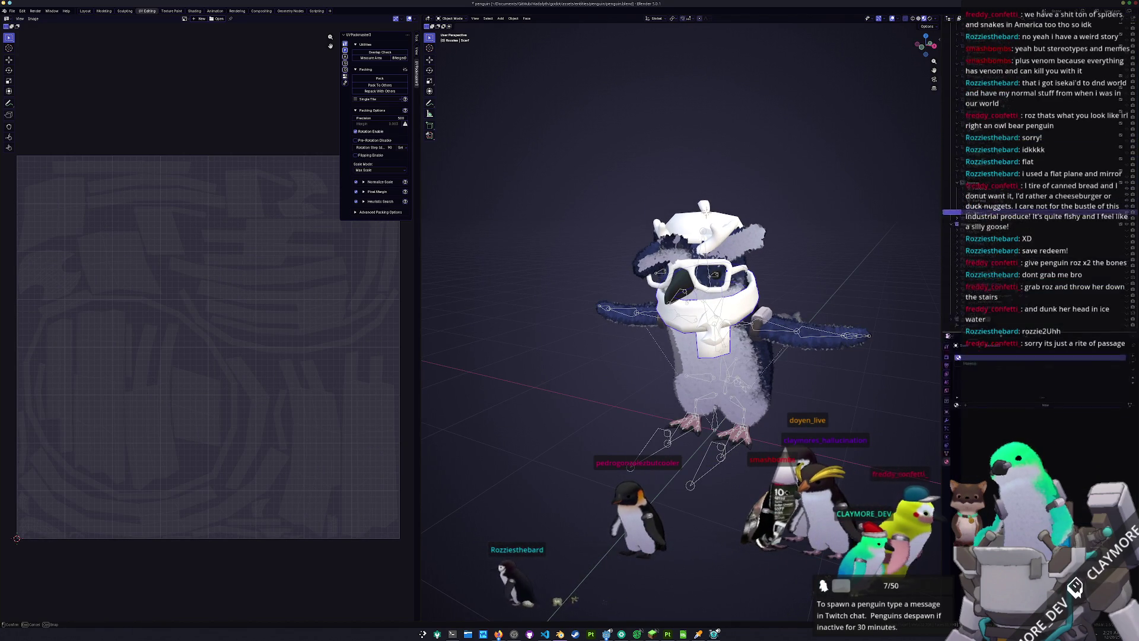